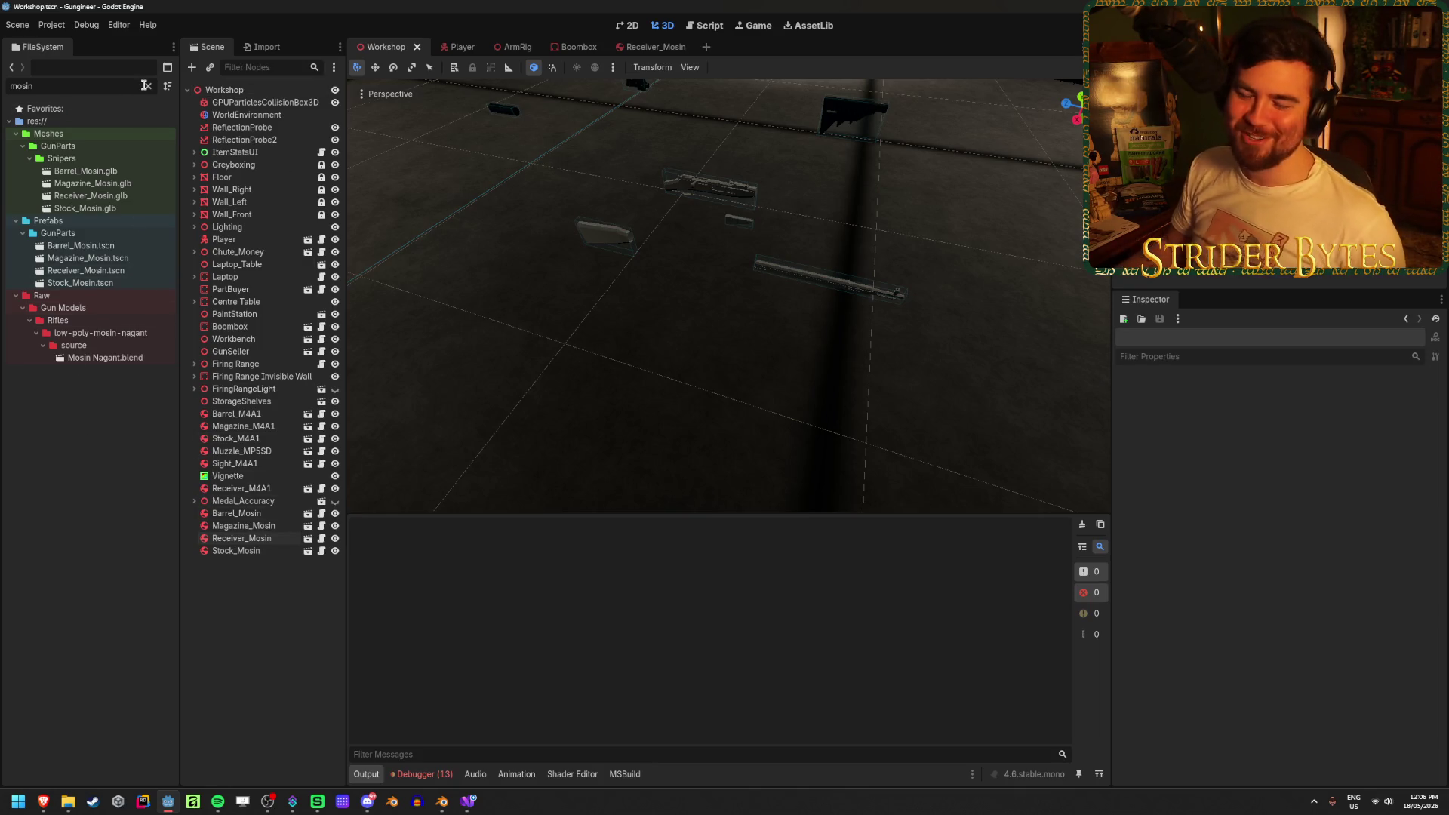
# Clear the mosin filter from Godot's FileSystem search, then bring ArmRig_Bolt.blend forward in Blender
pyautogui.click(148, 86)
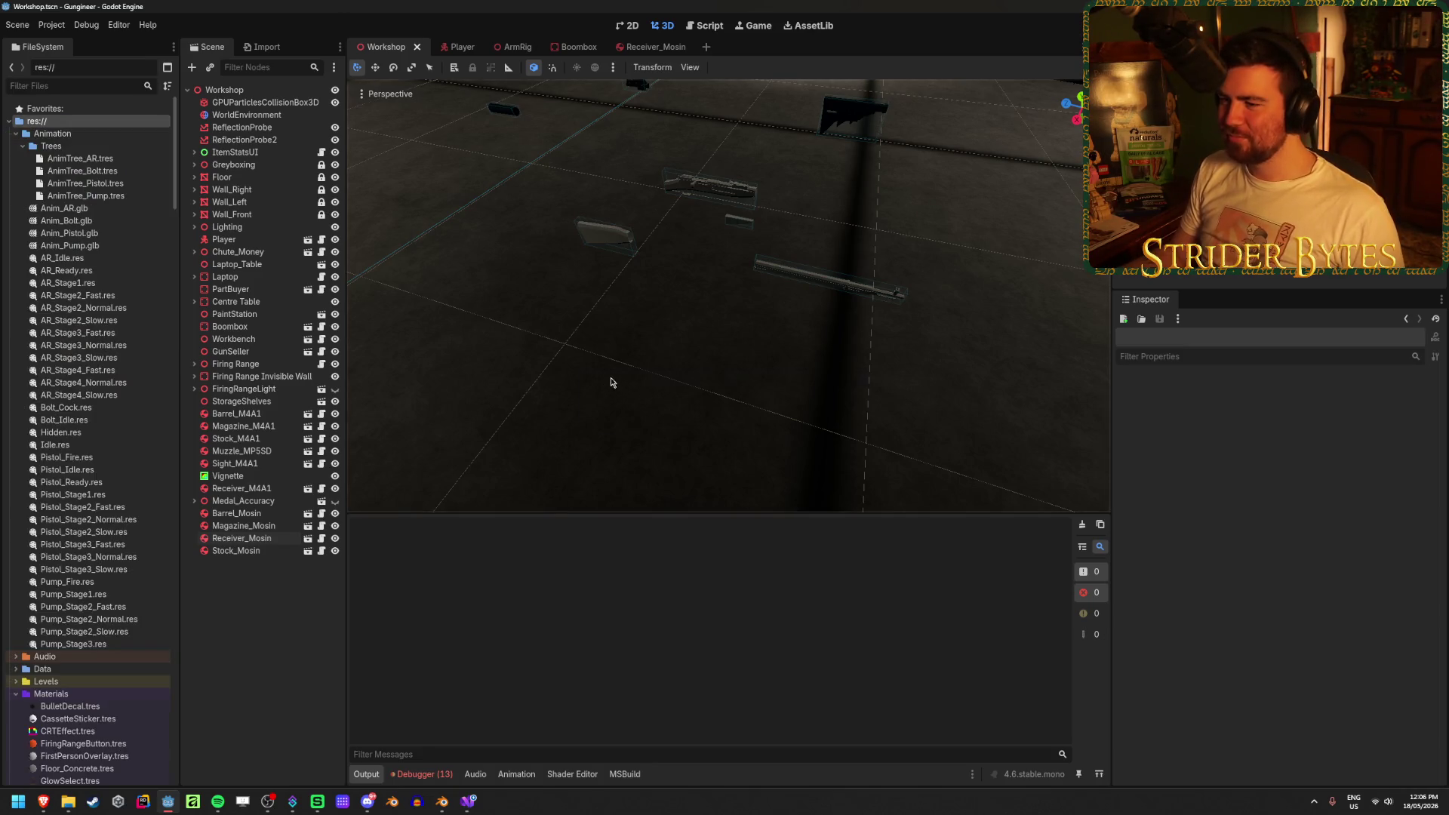
pyautogui.moveTo(676, 360)
pyautogui.mouseDown(button='middle')
pyautogui.moveTo(698, 377)
pyautogui.moveTo(720, 369)
pyautogui.mouseUp(button='middle')
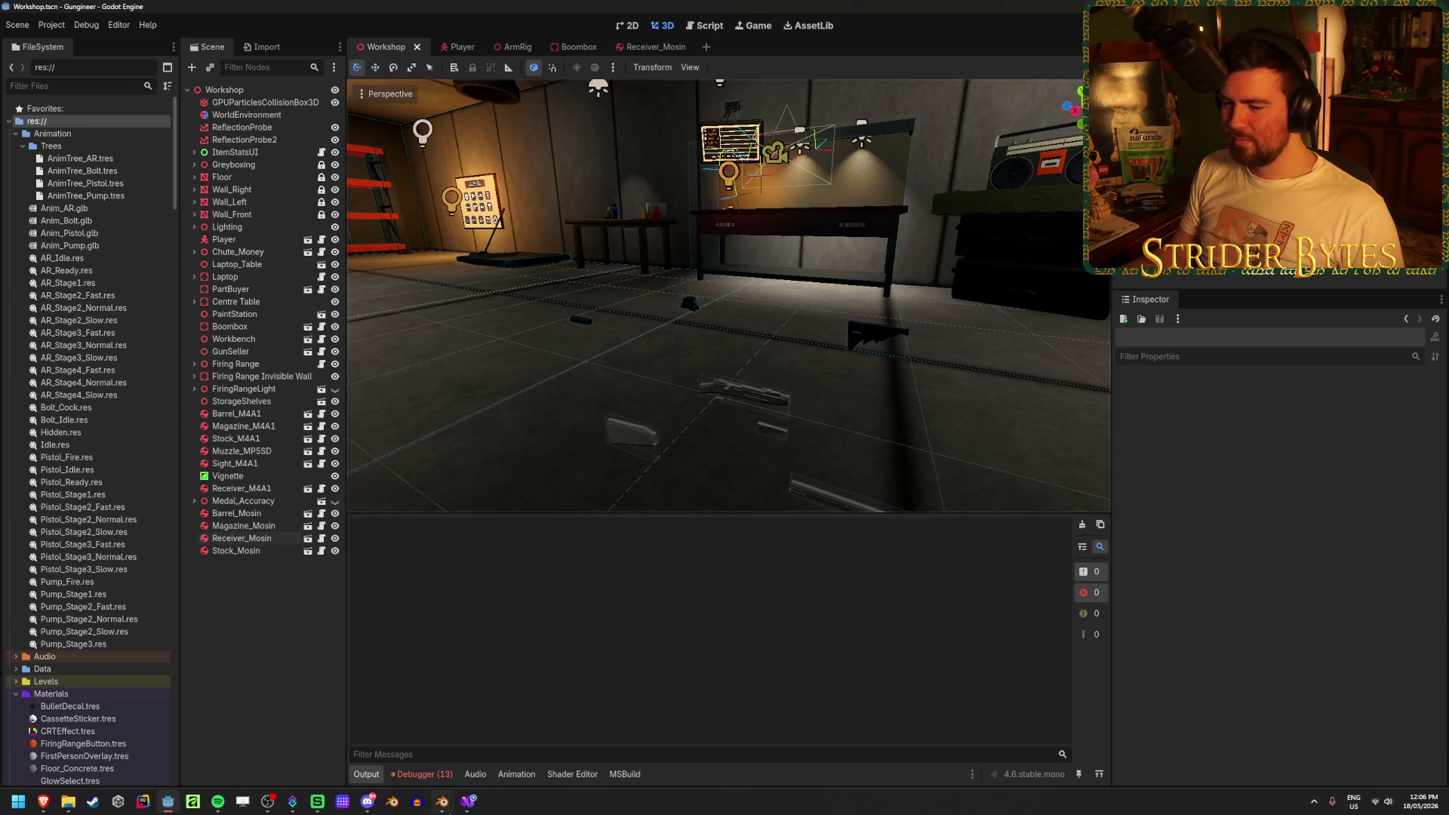
pyautogui.moveTo(445, 804)
pyautogui.click(386, 736)
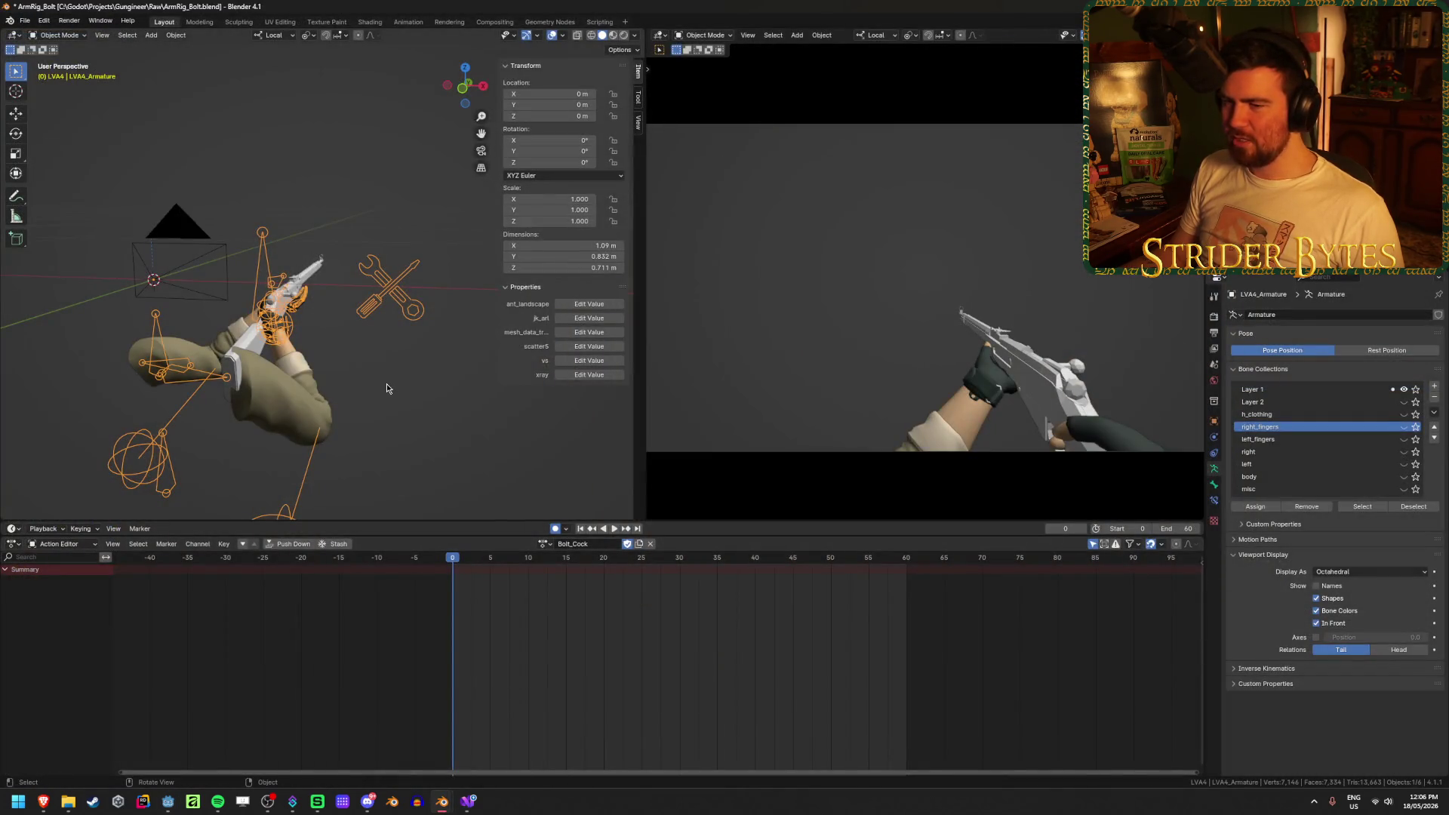
# In Pose Mode, select the Working bone and preview its pose at frame 15
pyautogui.hotkey('ctrl', 'Tab')
pyautogui.moveTo(226, 269)
pyautogui.mouseDown(button='middle')
pyautogui.moveTo(261, 389)
pyautogui.moveTo(243, 410)
pyautogui.moveTo(308, 499)
pyautogui.mouseUp(button='middle')
pyautogui.scroll(3, 236, 302)
pyautogui.scroll(1, 260, 384)
pyautogui.click(393, 305)
pyautogui.moveTo(452, 558)
pyautogui.mouseDown()
pyautogui.moveTo(568, 563)
pyautogui.moveTo(453, 561)
pyautogui.mouseUp()
# Select the vertices of gun mesh Cube.001's Working vertex group in Edit Mode
pyautogui.hotkey('ctrl', 'Tab')
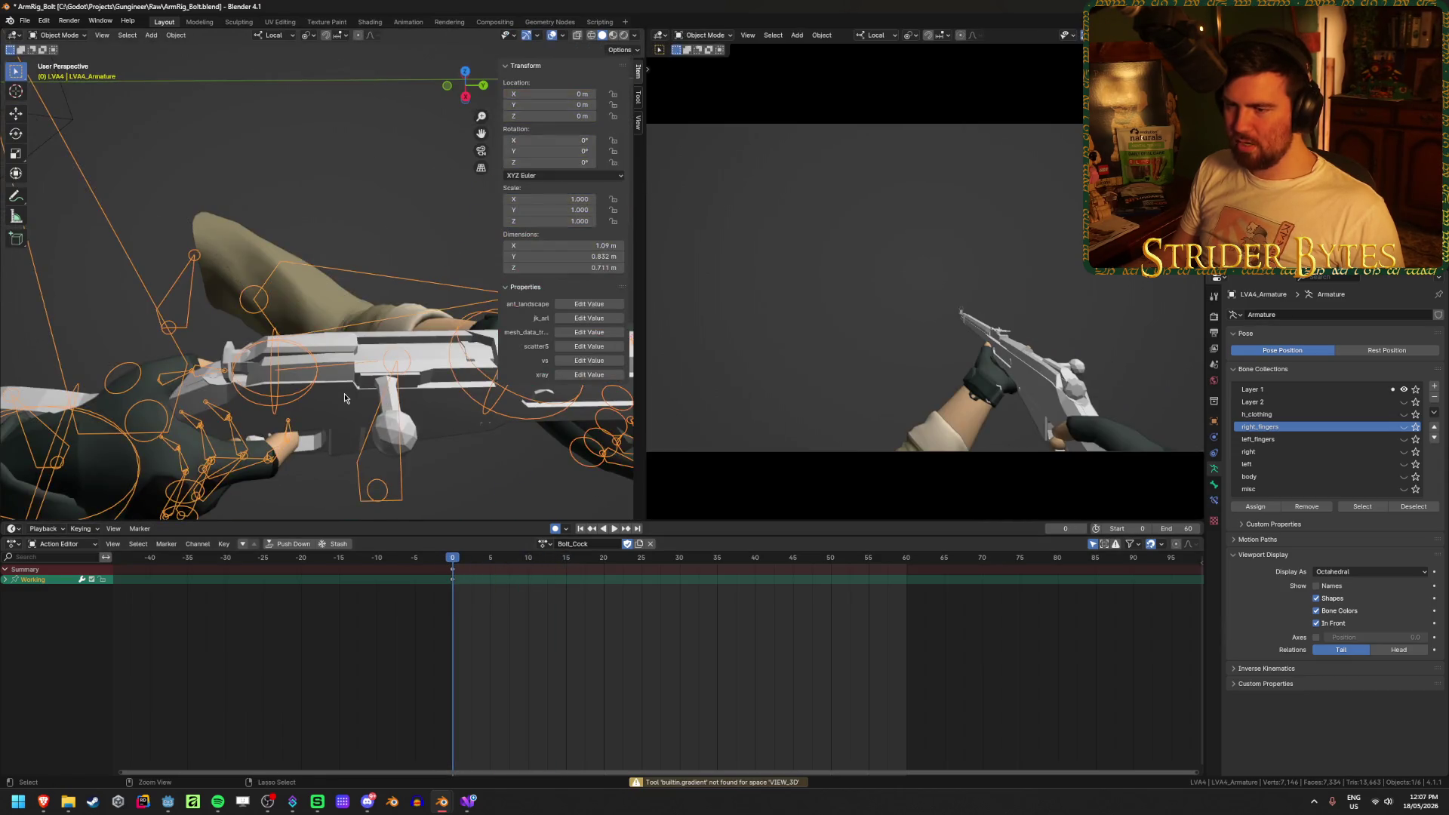
pyautogui.click(441, 449)
pyautogui.click(441, 450)
pyautogui.click(423, 458)
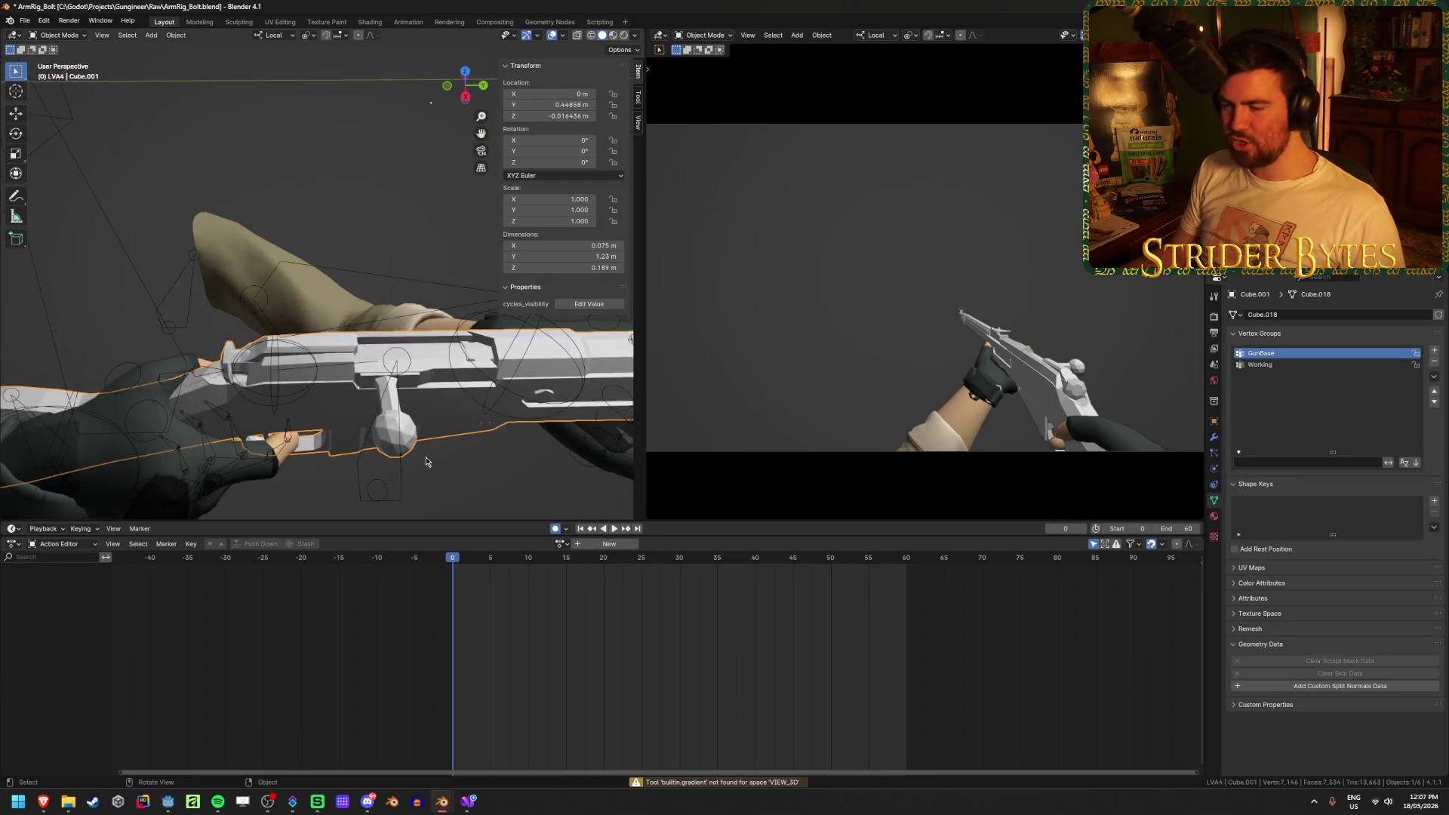
pyautogui.press('Tab')
pyautogui.moveTo(423, 459); pyautogui.dragTo(416, 429, button='middle')
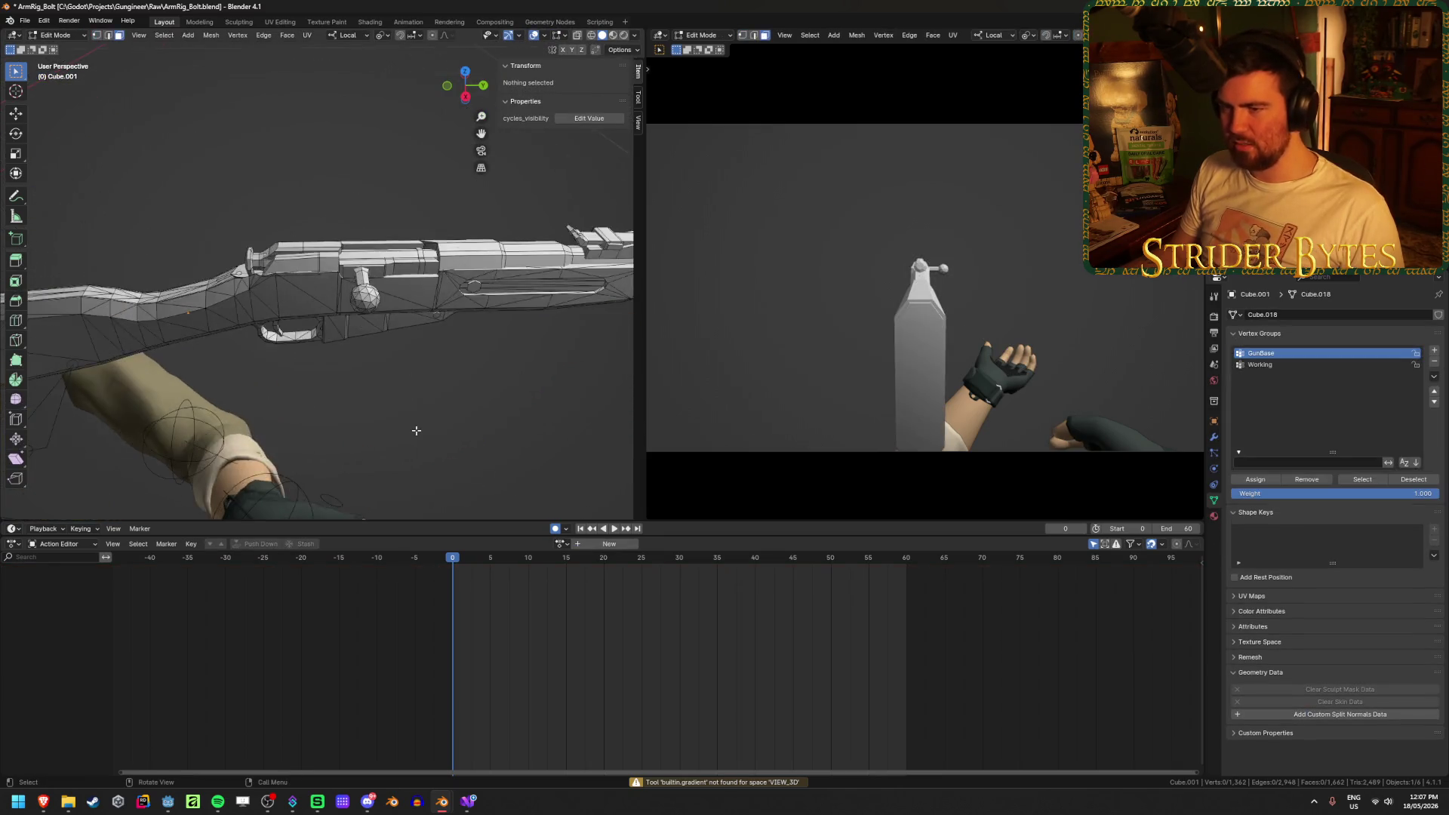
pyautogui.scroll(2, 387, 311)
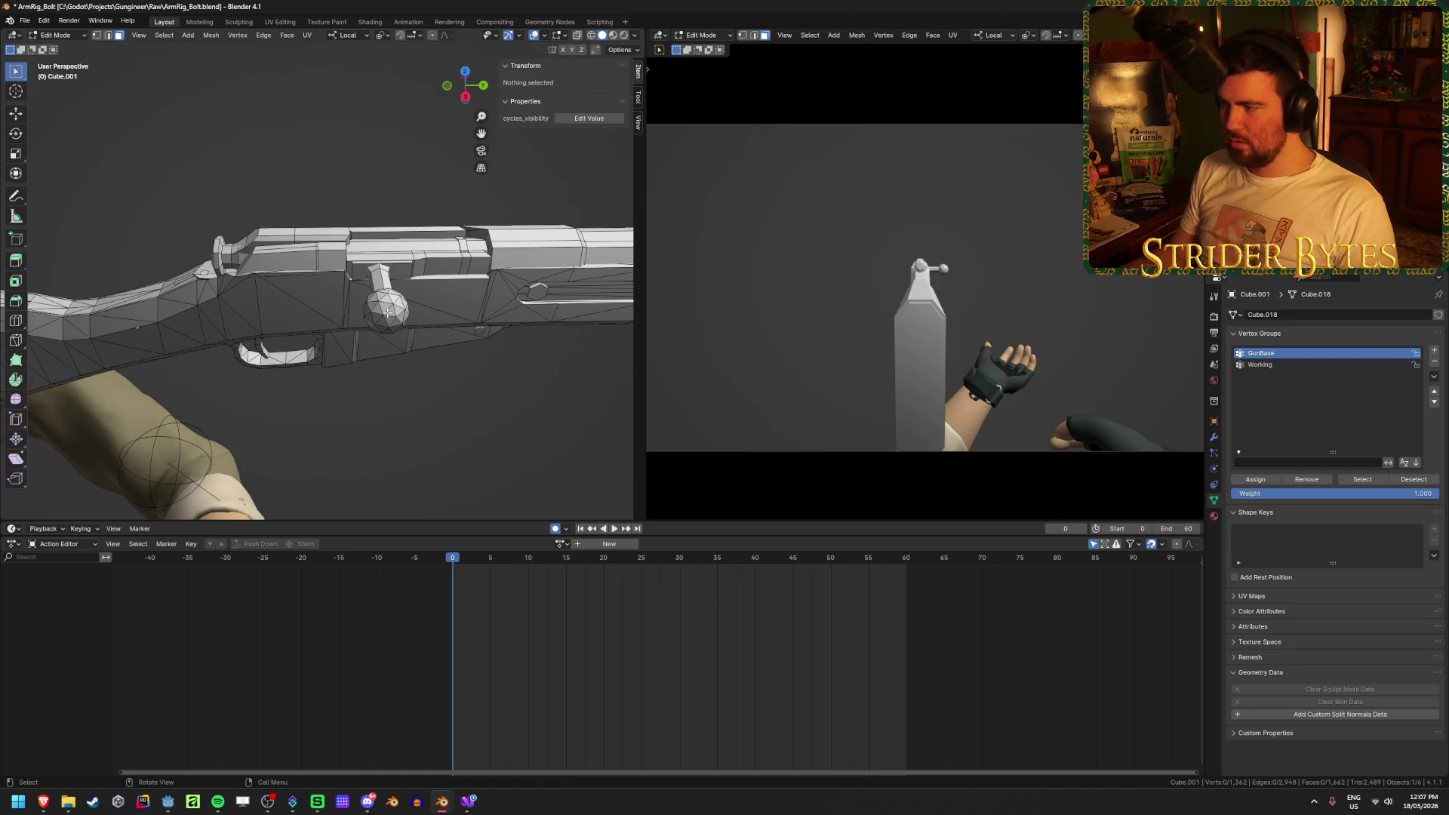
pyautogui.click(1261, 365)
pyautogui.click(1366, 480)
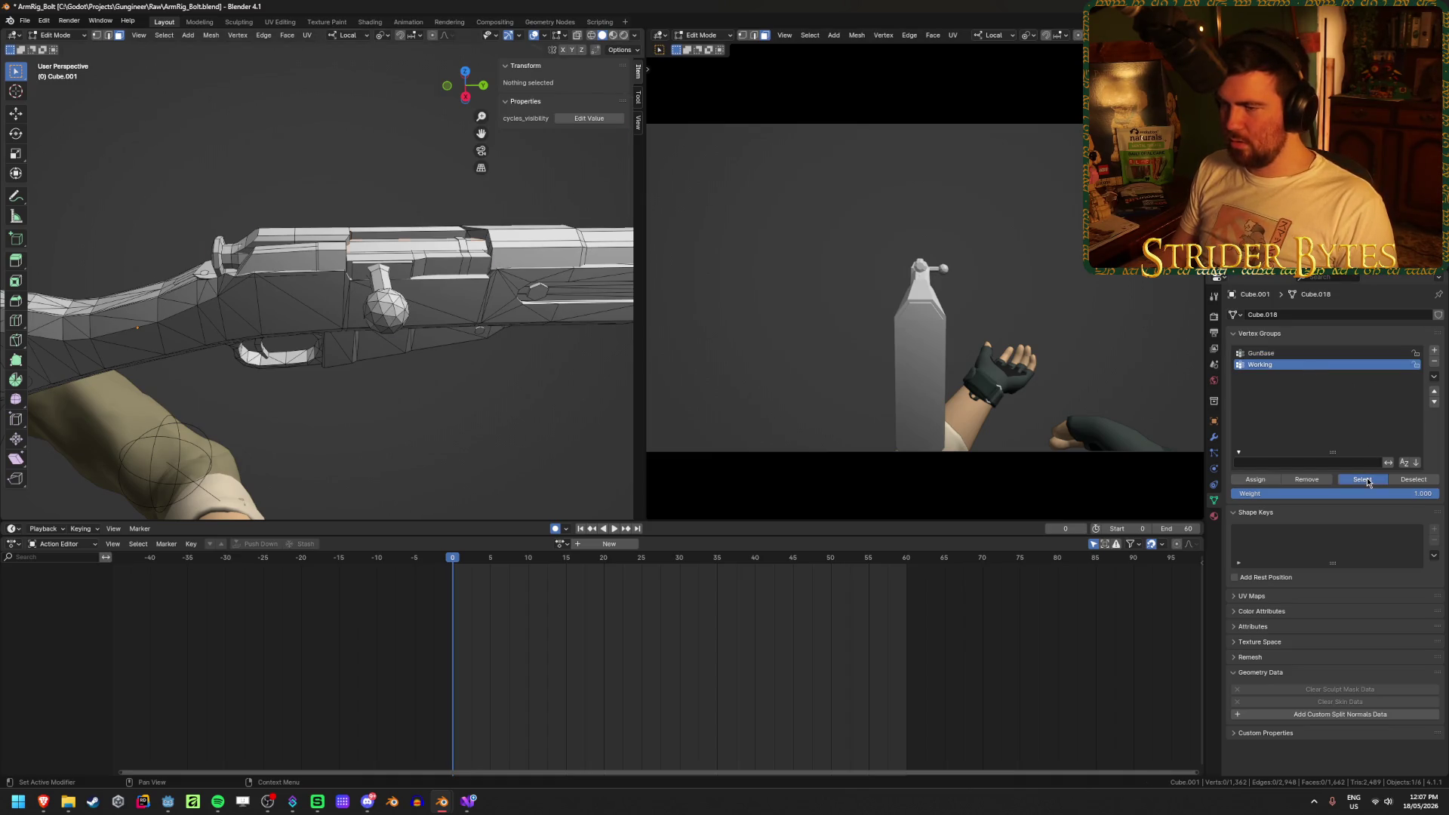
pyautogui.moveTo(483, 373)
pyautogui.mouseDown(button='middle')
pyautogui.moveTo(372, 437)
pyautogui.moveTo(302, 440)
pyautogui.mouseUp(button='middle')
# Leave Edit Mode and put LVA4_Armature back into Pose Mode
pyautogui.press('Tab')
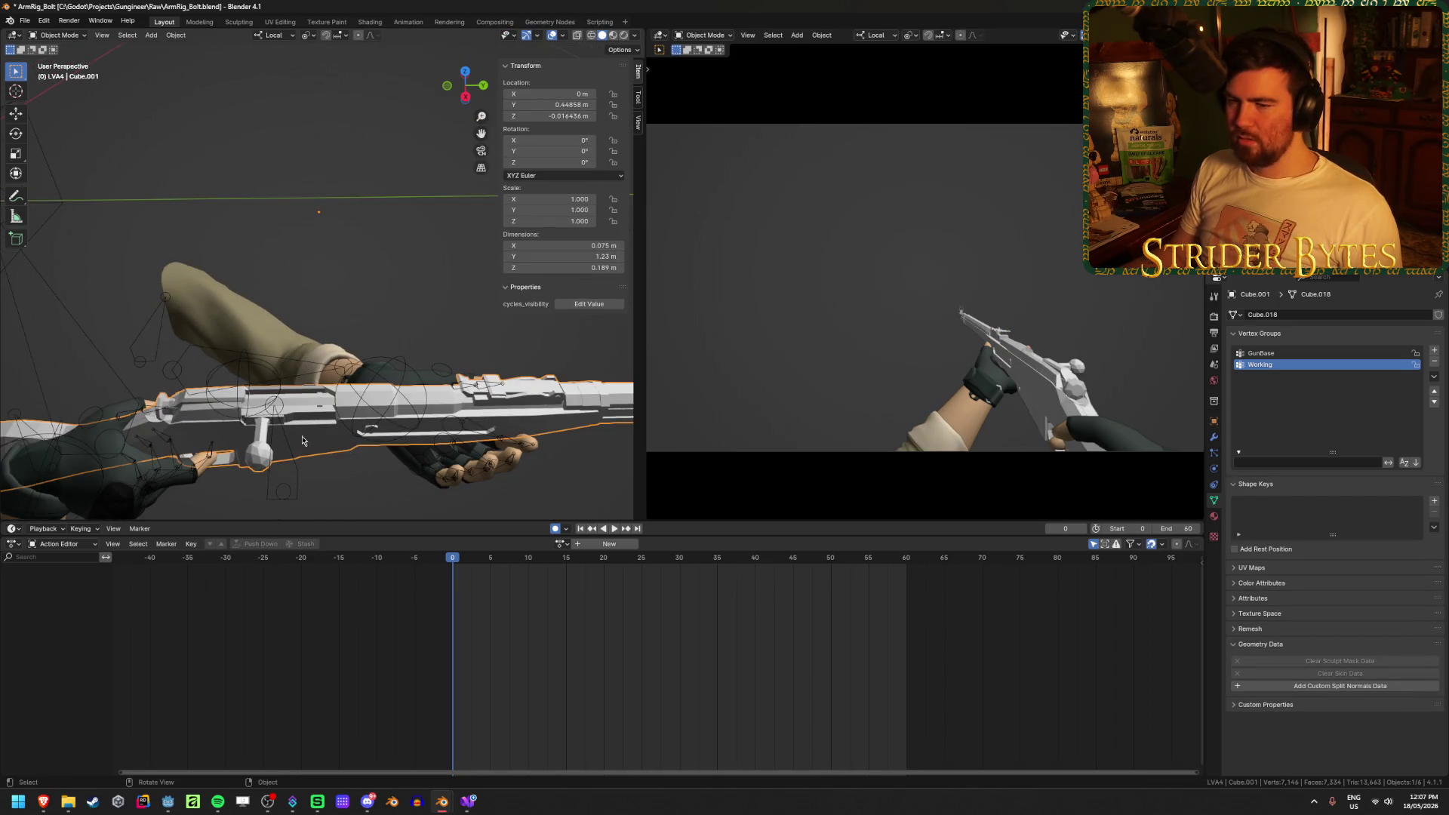
pyautogui.click(218, 375)
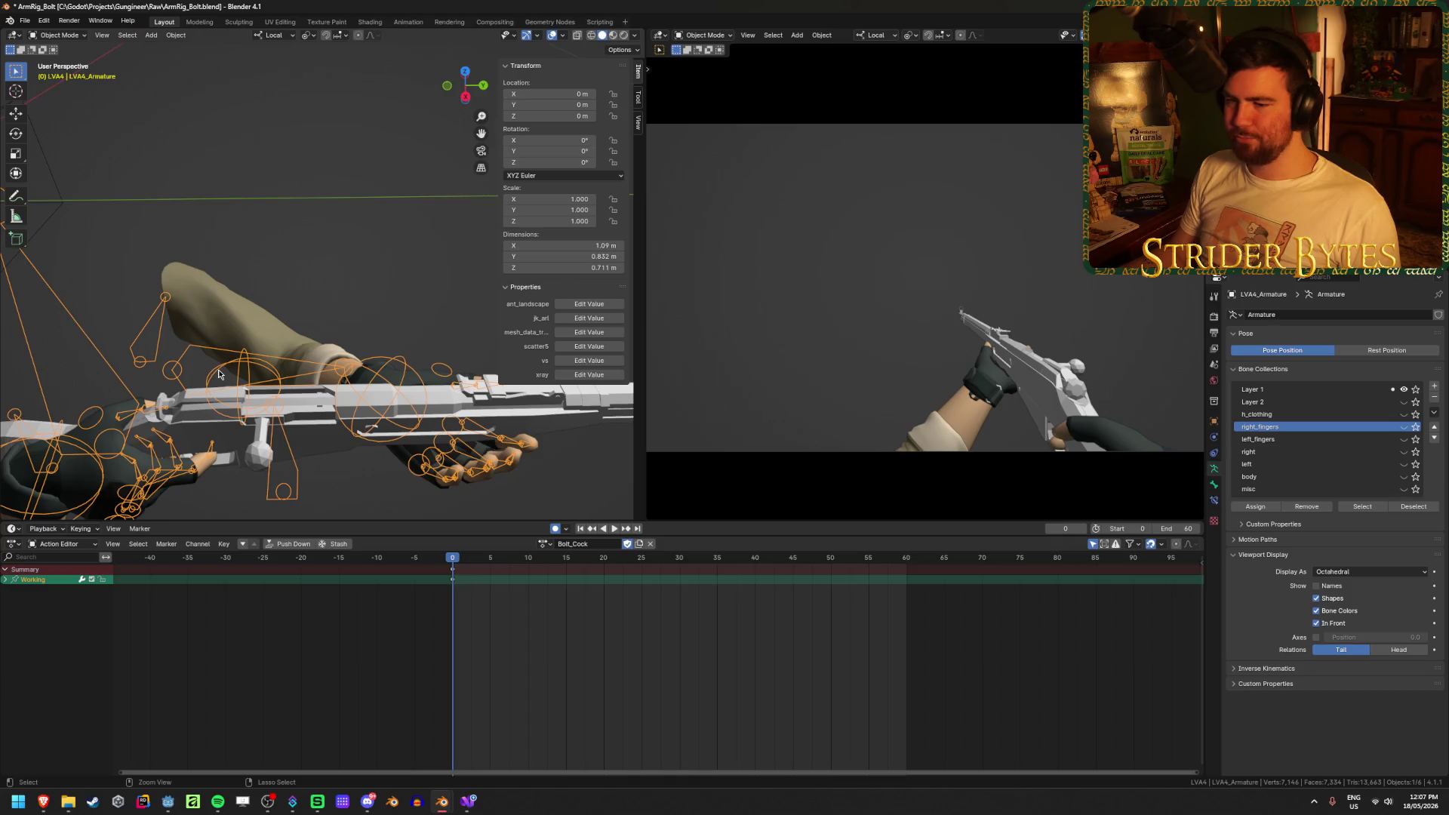
pyautogui.hotkey('ctrl', 'Tab')
pyautogui.moveTo(218, 374); pyautogui.dragTo(460, 337, button='middle')
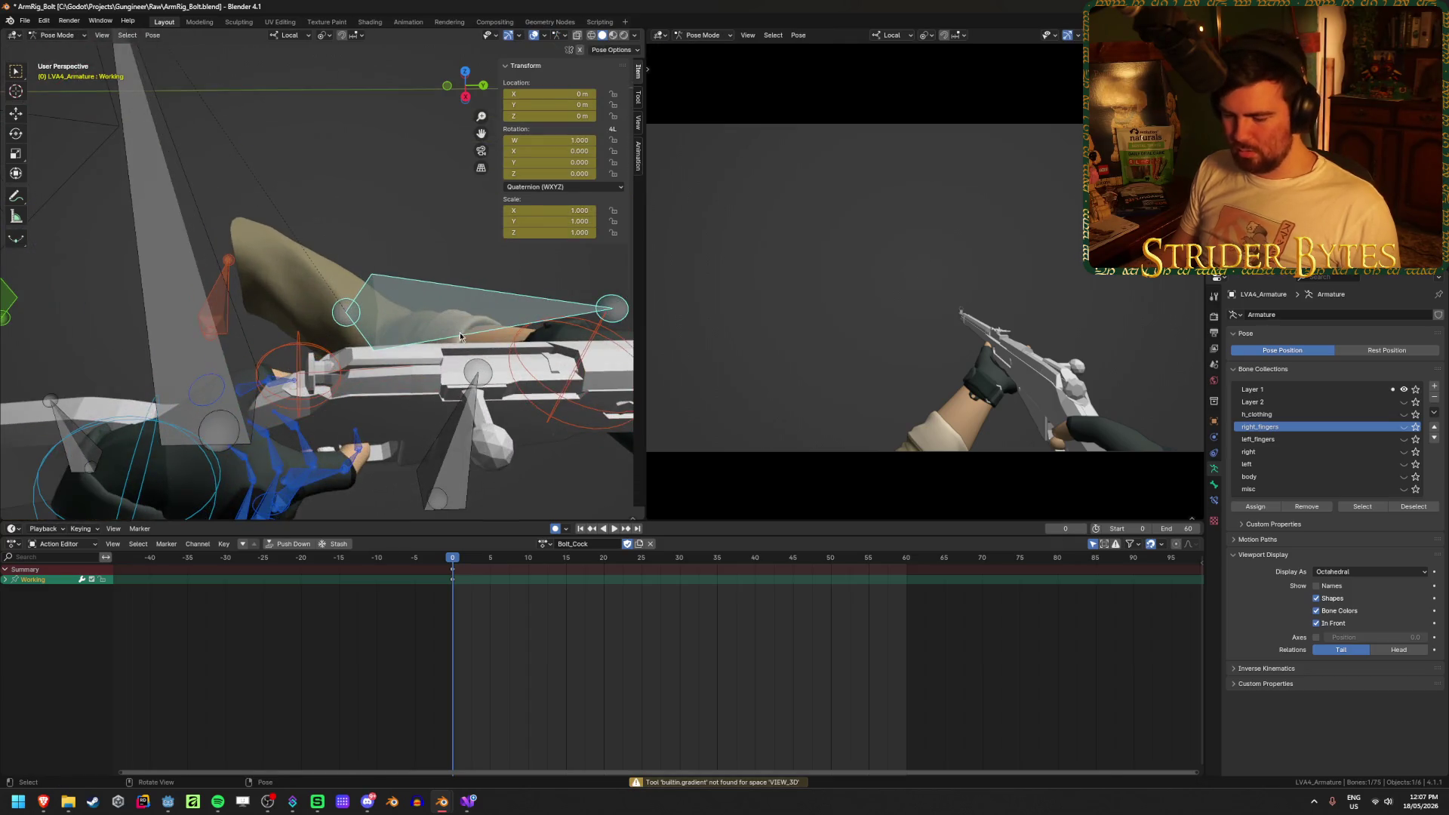
# Duplicate the frame-0 bolt keyframe to frame 20 so the bolt holds until then
pyautogui.press('space')
pyautogui.press('Escape')
pyautogui.press('space')
pyautogui.moveTo(568, 561)
pyautogui.mouseDown()
pyautogui.moveTo(626, 571)
pyautogui.moveTo(604, 579)
pyautogui.mouseUp()
pyautogui.press('space')
pyautogui.click(454, 575)
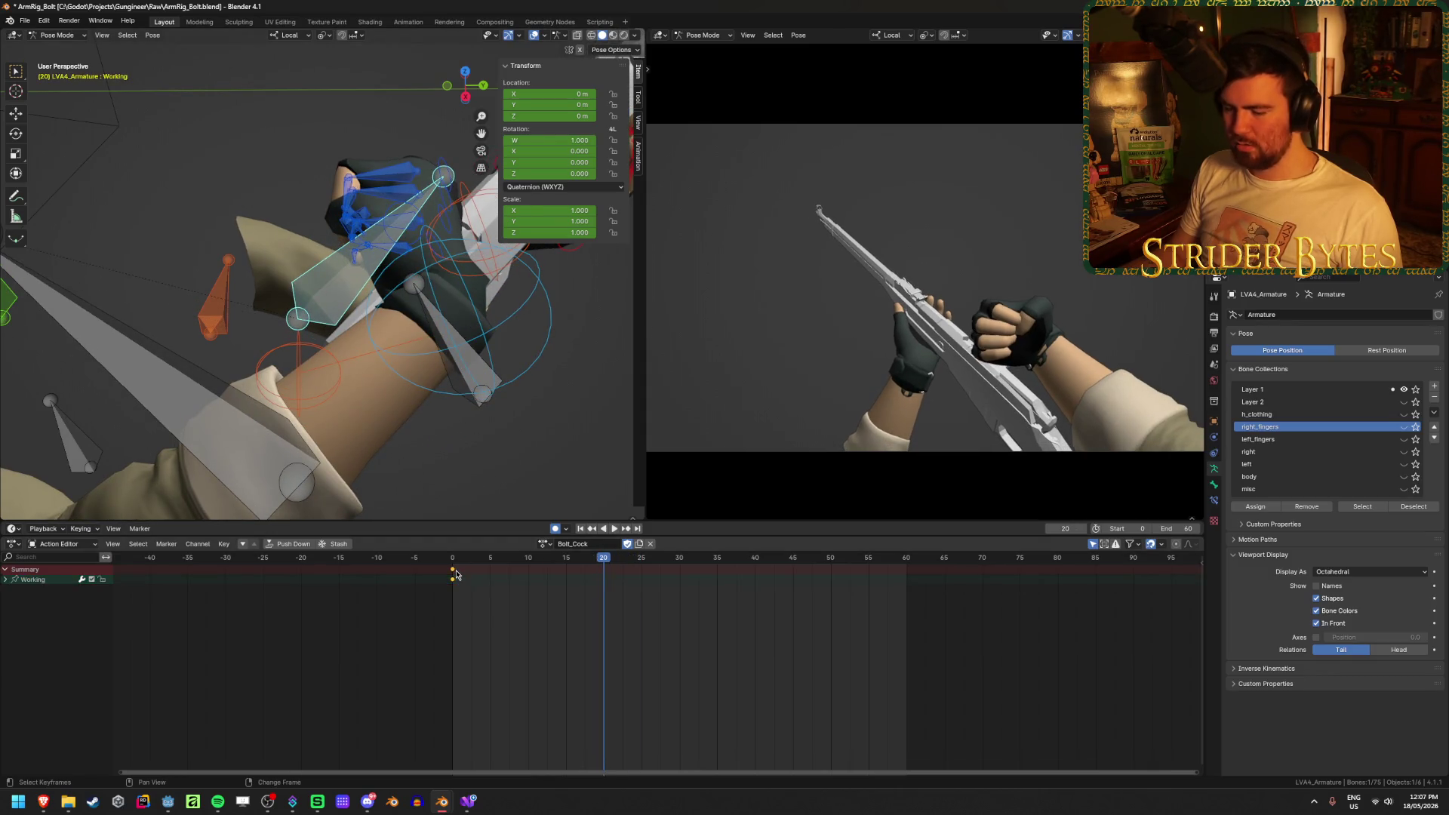
pyautogui.hotkey('shift', 'd')
pyautogui.click(613, 564)
# Pull the bolt back along its local Y axis at frame 30
pyautogui.moveTo(613, 564); pyautogui.dragTo(677, 571)
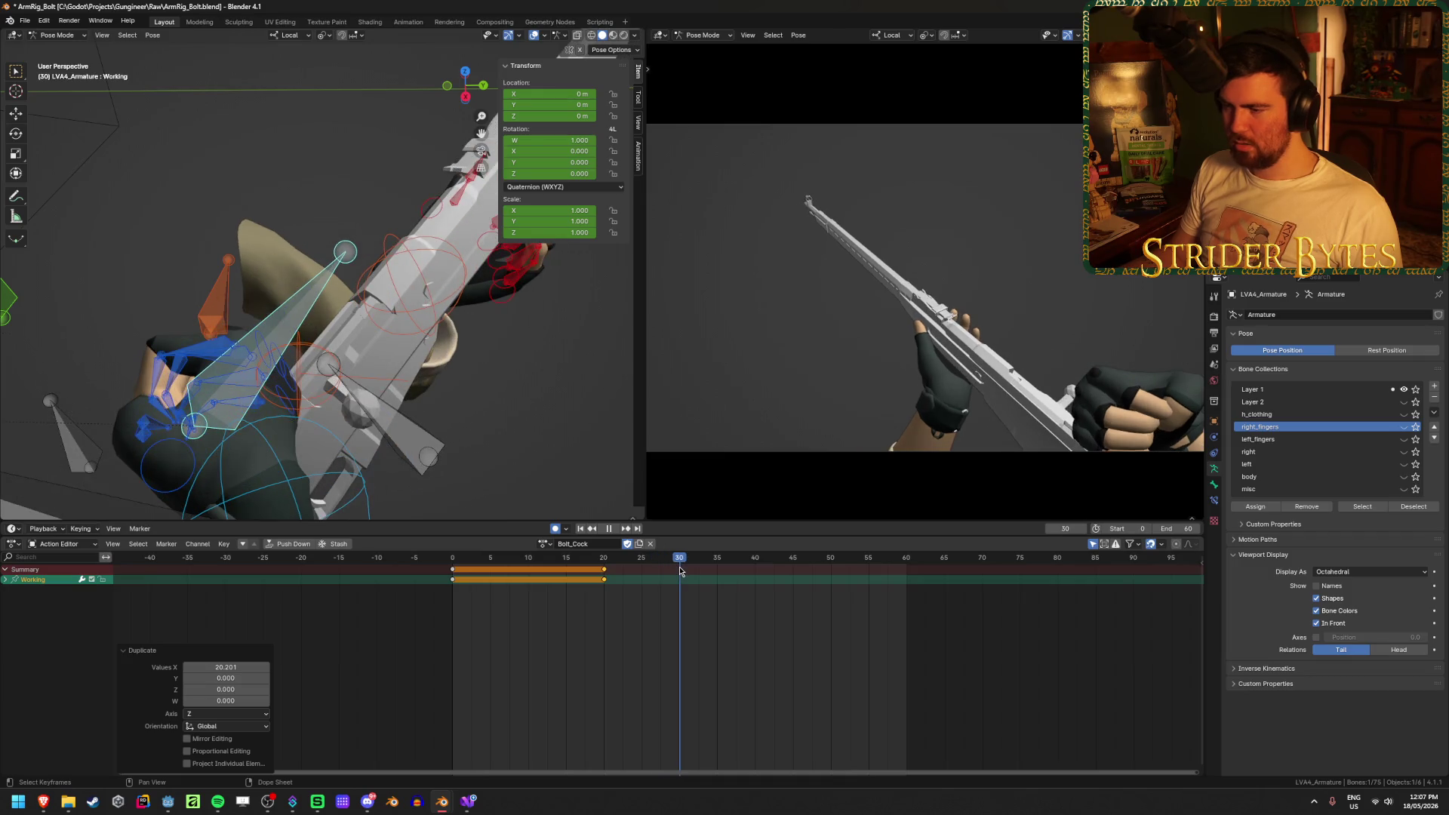
pyautogui.moveTo(340, 348)
pyautogui.mouseDown(button='middle')
pyautogui.moveTo(269, 390)
pyautogui.moveTo(298, 350)
pyautogui.mouseUp(button='middle')
pyautogui.press('g')
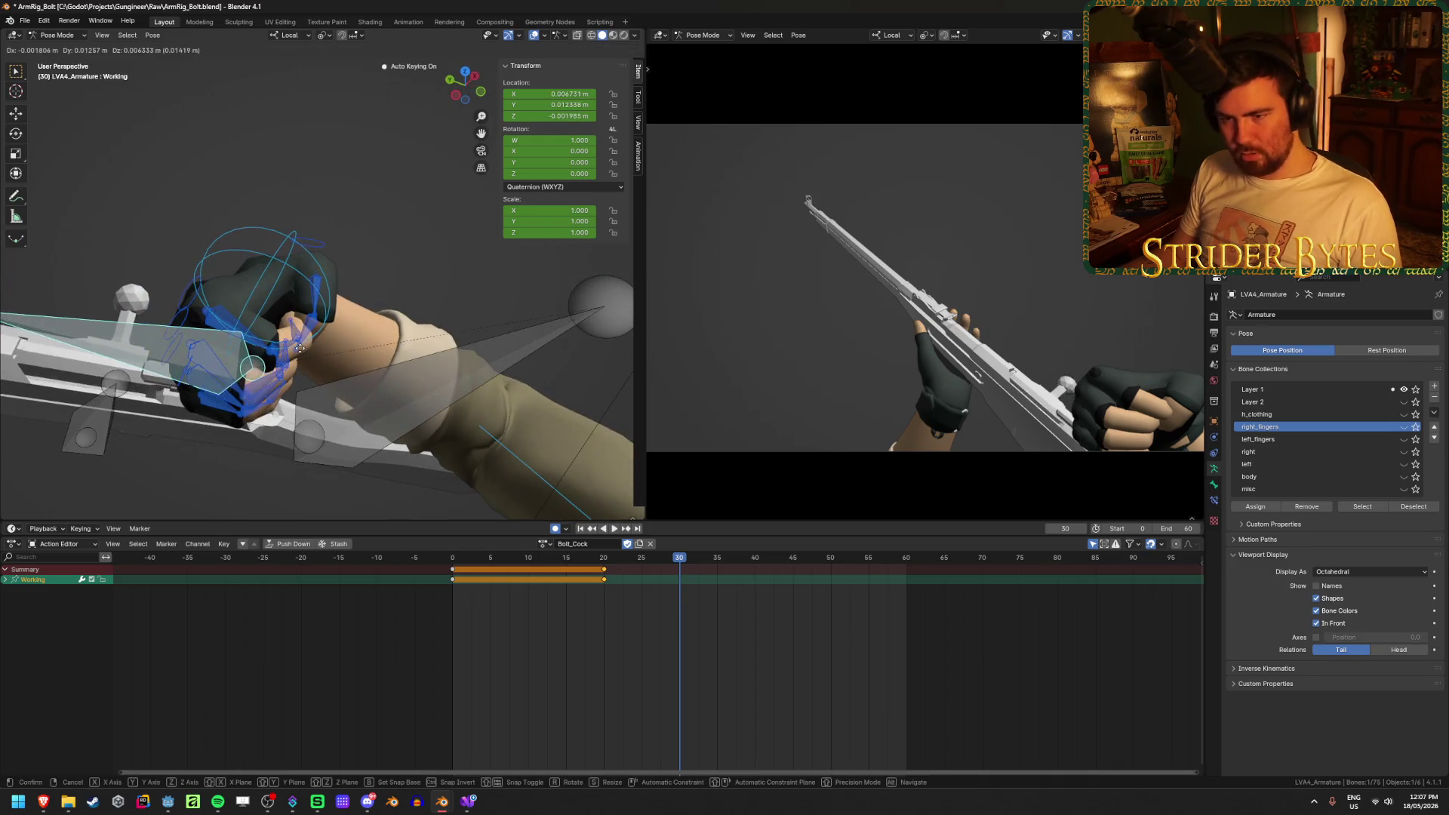
pyautogui.press('y')
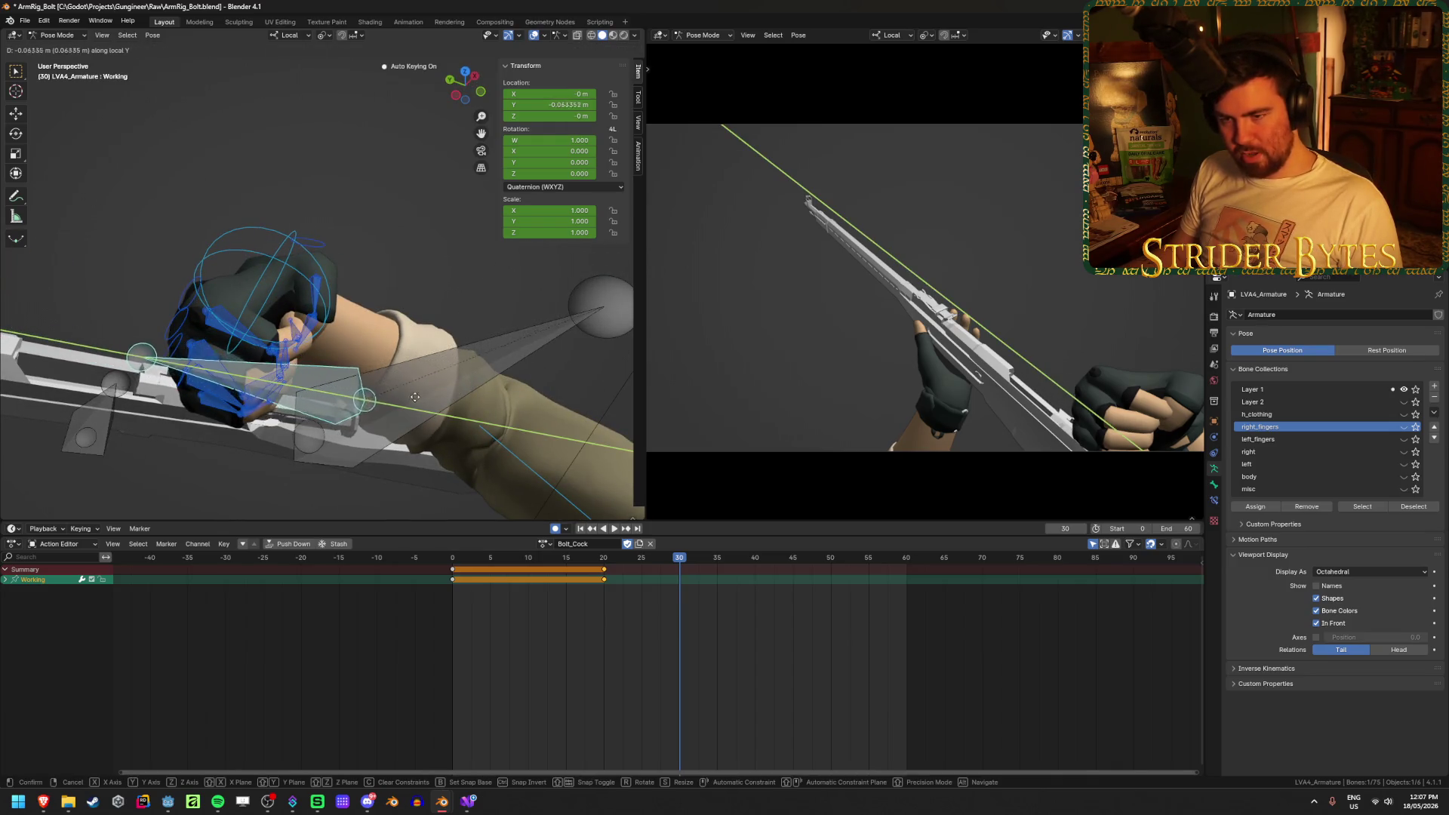
pyautogui.press('Return')
# Key the pulled-back bolt again at frame 35 to hold it
pyautogui.press('space')
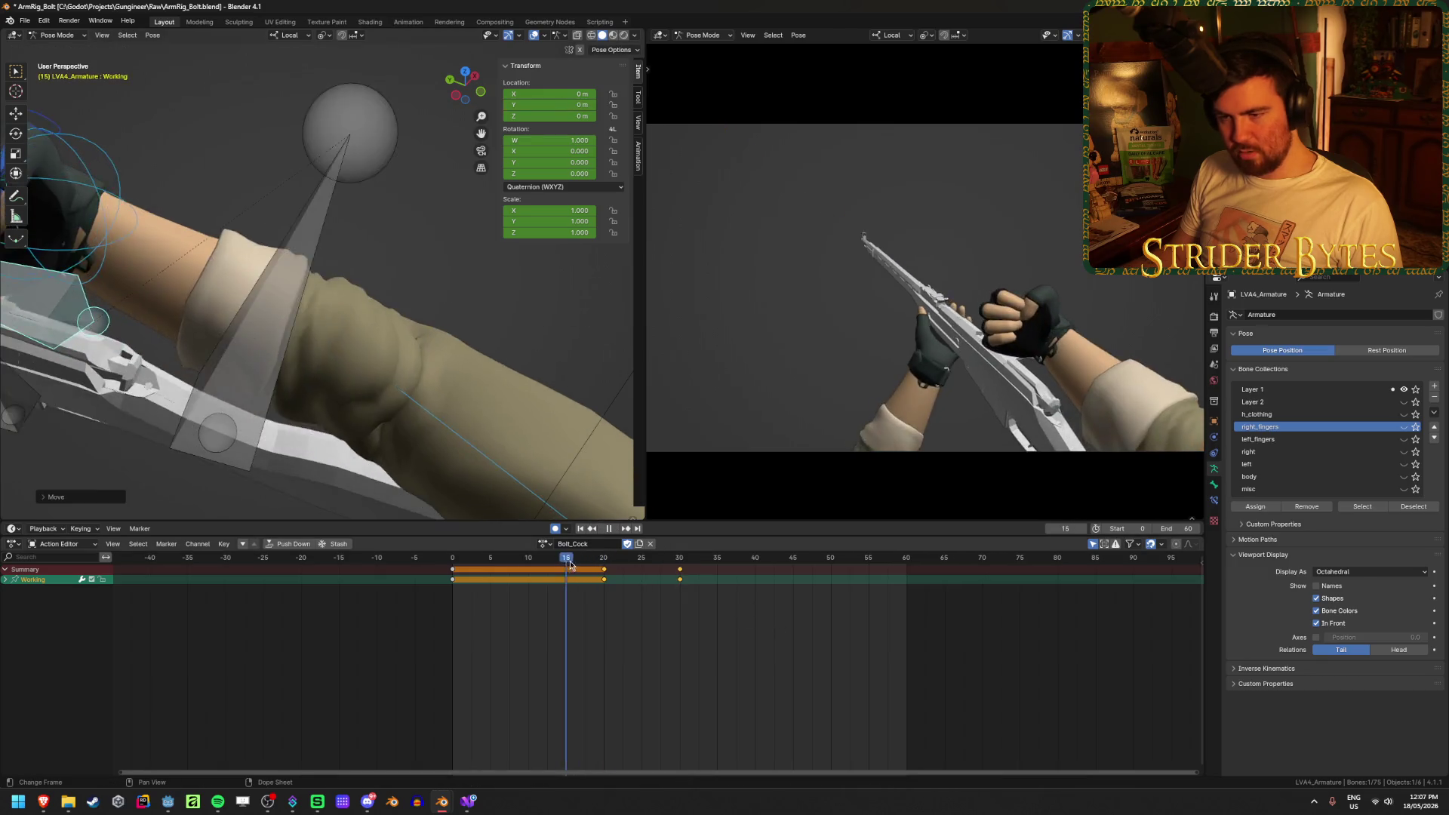
pyautogui.moveTo(664, 582)
pyautogui.mouseDown()
pyautogui.moveTo(730, 590)
pyautogui.moveTo(717, 586)
pyautogui.mouseUp()
pyautogui.press('space')
pyautogui.click(679, 570)
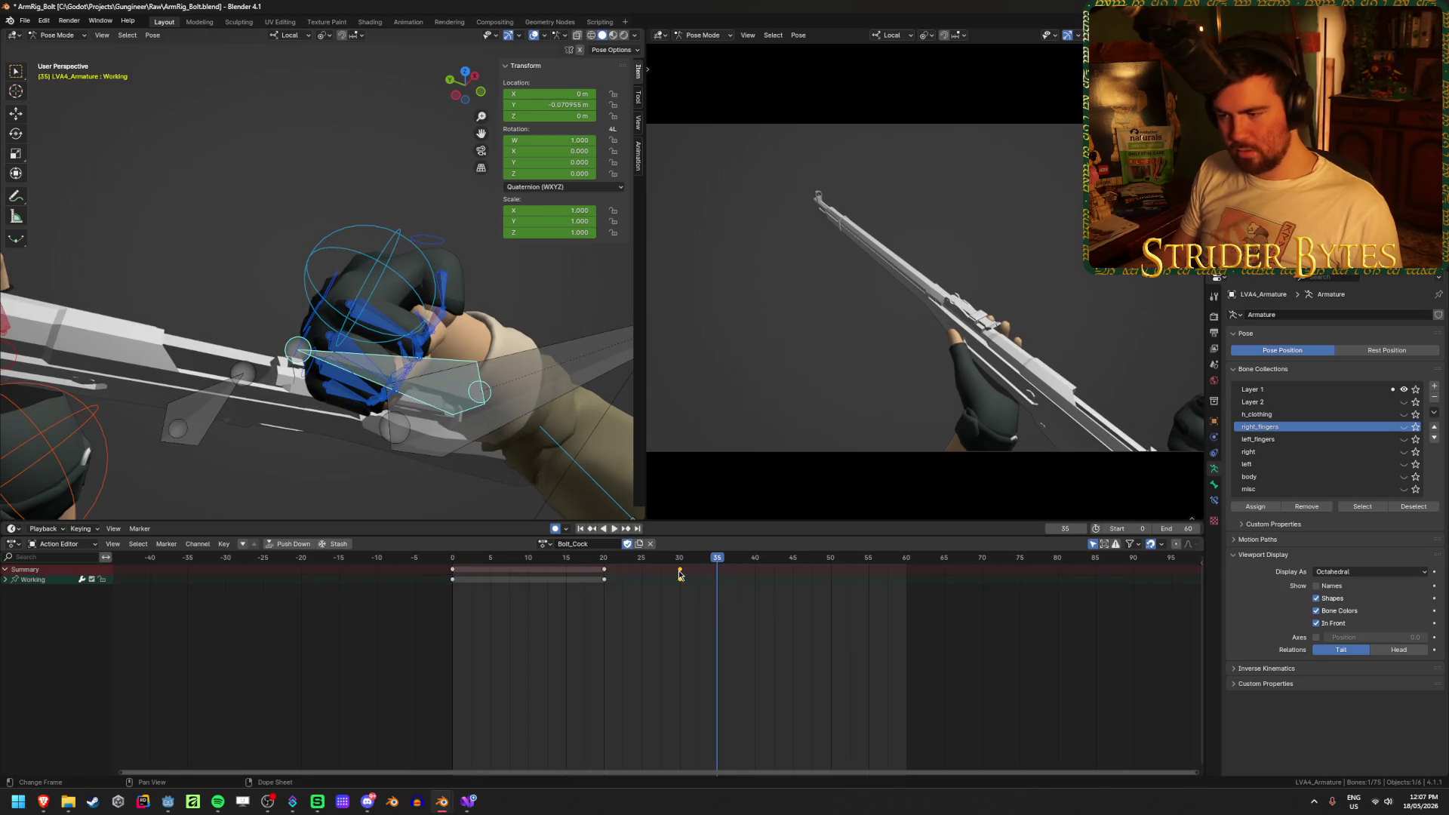
pyautogui.press('i')
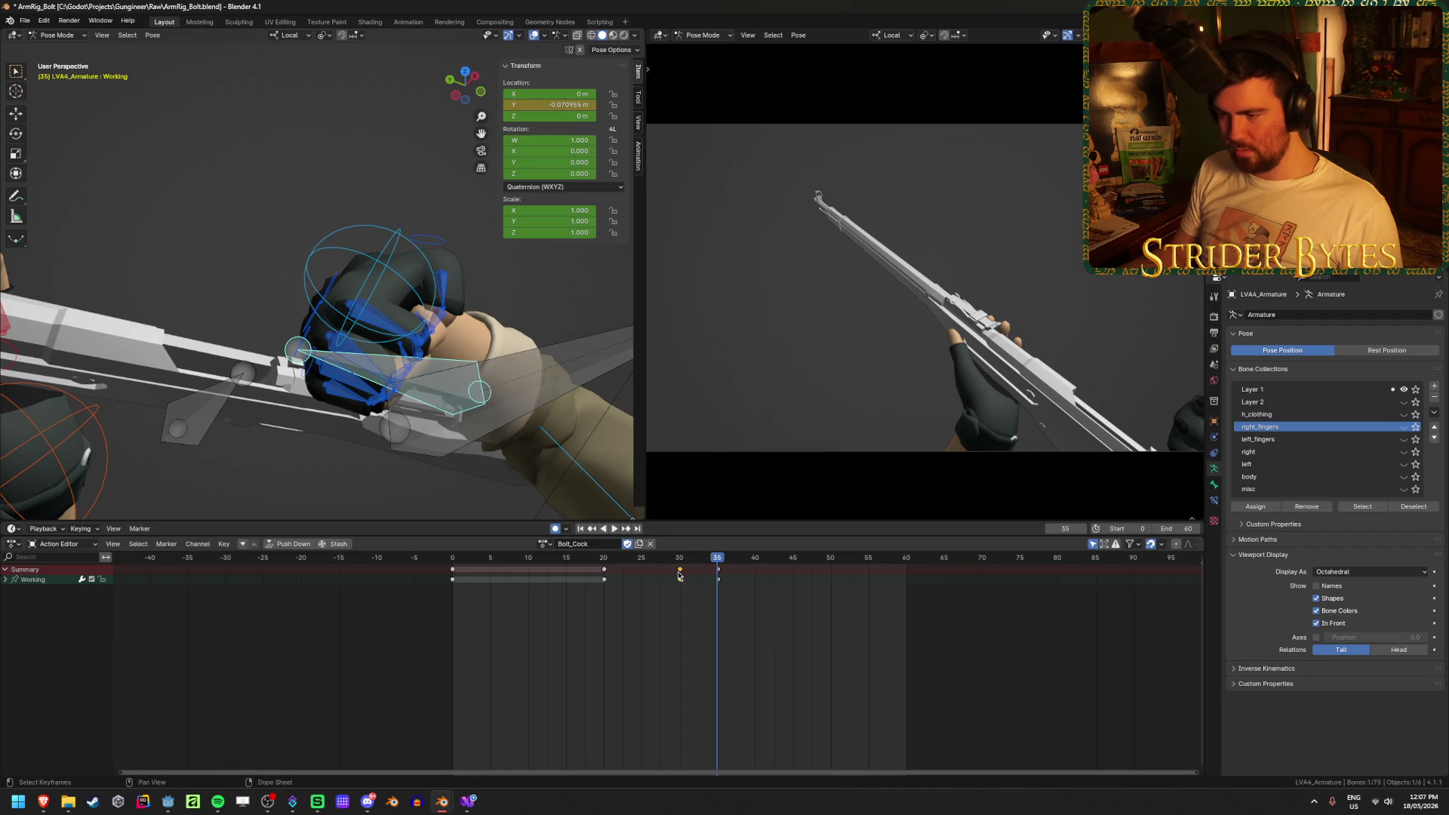
# Copy the frame-20 rest keys to frame 45 so the bolt returns
pyautogui.press('space')
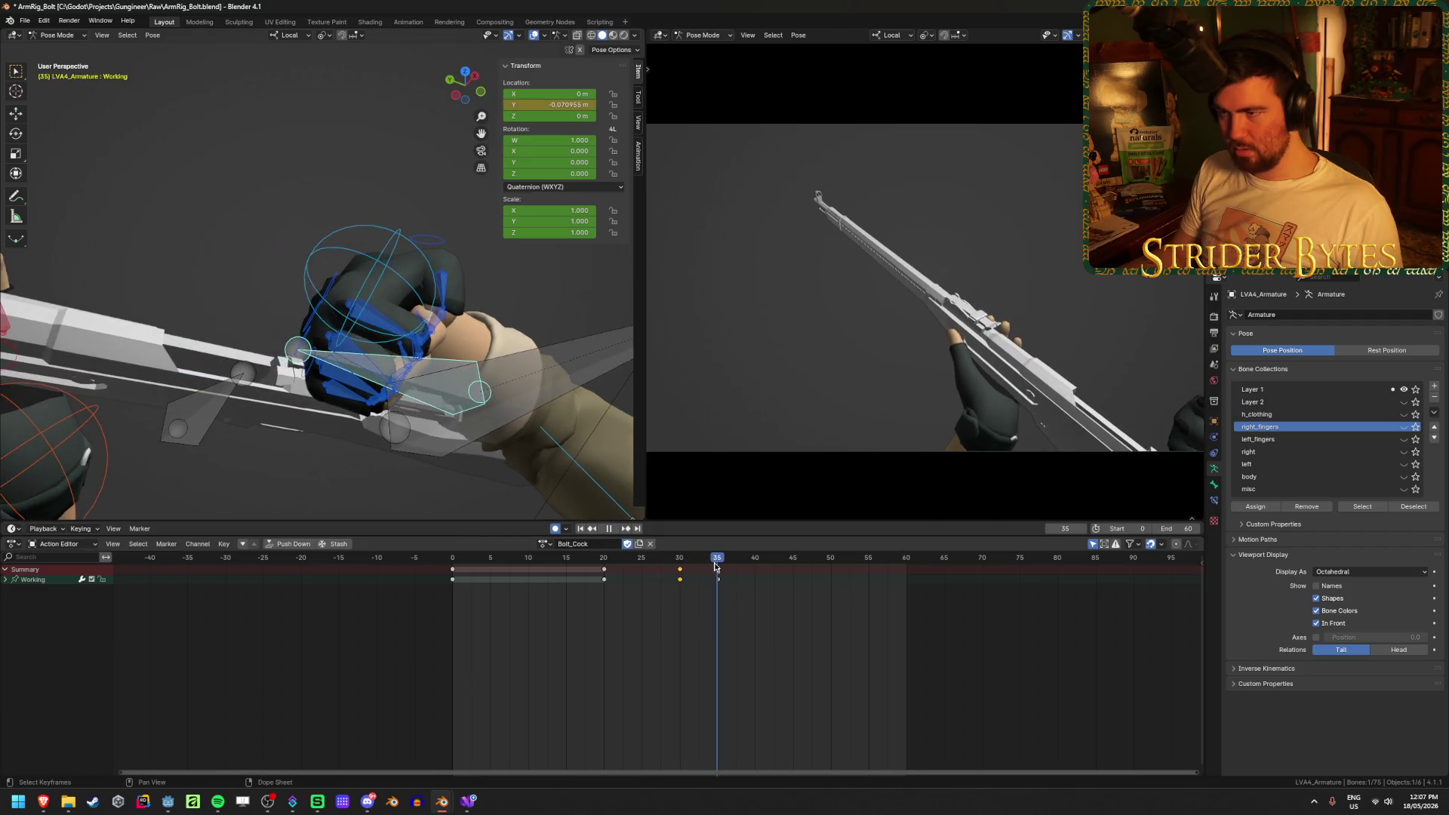
pyautogui.press('space')
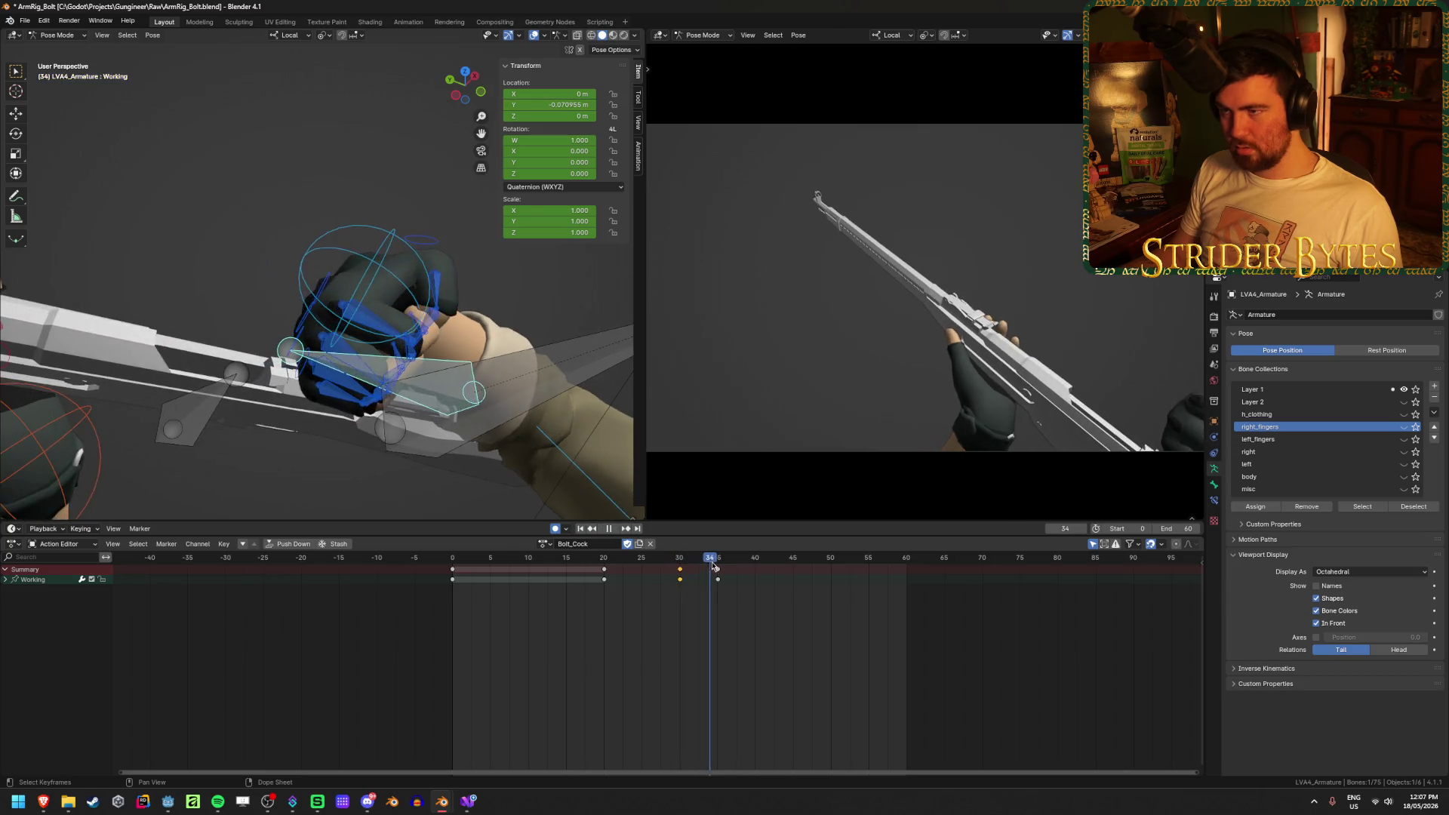
pyautogui.moveTo(670, 568)
pyautogui.mouseDown()
pyautogui.moveTo(647, 567)
pyautogui.moveTo(791, 593)
pyautogui.mouseUp()
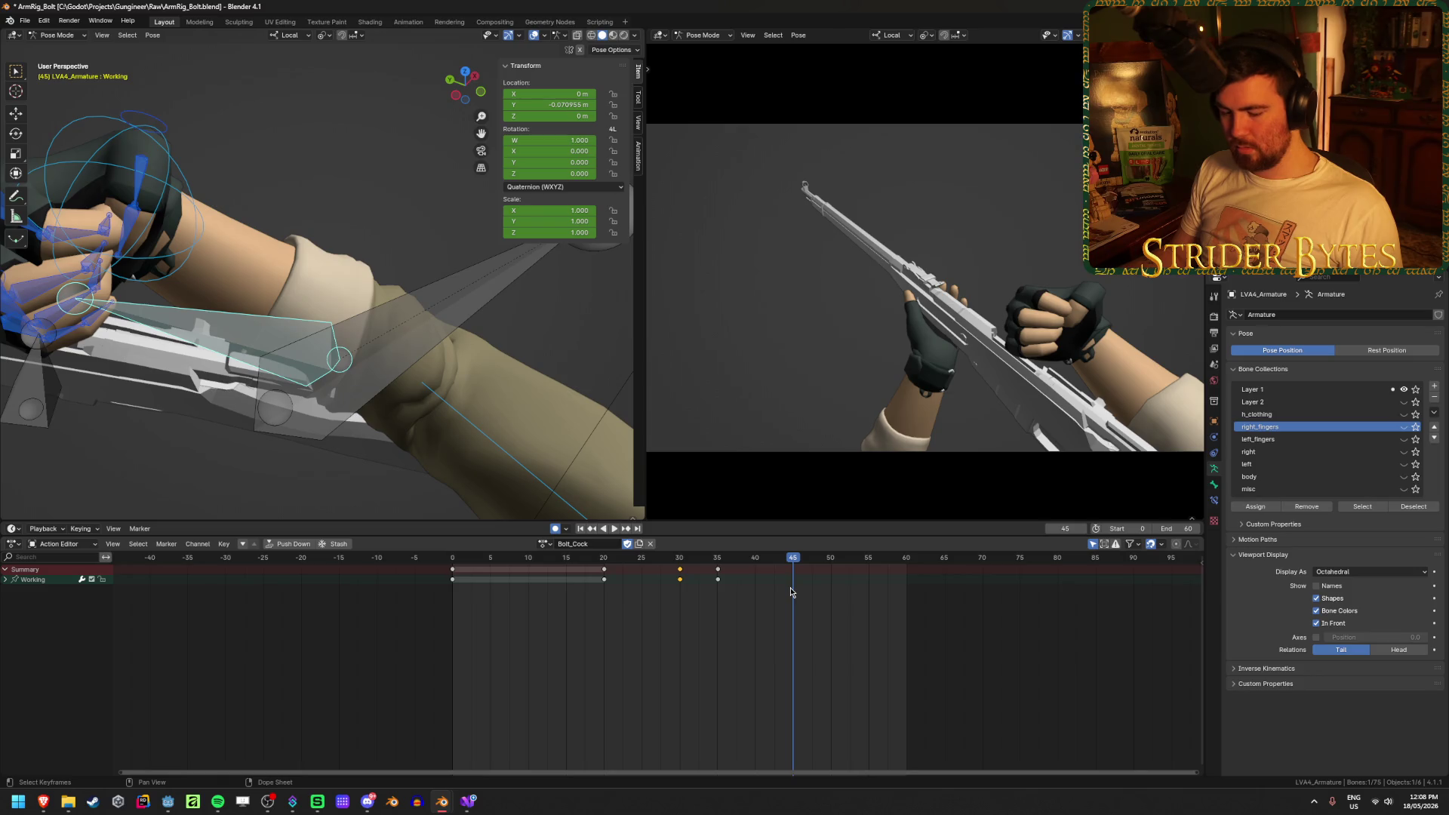
pyautogui.click(604, 570)
pyautogui.press('g')
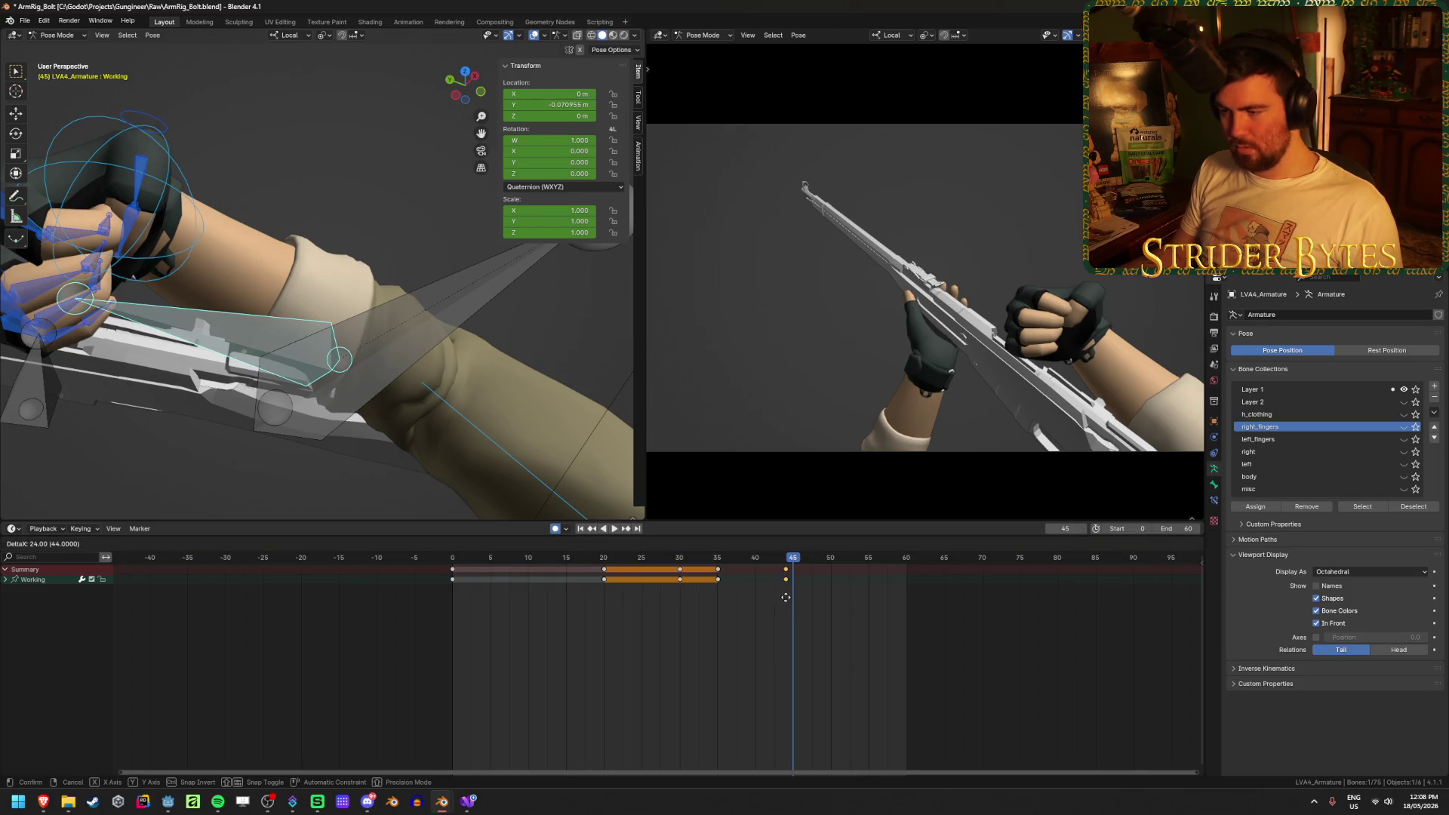
pyautogui.click(785, 596)
pyautogui.click(581, 530)
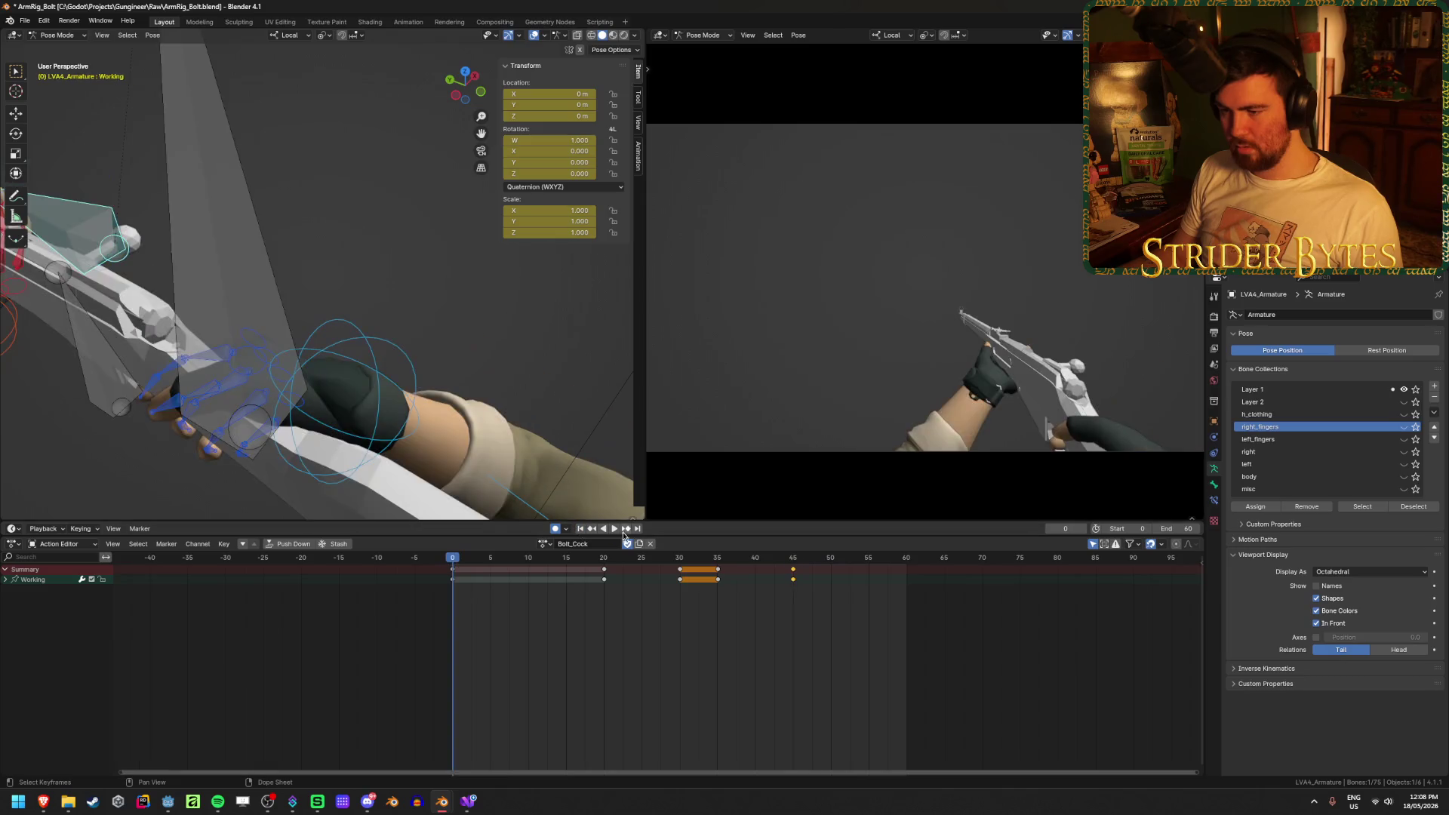
# Play from frame 0 and shift the selected bolt keys later in time
pyautogui.click(614, 529)
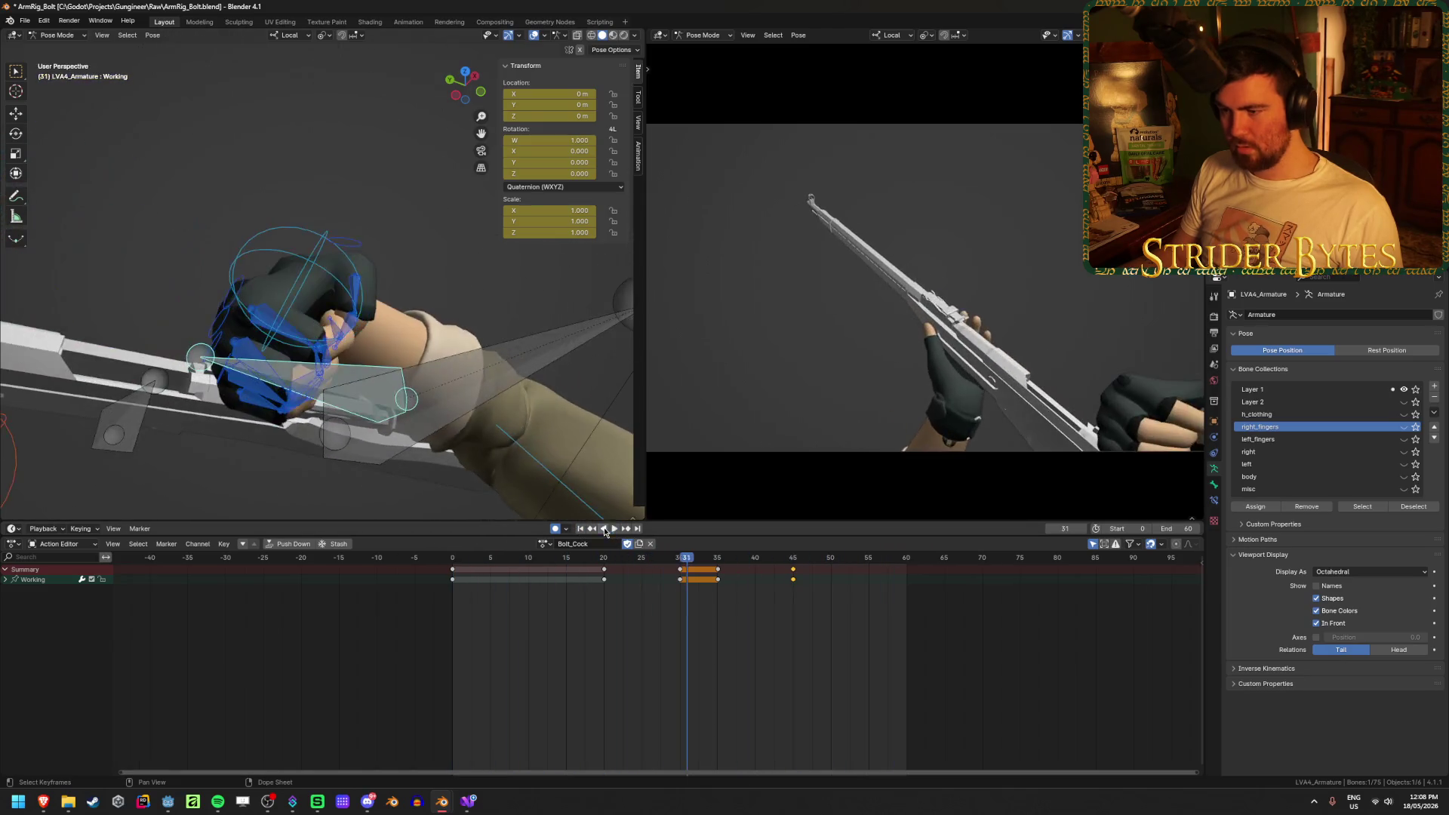
pyautogui.press('space')
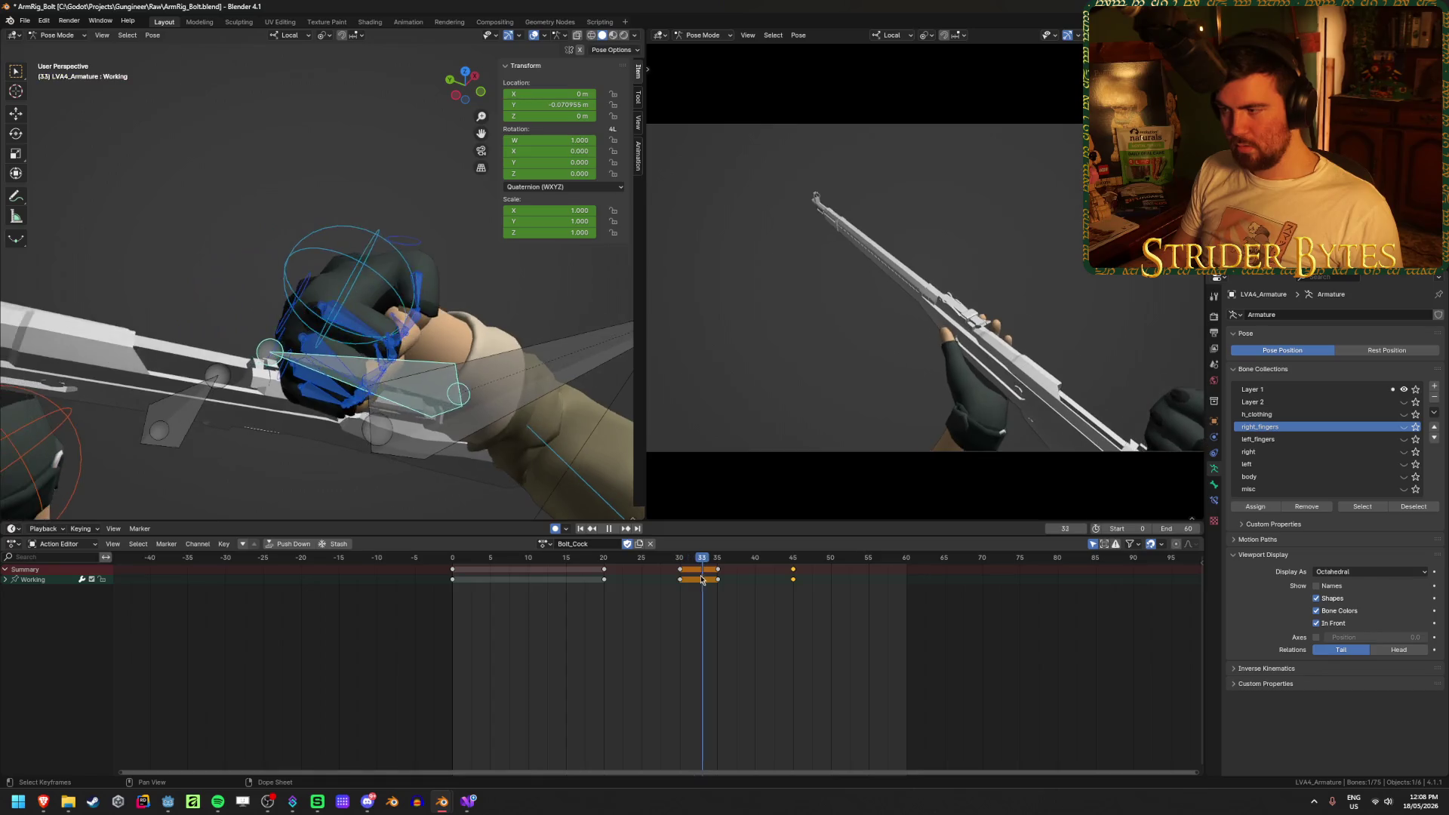
pyautogui.press('space')
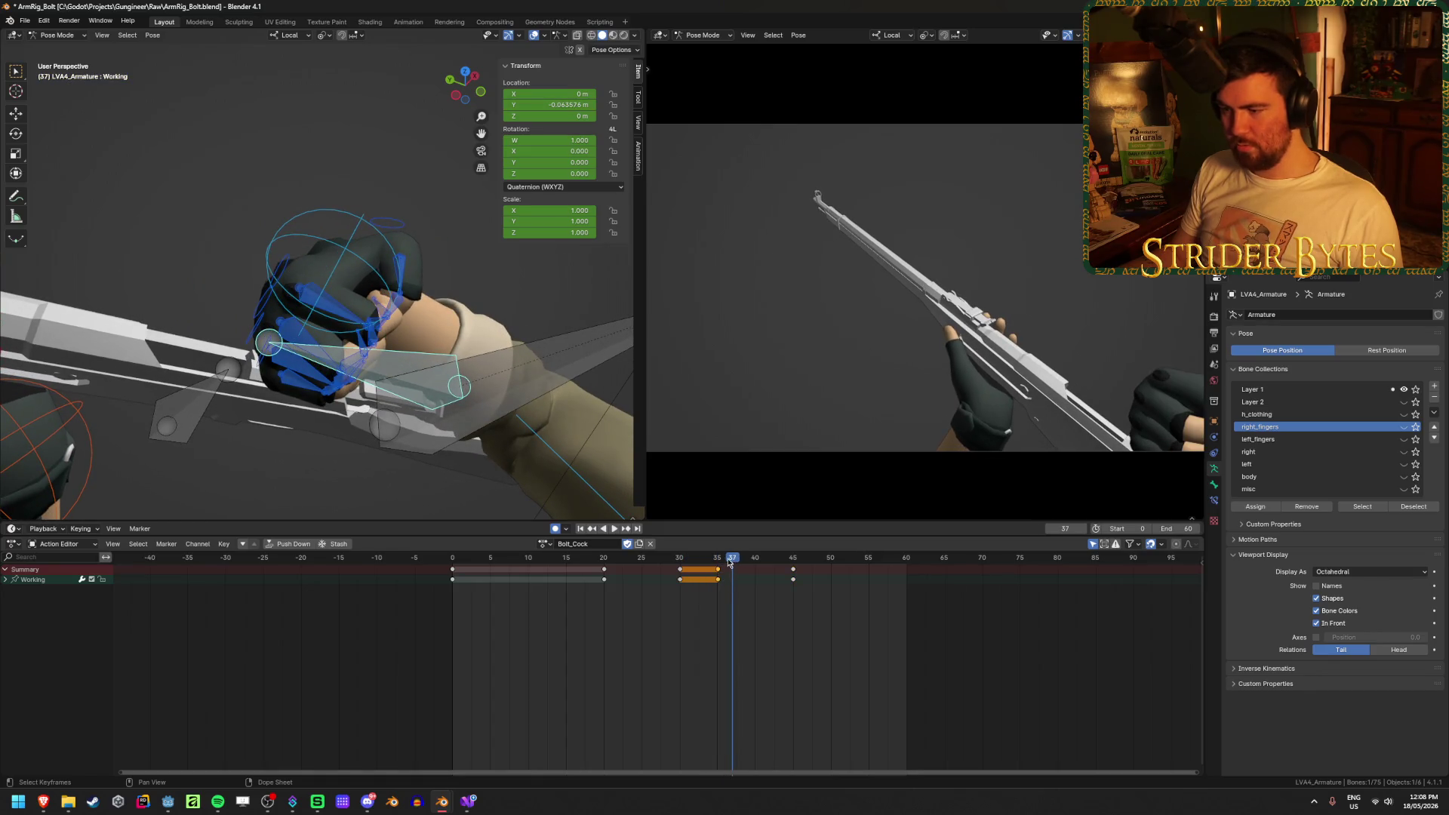
pyautogui.press('Right')
pyautogui.press('Right')
pyautogui.press('Right')
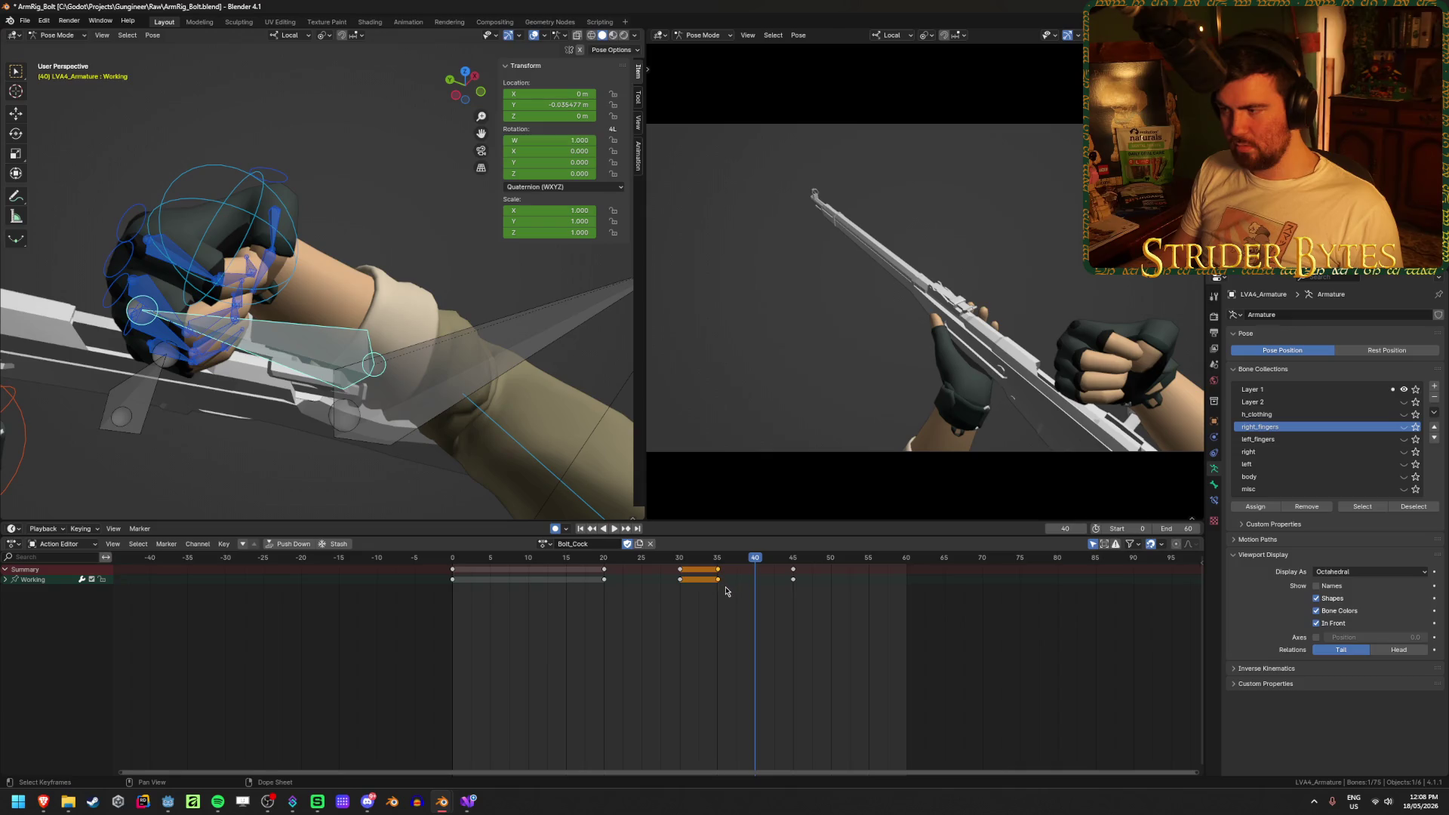
pyautogui.press('Left')
pyautogui.press('Left')
pyautogui.press('Left')
pyautogui.press('g')
pyautogui.click(735, 576)
# Review the new timing, save ArmRig_Bolt.blend, replay from frame 0 and save again
pyautogui.press('space')
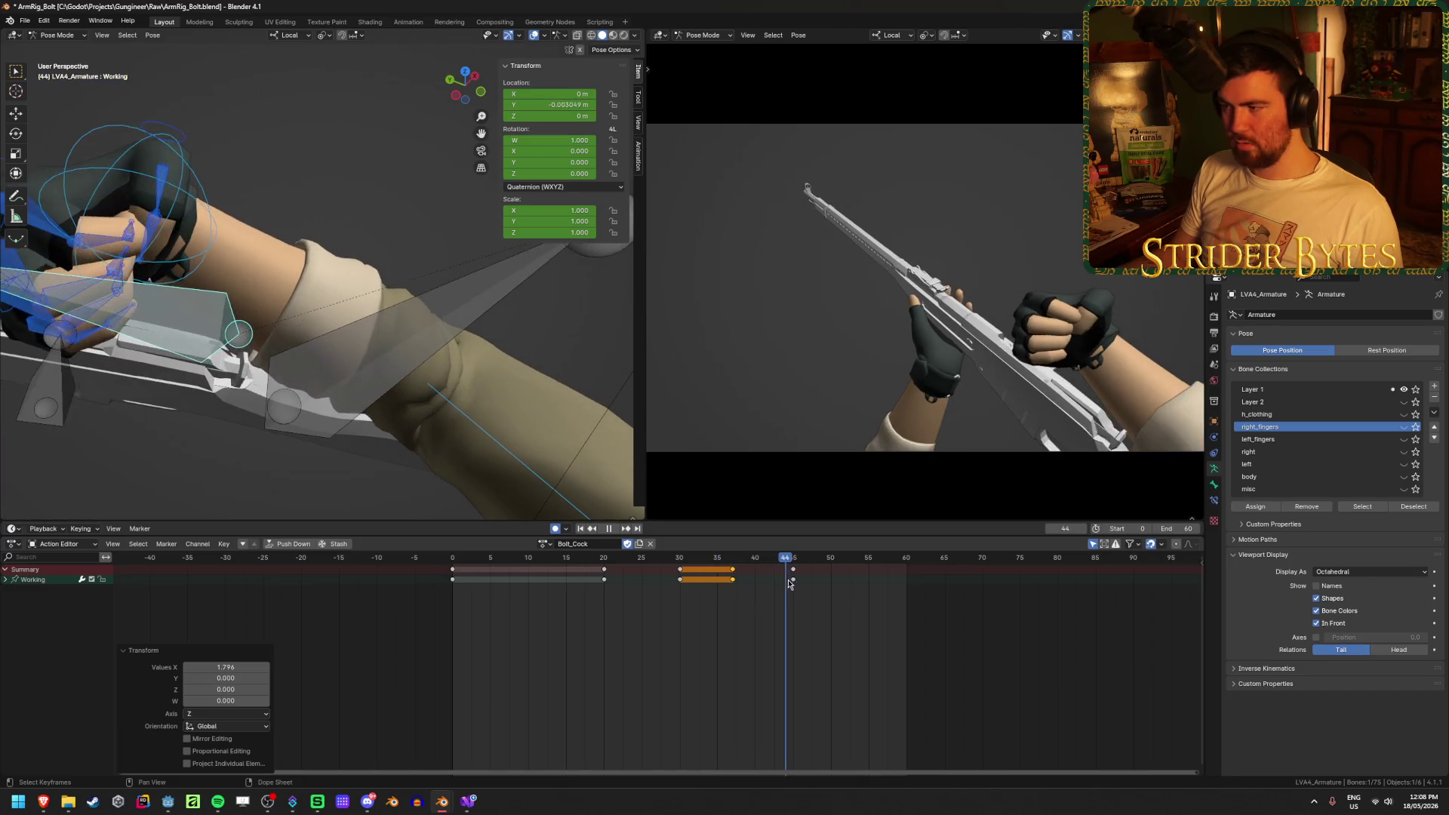
pyautogui.press('space')
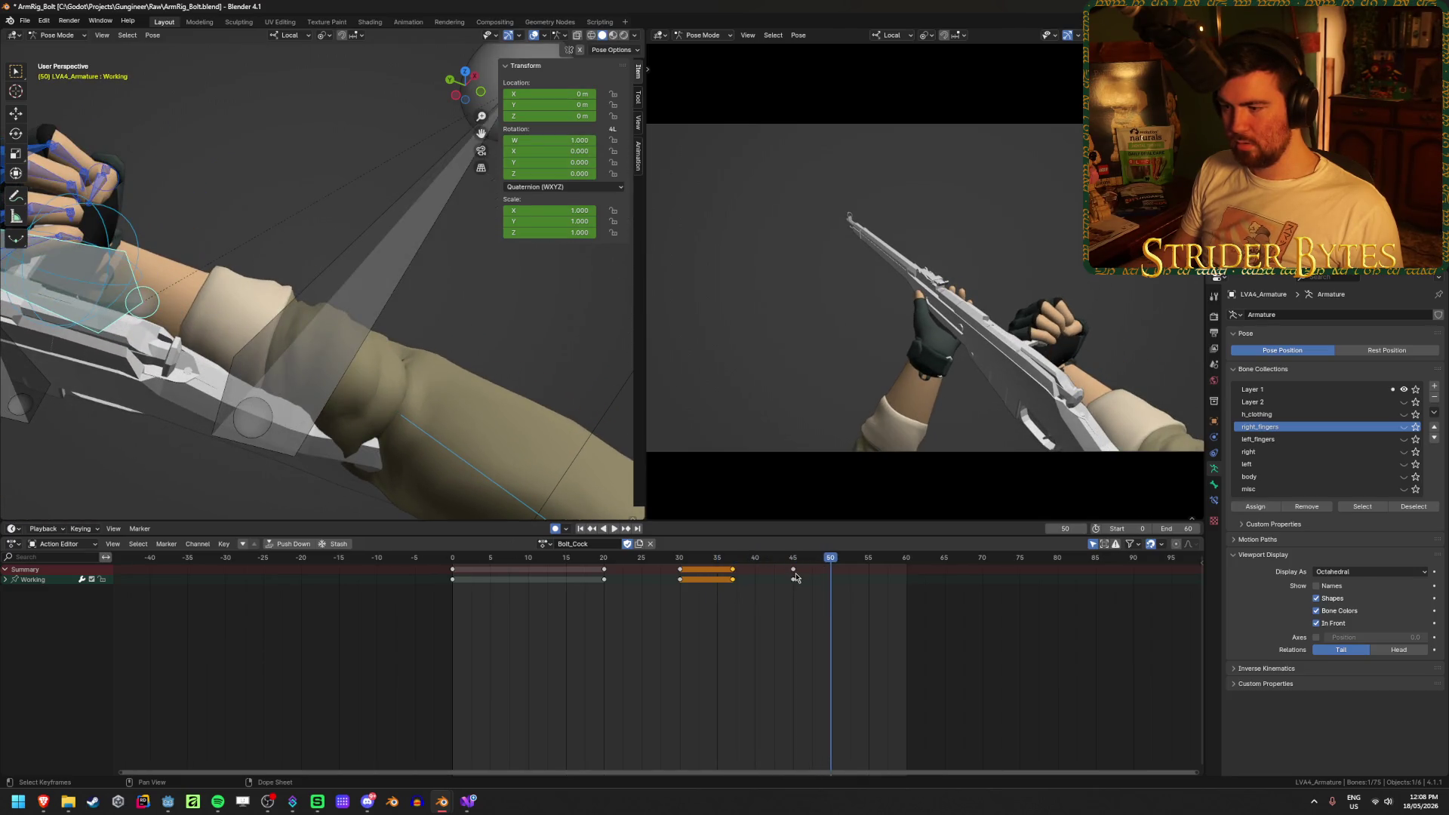
pyautogui.hotkey('ctrl', 's')
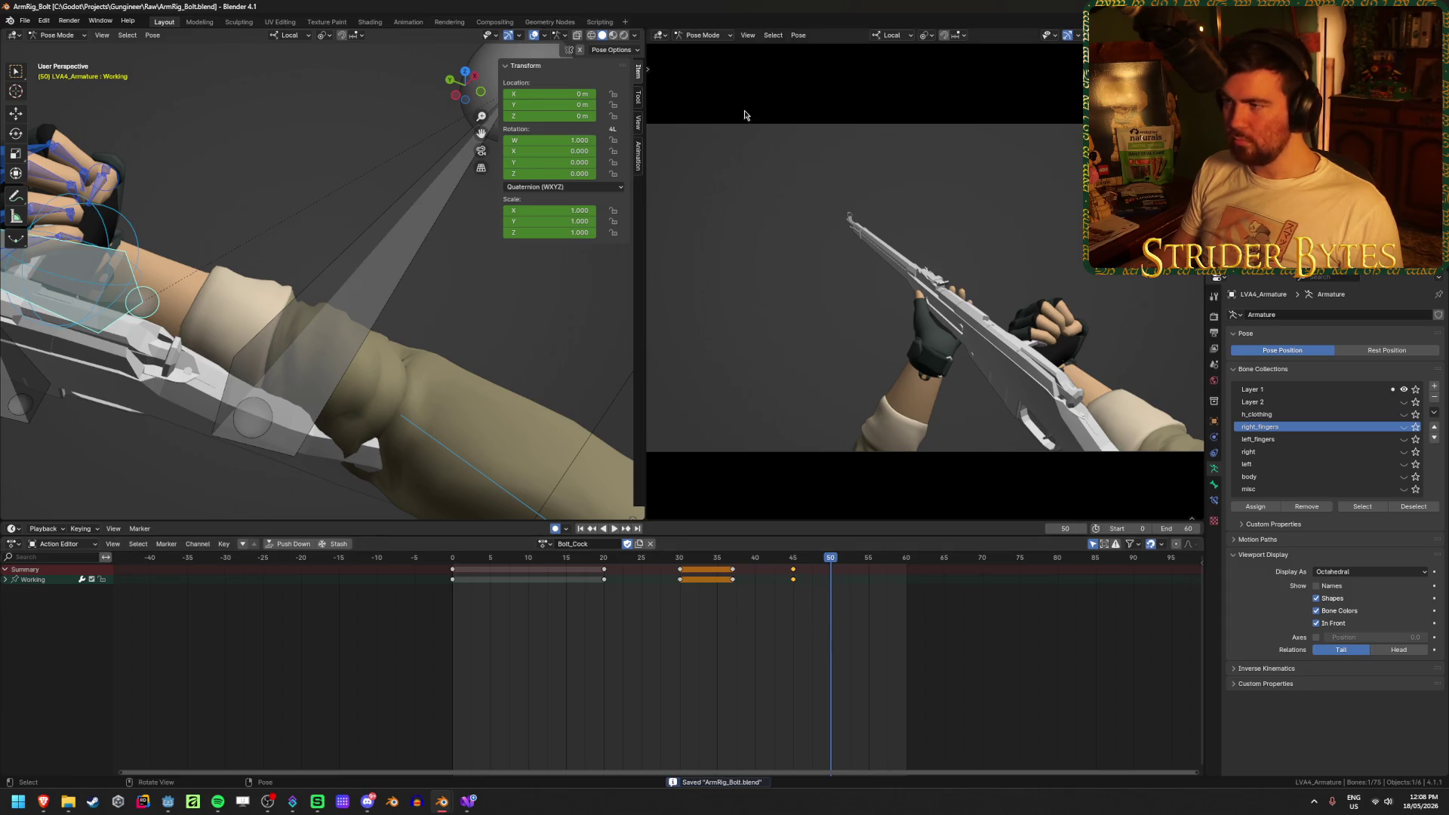
pyautogui.click(581, 529)
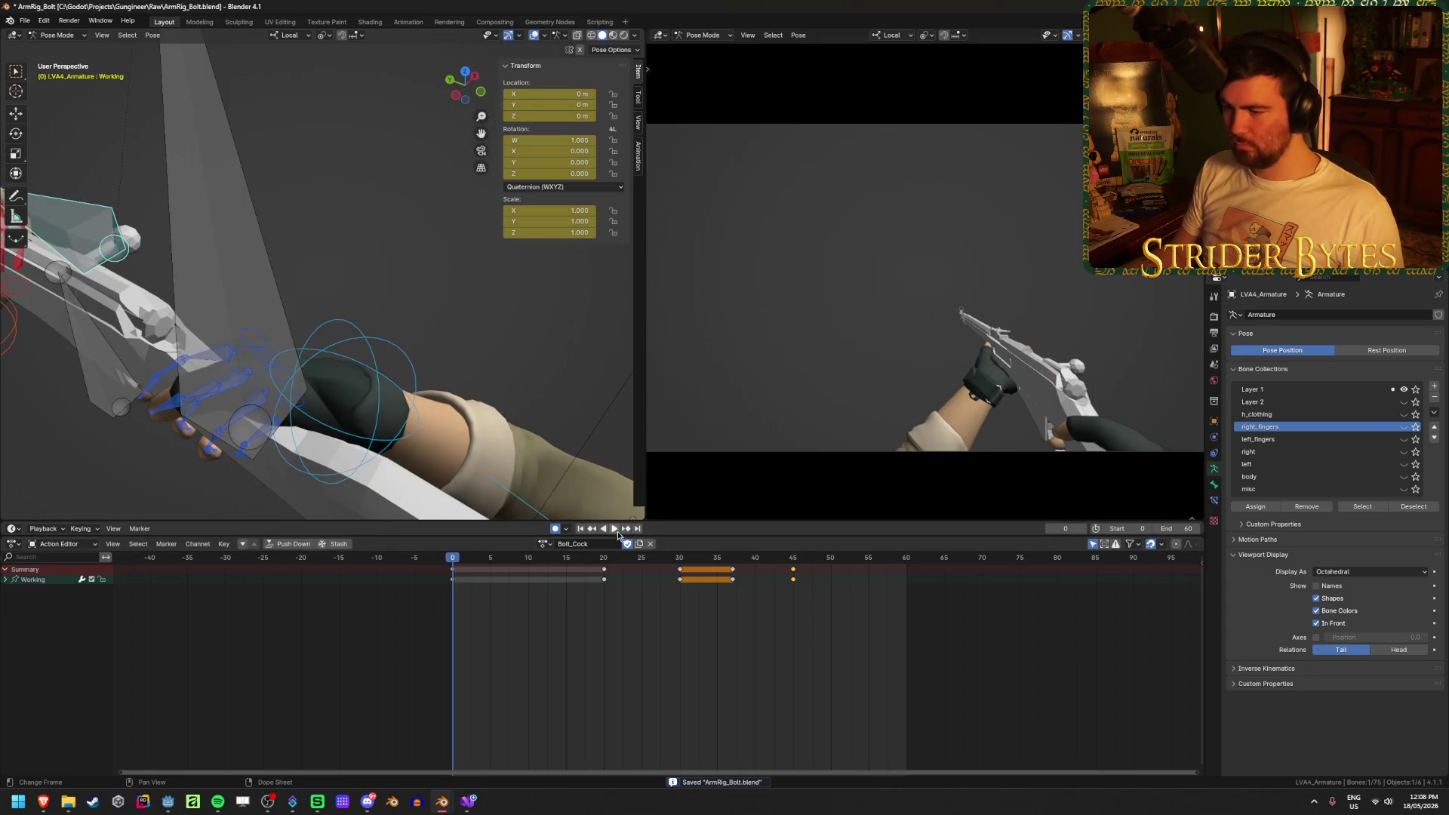
pyautogui.click(615, 529)
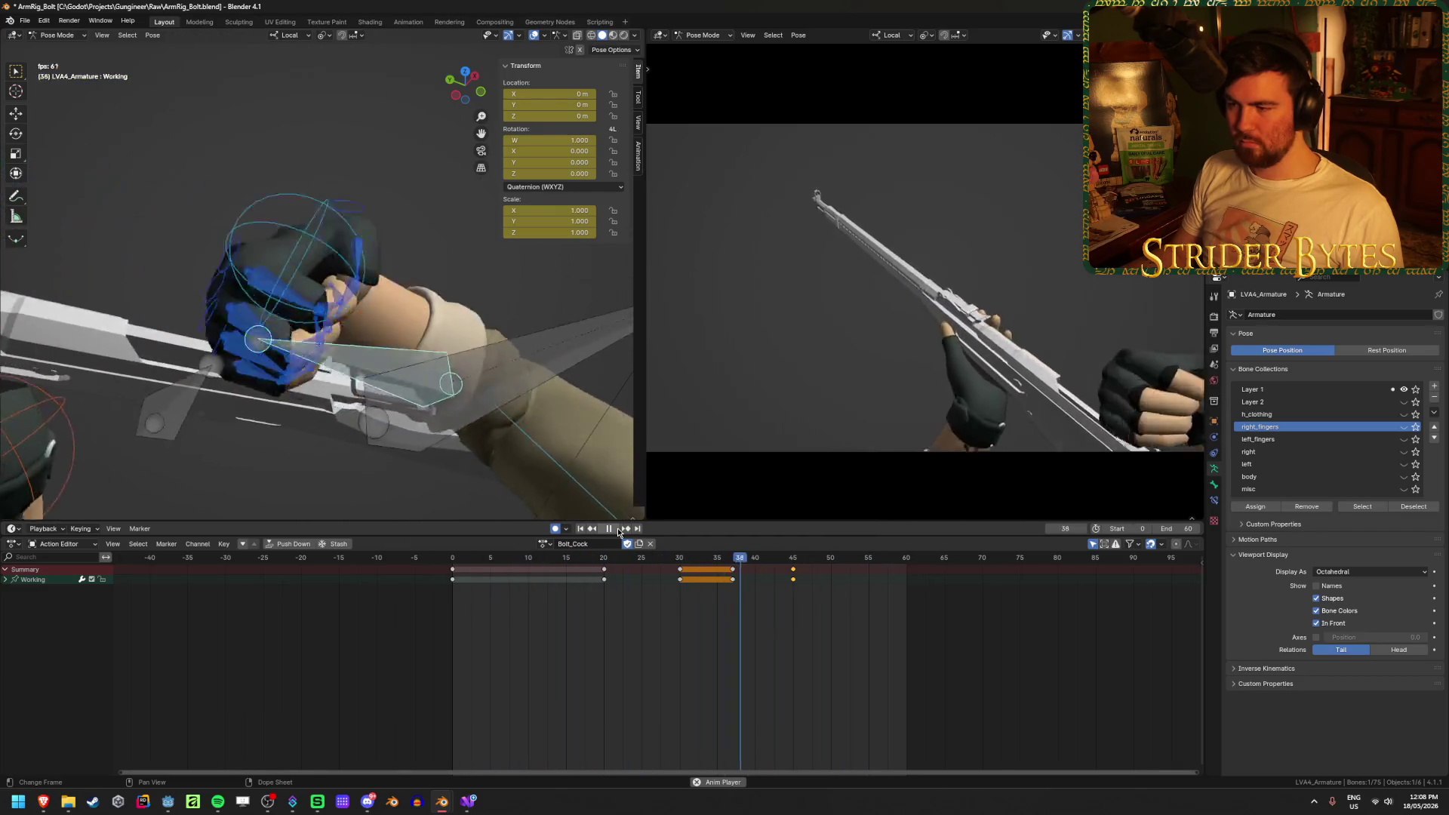
pyautogui.click(617, 527)
pyautogui.hotkey('ctrl', 's')
pyautogui.click(536, 628)
pyautogui.hotkey('shift', 'Left')
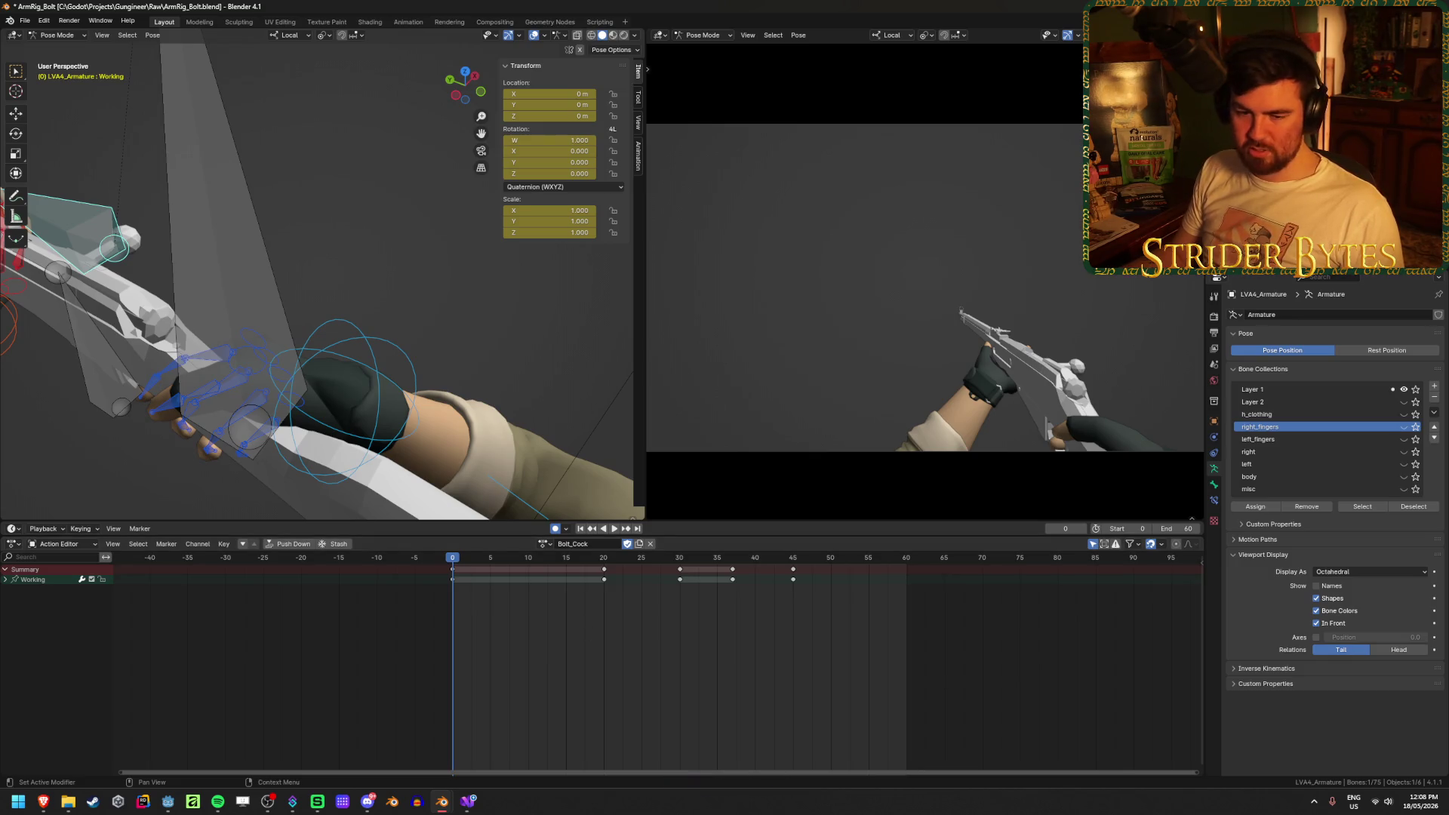
pyautogui.hotkey('alt', 'Tab')
pyautogui.hotkey('alt', 'Tab')
pyautogui.hotkey('ctrl', 's')
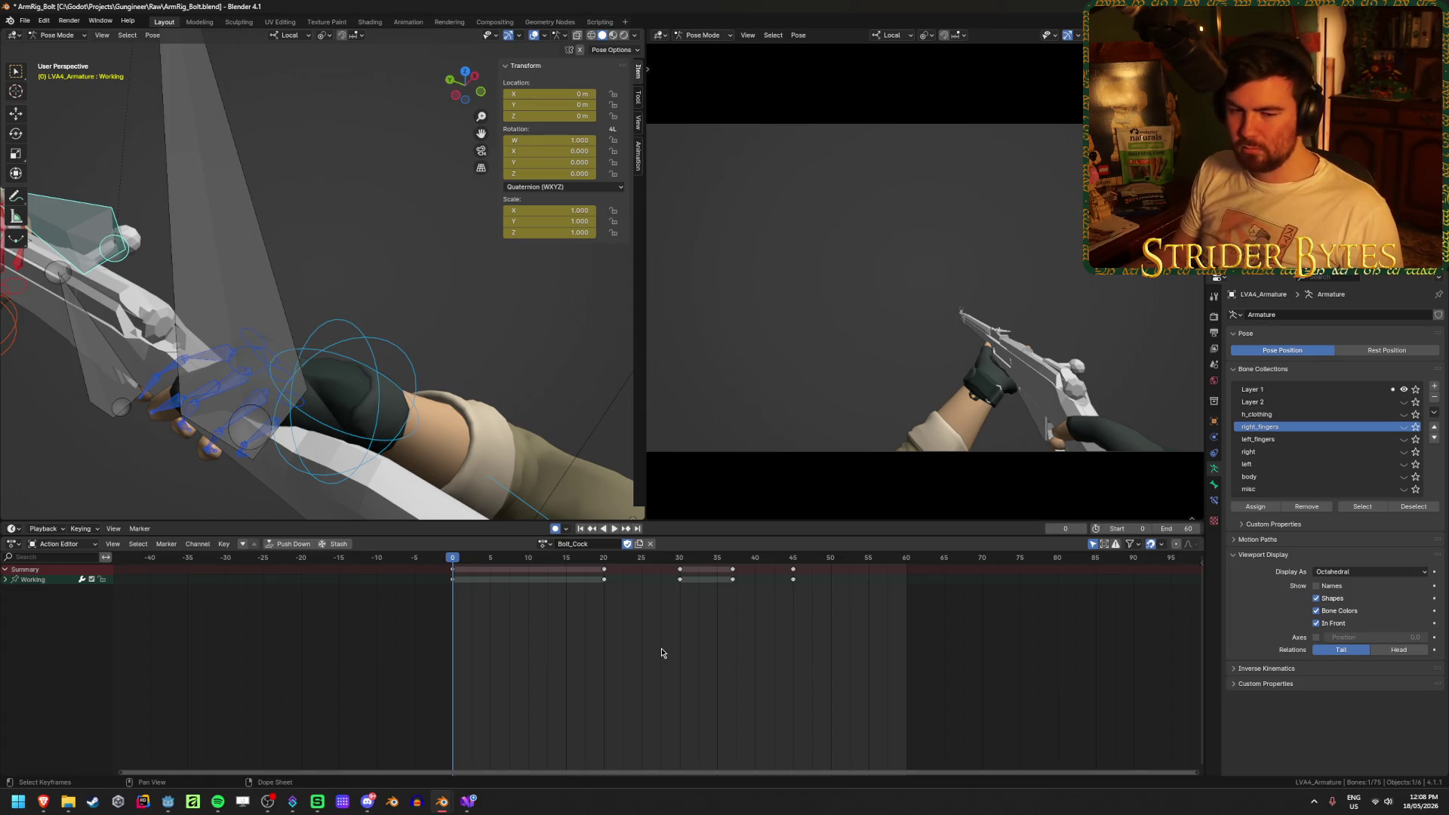
pyautogui.hotkey('ctrl', 's')
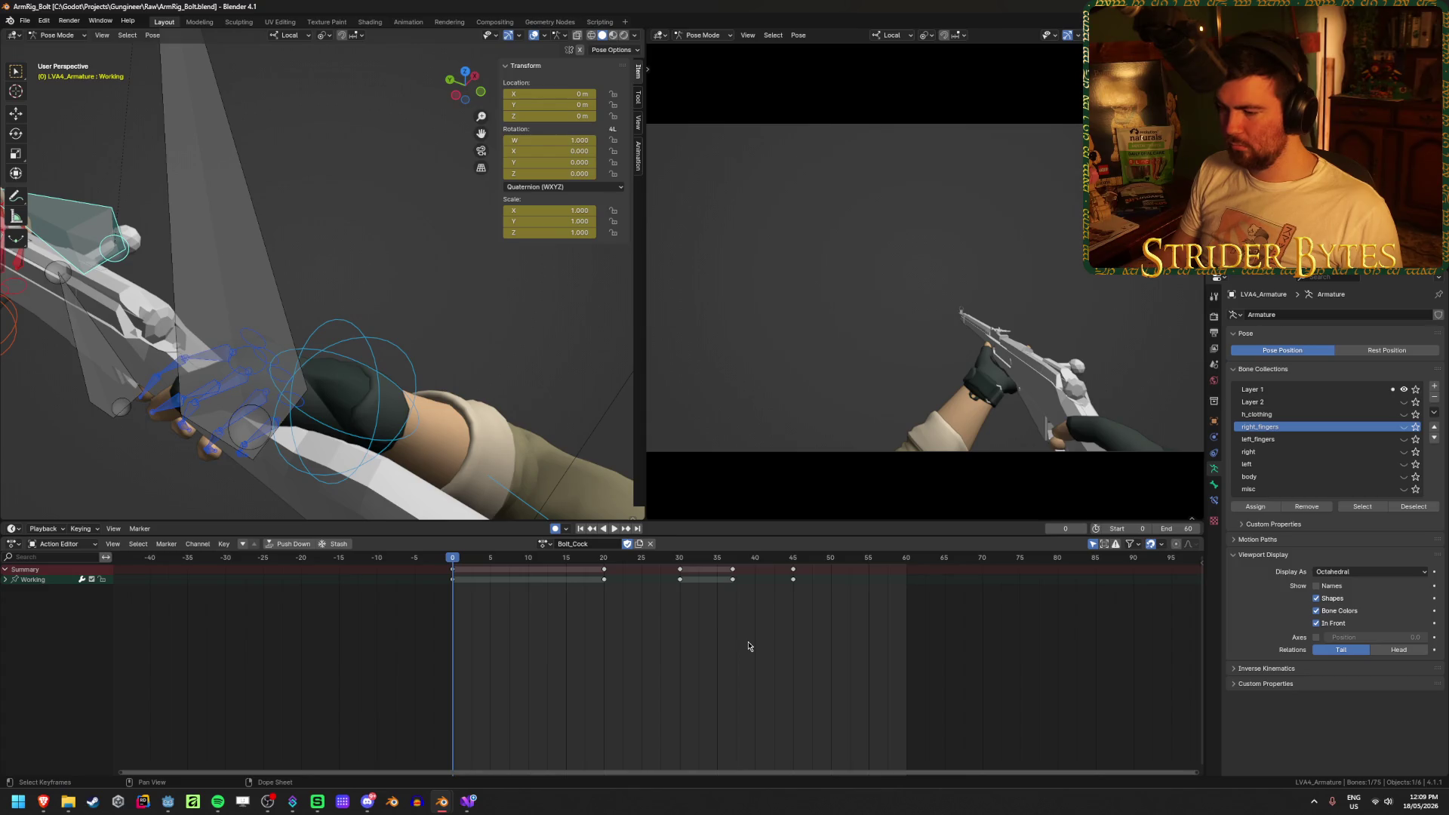
pyautogui.click(749, 646)
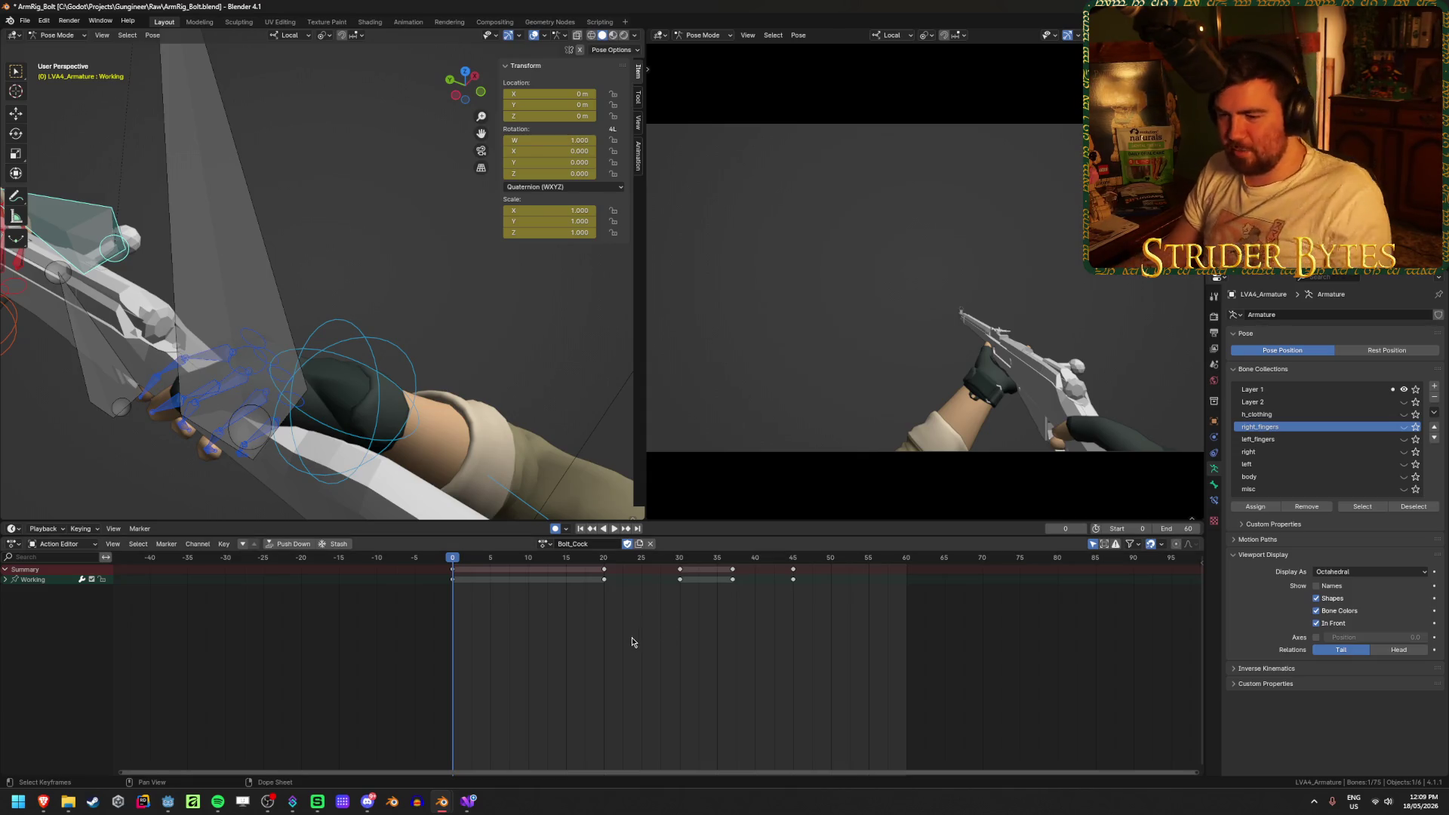
pyautogui.hotkey('ctrl', 's')
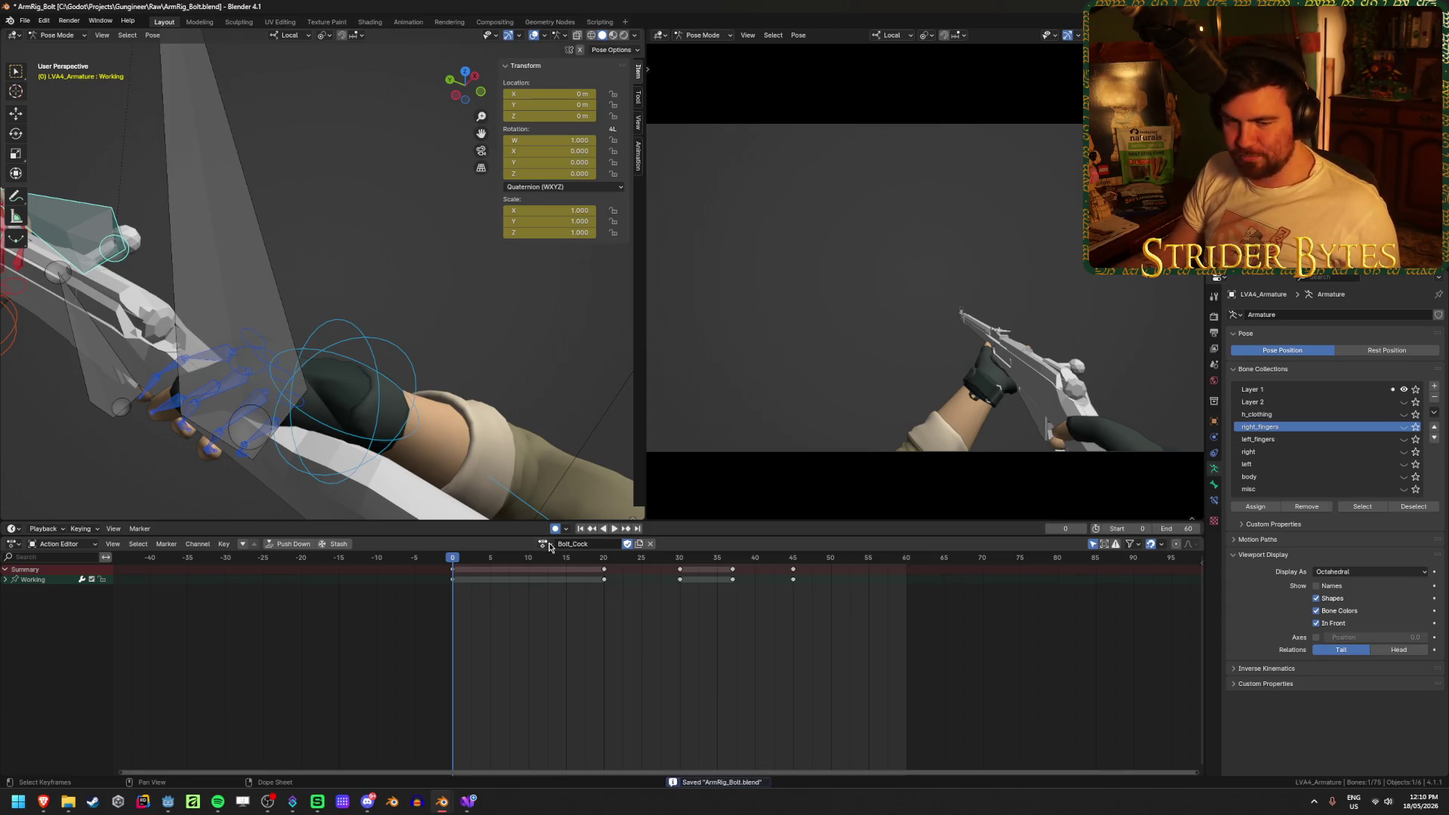
pyautogui.click(549, 545)
pyautogui.press('Escape')
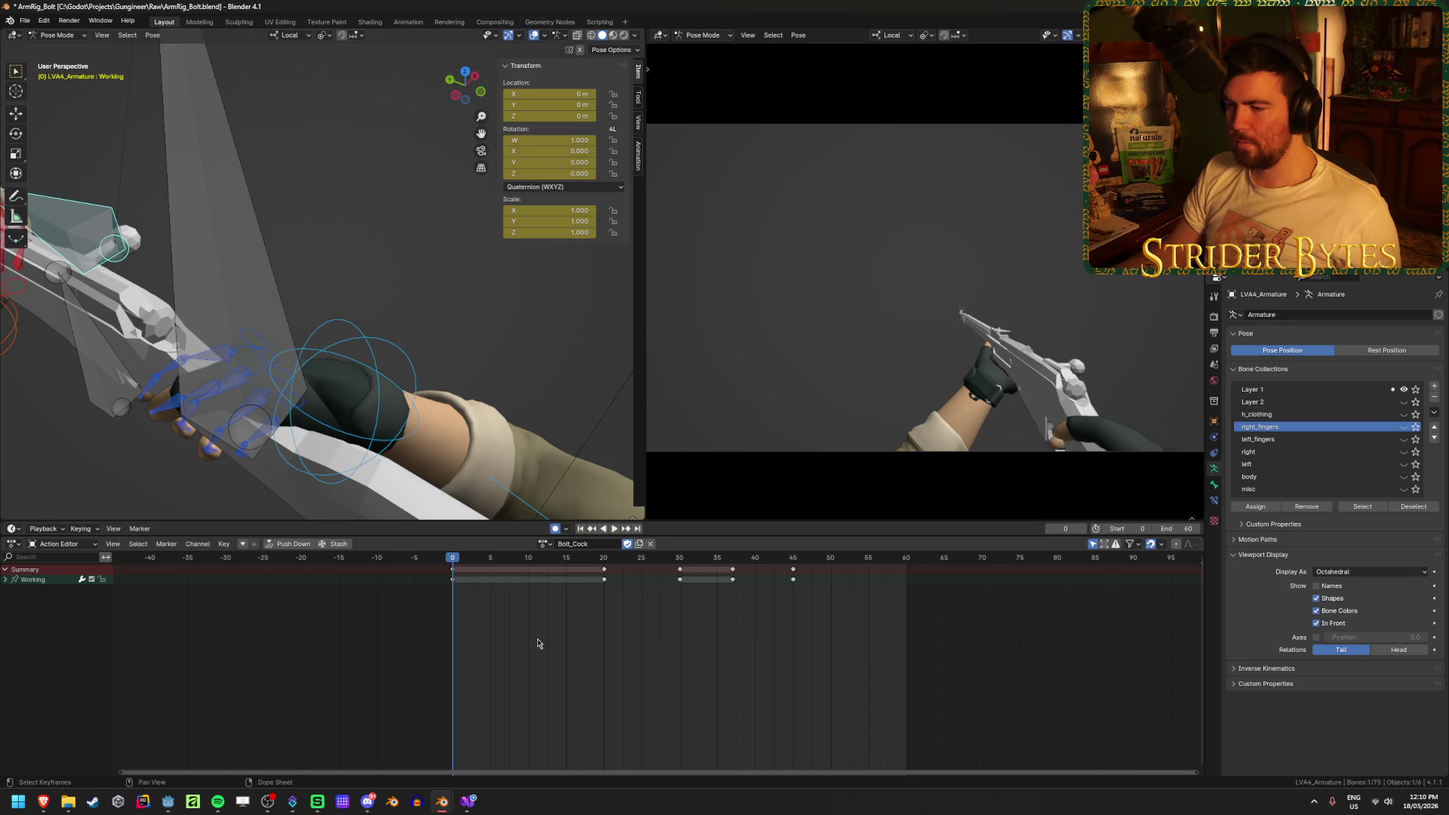
# Switch the arm rig to the Bolt_Idle action and play it back
pyautogui.click(544, 543)
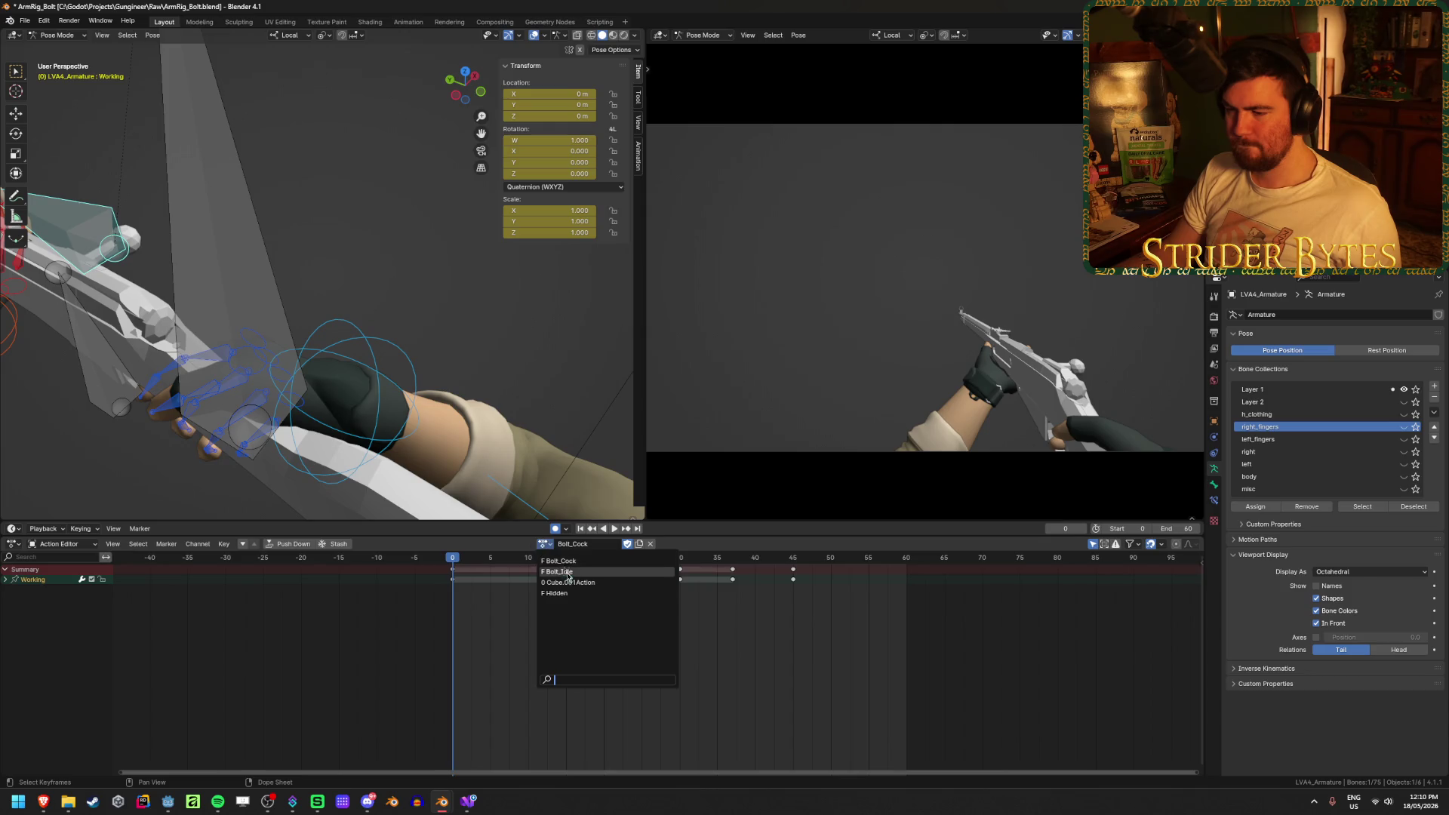
pyautogui.click(558, 572)
pyautogui.moveTo(455, 559)
pyautogui.mouseDown()
pyautogui.moveTo(498, 559)
pyautogui.moveTo(453, 559)
pyautogui.mouseUp()
pyautogui.rightClick(436, 428)
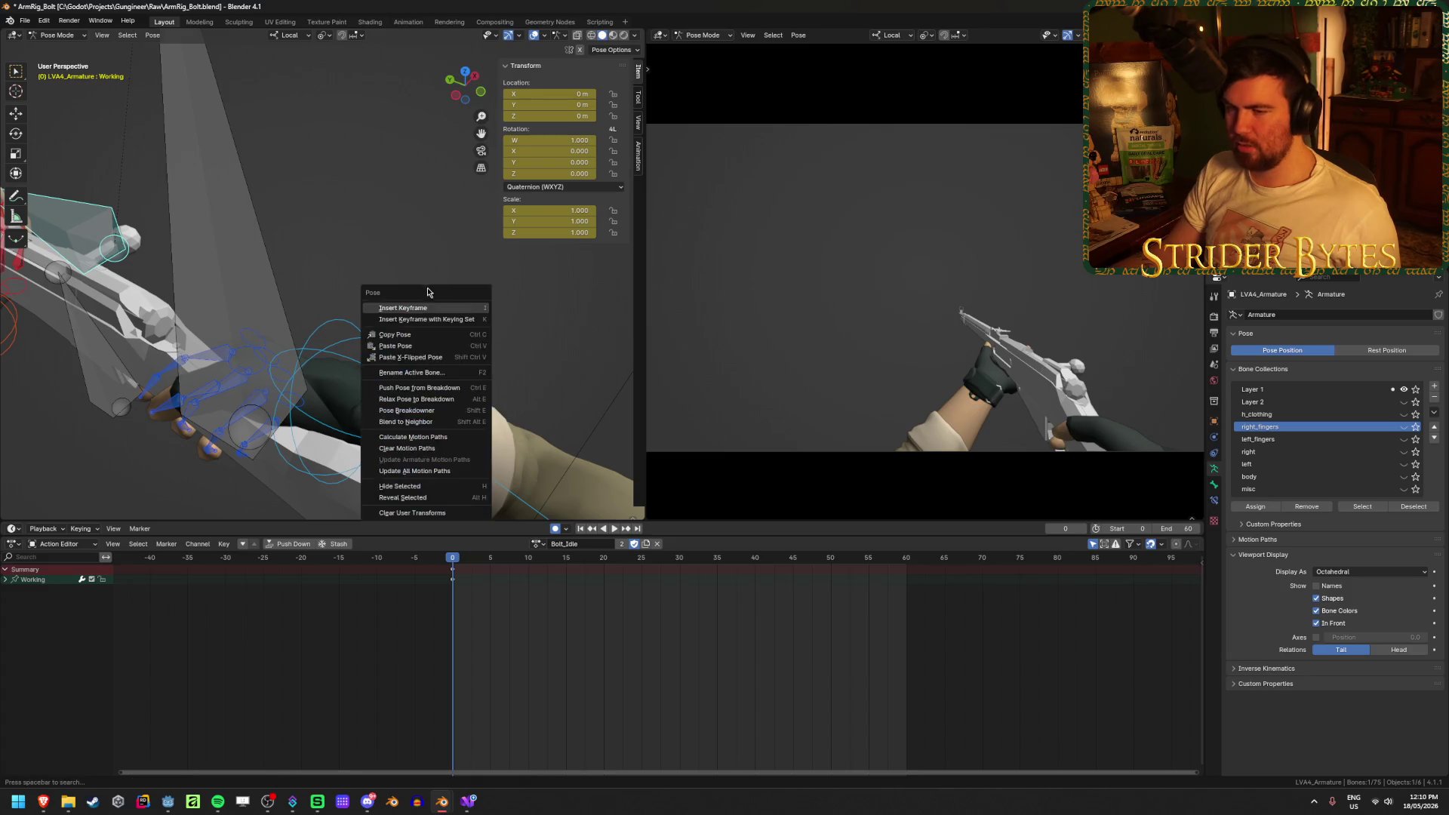
pyautogui.moveTo(338, 225)
pyautogui.mouseDown(button='middle')
pyautogui.moveTo(365, 257)
pyautogui.moveTo(300, 267)
pyautogui.moveTo(401, 323)
pyautogui.moveTo(136, 326)
pyautogui.moveTo(355, 332)
pyautogui.moveTo(392, 348)
pyautogui.moveTo(465, 330)
pyautogui.moveTo(234, 369)
pyautogui.mouseUp(button='middle')
pyautogui.press('space')
pyautogui.press('space')
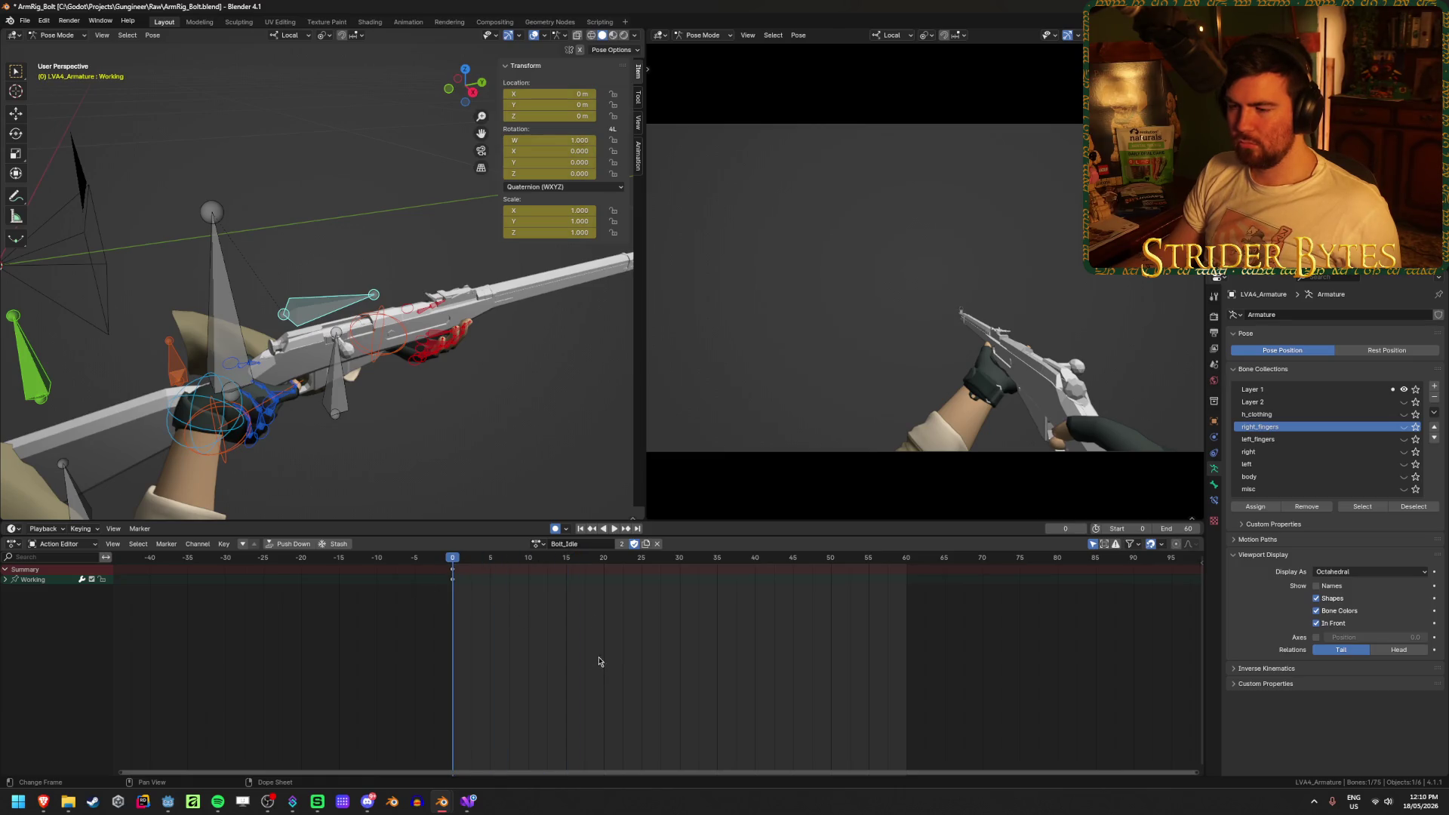
# Create a new action copied from Bolt_Idle and begin editing its name
pyautogui.click(538, 544)
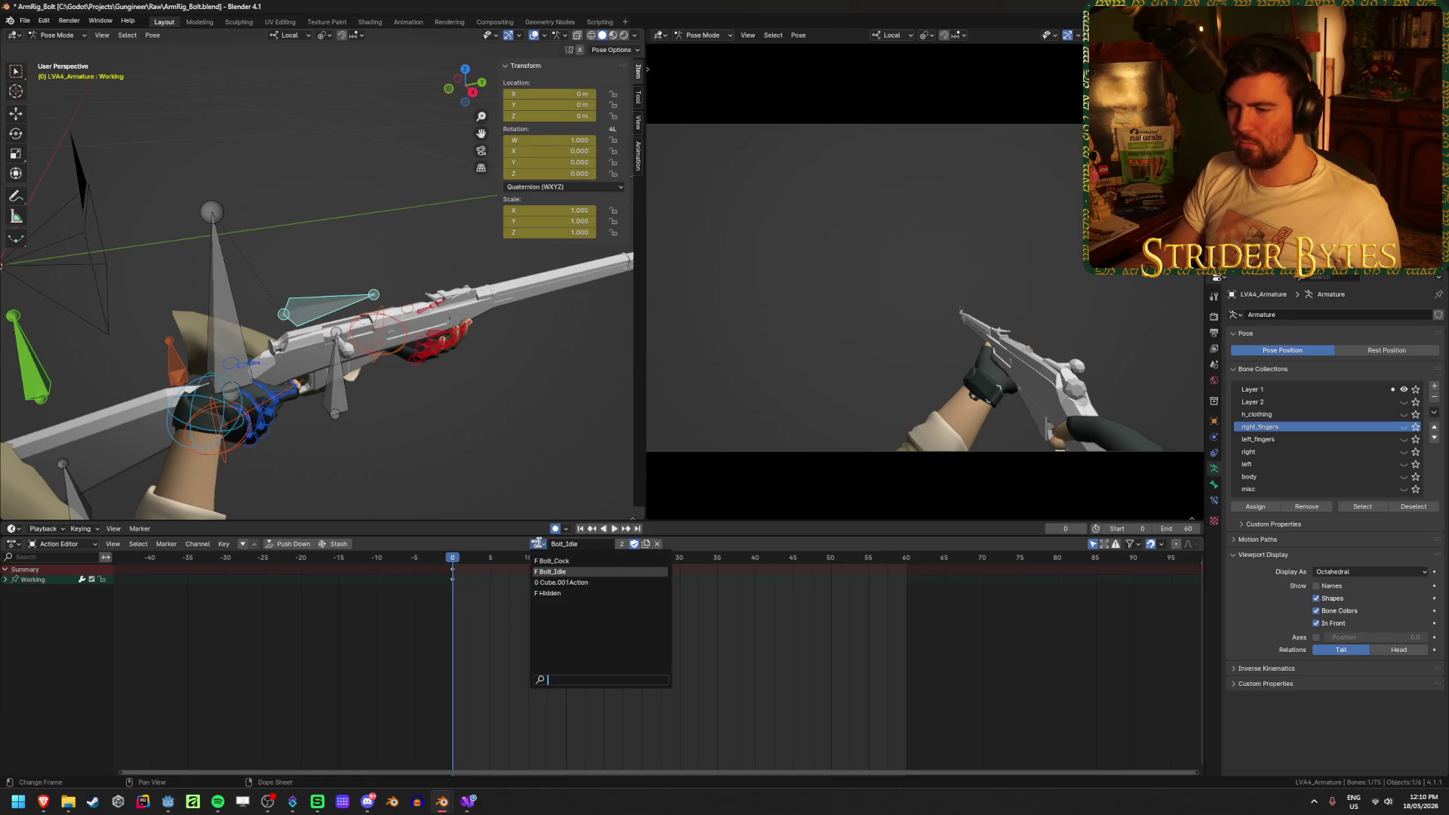
pyautogui.press('Escape')
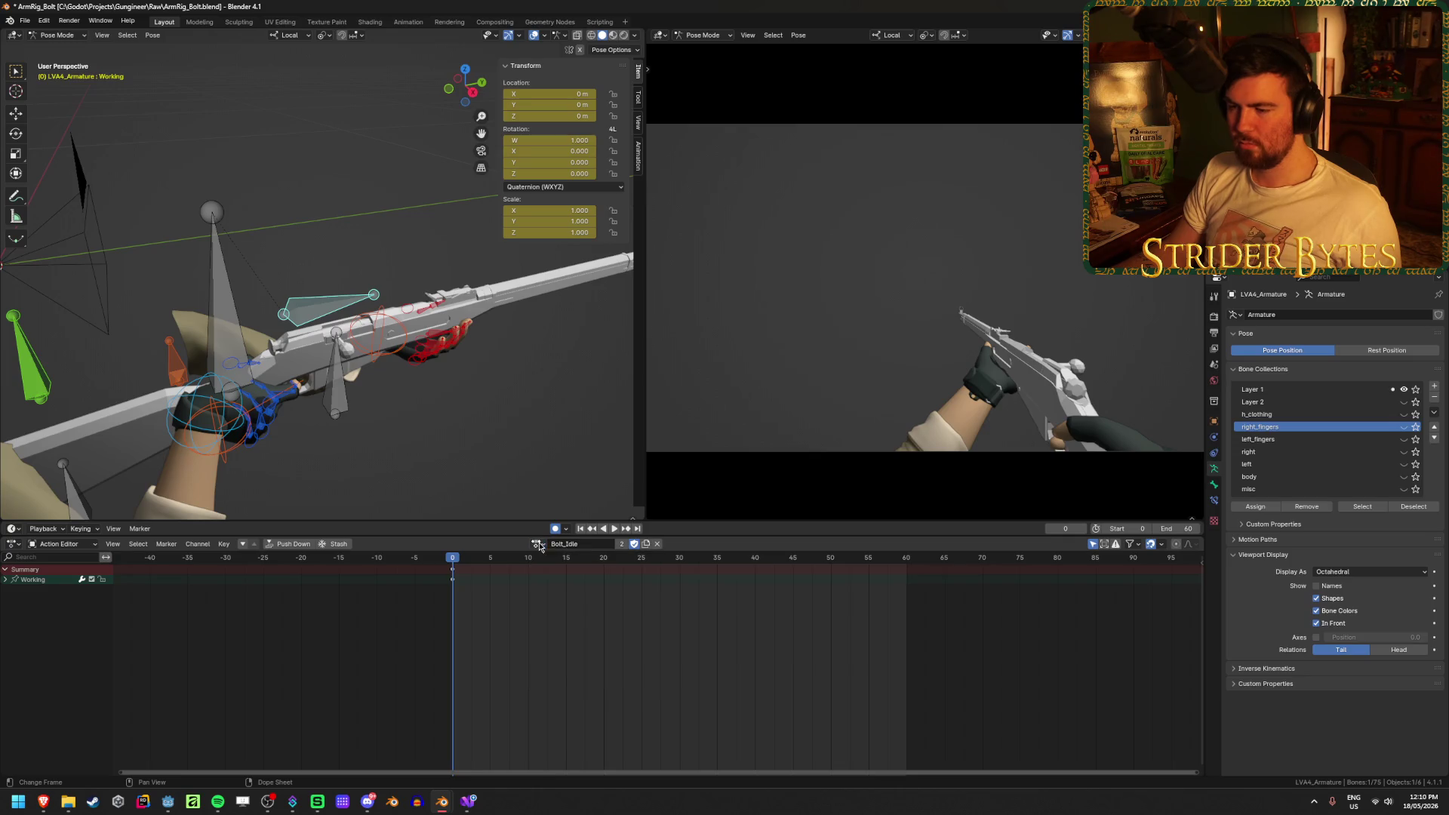
pyautogui.click(646, 545)
pyautogui.doubleClick(593, 545)
# Replace Idle.001 with Ready to name the action Bolt_Ready, and check the action list
pyautogui.moveTo(572, 544); pyautogui.dragTo(600, 544)
pyautogui.write('Ready')
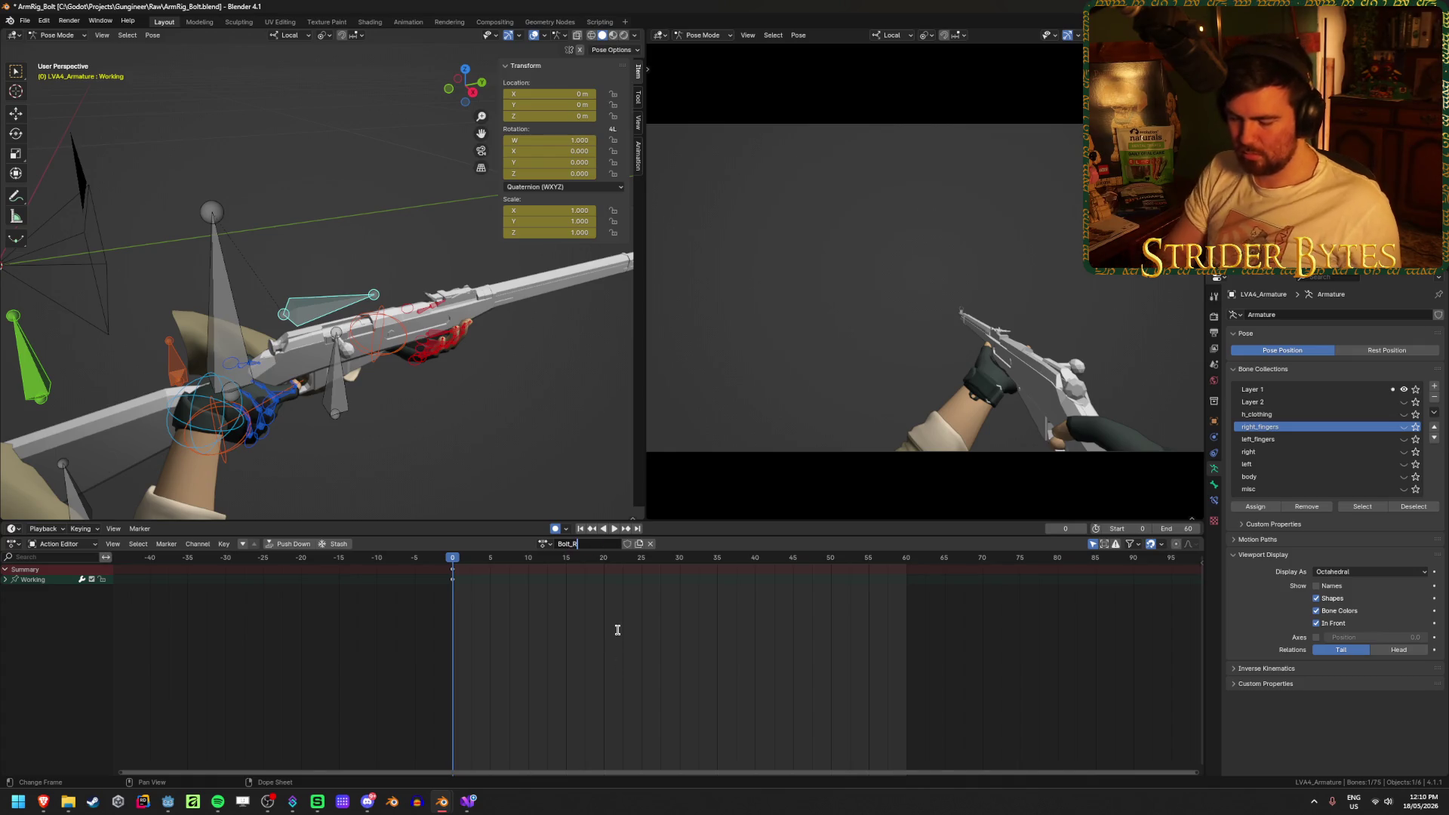
pyautogui.press('Return')
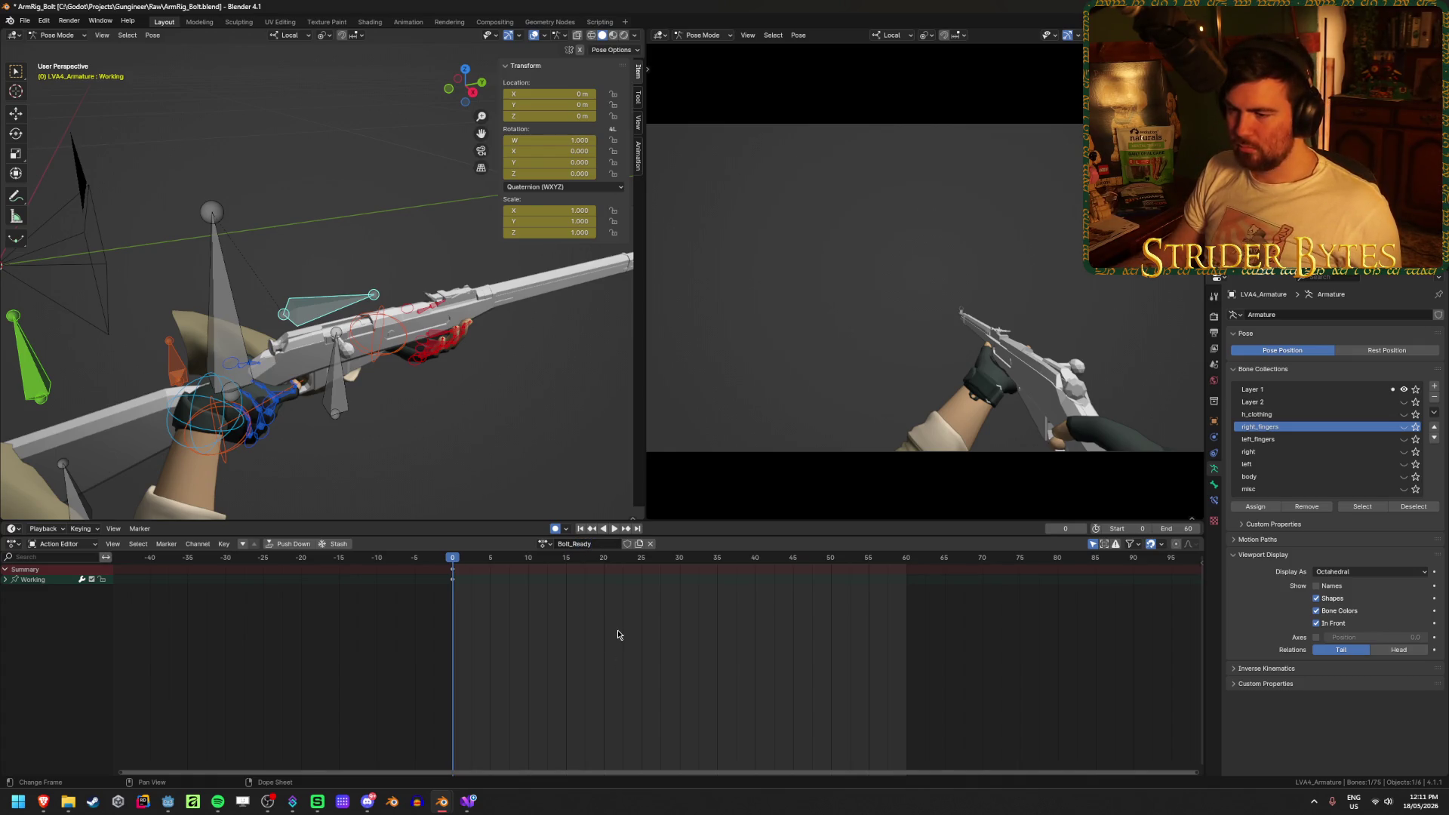
pyautogui.click(545, 544)
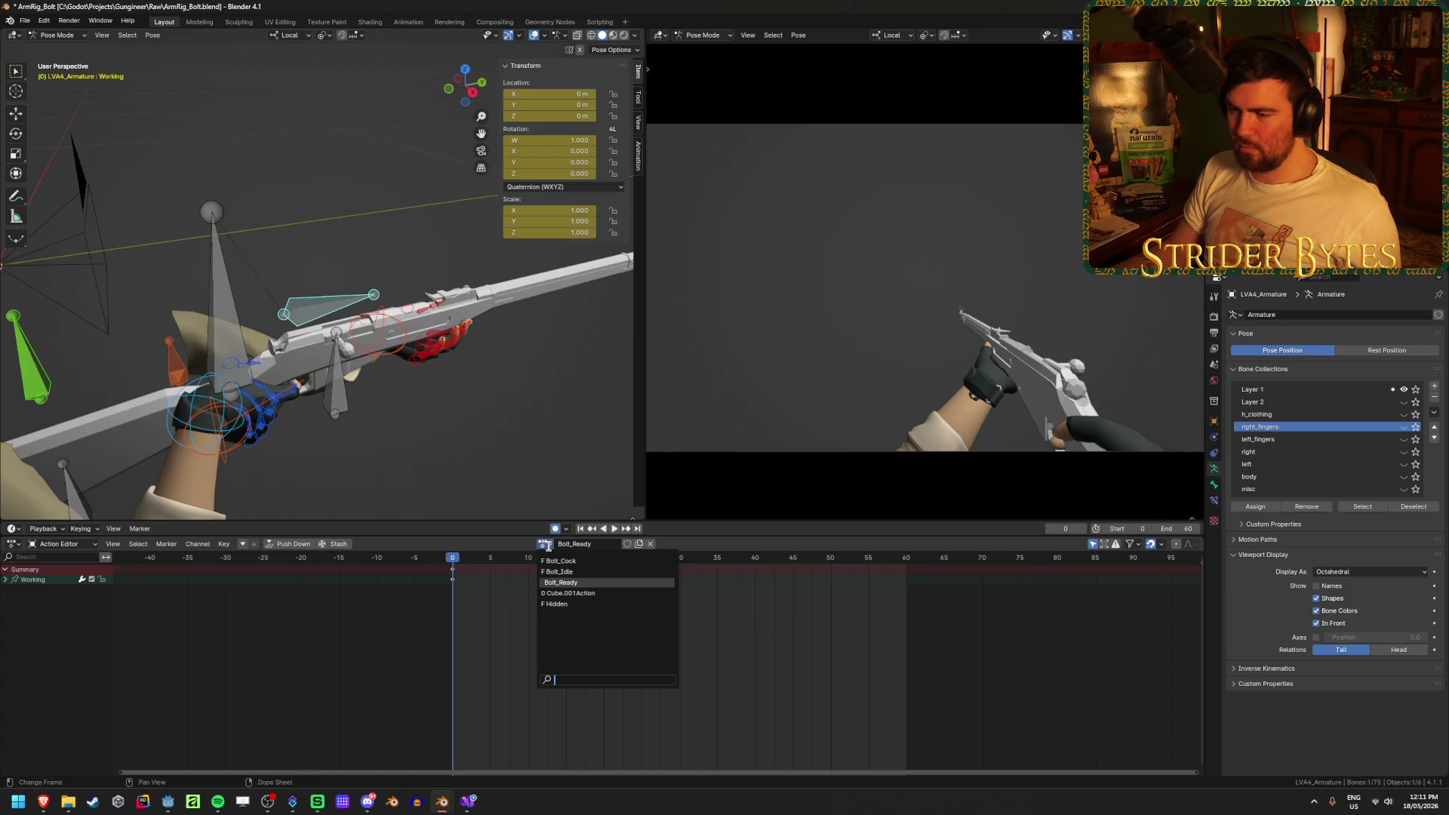
pyautogui.doubleClick(578, 544)
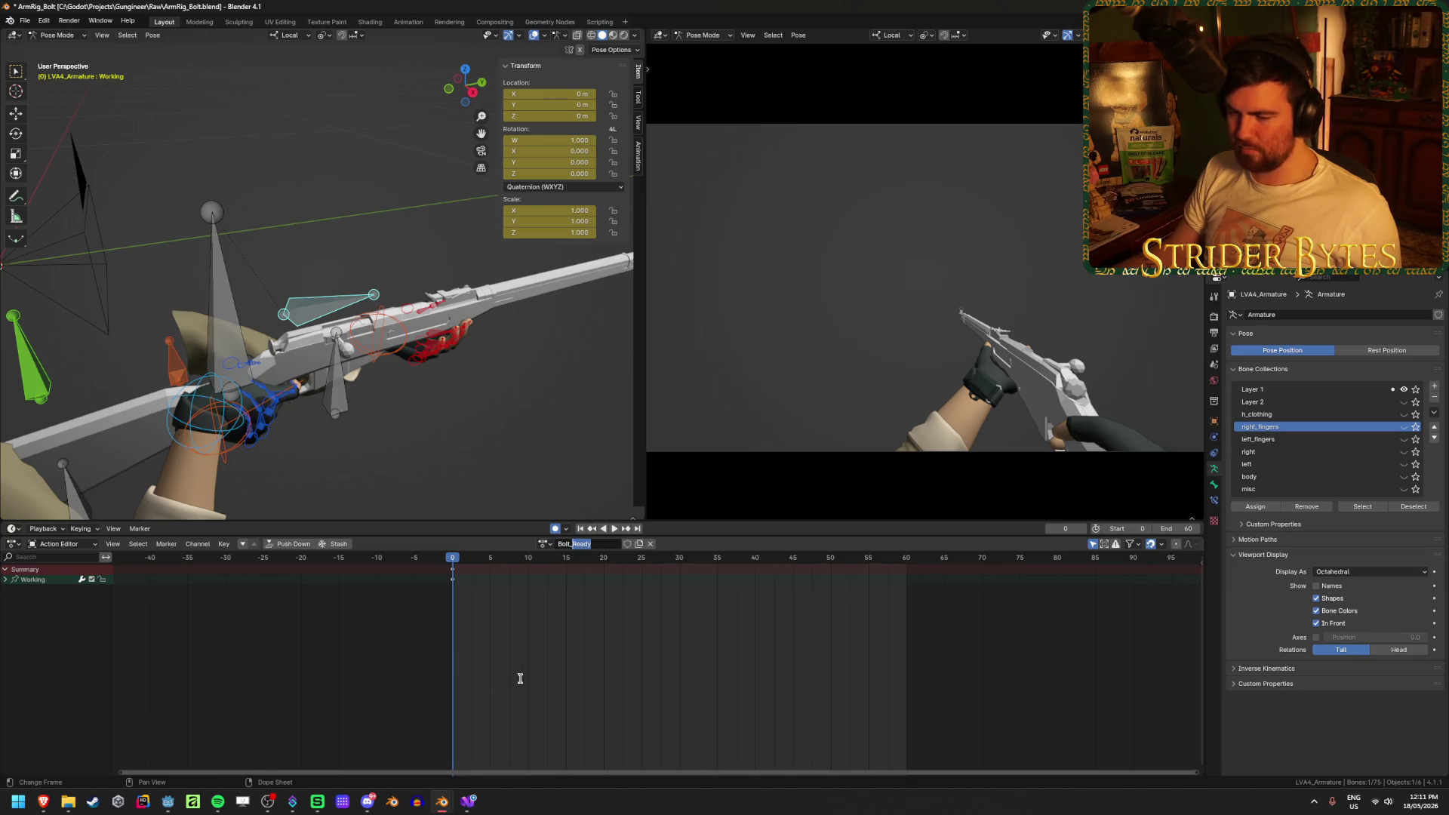
pyautogui.rightClick(443, 810)
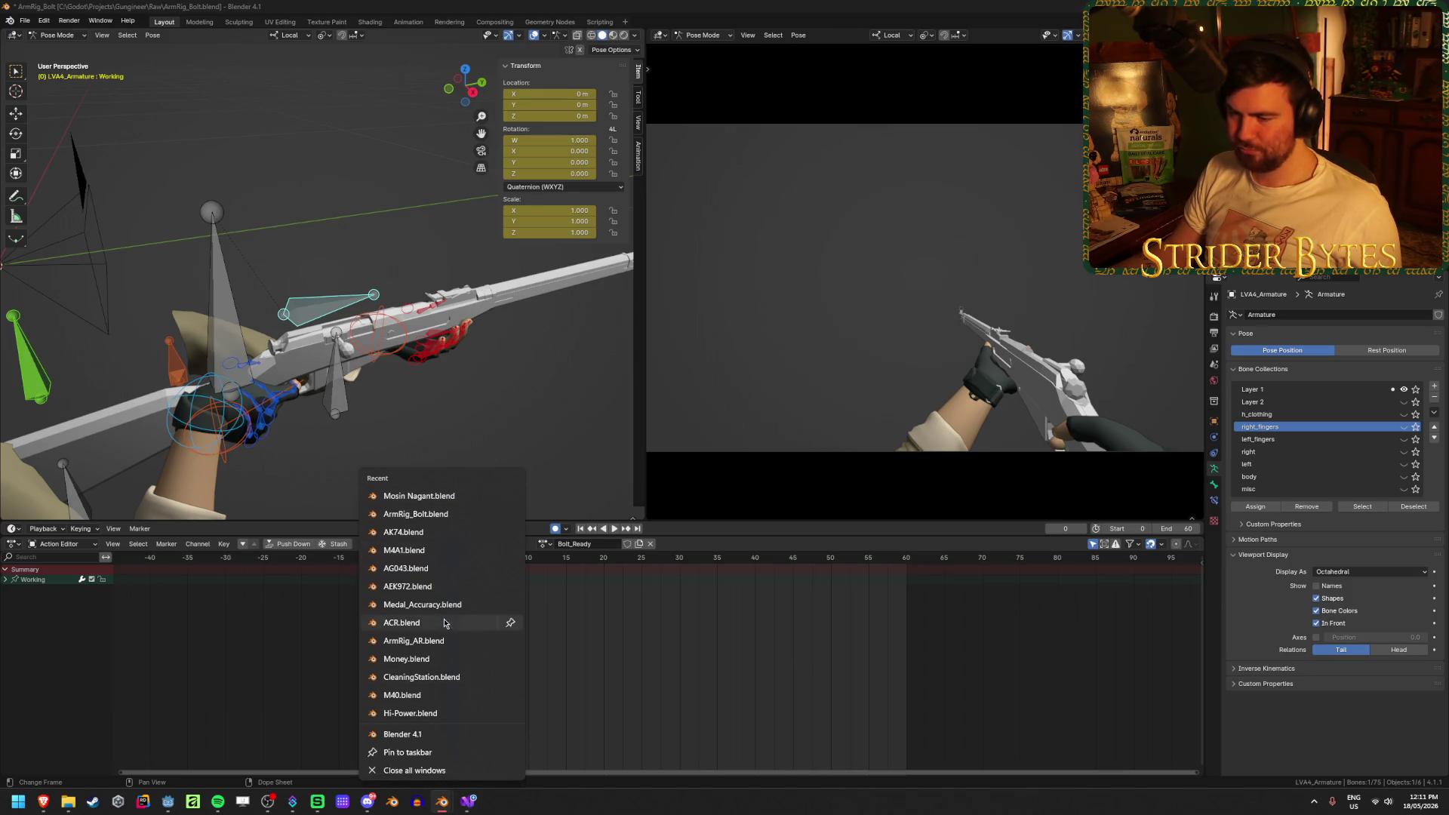
# Open ArmRig_AR.blend from Recent to see its AR_Ready action naming, then re-edit Bolt_Ready
pyautogui.click(441, 641)
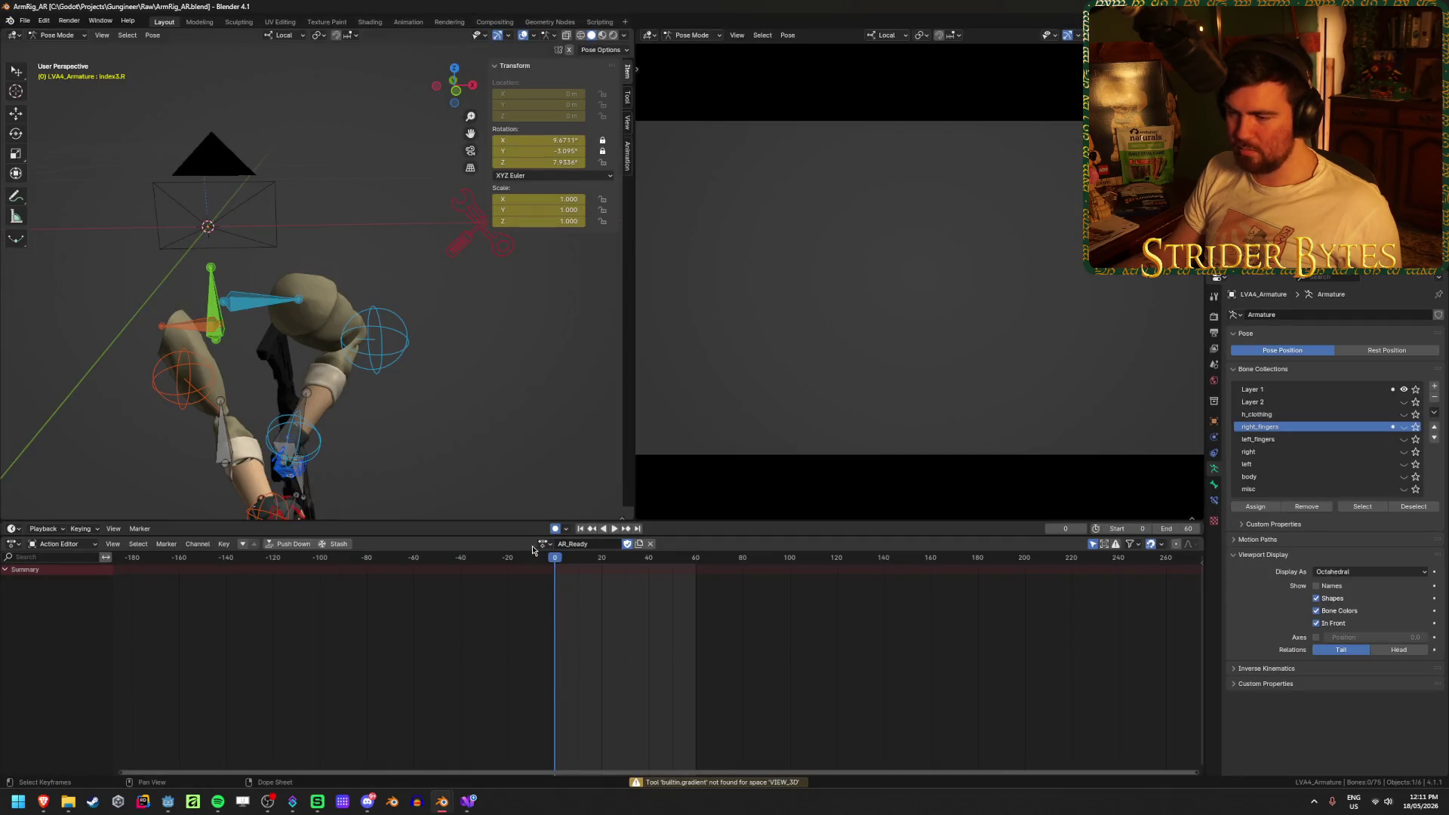
pyautogui.click(540, 543)
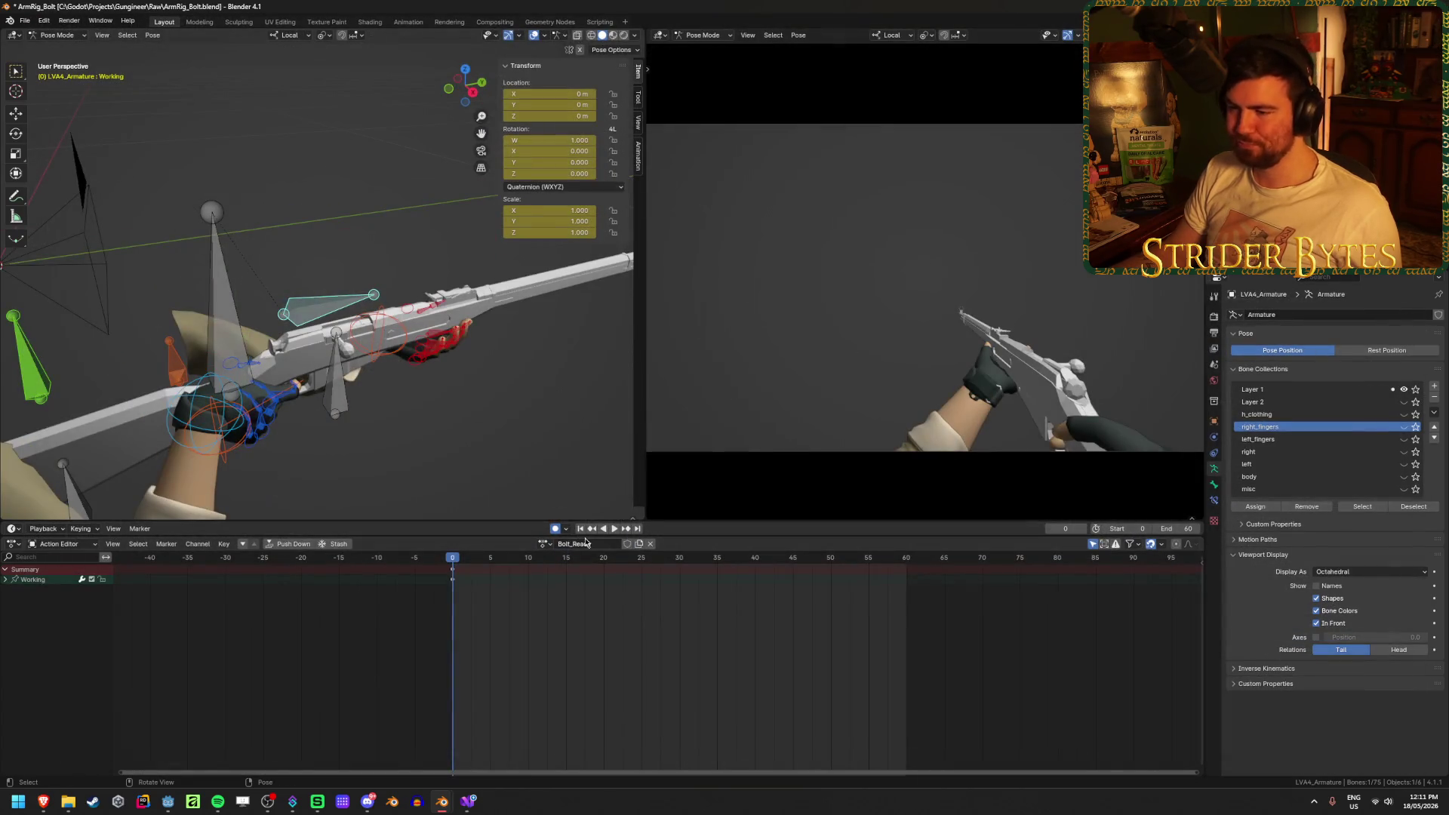
pyautogui.doubleClick(587, 544)
# Rename the action to Bolt_Stage1, save, and give it a fake user
pyautogui.write('Stage1')
pyautogui.press('Return')
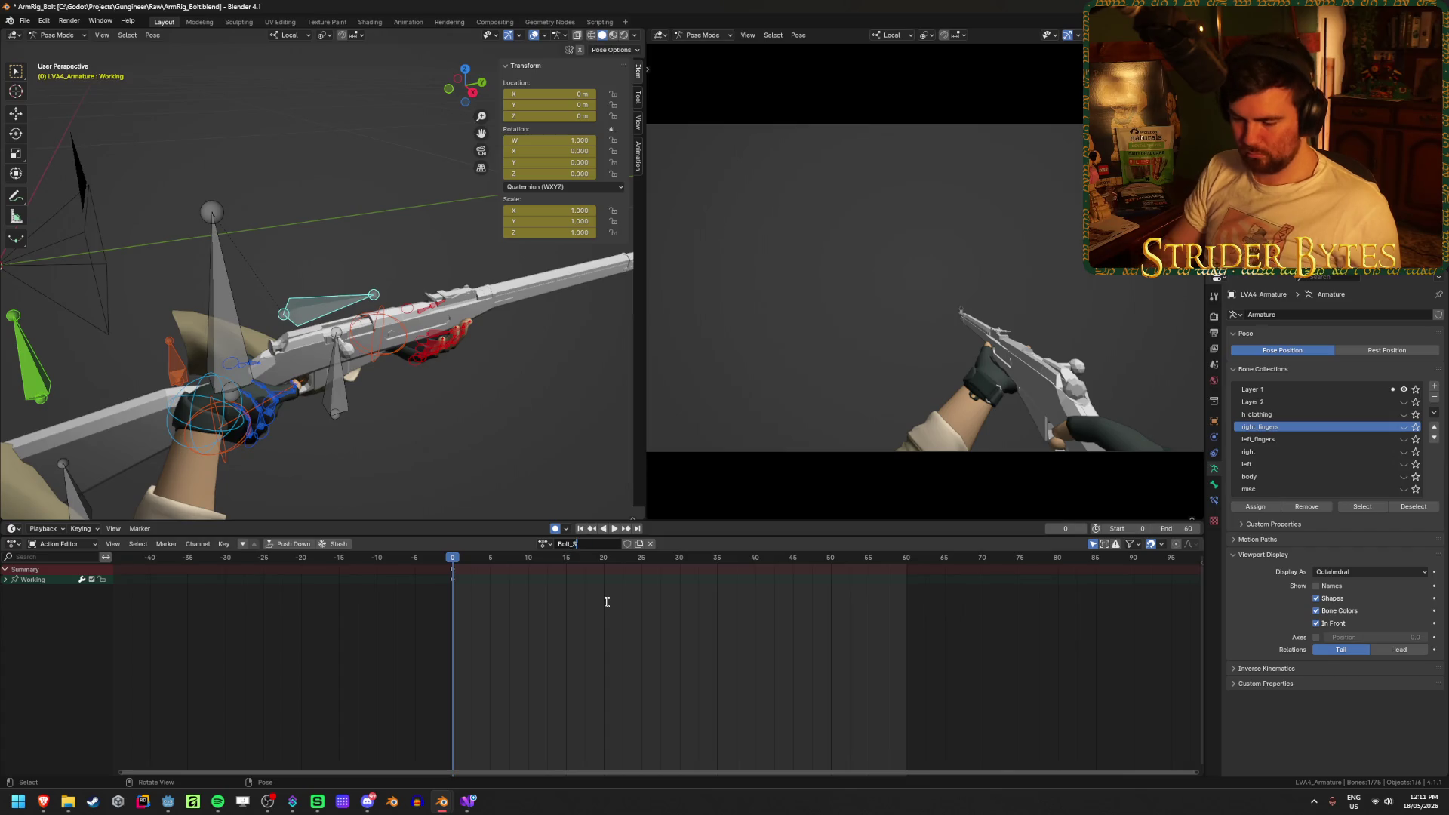
pyautogui.hotkey('ctrl', 's')
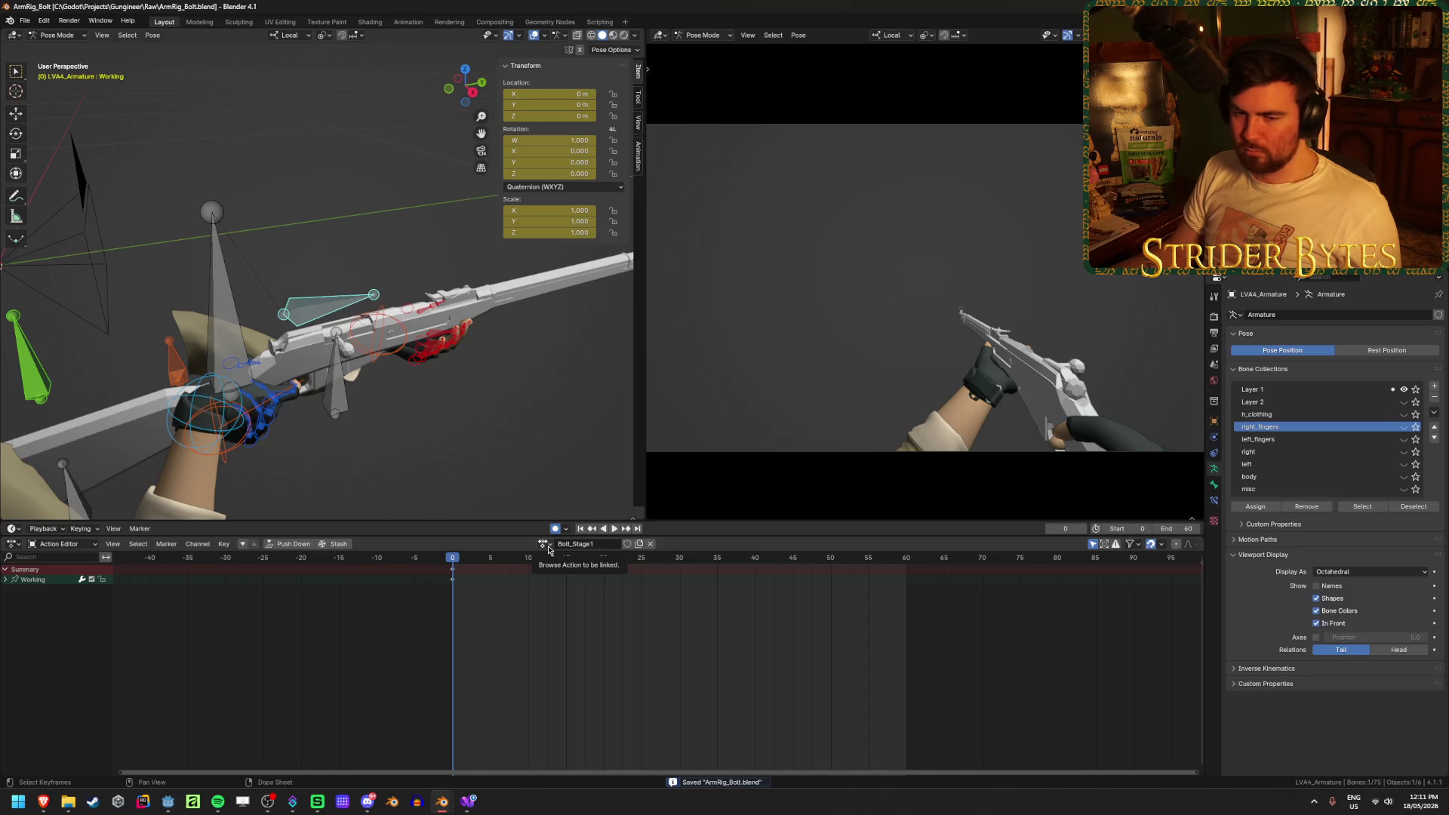
pyautogui.click(544, 544)
pyautogui.press('Escape')
pyautogui.click(627, 545)
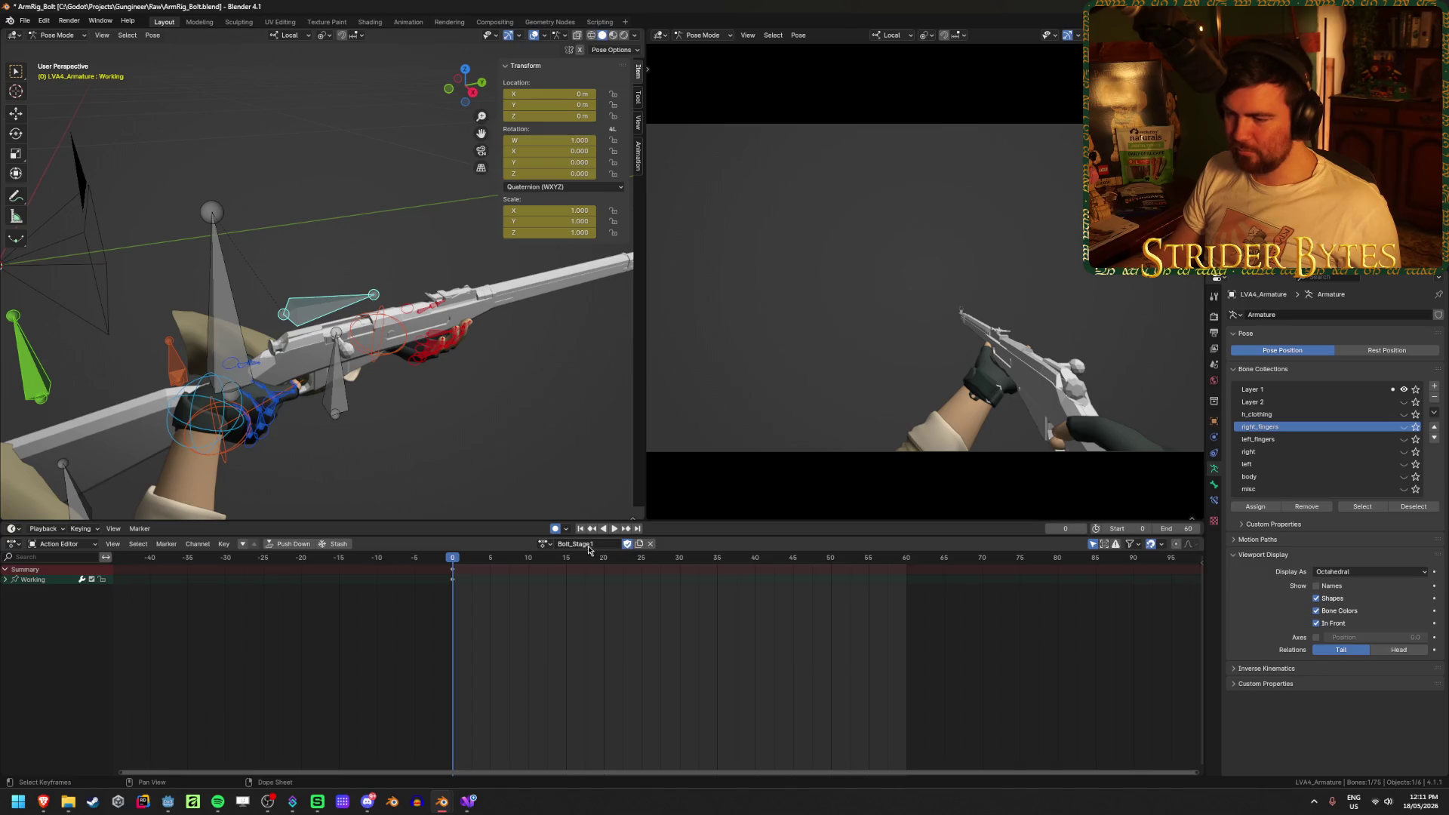
# Switch to the Hidden action, save, and create a new copy of it
pyautogui.click(551, 548)
pyautogui.click(568, 606)
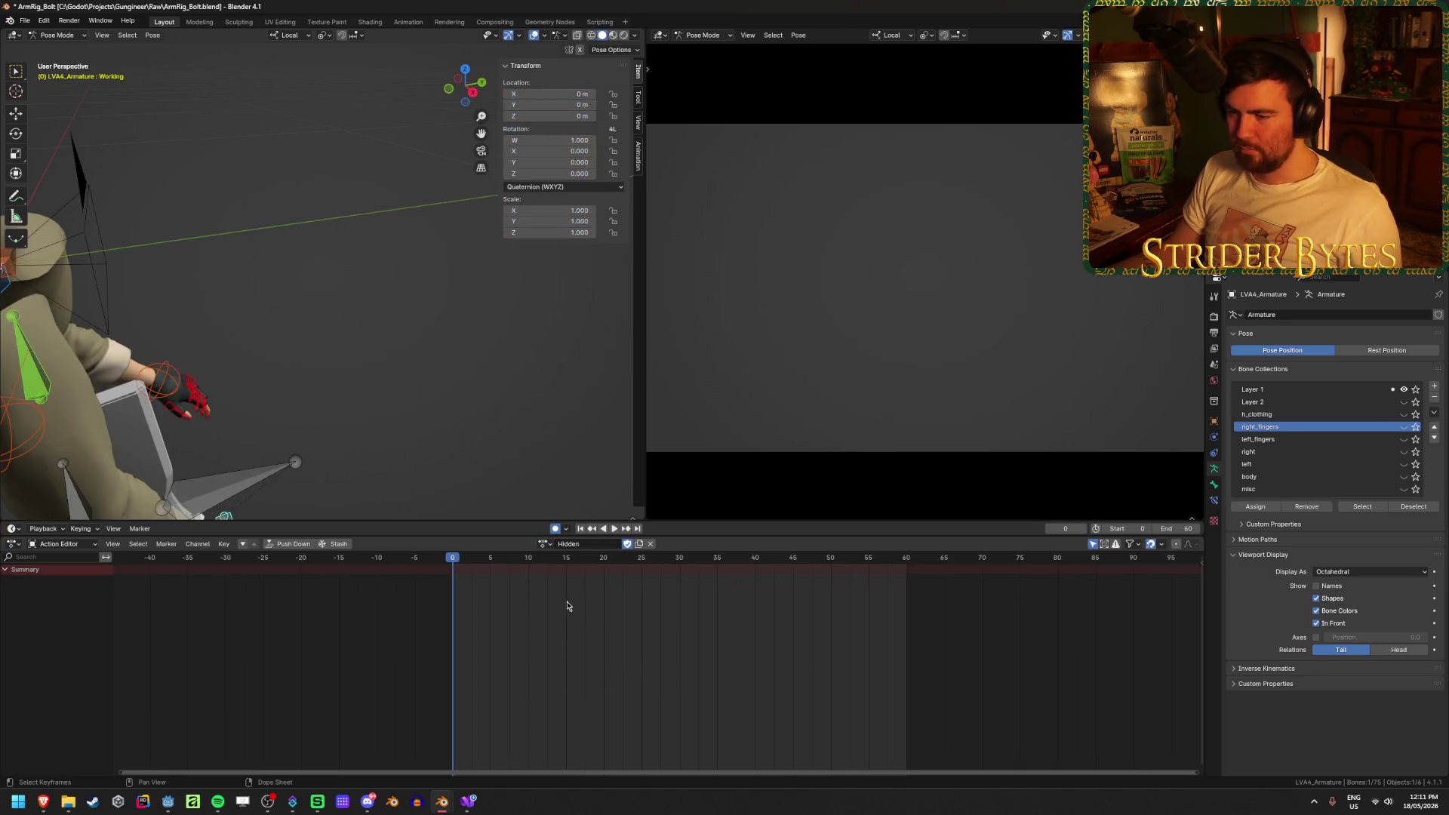
pyautogui.moveTo(372, 350)
pyautogui.mouseDown(button='middle')
pyautogui.moveTo(142, 340)
pyautogui.moveTo(450, 342)
pyautogui.moveTo(450, 270)
pyautogui.moveTo(311, 330)
pyautogui.moveTo(409, 345)
pyautogui.mouseUp(button='middle')
pyautogui.hotkey('ctrl', 's')
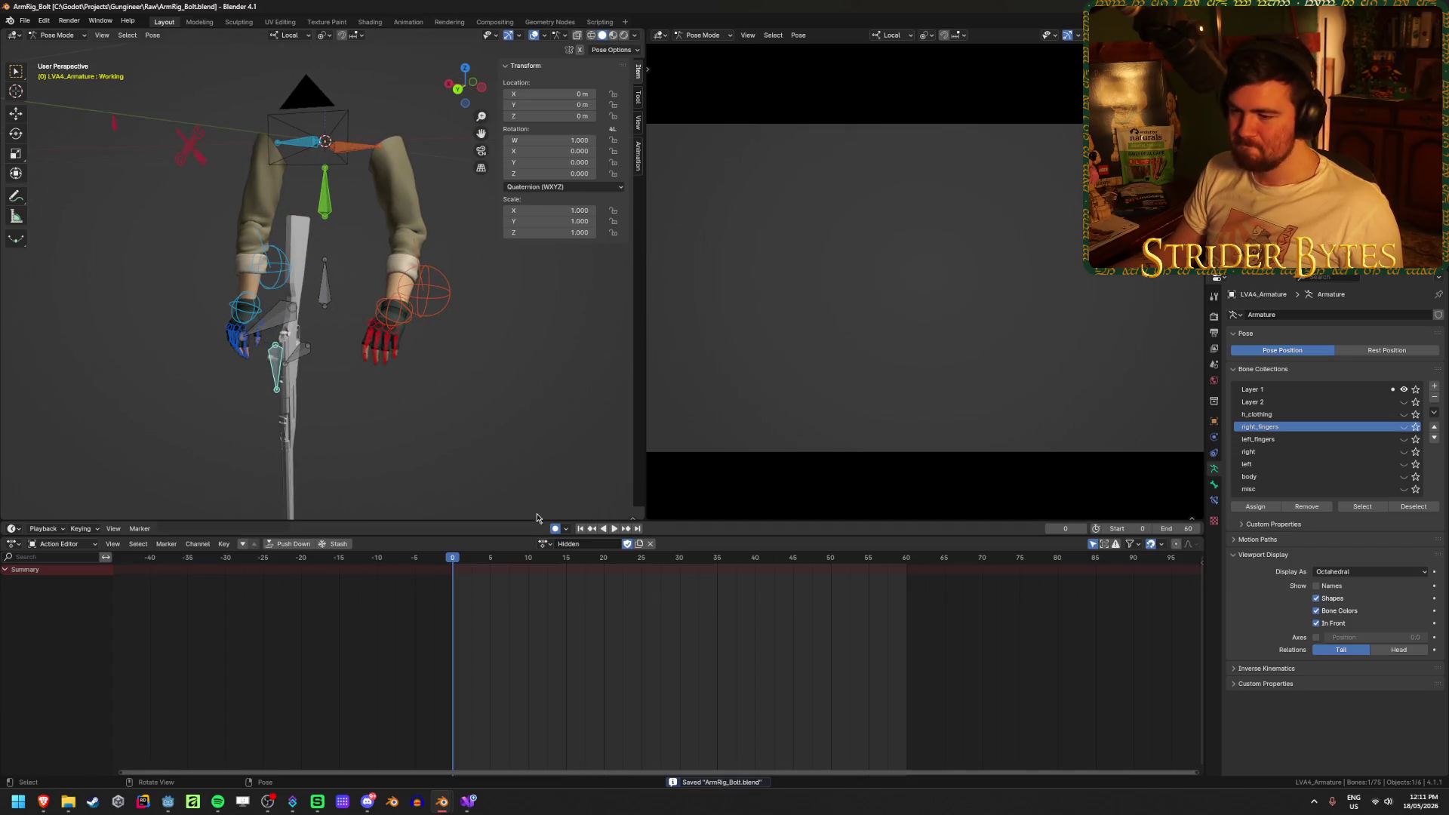
pyautogui.click(639, 544)
pyautogui.doubleClick(596, 544)
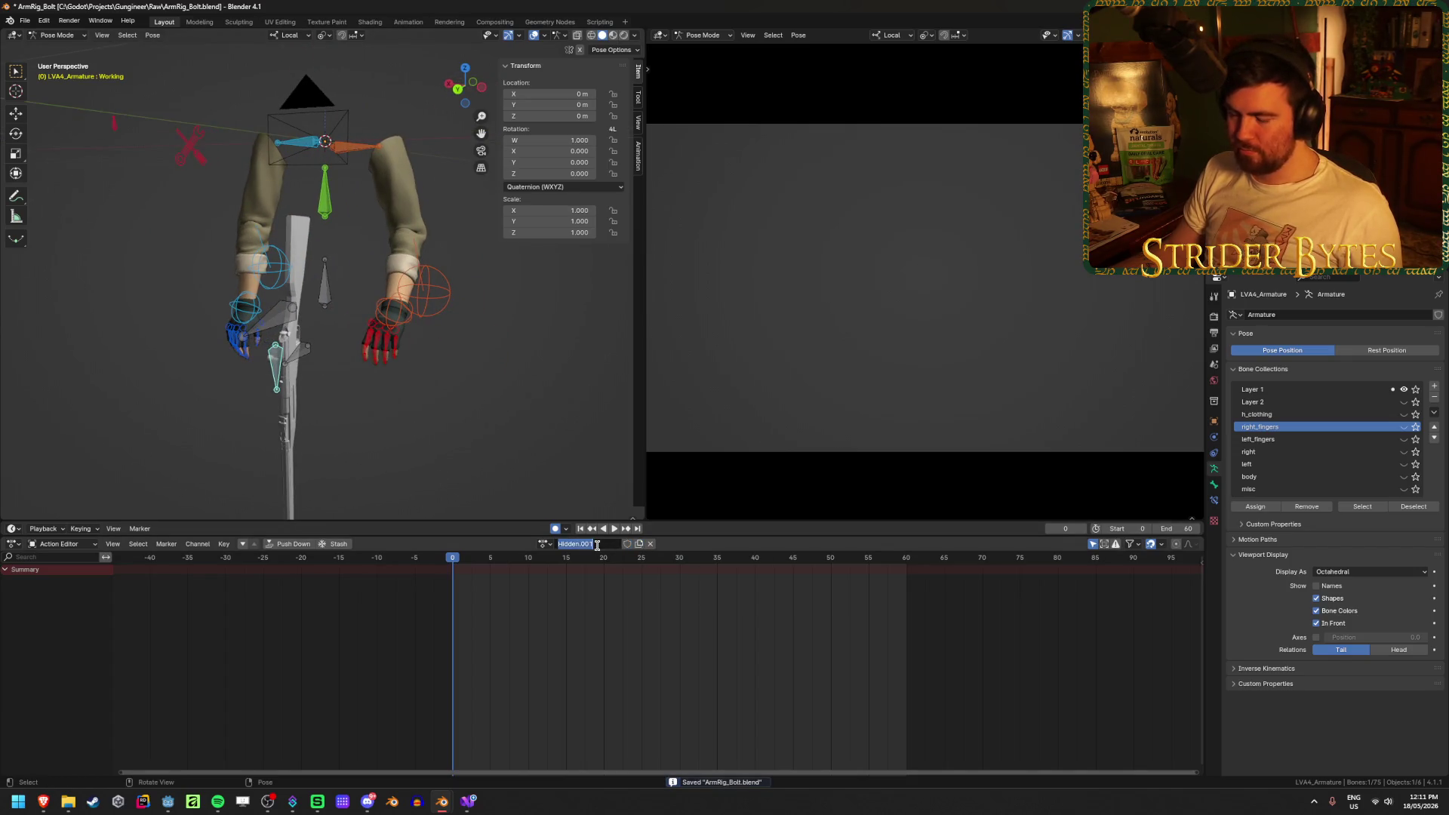
# Name the new action Bolt_Ready and set the end frame from 60 to 120
pyautogui.write('Bolt_Ready')
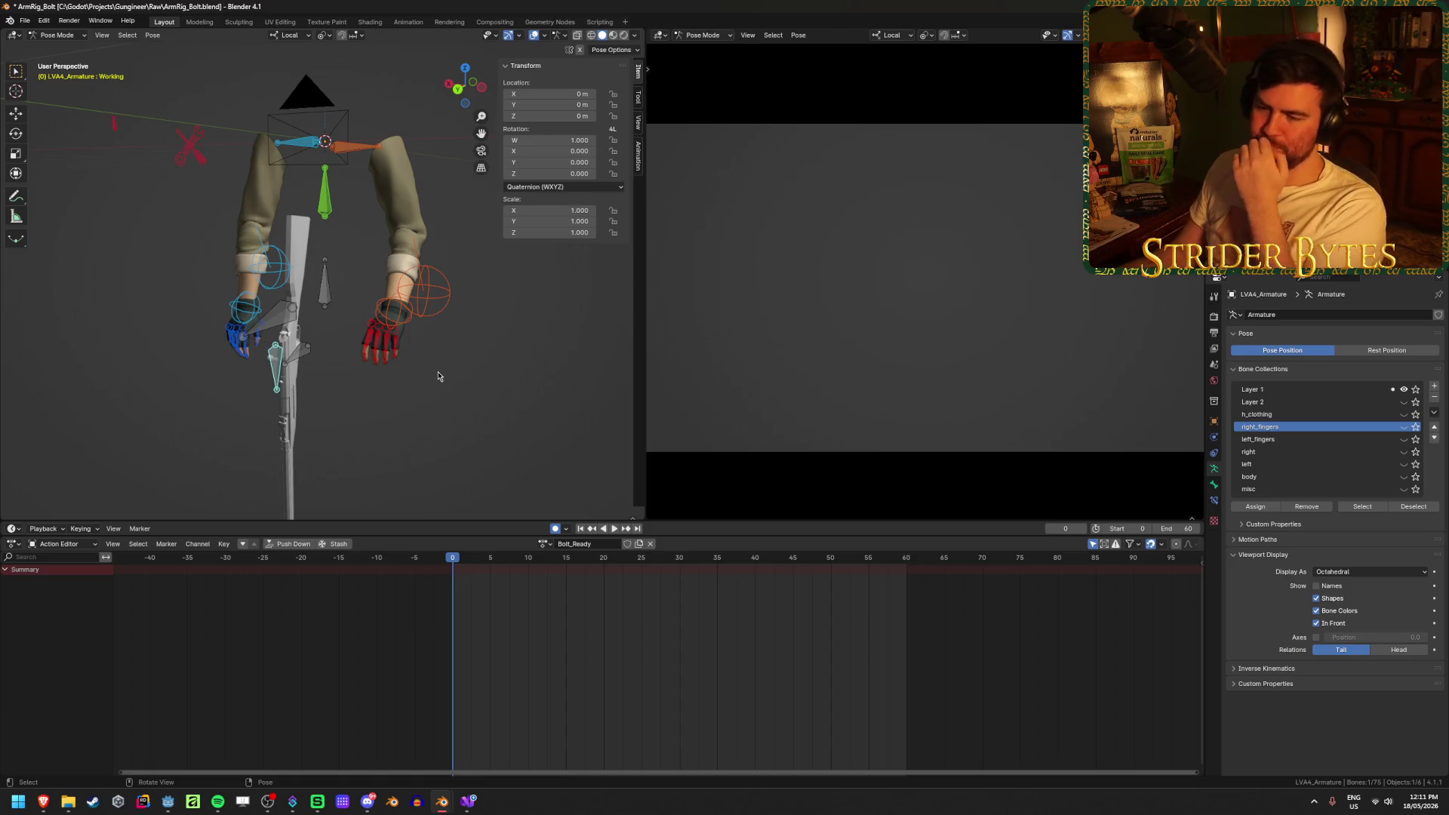
pyautogui.hotkey('ctrl', 'z')
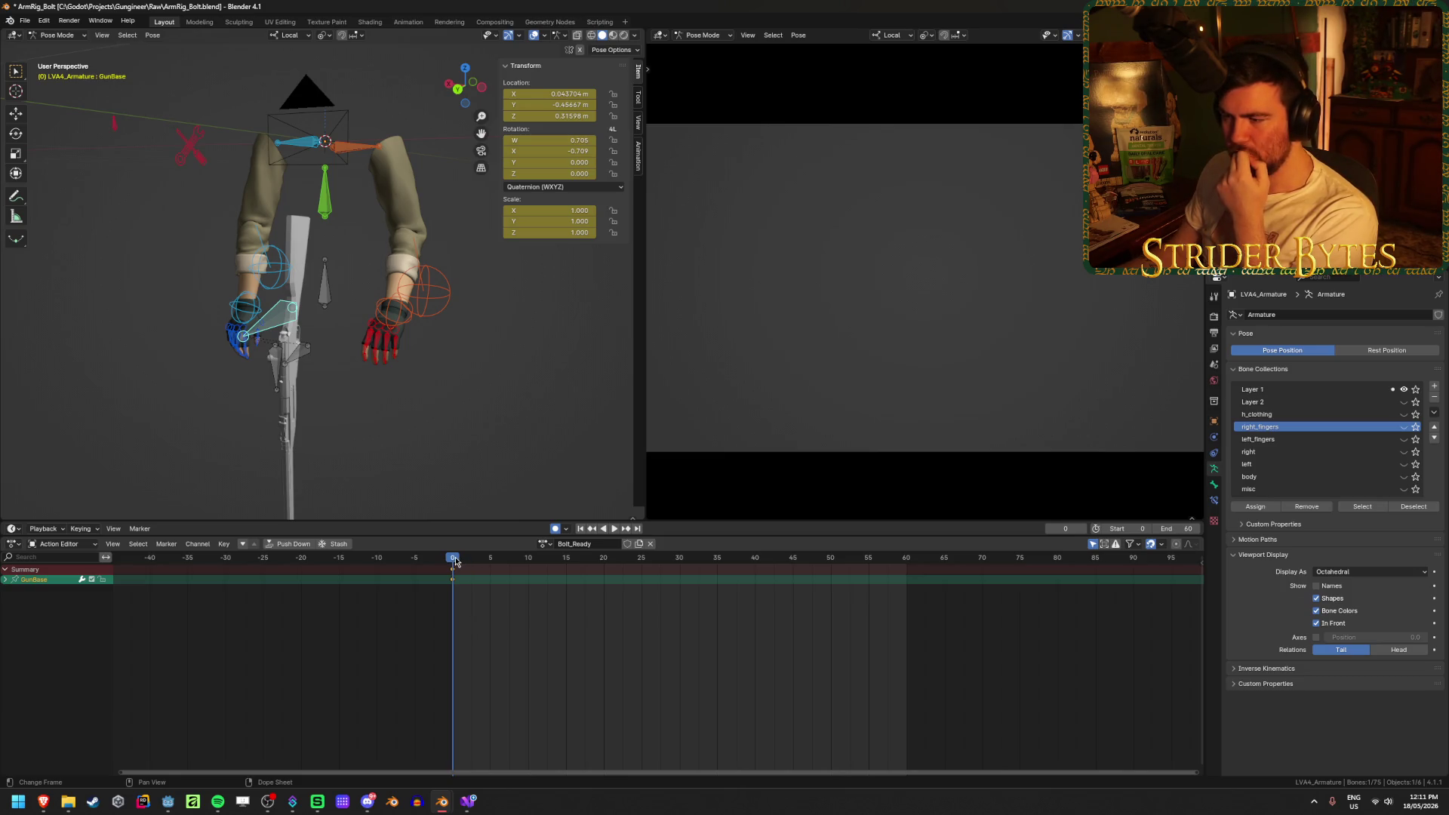
pyautogui.click(1175, 530)
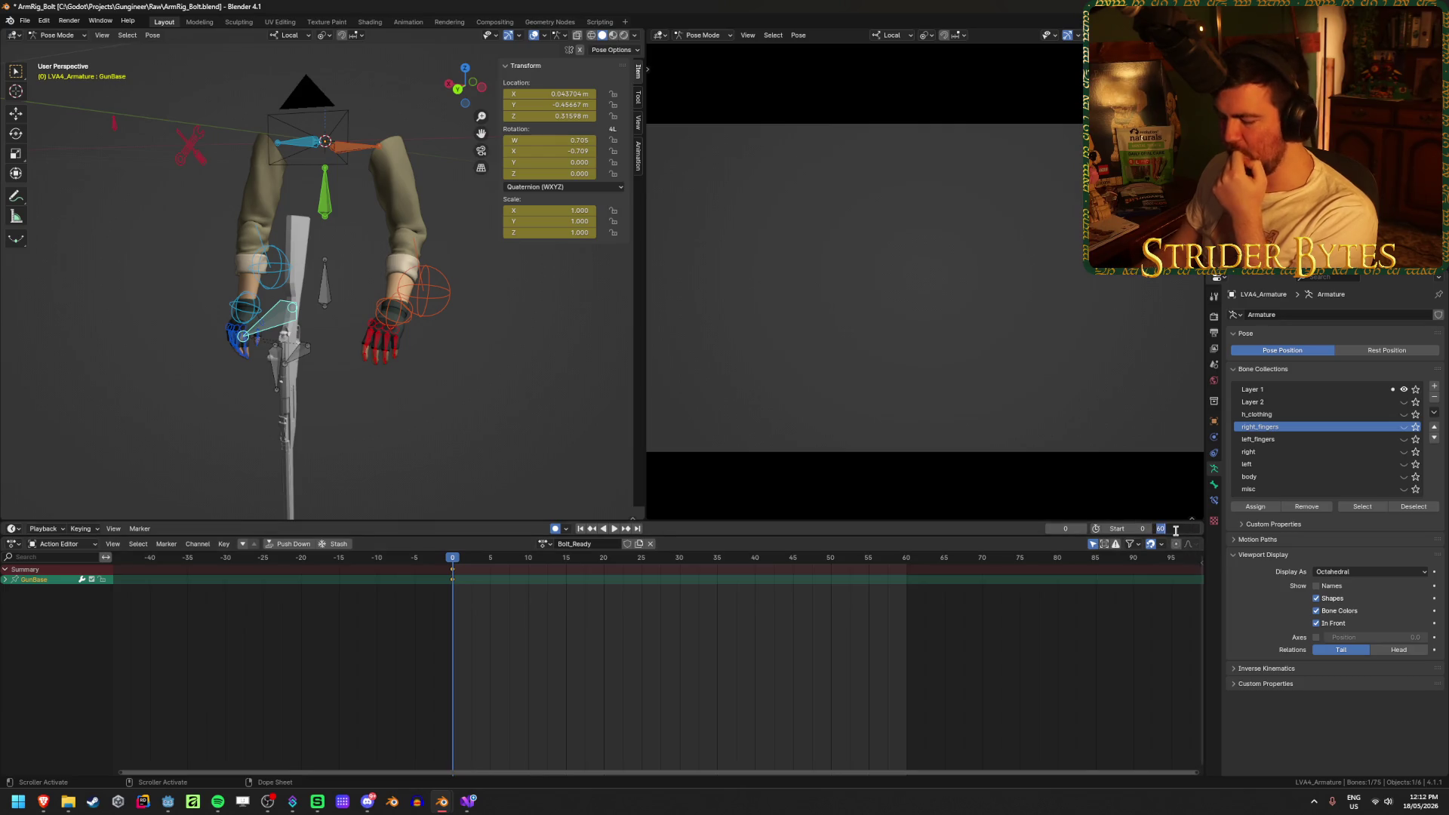
pyautogui.write('120')
pyautogui.press('Return')
pyautogui.moveTo(989, 672)
pyautogui.keyDown('ctrl'); pyautogui.mouseDown(button='middle')
pyautogui.moveTo(835, 686)
pyautogui.moveTo(873, 683)
pyautogui.mouseUp(button='middle'); pyautogui.keyUp('ctrl')
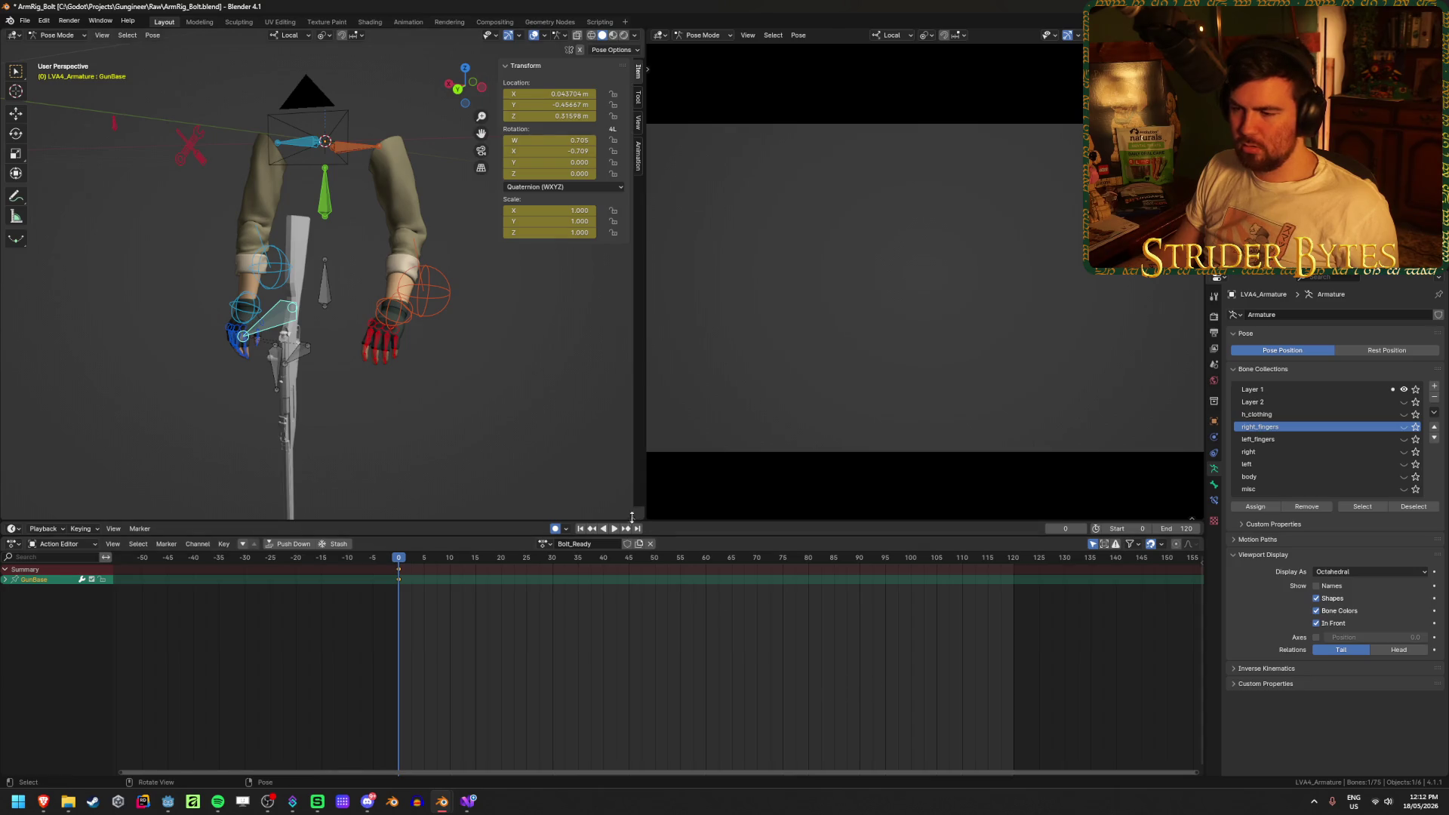
pyautogui.click(613, 529)
# Play Bolt_Ready, stop at frame 45, and orbit around the rifle and arms
pyautogui.click(613, 529)
pyautogui.press('F3')
pyautogui.press('Escape')
pyautogui.press('space')
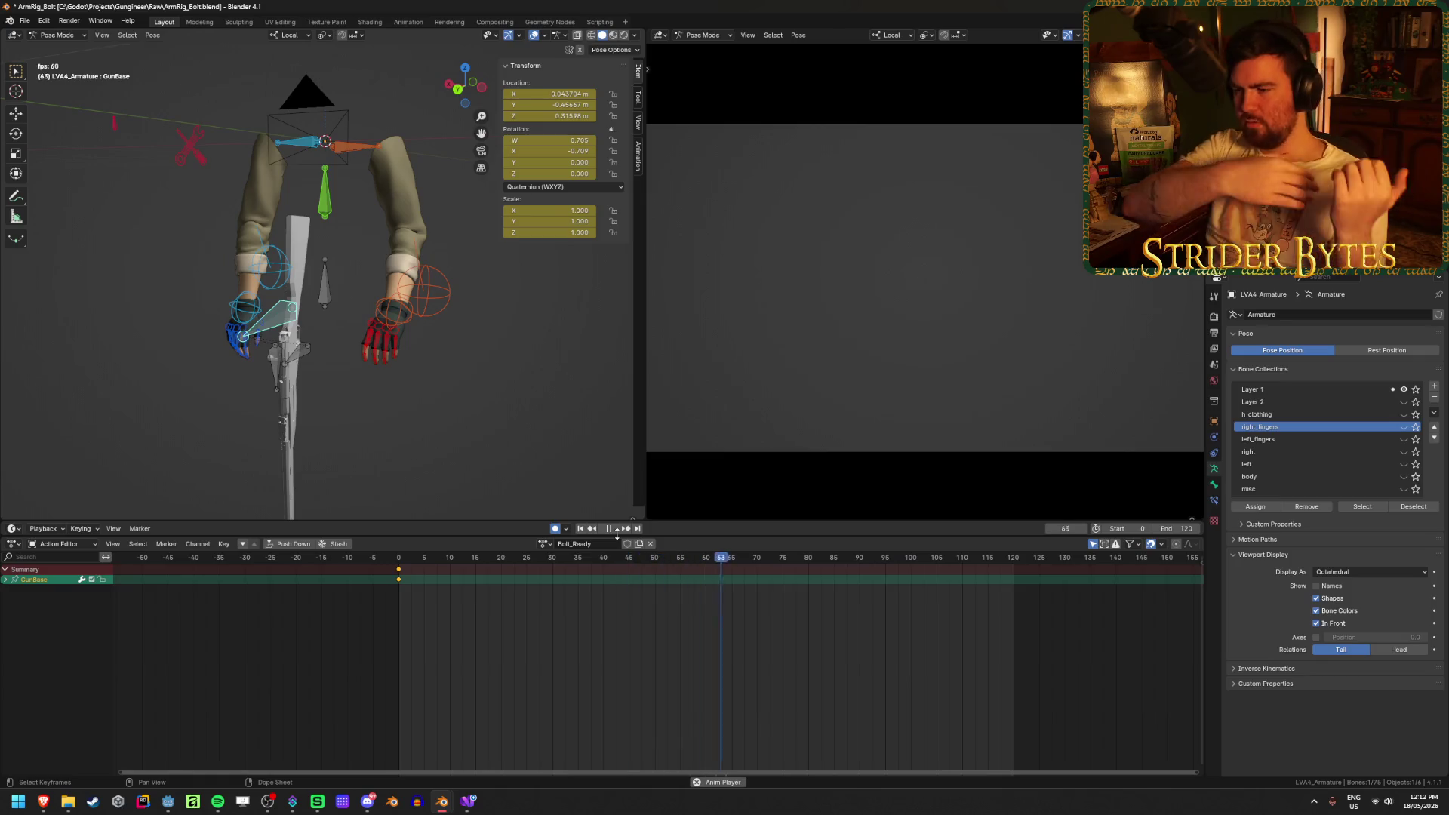
pyautogui.click(613, 529)
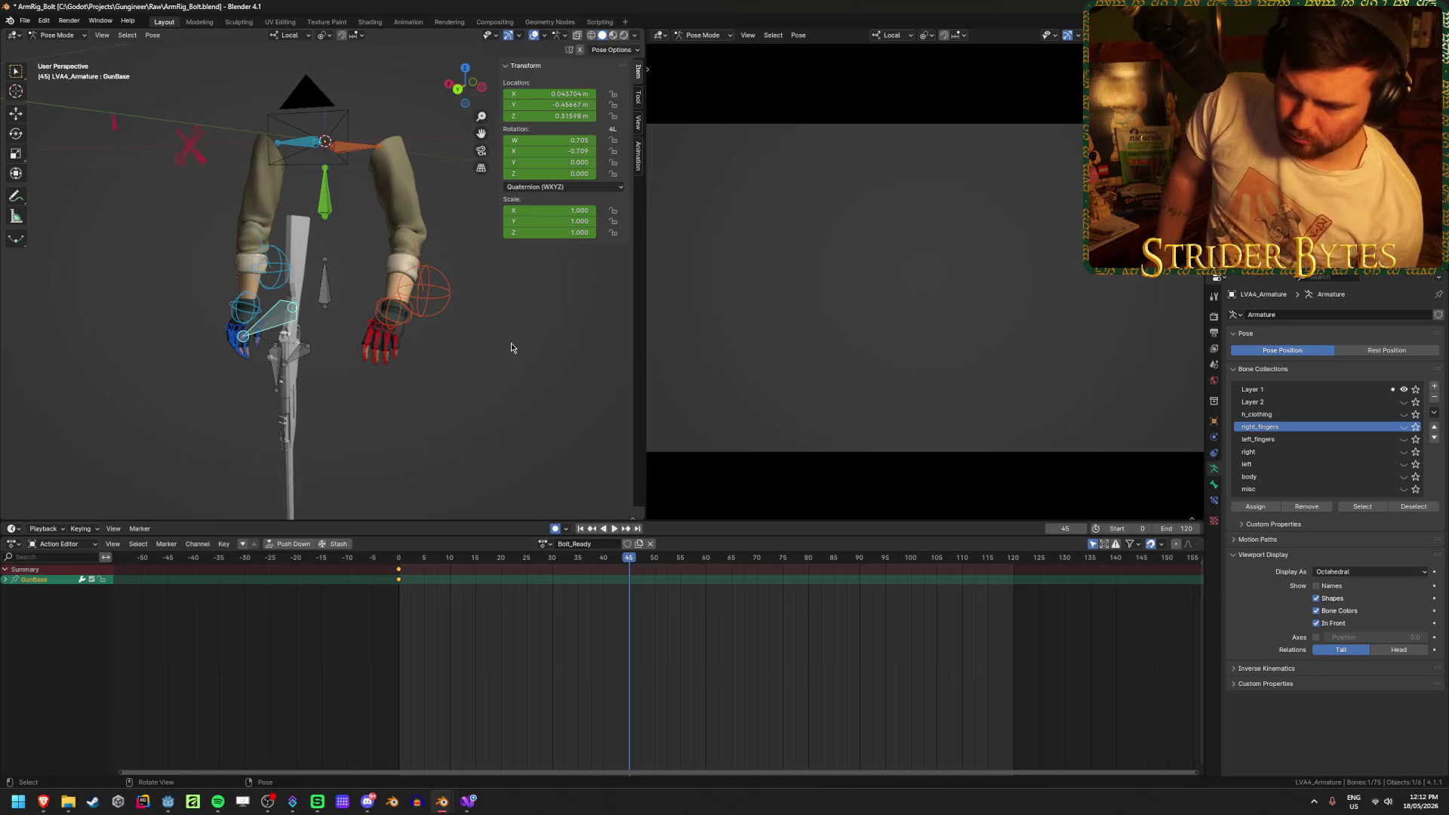
pyautogui.moveTo(496, 349); pyautogui.dragTo(277, 368, button='middle')
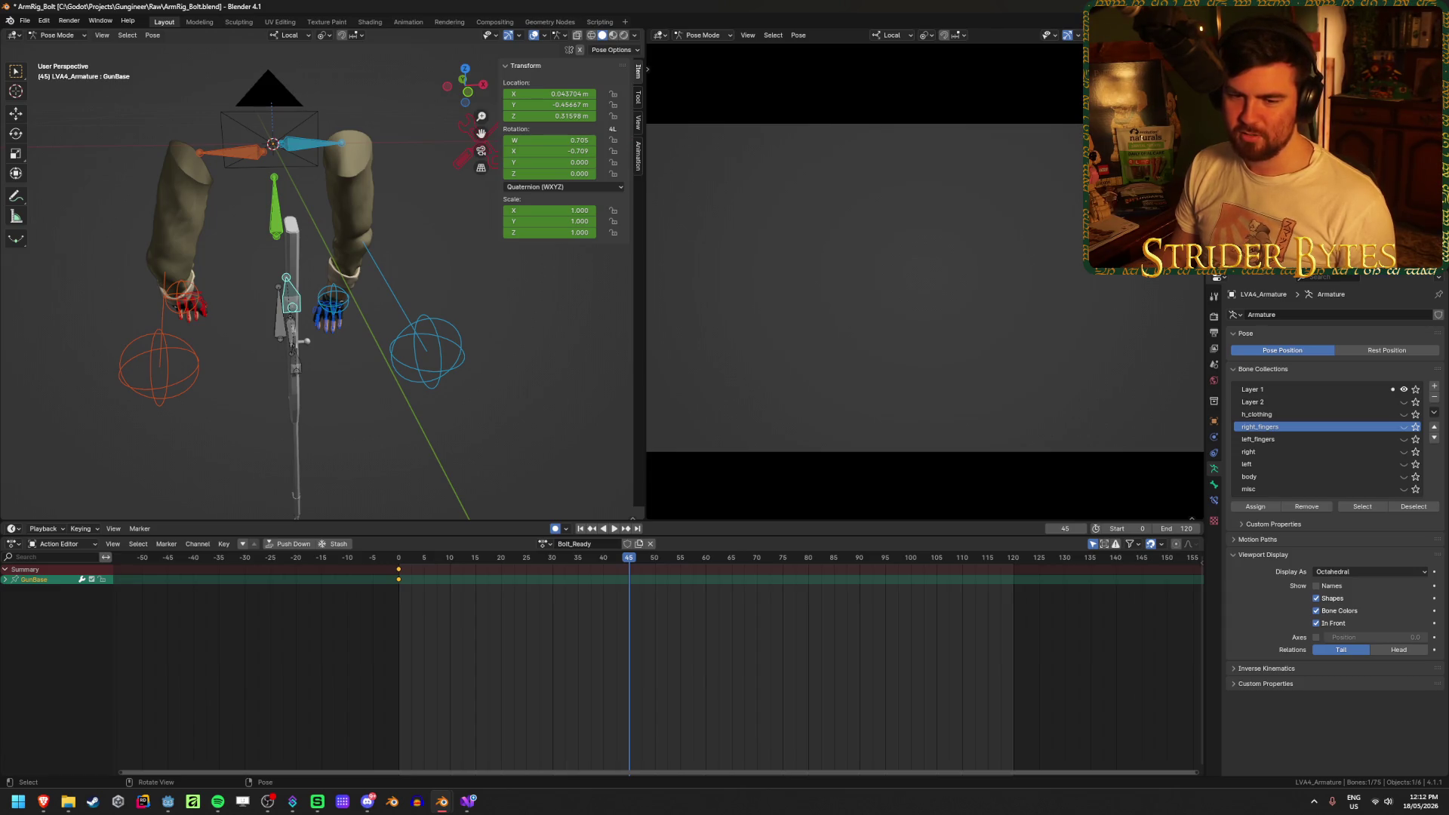
pyautogui.moveTo(486, 279); pyautogui.dragTo(356, 283, button='middle')
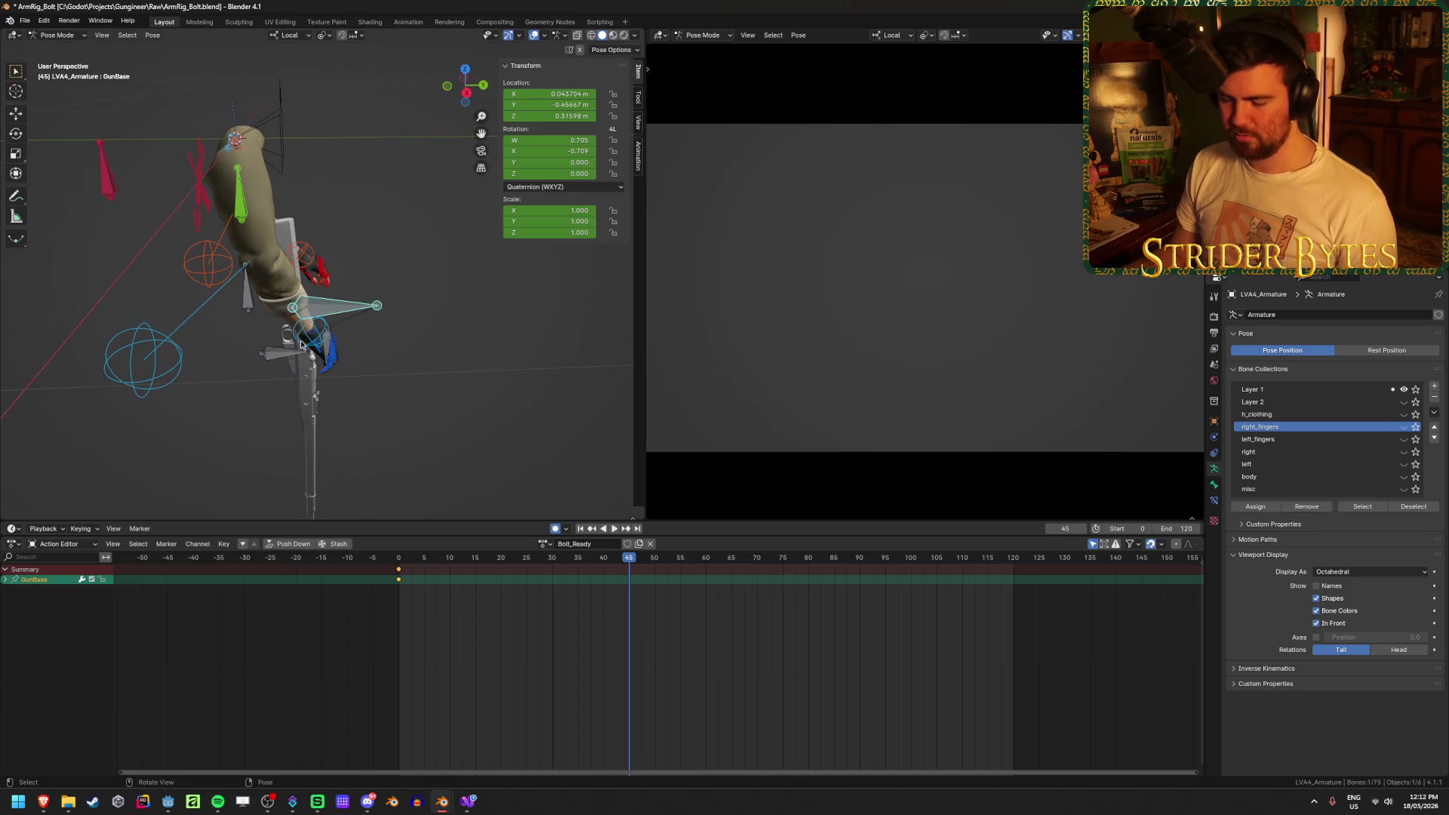
pyautogui.press('g')
pyautogui.click(326, 259)
pyautogui.moveTo(326, 259); pyautogui.dragTo(377, 332, button='middle')
pyautogui.press('r')
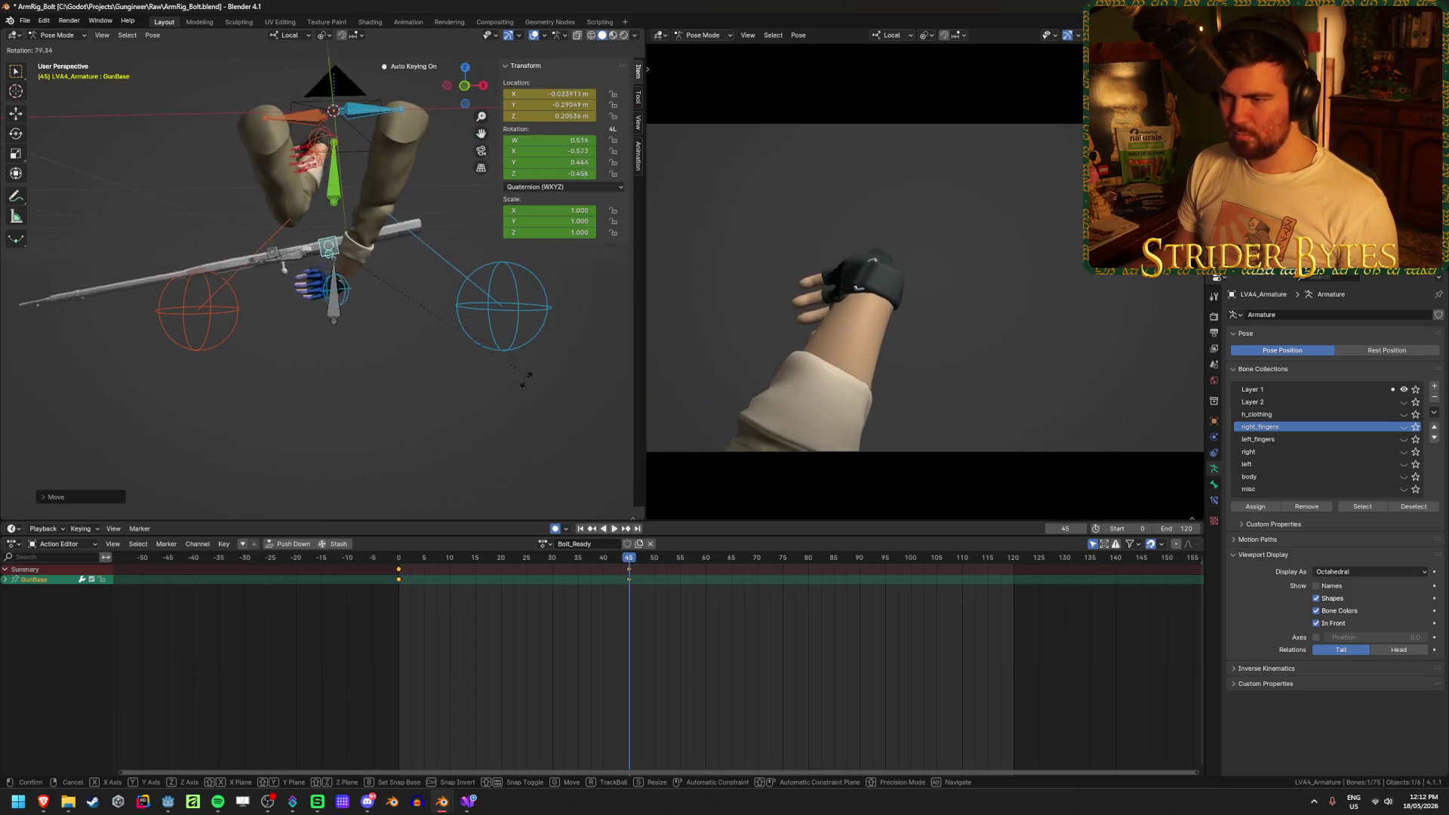
pyautogui.click(480, 346)
pyautogui.moveTo(479, 346); pyautogui.dragTo(411, 346, button='middle')
pyautogui.press('r')
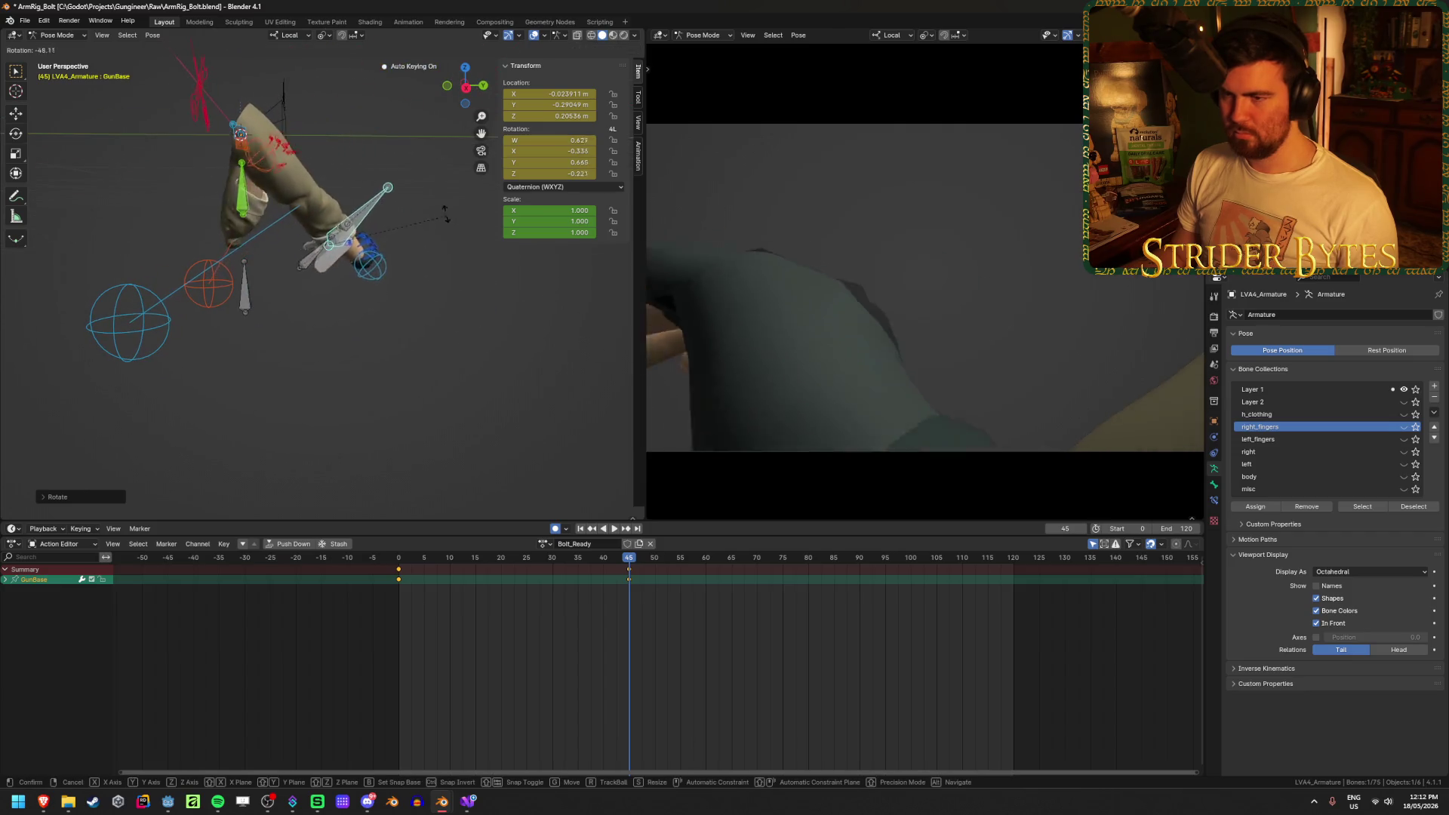
pyautogui.click(427, 196)
pyautogui.moveTo(428, 196)
pyautogui.mouseDown(button='middle')
pyautogui.moveTo(479, 258)
pyautogui.moveTo(447, 199)
pyautogui.mouseUp(button='middle')
pyautogui.hotkey('ctrl', 'z')
pyautogui.hotkey('ctrl', 'z')
pyautogui.hotkey('ctrl', 'z')
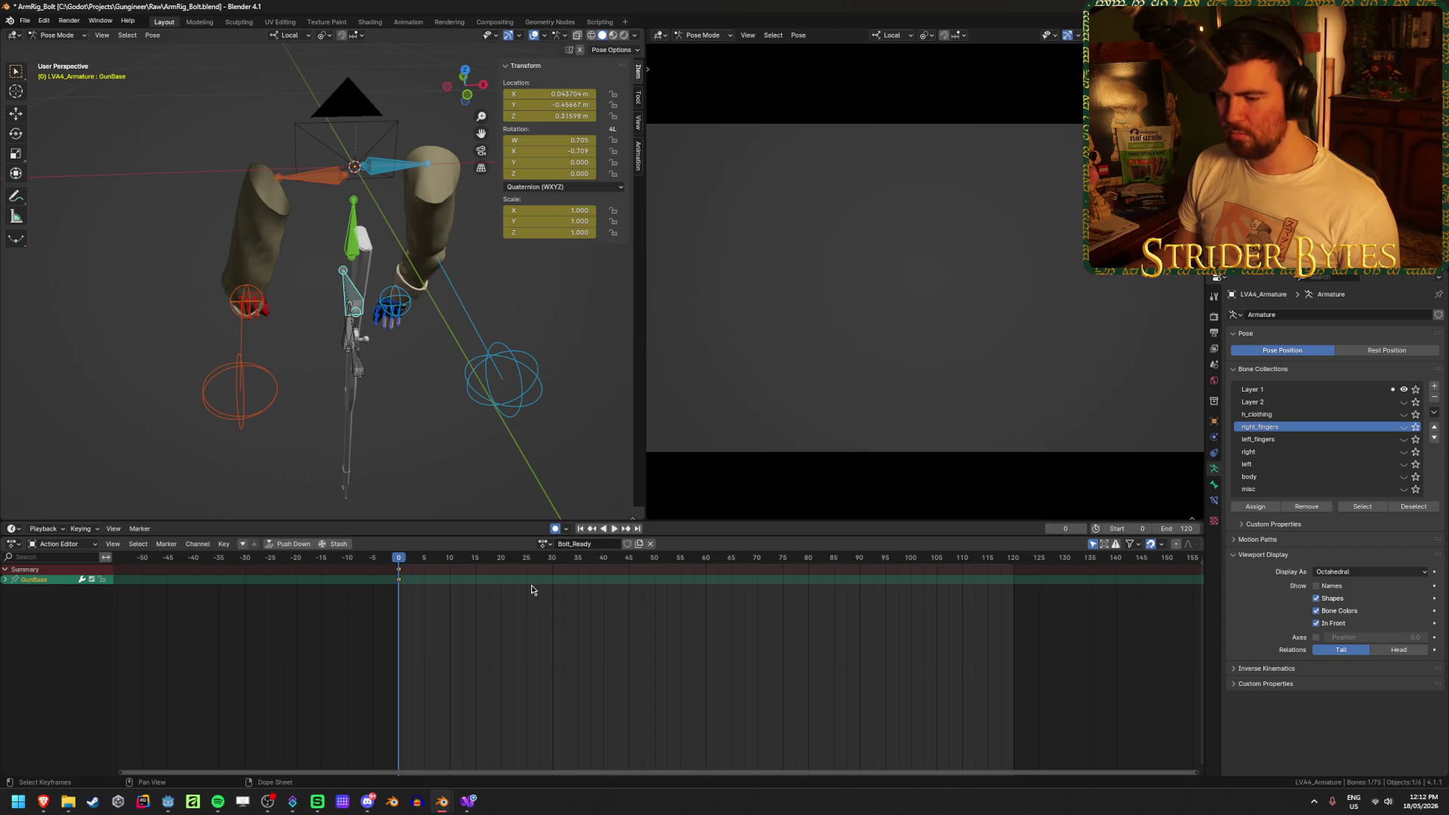
pyautogui.moveTo(355, 414); pyautogui.dragTo(456, 385, button='middle')
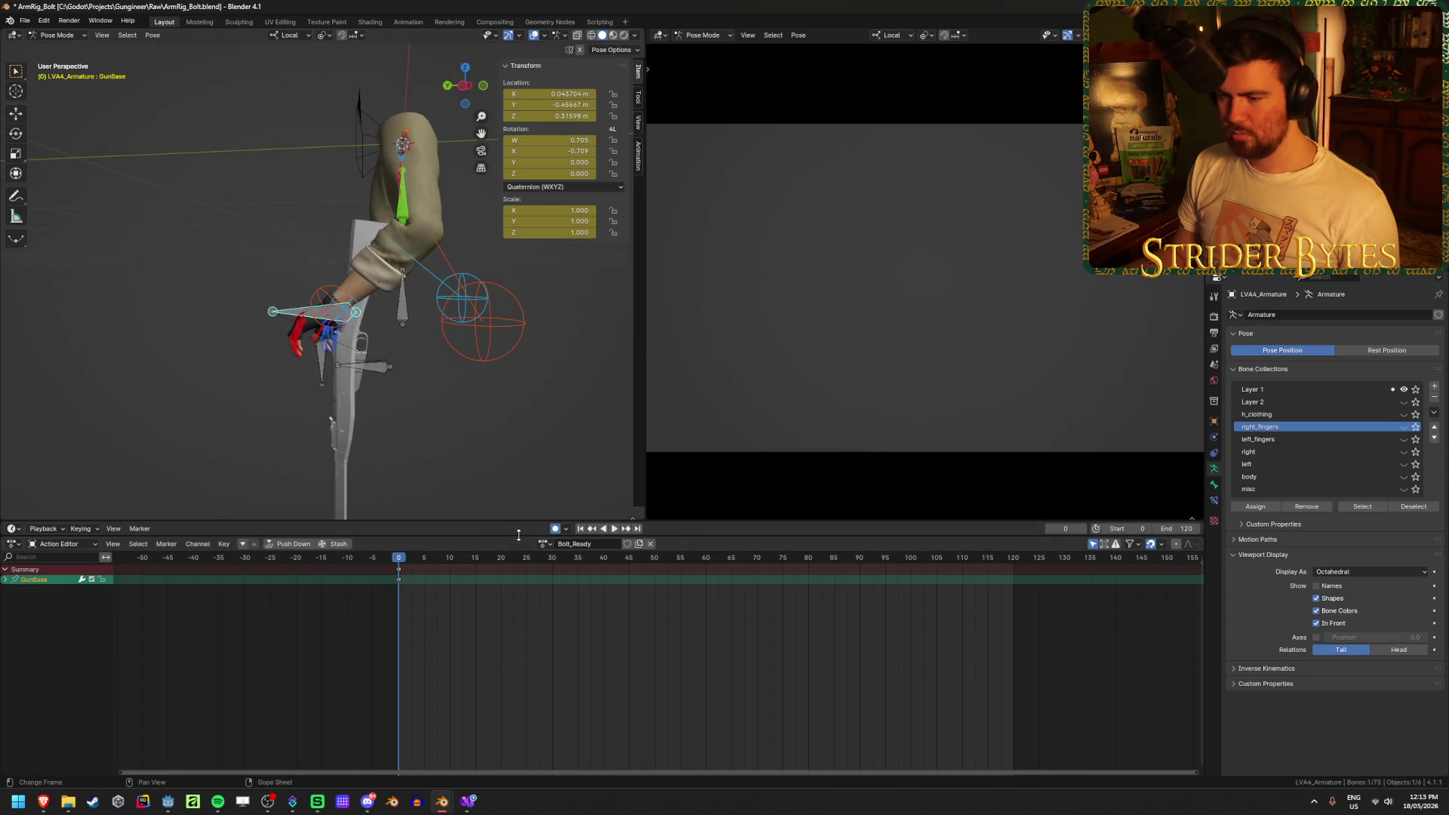
pyautogui.click(542, 545)
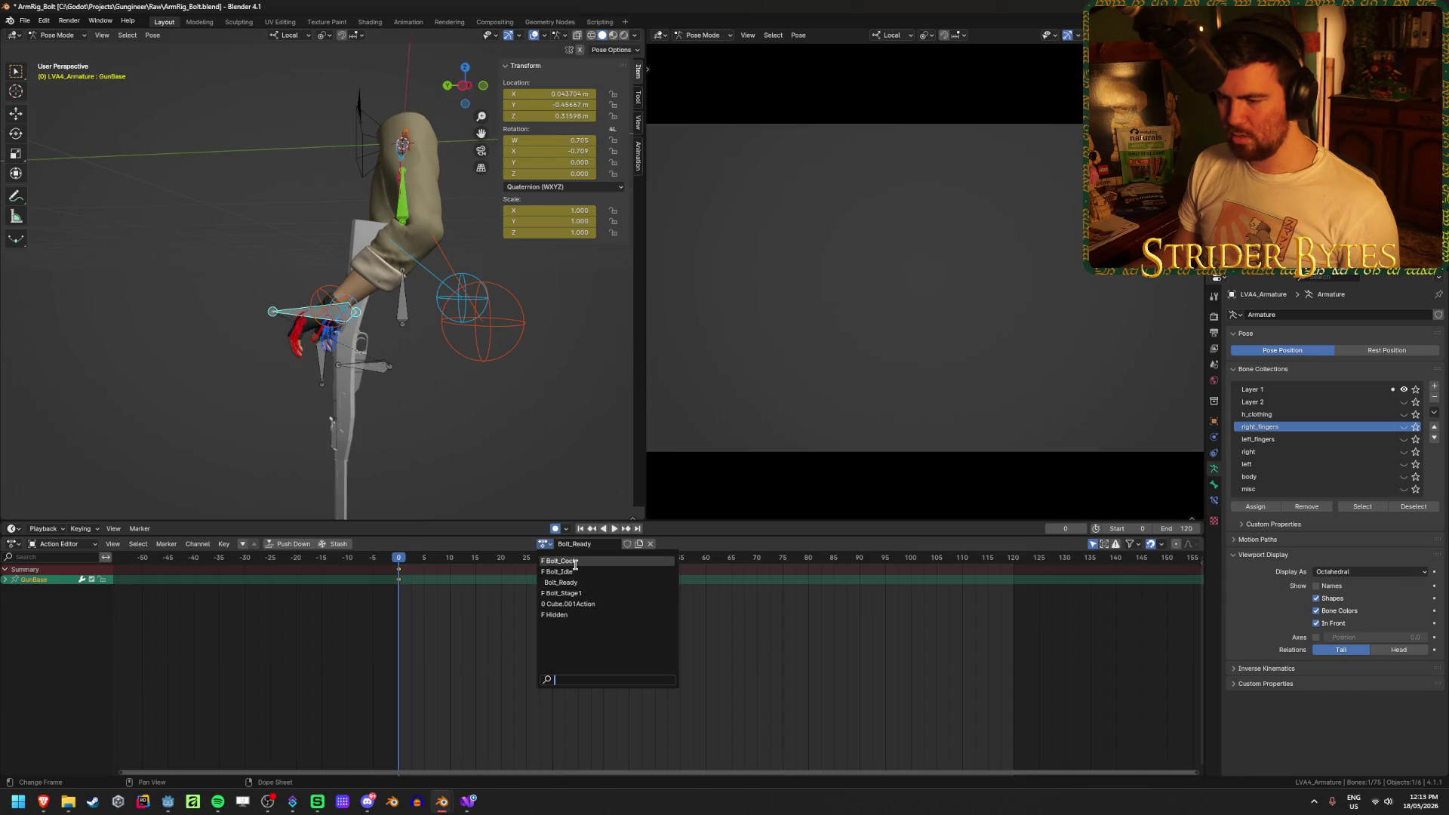
# Copy the Bolt_Idle pose and paste it into the Hidden action
pyautogui.click(559, 571)
pyautogui.hotkey('ctrl', 'c')
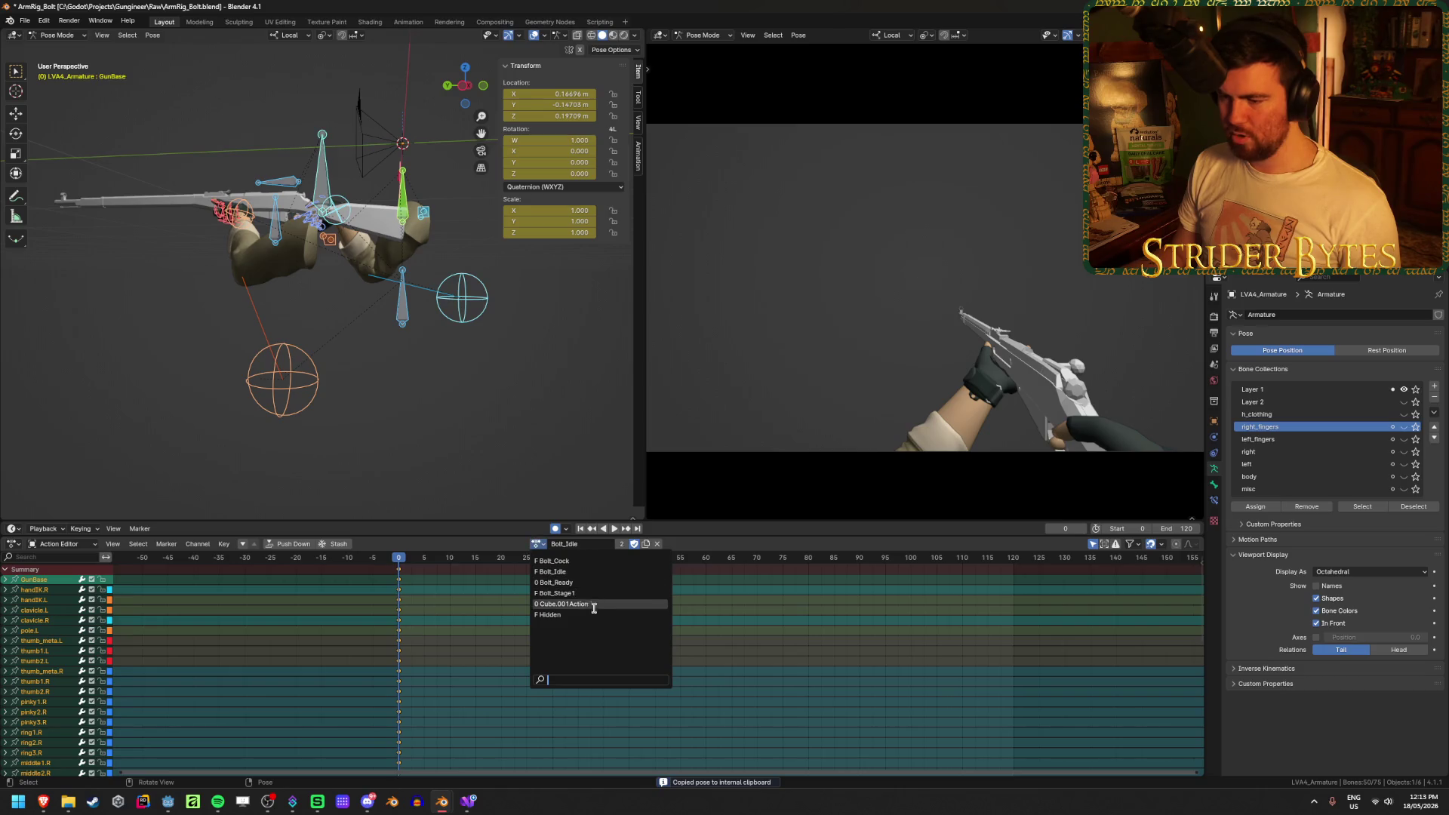
pyautogui.click(595, 615)
pyautogui.hotkey('ctrl', 'v')
# In right-side view, rotate the GunBase bone about 95 degrees and reposition it
pyautogui.click(326, 163)
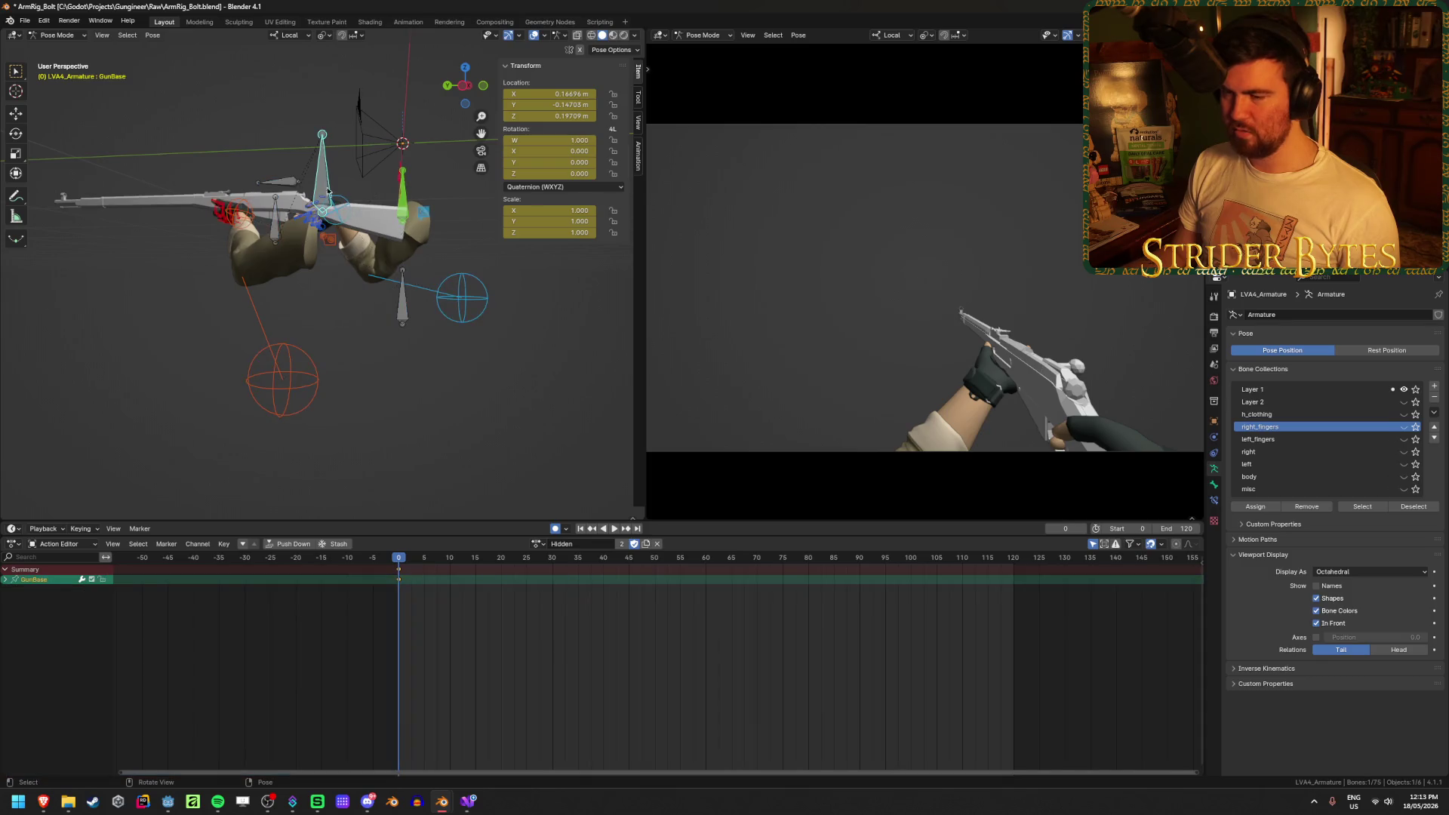
pyautogui.press('KP_3')
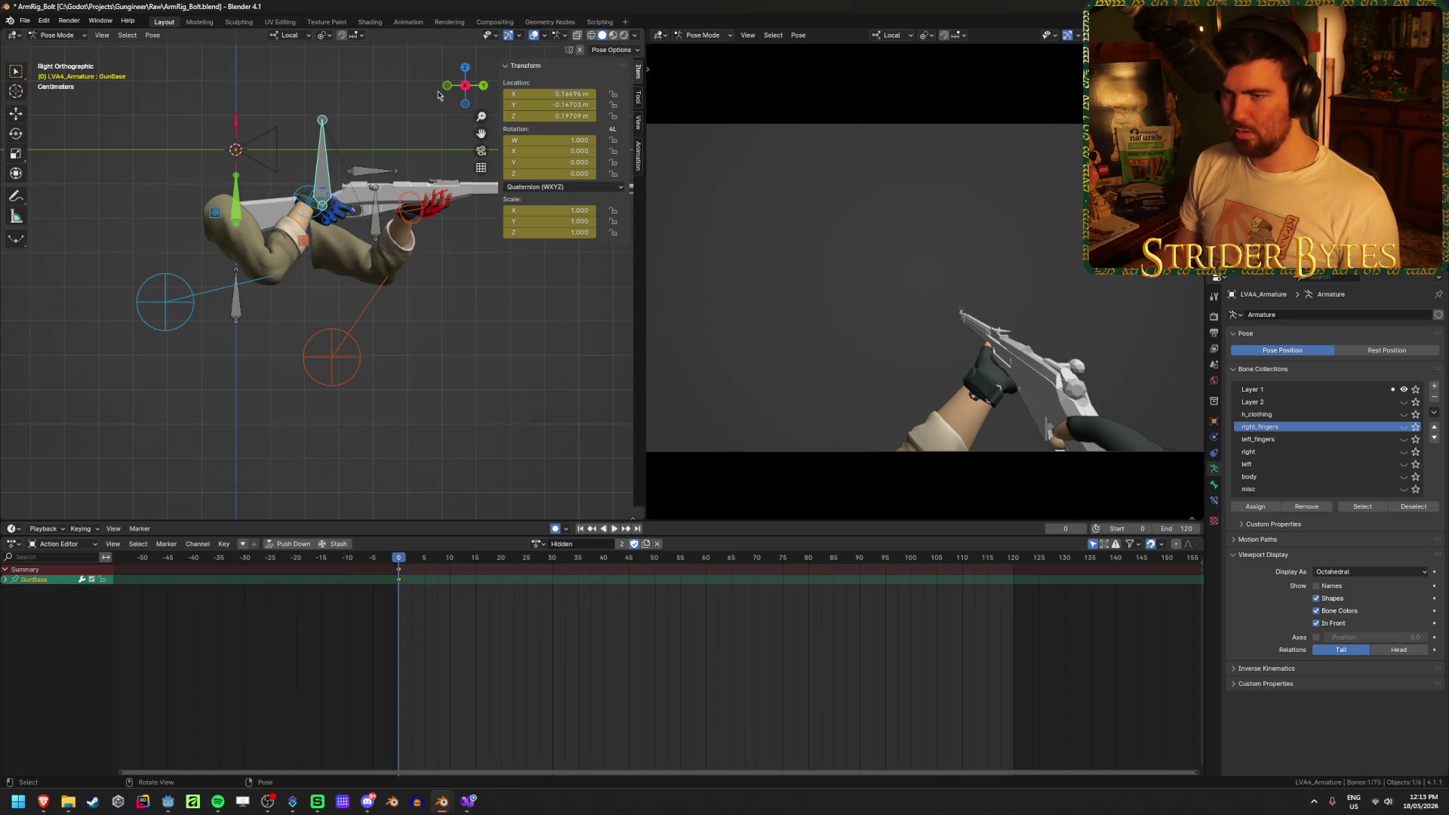
pyautogui.press('r')
pyautogui.click(404, 314)
pyautogui.press('g')
pyautogui.press('r')
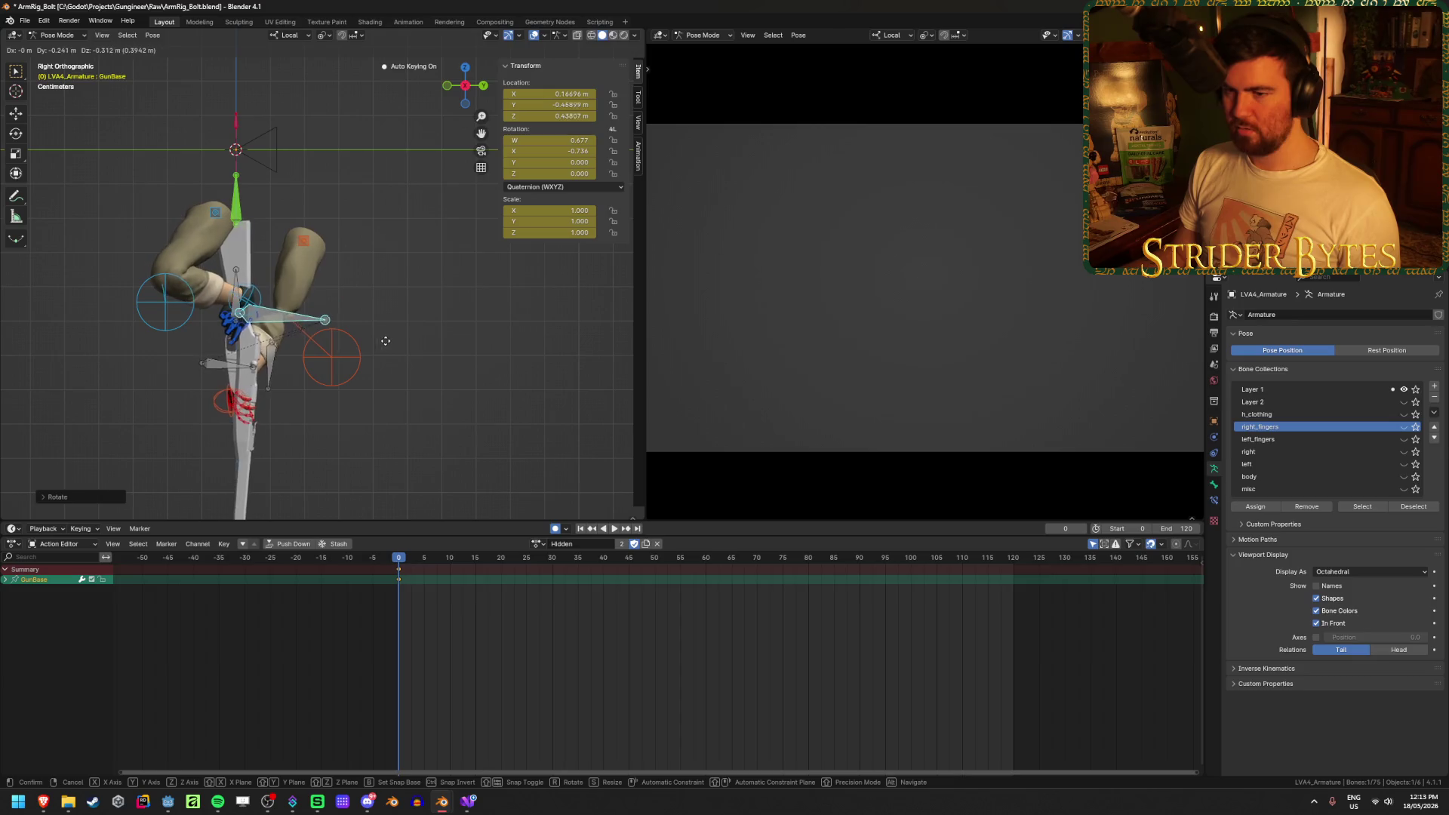
pyautogui.click(428, 373)
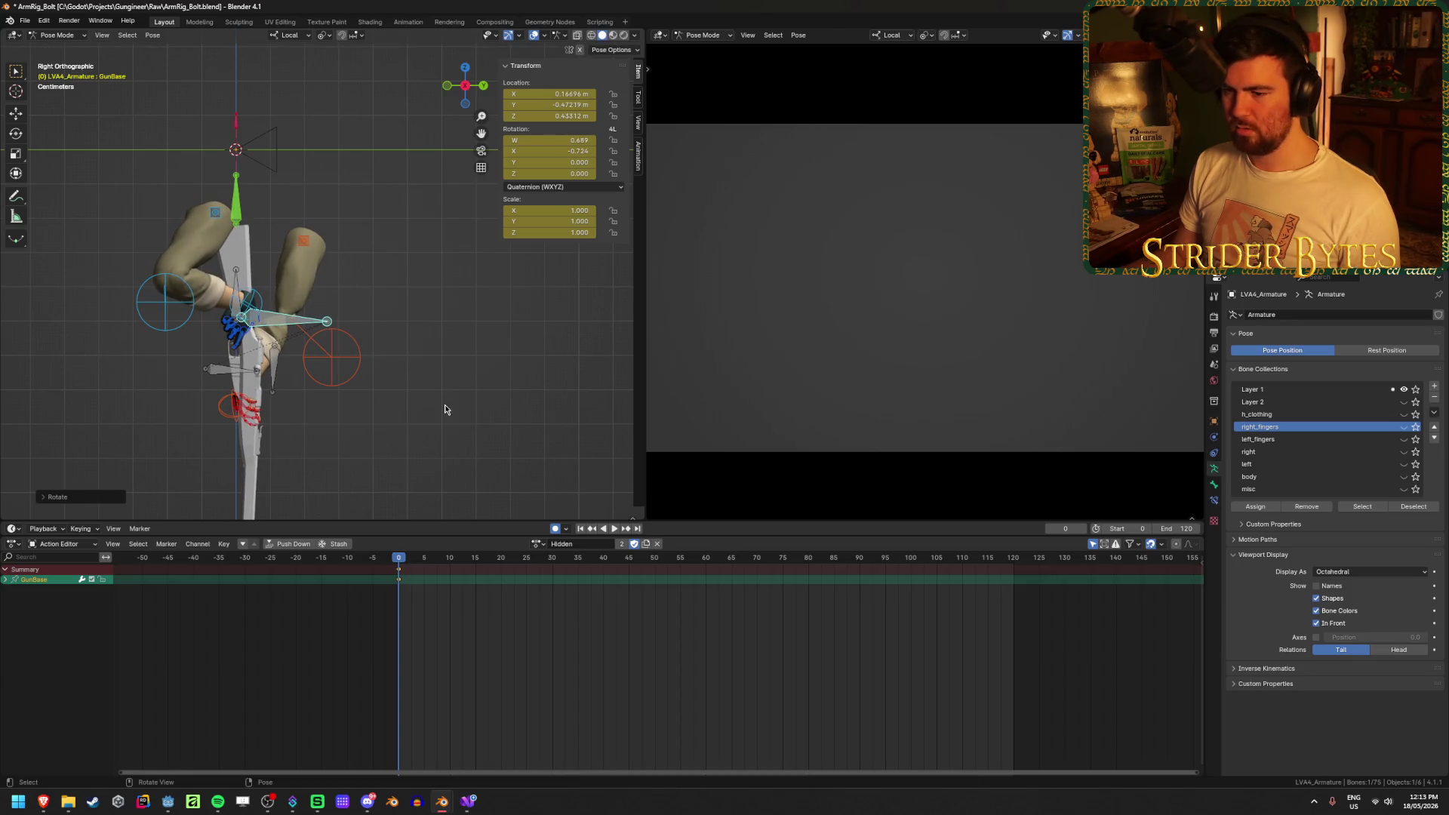
# Reselect only the GunBase bone and move the playhead to frame 45
pyautogui.press('a')
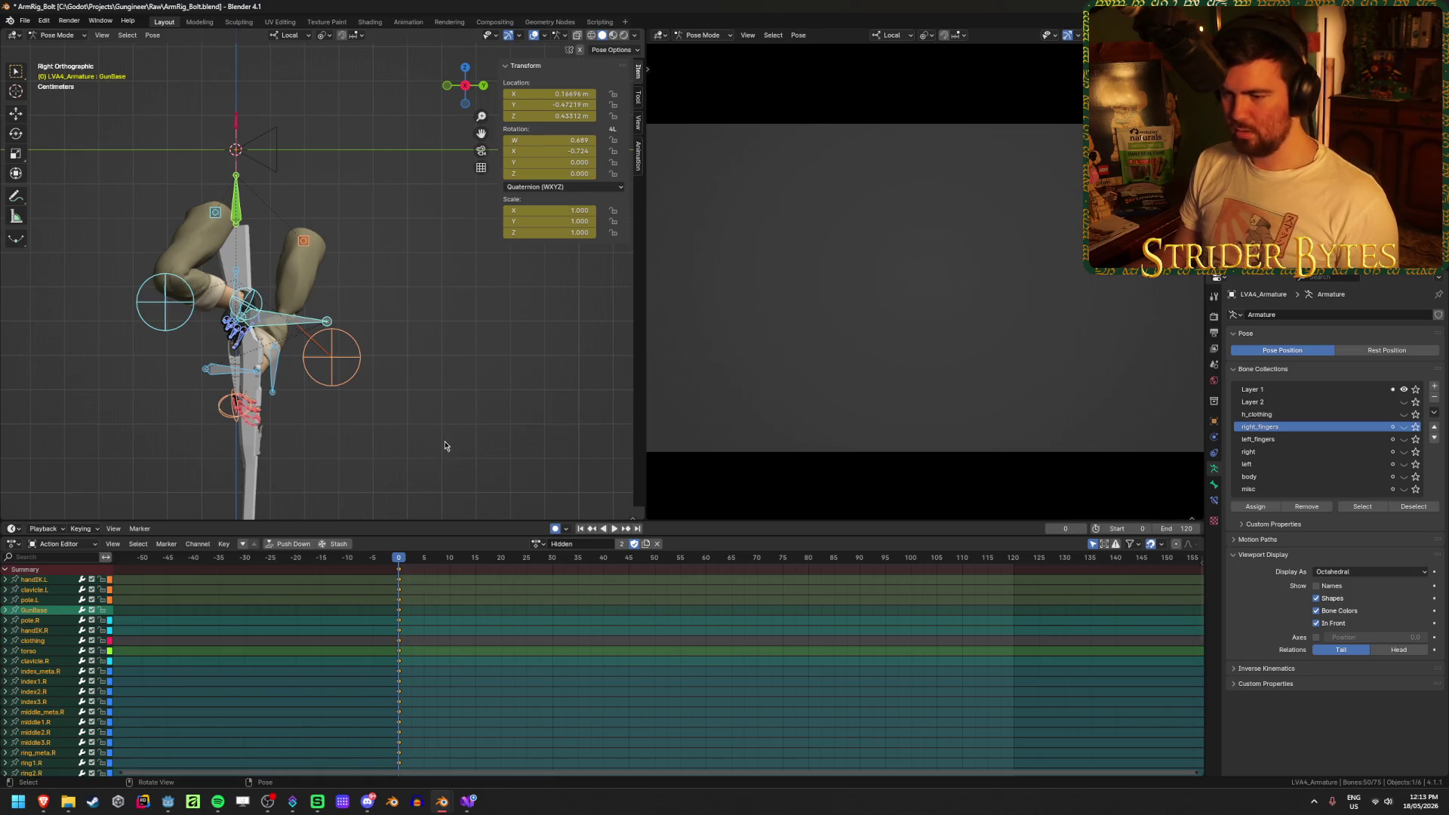
pyautogui.hotkey('alt', 'a')
pyautogui.click(278, 323)
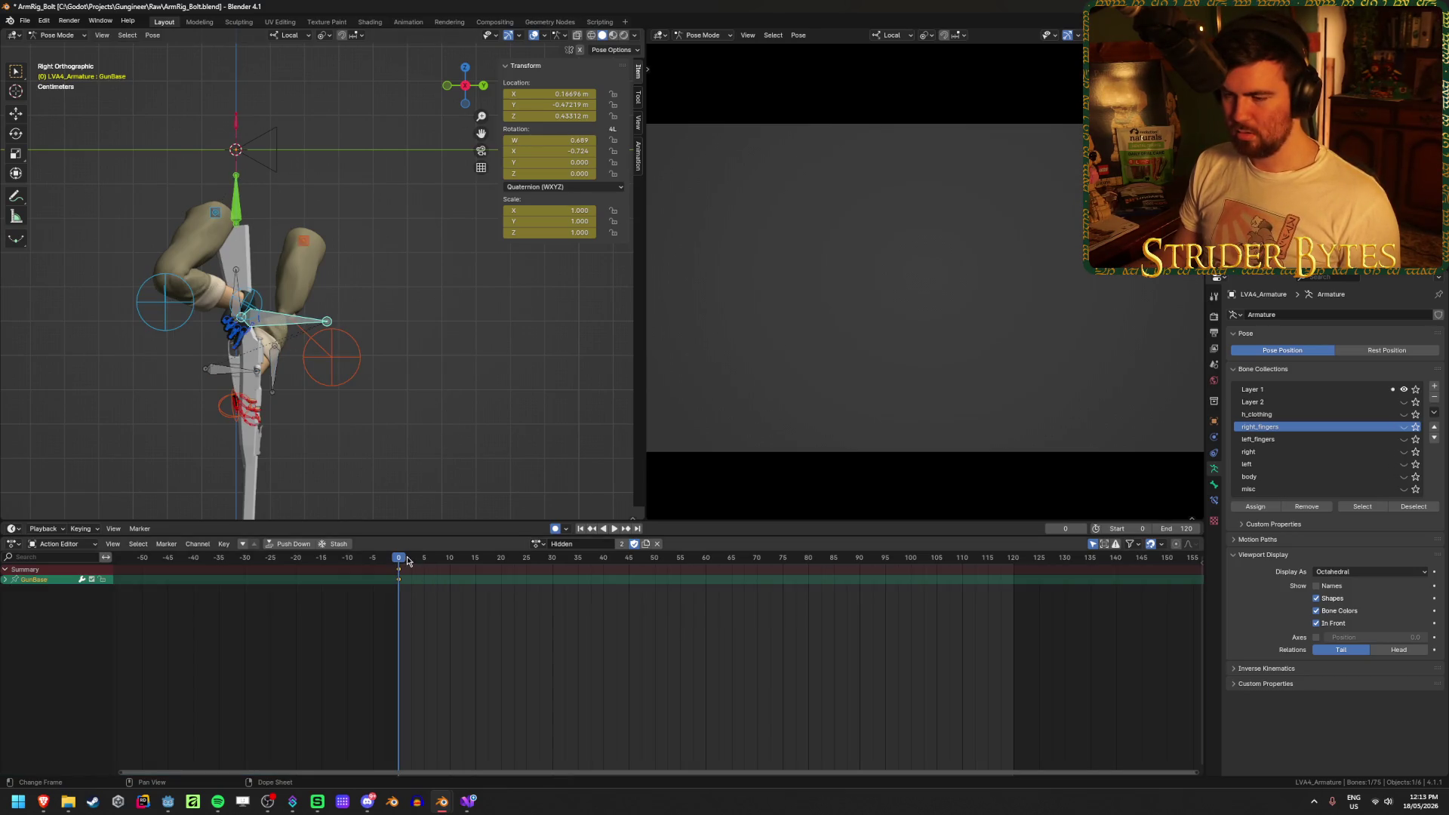
pyautogui.moveTo(404, 560); pyautogui.dragTo(630, 560)
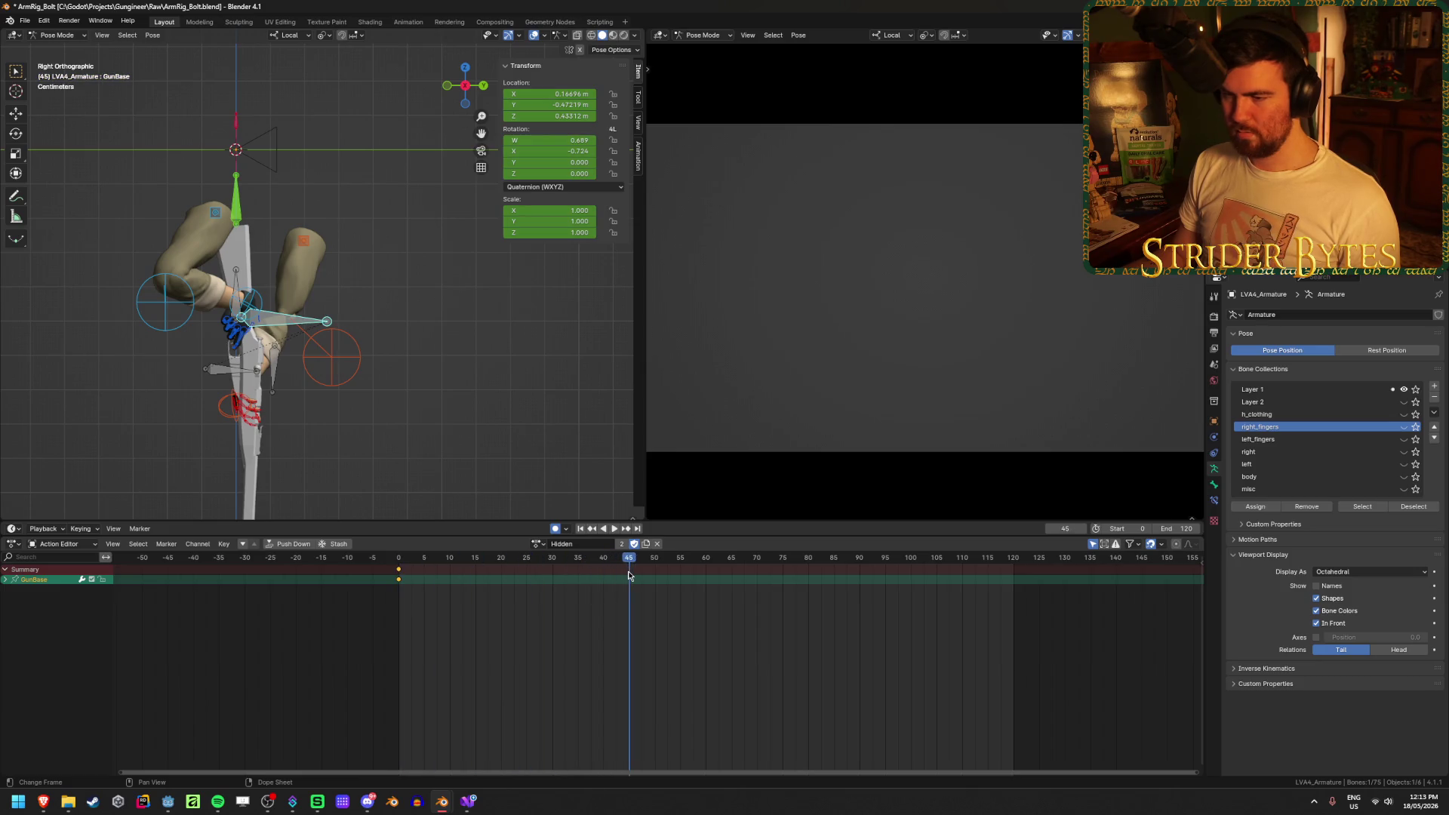
# At frame 45, rotate the gun to lie horizontal and move it toward the hands
pyautogui.moveTo(308, 417)
pyautogui.mouseDown(button='middle')
pyautogui.moveTo(450, 430)
pyautogui.moveTo(317, 420)
pyautogui.mouseUp(button='middle')
pyautogui.press('r')
pyautogui.click(372, 259)
pyautogui.press('r')
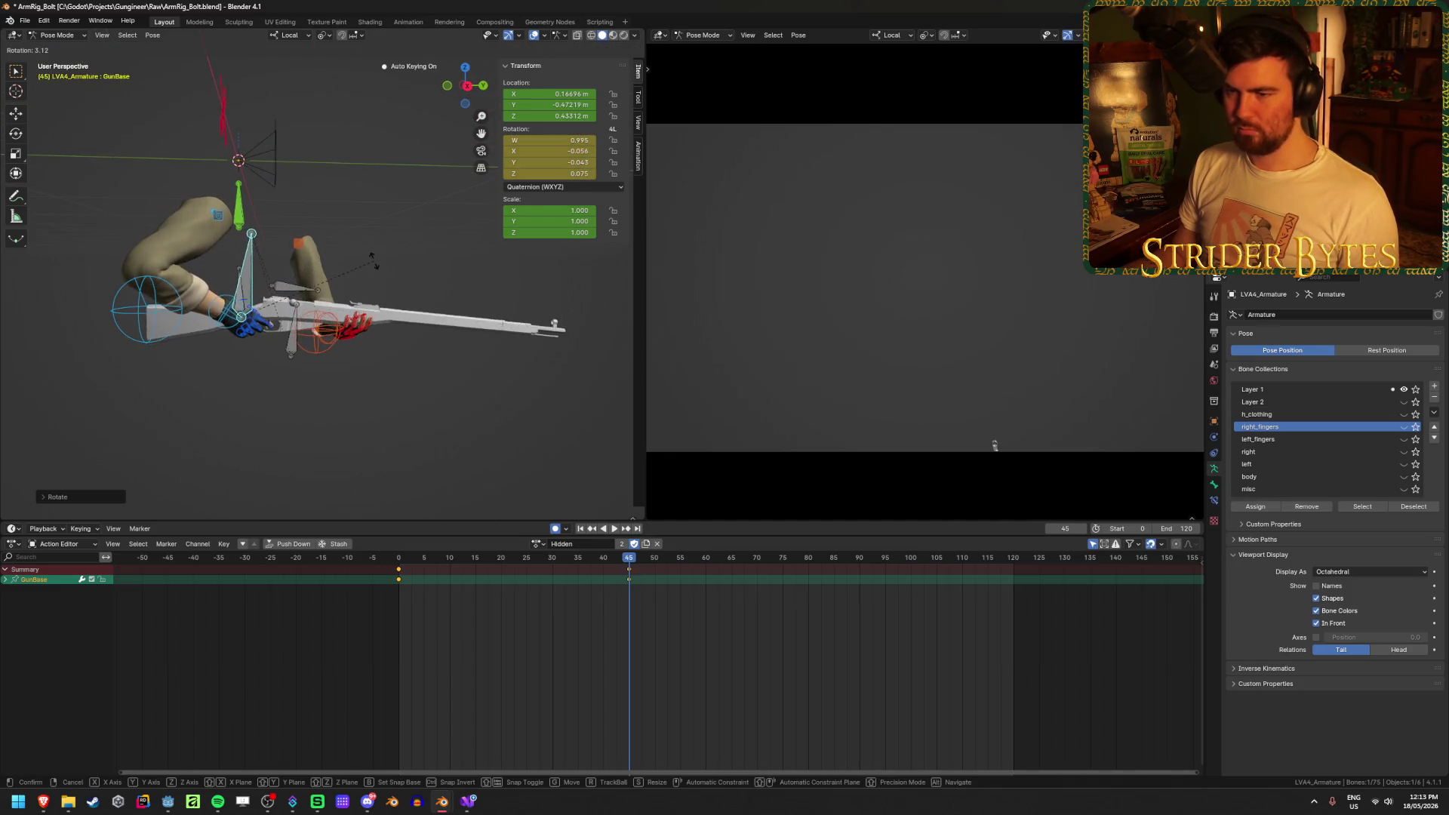
pyautogui.press('z')
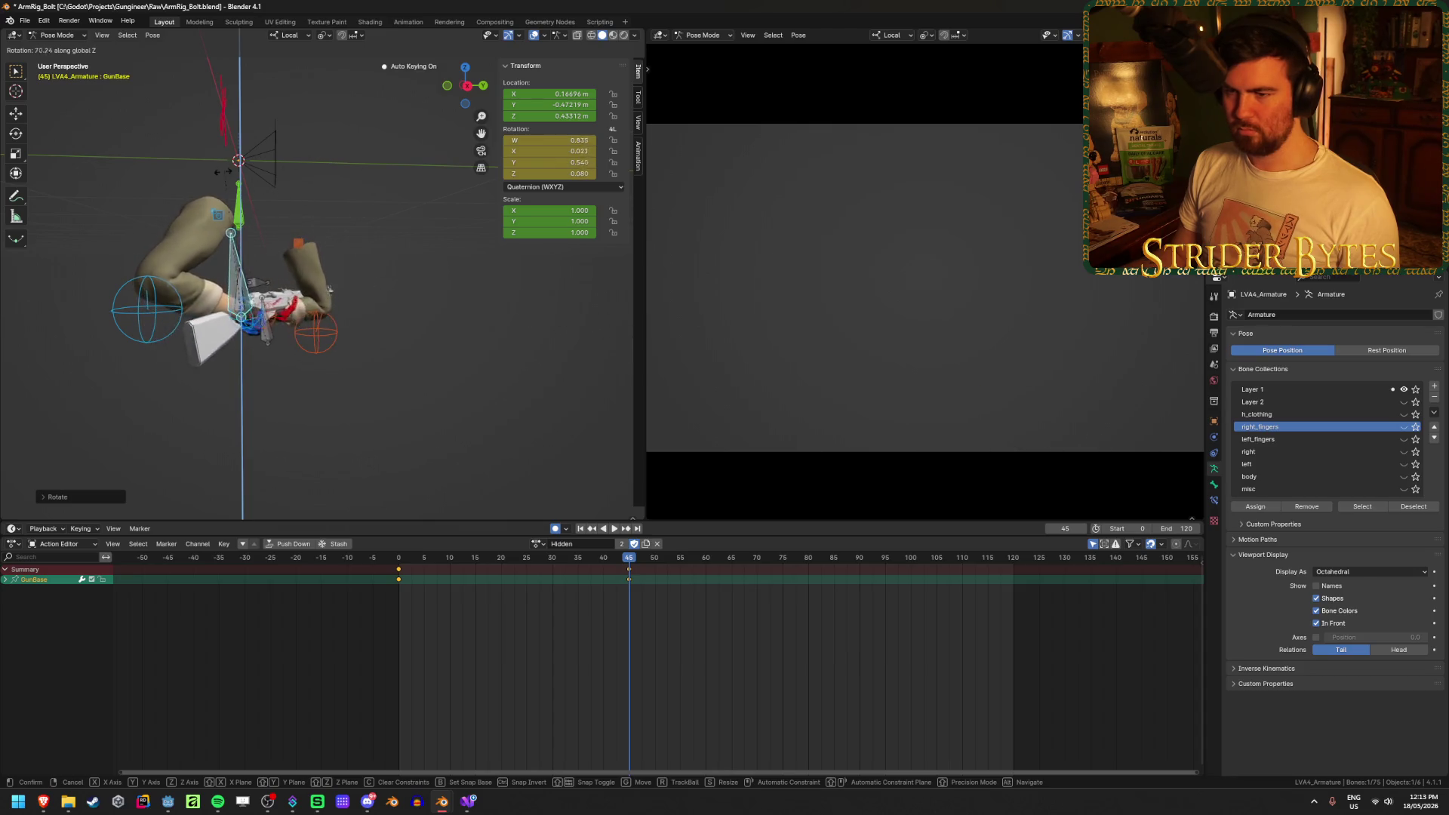
pyautogui.press('z')
pyautogui.press('z')
pyautogui.press('g')
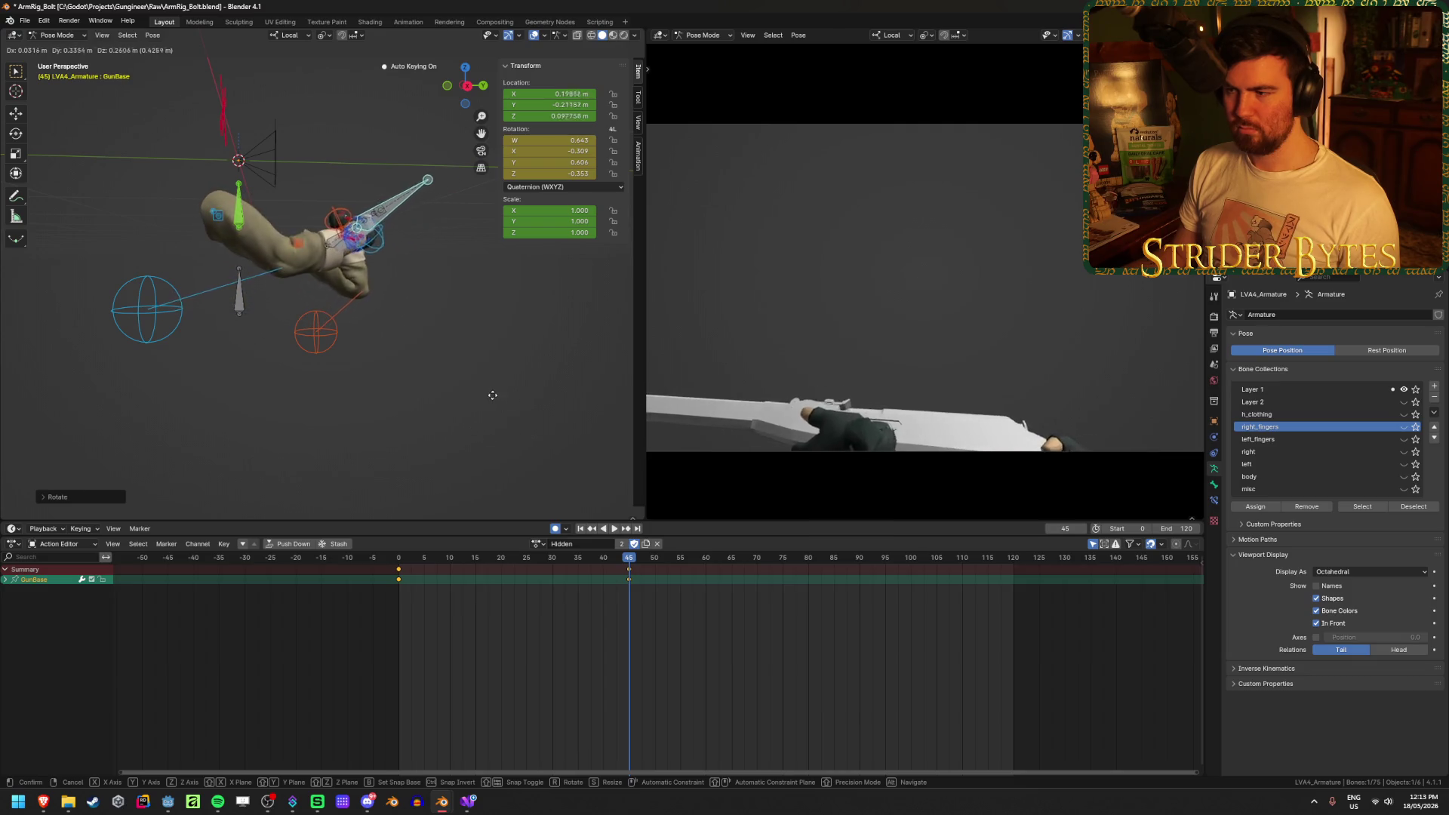
pyautogui.click(449, 363)
# Refine the gun's rotation, including a turn about the global Z axis
pyautogui.moveTo(450, 400)
pyautogui.mouseDown(button='middle')
pyautogui.moveTo(430, 343)
pyautogui.moveTo(450, 405)
pyautogui.moveTo(443, 380)
pyautogui.moveTo(333, 362)
pyautogui.moveTo(333, 340)
pyautogui.moveTo(400, 378)
pyautogui.mouseUp(button='middle')
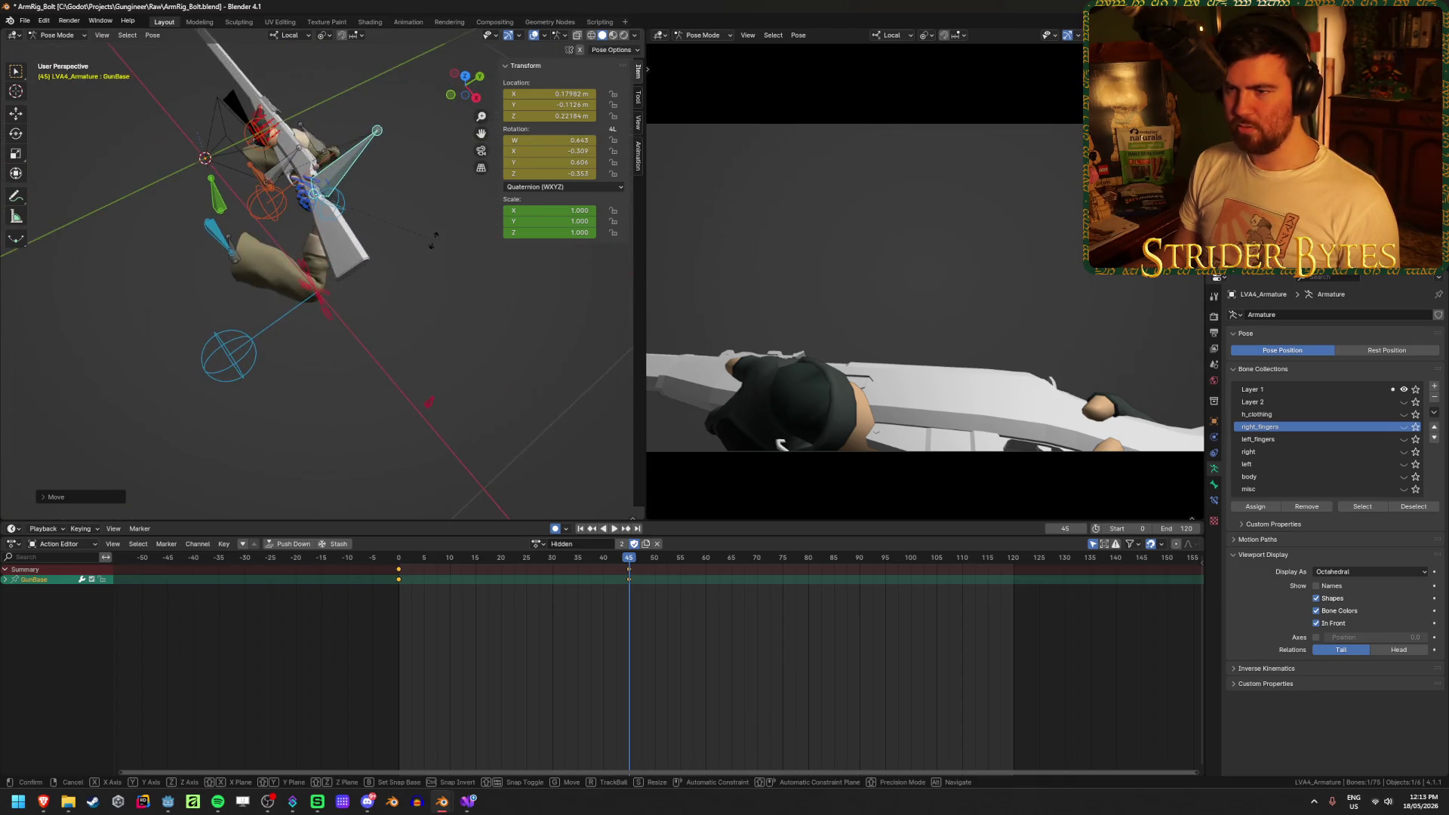
pyautogui.press('r')
pyautogui.click(432, 279)
pyautogui.moveTo(432, 279)
pyautogui.mouseDown(button='middle')
pyautogui.moveTo(410, 206)
pyautogui.moveTo(381, 212)
pyautogui.mouseUp(button='middle')
pyautogui.press('r')
pyautogui.click(393, 209)
pyautogui.press('r')
pyautogui.press('z')
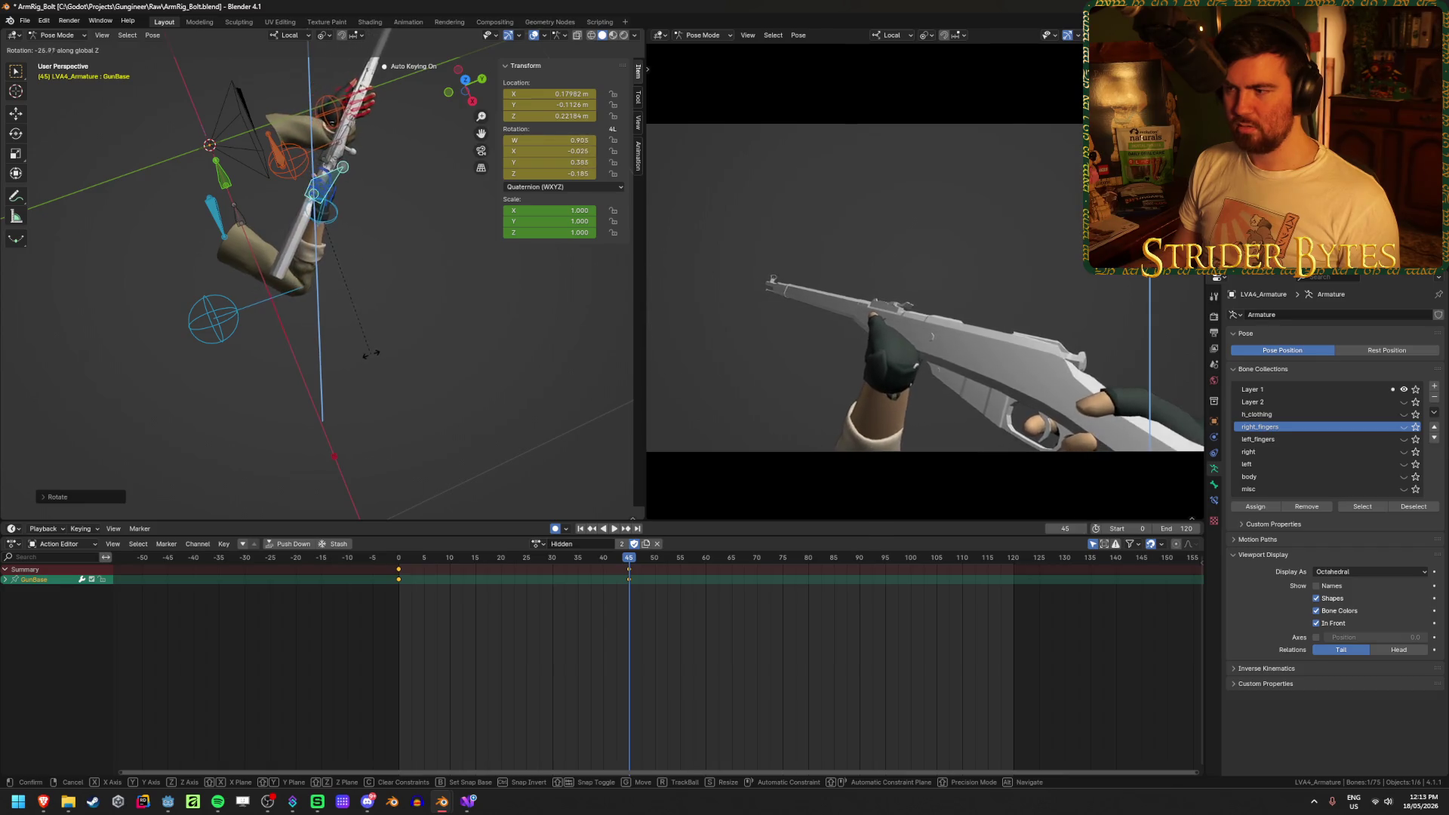
pyautogui.click(374, 339)
# Rotate the gun base about its local Z axis to align it with the hands
pyautogui.moveTo(373, 340); pyautogui.dragTo(408, 243, button='middle')
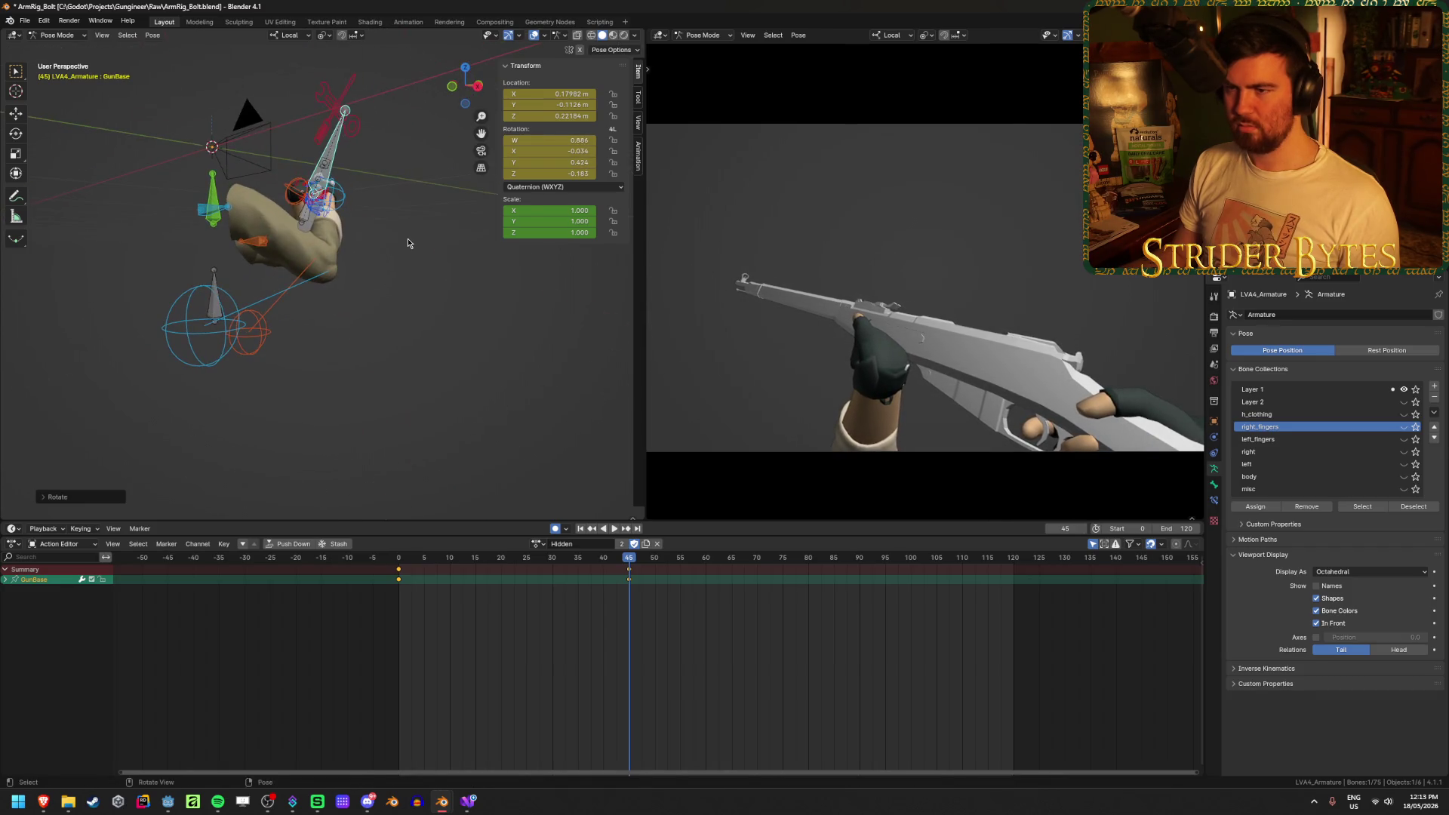
pyautogui.press('r')
pyautogui.press('y')
pyautogui.press('z')
pyautogui.press('z')
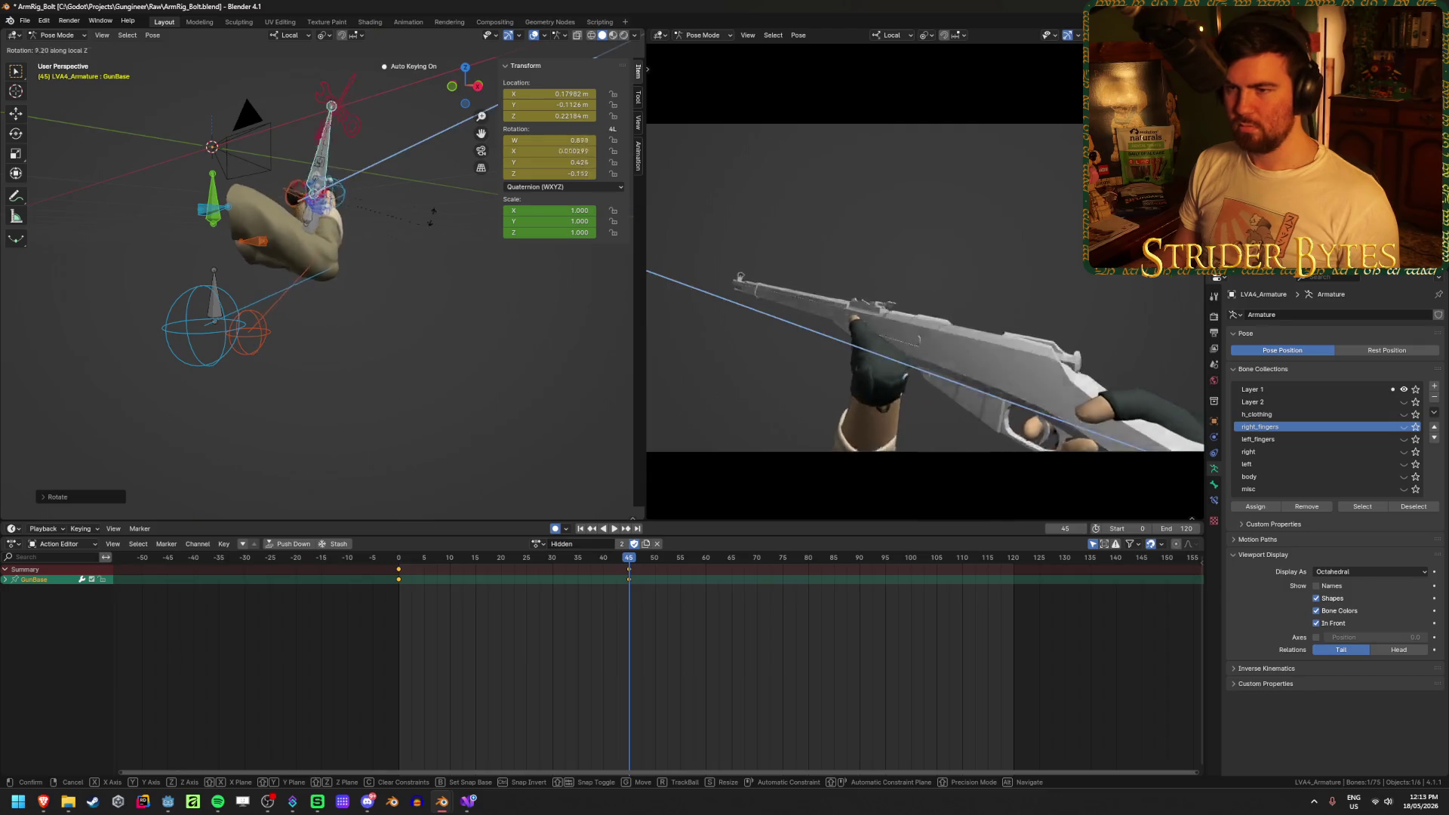
pyautogui.click(416, 190)
pyautogui.moveTo(416, 190)
pyautogui.mouseDown(button='middle')
pyautogui.moveTo(486, 326)
pyautogui.moveTo(443, 385)
pyautogui.moveTo(443, 354)
pyautogui.mouseUp(button='middle')
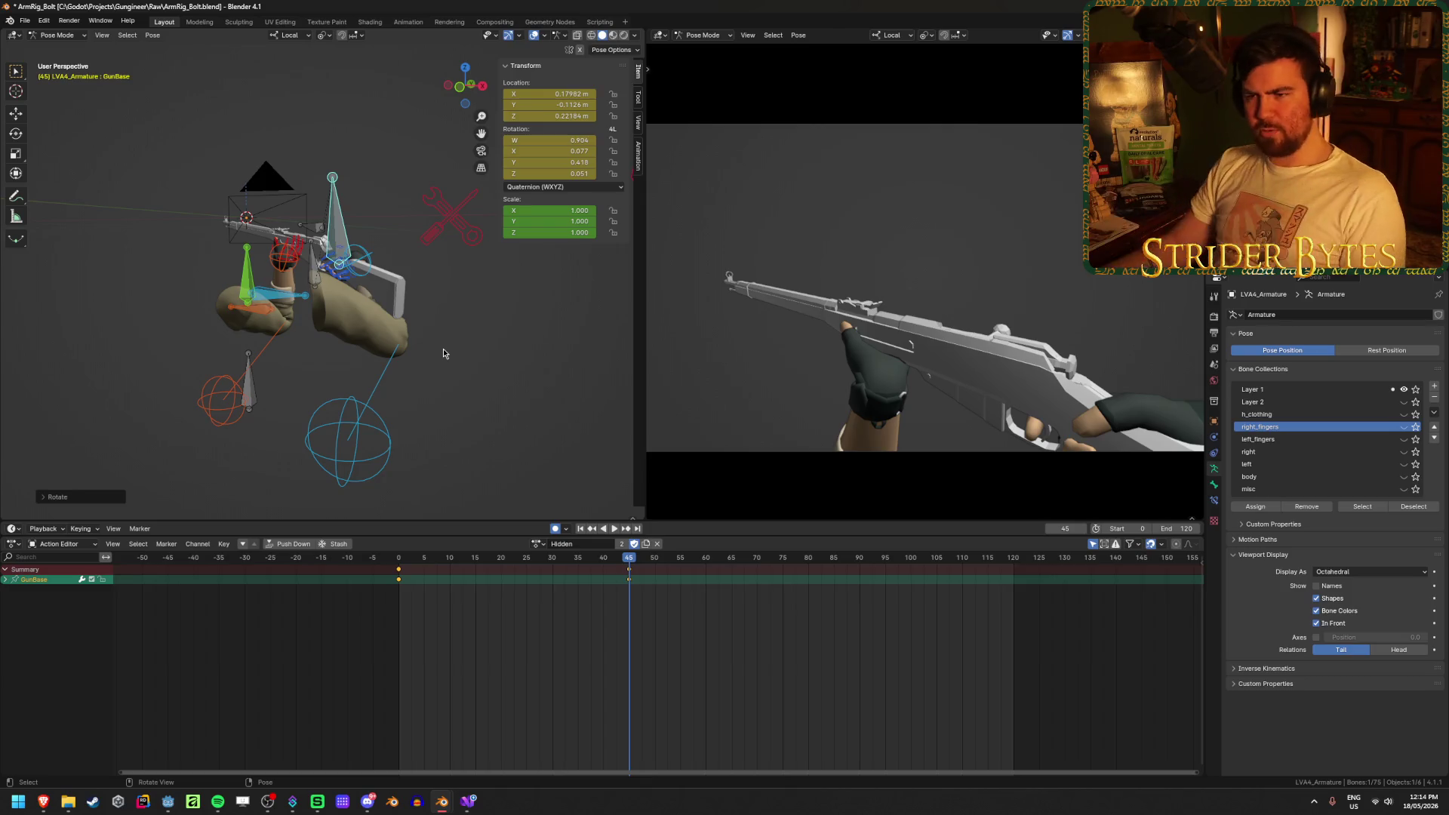
pyautogui.press('r')
pyautogui.press('z')
pyautogui.press('z')
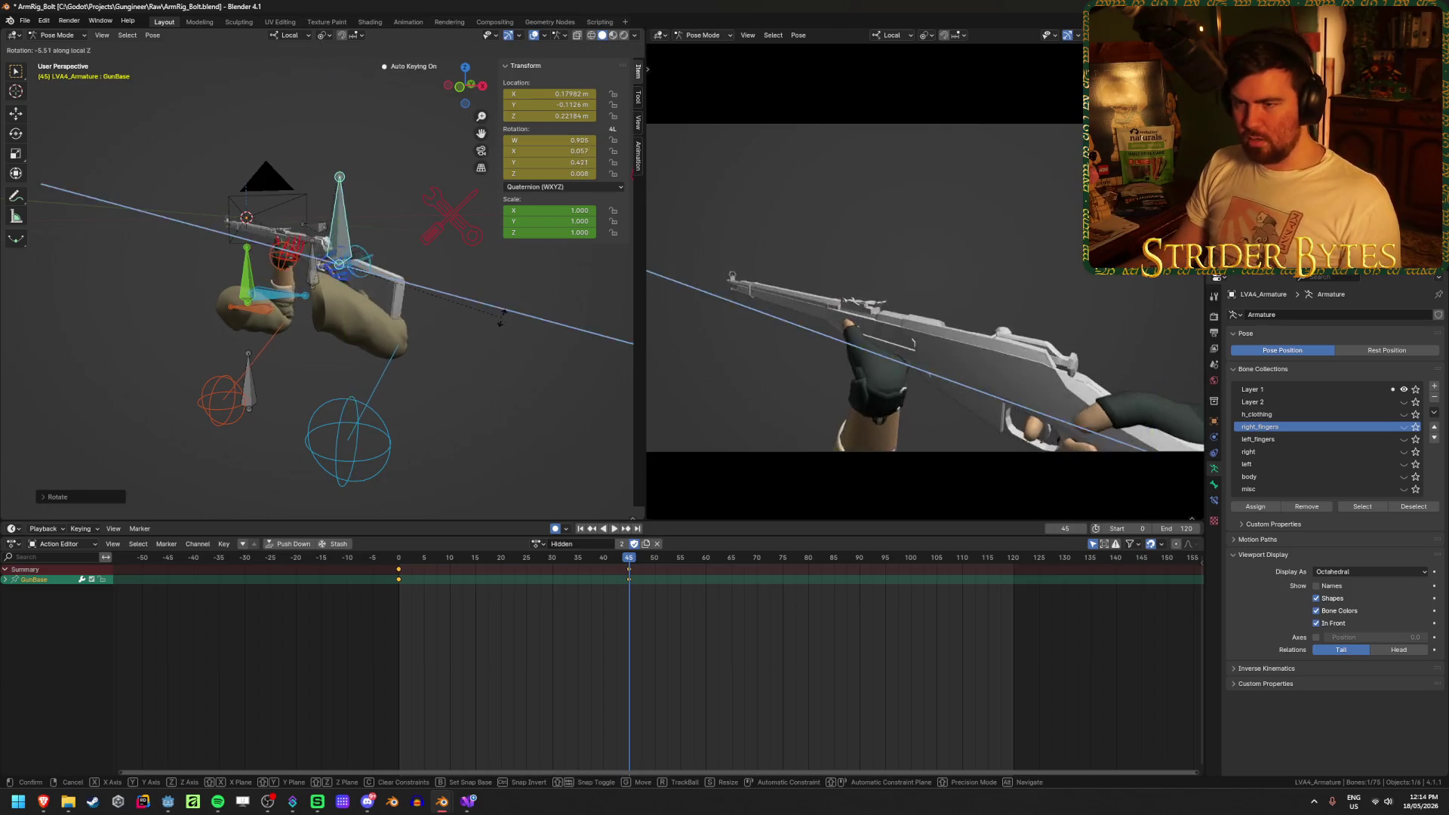
pyautogui.click(411, 204)
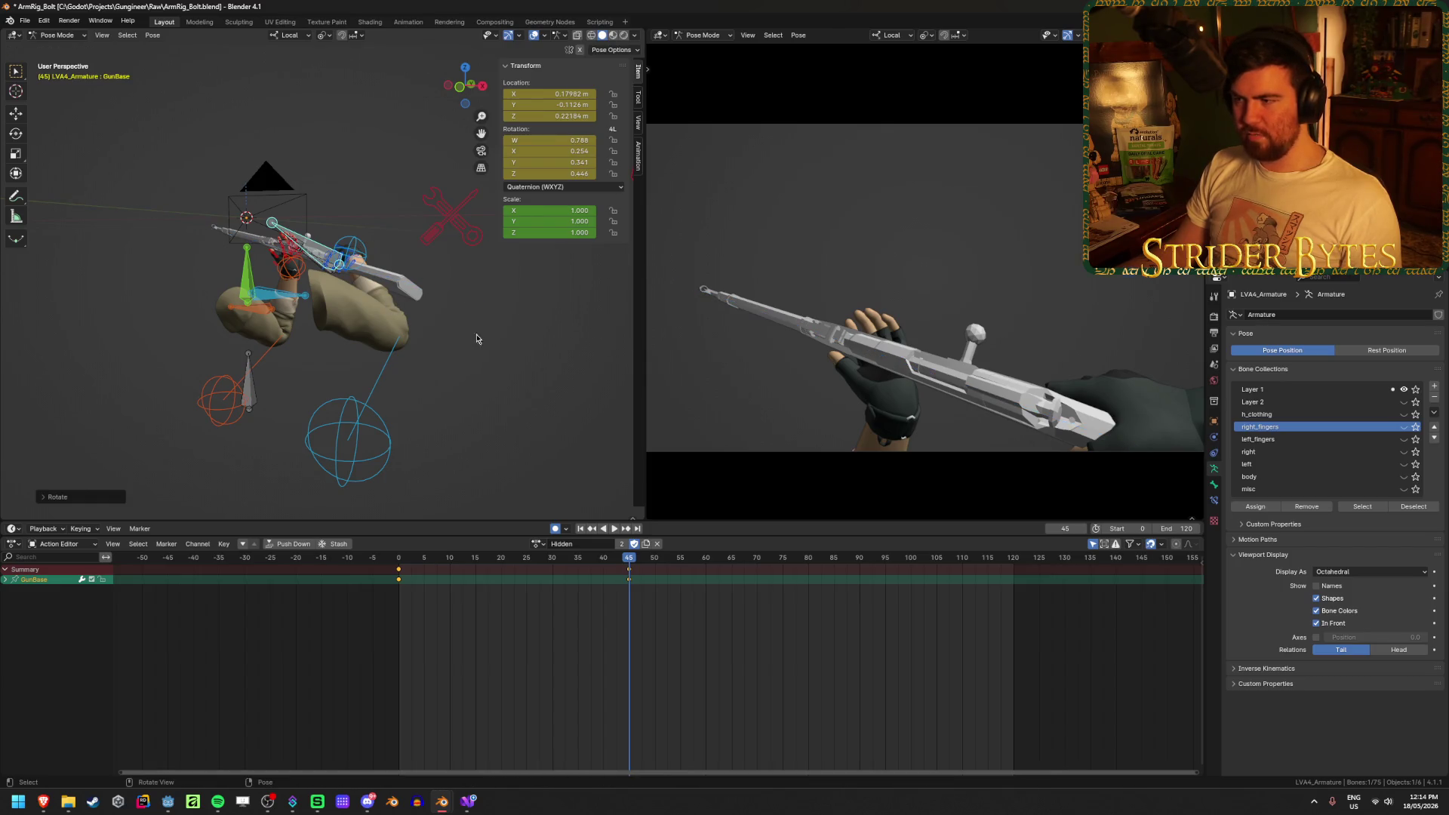
# Tilt the gun base about its local X axis and shift it along global Y
pyautogui.press('r')
pyautogui.press('y')
pyautogui.press('y')
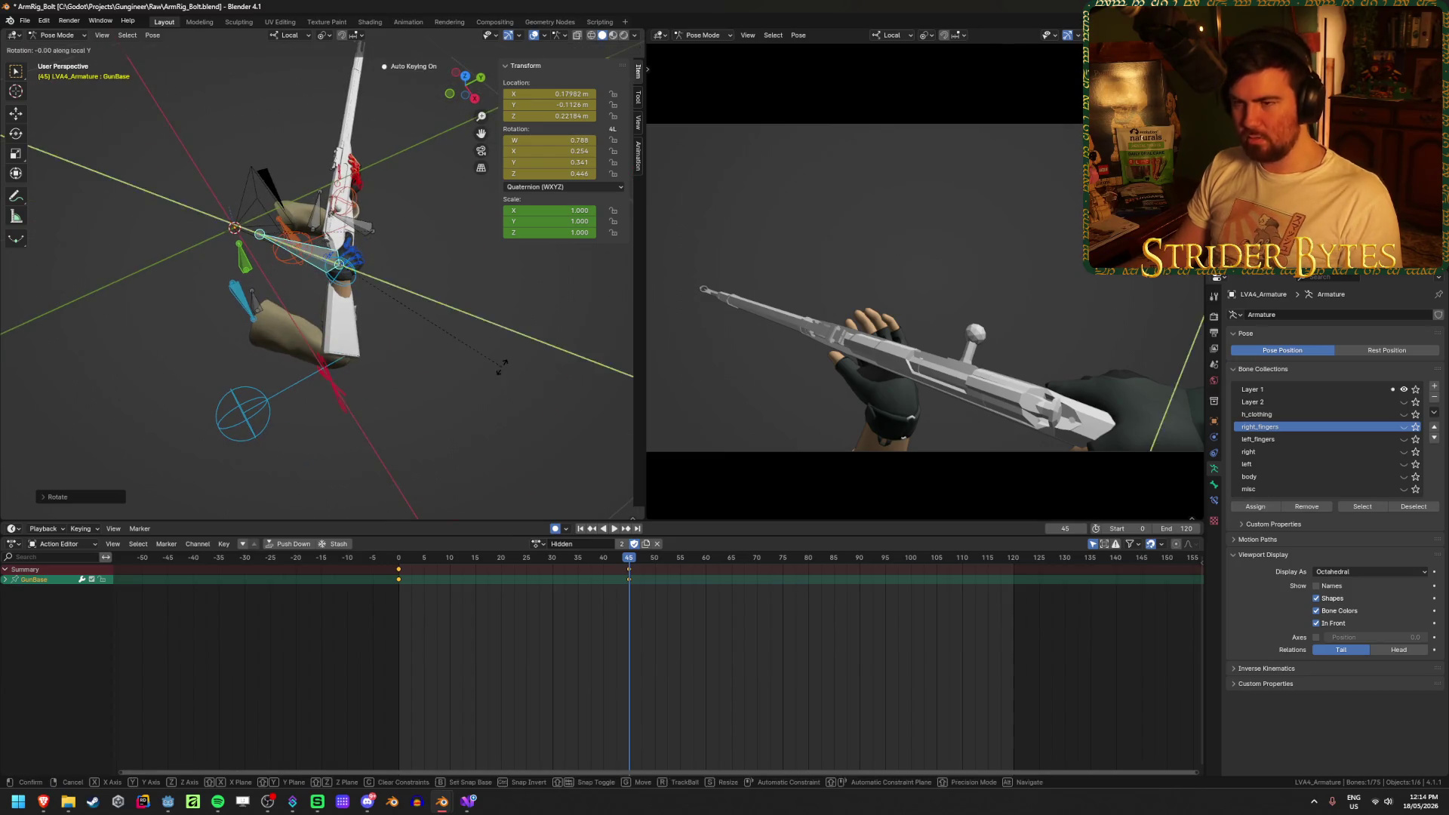
pyautogui.press('x')
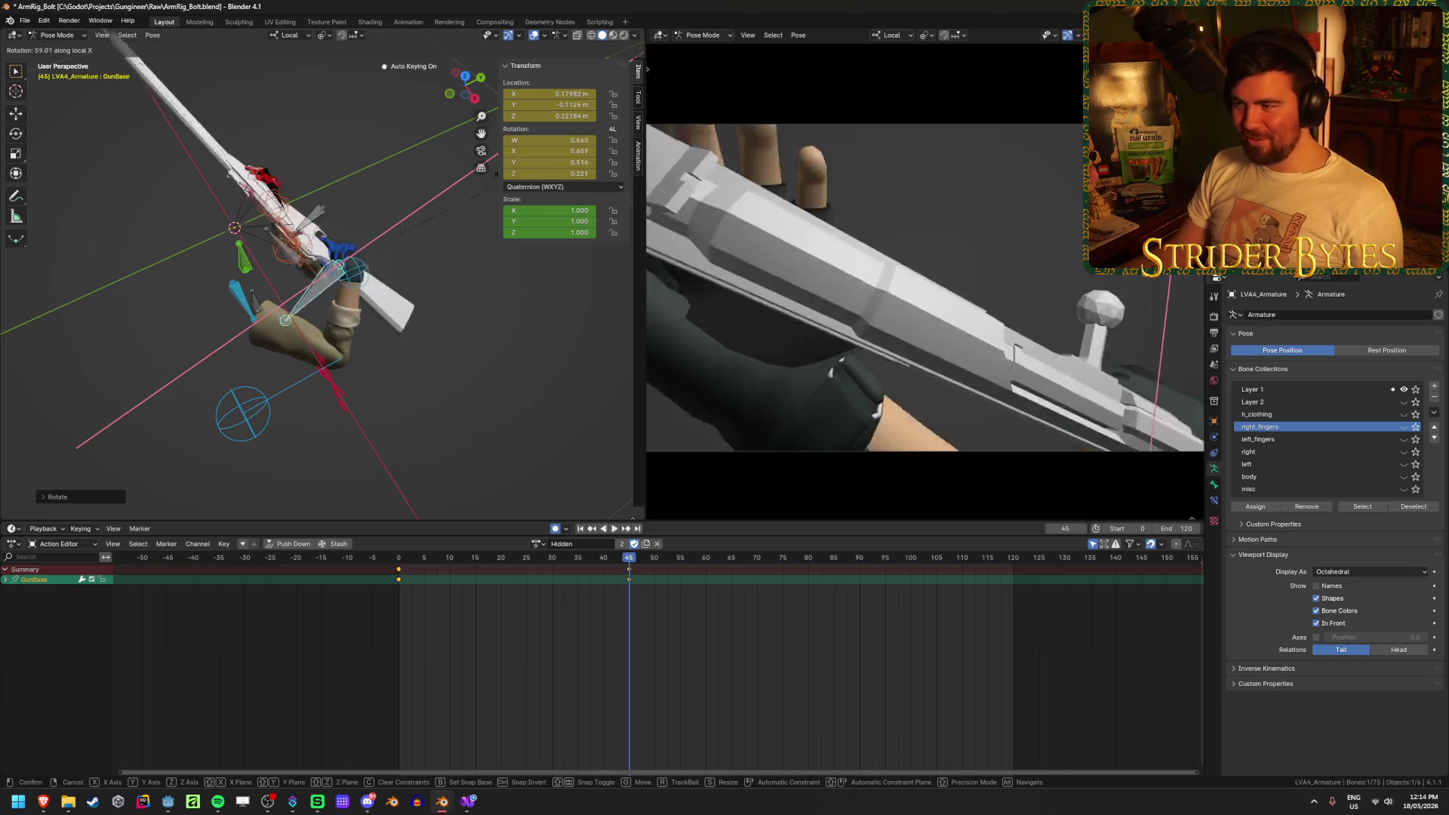
pyautogui.click(475, 401)
pyautogui.moveTo(476, 401)
pyautogui.mouseDown(button='middle')
pyautogui.moveTo(549, 369)
pyautogui.moveTo(436, 386)
pyautogui.mouseUp(button='middle')
pyautogui.press('g')
pyautogui.press('y')
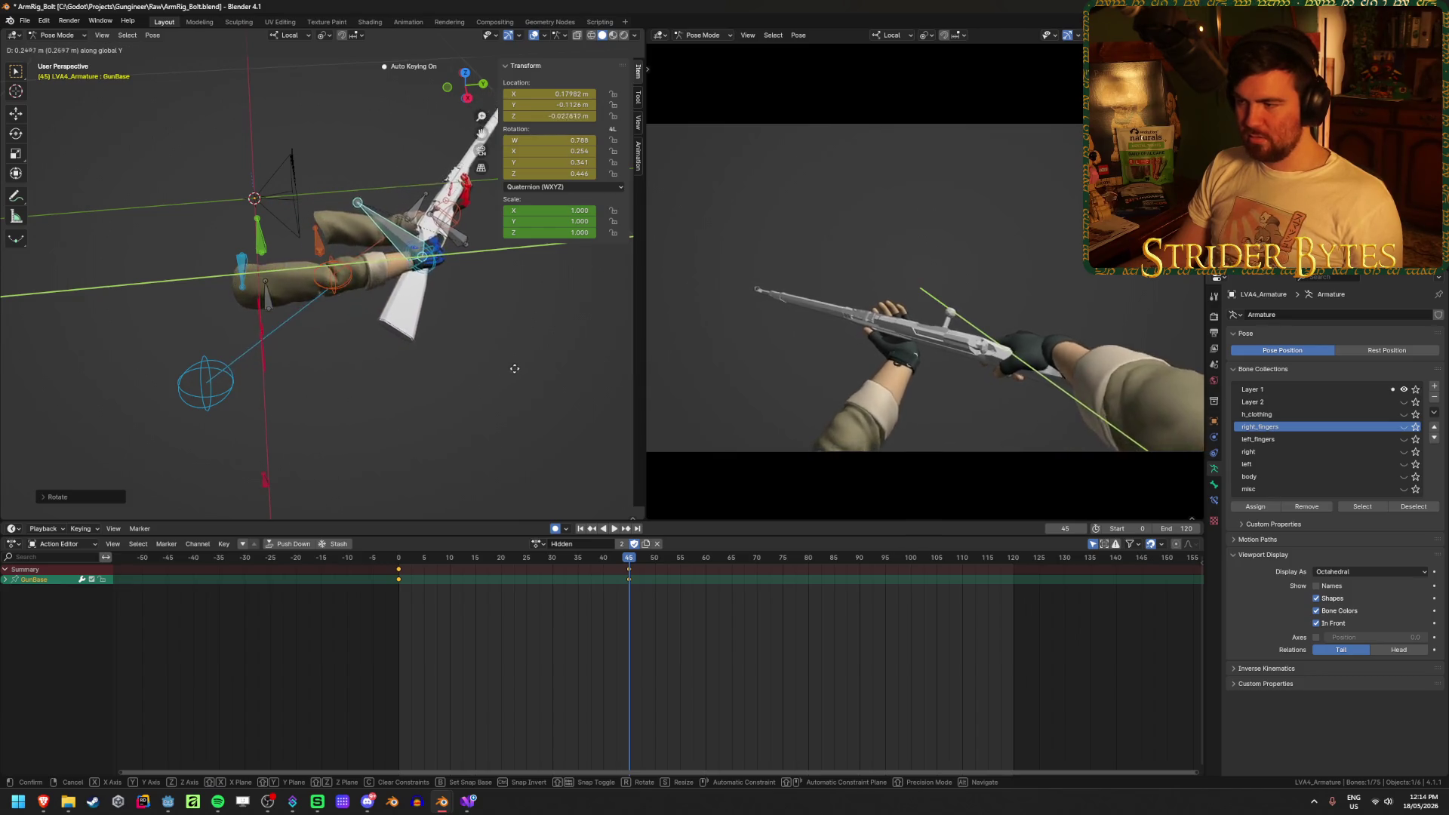
pyautogui.click(474, 381)
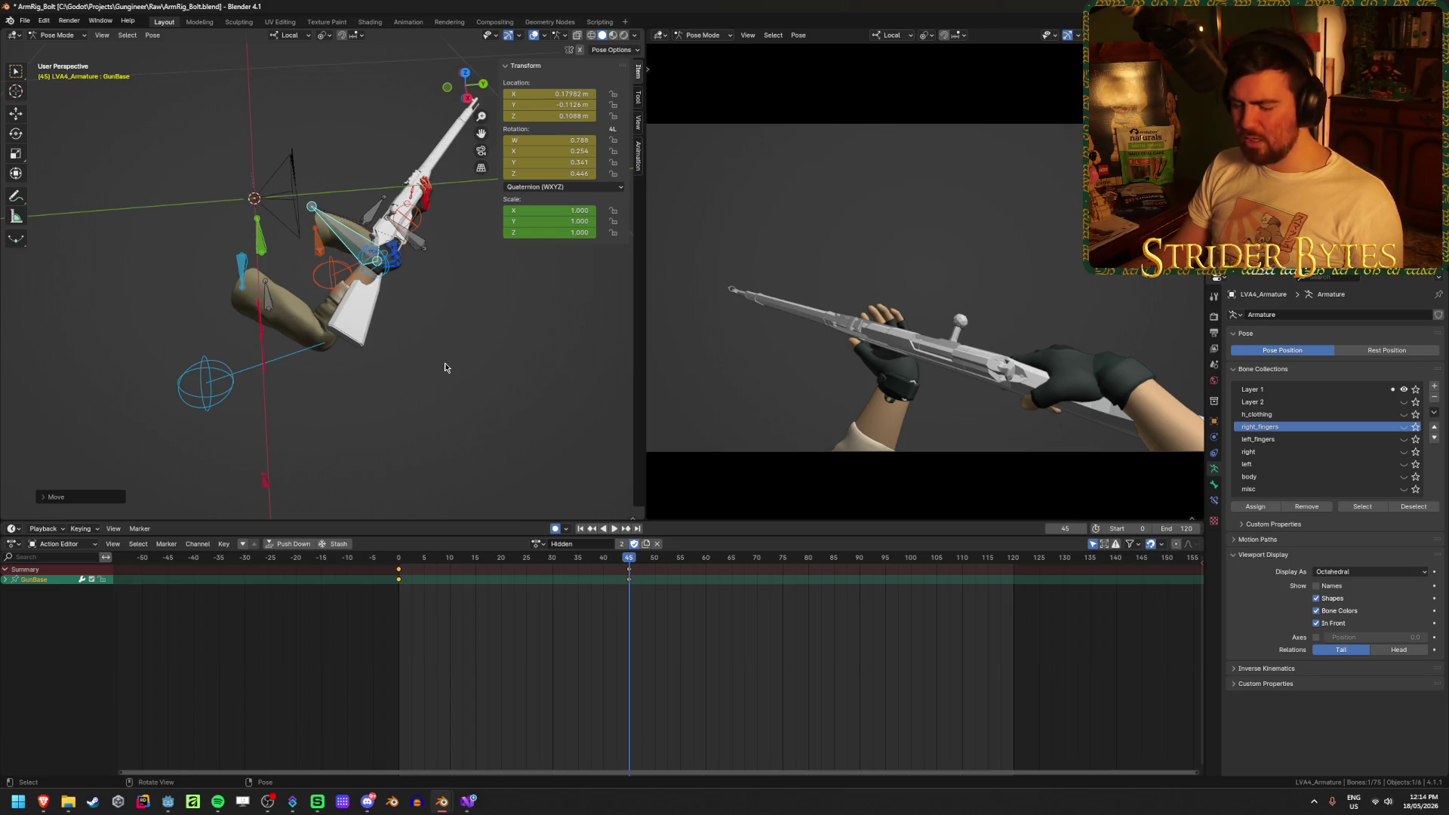
# Adjust the gun base with local X and Z rotations and a global Z move
pyautogui.press('r')
pyautogui.press('x')
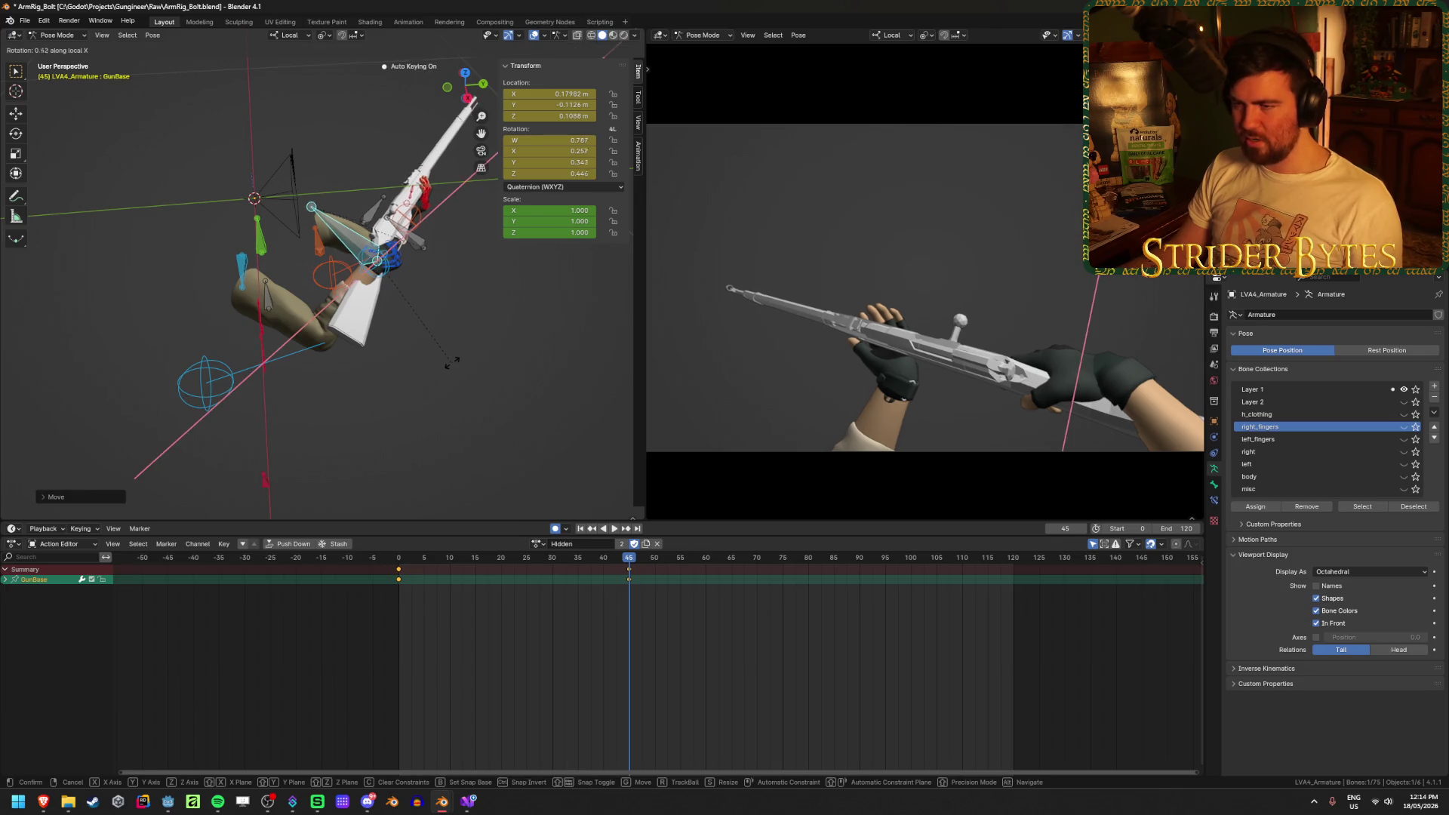
pyautogui.click(475, 313)
pyautogui.press('r')
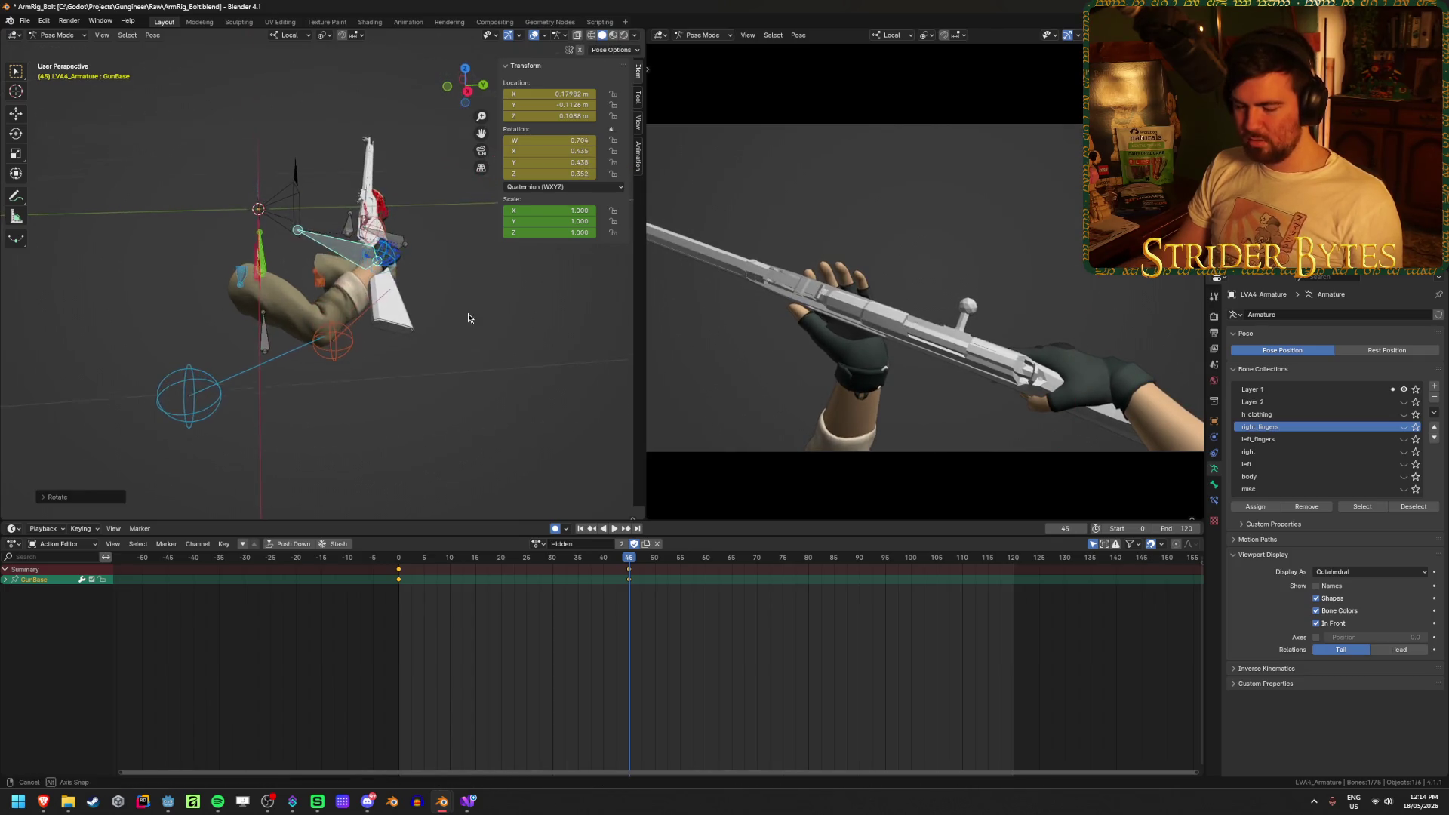
pyautogui.press('z')
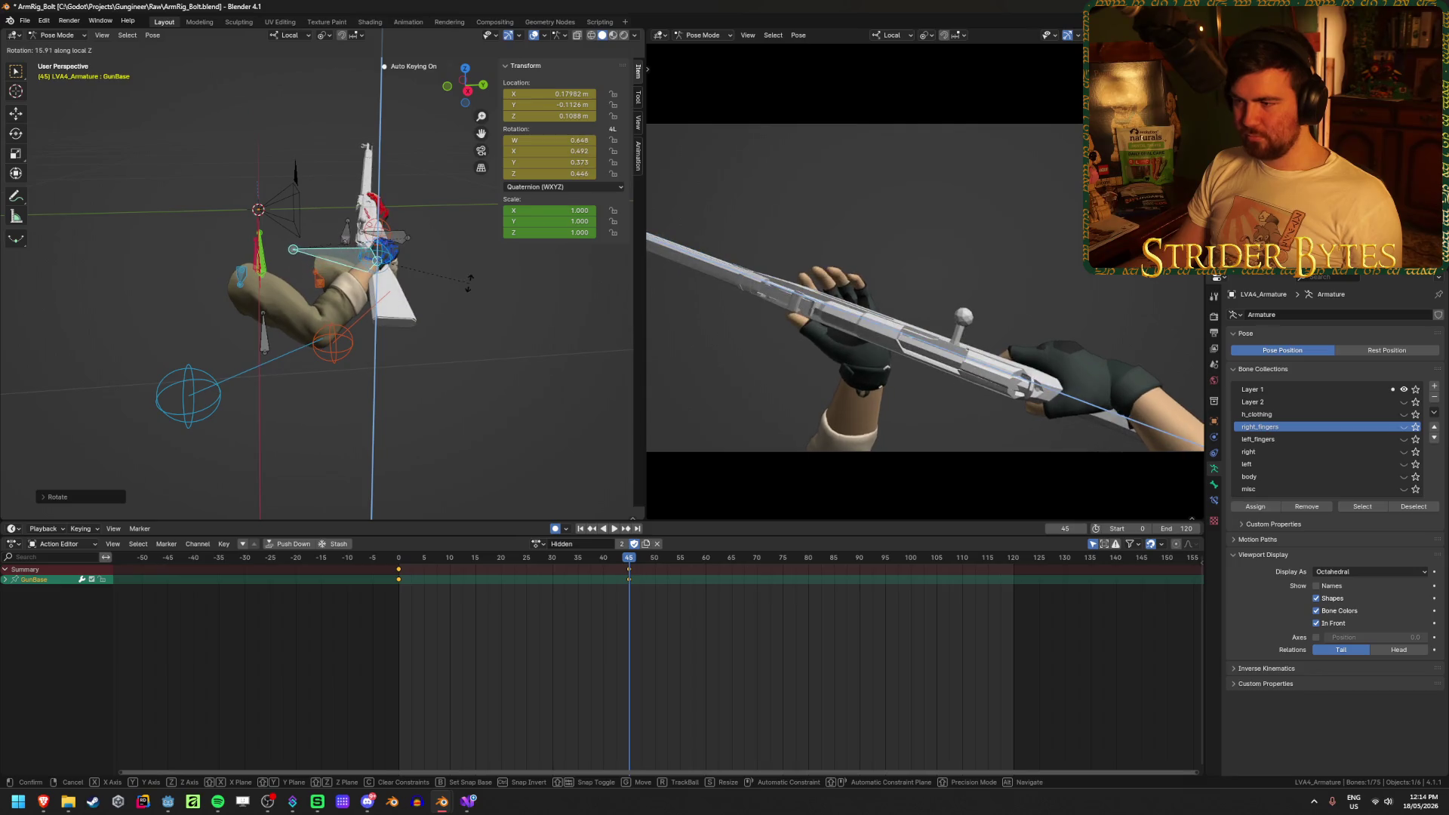
pyautogui.click(468, 284)
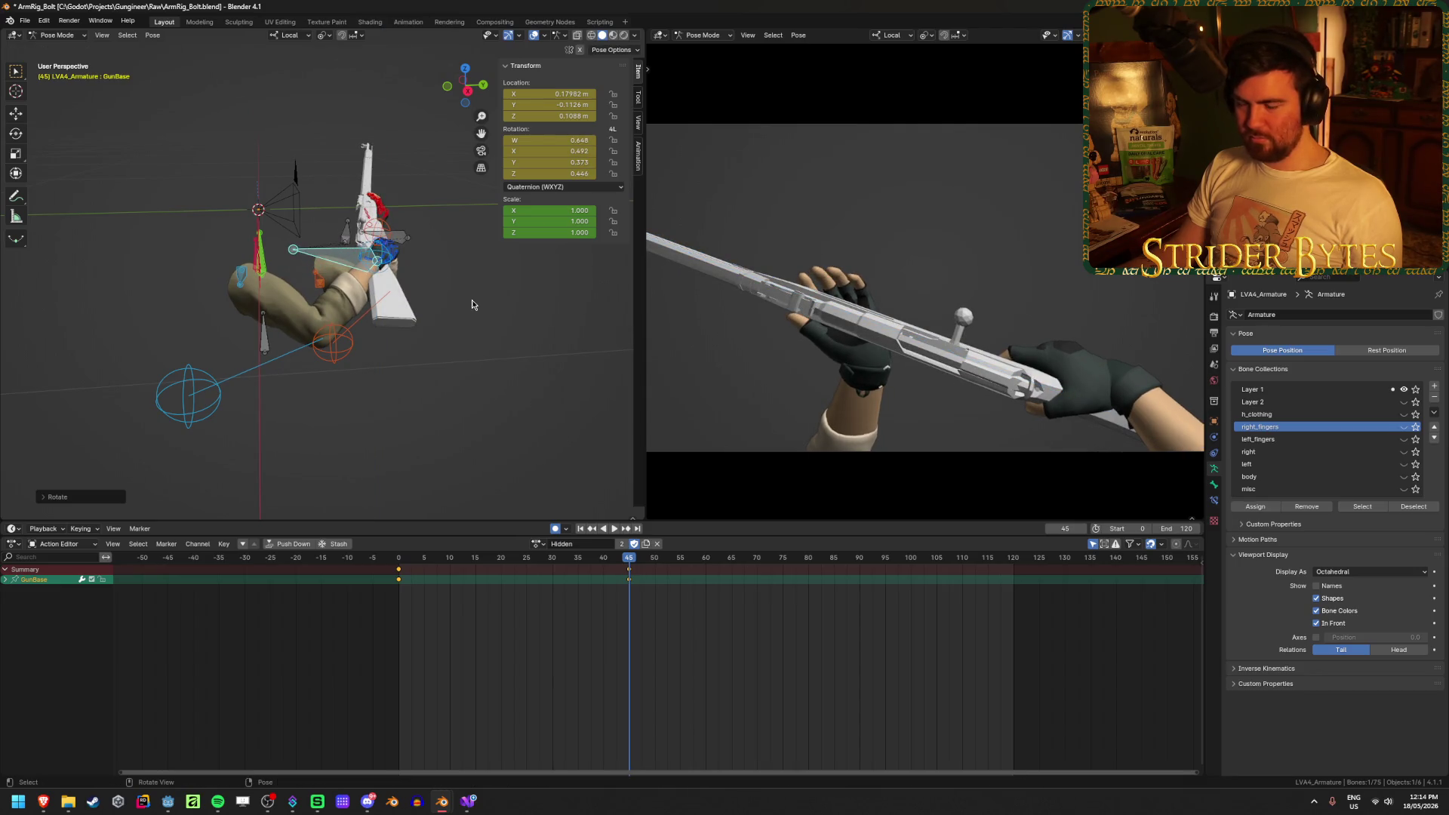
pyautogui.press('g')
pyautogui.press('z')
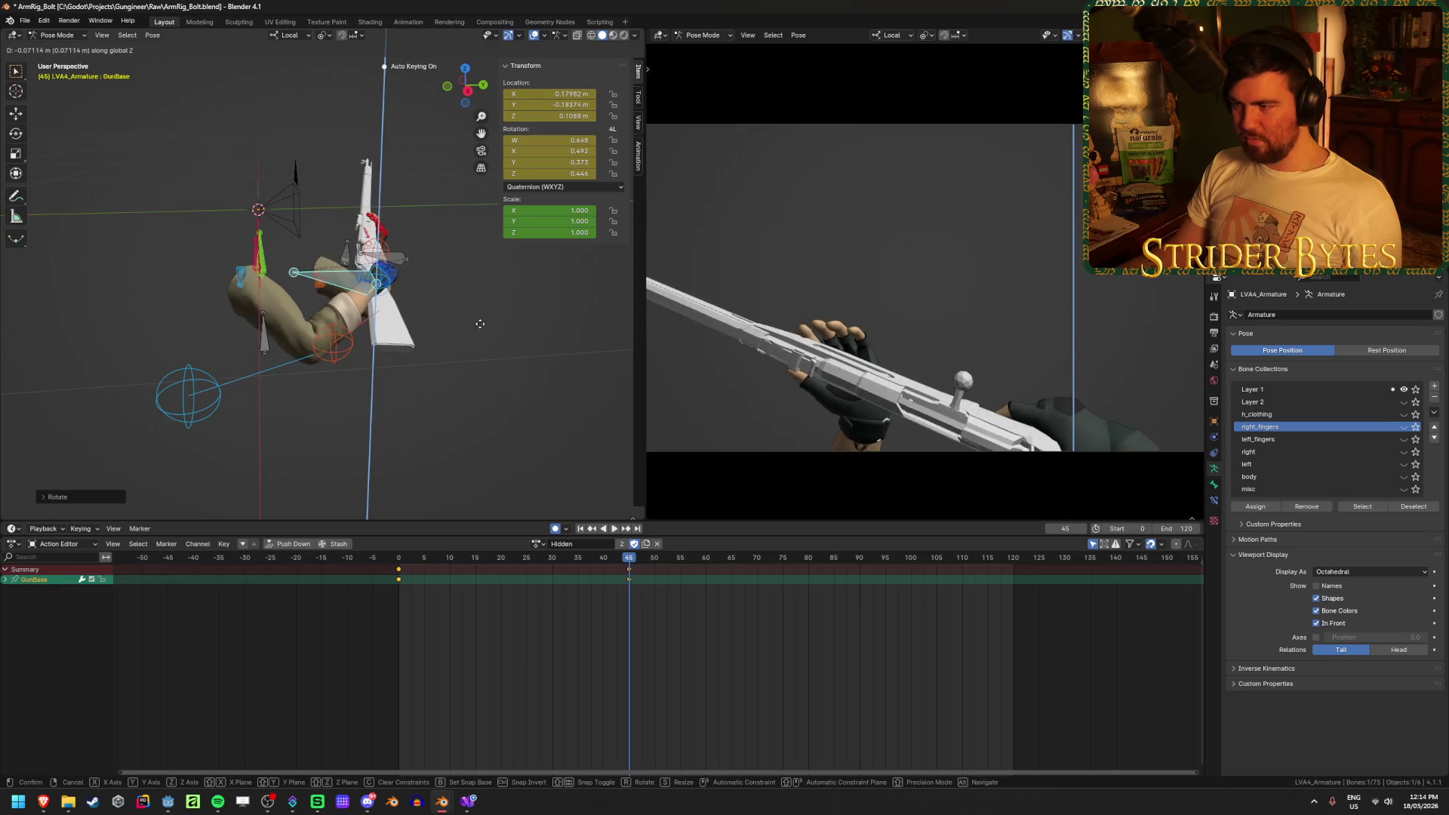
pyautogui.click(485, 301)
# Give the rifle a final local Y tilt, save ArmRig_Bolt.blend and play the animation
pyautogui.moveTo(485, 301); pyautogui.dragTo(501, 341, button='middle')
pyautogui.press('r')
pyautogui.press('y')
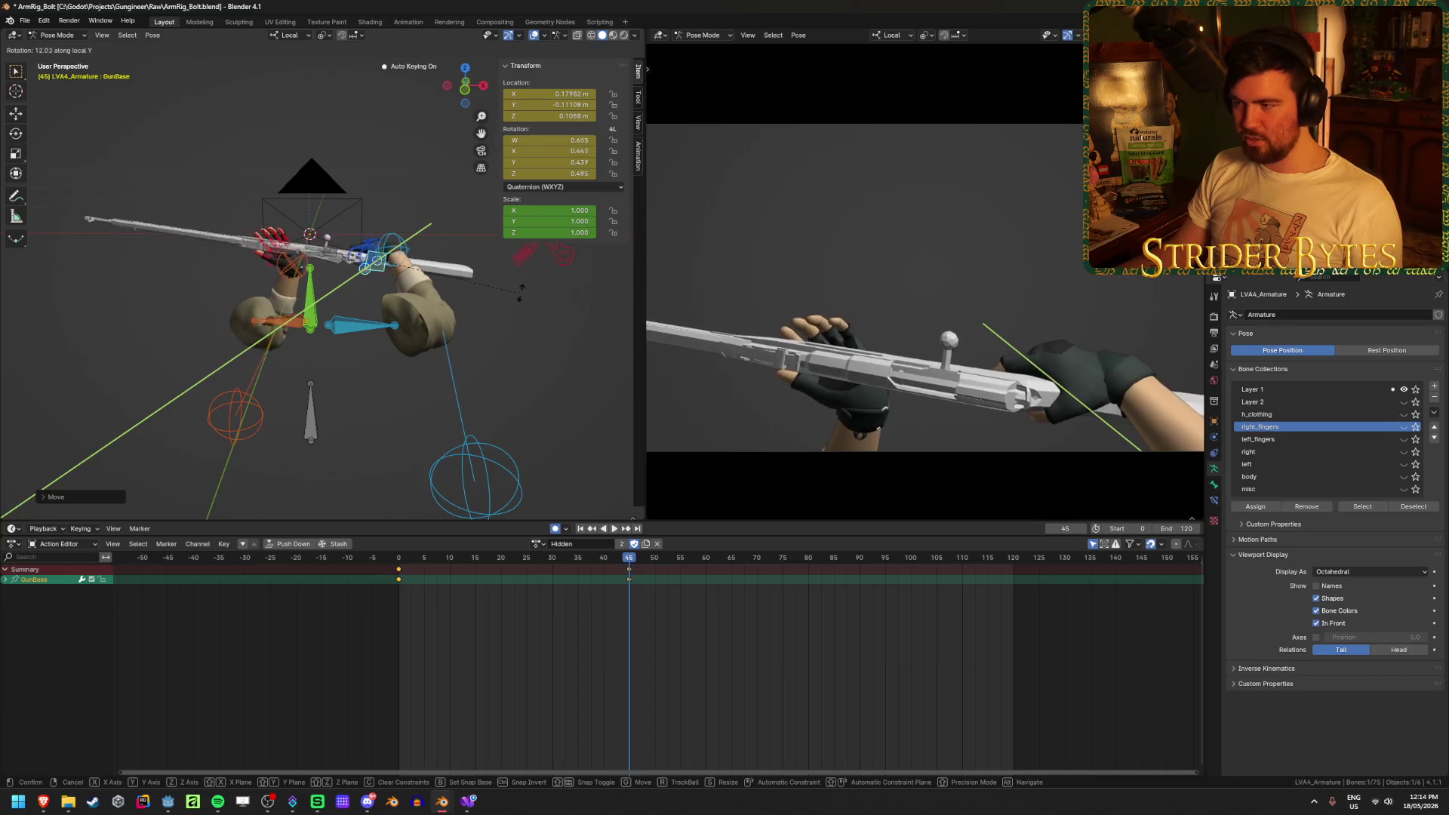
pyautogui.click(525, 301)
pyautogui.hotkey('ctrl', 's')
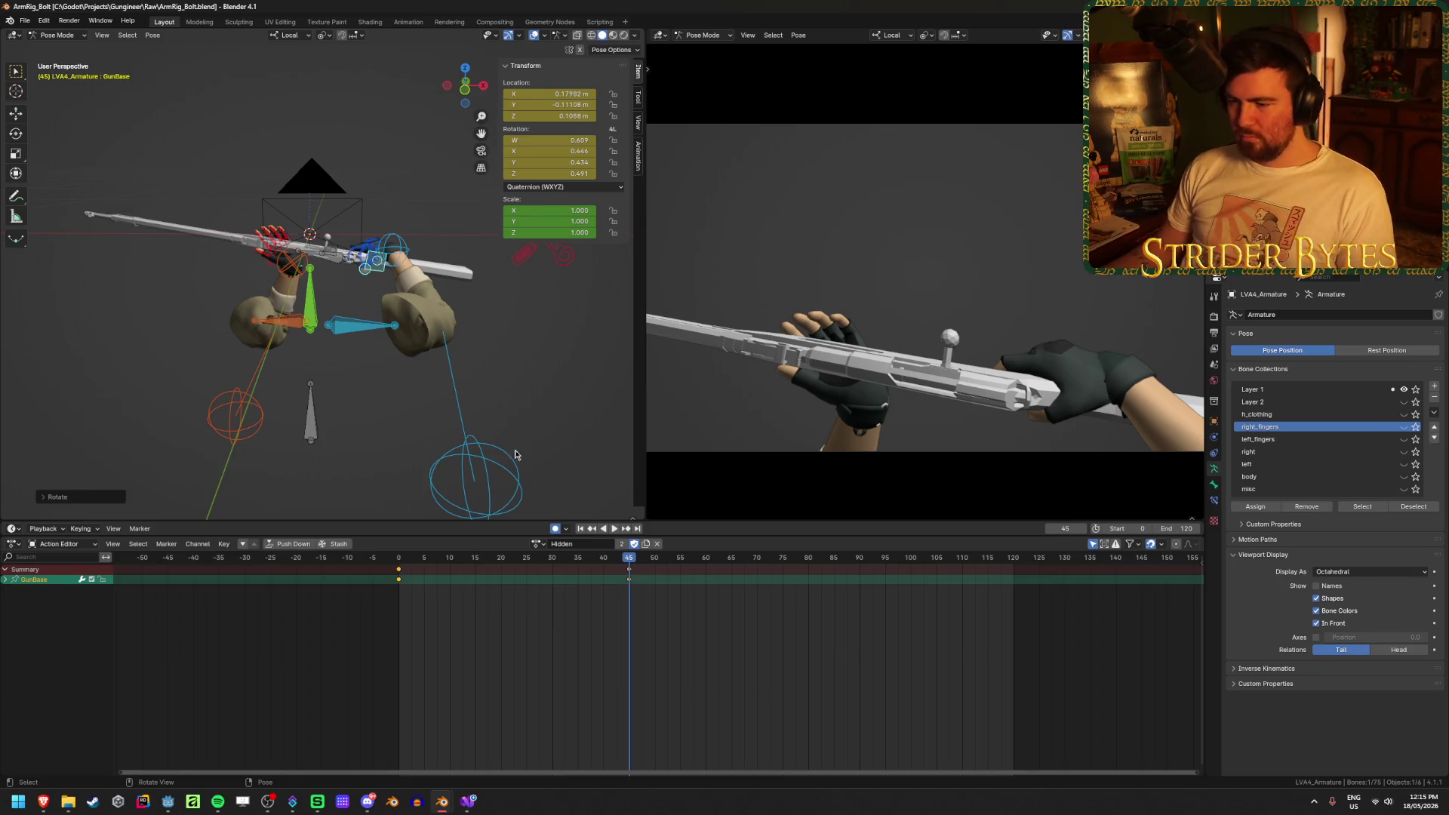
pyautogui.click(614, 529)
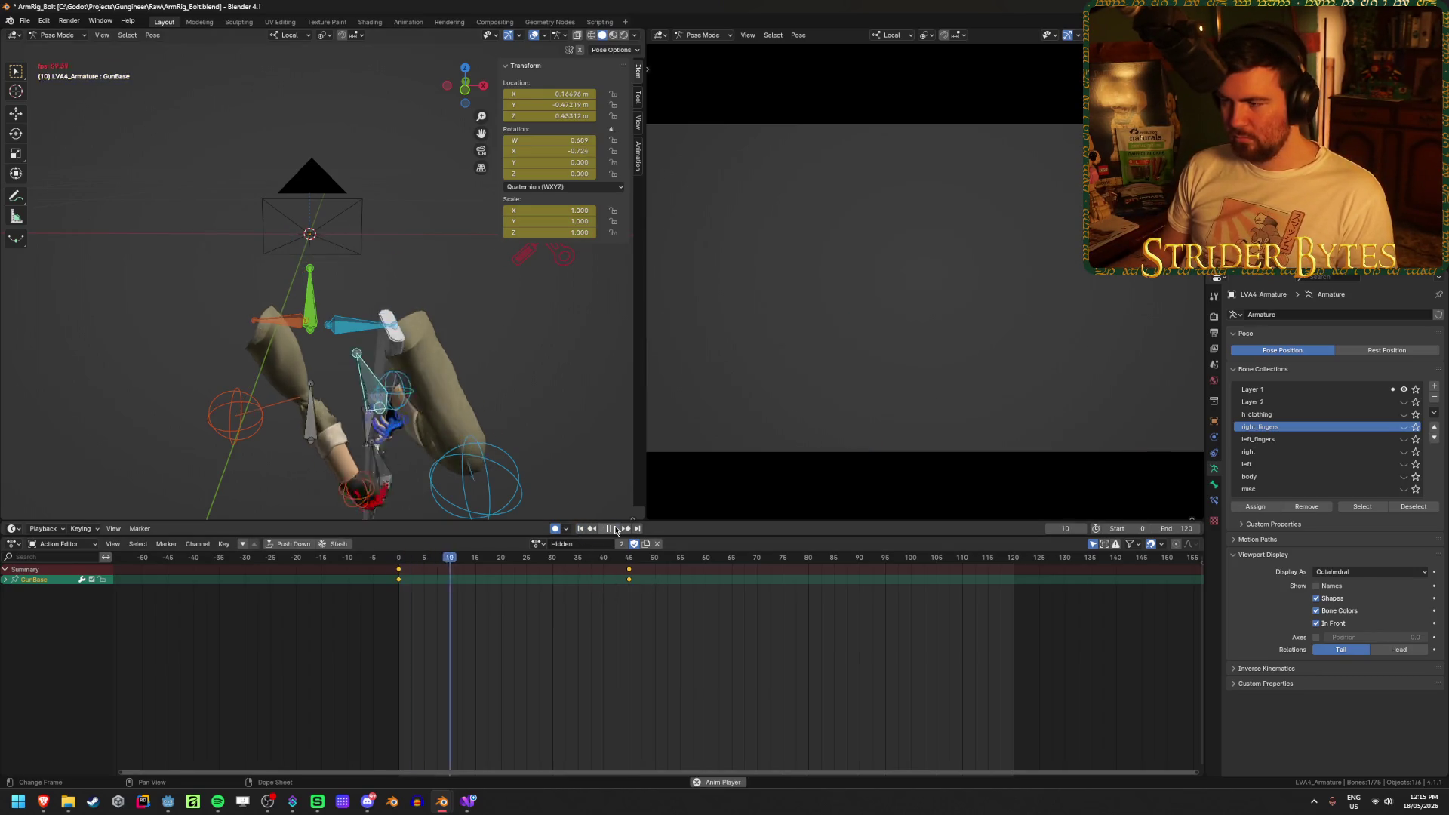
pyautogui.click(616, 530)
pyautogui.moveTo(440, 566); pyautogui.dragTo(630, 576)
pyautogui.hotkey('ctrl', 's')
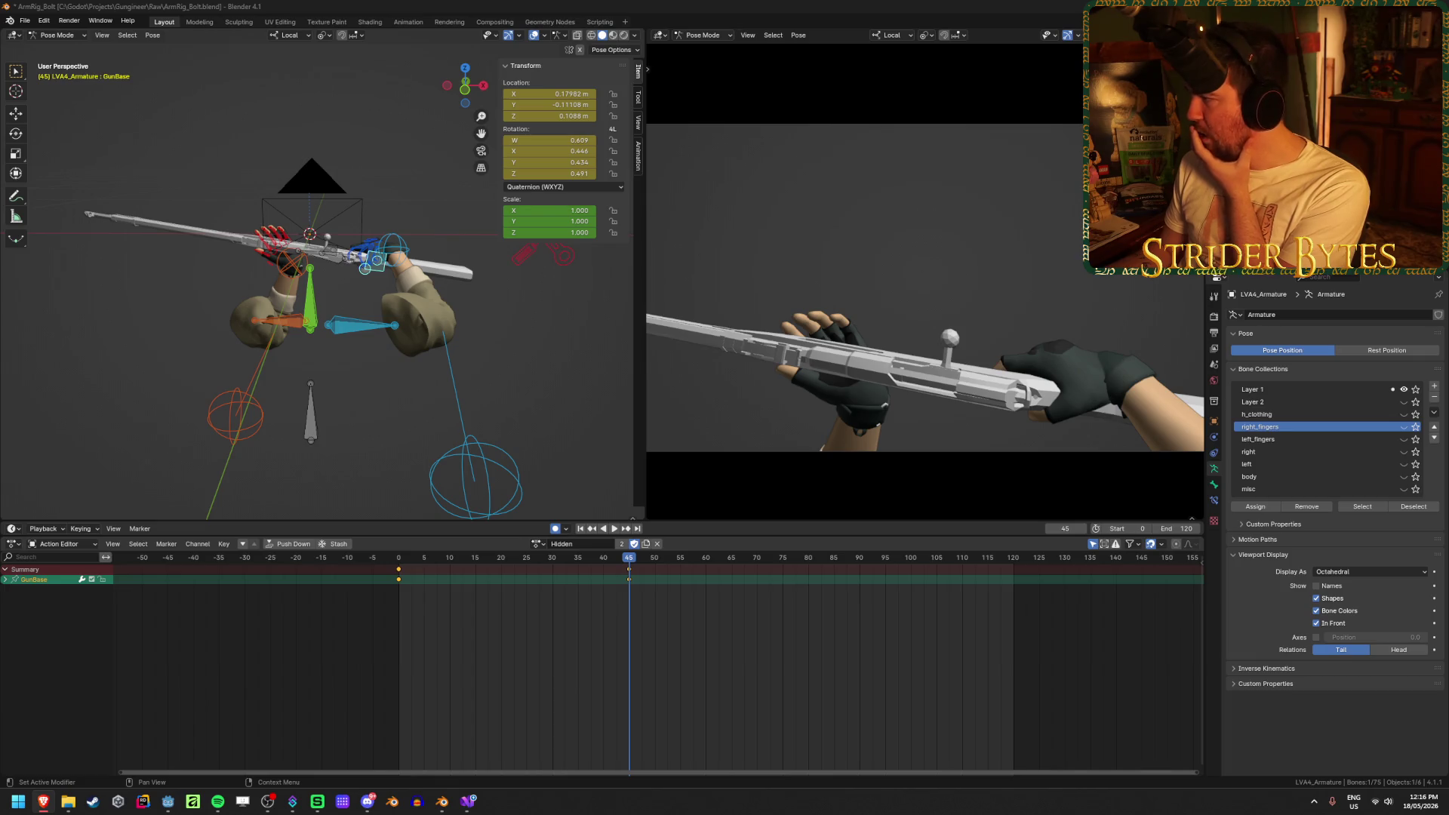
pyautogui.click(516, 5)
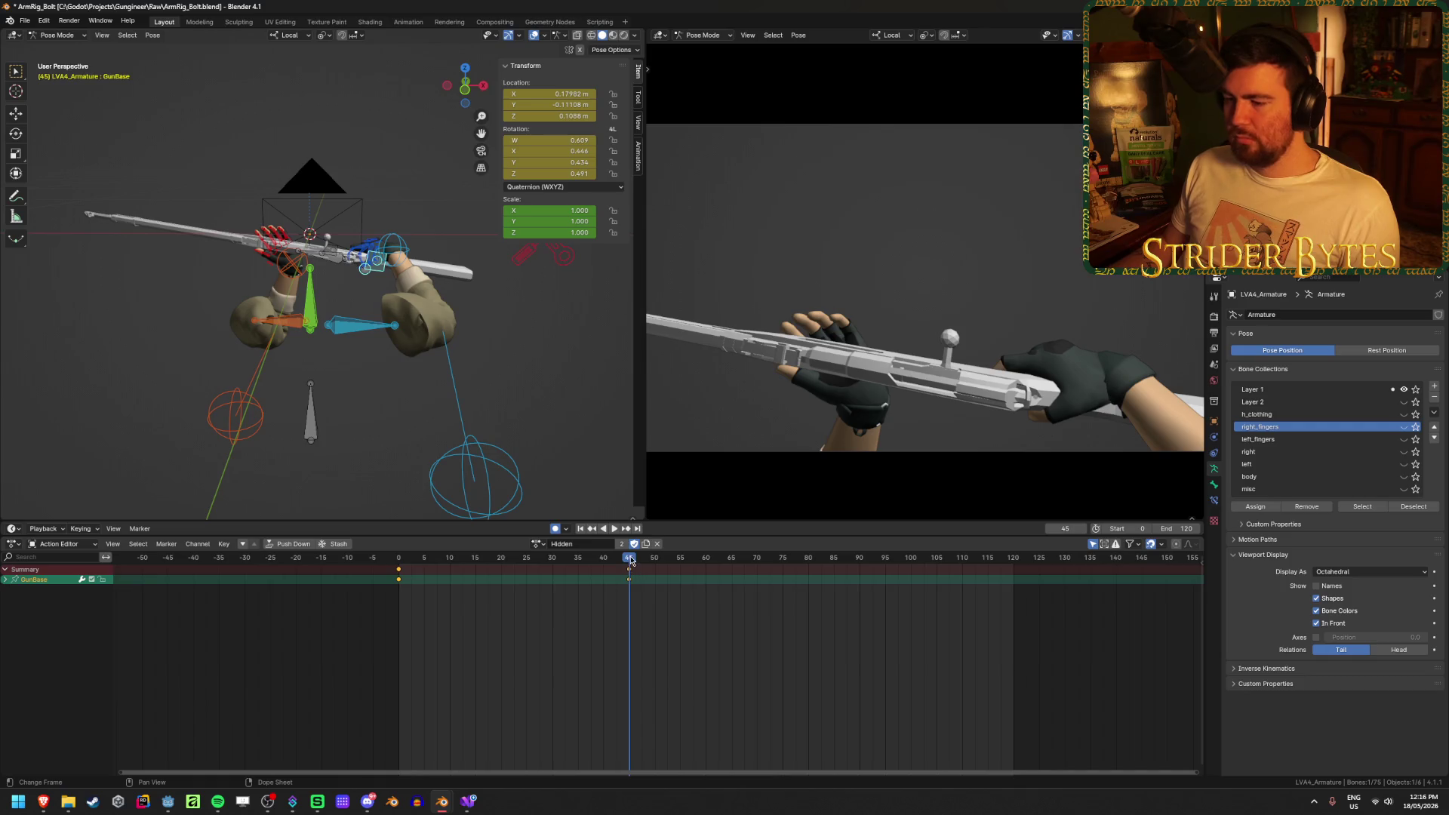
# Play the animation from the start to preview the gun motion
pyautogui.press('space')
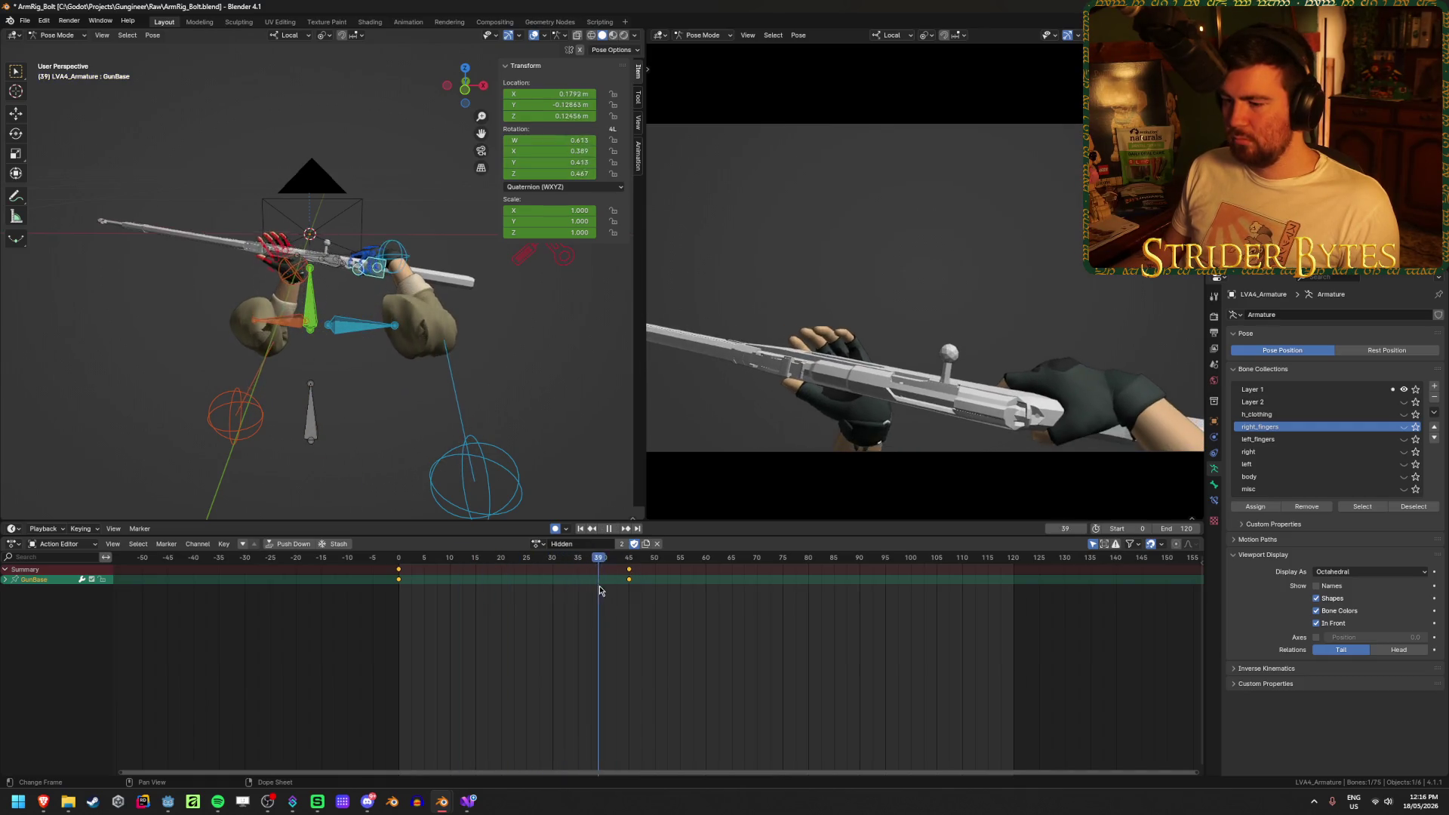
pyautogui.moveTo(600, 591); pyautogui.dragTo(634, 597)
pyautogui.press('Escape')
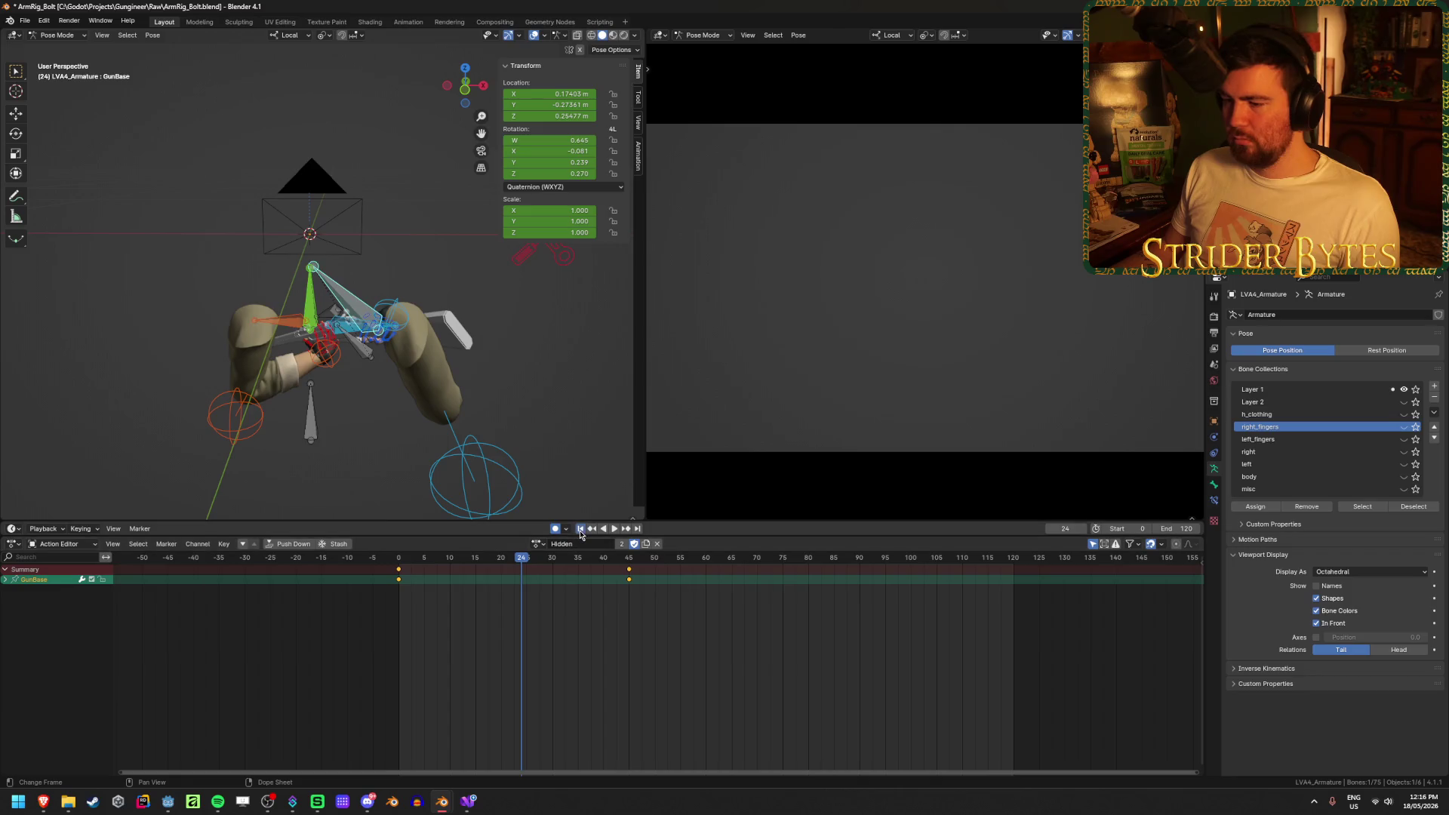
pyautogui.click(581, 529)
pyautogui.click(614, 528)
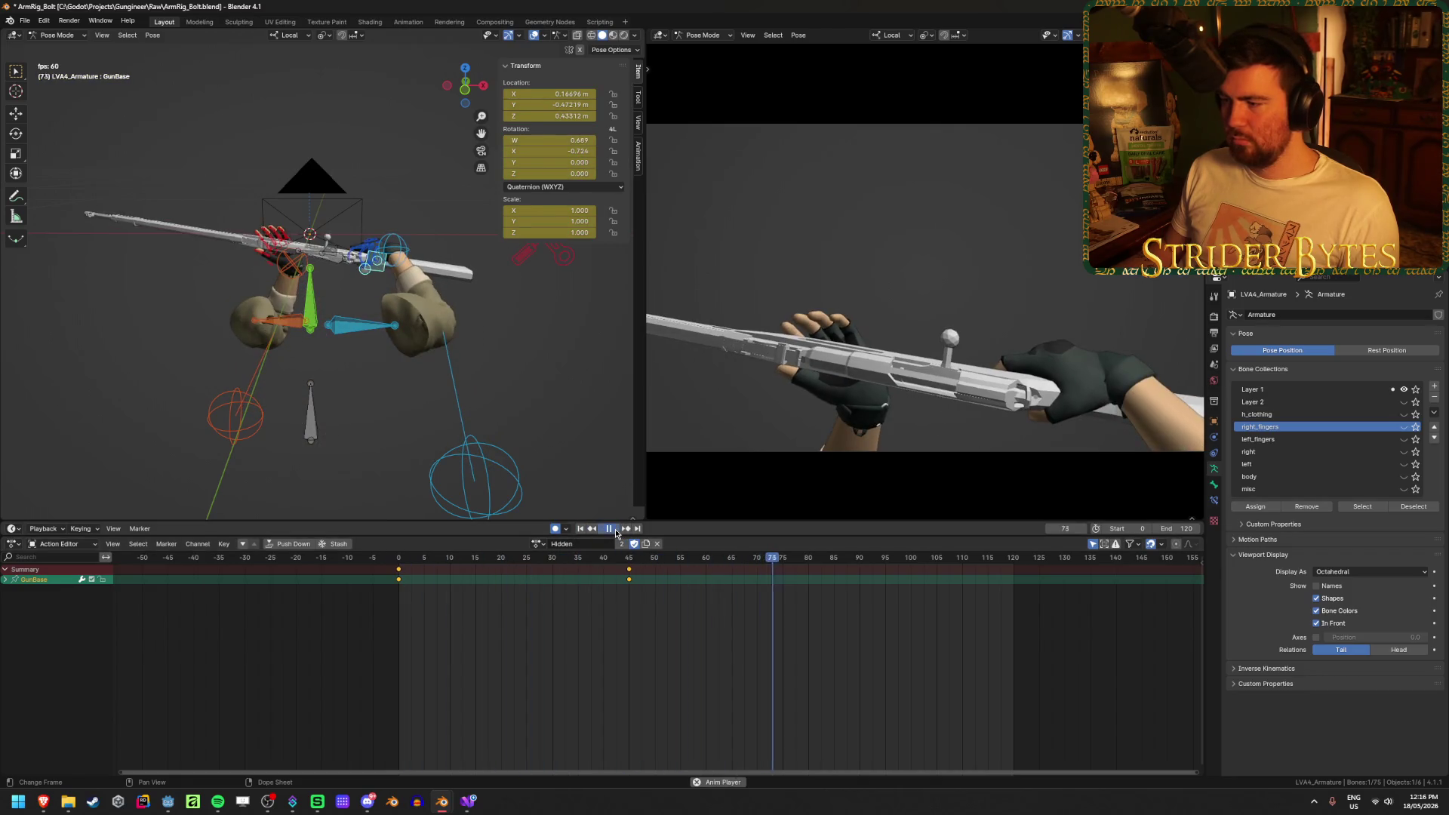
pyautogui.click(613, 529)
# Move the frame-45 keyframes to frame 30, save, and check frames 30 and 47
pyautogui.moveTo(626, 570)
pyautogui.mouseDown()
pyautogui.moveTo(399, 572)
pyautogui.moveTo(558, 595)
pyautogui.mouseUp()
pyautogui.hotkey('ctrl', 's')
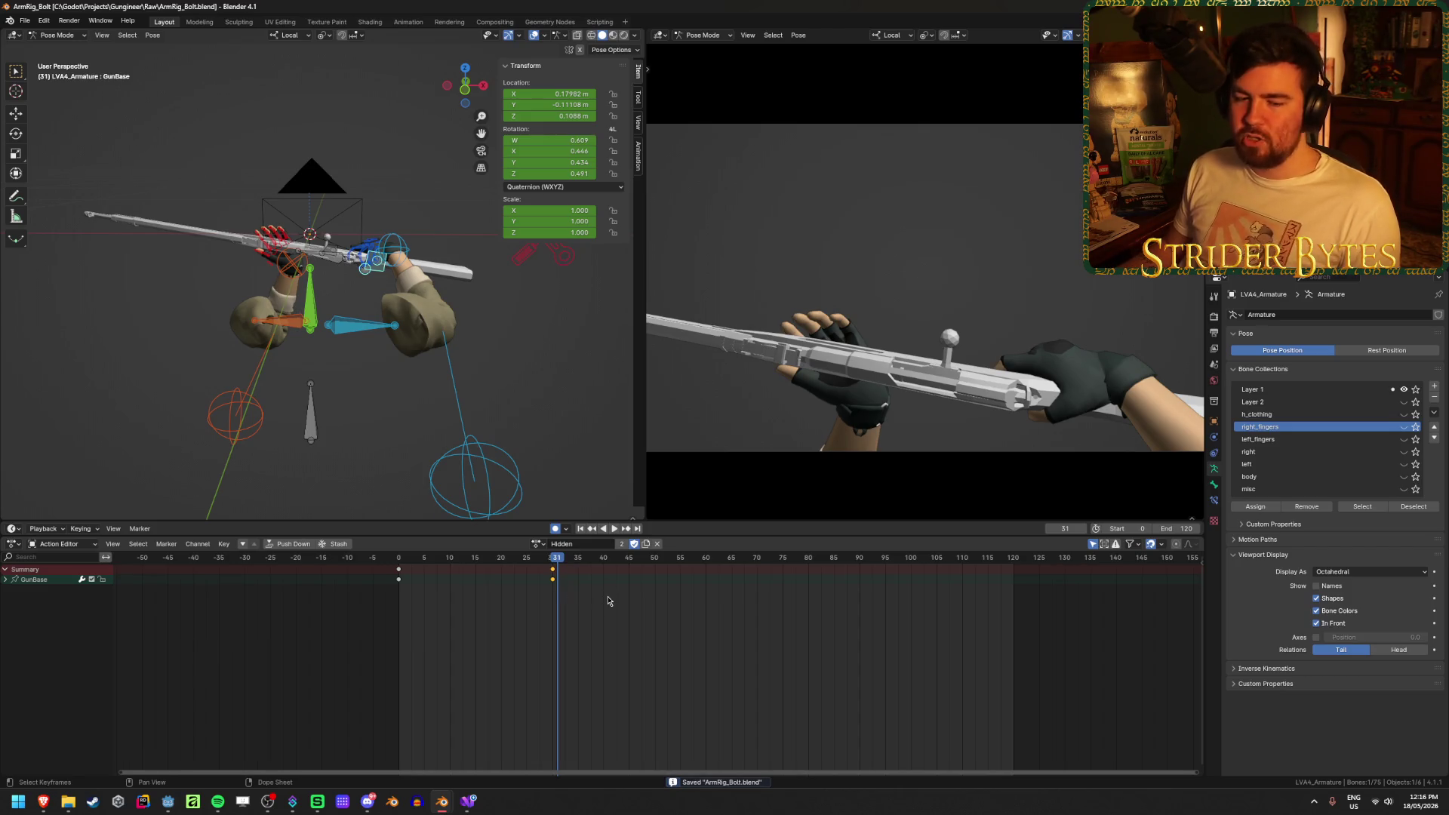
pyautogui.click(582, 574)
pyautogui.moveTo(556, 560); pyautogui.dragTo(553, 560)
pyautogui.hotkey('ctrl', 's')
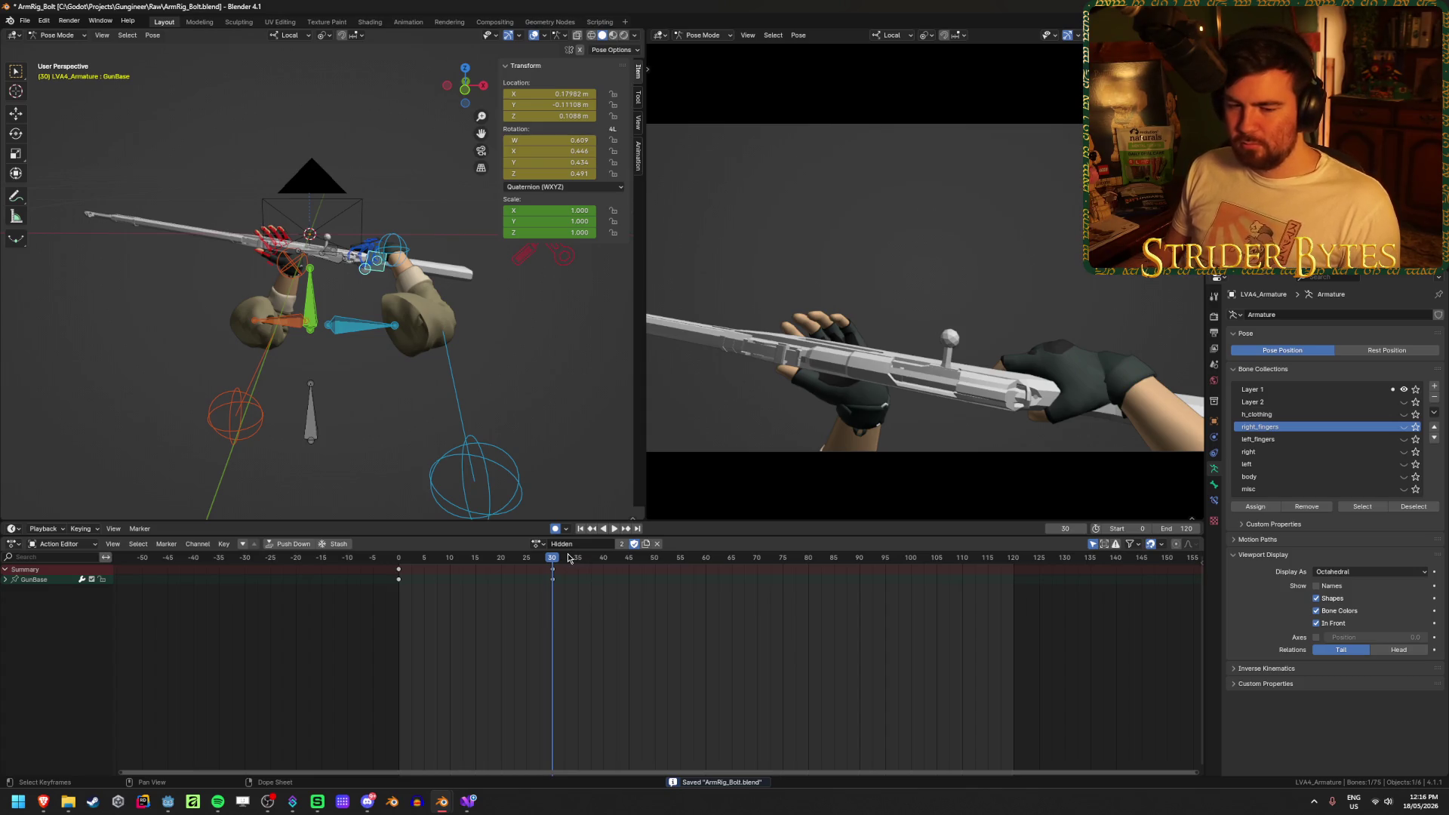
pyautogui.moveTo(559, 559); pyautogui.dragTo(640, 568)
pyautogui.hotkey('ctrl', 's')
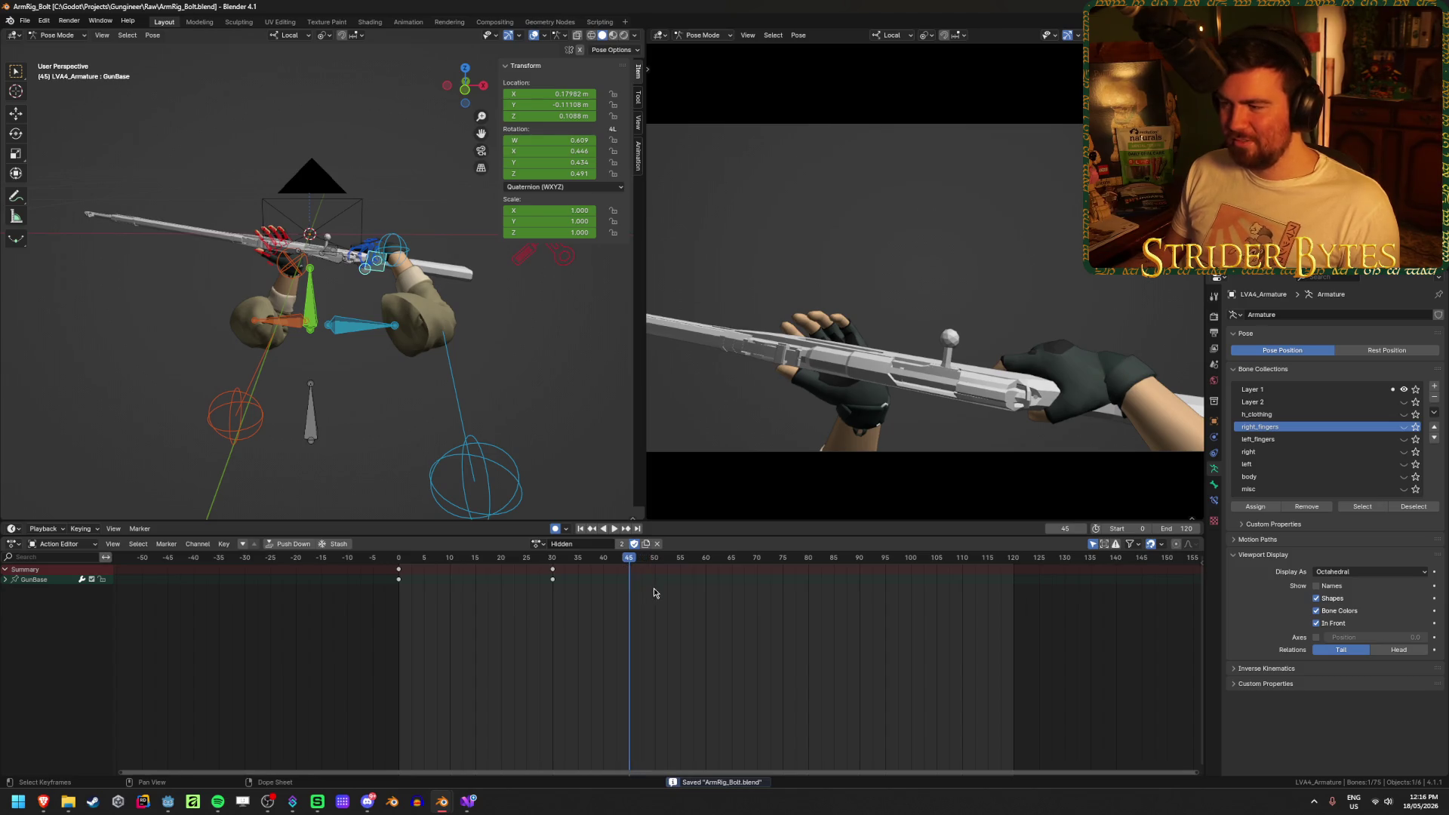
pyautogui.click(408, 246)
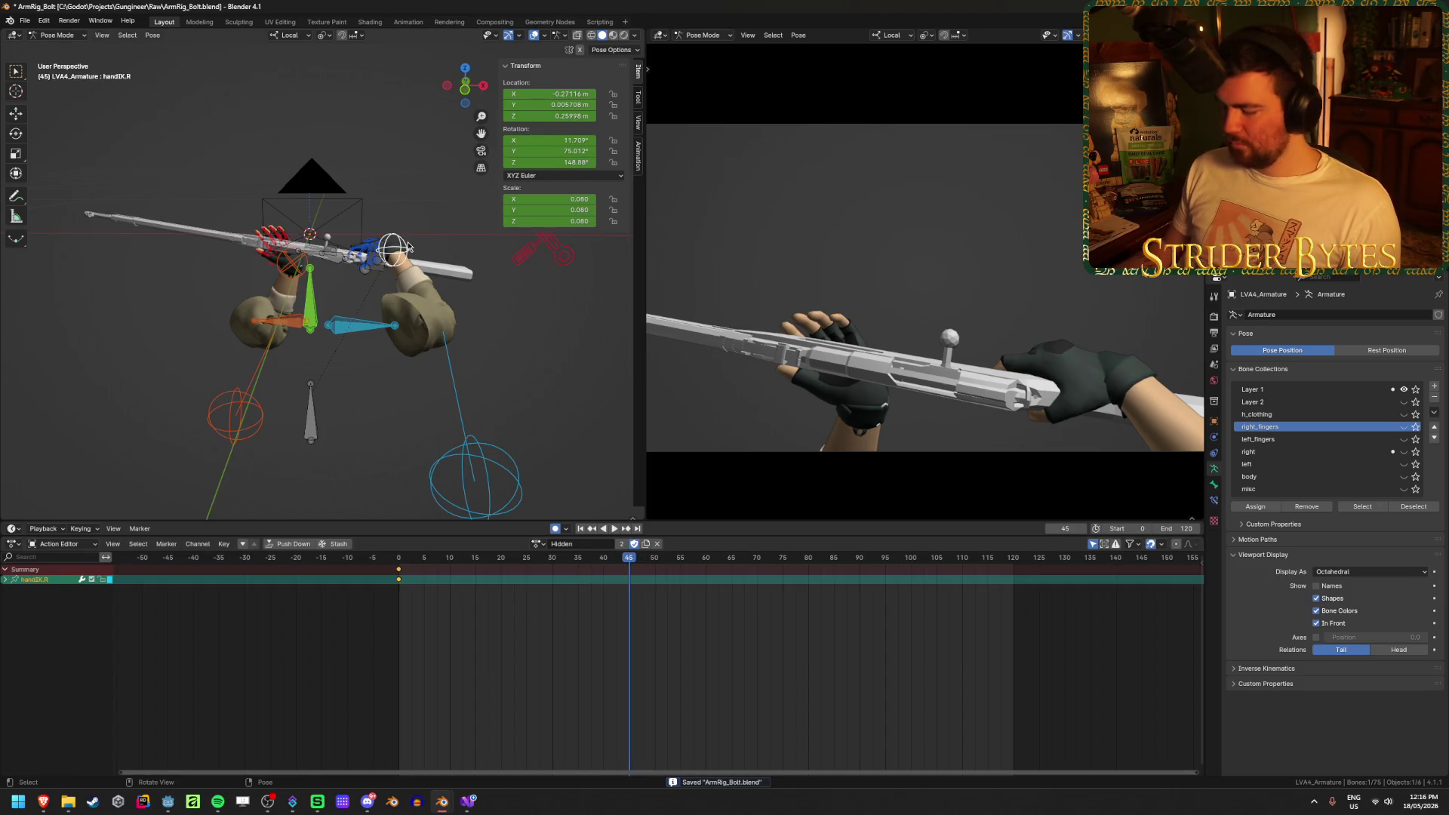
pyautogui.scroll(5, 408, 246)
pyautogui.scroll(-2, 338, 396)
pyautogui.scroll(-2, 338, 395)
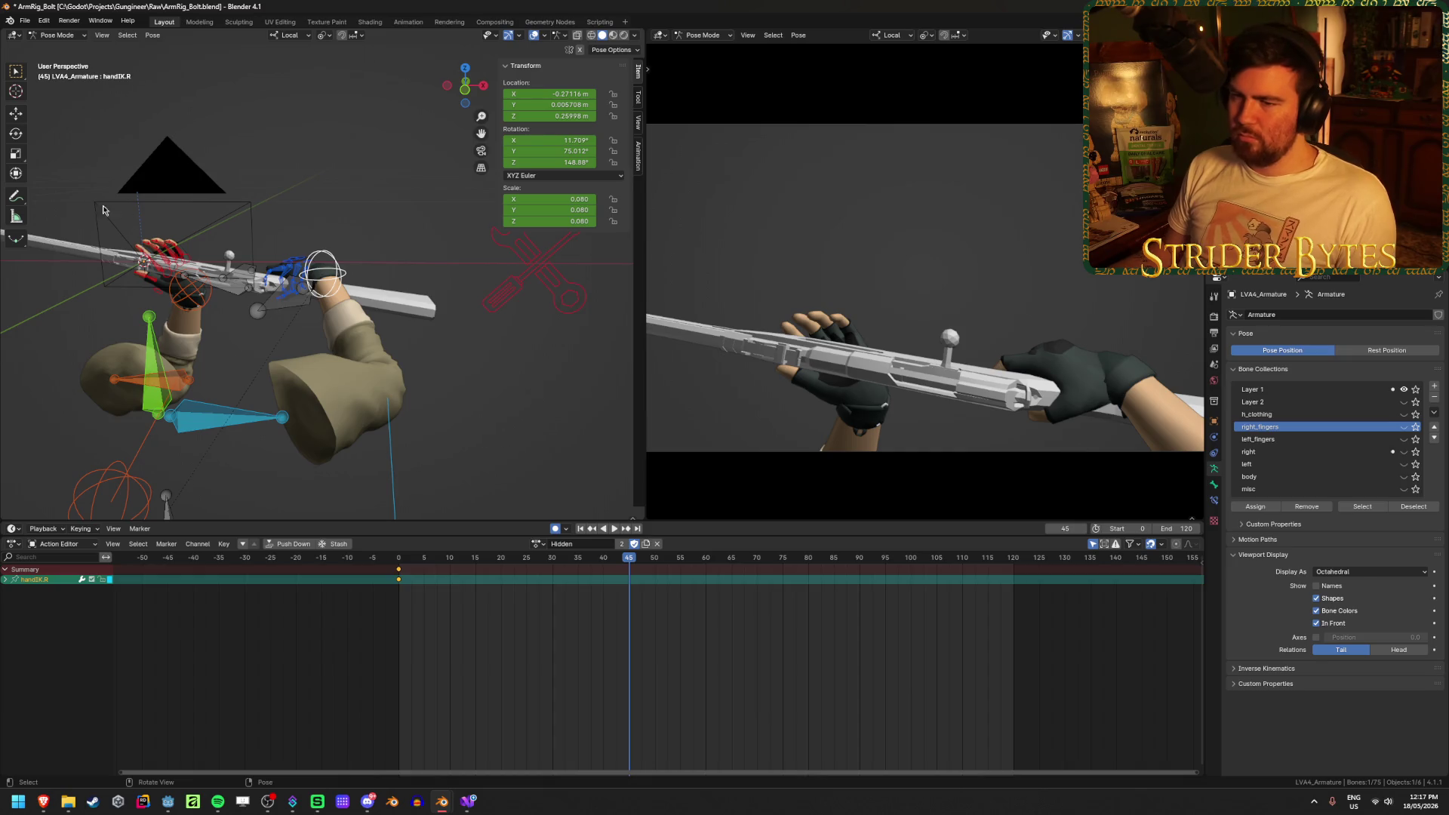
pyautogui.scroll(2, 392, 286)
pyautogui.hotkey('ctrl', 's')
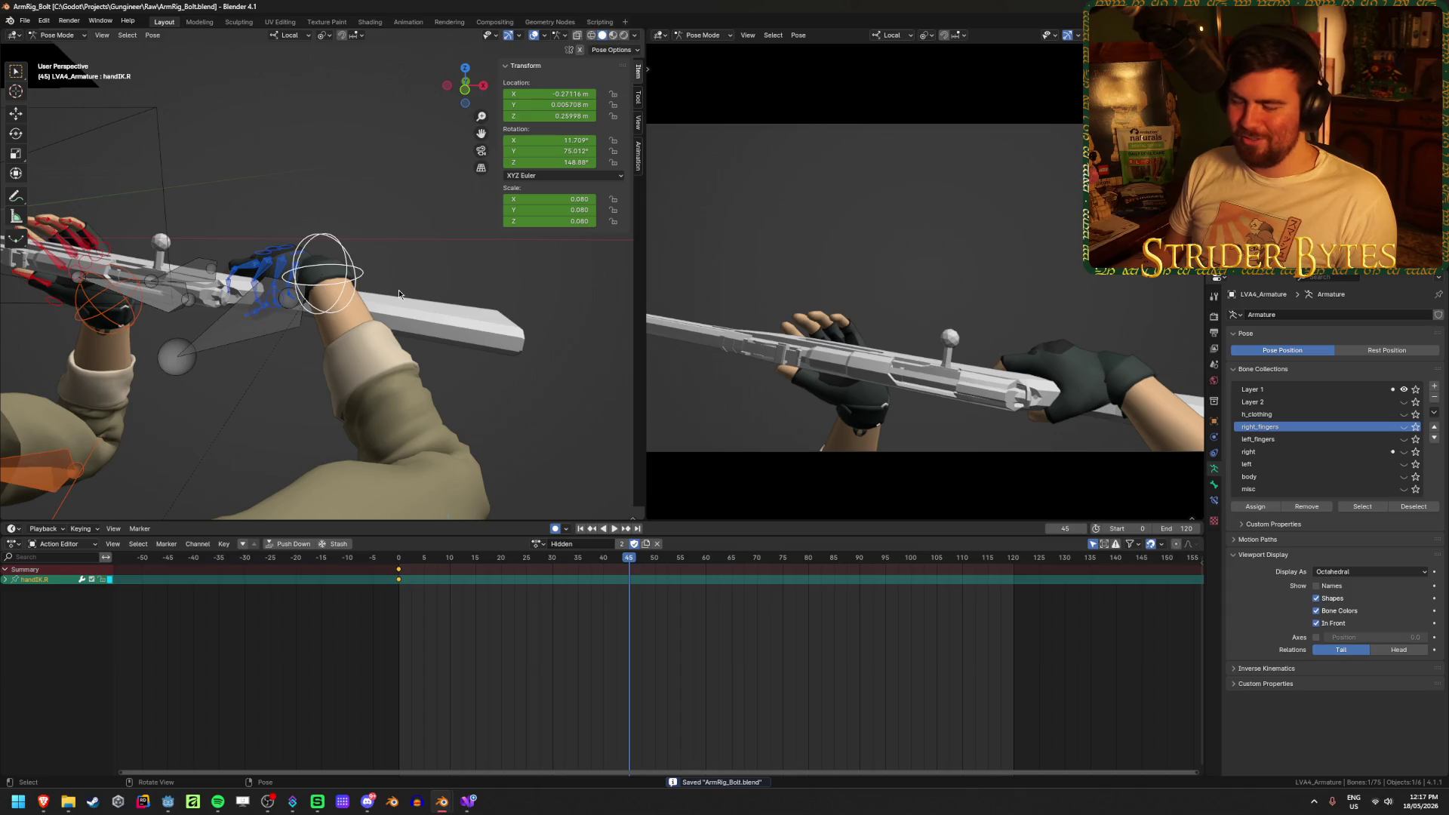
pyautogui.click(1417, 799)
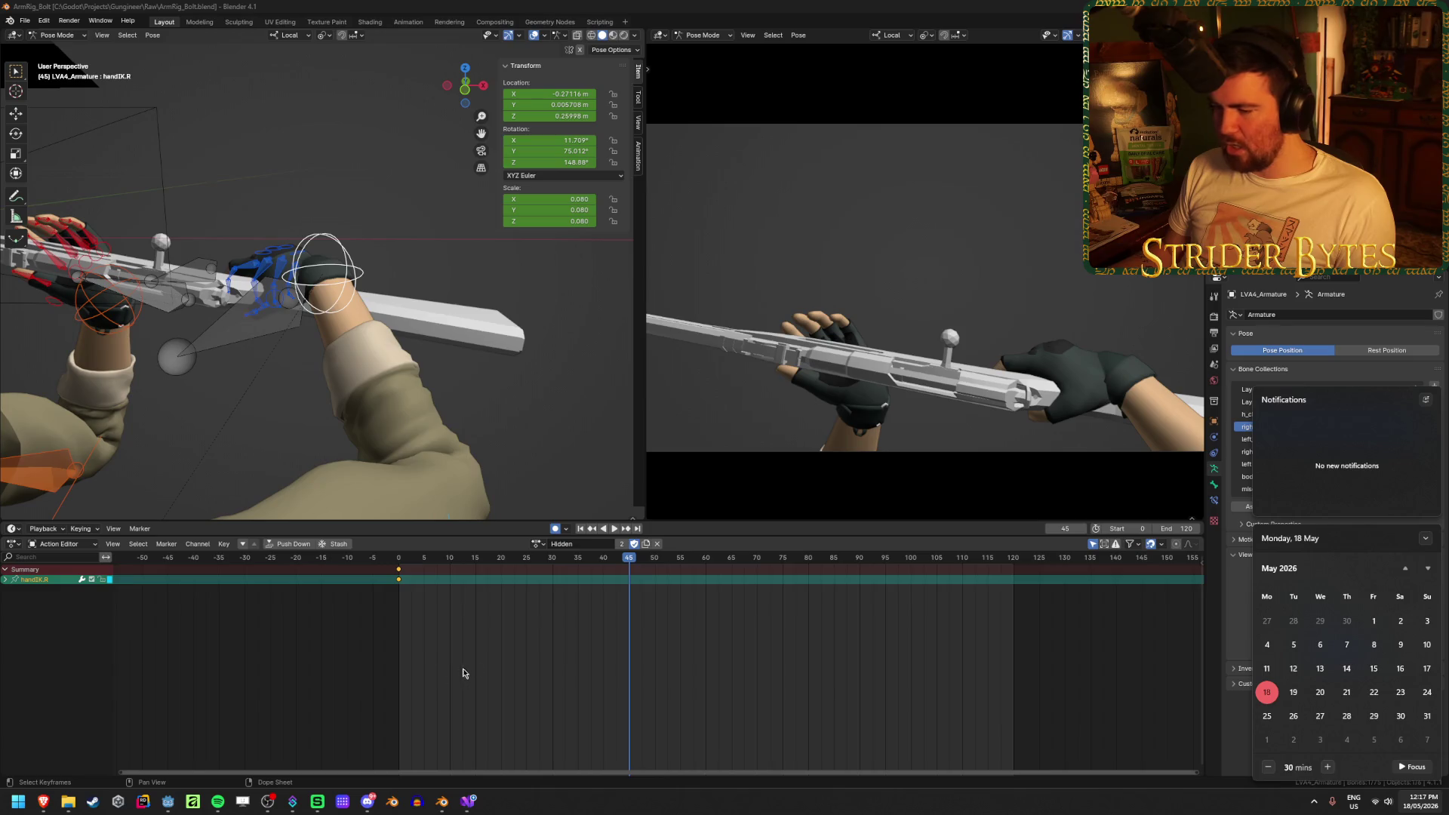
pyautogui.click(577, 618)
pyautogui.moveTo(635, 561)
pyautogui.mouseDown()
pyautogui.moveTo(437, 568)
pyautogui.moveTo(421, 573)
pyautogui.moveTo(602, 586)
pyautogui.moveTo(388, 609)
pyautogui.mouseUp()
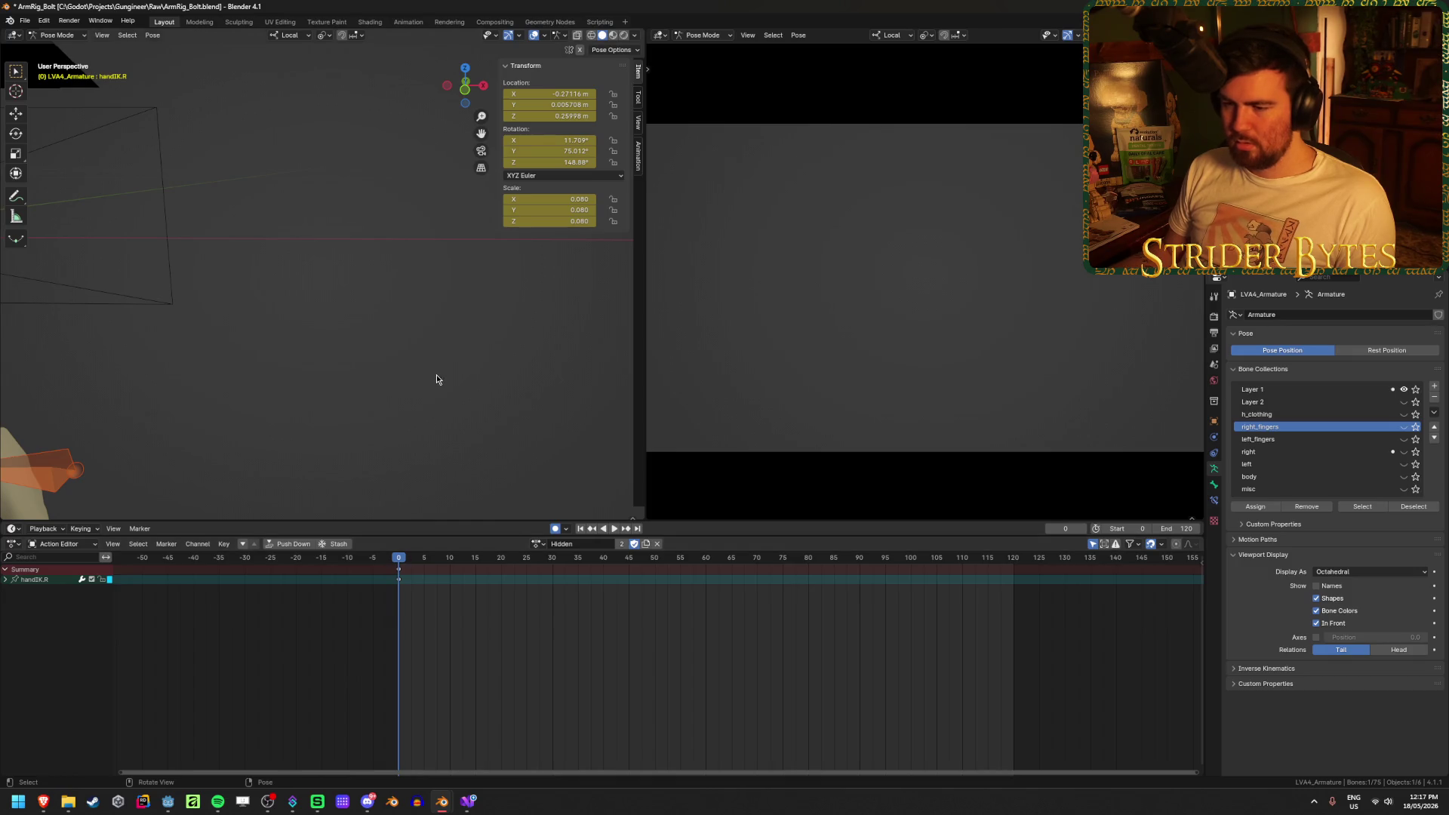
# Rotate the handIK.R control twice to turn the right hand toward the bolt
pyautogui.scroll(-8, 438, 400)
pyautogui.scroll(8, 415, 475)
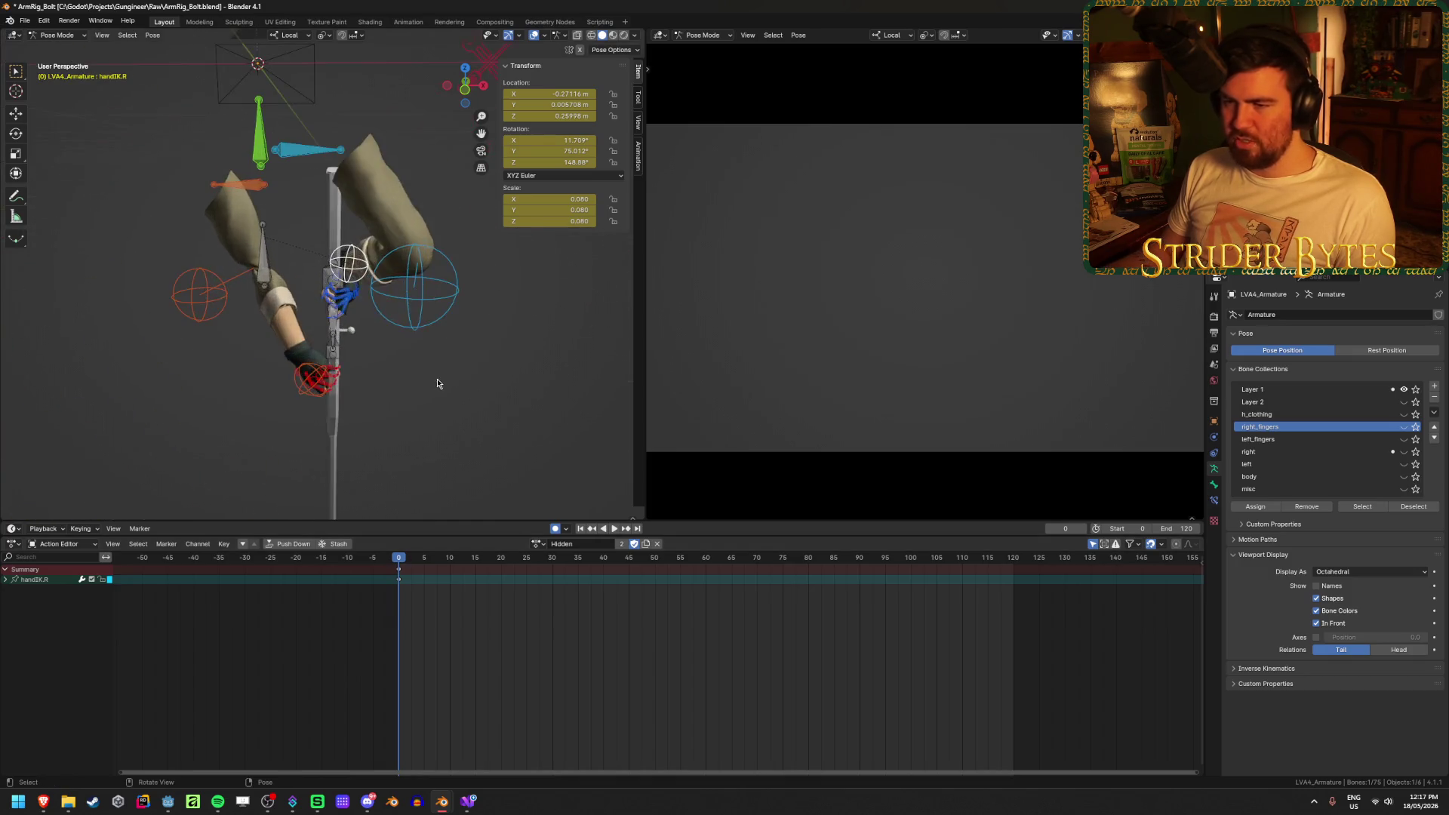
pyautogui.moveTo(517, 406); pyautogui.dragTo(322, 389, button='middle')
pyautogui.moveTo(449, 377); pyautogui.dragTo(362, 249, button='middle')
pyautogui.press('r')
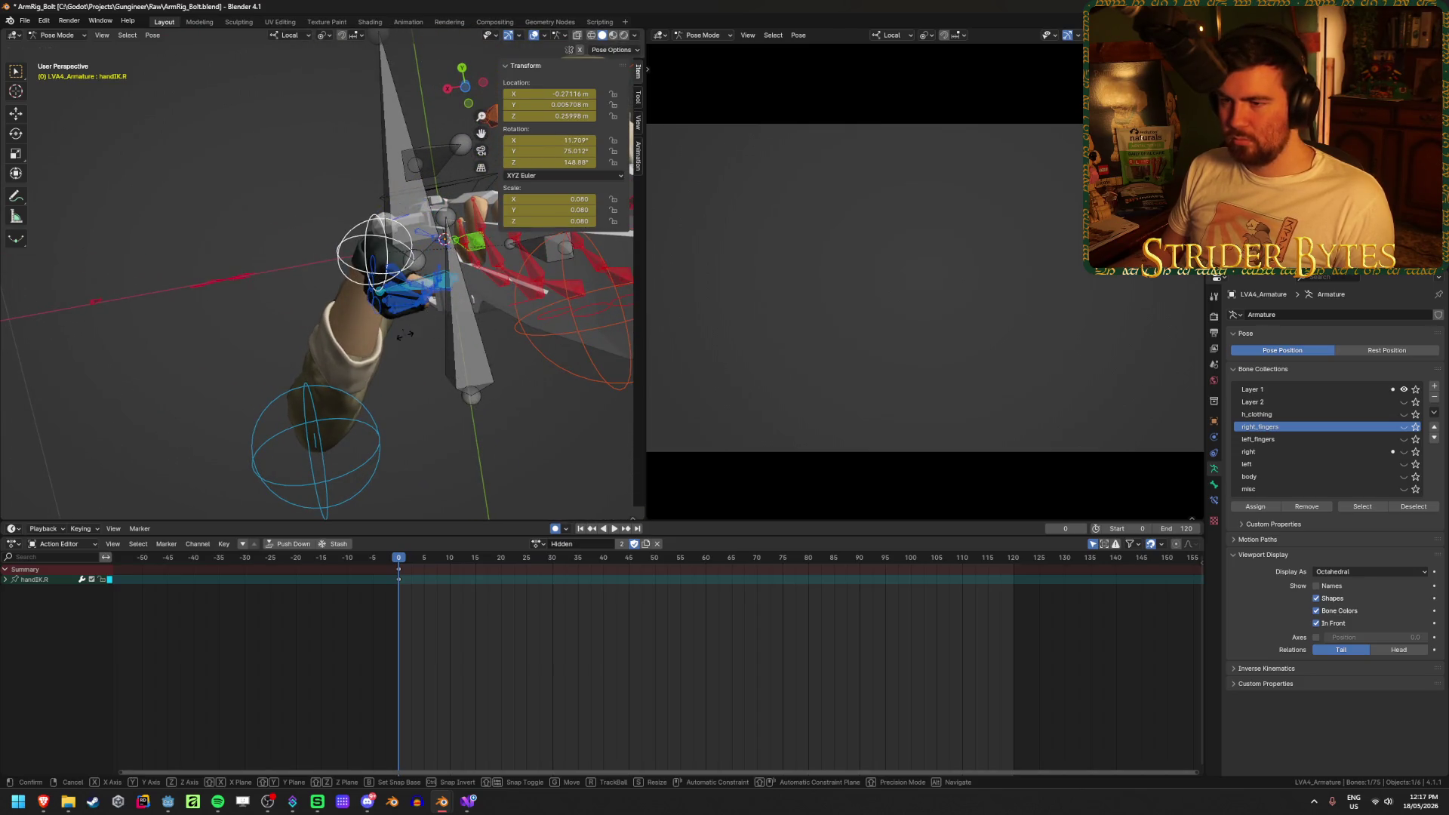
pyautogui.click(456, 188)
pyautogui.moveTo(455, 188)
pyautogui.mouseDown(button='middle')
pyautogui.moveTo(366, 424)
pyautogui.moveTo(491, 293)
pyautogui.mouseUp(button='middle')
pyautogui.press('r')
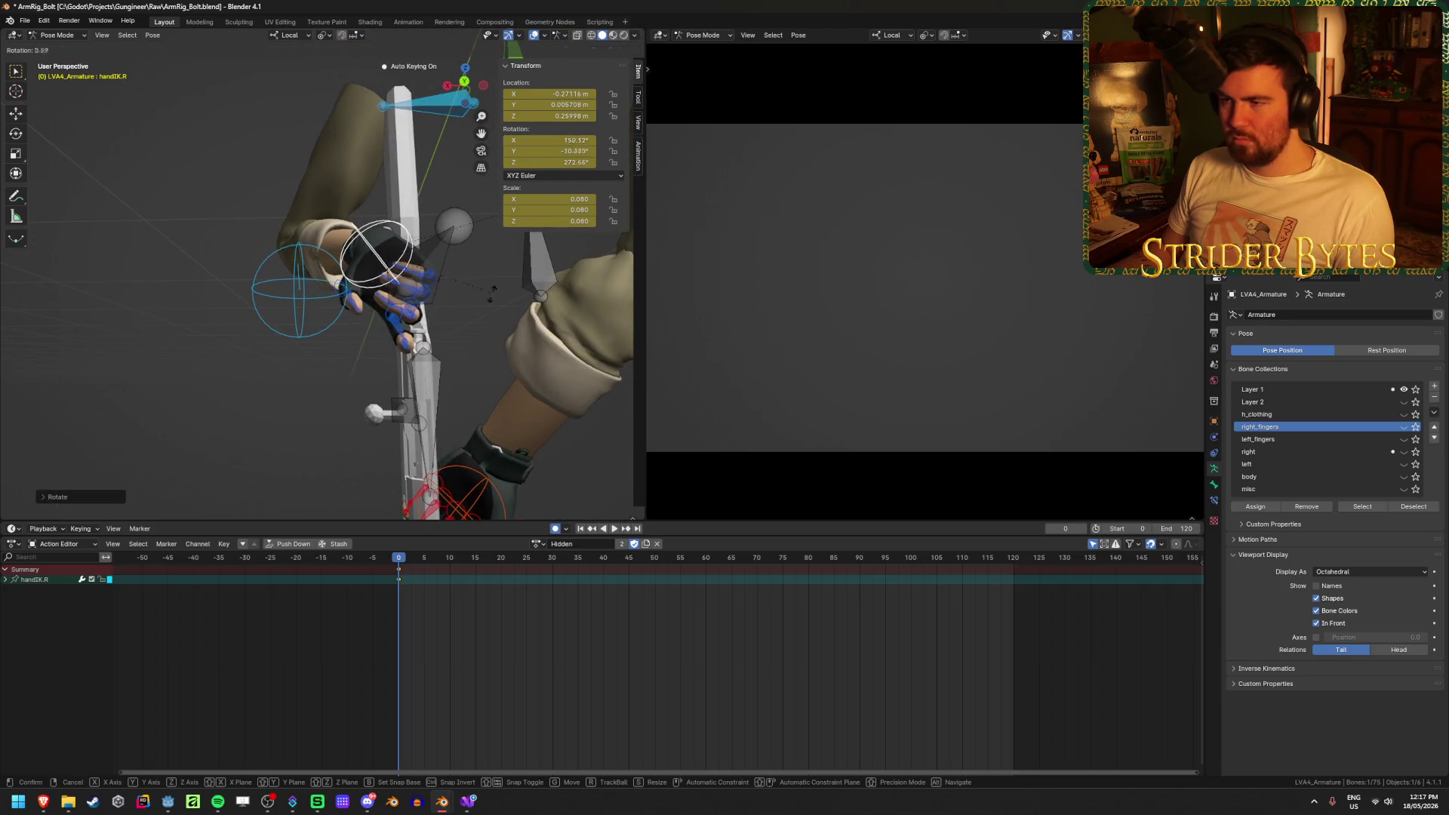
pyautogui.moveTo(445, 378); pyautogui.dragTo(362, 476, button='middle')
pyautogui.click(400, 381)
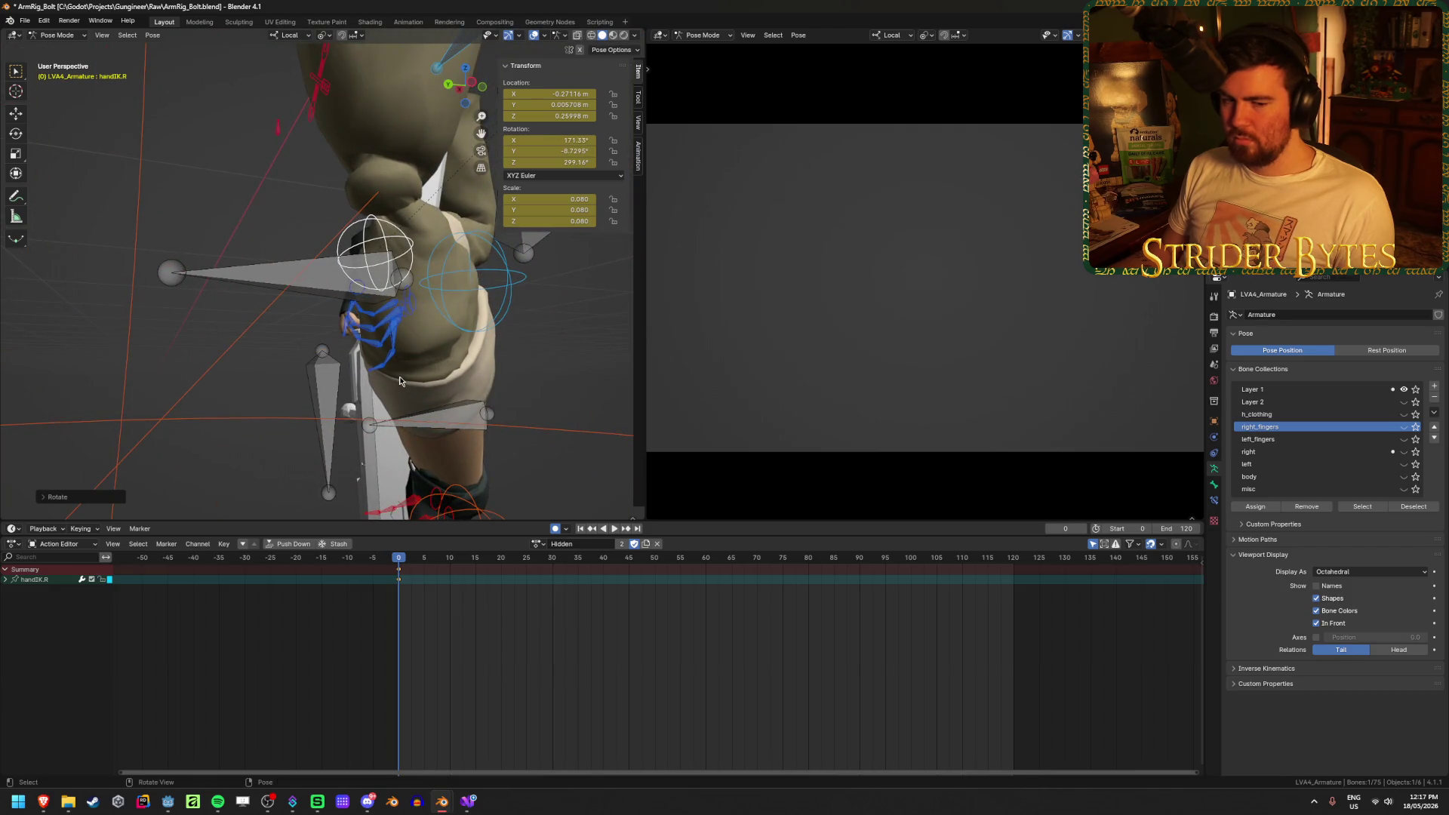
# Reselect handIK.R and pull the right hand down toward the bolt handle
pyautogui.click(1416, 802)
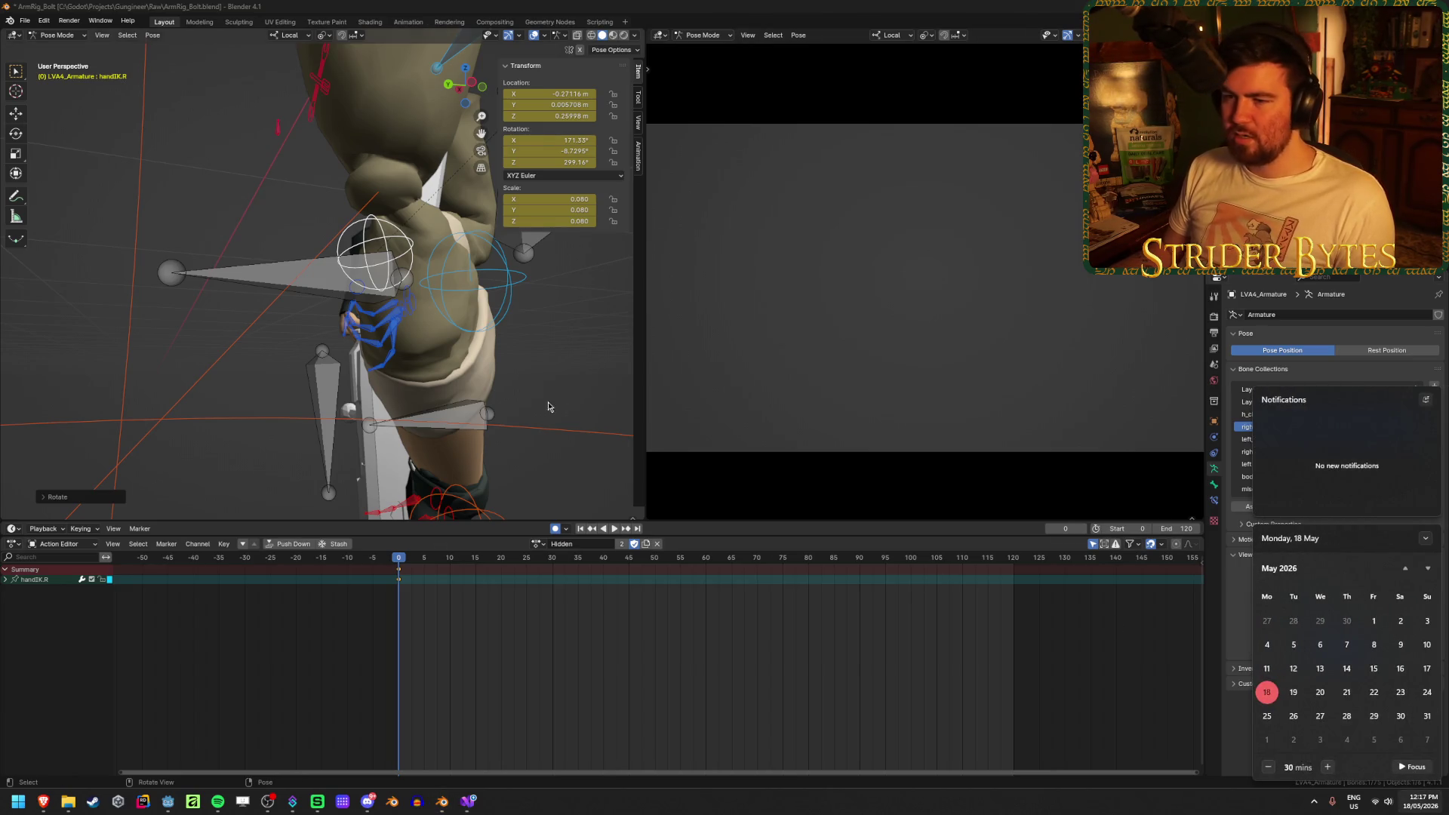
pyautogui.click(259, 324)
pyautogui.moveTo(259, 324)
pyautogui.mouseDown(button='middle')
pyautogui.moveTo(416, 329)
pyautogui.moveTo(412, 259)
pyautogui.mouseUp(button='middle')
pyautogui.click(412, 259)
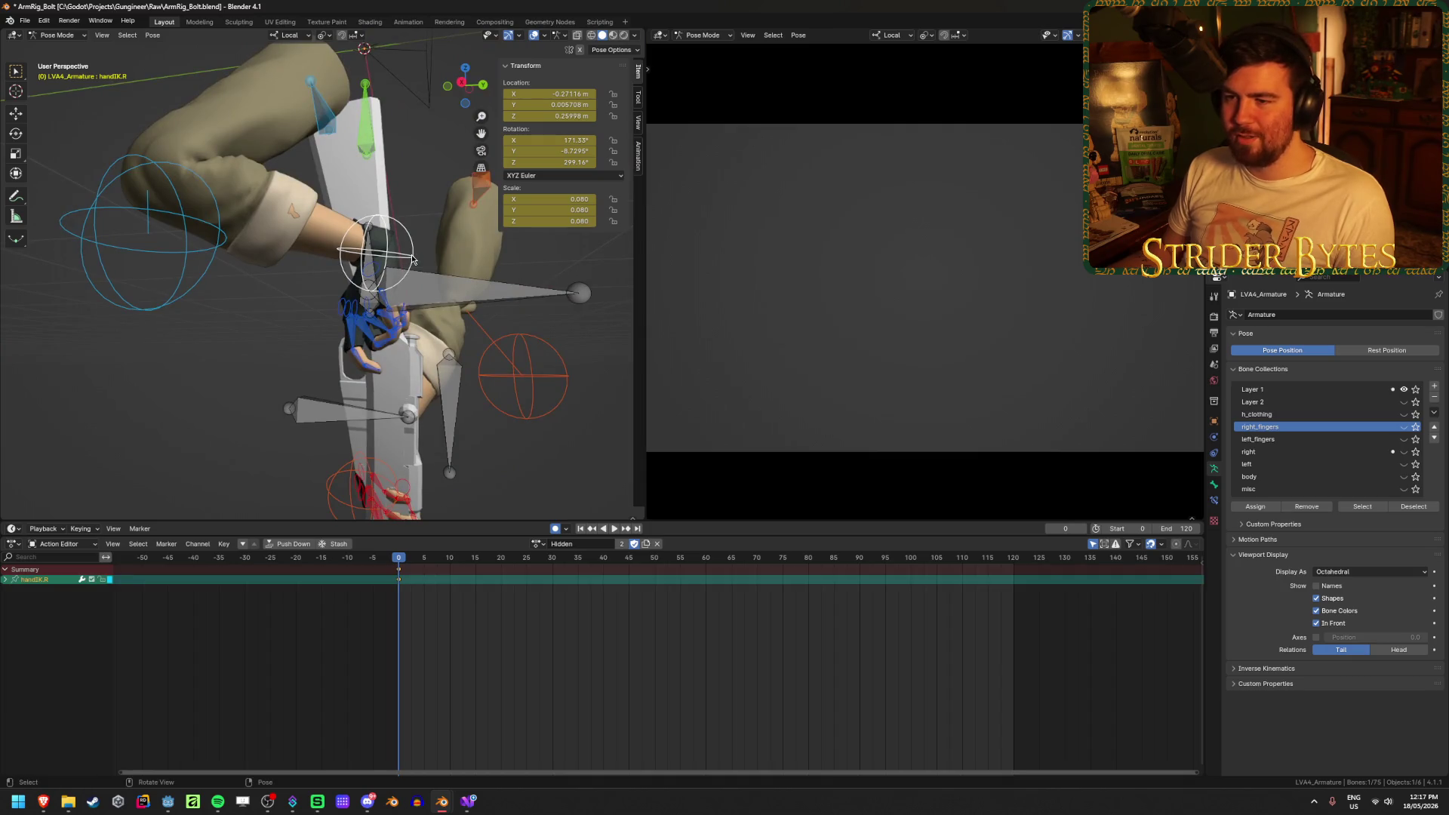
pyautogui.moveTo(412, 259); pyautogui.dragTo(451, 367)
pyautogui.moveTo(450, 367)
pyautogui.mouseDown(button='middle')
pyautogui.moveTo(414, 464)
pyautogui.moveTo(407, 450)
pyautogui.mouseUp(button='middle')
# Rotate the hand control about global Z and move it onto the bolt
pyautogui.press('r')
pyautogui.press('z')
pyautogui.press('z')
pyautogui.click(418, 411)
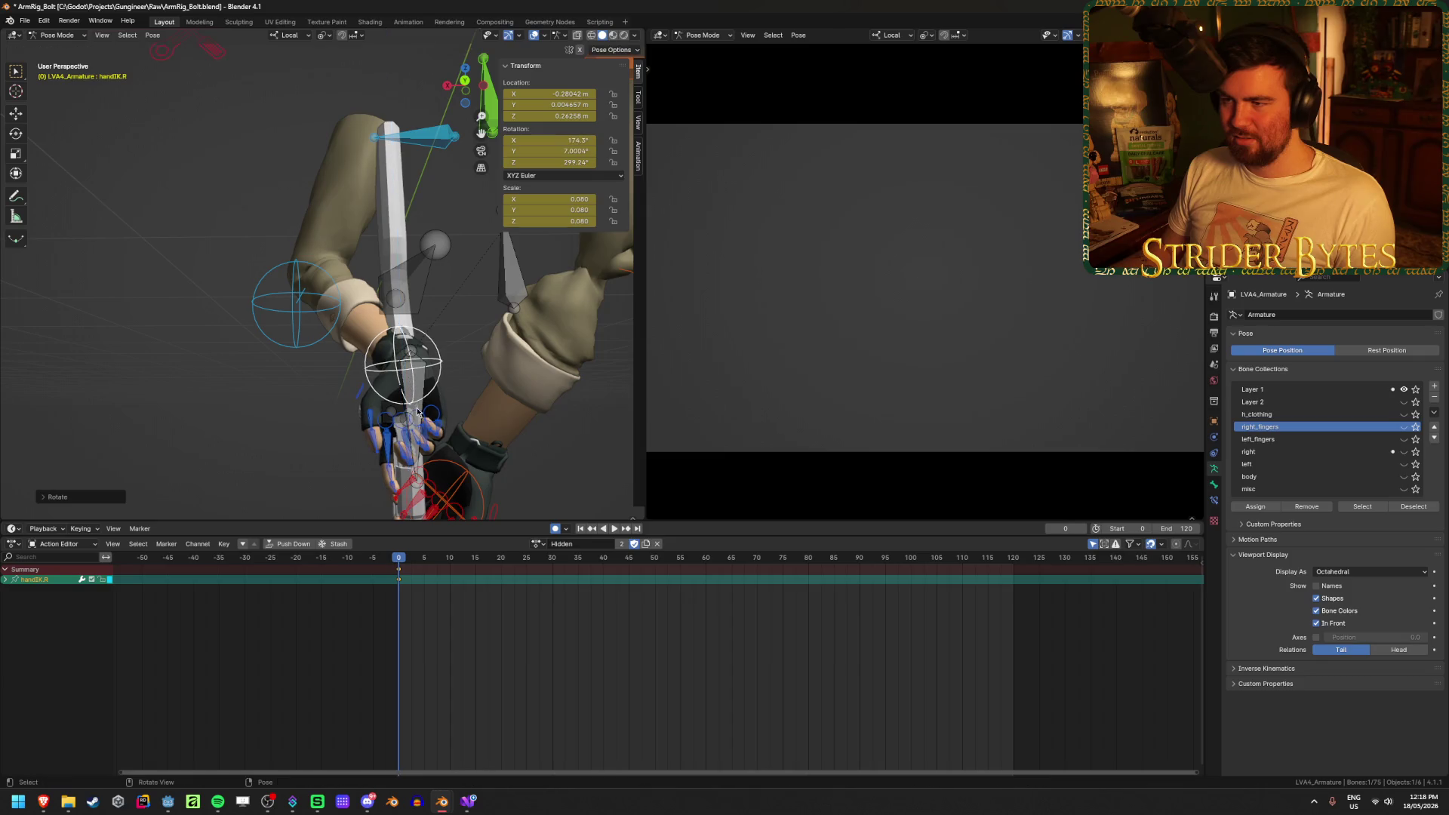
pyautogui.press('r')
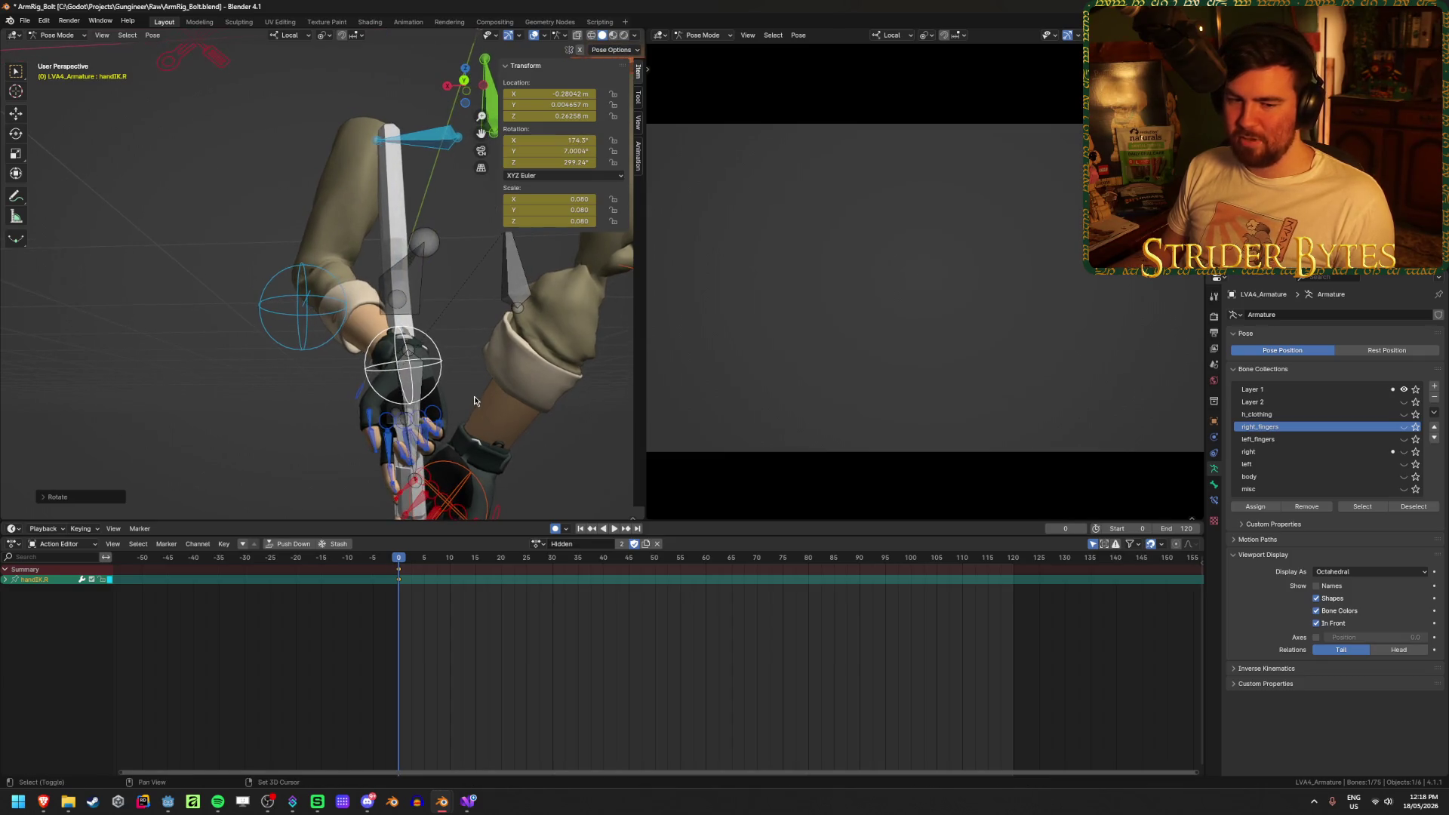
pyautogui.press('g')
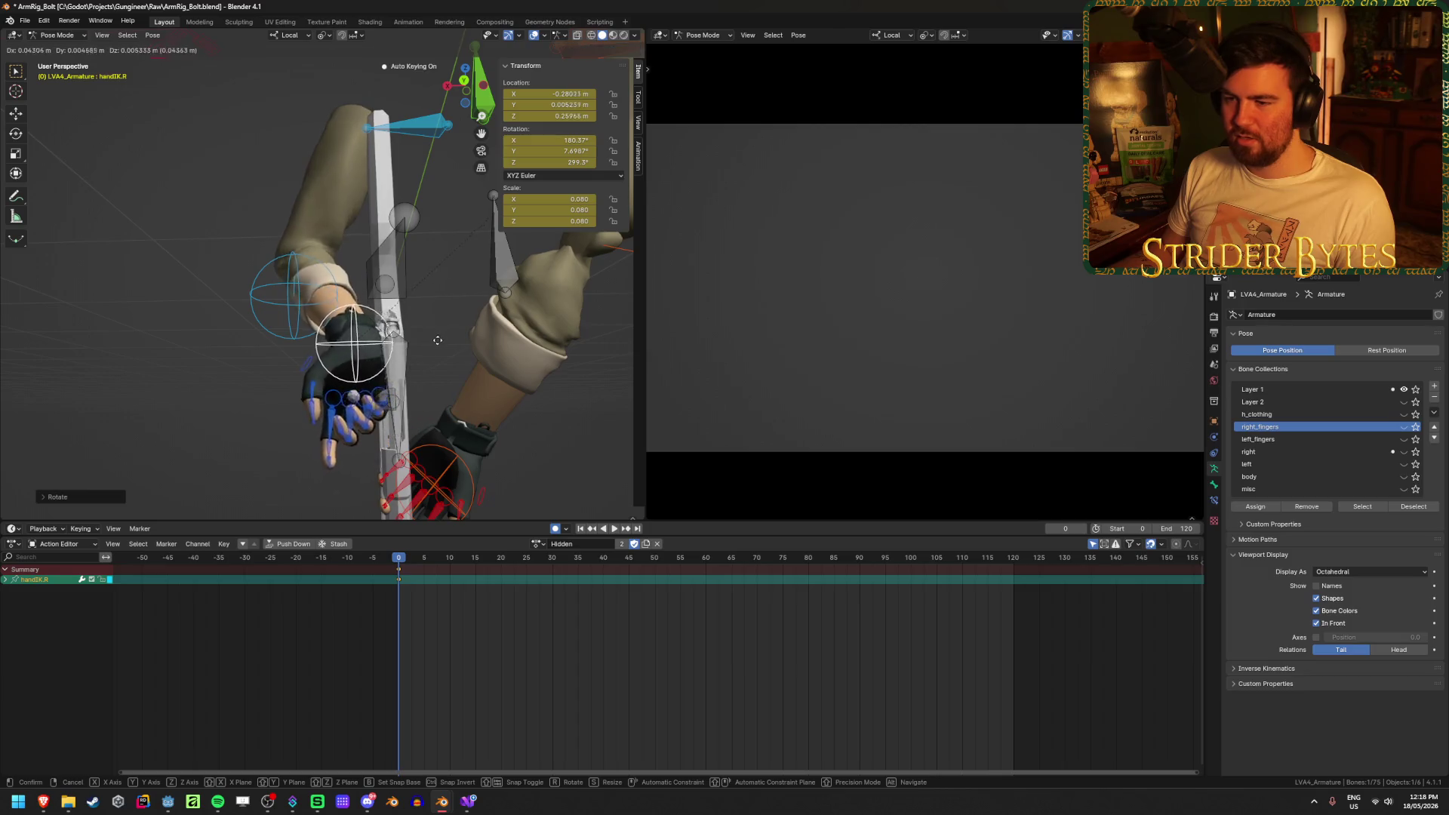
pyautogui.moveTo(424, 346)
pyautogui.mouseDown(button='middle')
pyautogui.moveTo(483, 332)
pyautogui.moveTo(381, 348)
pyautogui.mouseUp(button='middle')
pyautogui.click(483, 324)
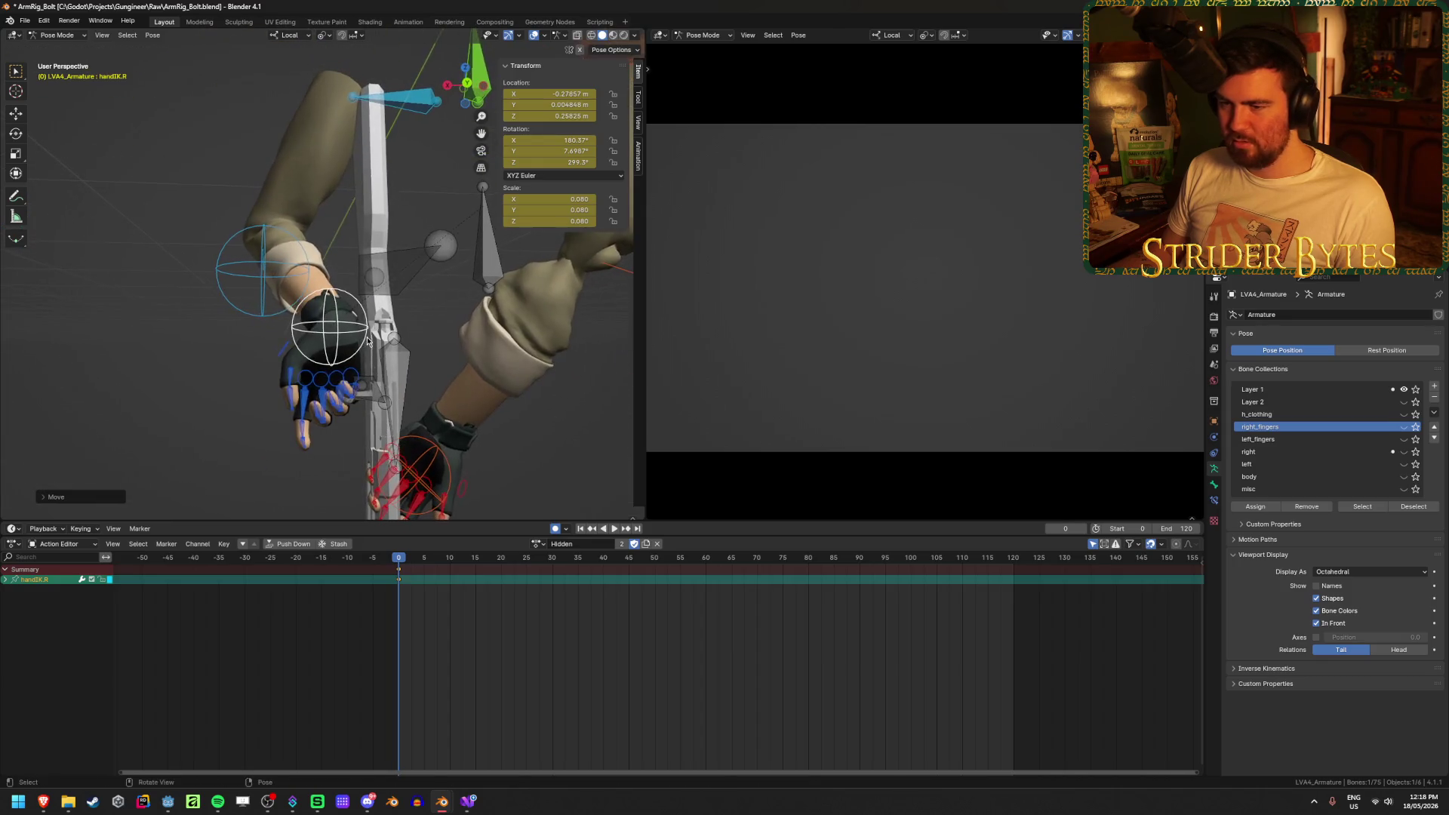
pyautogui.press('g')
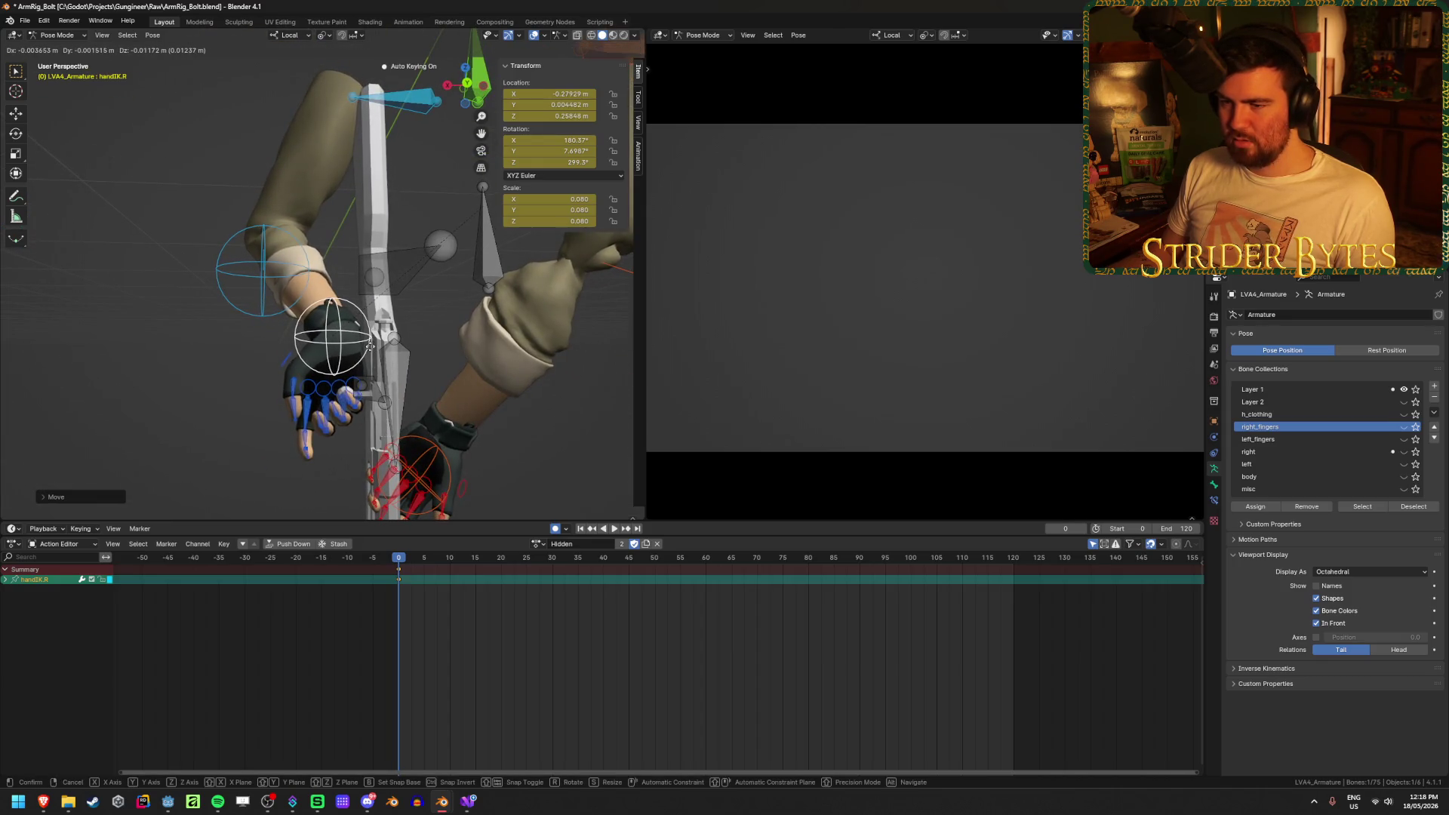
pyautogui.click(370, 345)
# Twist the hand around its local Y axis and nudge it to wrap the rifle
pyautogui.moveTo(370, 345)
pyautogui.mouseDown(button='middle')
pyautogui.moveTo(582, 337)
pyautogui.moveTo(554, 373)
pyautogui.mouseUp(button='middle')
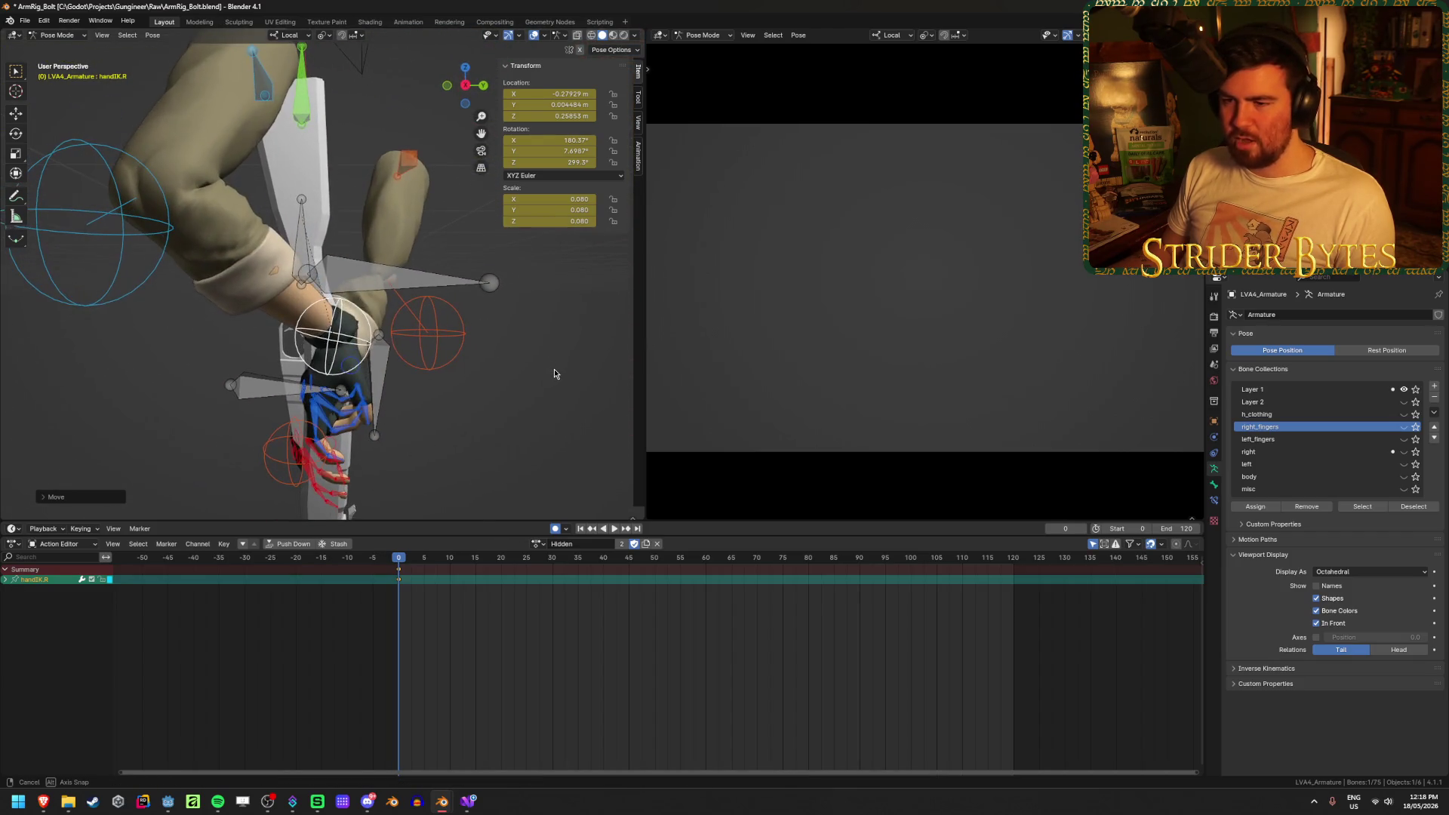
pyautogui.press('r')
pyautogui.press('y')
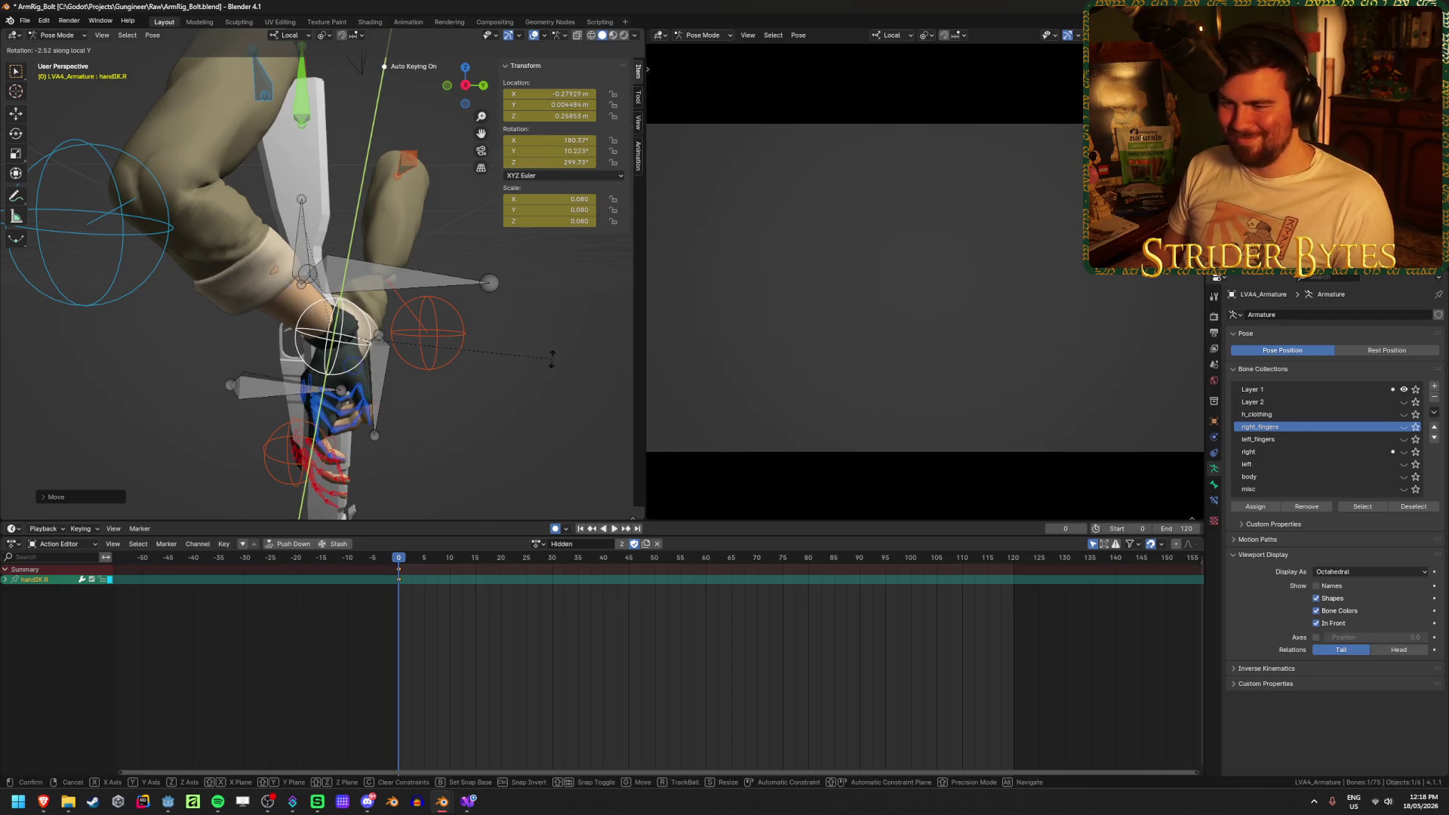
pyautogui.click(553, 319)
pyautogui.moveTo(553, 319); pyautogui.dragTo(453, 335, button='middle')
pyautogui.press('g')
pyautogui.click(515, 324)
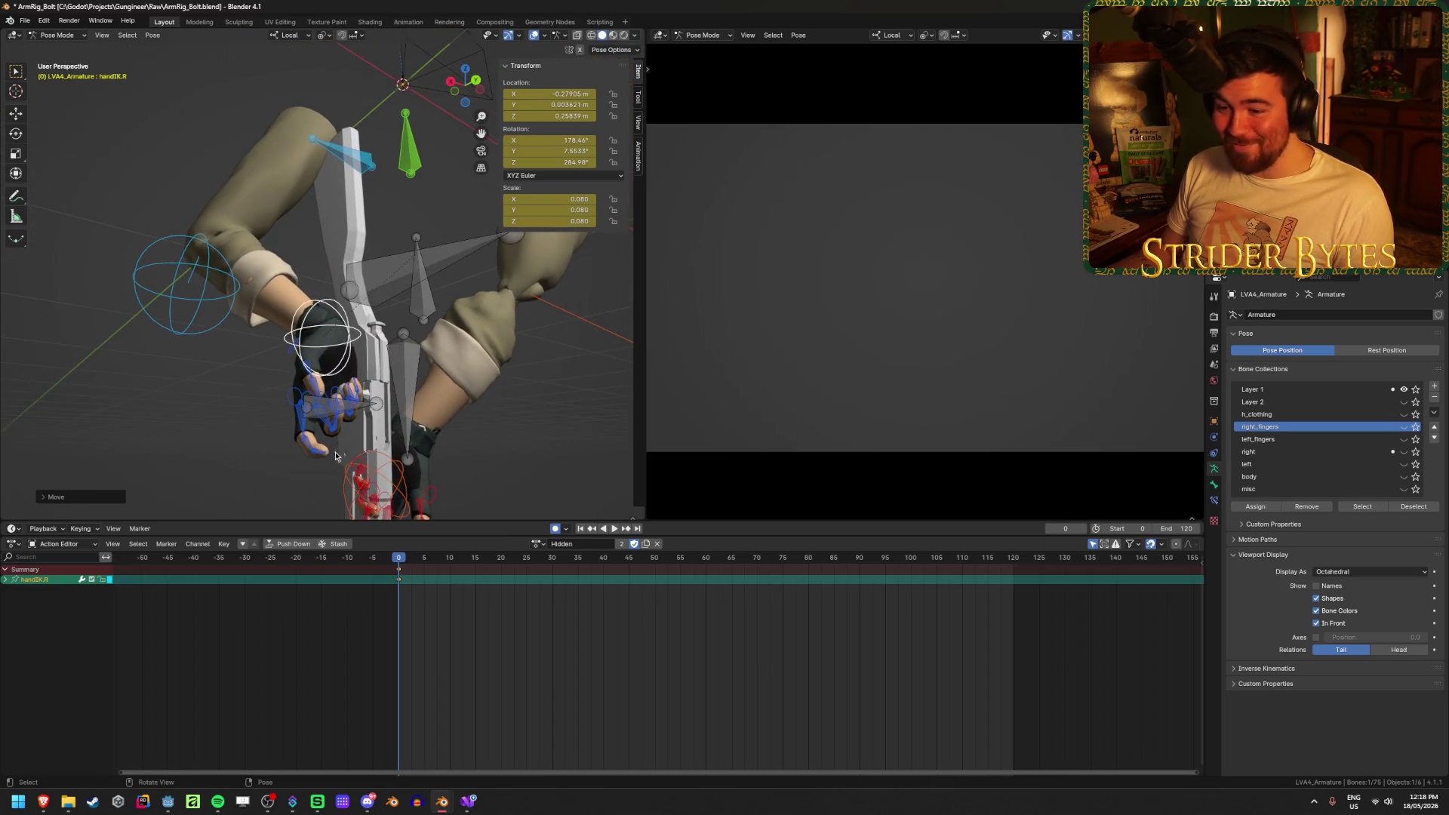
pyautogui.click(349, 396)
pyautogui.moveTo(349, 396)
pyautogui.mouseDown(button='middle')
pyautogui.moveTo(437, 445)
pyautogui.moveTo(441, 463)
pyautogui.moveTo(424, 455)
pyautogui.mouseUp(button='middle')
# Curl the right index finger by rotating index1.R about its local Z axis
pyautogui.press('g')
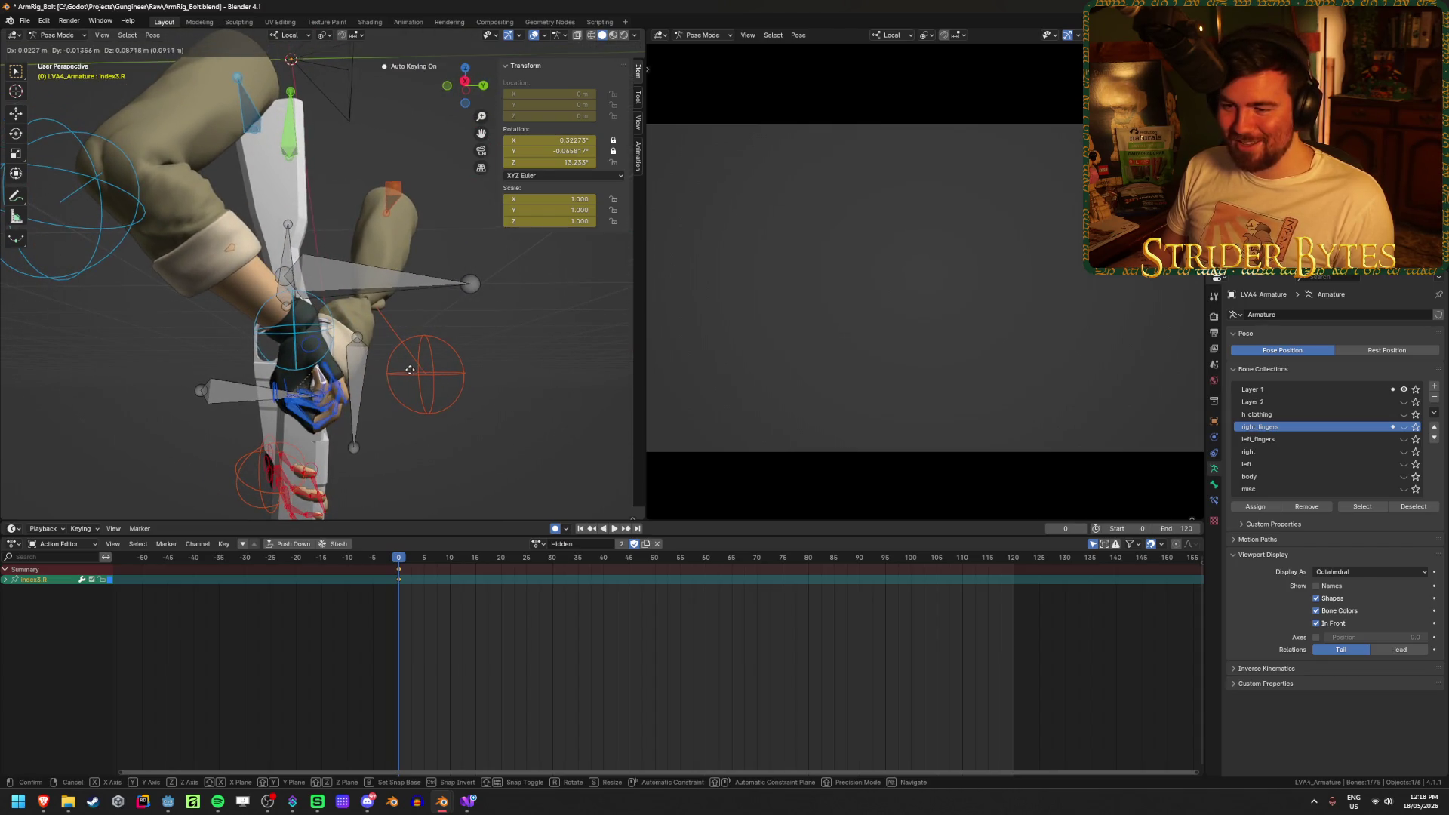
pyautogui.click(408, 368)
pyautogui.moveTo(408, 369); pyautogui.dragTo(422, 348, button='middle')
pyautogui.press('g')
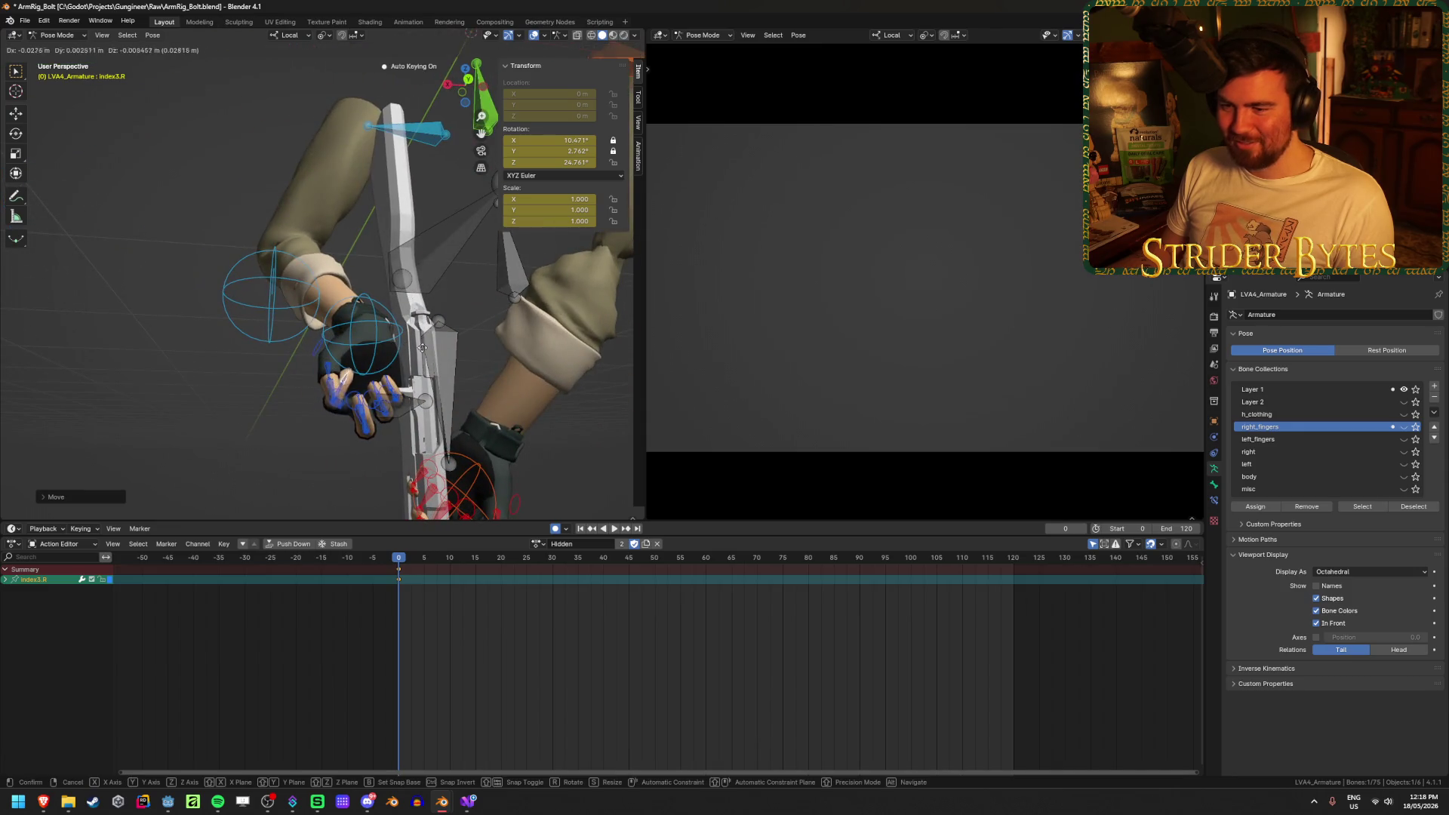
pyautogui.rightClick(352, 386)
pyautogui.moveTo(352, 387)
pyautogui.mouseDown(button='middle')
pyautogui.moveTo(349, 436)
pyautogui.moveTo(426, 359)
pyautogui.mouseUp(button='middle')
pyautogui.click(334, 426)
pyautogui.press('r')
pyautogui.press('z')
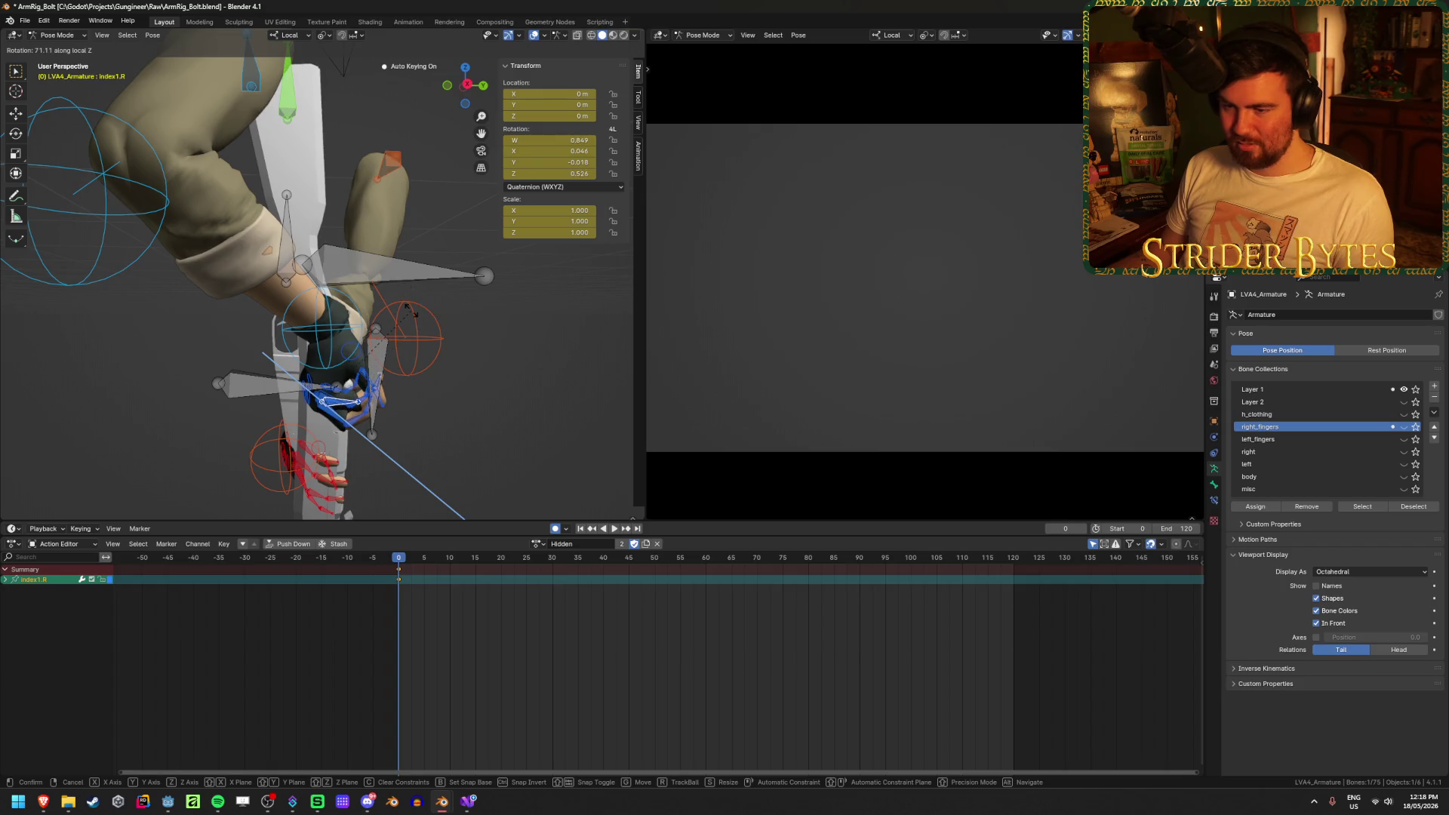
pyautogui.click(412, 317)
pyautogui.press('KP_Decimal')
pyautogui.moveTo(412, 316)
pyautogui.mouseDown(button='middle')
pyautogui.moveTo(480, 318)
pyautogui.moveTo(332, 289)
pyautogui.moveTo(321, 234)
pyautogui.mouseUp(button='middle')
# Pull the index3.R fingertip inward so it wraps around the bolt
pyautogui.click(327, 246)
pyautogui.press('g')
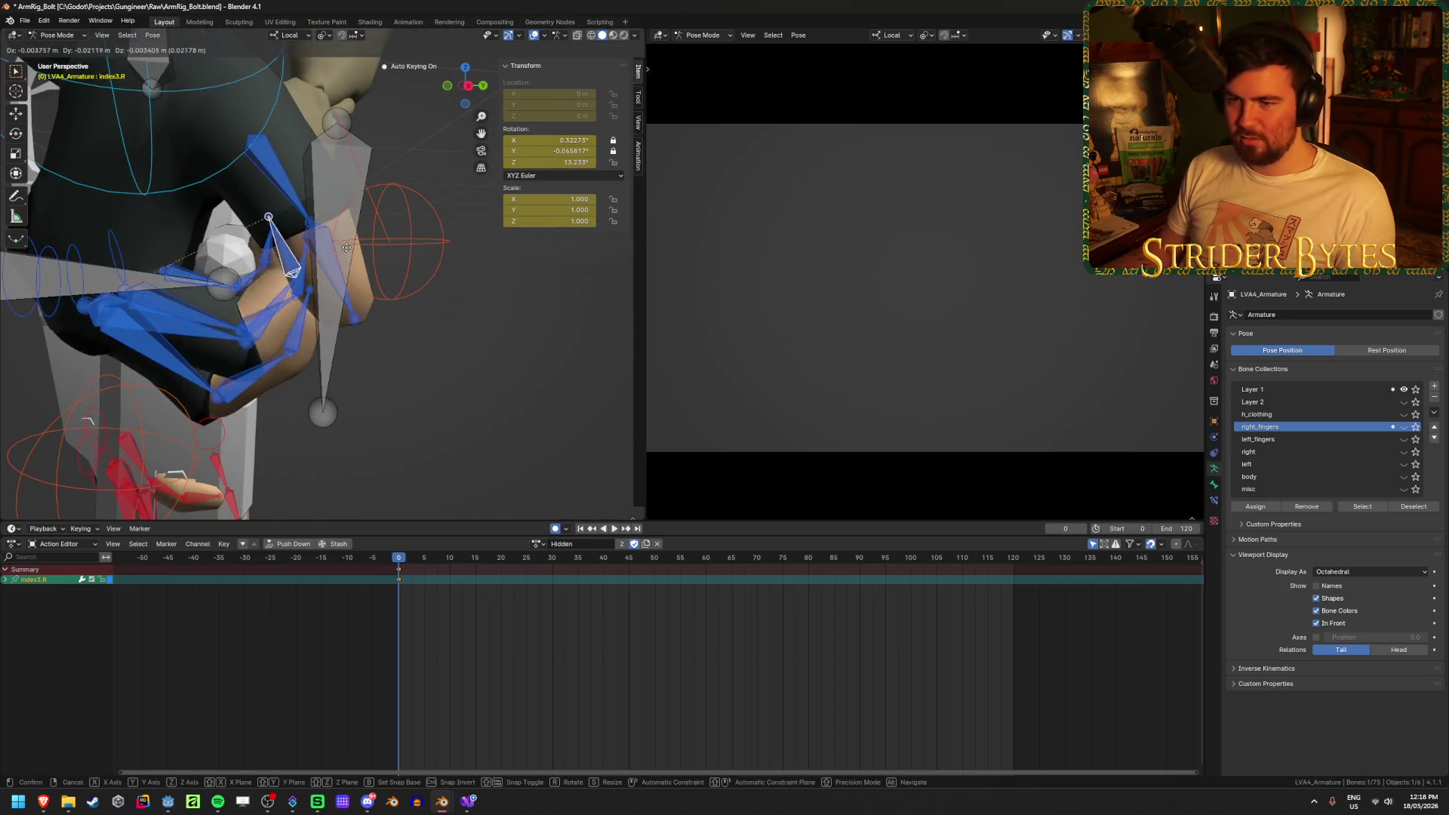
pyautogui.click(323, 230)
pyautogui.press('KP_Decimal')
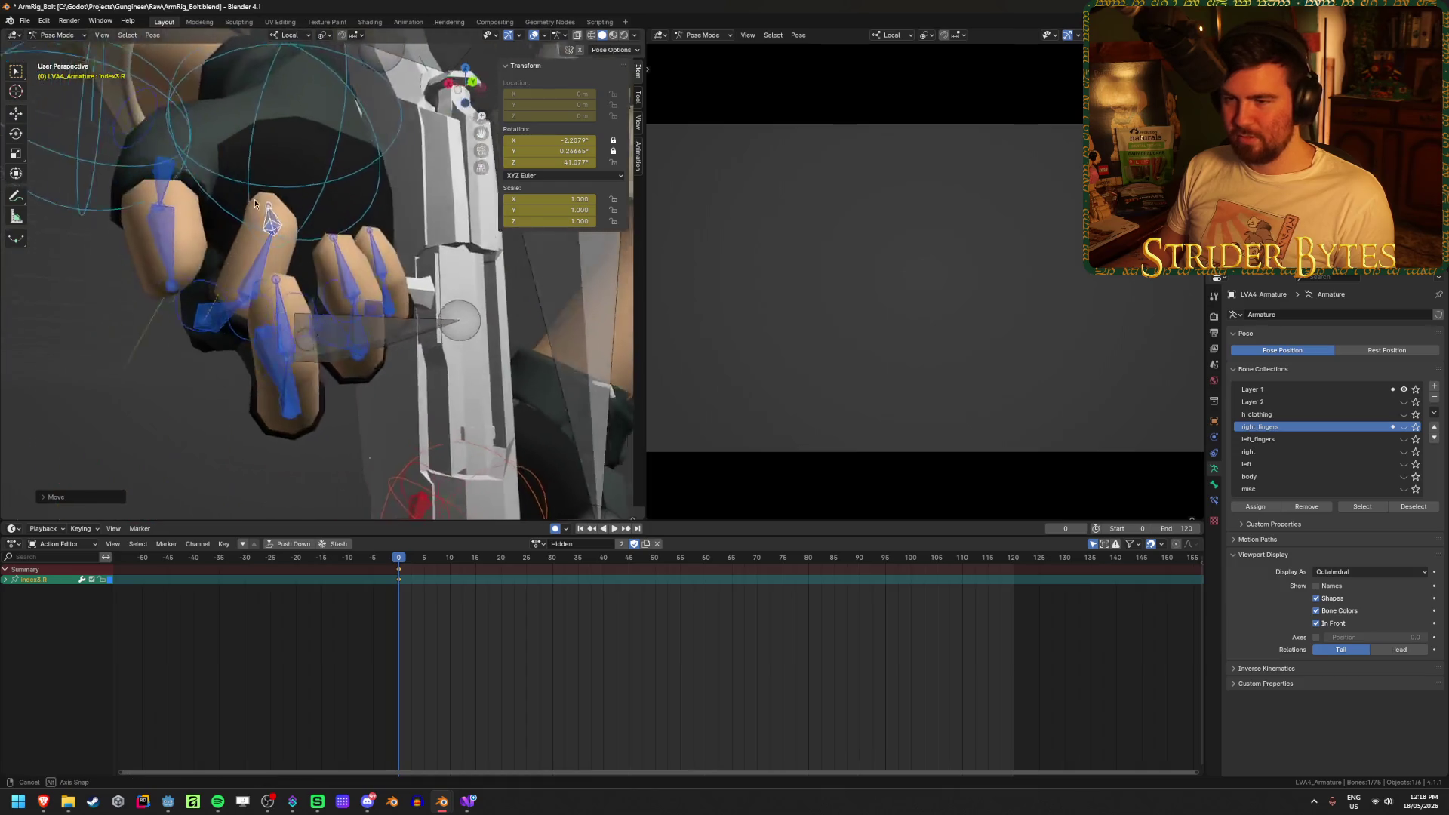
pyautogui.press('g')
pyautogui.click(311, 185)
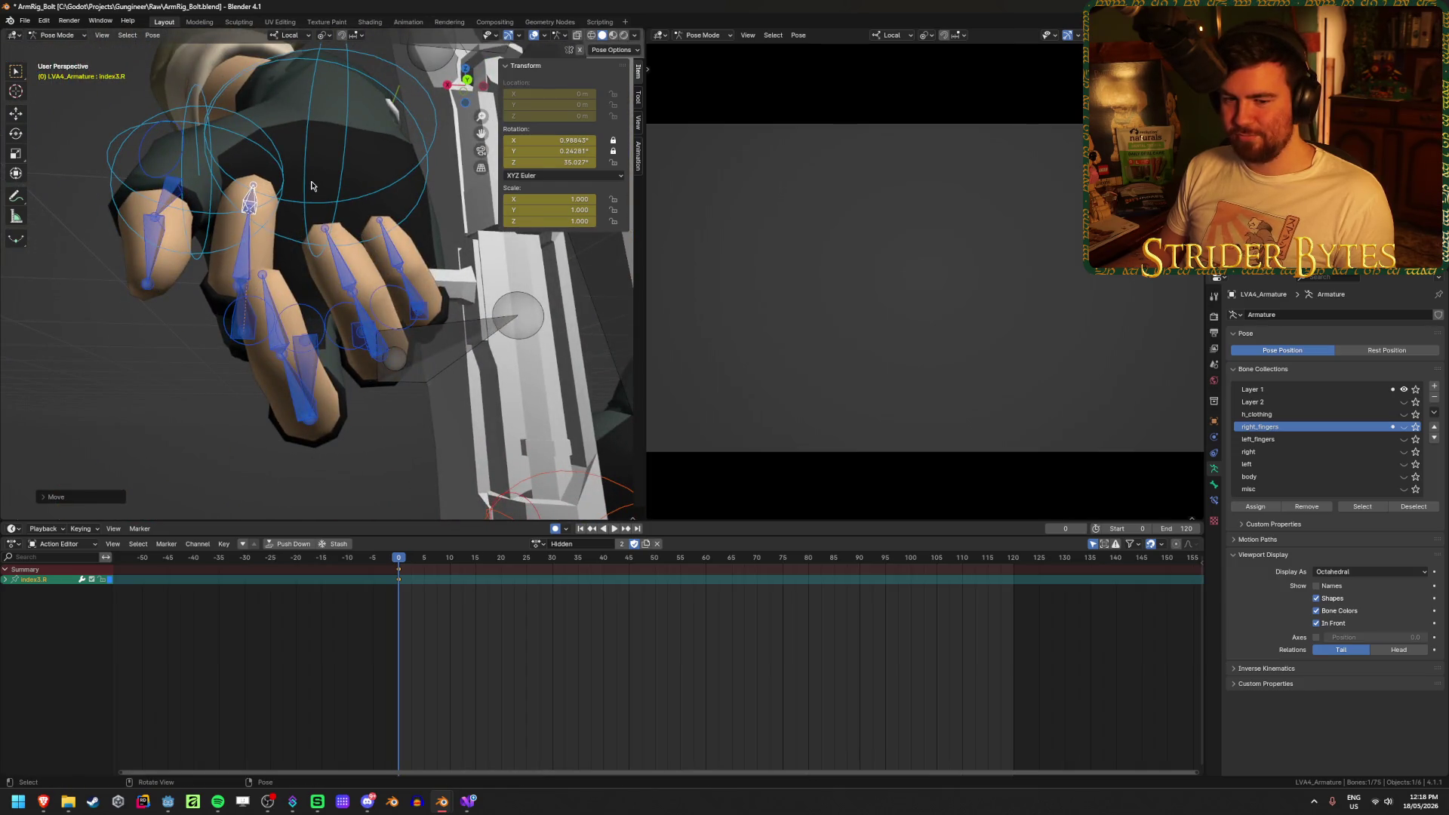
# Curl the middle3.R and ring3.R fingertips around the bolt
pyautogui.click(279, 355)
pyautogui.moveTo(280, 354); pyautogui.dragTo(424, 349, button='middle')
pyautogui.press('g')
pyautogui.click(360, 206)
pyautogui.press('KP_Decimal')
pyautogui.press('g')
pyautogui.click(423, 106)
pyautogui.click(321, 257)
pyautogui.moveTo(321, 256)
pyautogui.mouseDown(button='middle')
pyautogui.moveTo(352, 275)
pyautogui.moveTo(369, 259)
pyautogui.moveTo(476, 261)
pyautogui.moveTo(470, 279)
pyautogui.mouseUp(button='middle')
pyautogui.press('g')
pyautogui.click(362, 254)
# Curl the pinky3.R fingertip in around the bolt
pyautogui.moveTo(362, 254); pyautogui.dragTo(359, 241, button='middle')
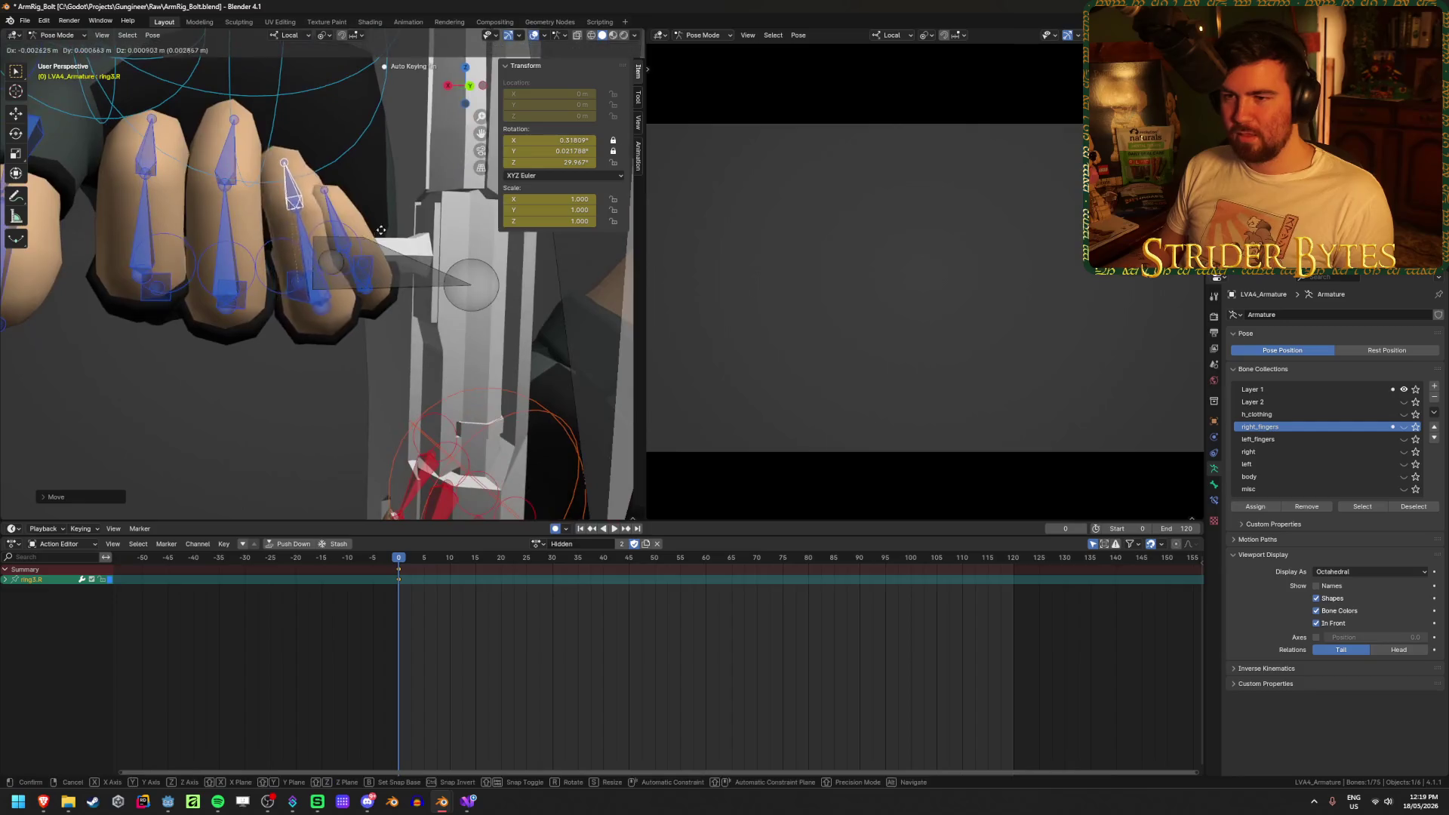
pyautogui.click(359, 242)
pyautogui.press('g')
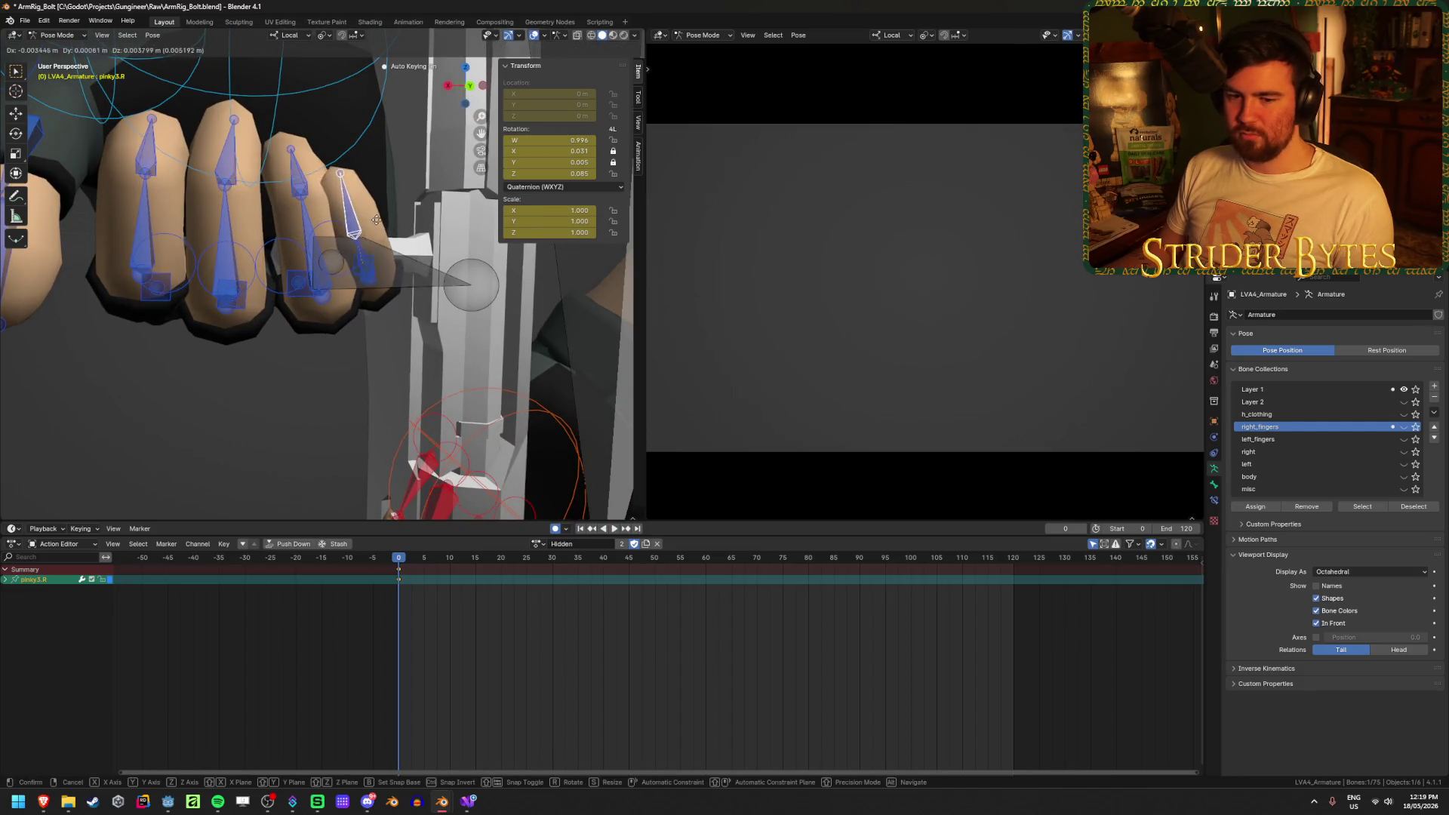
pyautogui.click(336, 242)
pyautogui.moveTo(336, 242)
pyautogui.mouseDown(button='middle')
pyautogui.moveTo(272, 246)
pyautogui.moveTo(206, 278)
pyautogui.moveTo(434, 185)
pyautogui.moveTo(462, 233)
pyautogui.moveTo(460, 218)
pyautogui.moveTo(381, 235)
pyautogui.moveTo(360, 288)
pyautogui.mouseUp(button='middle')
pyautogui.press('g')
pyautogui.click(442, 189)
# Place the thumb2.R thumb tip against the bolt to close the fist
pyautogui.click(256, 317)
pyautogui.moveTo(291, 323)
pyautogui.mouseDown(button='middle')
pyautogui.moveTo(368, 318)
pyautogui.moveTo(375, 301)
pyautogui.moveTo(460, 273)
pyautogui.moveTo(590, 318)
pyautogui.mouseUp(button='middle')
pyautogui.press('g')
pyautogui.click(377, 297)
pyautogui.press('g')
pyautogui.click(483, 280)
pyautogui.press('g')
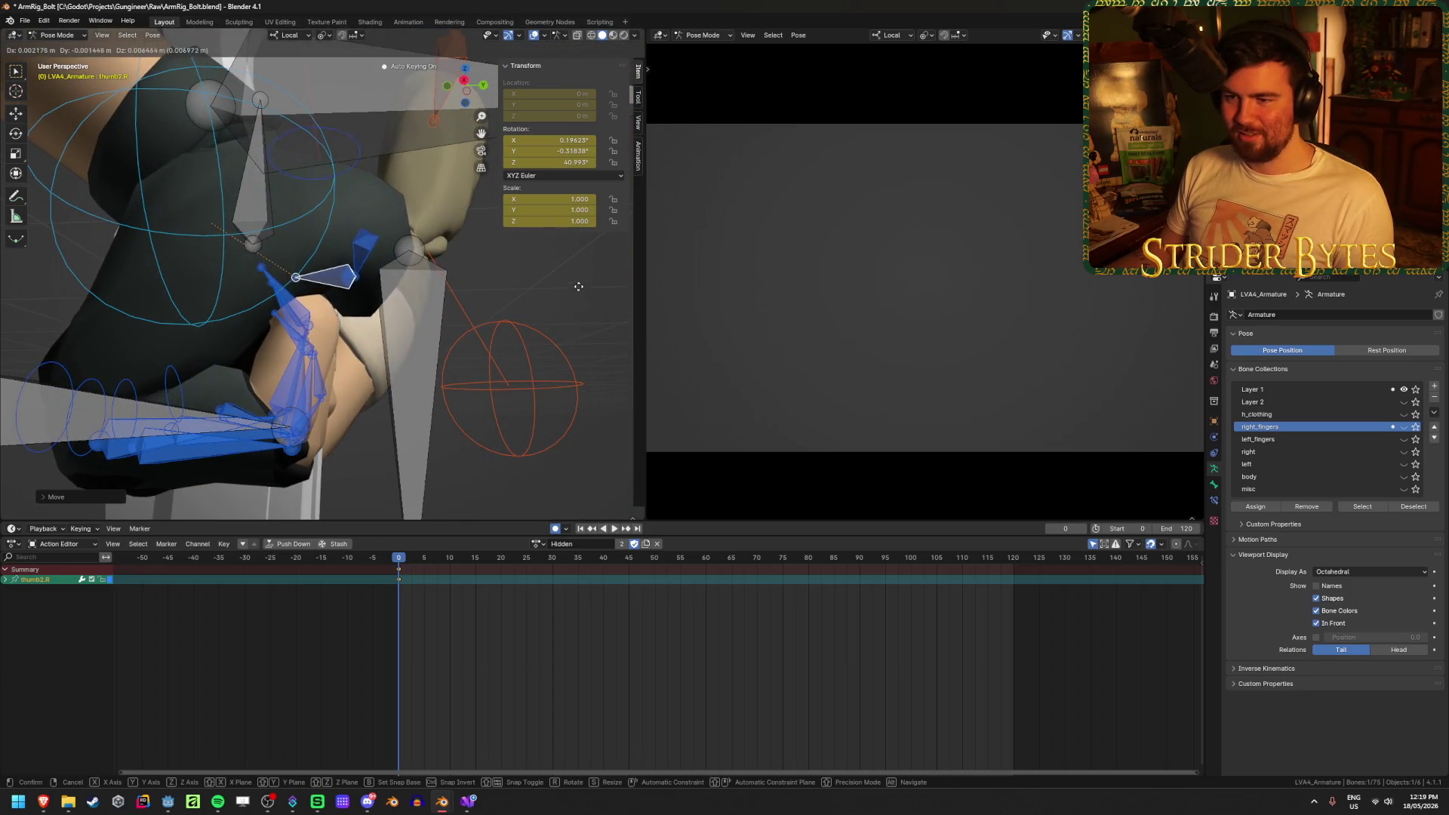
pyautogui.click(615, 286)
pyautogui.moveTo(614, 286); pyautogui.dragTo(434, 340, button='middle')
# Rotate the thumb1.R thumb base into the grip and save ArmRig_Bolt.blend
pyautogui.click(315, 268)
pyautogui.moveTo(315, 269); pyautogui.dragTo(407, 234, button='middle')
pyautogui.press('r')
pyautogui.click(413, 229)
pyautogui.press('r')
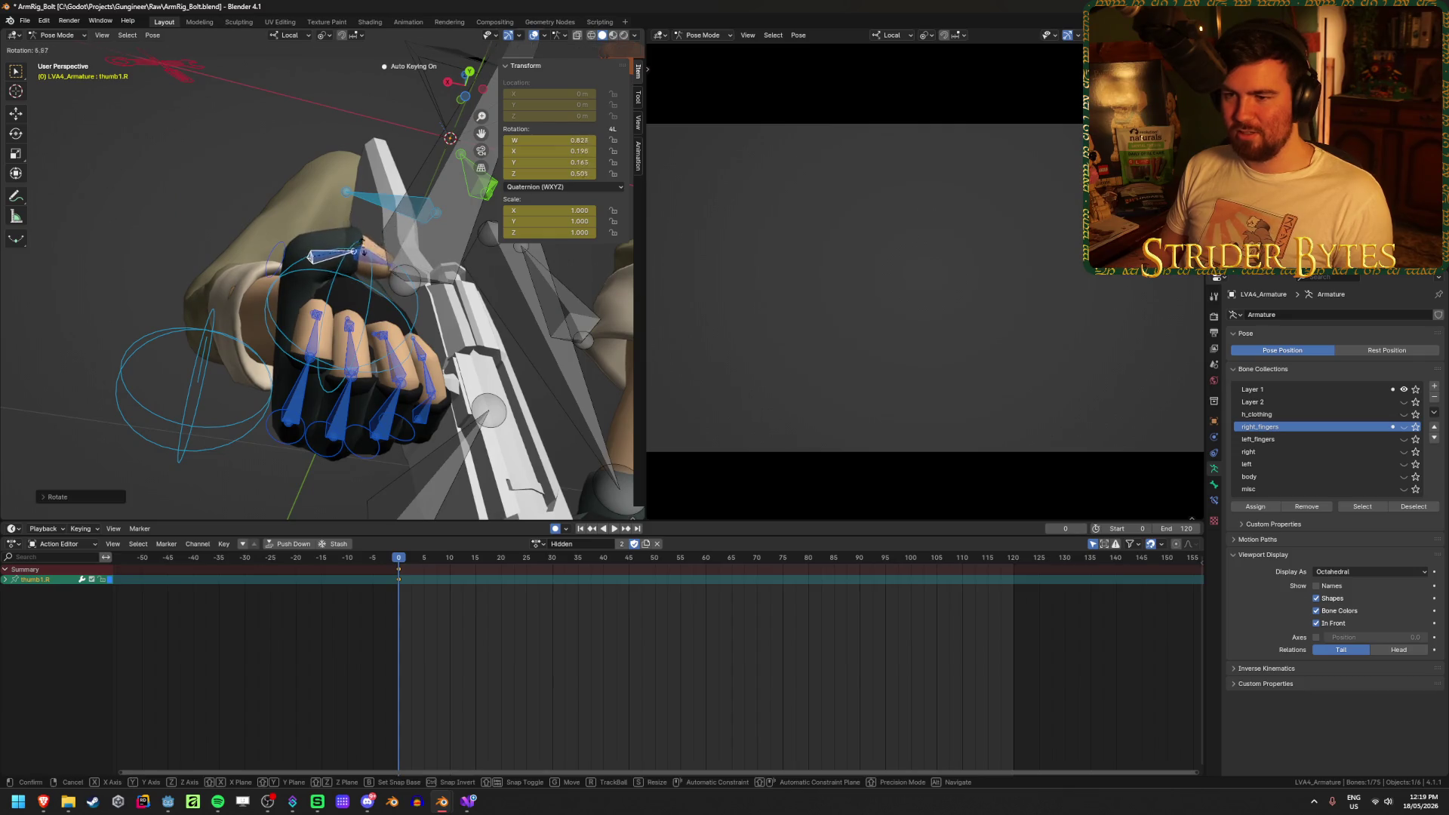
pyautogui.click(451, 284)
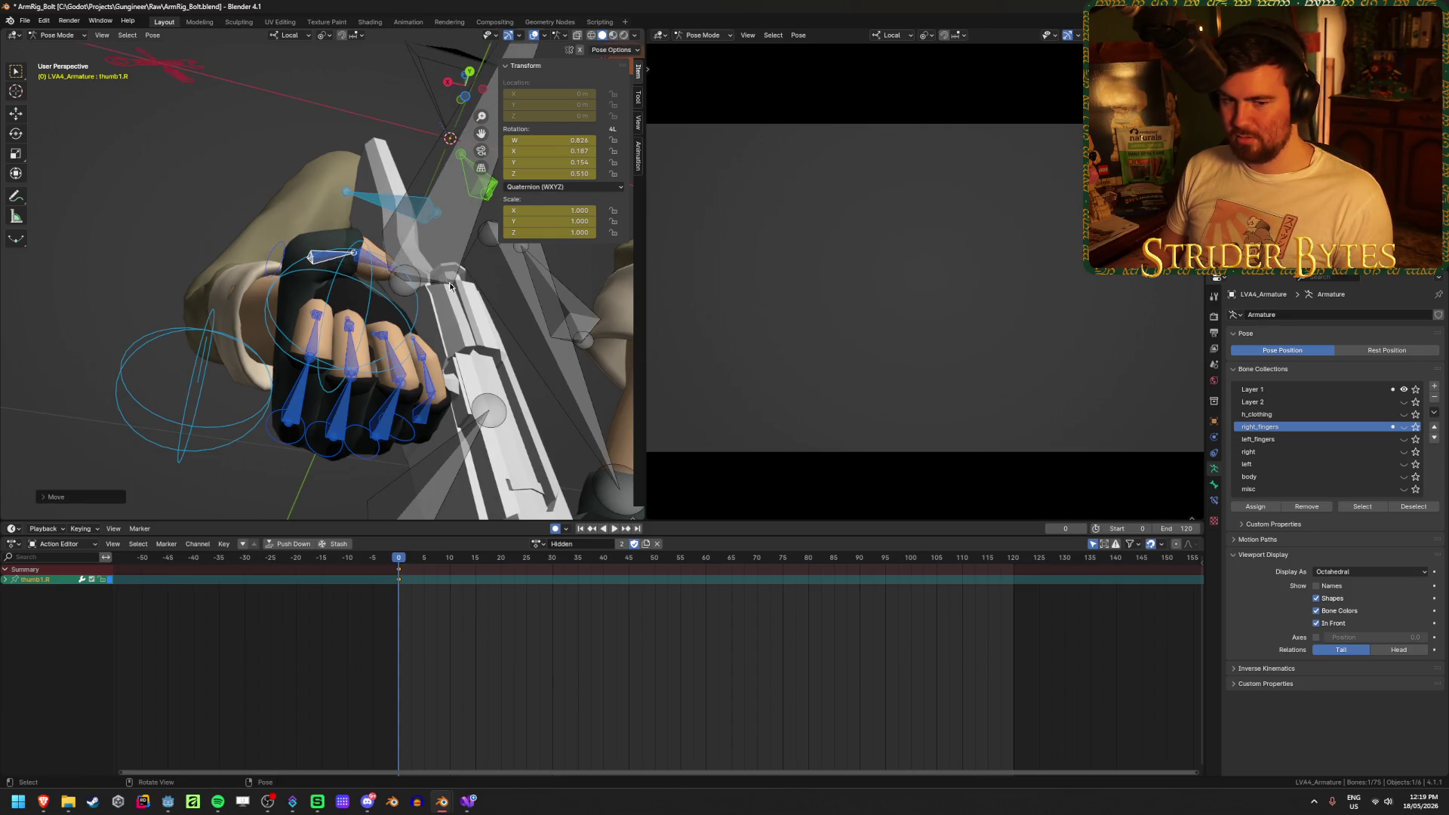
pyautogui.moveTo(447, 292)
pyautogui.mouseDown(button='middle')
pyautogui.moveTo(453, 327)
pyautogui.moveTo(356, 406)
pyautogui.moveTo(361, 314)
pyautogui.moveTo(332, 290)
pyautogui.moveTo(383, 129)
pyautogui.moveTo(521, 226)
pyautogui.mouseUp(button='middle')
pyautogui.hotkey('ctrl', 's')
# Nudge the thumb2.R thumb tip slightly to refine its placement
pyautogui.click(322, 279)
pyautogui.press('g')
pyautogui.click(325, 285)
pyautogui.hotkey('ctrl', 's')
pyautogui.press('space')
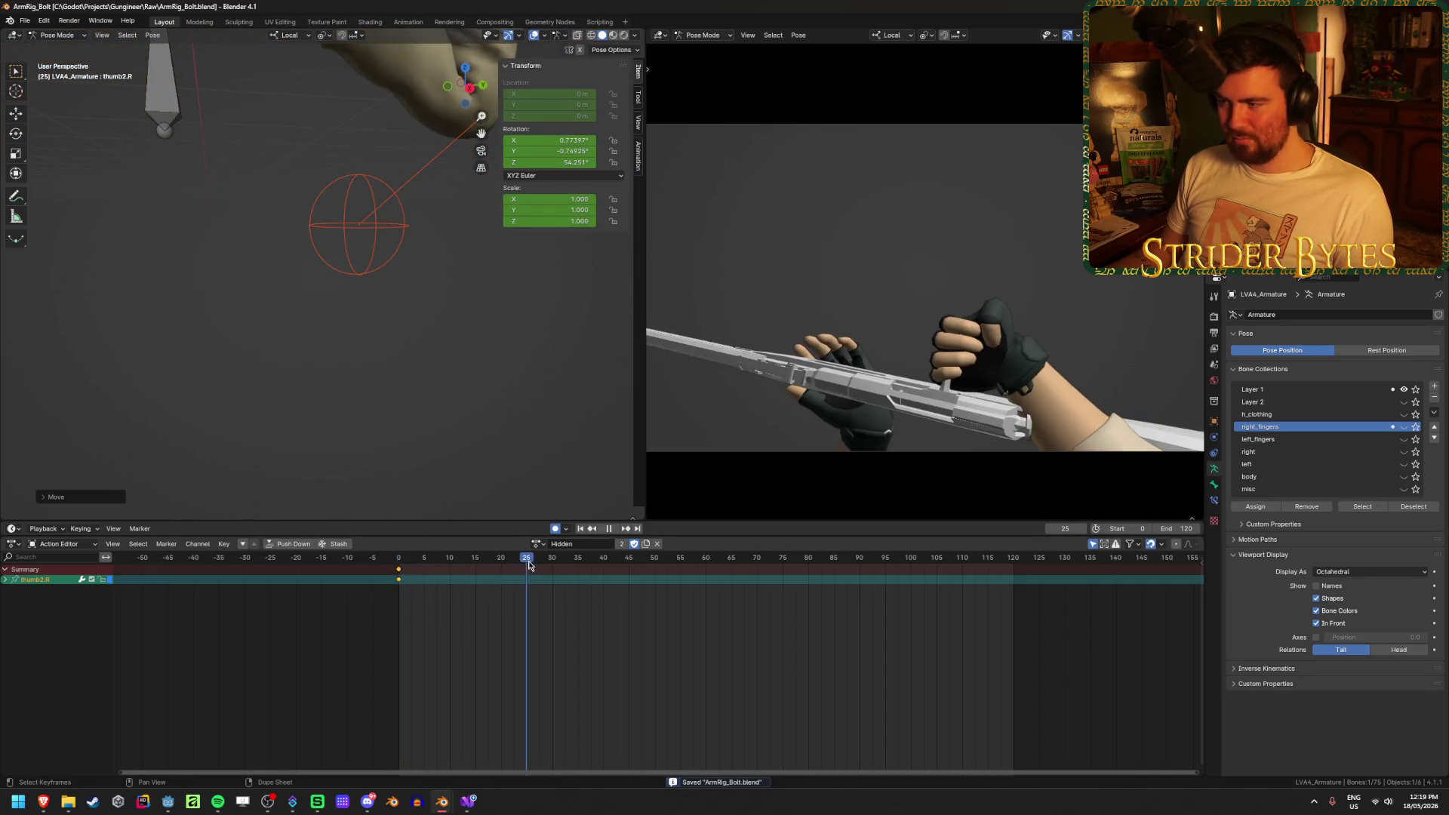
pyautogui.moveTo(539, 565); pyautogui.dragTo(552, 565)
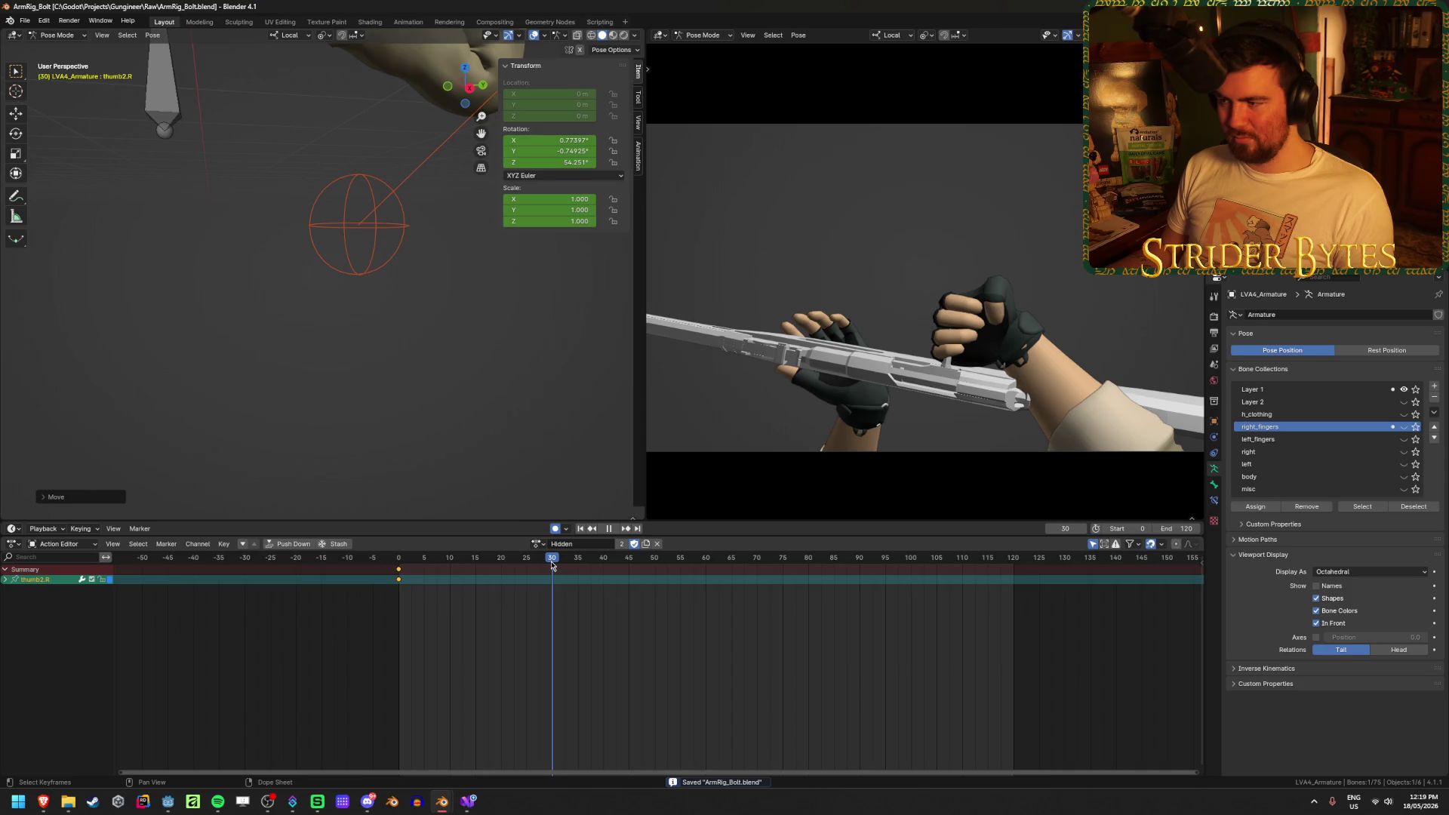
pyautogui.moveTo(552, 565); pyautogui.dragTo(395, 573)
pyautogui.moveTo(332, 361)
pyautogui.mouseDown(button='middle')
pyautogui.moveTo(174, 355)
pyautogui.moveTo(168, 392)
pyautogui.moveTo(348, 371)
pyautogui.mouseUp(button='middle')
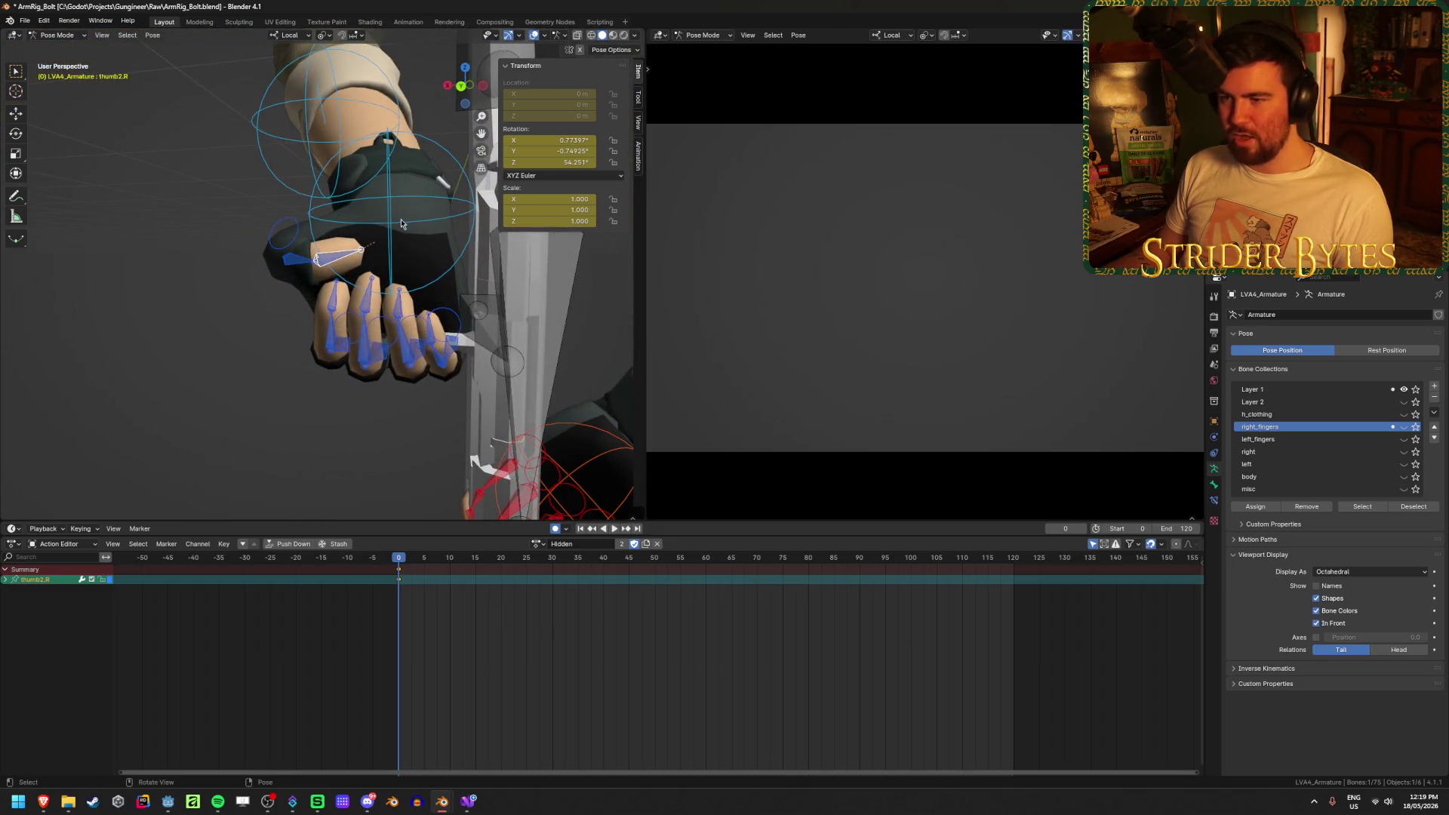
pyautogui.moveTo(466, 230)
pyautogui.mouseDown(button='middle')
pyautogui.moveTo(434, 276)
pyautogui.moveTo(354, 321)
pyautogui.mouseUp(button='middle')
pyautogui.press('g')
# Nudge handIK.R further onto the bolt, including a shift along global Y
pyautogui.click(474, 255)
pyautogui.moveTo(429, 346)
pyautogui.mouseDown(button='middle')
pyautogui.moveTo(355, 449)
pyautogui.moveTo(352, 492)
pyautogui.mouseUp(button='middle')
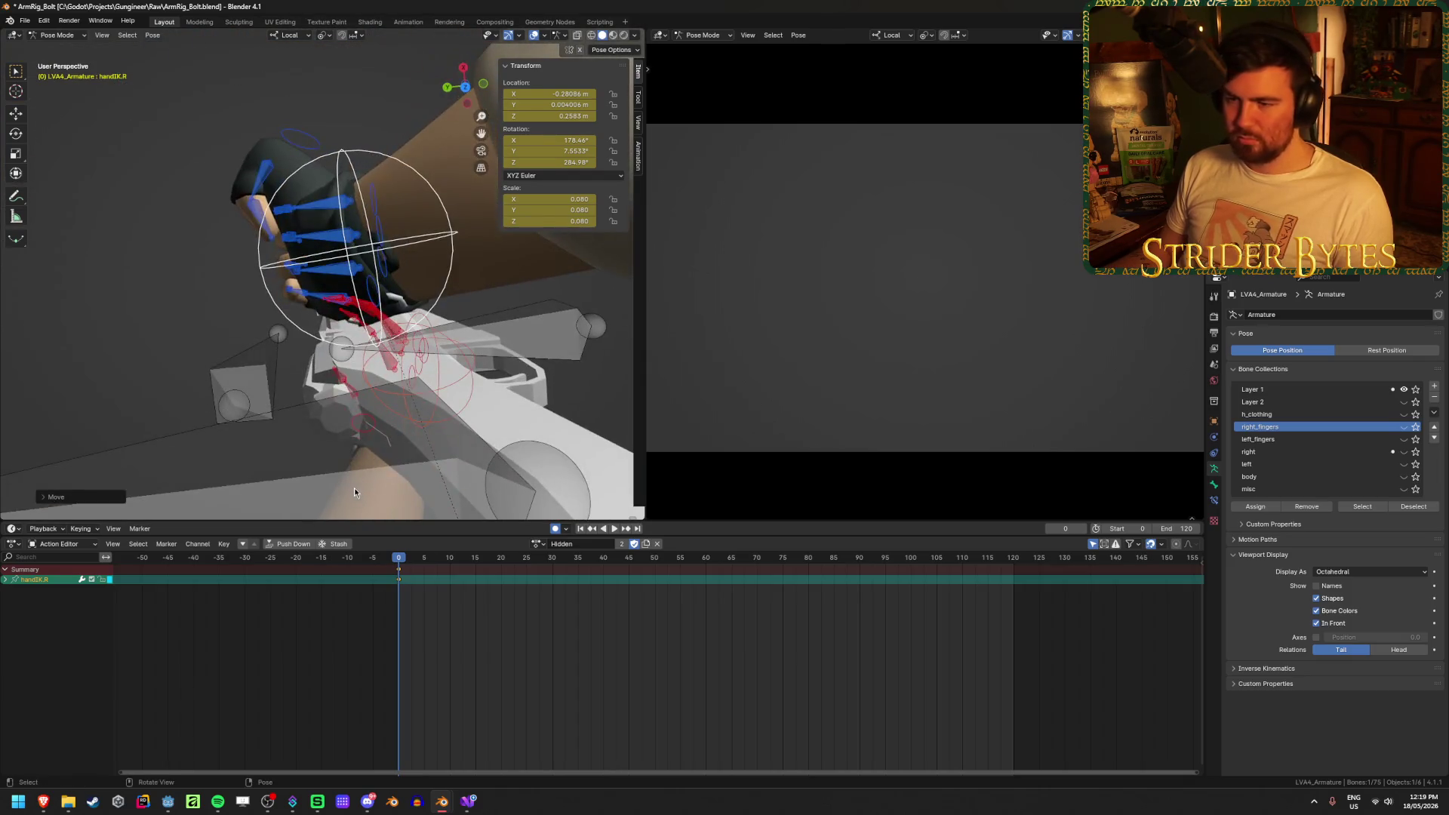
pyautogui.press('g')
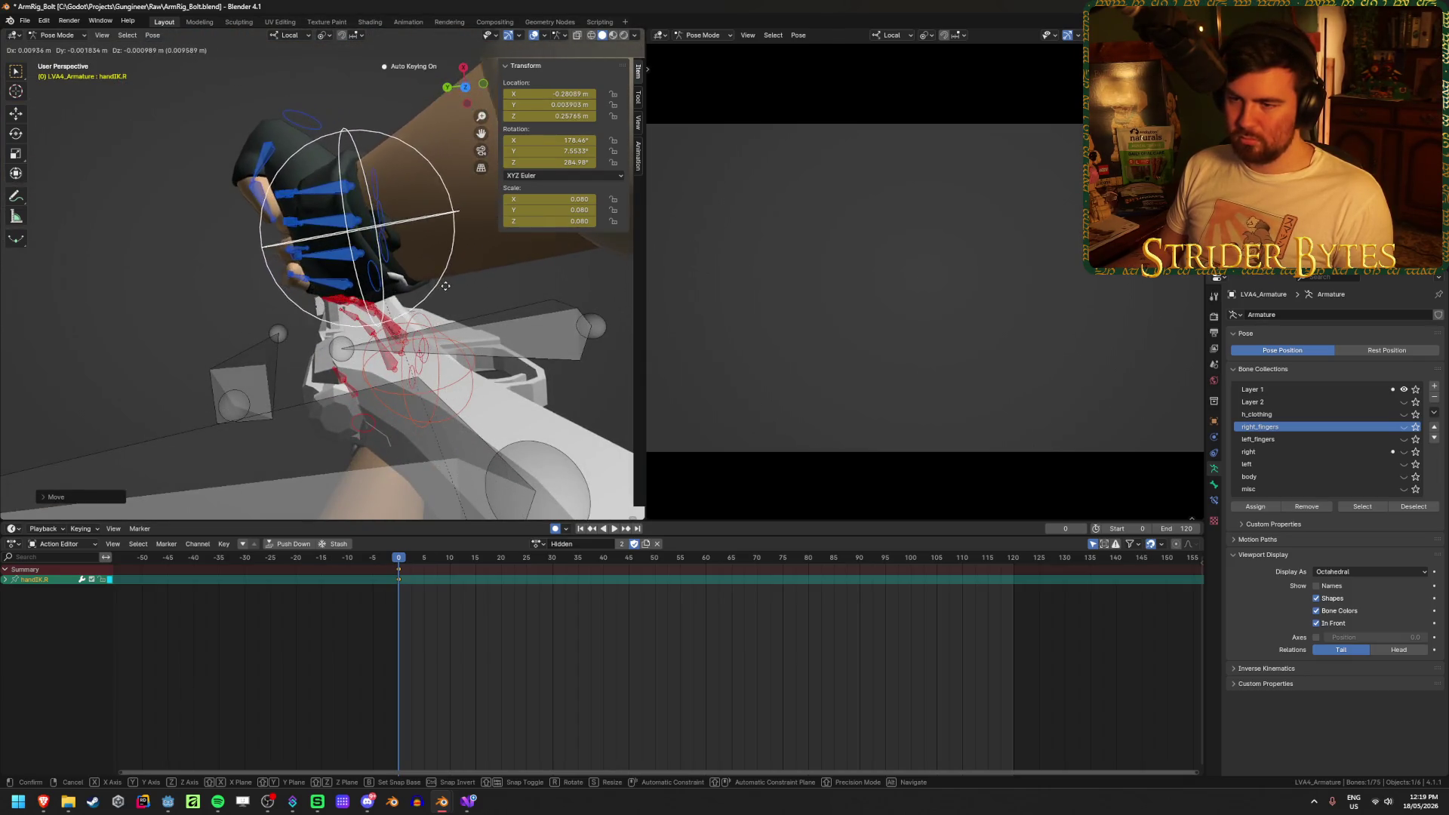
pyautogui.click(445, 286)
pyautogui.moveTo(445, 286)
pyautogui.mouseDown(button='middle')
pyautogui.moveTo(330, 501)
pyautogui.moveTo(216, 165)
pyautogui.moveTo(120, 346)
pyautogui.mouseUp(button='middle')
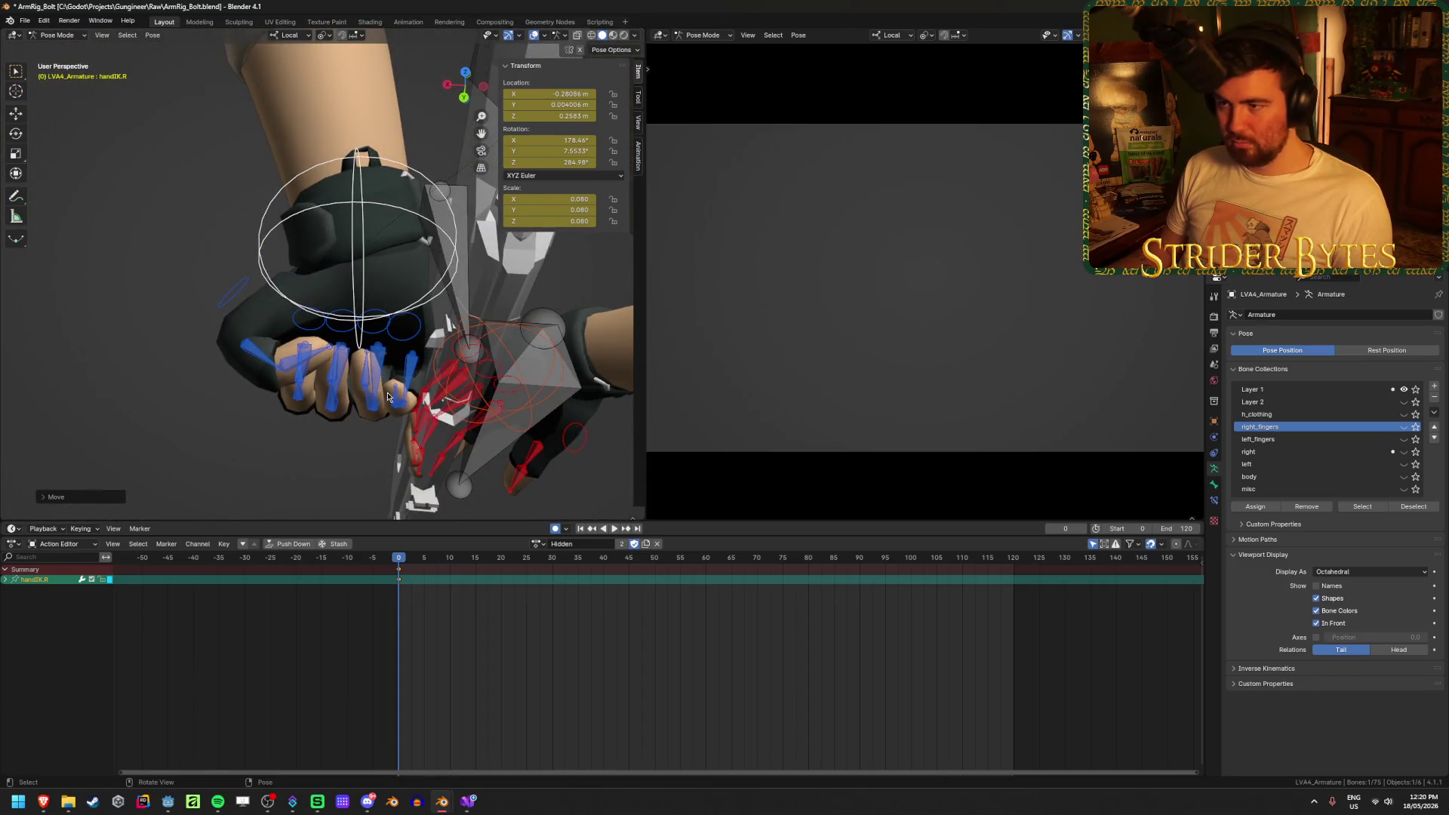
pyautogui.moveTo(386, 390); pyautogui.dragTo(356, 409, button='middle')
pyautogui.press('g')
pyautogui.press('y')
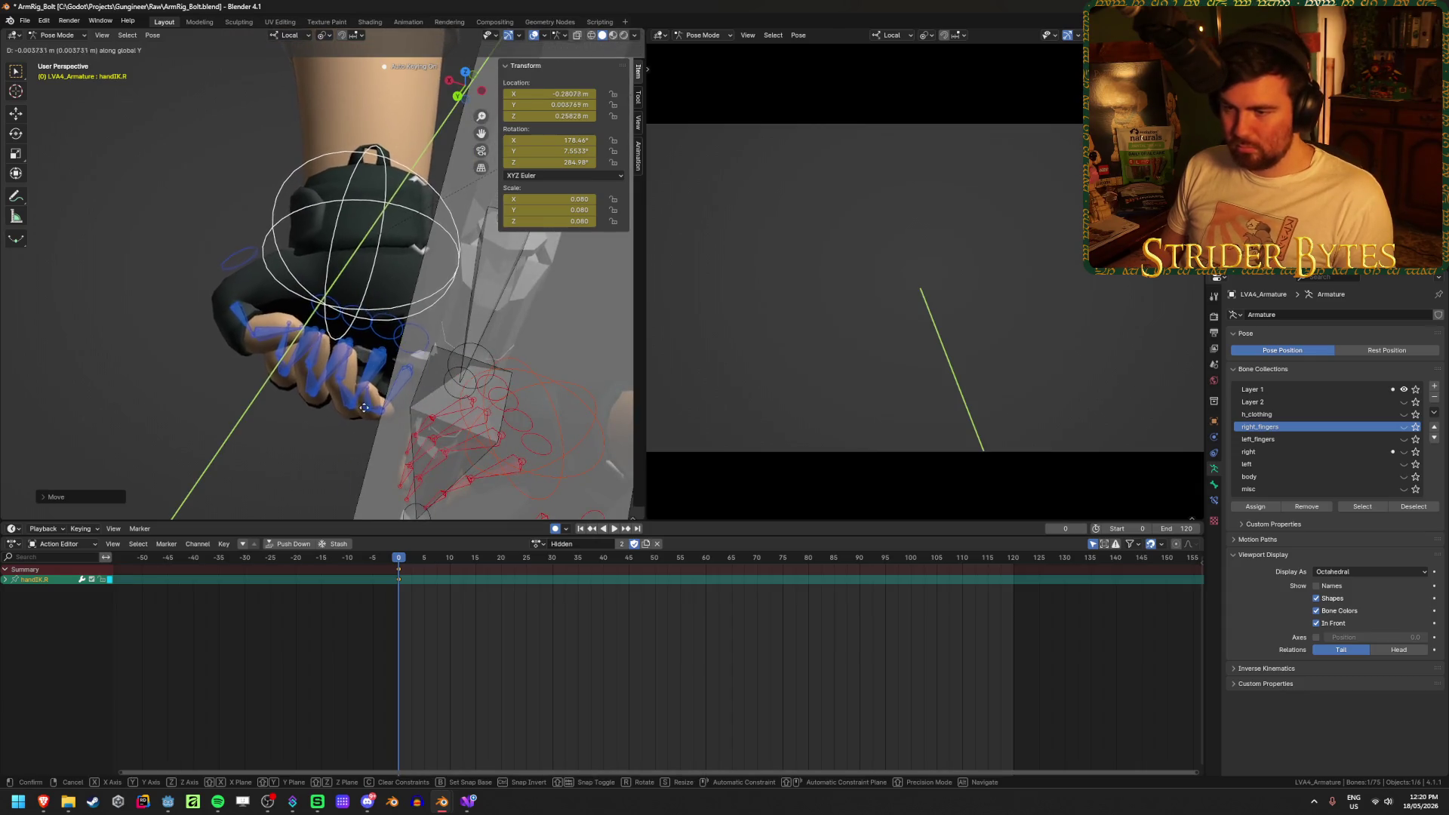
pyautogui.click(363, 407)
pyautogui.moveTo(363, 407)
pyautogui.mouseDown(button='middle')
pyautogui.moveTo(367, 346)
pyautogui.moveTo(332, 317)
pyautogui.moveTo(362, 302)
pyautogui.moveTo(369, 313)
pyautogui.moveTo(282, 353)
pyautogui.moveTo(336, 332)
pyautogui.moveTo(356, 286)
pyautogui.moveTo(542, 338)
pyautogui.moveTo(516, 354)
pyautogui.mouseUp(button='middle')
# Re-tighten the pinky3.R, ring3.R, index3.R and middle3.R fingertips around the bolt
pyautogui.click(374, 302)
pyautogui.press('g')
pyautogui.press('g')
pyautogui.press('g')
pyautogui.click(388, 303)
pyautogui.click(359, 294)
pyautogui.moveTo(359, 294)
pyautogui.mouseDown(button='middle')
pyautogui.moveTo(400, 348)
pyautogui.moveTo(400, 281)
pyautogui.moveTo(167, 303)
pyautogui.mouseUp(button='middle')
pyautogui.press('g')
pyautogui.click(363, 297)
pyautogui.press('g')
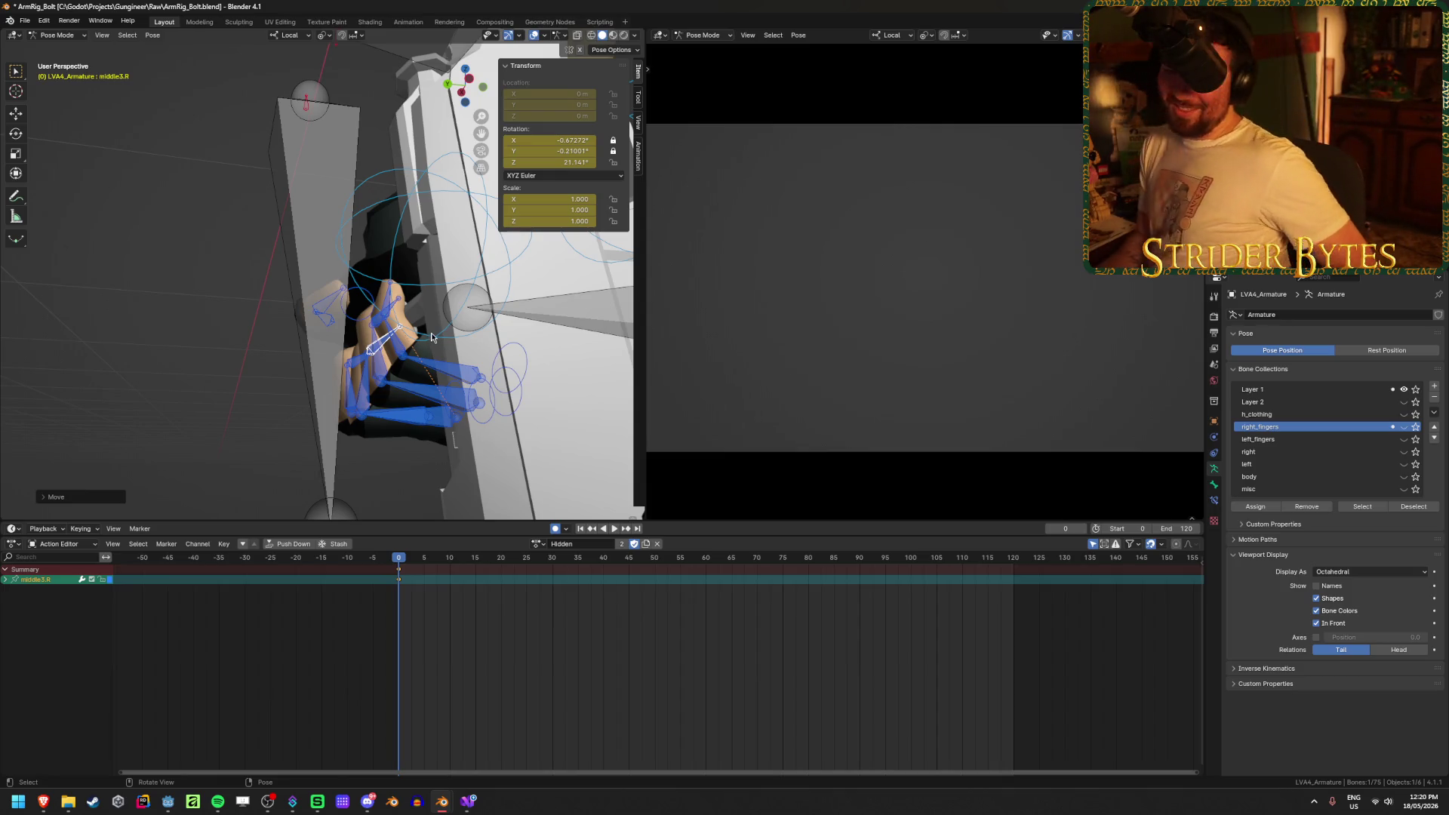
# Reposition a right fingertip on the rifle grip
pyautogui.moveTo(434, 342)
pyautogui.mouseDown(button='middle')
pyautogui.moveTo(466, 383)
pyautogui.moveTo(401, 330)
pyautogui.moveTo(330, 300)
pyautogui.mouseUp(button='middle')
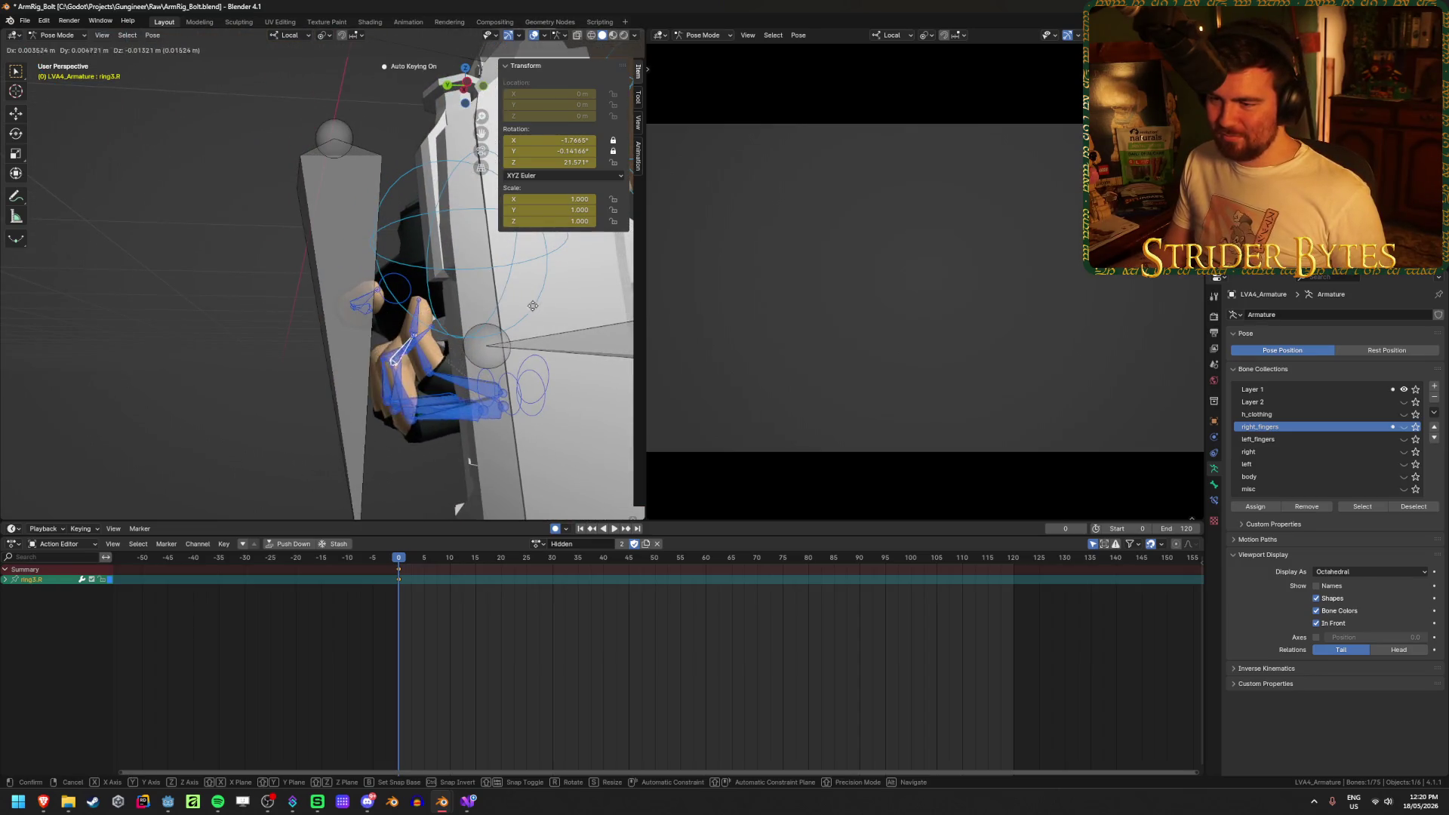
pyautogui.moveTo(544, 304)
pyautogui.mouseDown(button='middle')
pyautogui.moveTo(559, 323)
pyautogui.moveTo(481, 327)
pyautogui.mouseUp(button='middle')
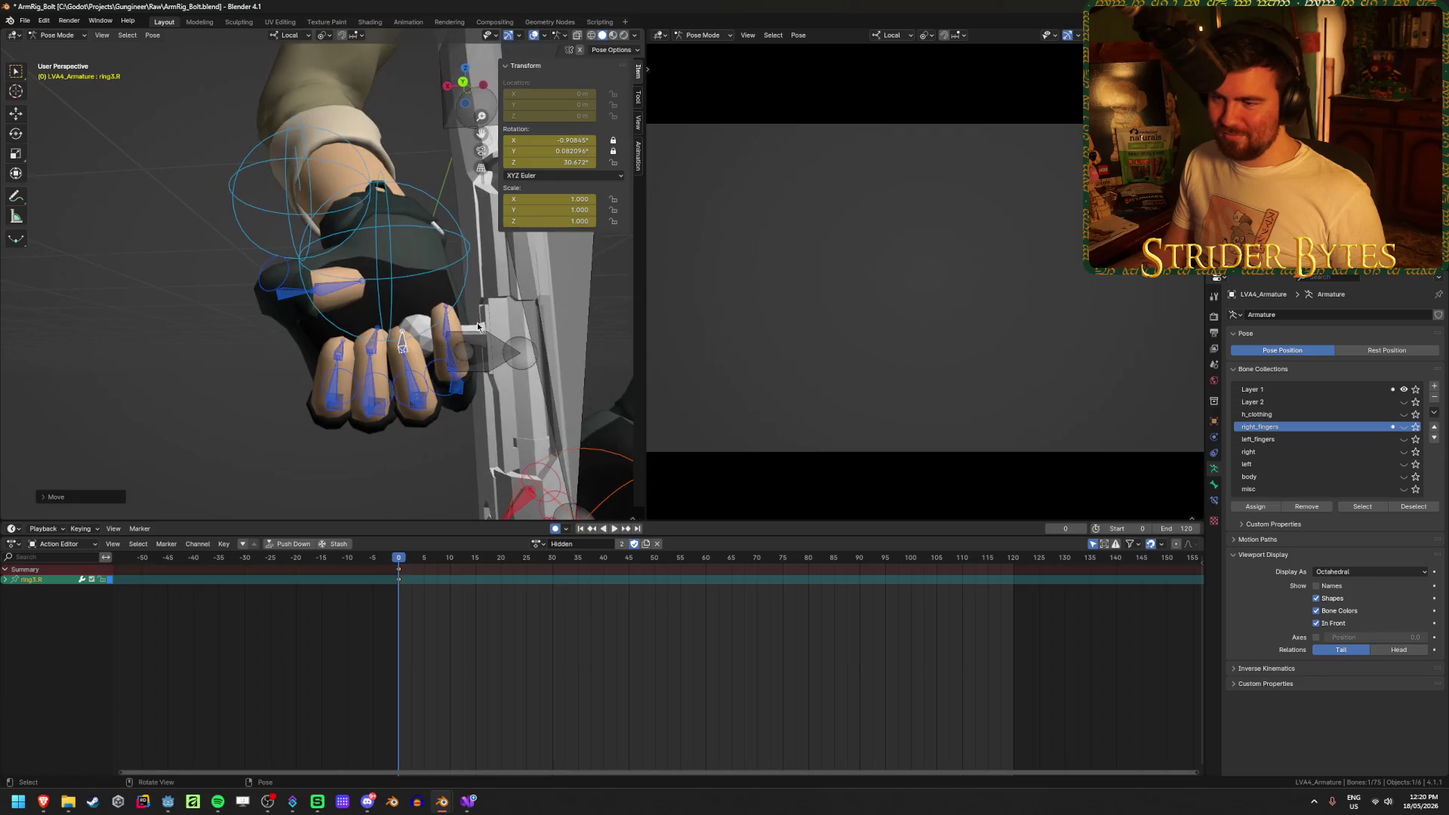
pyautogui.moveTo(592, 328)
pyautogui.mouseDown(button='middle')
pyautogui.moveTo(510, 333)
pyautogui.moveTo(507, 299)
pyautogui.moveTo(446, 360)
pyautogui.mouseUp(button='middle')
pyautogui.click(332, 358)
pyautogui.moveTo(332, 358)
pyautogui.mouseDown(button='middle')
pyautogui.moveTo(284, 410)
pyautogui.moveTo(332, 363)
pyautogui.moveTo(507, 337)
pyautogui.mouseUp(button='middle')
# Raise the right hand IK control along Z, key it at frame 0, and save
pyautogui.click(442, 268)
pyautogui.click(442, 268)
pyautogui.moveTo(423, 332)
pyautogui.mouseDown(button='middle')
pyautogui.moveTo(453, 317)
pyautogui.moveTo(396, 358)
pyautogui.mouseUp(button='middle')
pyautogui.press('g')
pyautogui.press('z')
pyautogui.click(431, 325)
pyautogui.press('i')
pyautogui.hotkey('ctrl', 's')
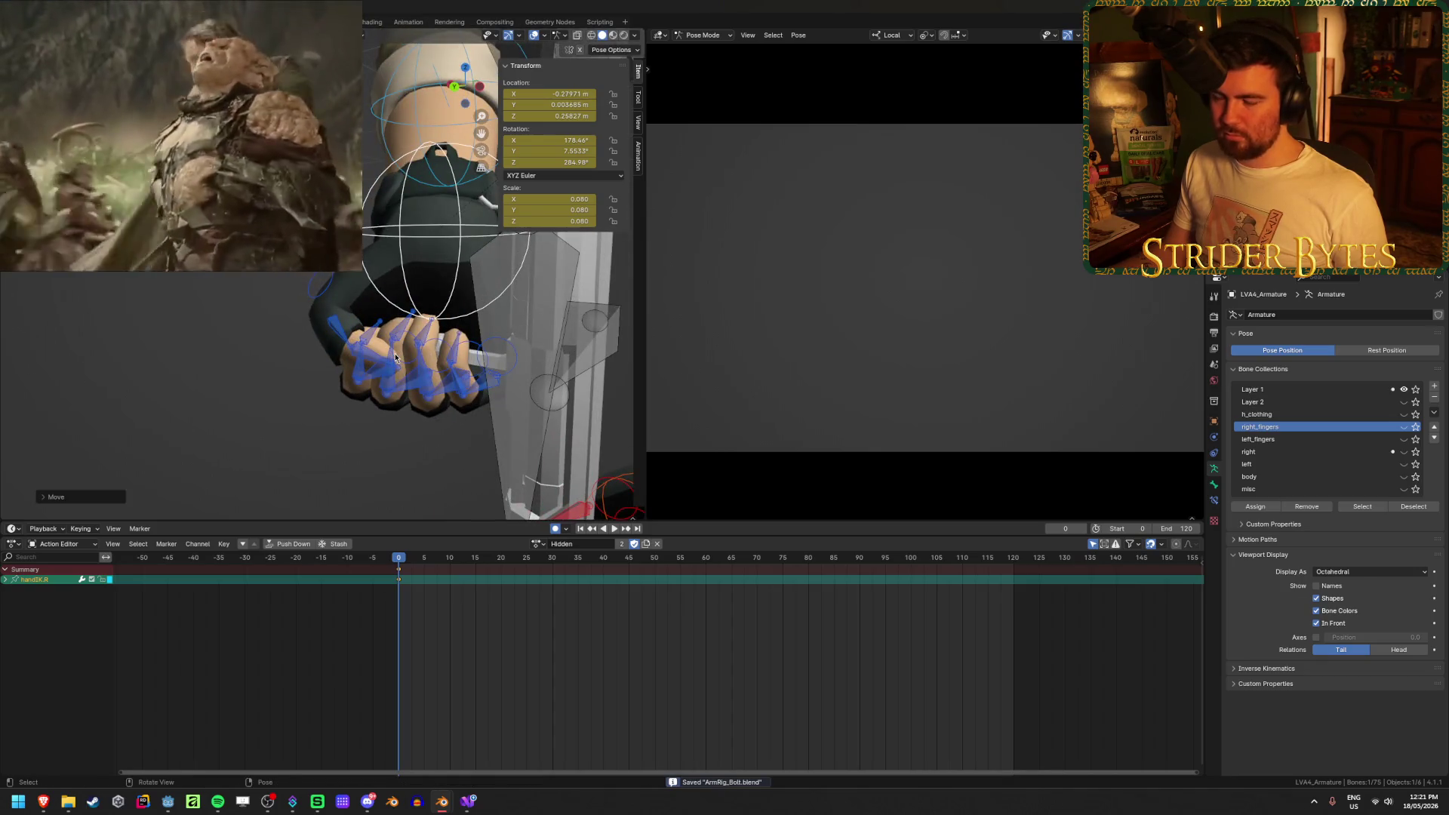
# Play back the action to check it, then move the right thumb bone
pyautogui.press('space')
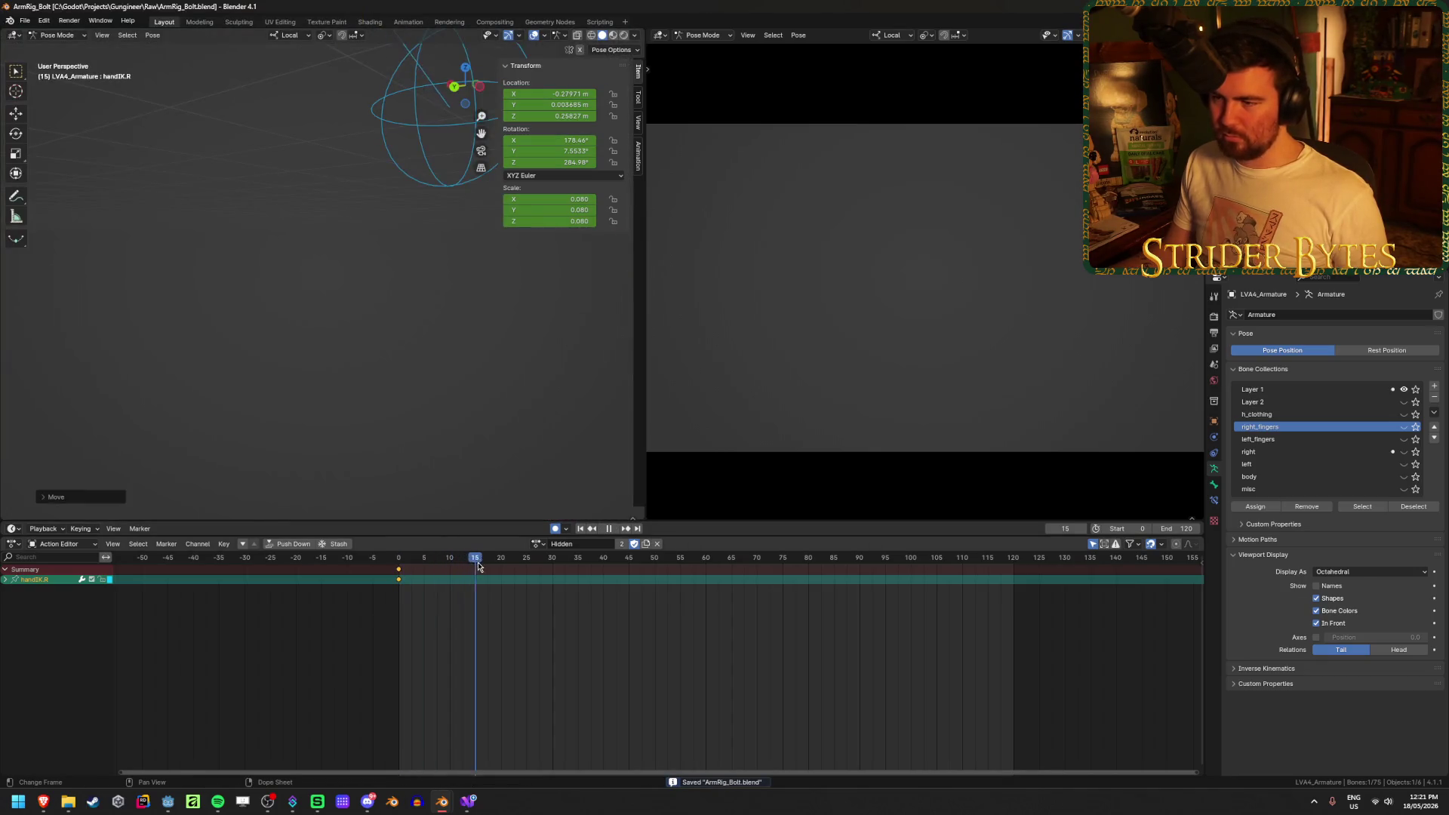
pyautogui.moveTo(527, 577)
pyautogui.mouseDown()
pyautogui.moveTo(545, 577)
pyautogui.moveTo(399, 592)
pyautogui.mouseUp()
pyautogui.press('Escape')
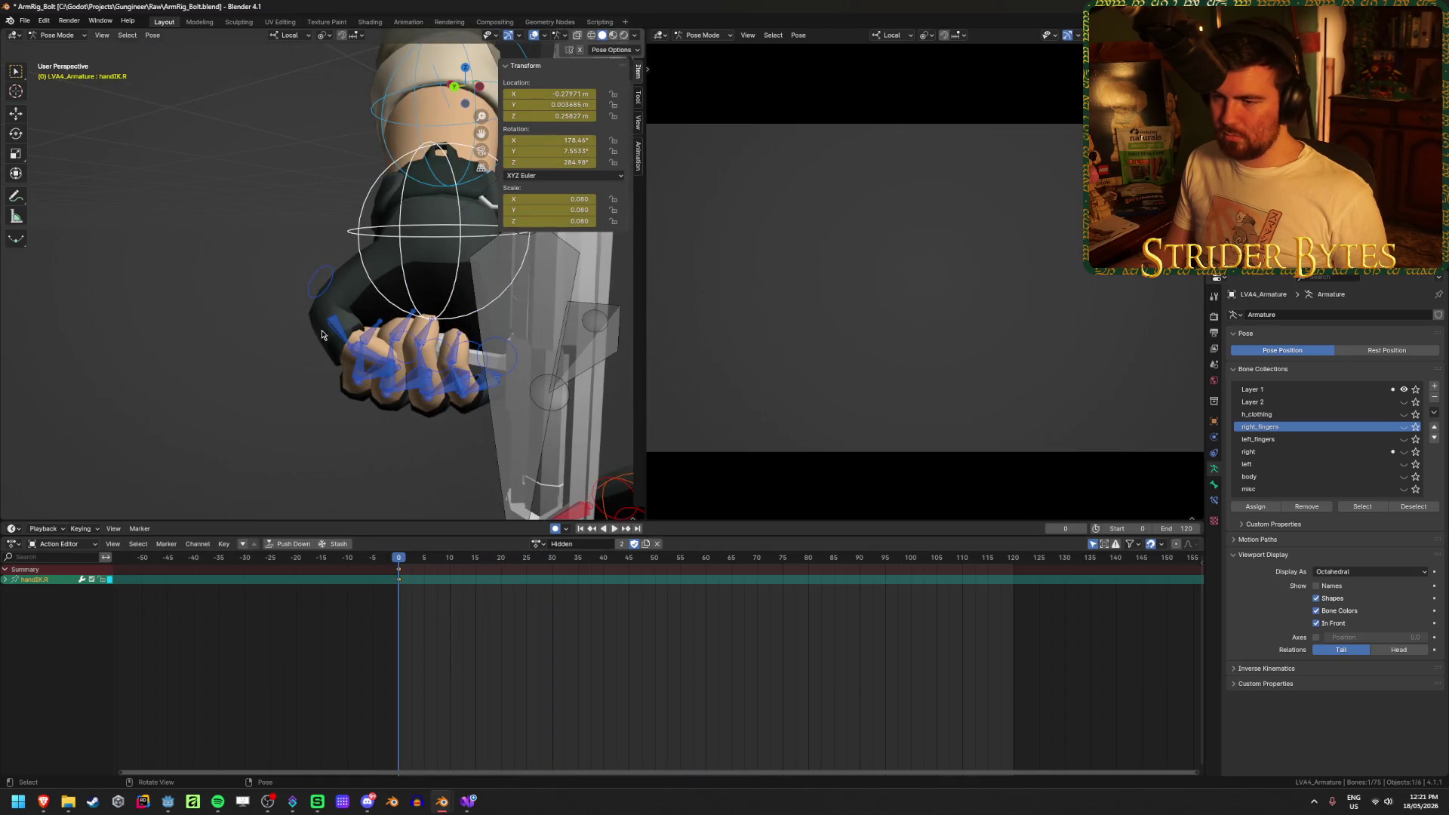
pyautogui.moveTo(370, 361)
pyautogui.mouseDown(button='middle')
pyautogui.moveTo(464, 269)
pyautogui.moveTo(298, 350)
pyautogui.moveTo(261, 422)
pyautogui.moveTo(126, 503)
pyautogui.moveTo(83, 492)
pyautogui.mouseUp(button='middle')
pyautogui.press('g')
pyautogui.click(446, 258)
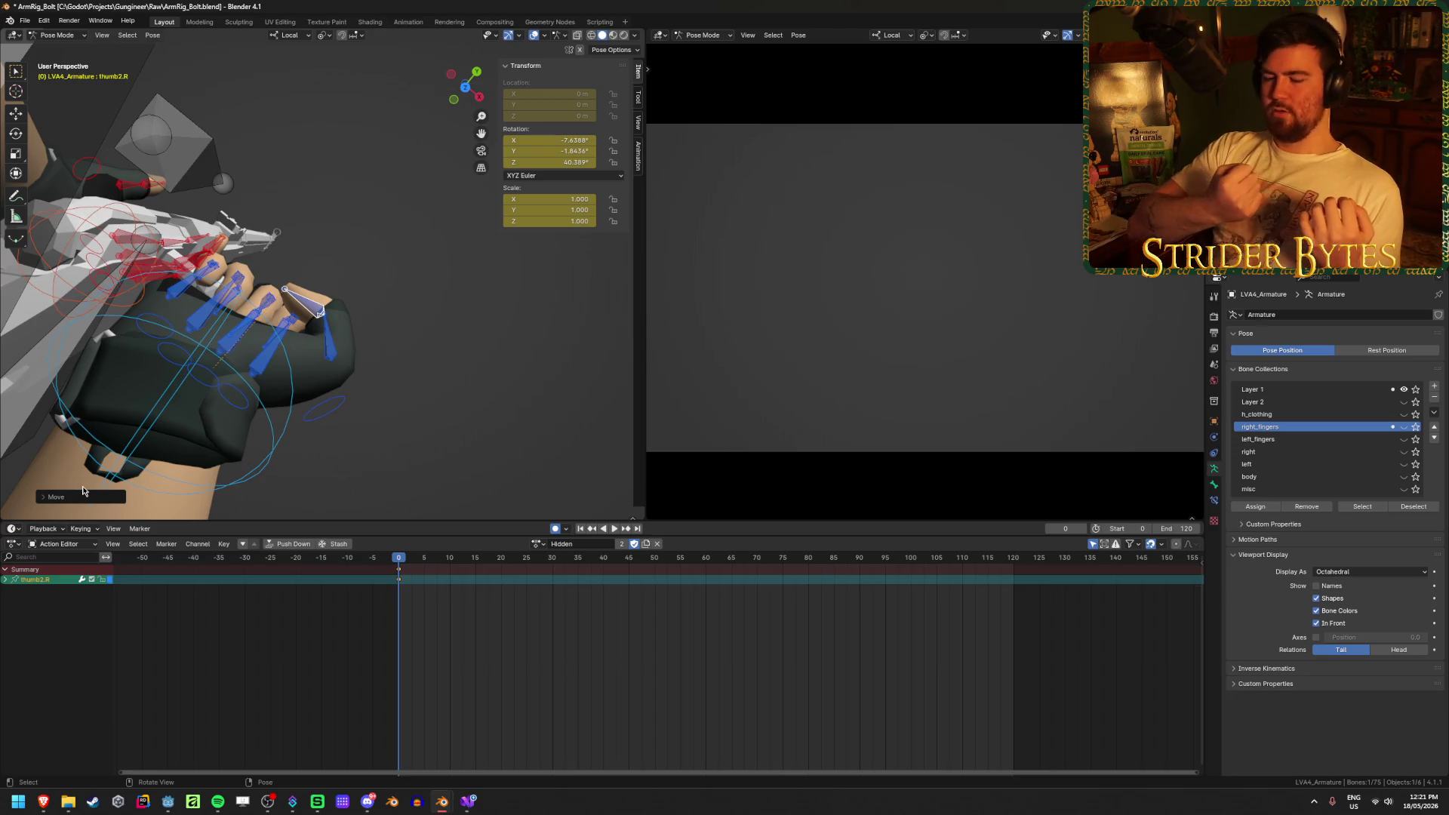
# Set thumb2.R to about 28° Z rotation at frame 0 and play back the motion
pyautogui.moveTo(151, 465)
pyautogui.mouseDown(button='middle')
pyautogui.moveTo(305, 428)
pyautogui.moveTo(377, 455)
pyautogui.moveTo(391, 446)
pyautogui.mouseUp(button='middle')
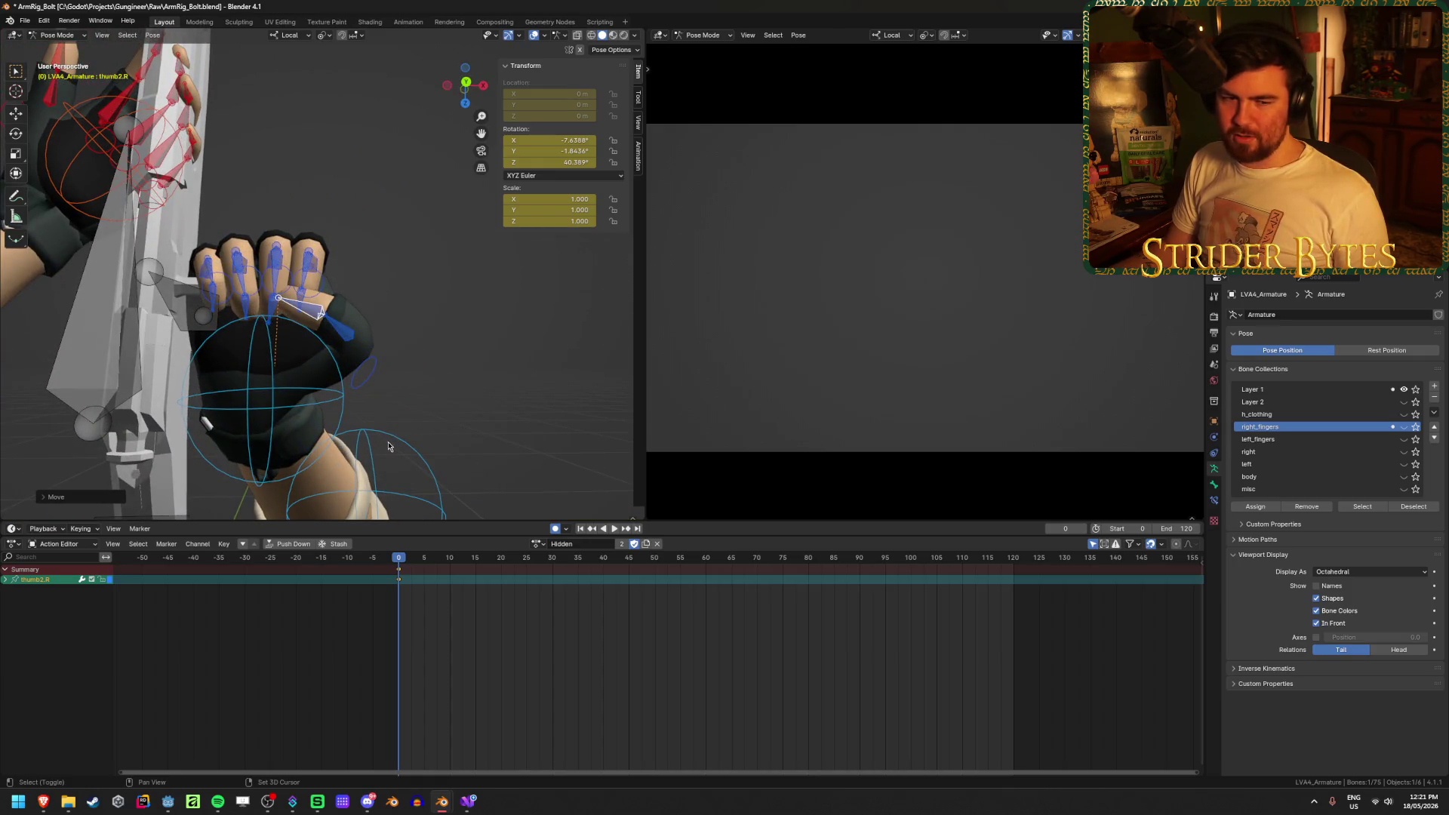
pyautogui.moveTo(312, 354)
pyautogui.mouseDown(button='middle')
pyautogui.moveTo(432, 367)
pyautogui.moveTo(469, 230)
pyautogui.mouseUp(button='middle')
pyautogui.press('g')
pyautogui.press('g')
pyautogui.moveTo(414, 304); pyautogui.dragTo(531, 283, button='middle')
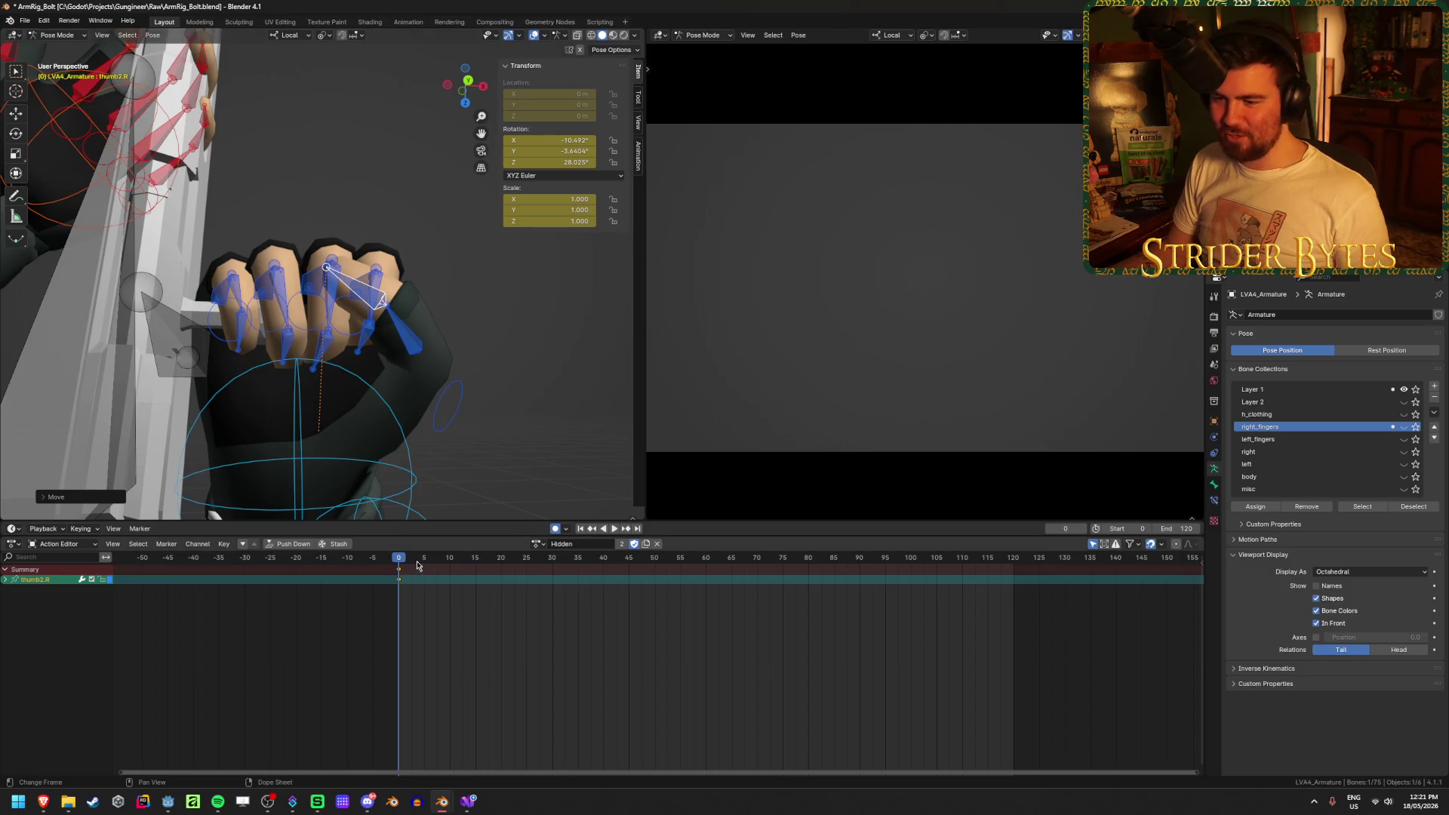
pyautogui.press('space')
pyautogui.moveTo(554, 572)
pyautogui.mouseDown()
pyautogui.moveTo(576, 580)
pyautogui.moveTo(396, 593)
pyautogui.mouseUp()
pyautogui.moveTo(517, 370)
pyautogui.mouseDown(button='middle')
pyautogui.moveTo(404, 415)
pyautogui.moveTo(387, 367)
pyautogui.moveTo(400, 286)
pyautogui.moveTo(420, 362)
pyautogui.mouseUp(button='middle')
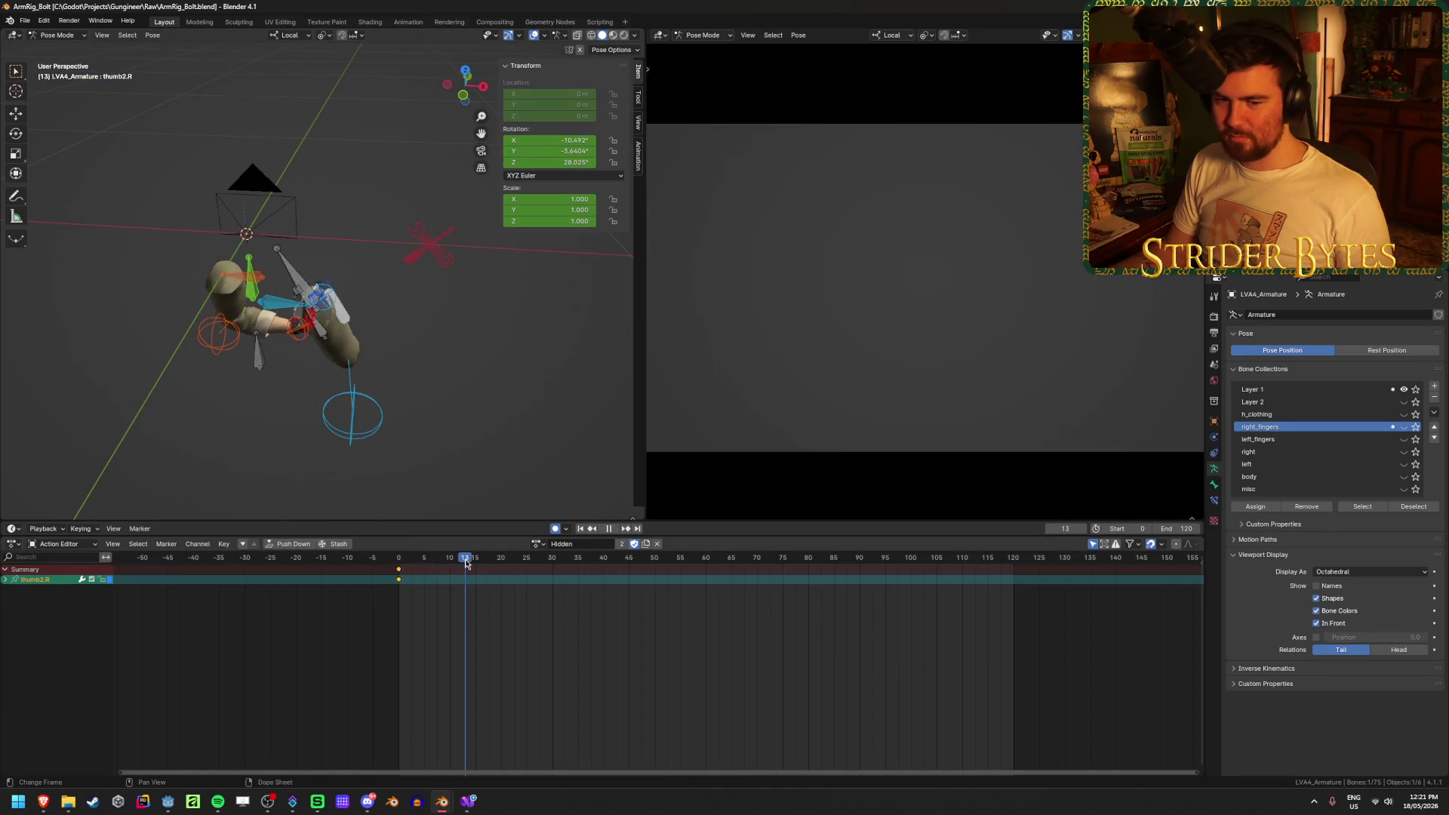
pyautogui.moveTo(489, 564); pyautogui.dragTo(548, 569)
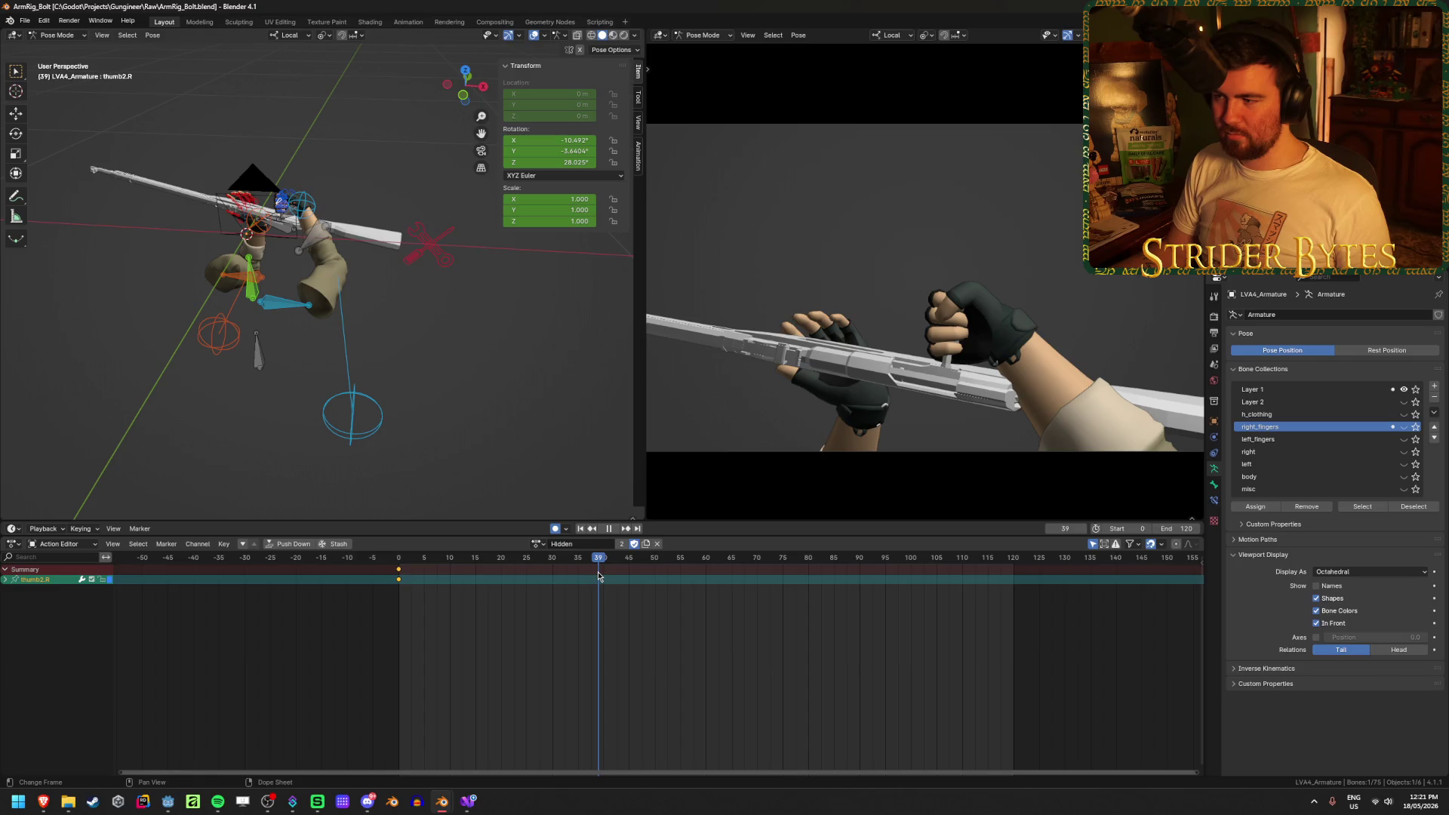
pyautogui.press('Escape')
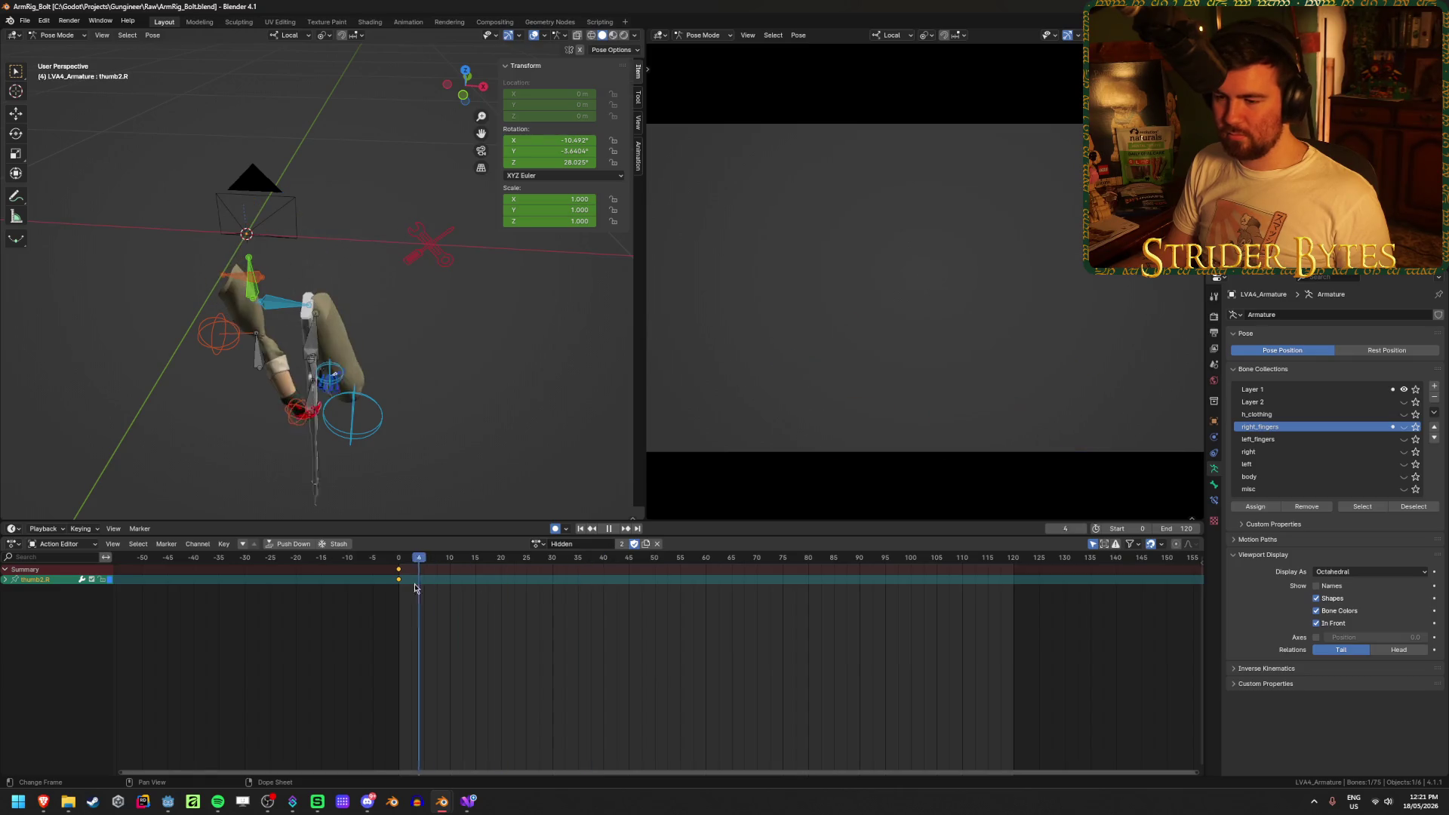
pyautogui.moveTo(521, 407)
pyautogui.mouseDown(button='middle')
pyautogui.moveTo(475, 383)
pyautogui.moveTo(319, 378)
pyautogui.moveTo(395, 441)
pyautogui.moveTo(468, 407)
pyautogui.mouseUp(button='middle')
pyautogui.scroll(6, 513, 385)
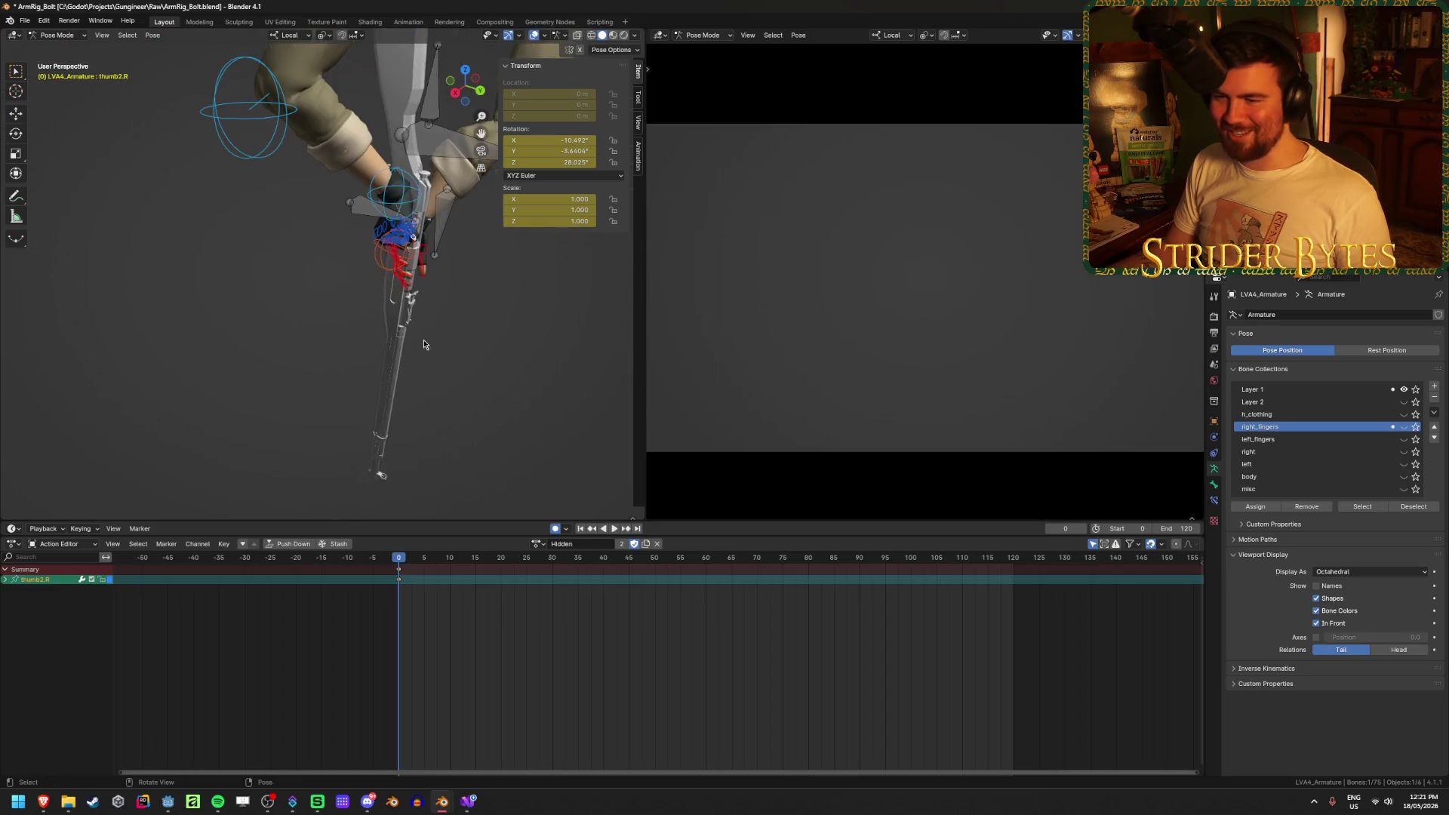
pyautogui.moveTo(538, 374)
pyautogui.mouseDown(button='middle')
pyautogui.moveTo(387, 355)
pyautogui.moveTo(371, 373)
pyautogui.moveTo(393, 410)
pyautogui.moveTo(328, 383)
pyautogui.moveTo(466, 355)
pyautogui.mouseUp(button='middle')
pyautogui.press('space')
pyautogui.moveTo(405, 569); pyautogui.dragTo(383, 573)
pyautogui.moveTo(435, 471); pyautogui.dragTo(355, 355, button='middle')
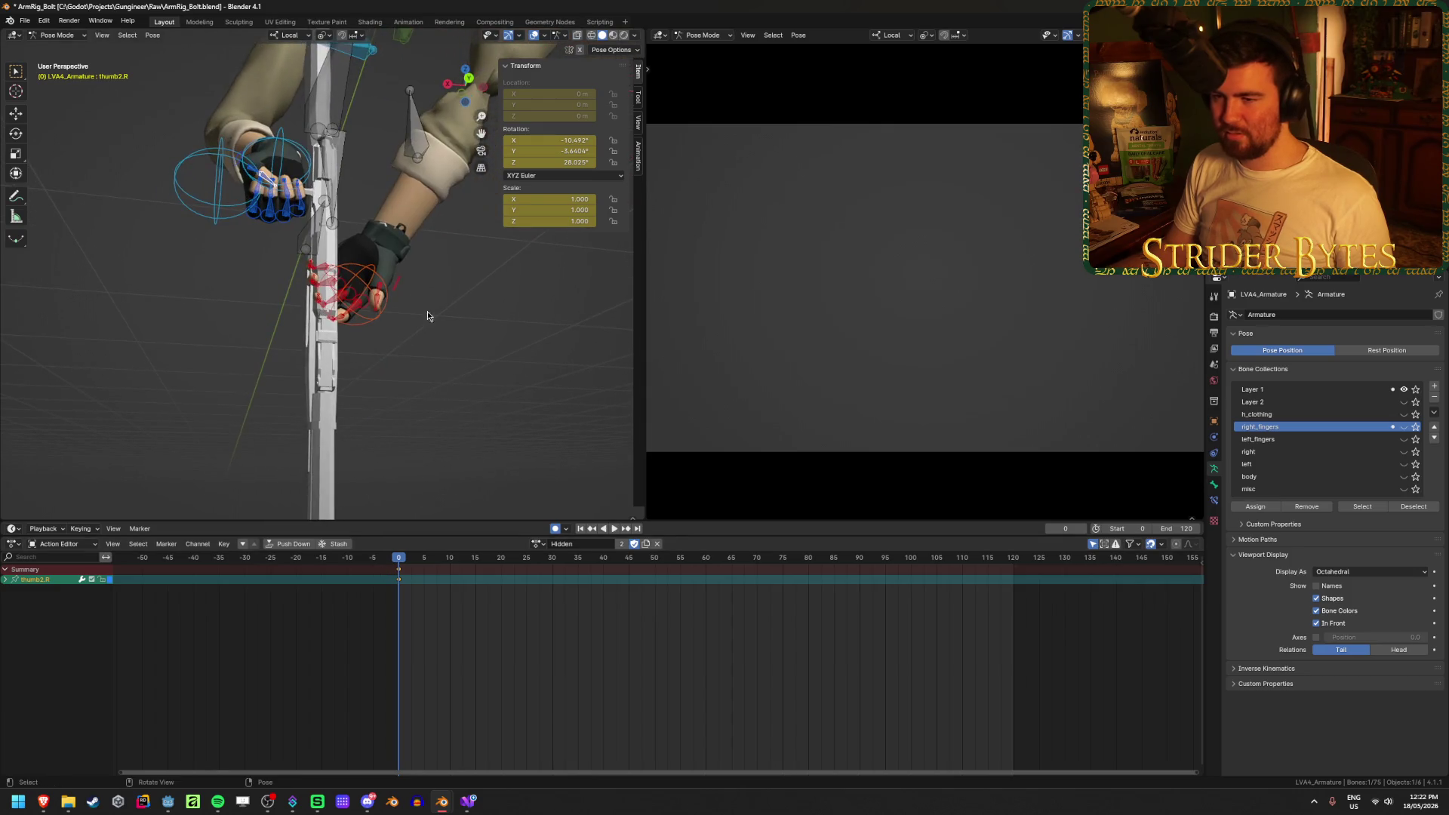
pyautogui.scroll(2, 352, 352)
pyautogui.press('space')
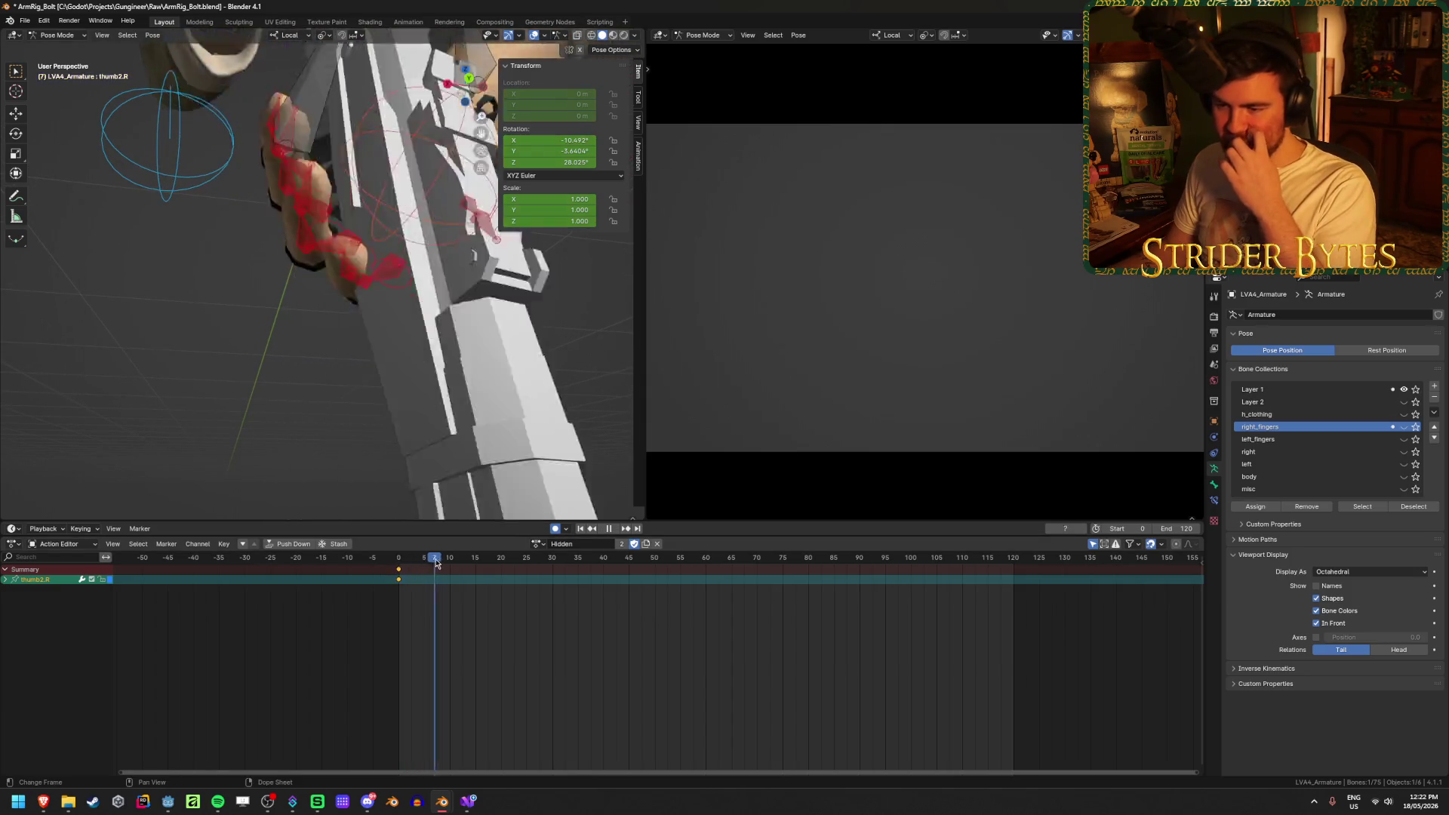
pyautogui.moveTo(457, 261)
pyautogui.mouseDown(button='middle')
pyautogui.moveTo(396, 268)
pyautogui.moveTo(357, 338)
pyautogui.moveTo(430, 289)
pyautogui.moveTo(431, 325)
pyautogui.moveTo(460, 355)
pyautogui.mouseUp(button='middle')
pyautogui.scroll(3, 357, 337)
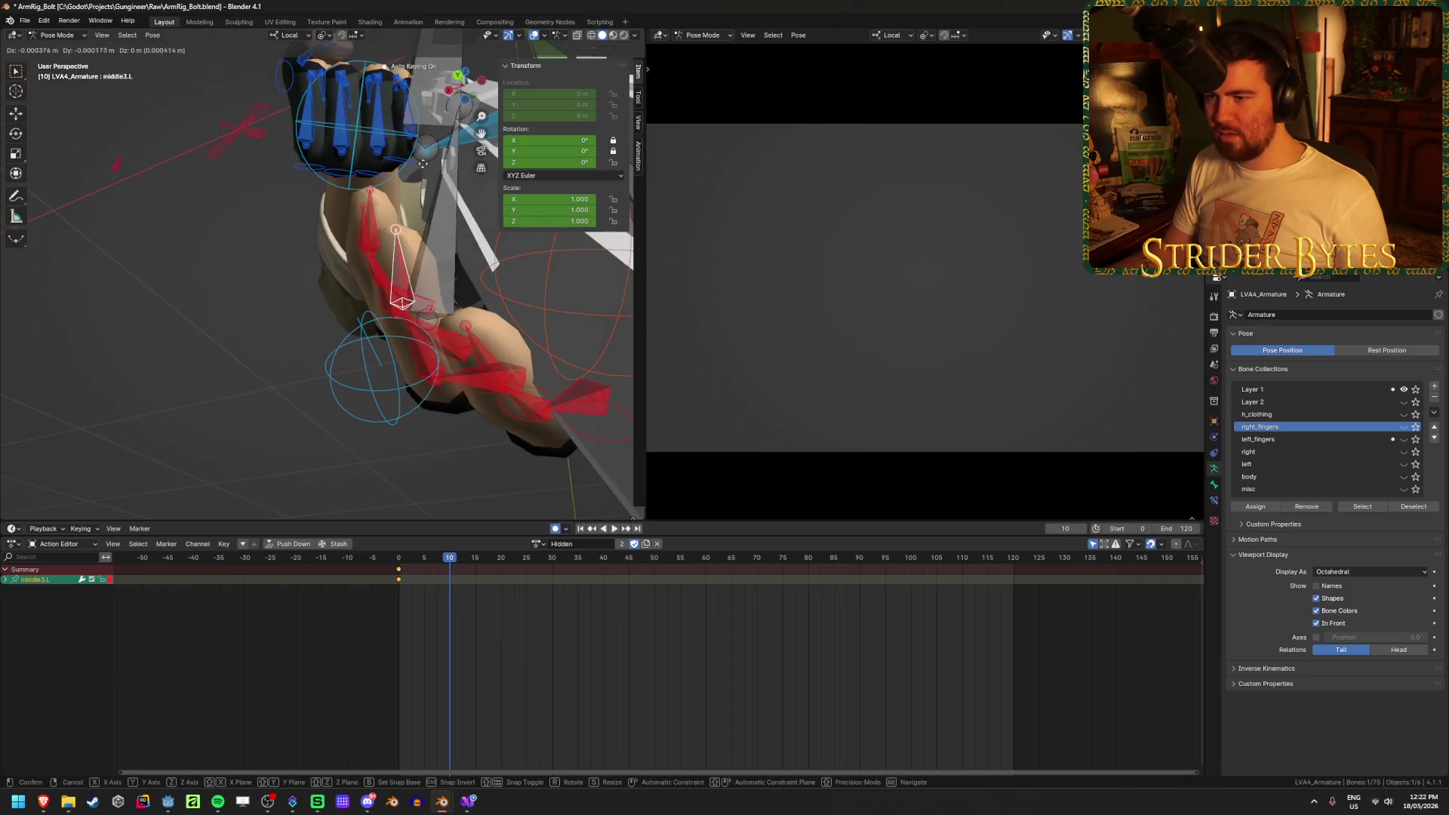
# At frame 10, pull the left middle, index, ring and pinky fingertips around the rifle, then play back
pyautogui.press('g')
pyautogui.click(481, 374)
pyautogui.press('g')
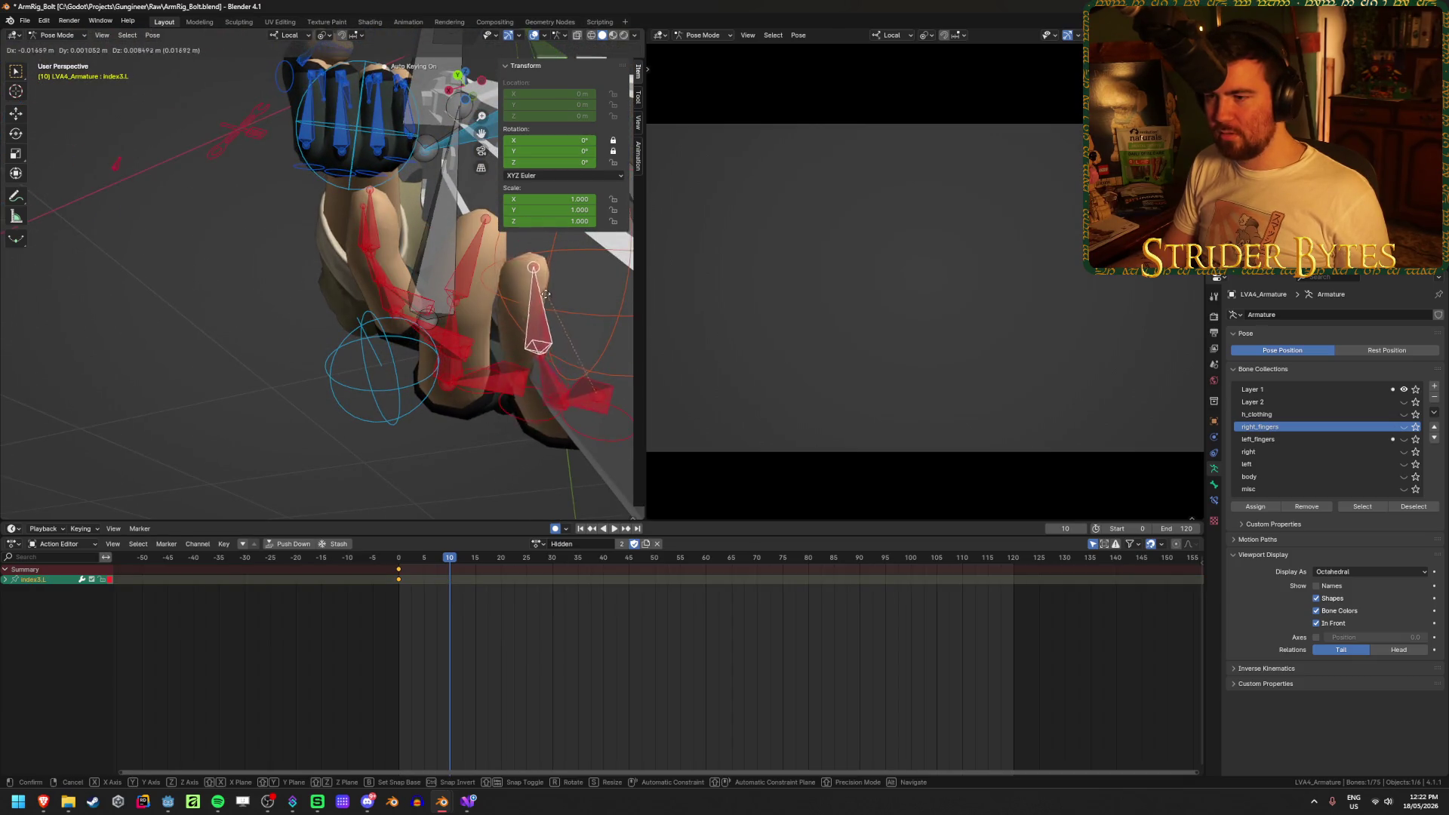
pyautogui.click(529, 316)
pyautogui.moveTo(529, 316); pyautogui.dragTo(348, 304, button='middle')
pyautogui.moveTo(383, 176)
pyautogui.mouseDown(button='middle')
pyautogui.moveTo(324, 196)
pyautogui.moveTo(385, 230)
pyautogui.mouseUp(button='middle')
pyautogui.click(426, 177)
pyautogui.click(336, 134)
pyautogui.moveTo(337, 134); pyautogui.dragTo(405, 5, button='middle')
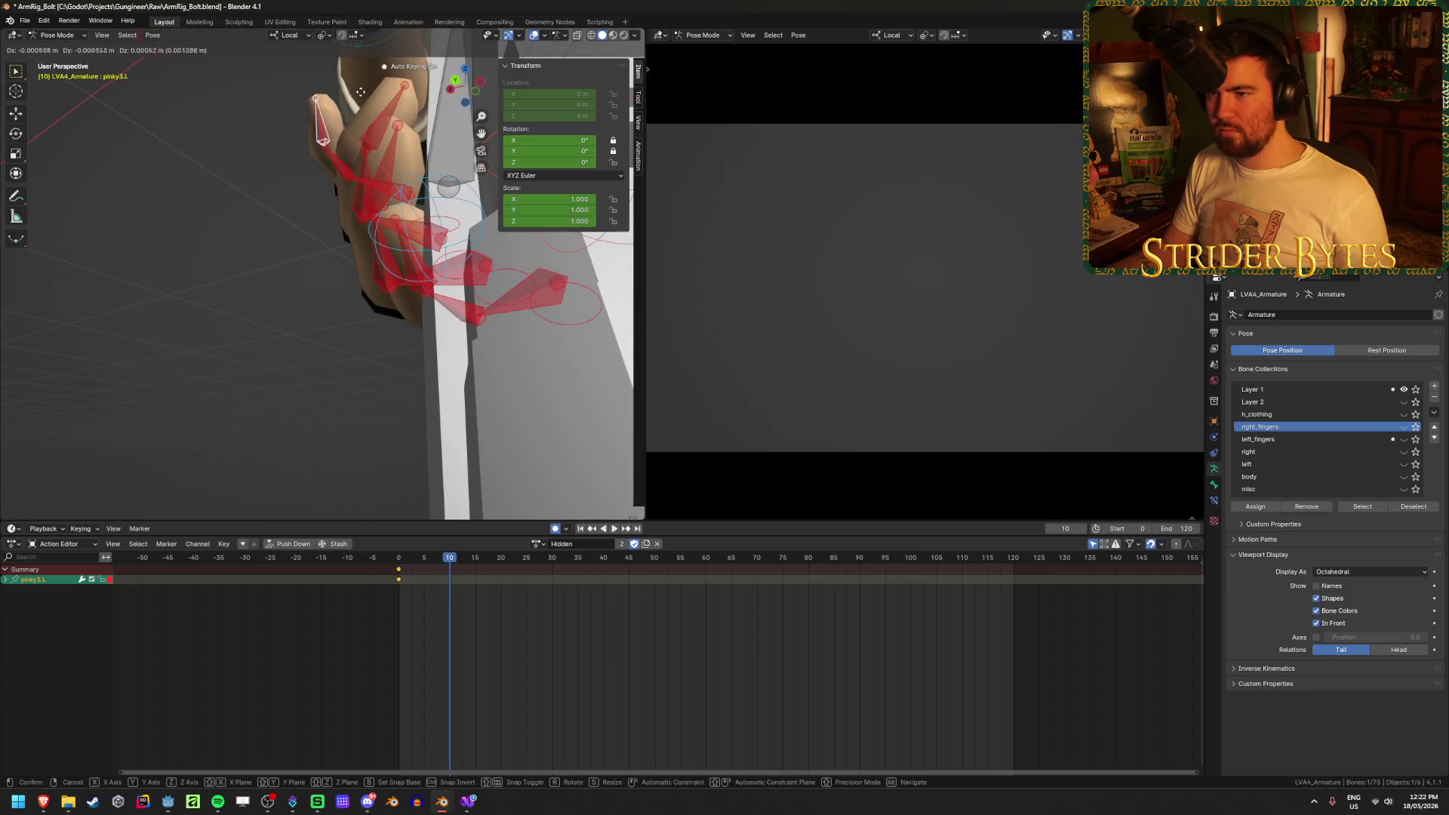
pyautogui.click(383, 121)
pyautogui.moveTo(383, 121)
pyautogui.mouseDown(button='middle')
pyautogui.moveTo(434, 154)
pyautogui.moveTo(446, 513)
pyautogui.mouseUp(button='middle')
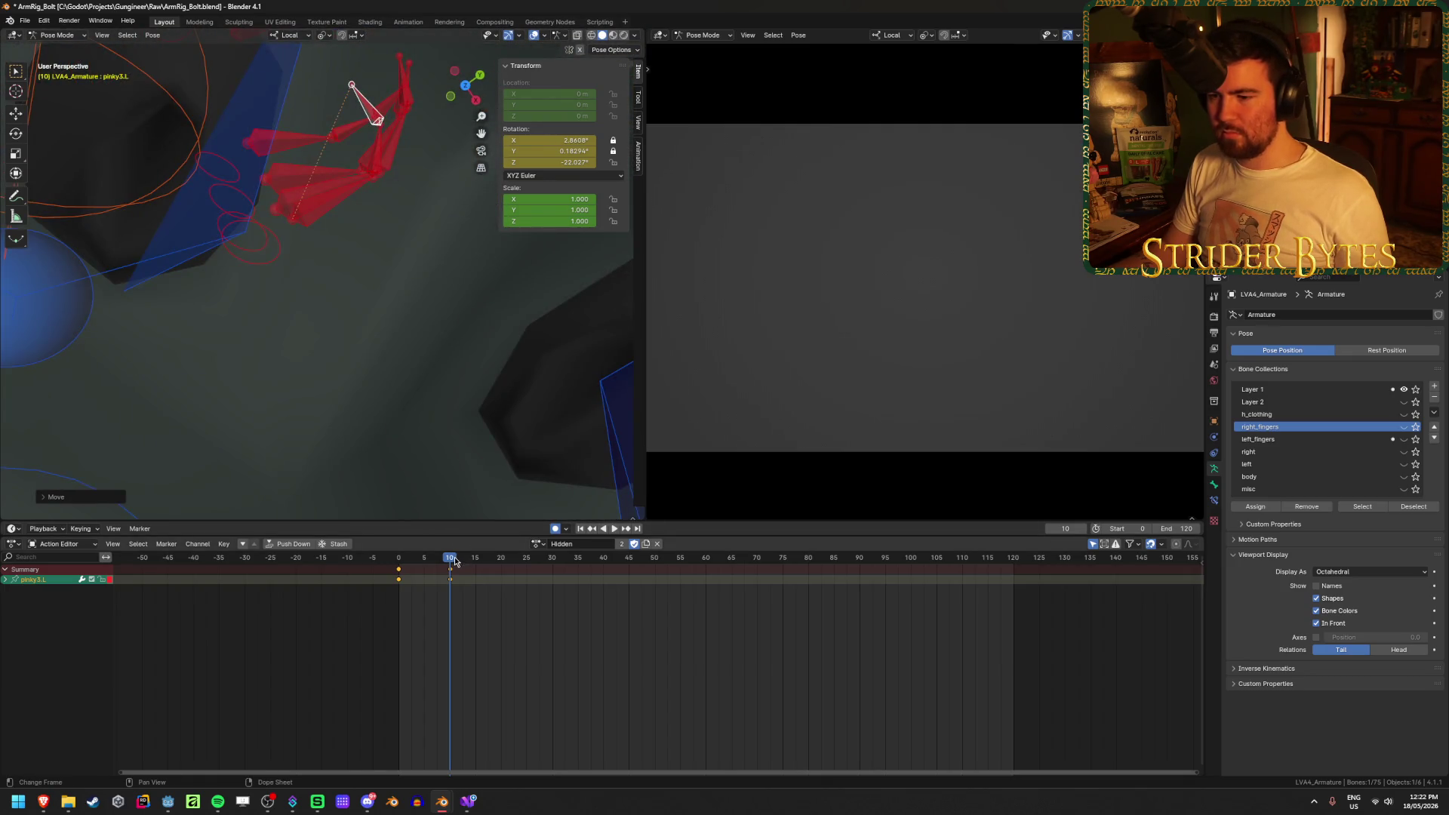
pyautogui.press('space')
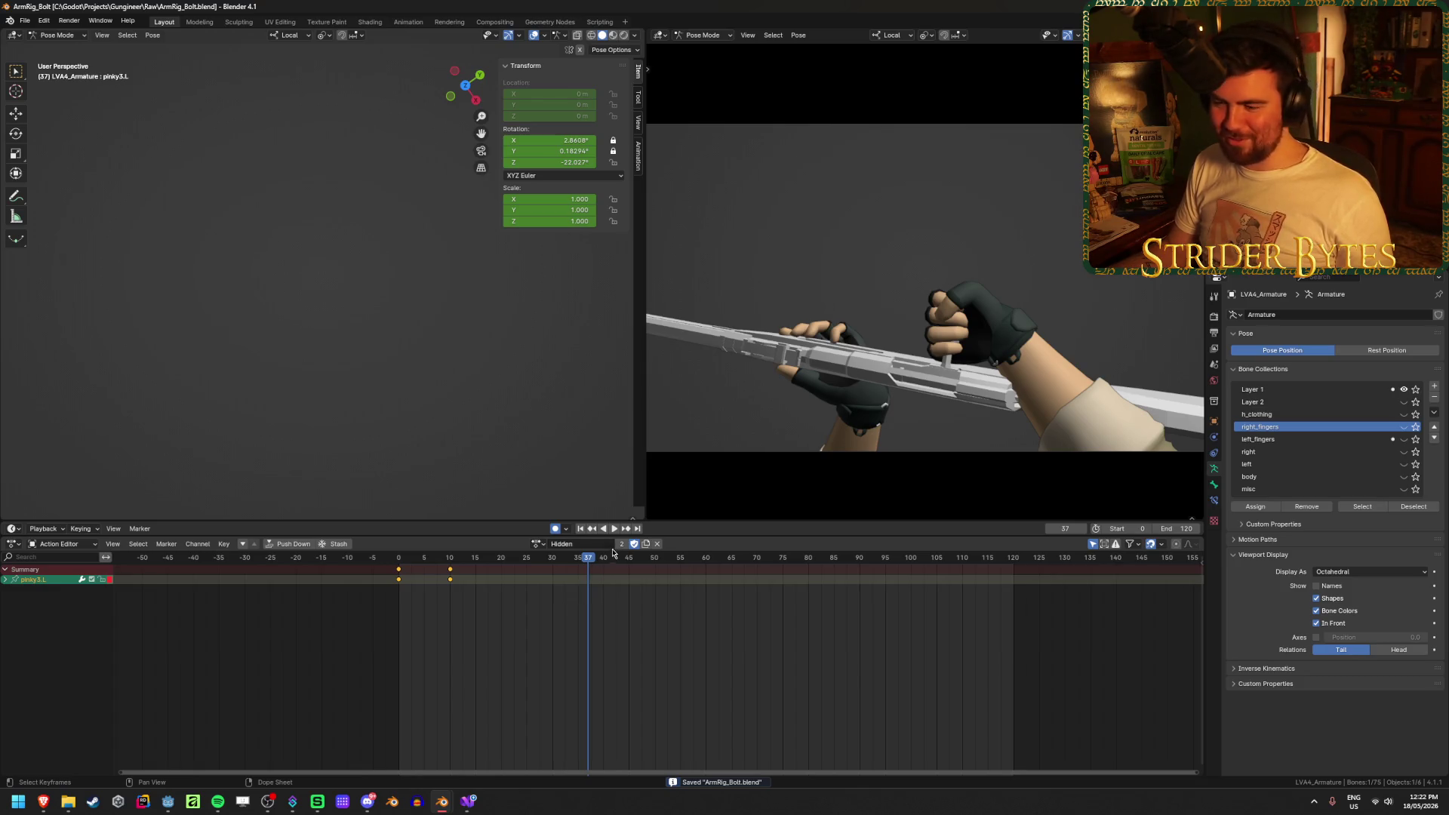
pyautogui.moveTo(568, 563)
pyautogui.mouseDown()
pyautogui.moveTo(443, 578)
pyautogui.moveTo(506, 596)
pyautogui.moveTo(628, 591)
pyautogui.mouseUp()
pyautogui.moveTo(619, 675)
pyautogui.mouseDown()
pyautogui.moveTo(446, 686)
pyautogui.moveTo(553, 699)
pyautogui.moveTo(492, 718)
pyautogui.moveTo(562, 718)
pyautogui.moveTo(559, 699)
pyautogui.moveTo(517, 695)
pyautogui.moveTo(552, 702)
pyautogui.mouseUp()
pyautogui.moveTo(317, 325)
pyautogui.mouseDown(button='middle')
pyautogui.moveTo(397, 222)
pyautogui.moveTo(334, 264)
pyautogui.moveTo(351, 319)
pyautogui.moveTo(319, 358)
pyautogui.mouseUp(button='middle')
pyautogui.scroll(3, 336, 265)
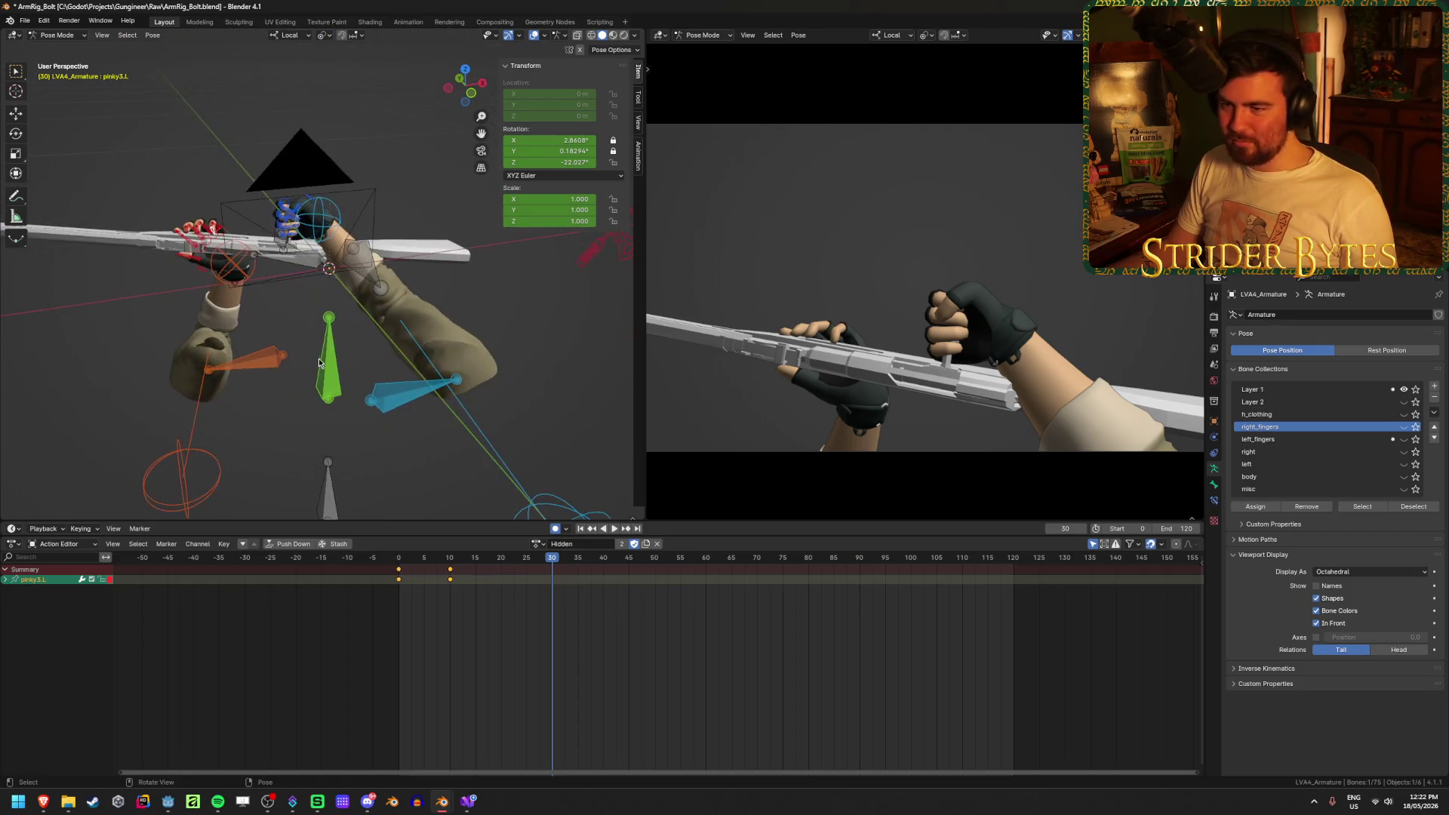
pyautogui.scroll(3, 319, 357)
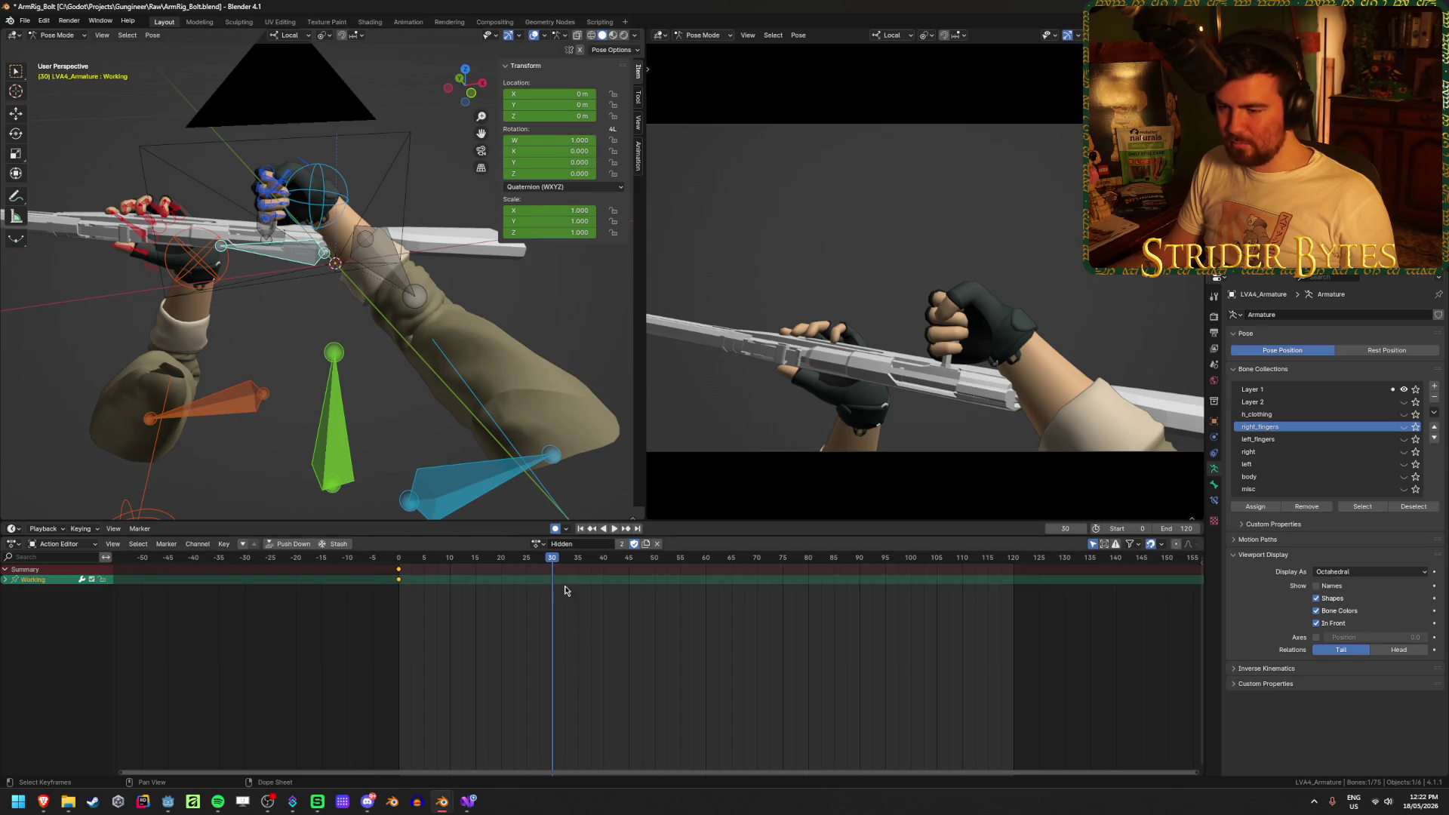
# Move GunBase along local Z at frames 50 and 60, then replay from frame 0
pyautogui.moveTo(553, 564); pyautogui.dragTo(532, 563)
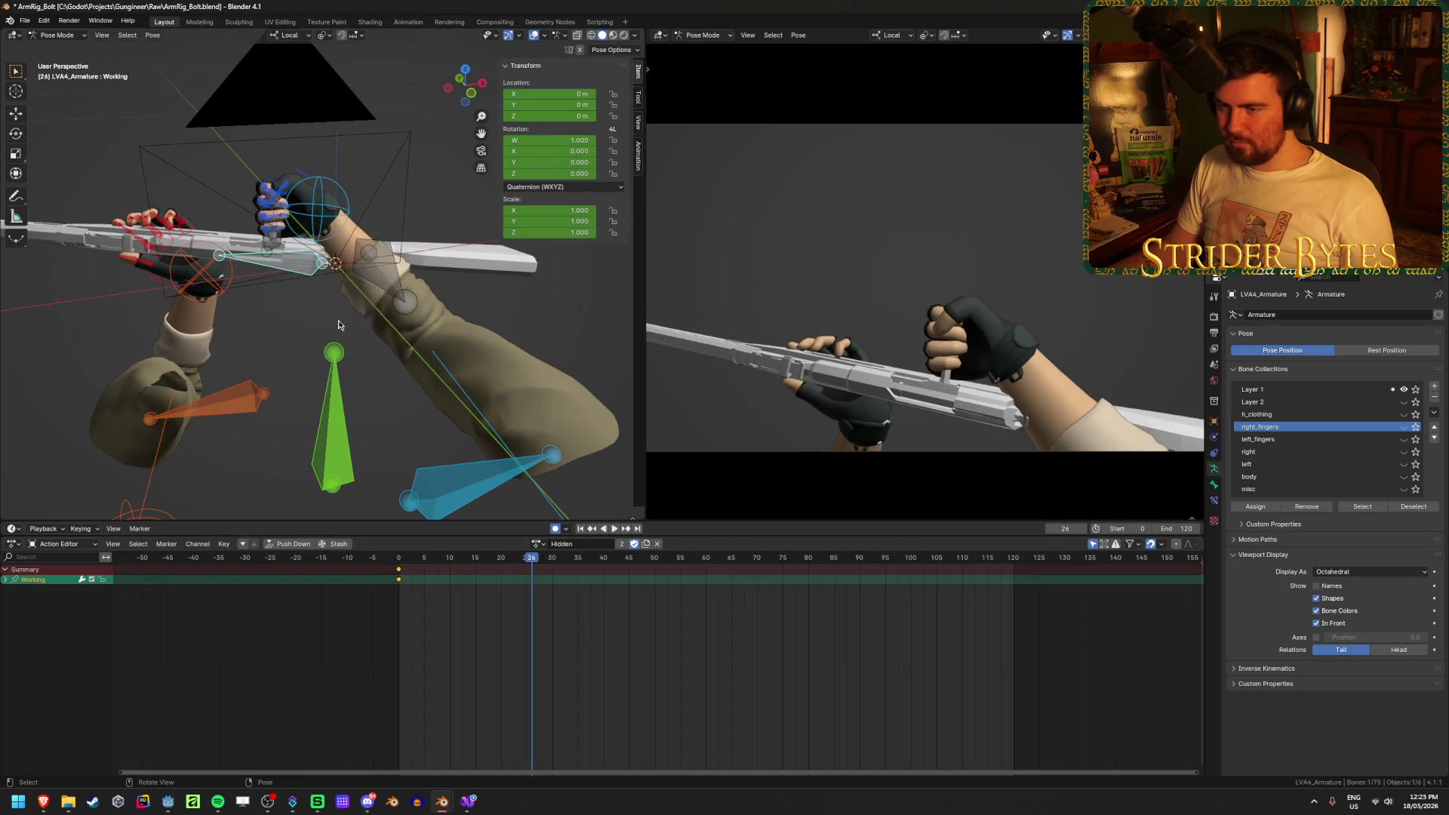
pyautogui.press('space')
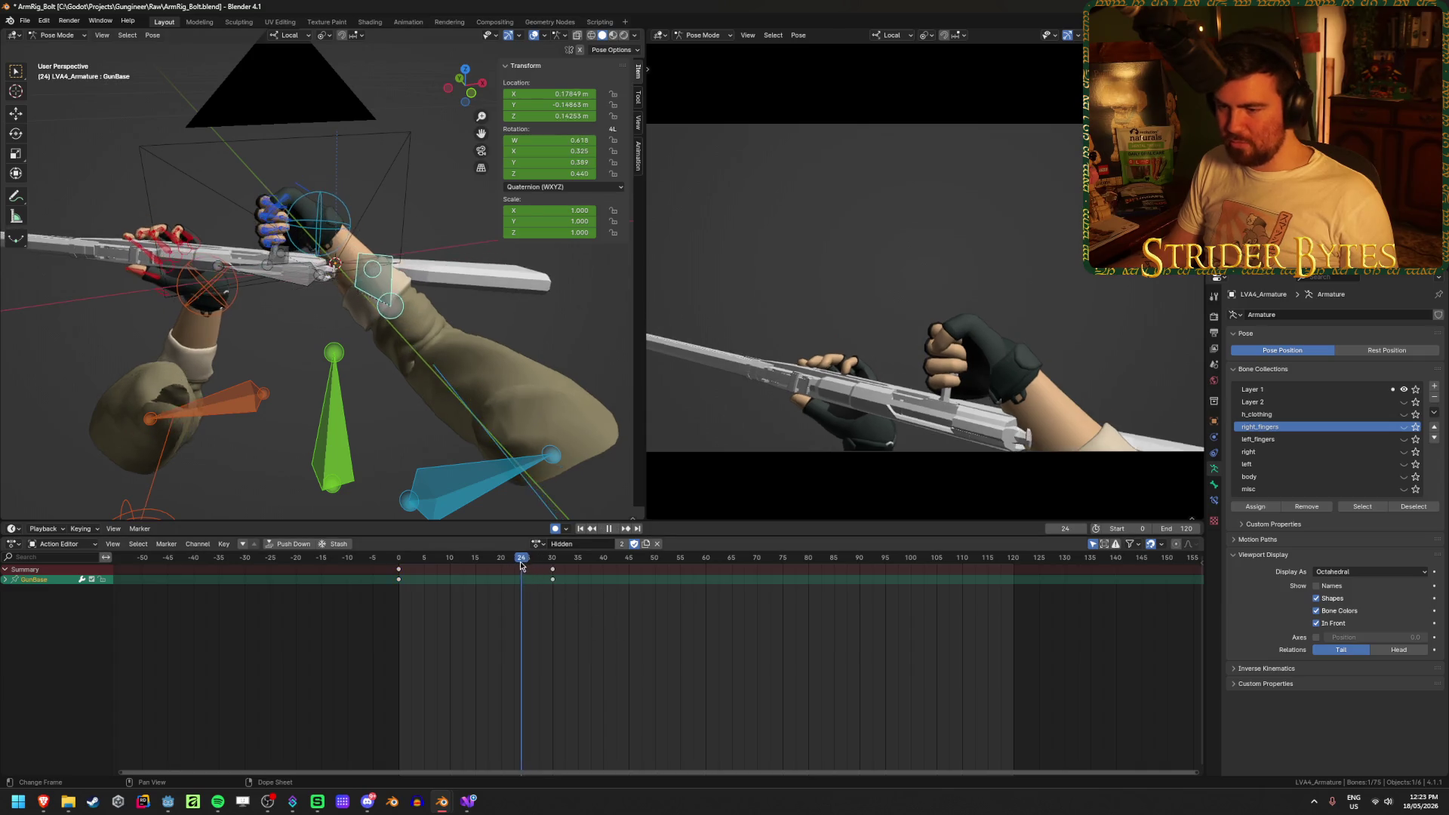
pyautogui.moveTo(537, 571); pyautogui.dragTo(564, 574)
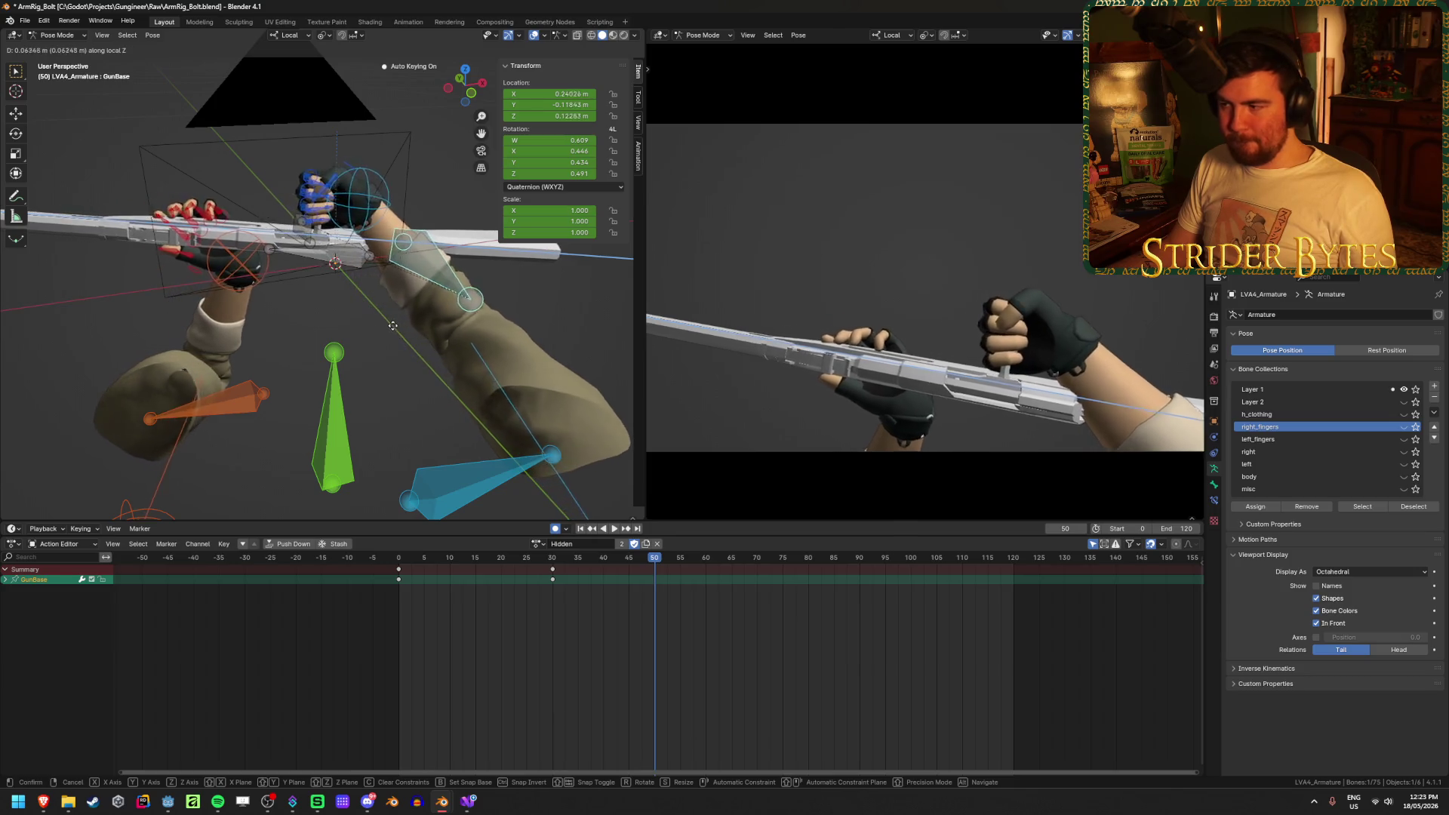
pyautogui.click(436, 348)
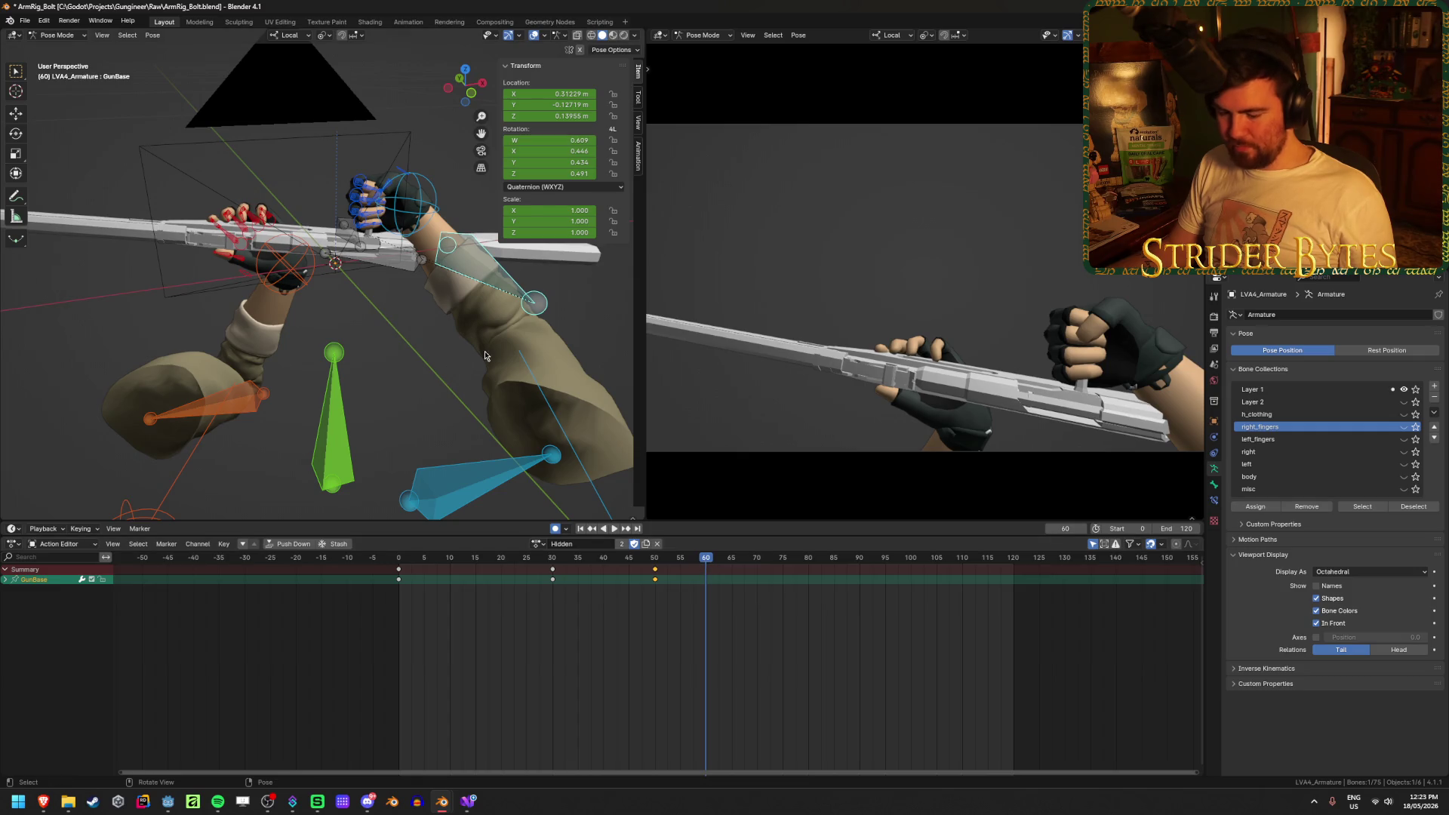
pyautogui.press('g')
pyautogui.press('z')
pyautogui.click(414, 355)
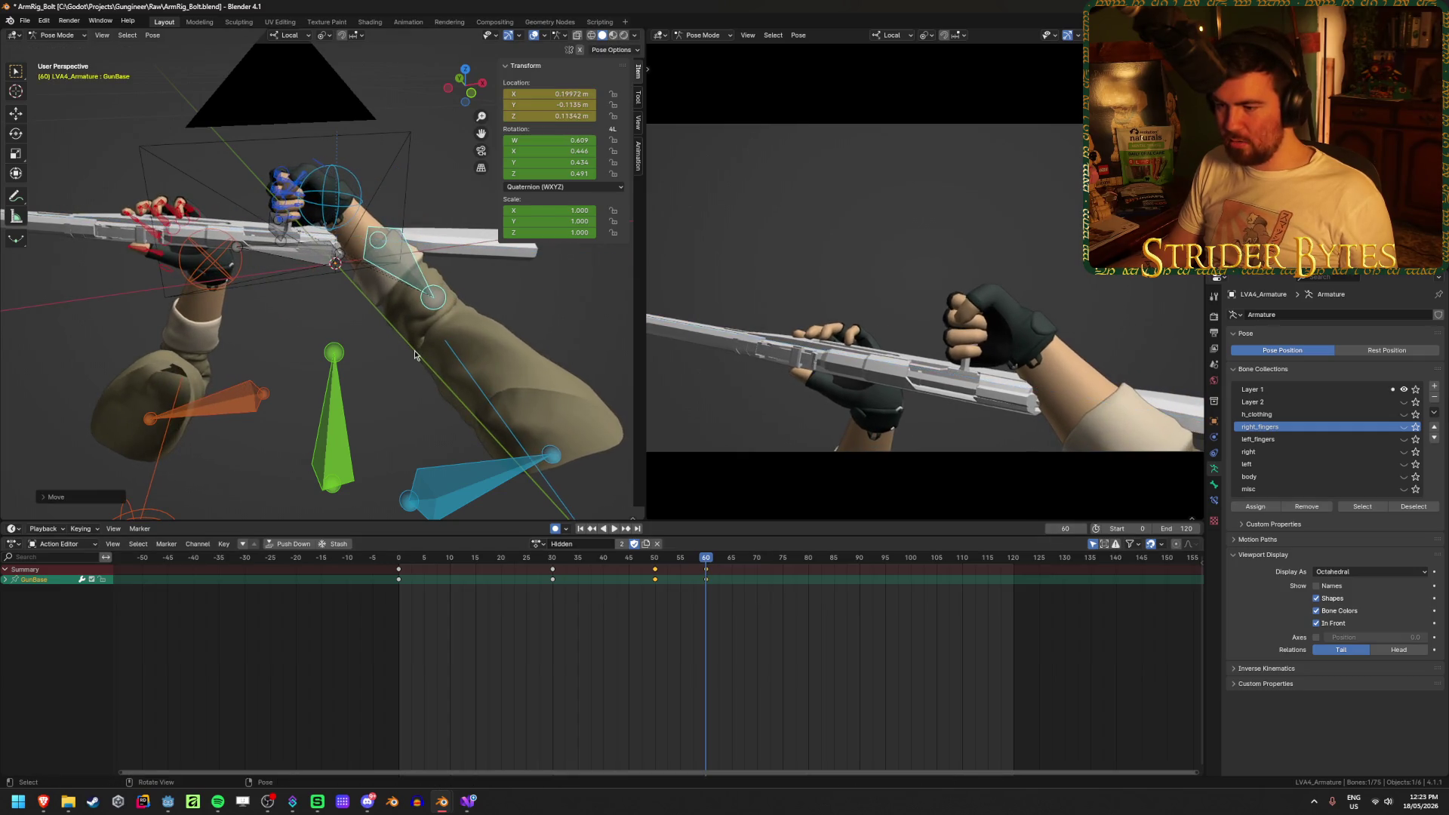
pyautogui.click(579, 529)
pyautogui.click(613, 528)
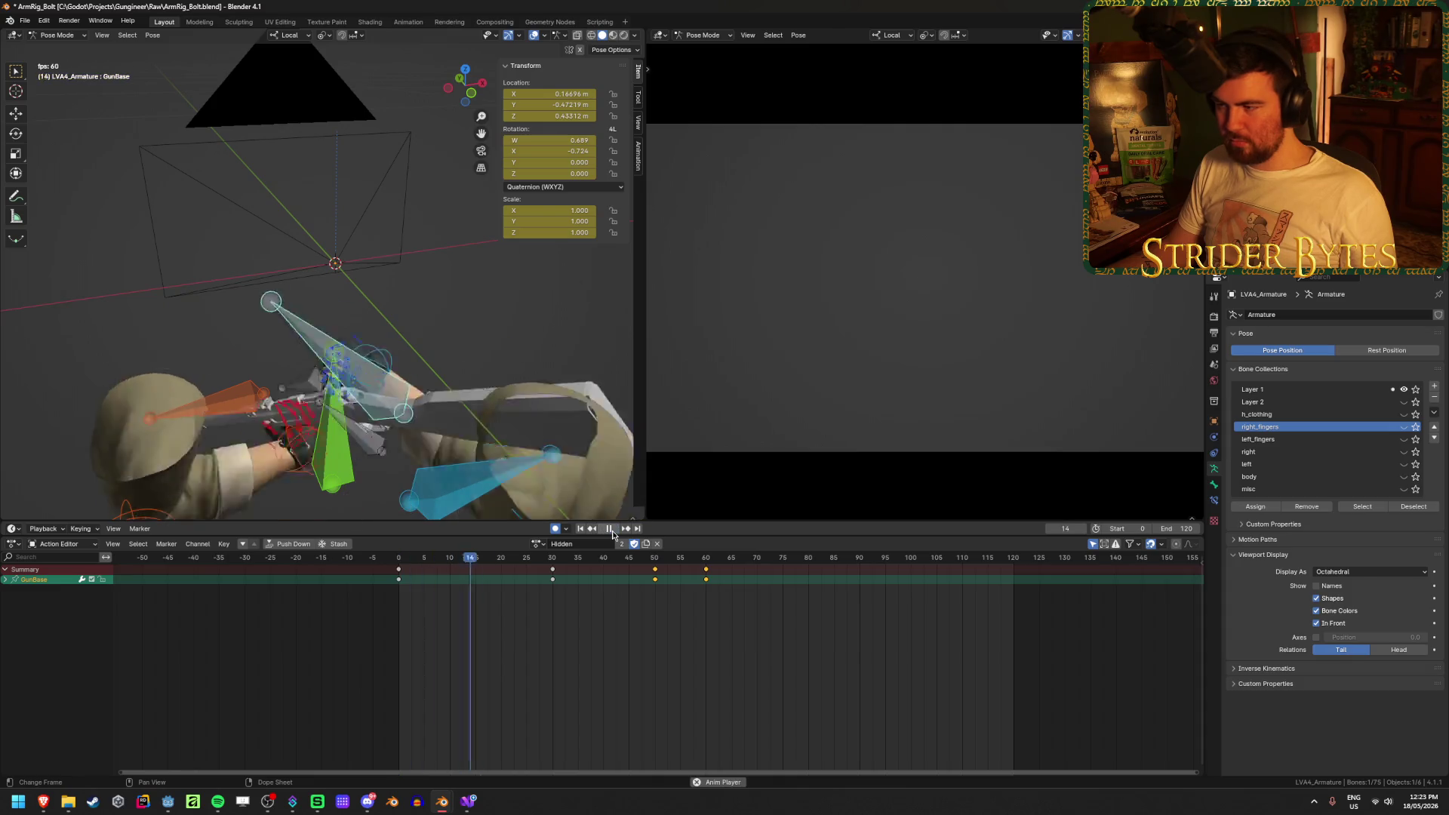
# Shift the GunBase keys at frames 30, 50 and 60 fifteen frames later
pyautogui.moveTo(523, 665); pyautogui.dragTo(761, 557)
pyautogui.press('g')
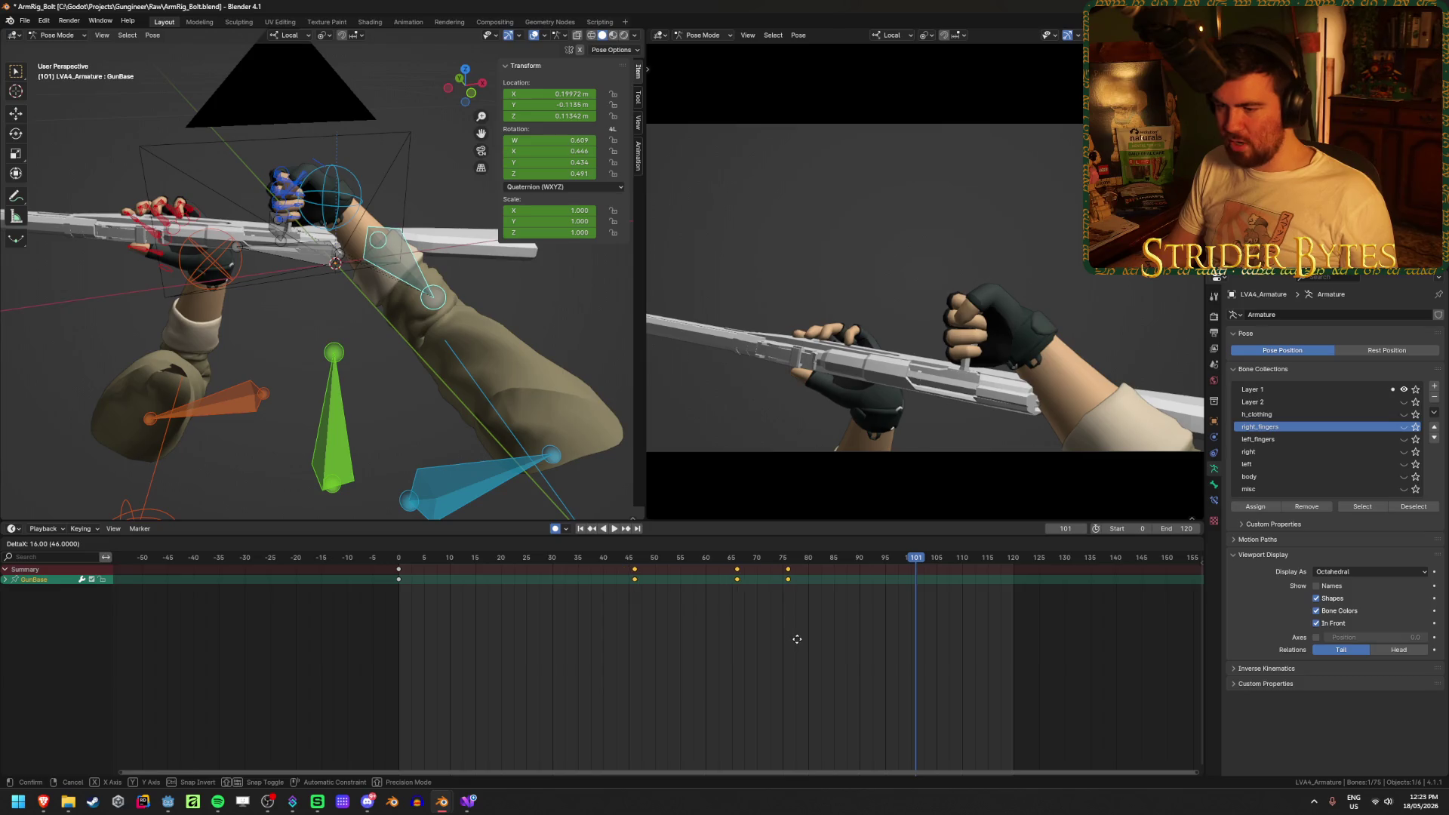
pyautogui.click(774, 645)
pyautogui.moveTo(533, 568)
pyautogui.mouseDown()
pyautogui.moveTo(423, 567)
pyautogui.moveTo(553, 580)
pyautogui.mouseUp()
pyautogui.moveTo(468, 431); pyautogui.dragTo(486, 333, button='middle')
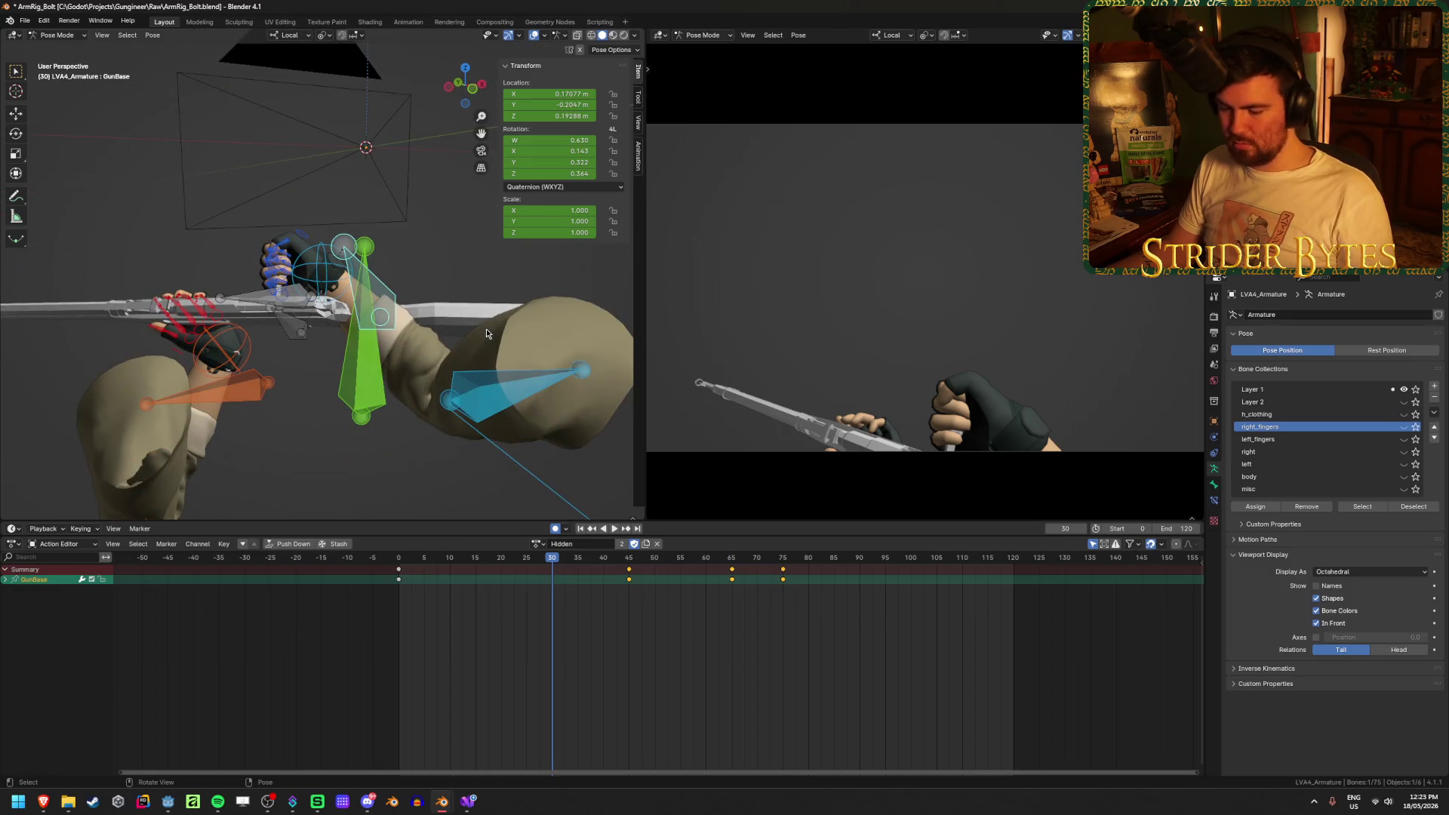
# Key the GunBase pose, place the new key at frame 20, and preview the timing
pyautogui.press('i')
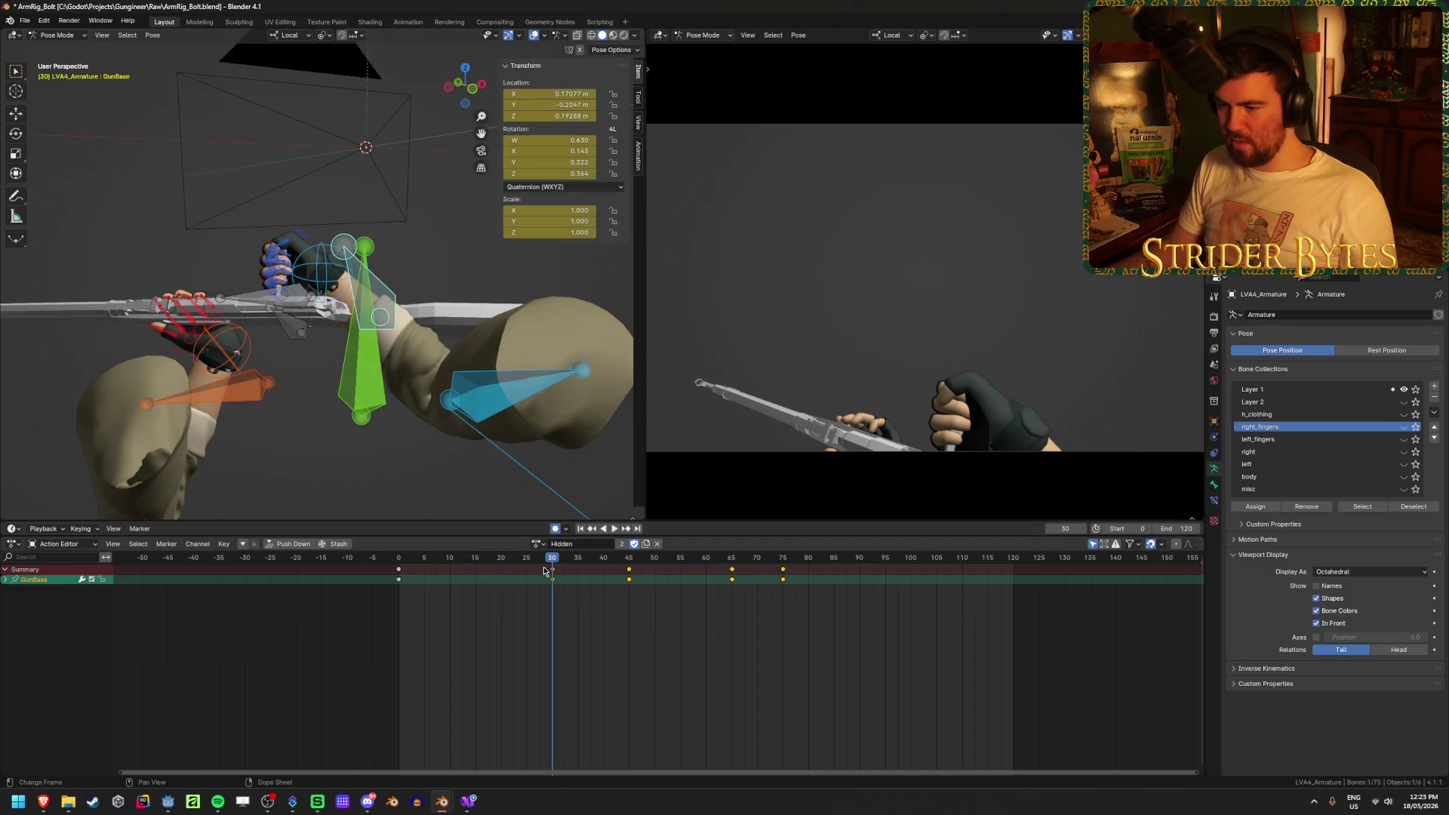
pyautogui.moveTo(544, 569)
pyautogui.mouseDown()
pyautogui.moveTo(475, 569)
pyautogui.moveTo(557, 562)
pyautogui.mouseUp()
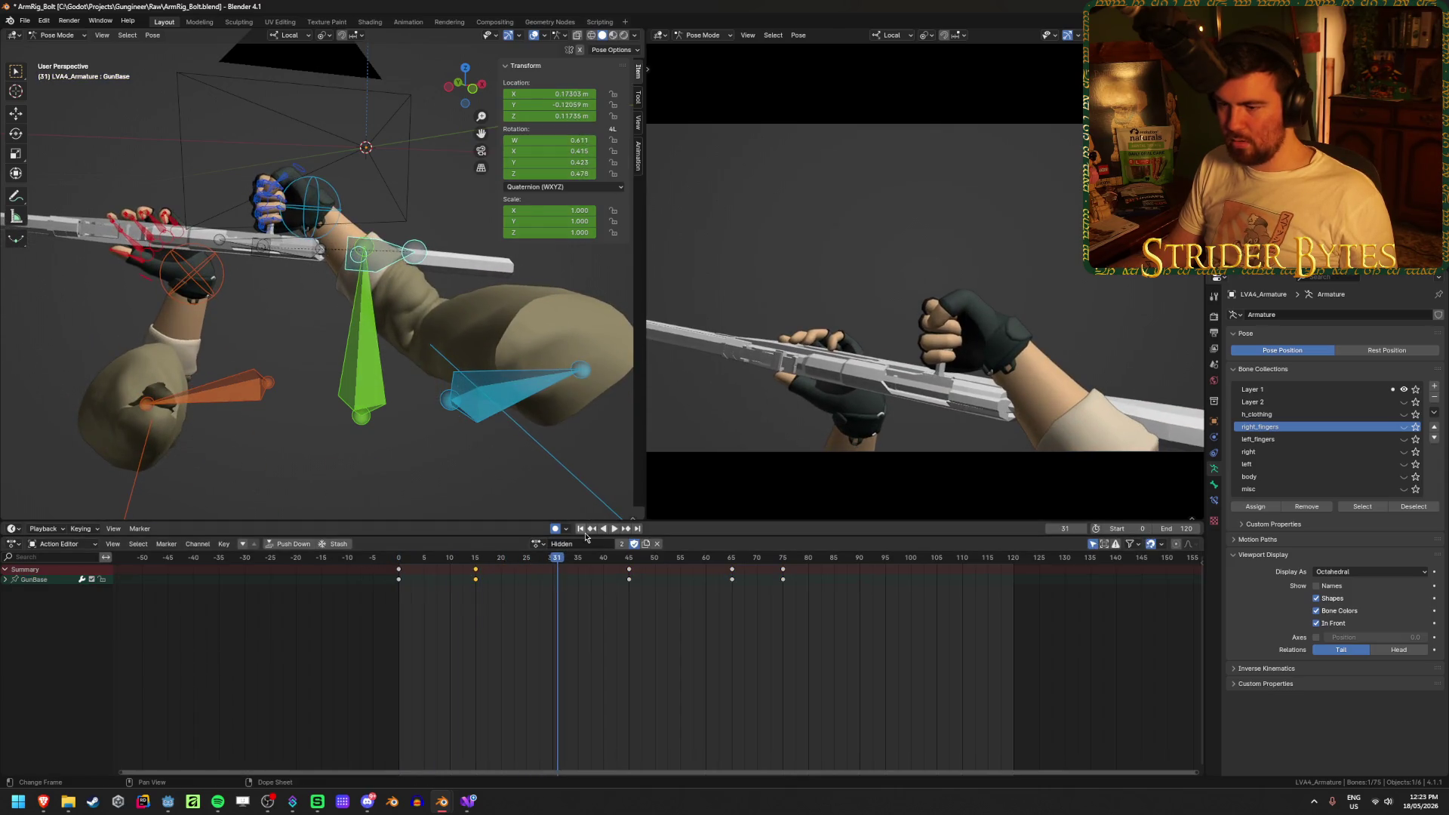
pyautogui.click(614, 528)
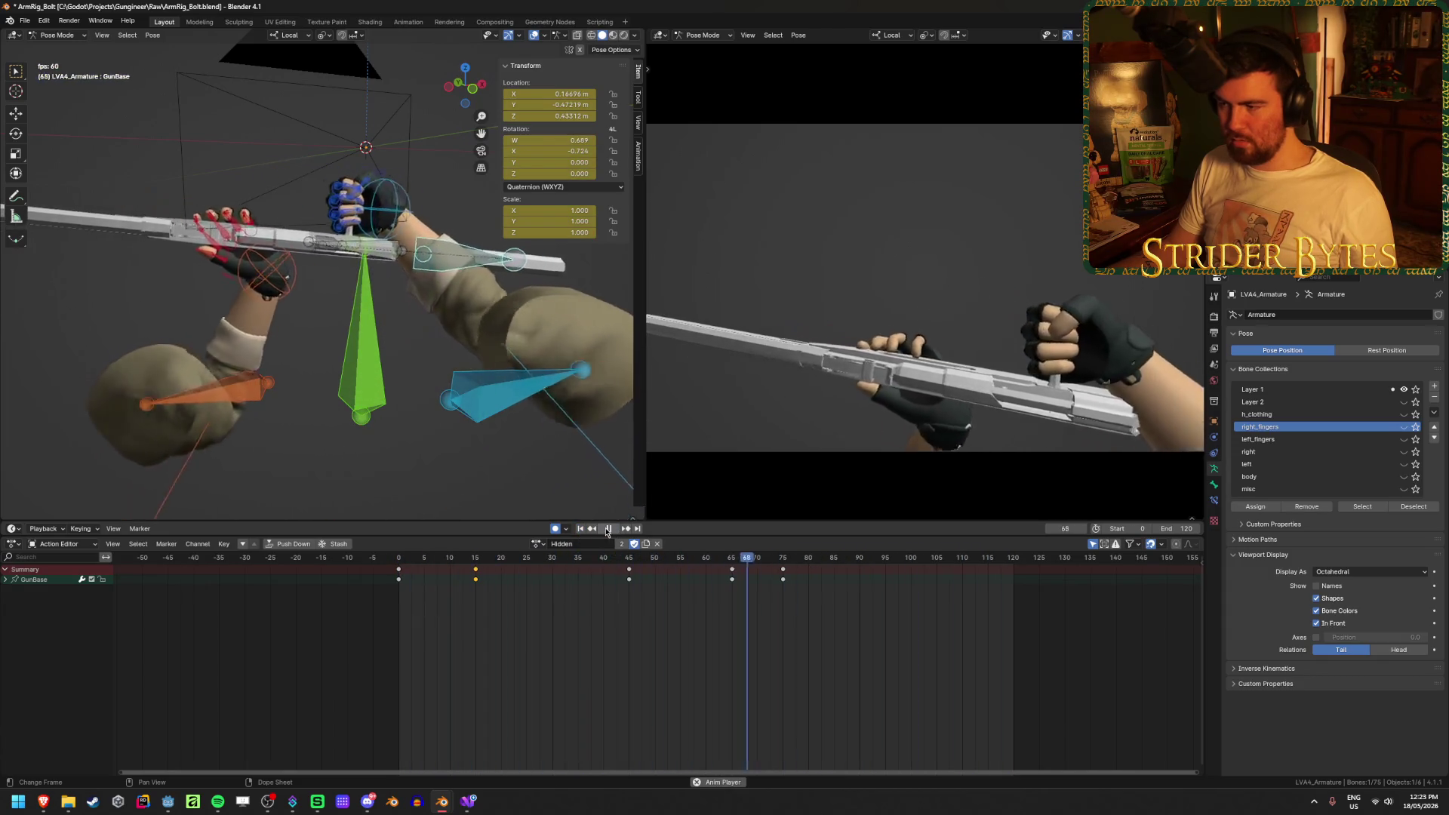
pyautogui.click(608, 529)
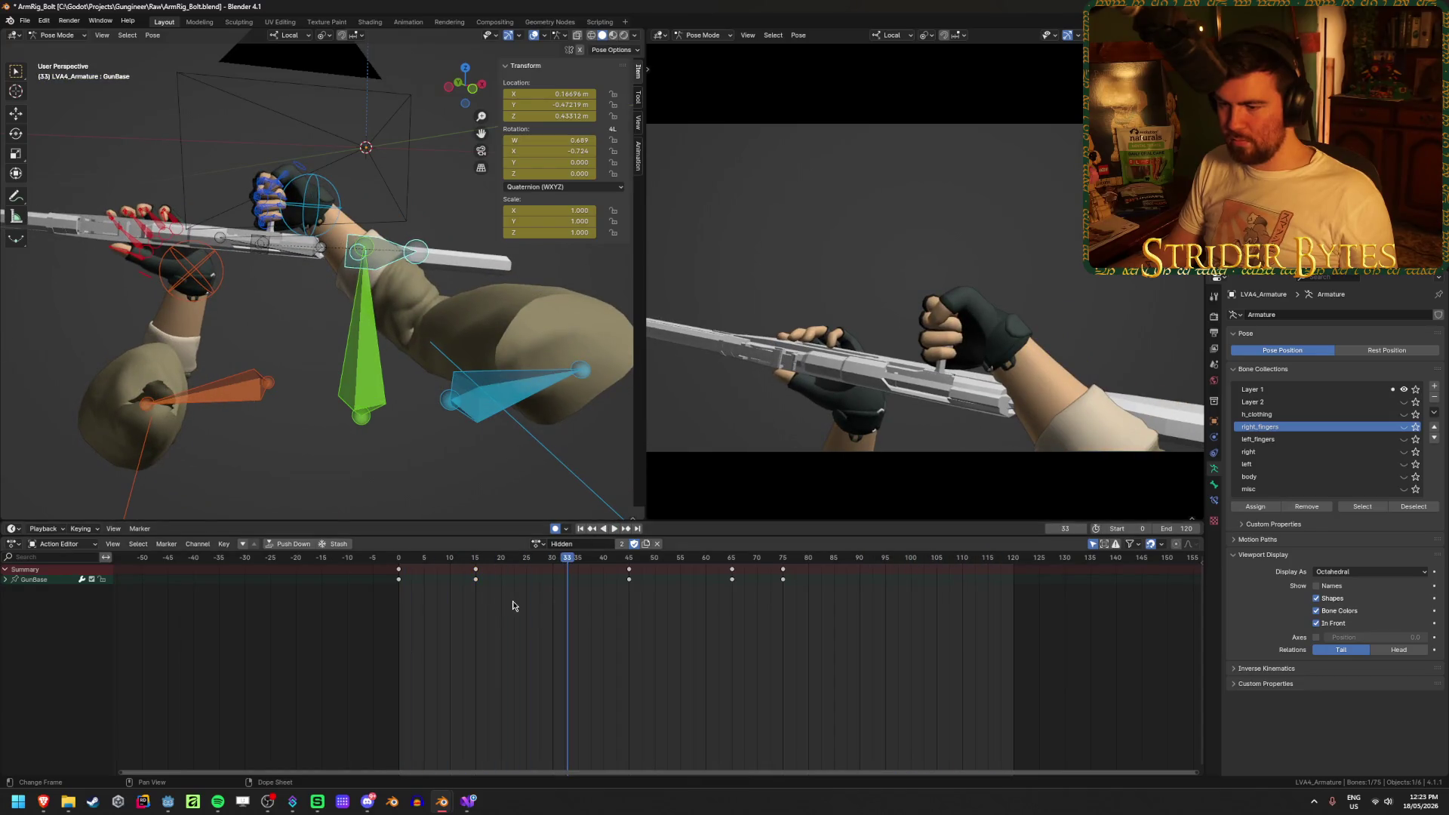
pyautogui.click(501, 570)
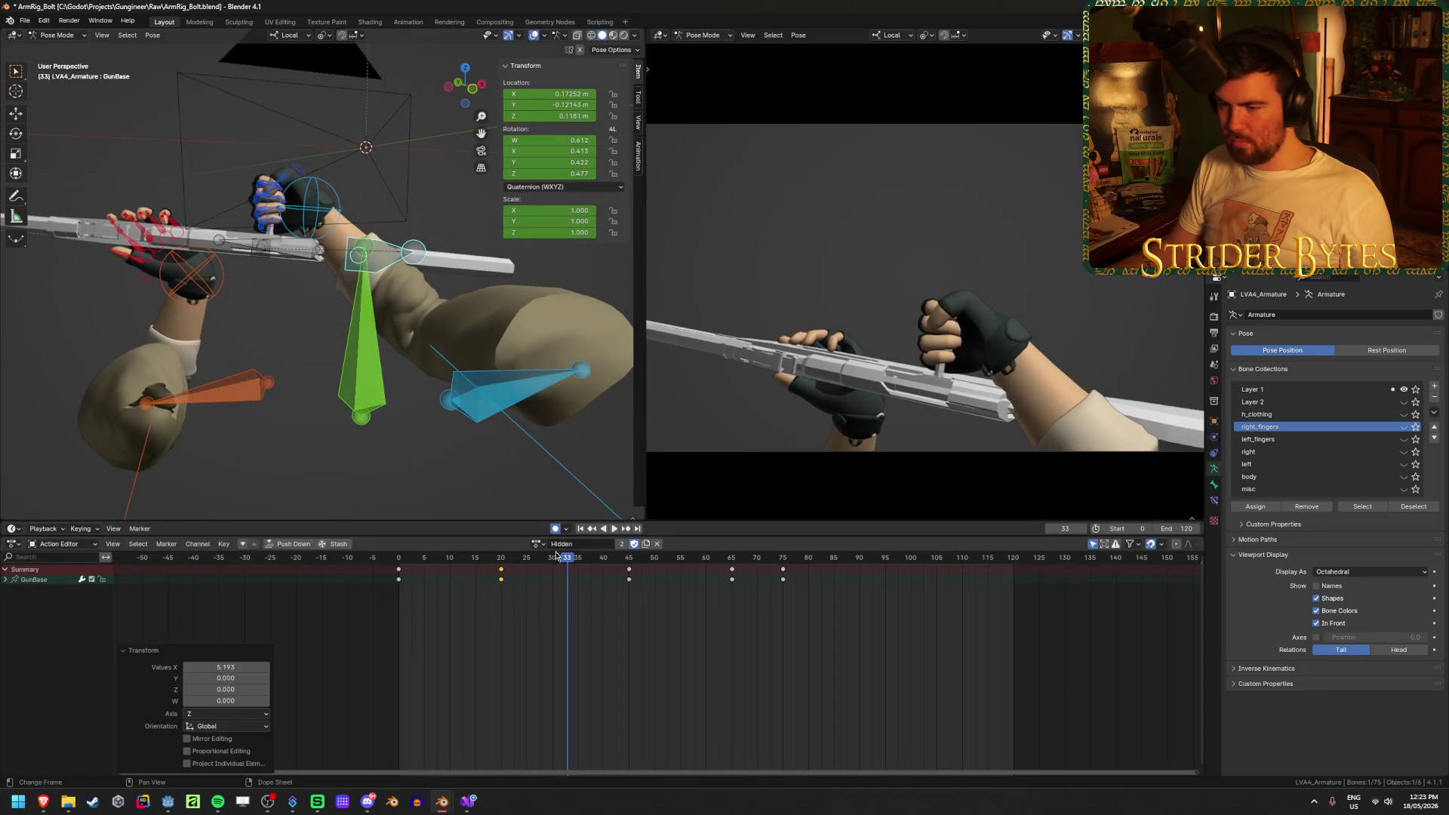
pyautogui.click(580, 529)
pyautogui.click(614, 528)
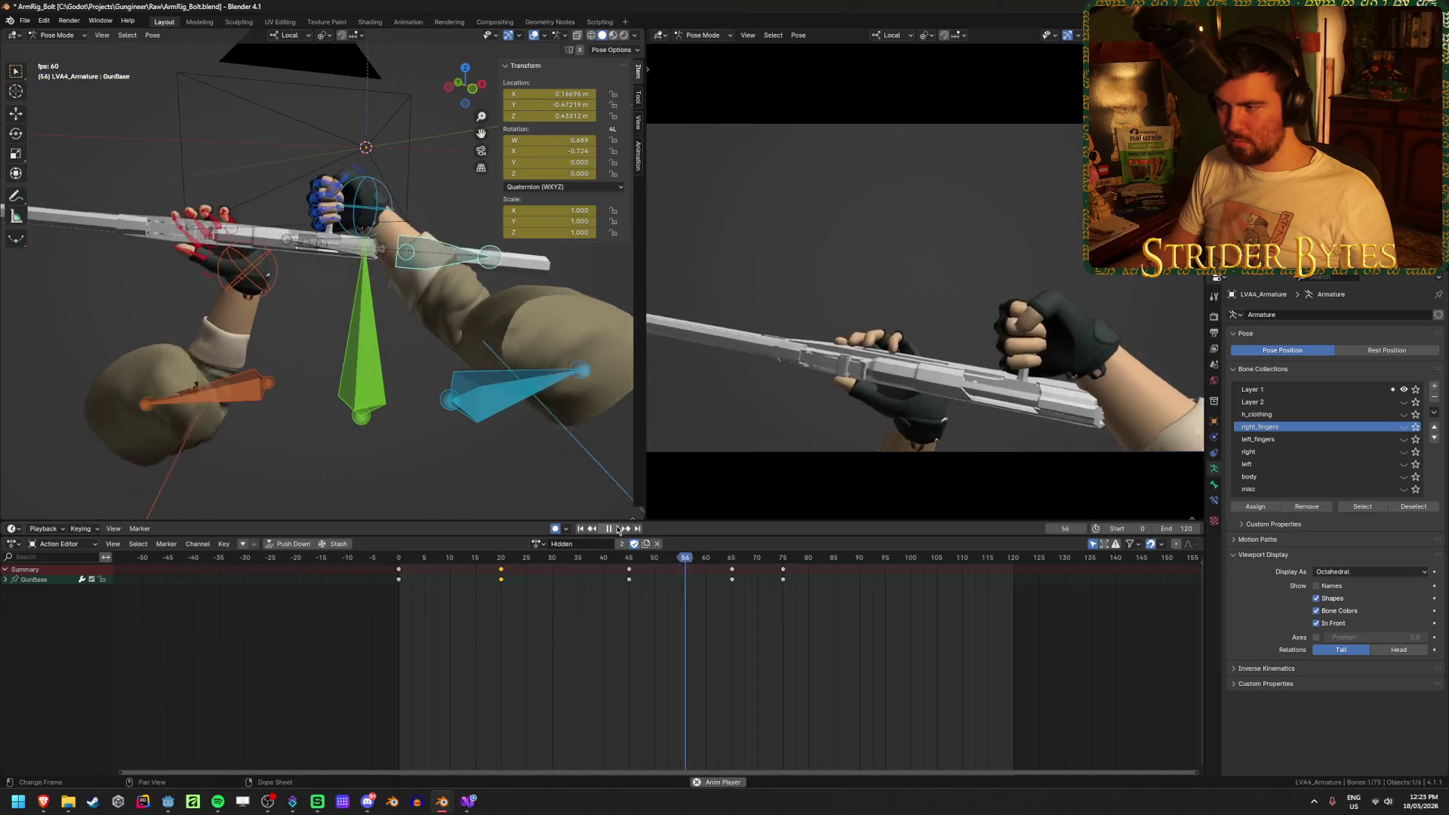
# Move the GunBase key from 45 to 40, duplicate it to frame 45, and reposition the gun base
pyautogui.moveTo(637, 567)
pyautogui.mouseDown()
pyautogui.moveTo(615, 566)
pyautogui.moveTo(644, 567)
pyautogui.moveTo(630, 567)
pyautogui.mouseUp()
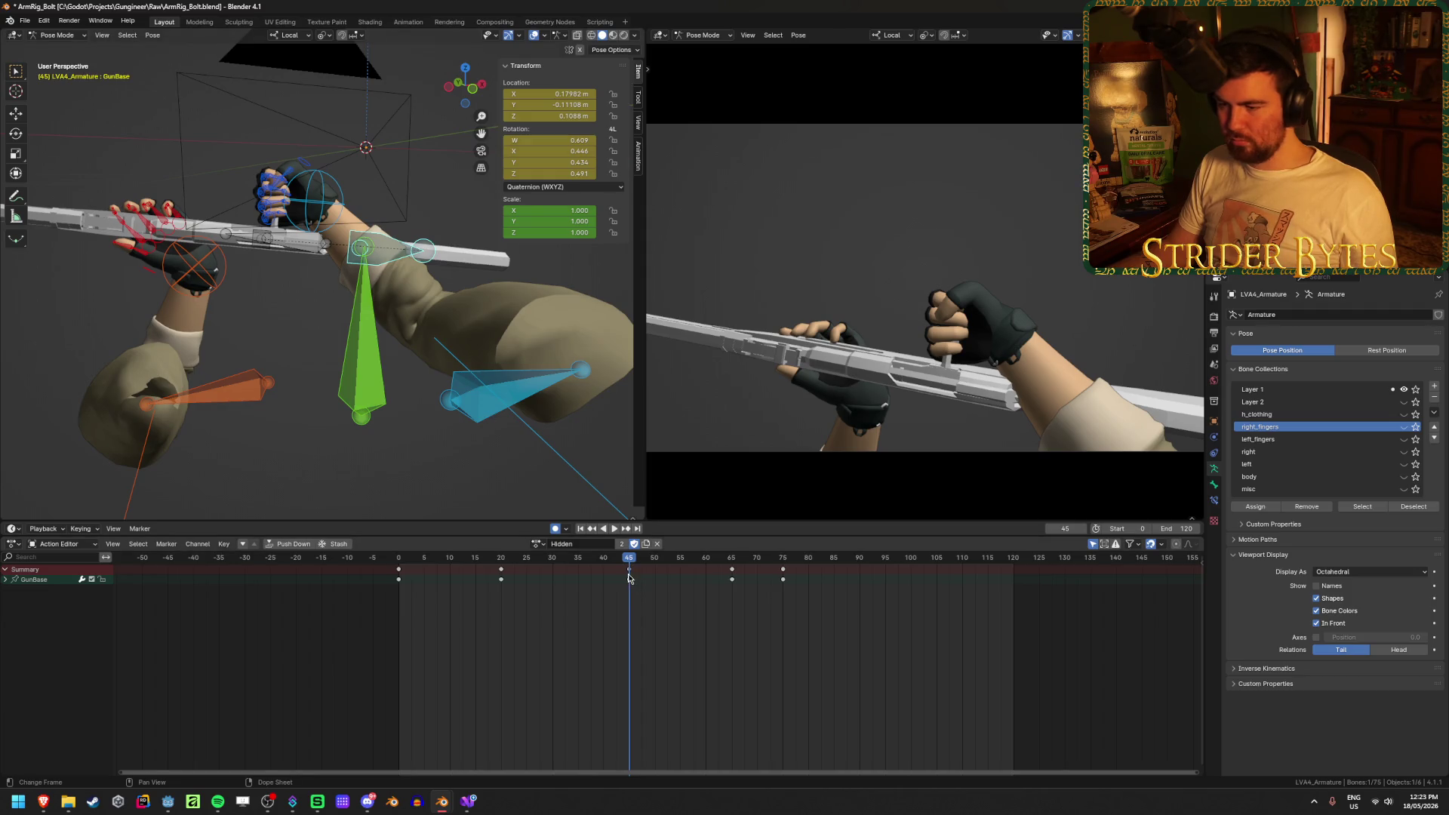
pyautogui.moveTo(629, 579); pyautogui.dragTo(604, 577)
pyautogui.hotkey('shift', 'd')
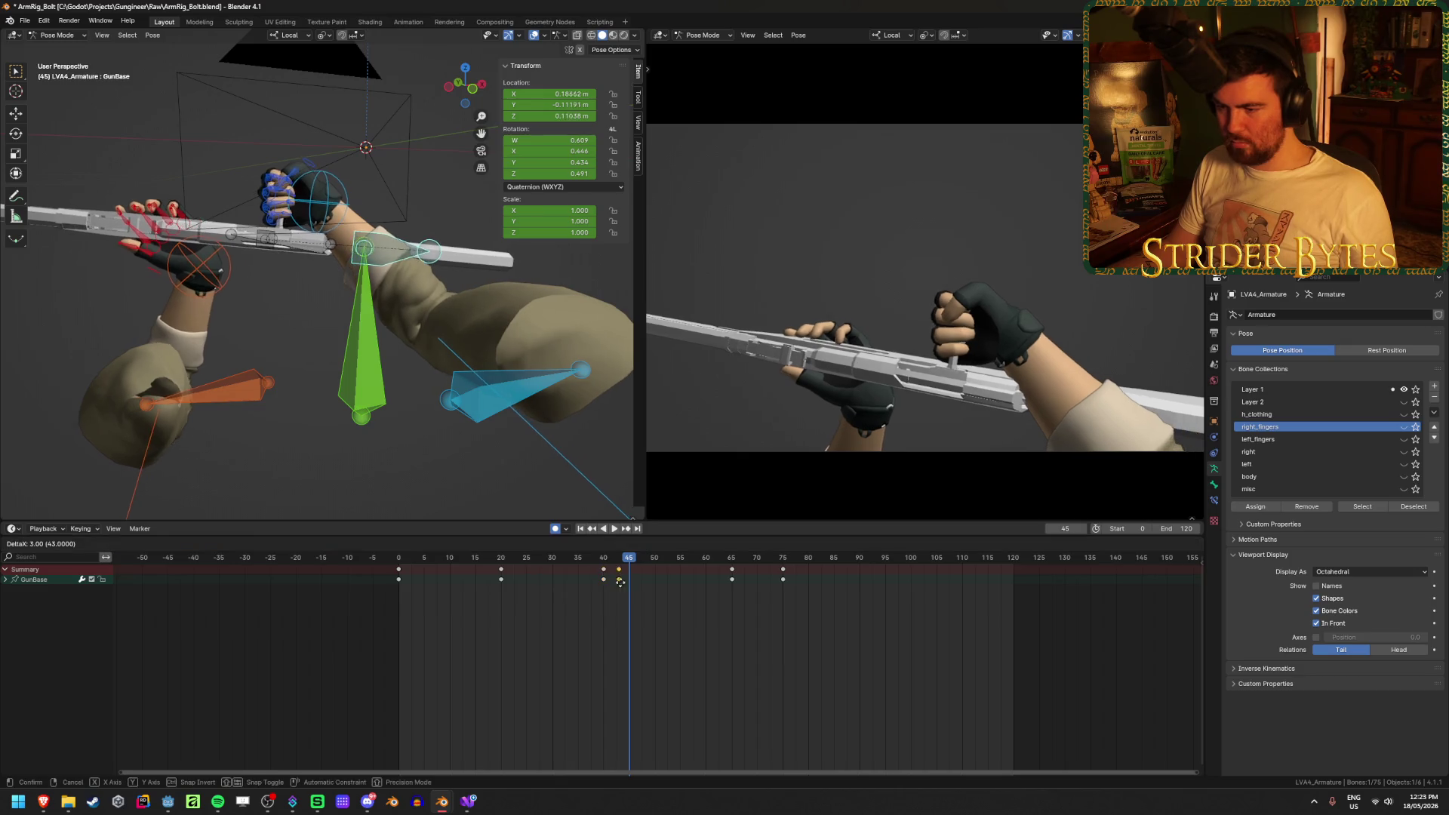
pyautogui.click(631, 586)
pyautogui.press('g')
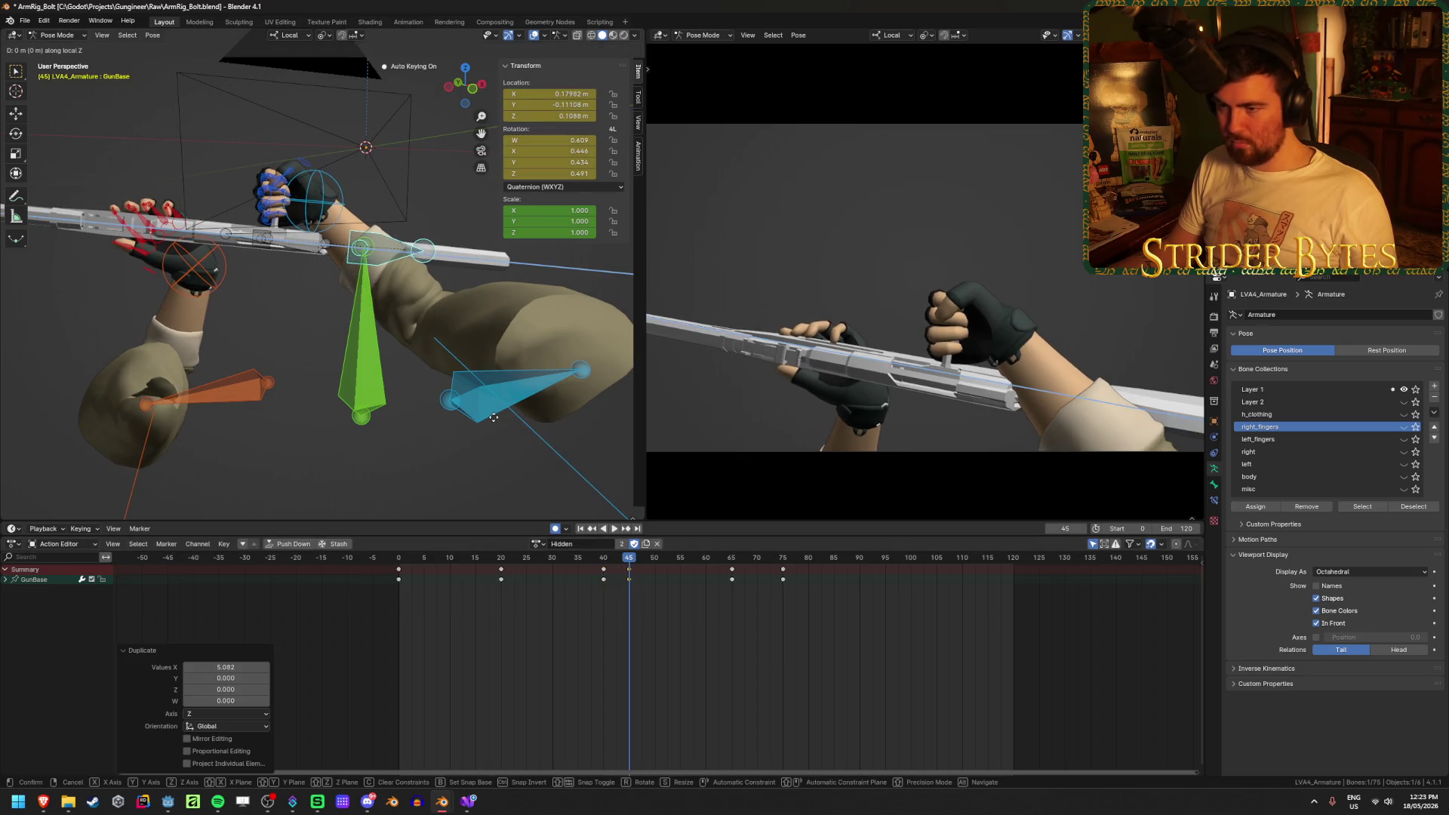
pyautogui.click(529, 511)
# Delete the key near frame 45 and move the frame-40 key to frame 45
pyautogui.click(580, 529)
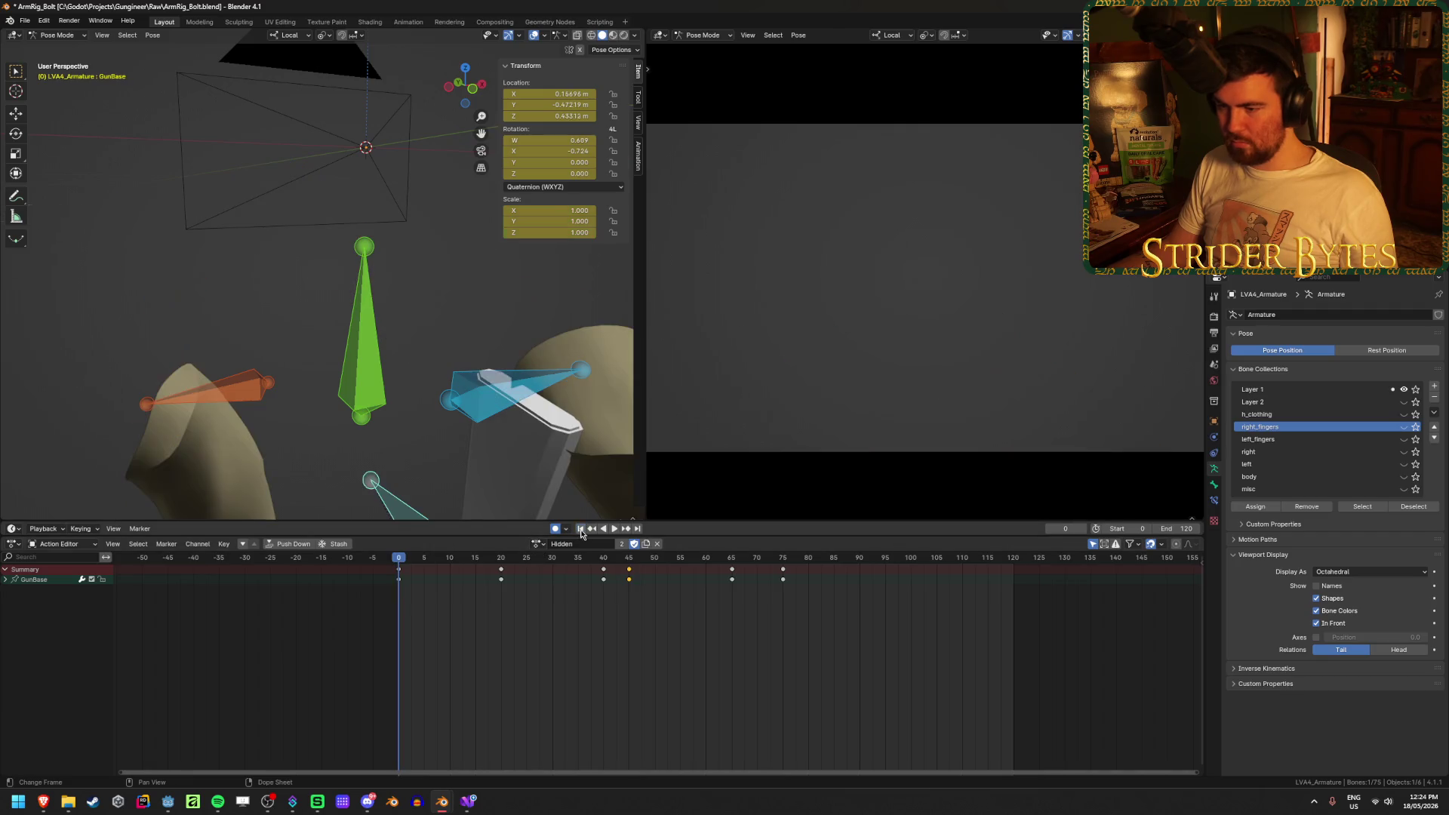
pyautogui.click(614, 529)
pyautogui.click(609, 529)
pyautogui.moveTo(620, 559)
pyautogui.mouseDown()
pyautogui.moveTo(556, 562)
pyautogui.moveTo(640, 572)
pyautogui.mouseUp()
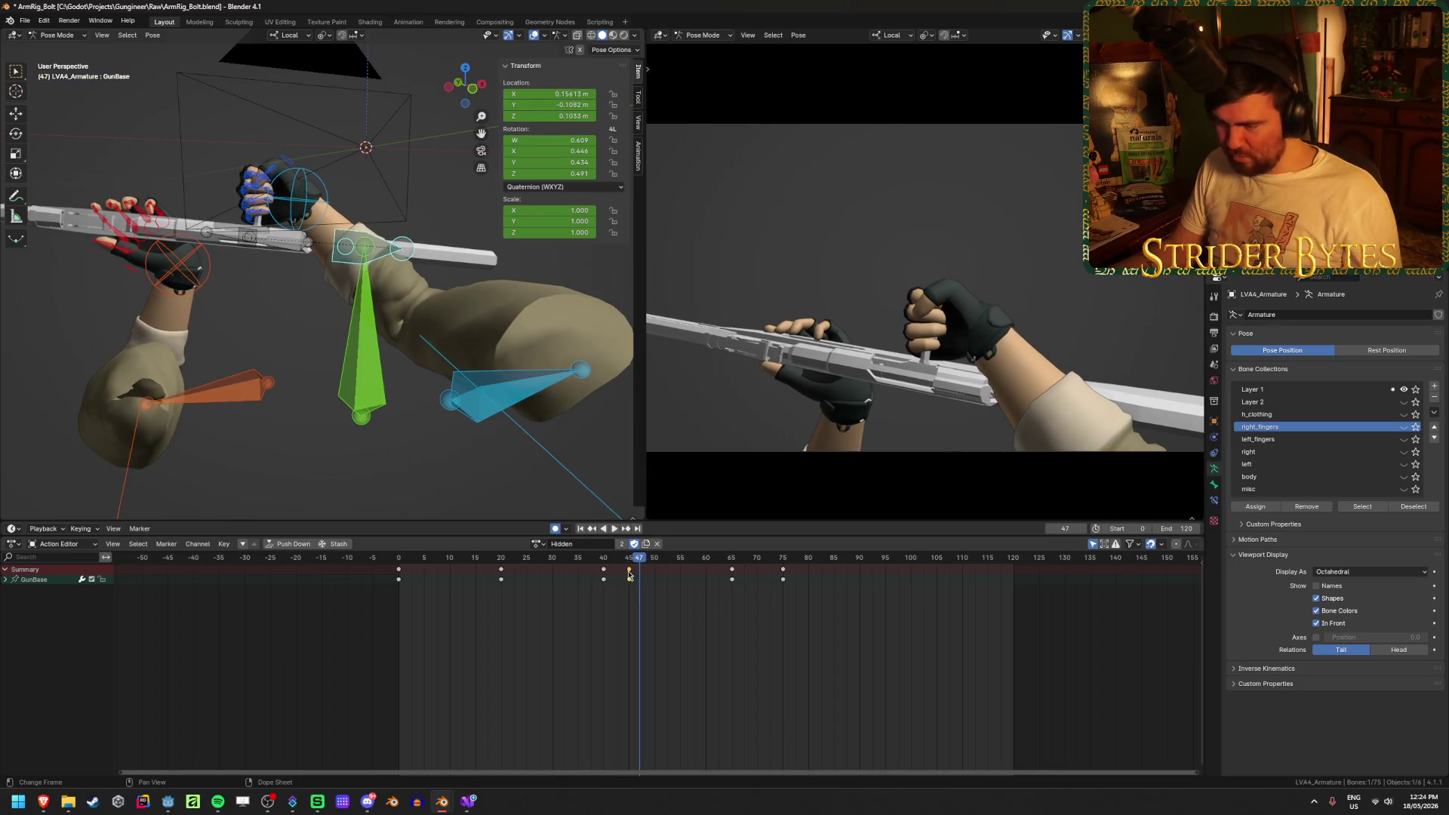
pyautogui.press('x')
pyautogui.click(616, 590)
pyautogui.moveTo(603, 576); pyautogui.dragTo(623, 580)
# Play back the retimed GunBase motion and save ArmRig_Bolt.blend
pyautogui.click(580, 529)
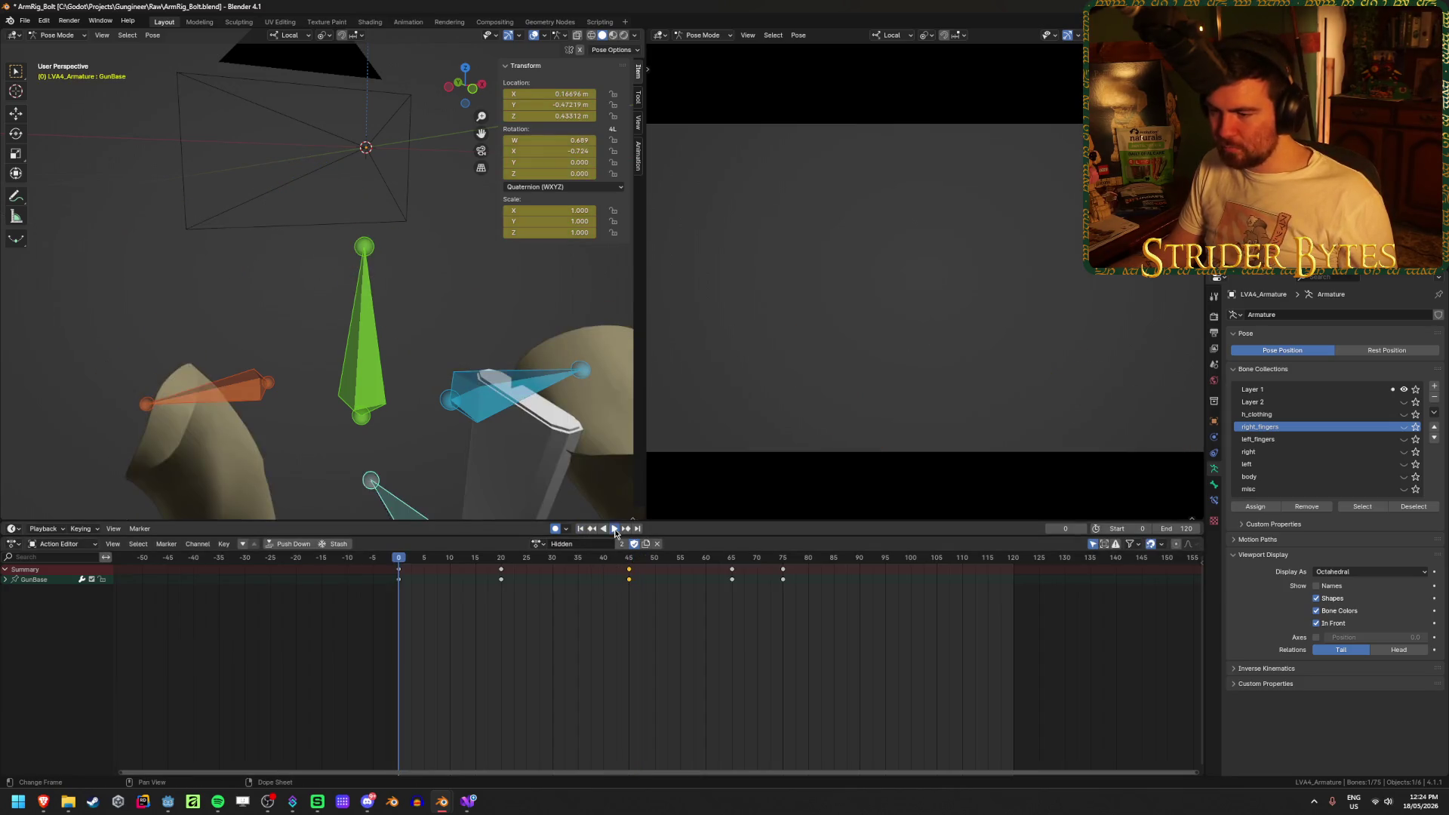
pyautogui.click(614, 529)
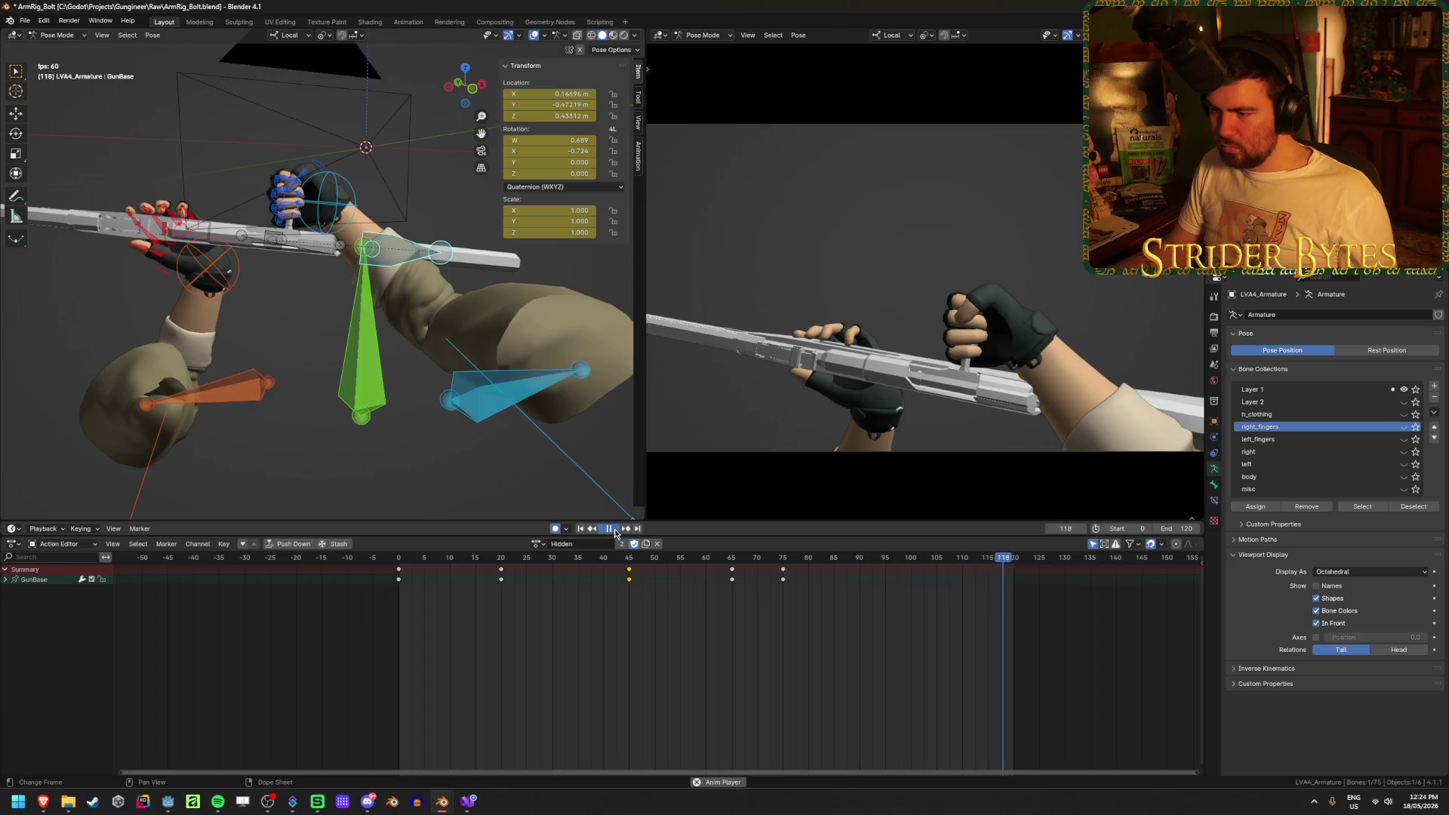
pyautogui.moveTo(742, 580)
pyautogui.mouseDown()
pyautogui.moveTo(783, 566)
pyautogui.moveTo(696, 578)
pyautogui.moveTo(789, 587)
pyautogui.mouseUp()
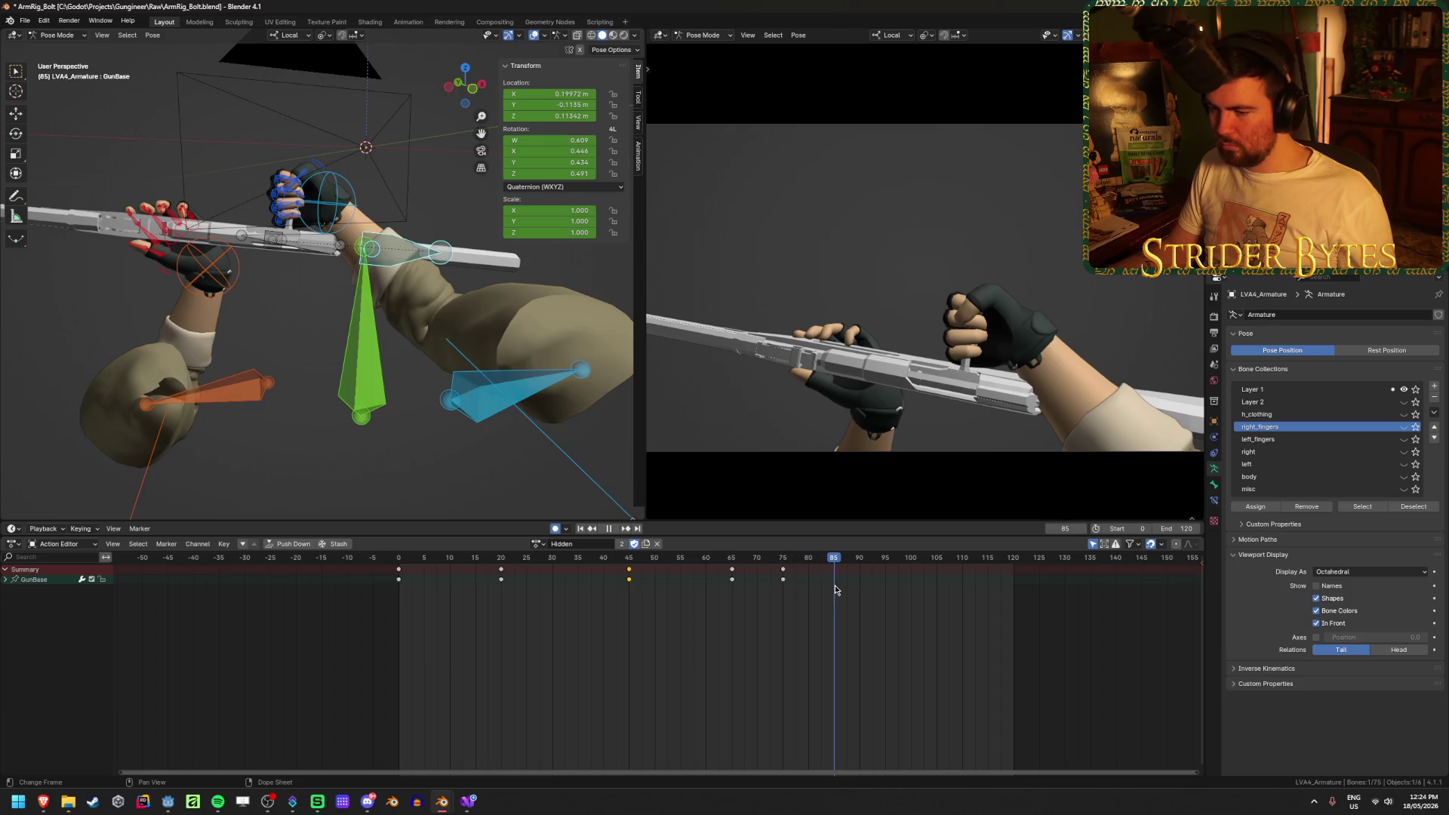
pyautogui.hotkey('ctrl', 's')
pyautogui.click(537, 546)
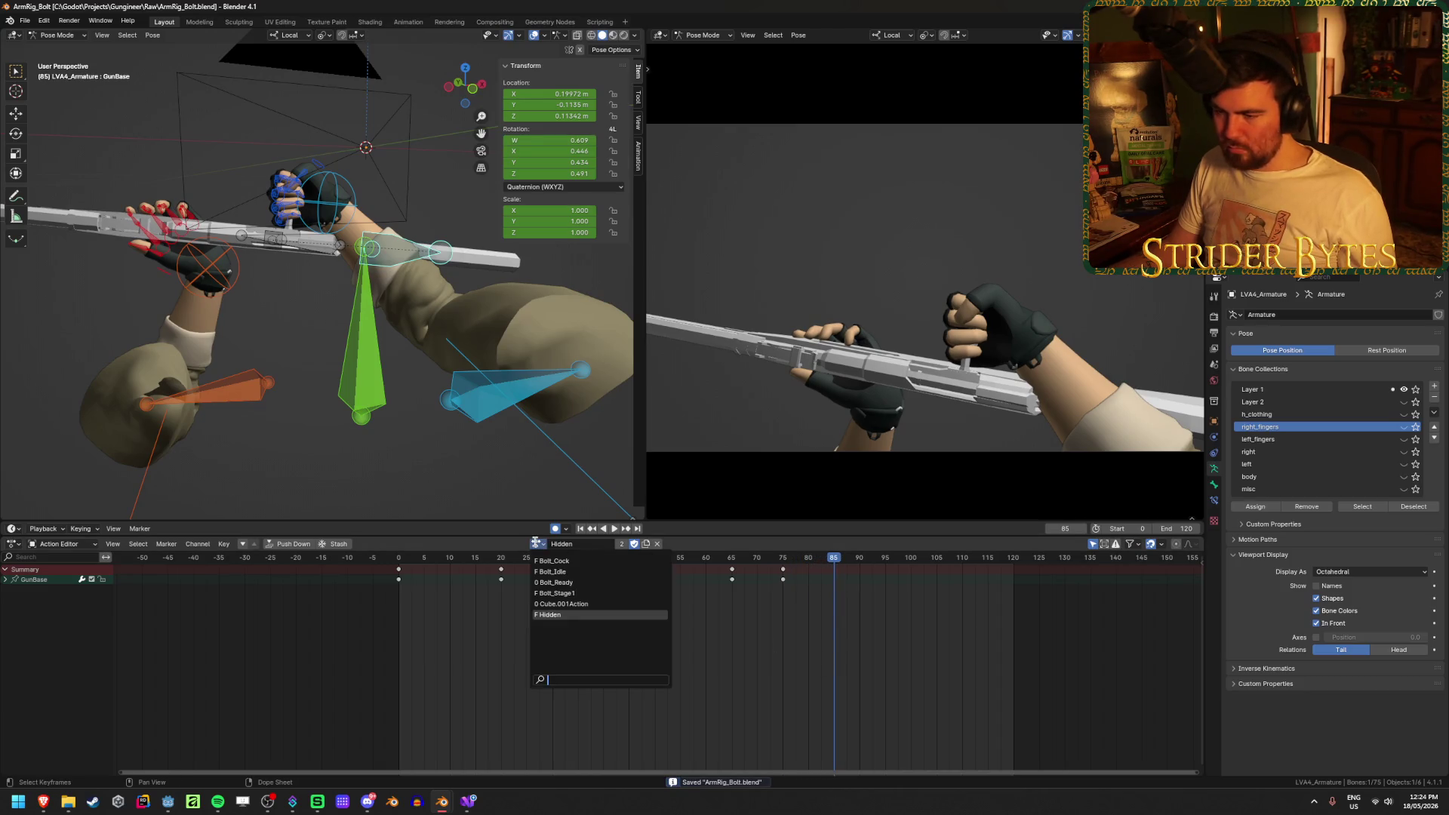
pyautogui.click(569, 572)
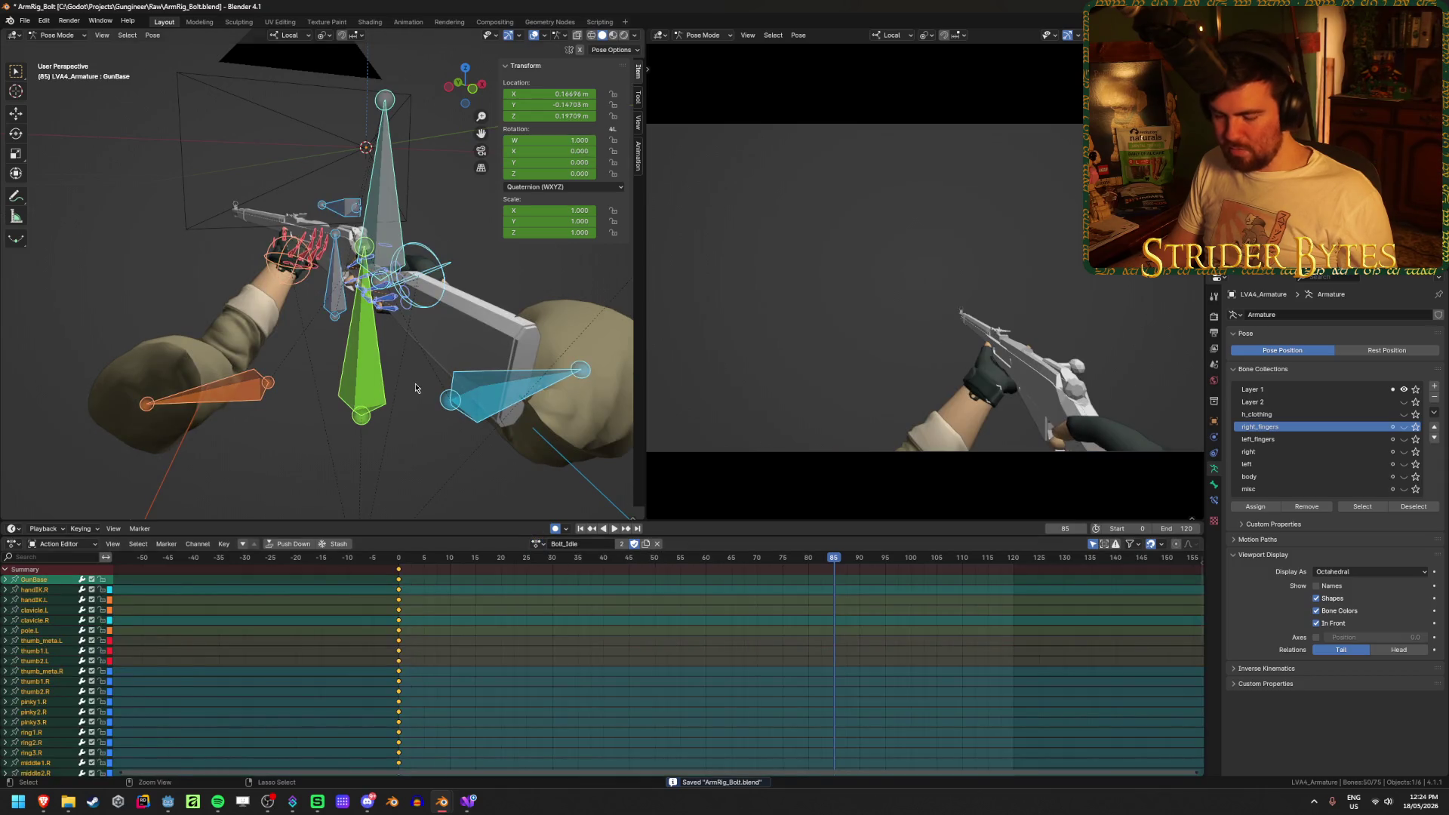
pyautogui.click(381, 212)
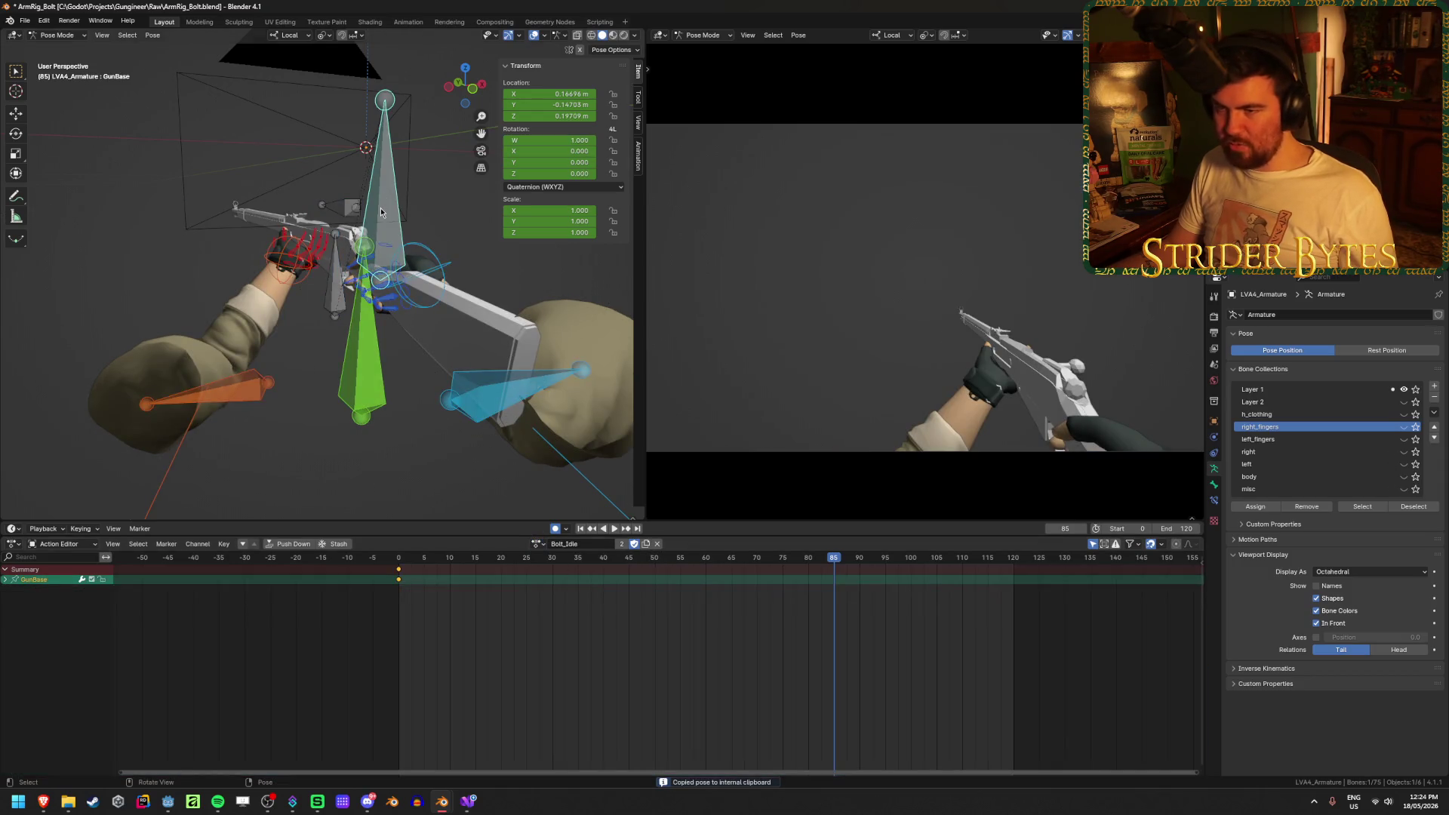
pyautogui.click(538, 544)
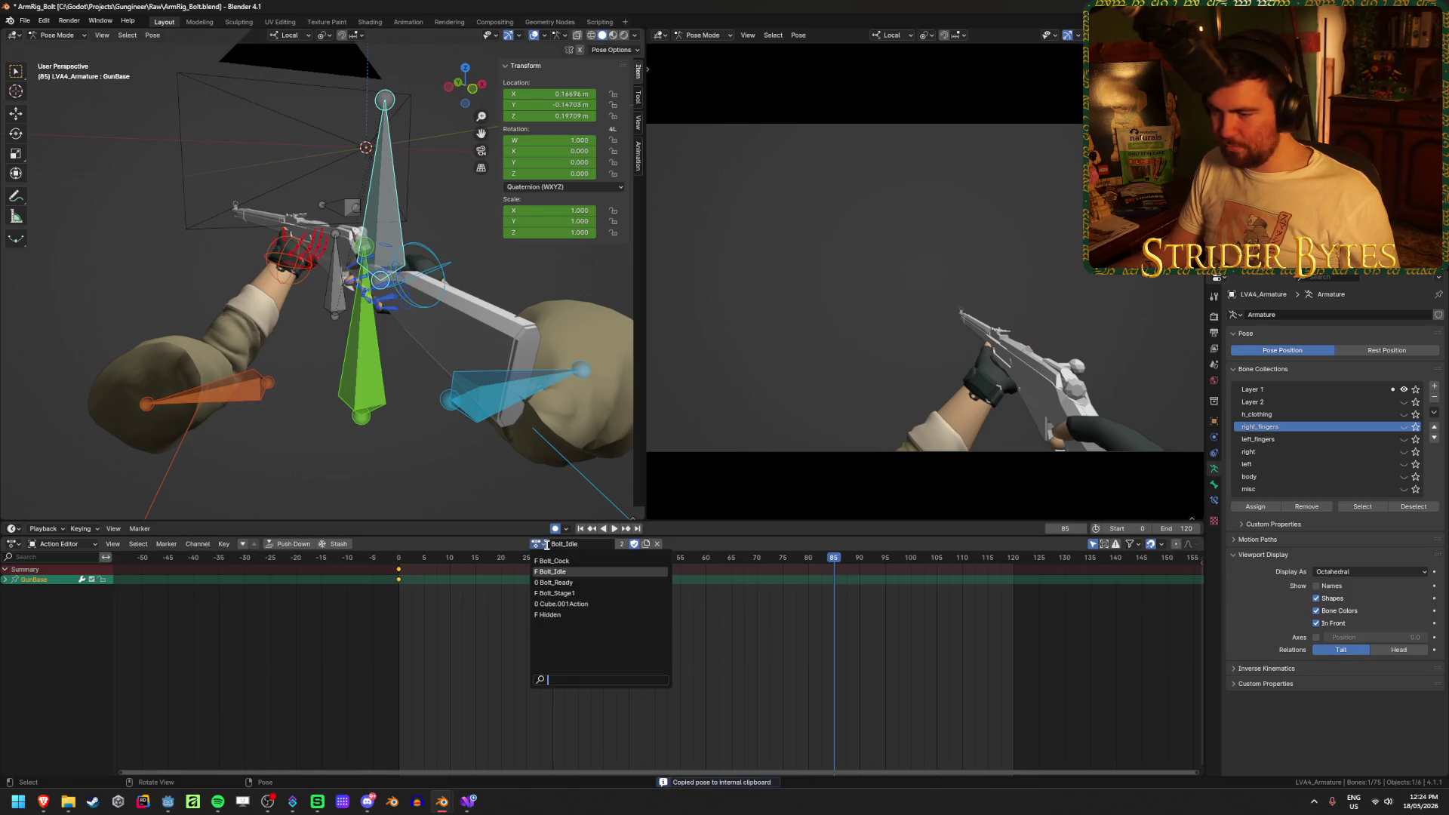
pyautogui.click(582, 582)
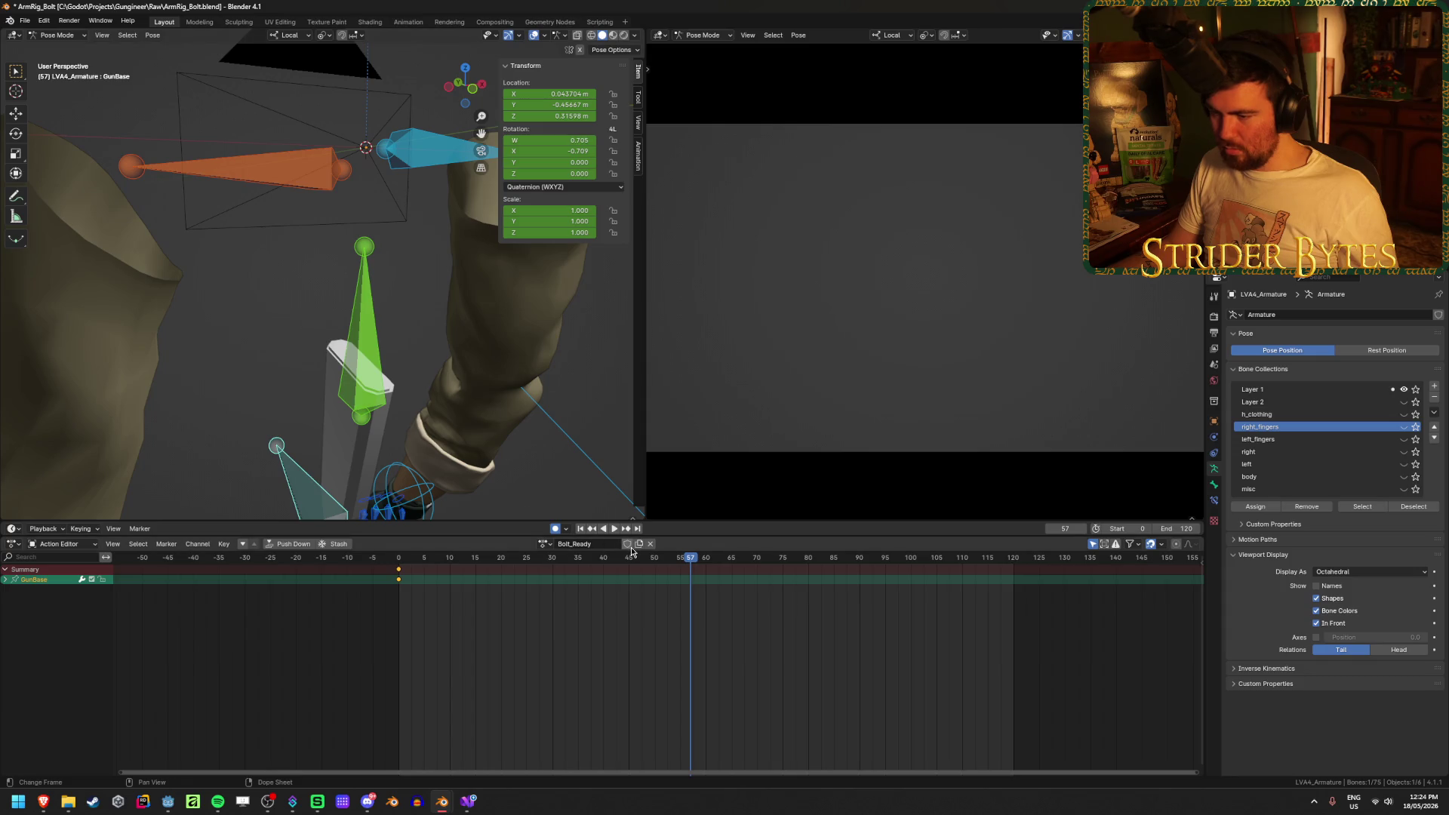
pyautogui.click(544, 543)
pyautogui.click(578, 592)
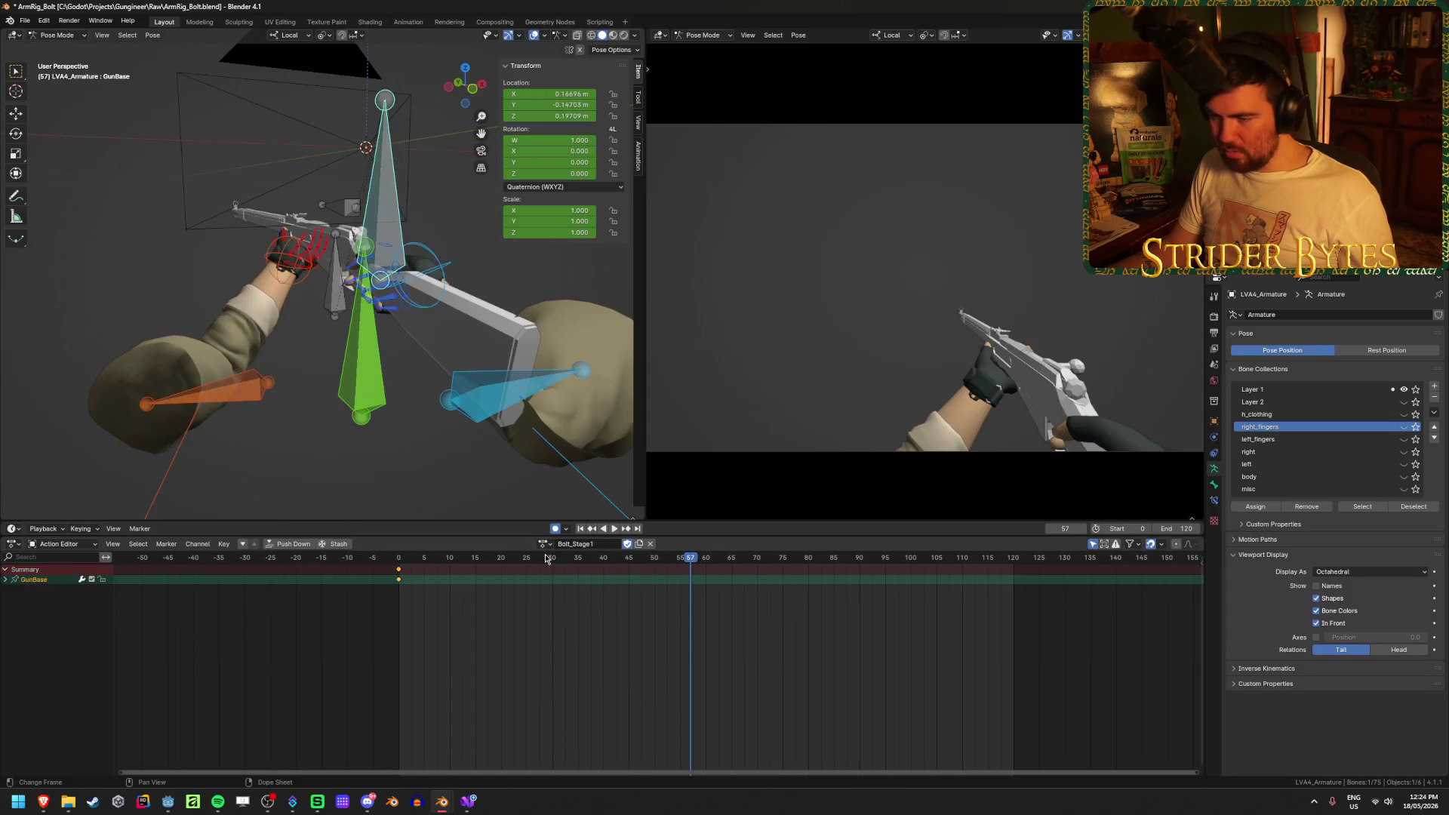
pyautogui.click(545, 544)
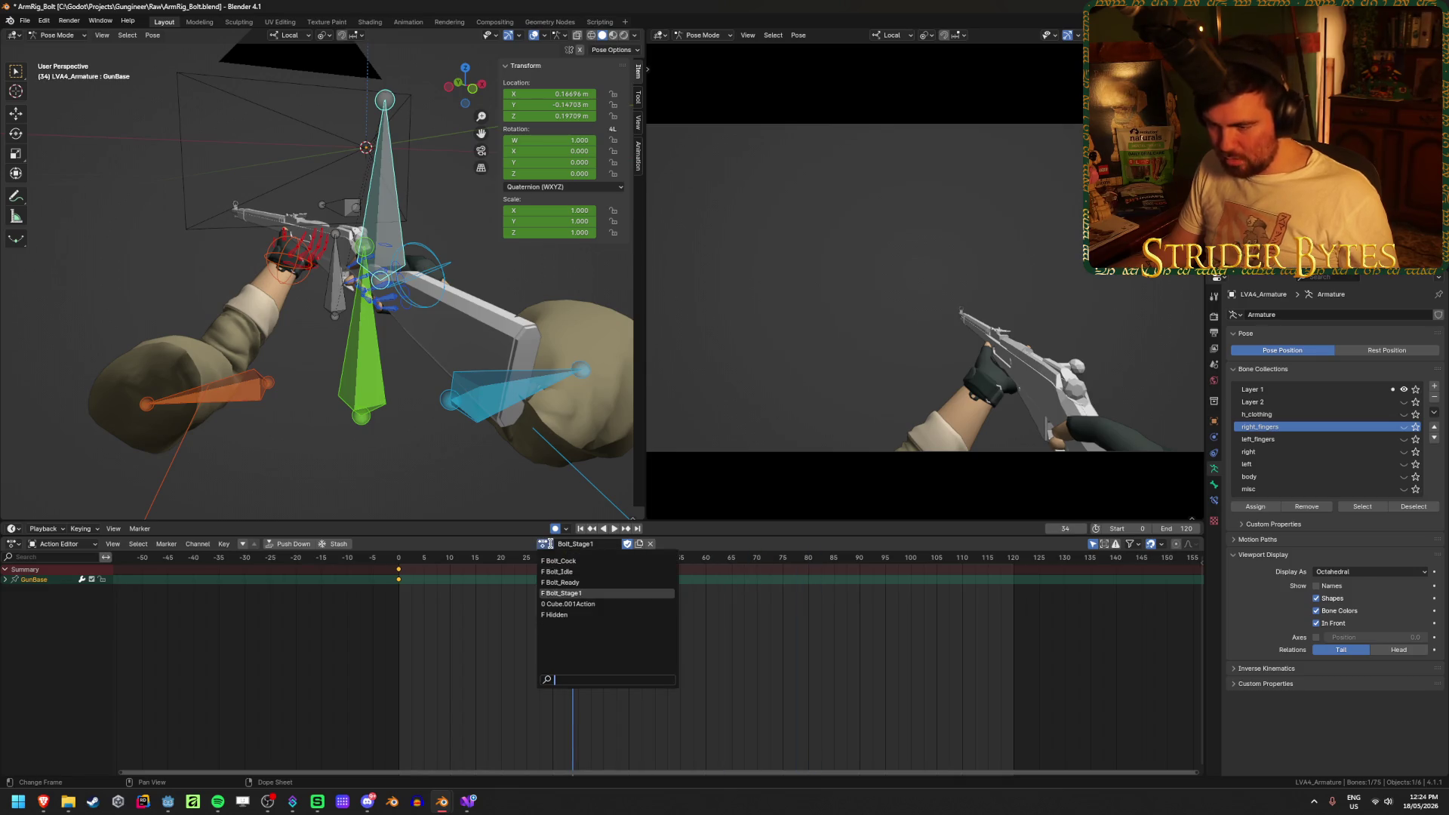
pyautogui.click(557, 571)
pyautogui.click(539, 544)
pyautogui.click(548, 614)
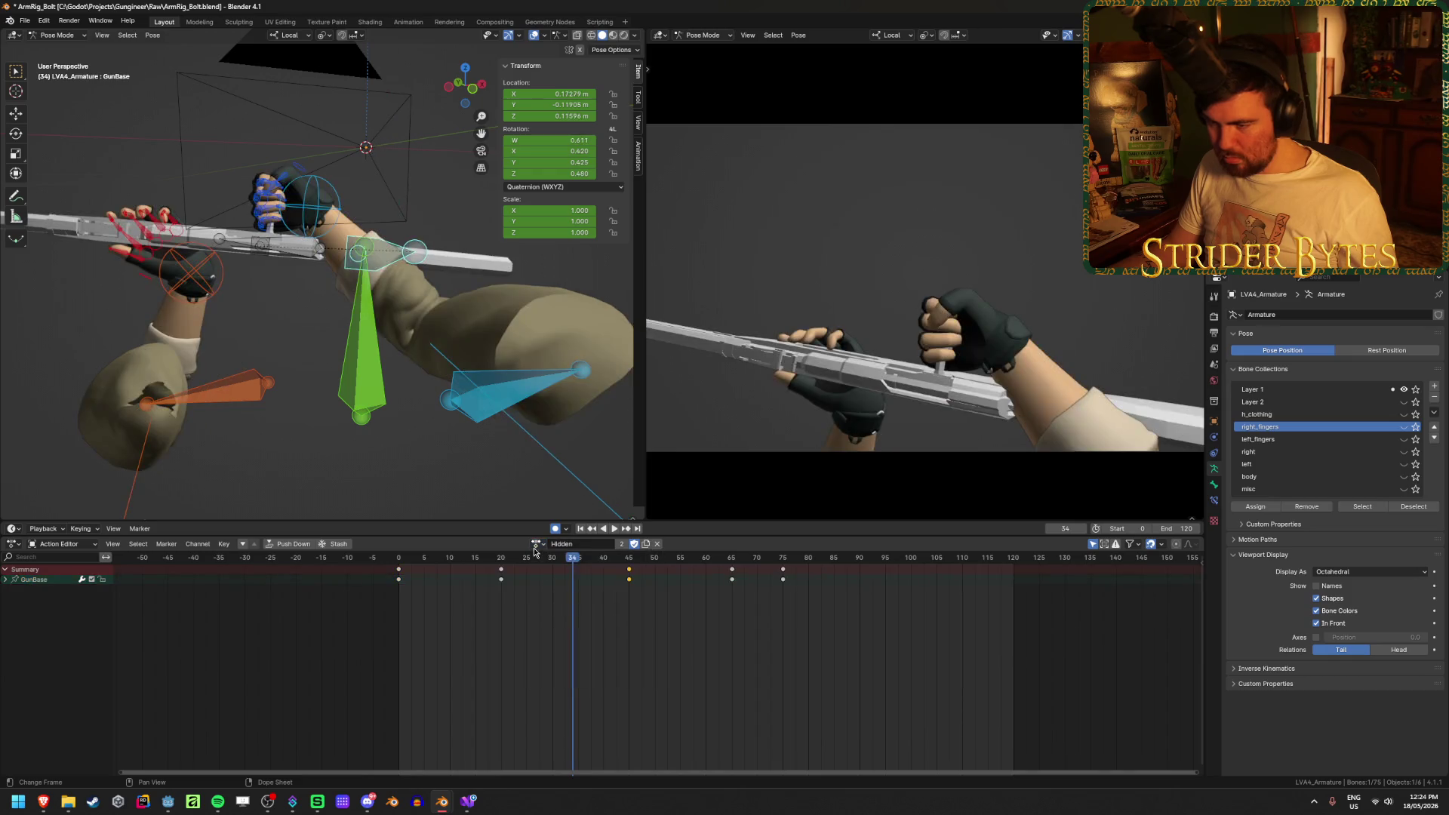
# Play and scrub the Hidden animation from frame 0 to 83
pyautogui.press('space')
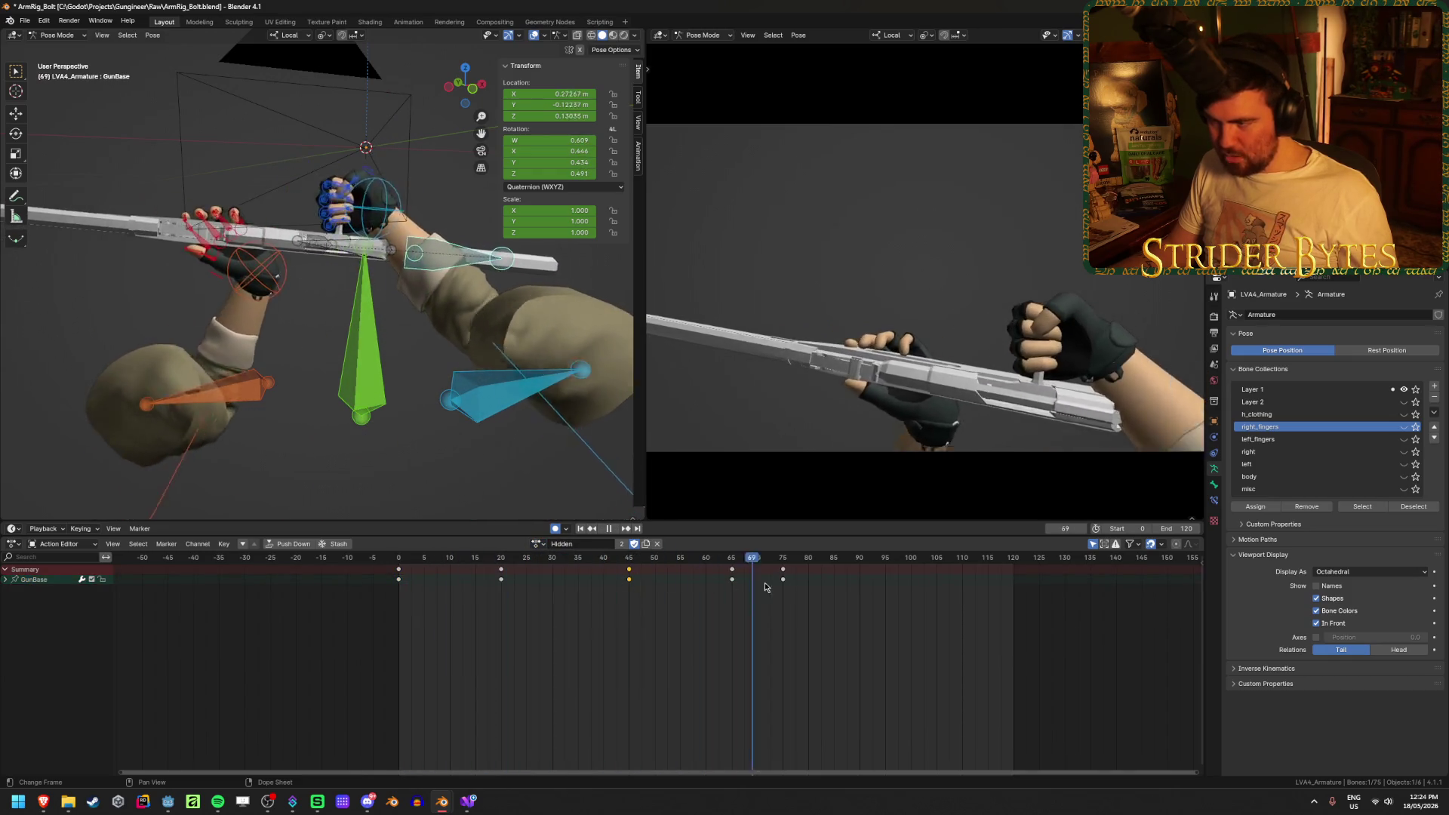
pyautogui.click(401, 578)
pyautogui.moveTo(400, 578)
pyautogui.mouseDown()
pyautogui.moveTo(915, 611)
pyautogui.moveTo(824, 623)
pyautogui.mouseUp()
pyautogui.press('space')
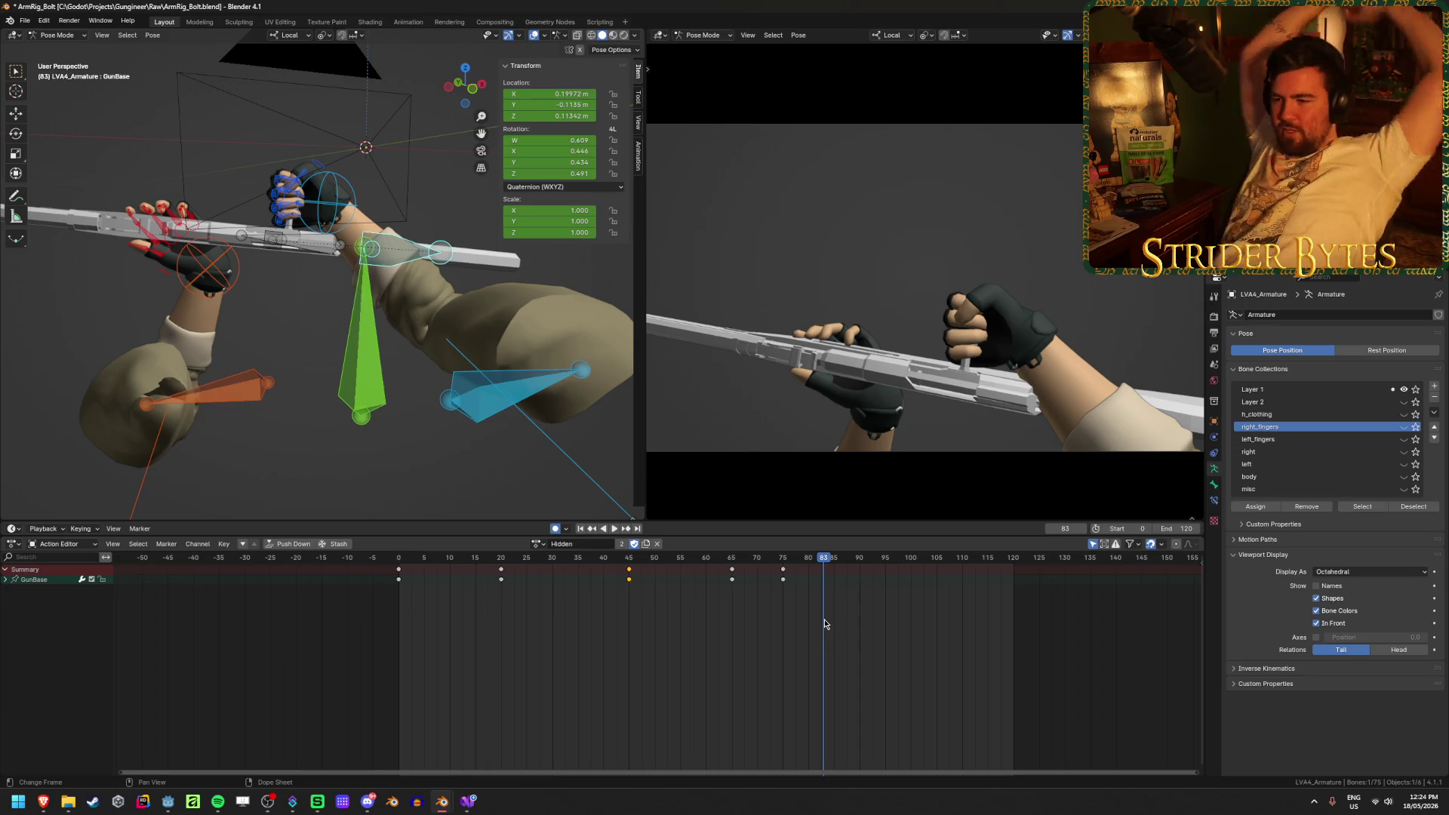
# Switch between the Bolt_Ready and Hidden actions, name the keyed action Bolt_Ready, and save
pyautogui.click(537, 543)
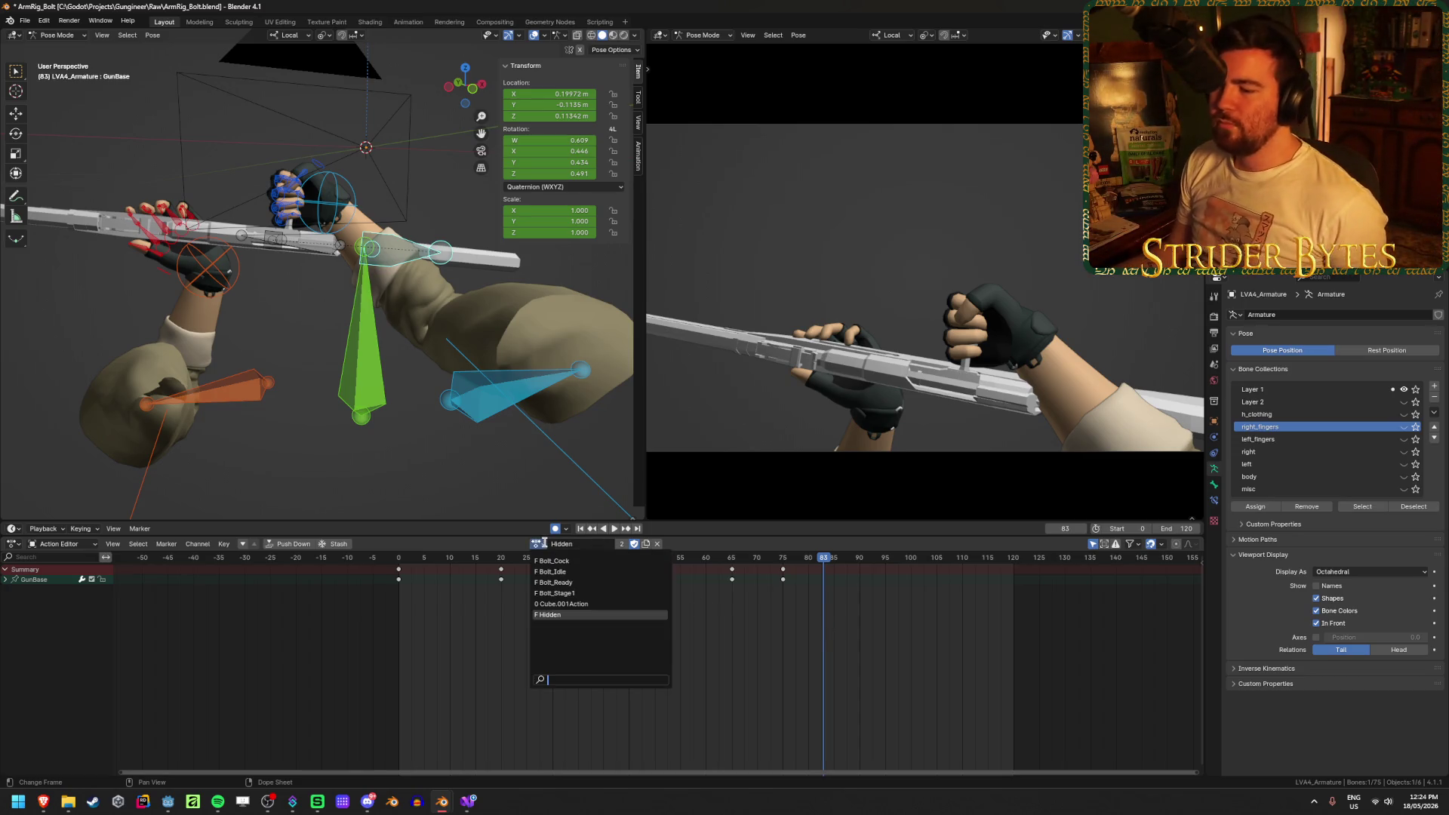
pyautogui.click(600, 583)
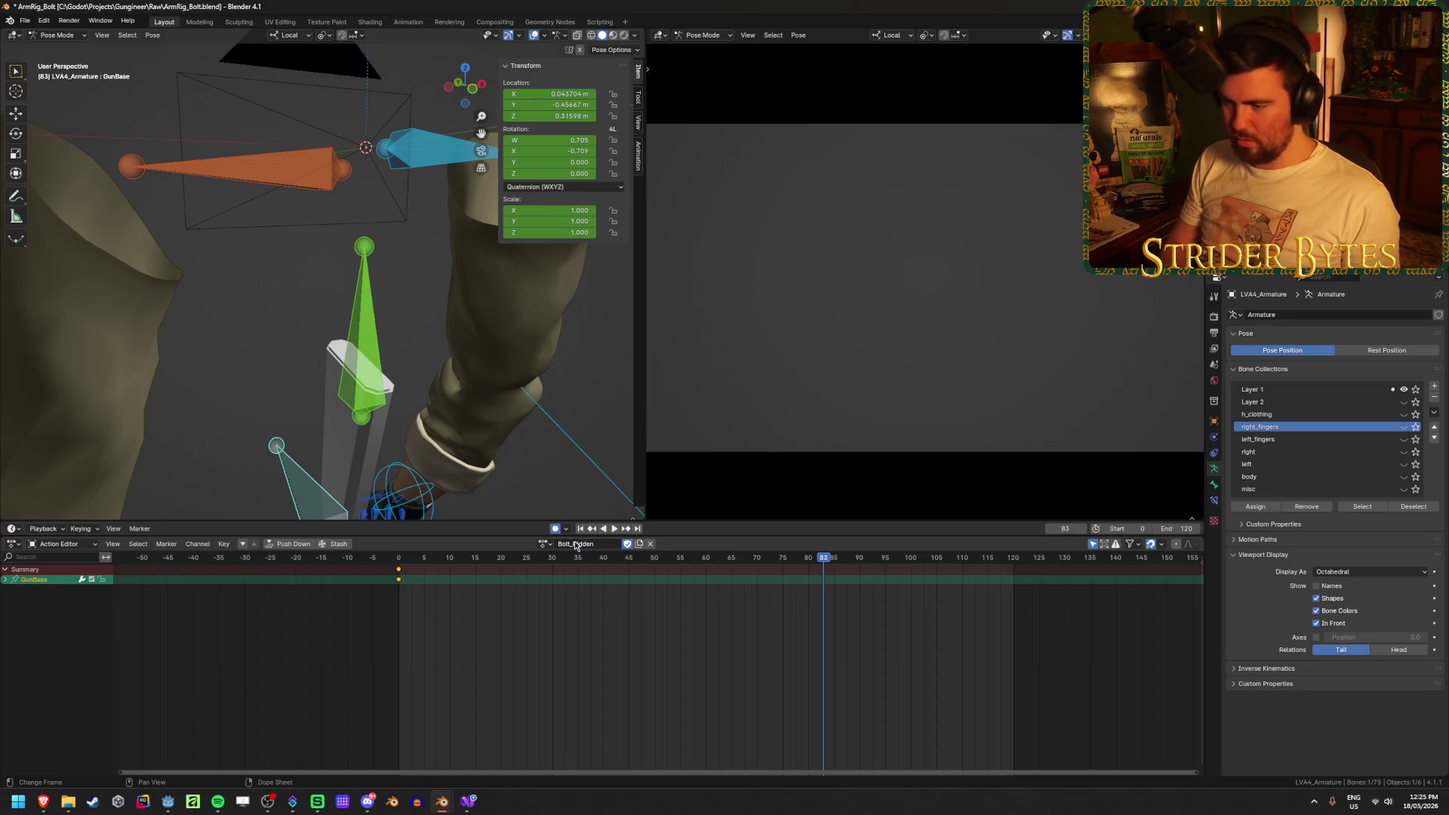
pyautogui.click(541, 545)
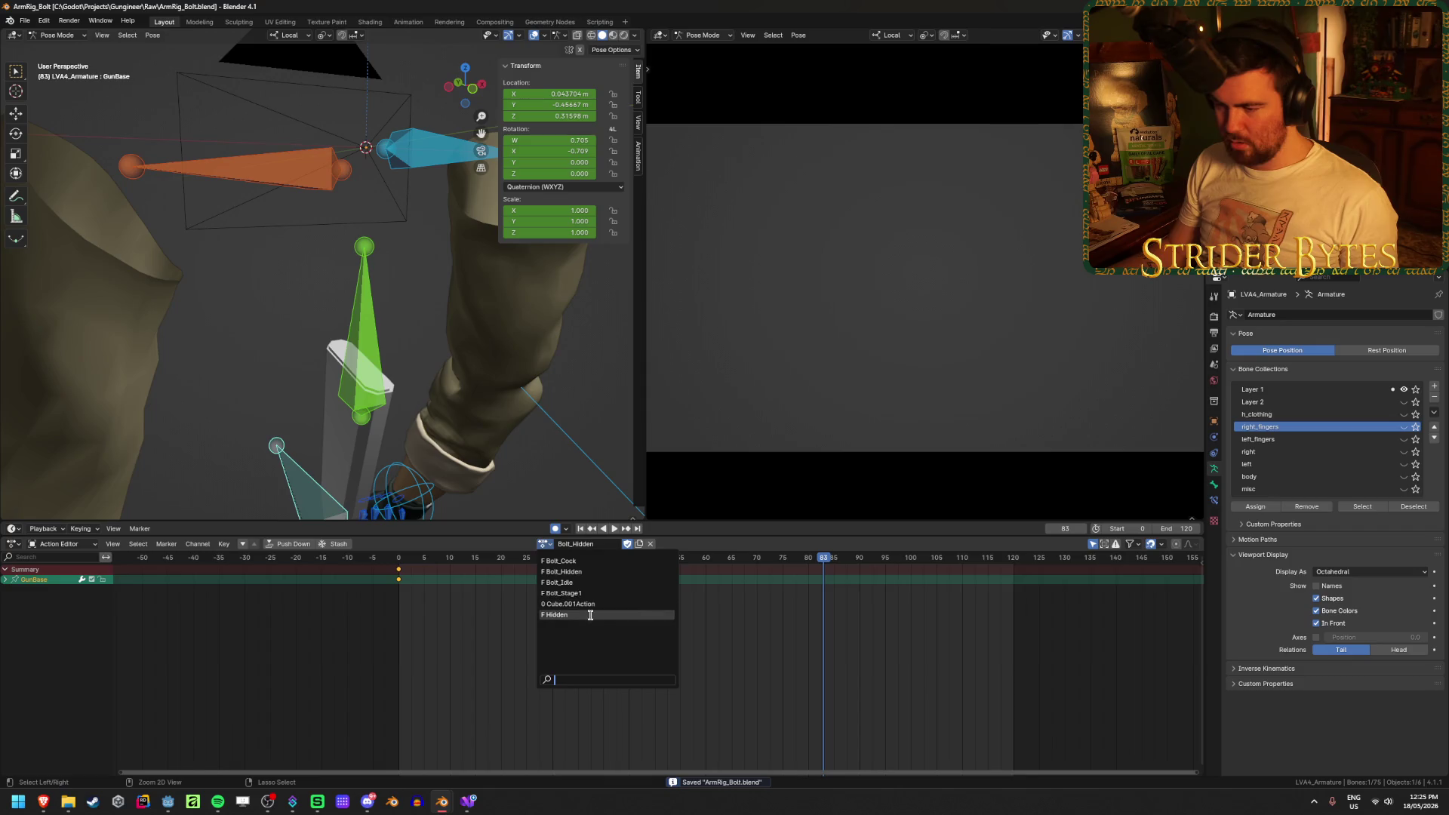
pyautogui.click(591, 615)
pyautogui.write('B')
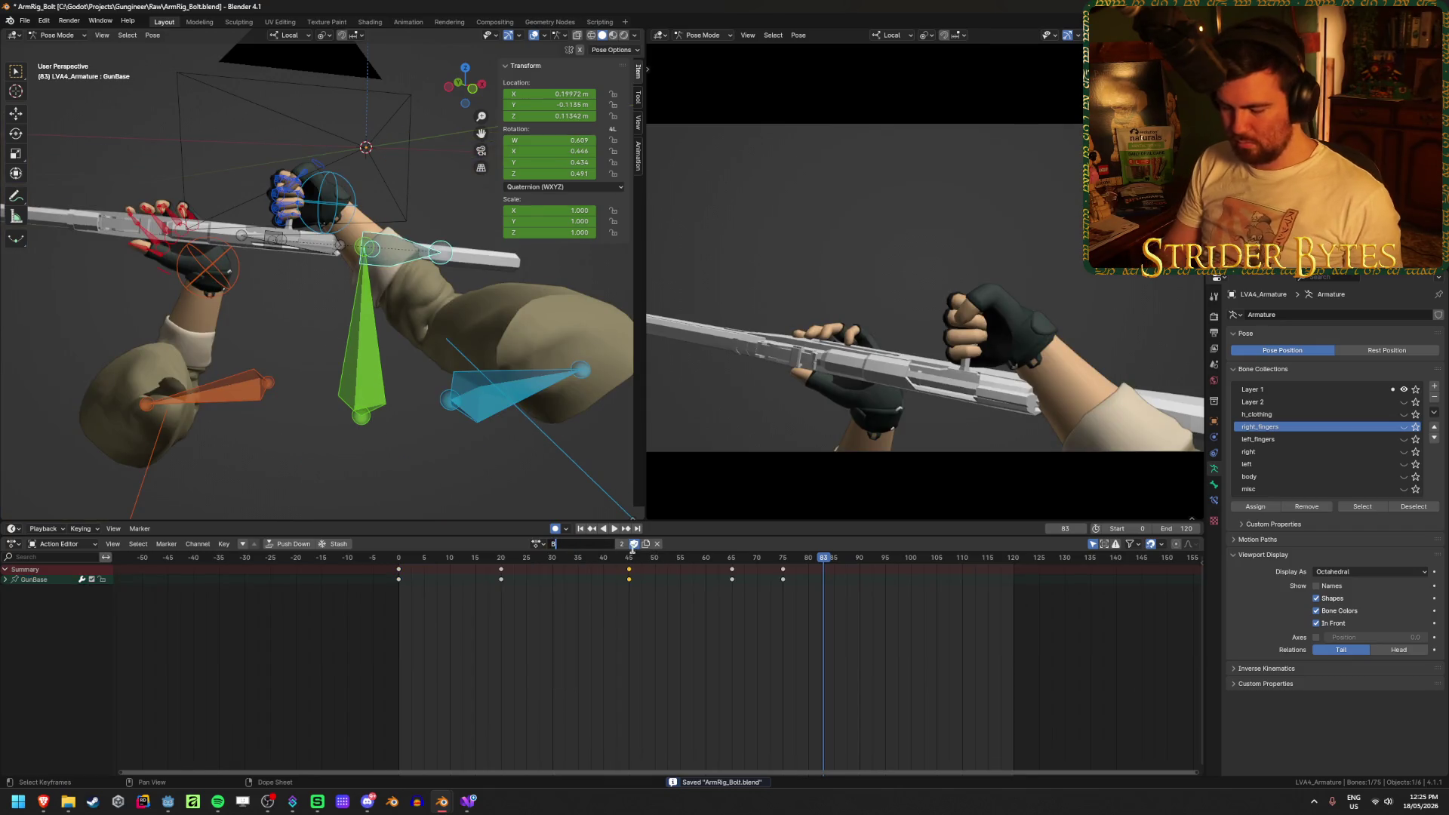
pyautogui.press('Return')
pyautogui.hotkey('ctrl', 's')
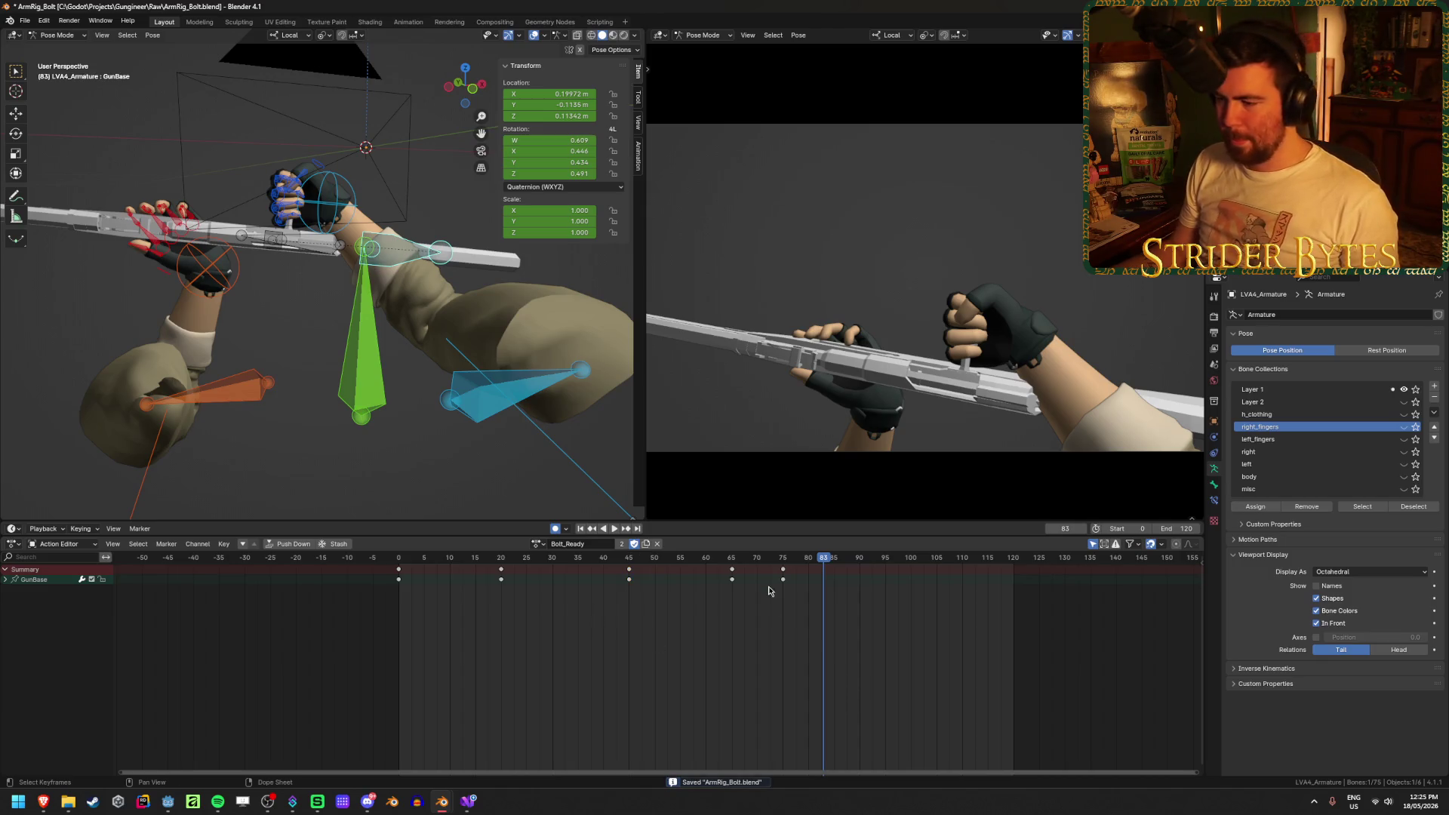
pyautogui.press('space')
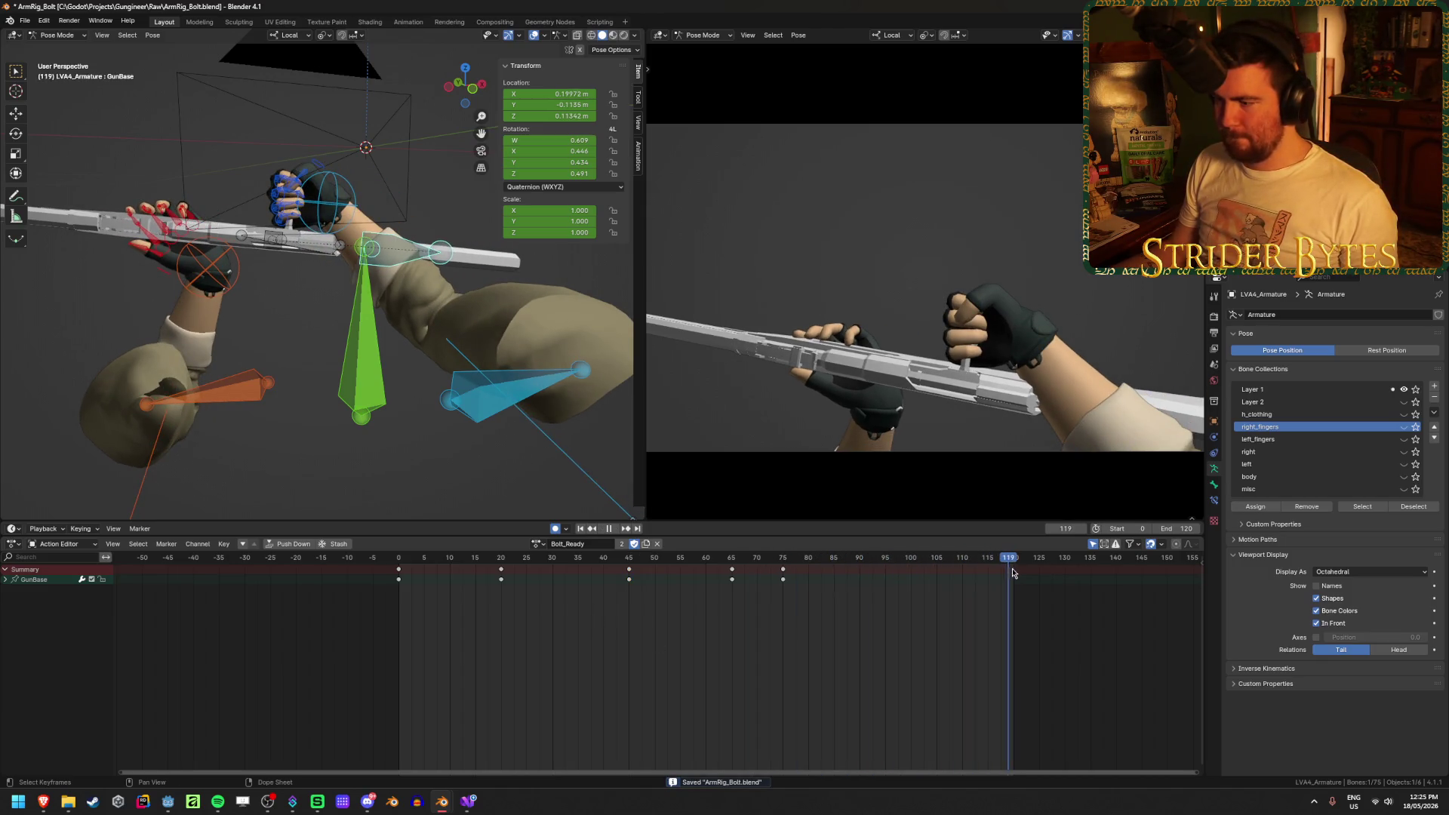
# Paste the starting GunBase pose at frame 120, then remove that pasted key
pyautogui.hotkey('ctrl', 'v')
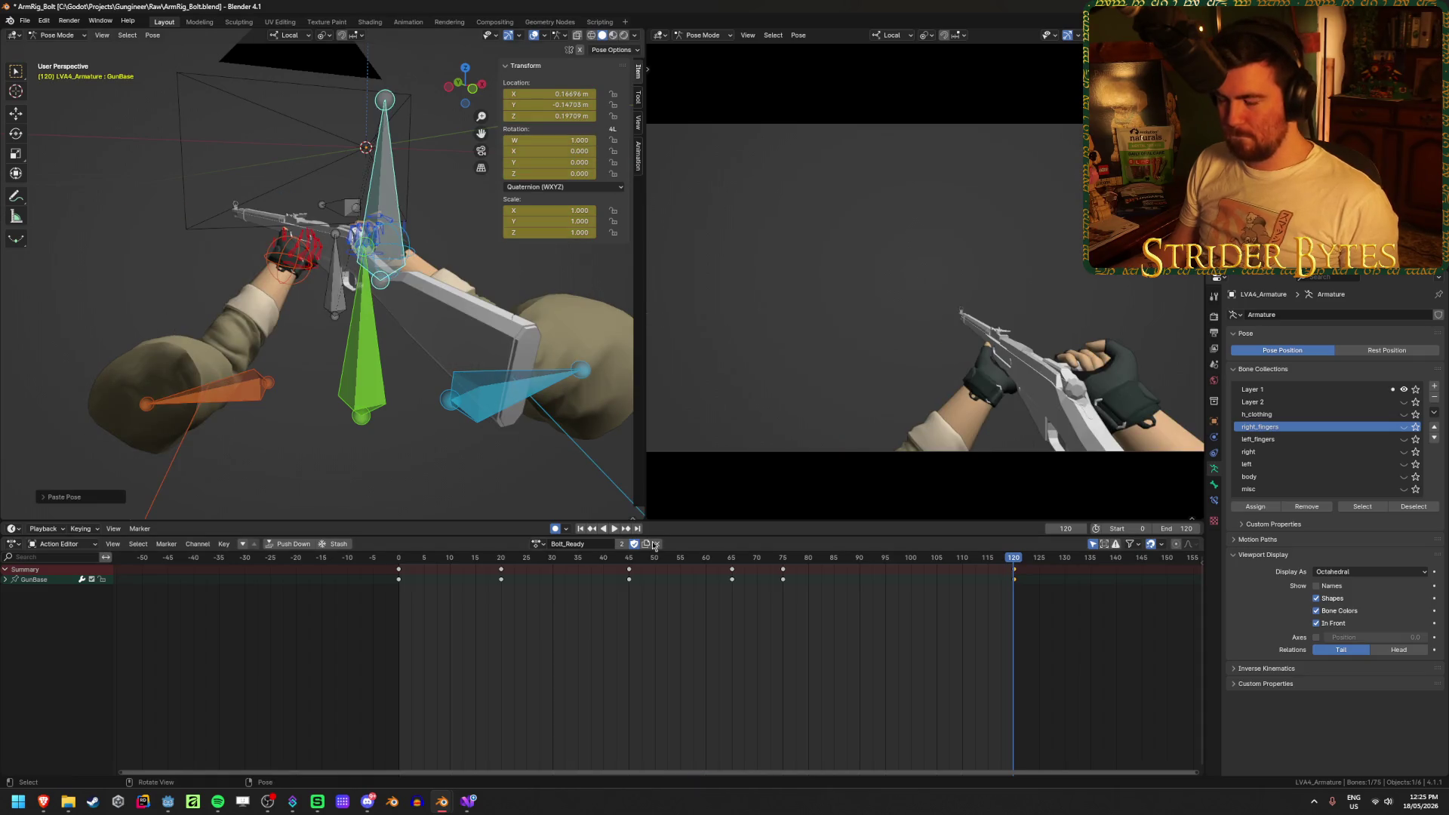
pyautogui.moveTo(855, 566)
pyautogui.mouseDown()
pyautogui.moveTo(556, 578)
pyautogui.moveTo(847, 592)
pyautogui.moveTo(566, 600)
pyautogui.moveTo(766, 610)
pyautogui.moveTo(429, 612)
pyautogui.moveTo(971, 654)
pyautogui.moveTo(463, 647)
pyautogui.moveTo(817, 657)
pyautogui.mouseUp()
pyautogui.hotkey('shift', 'Right')
pyautogui.press('Delete')
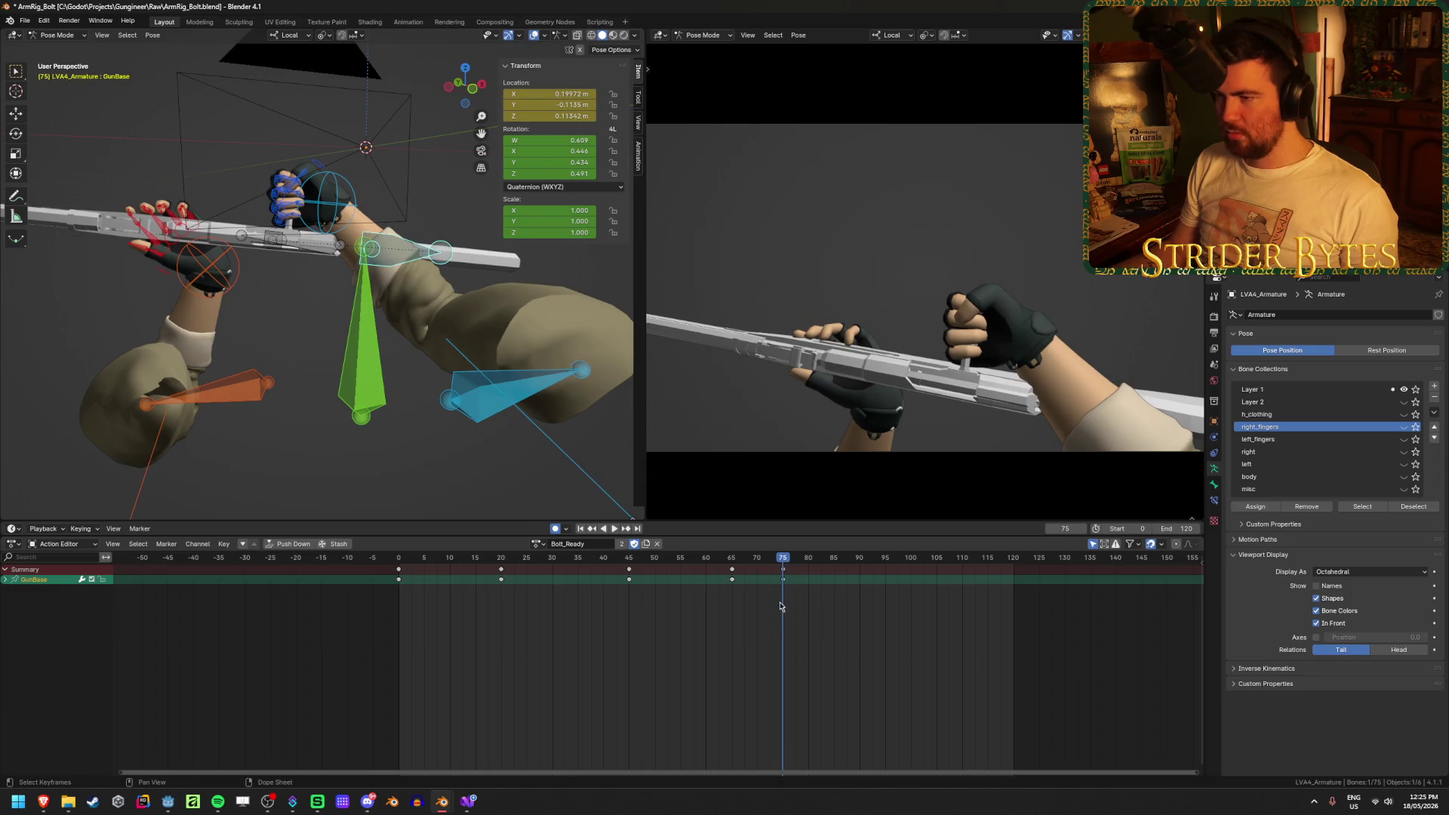
pyautogui.press('i')
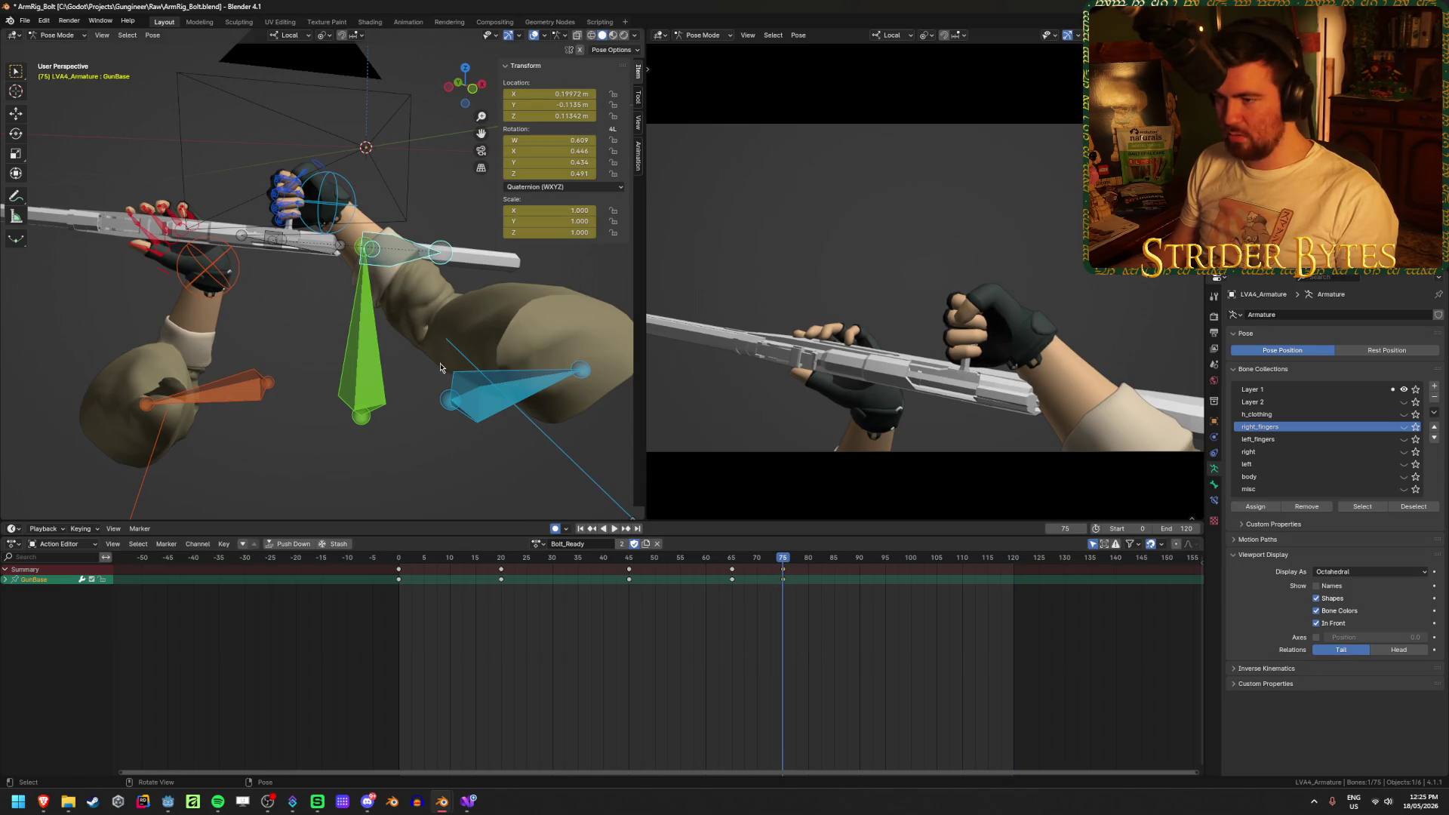
# Play back from frames 65, 45 and 20 to inspect the GunBase poses
pyautogui.click(734, 563)
pyautogui.press('space')
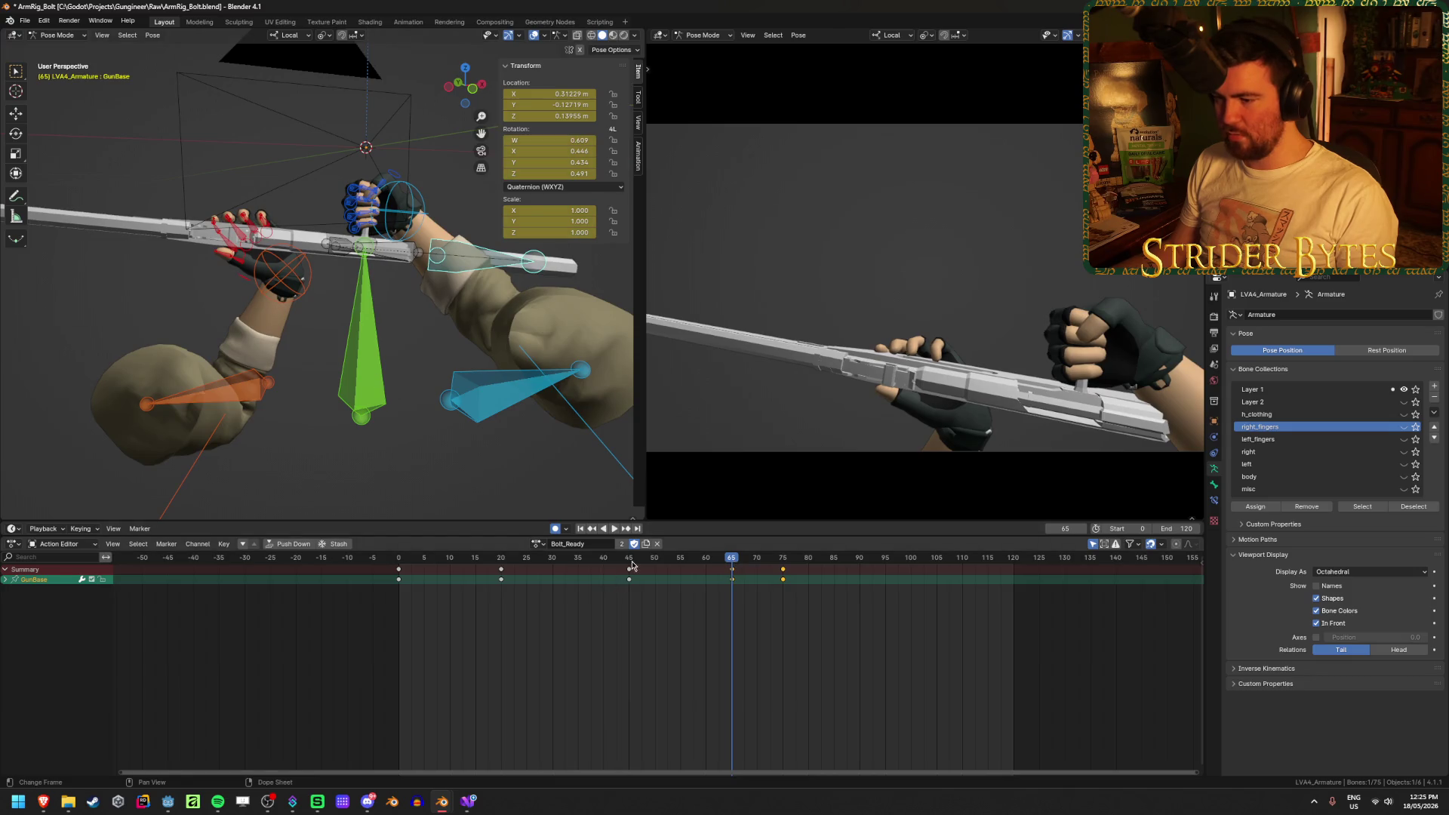
pyautogui.click(631, 563)
pyautogui.press('space')
pyautogui.click(501, 563)
pyautogui.press('space')
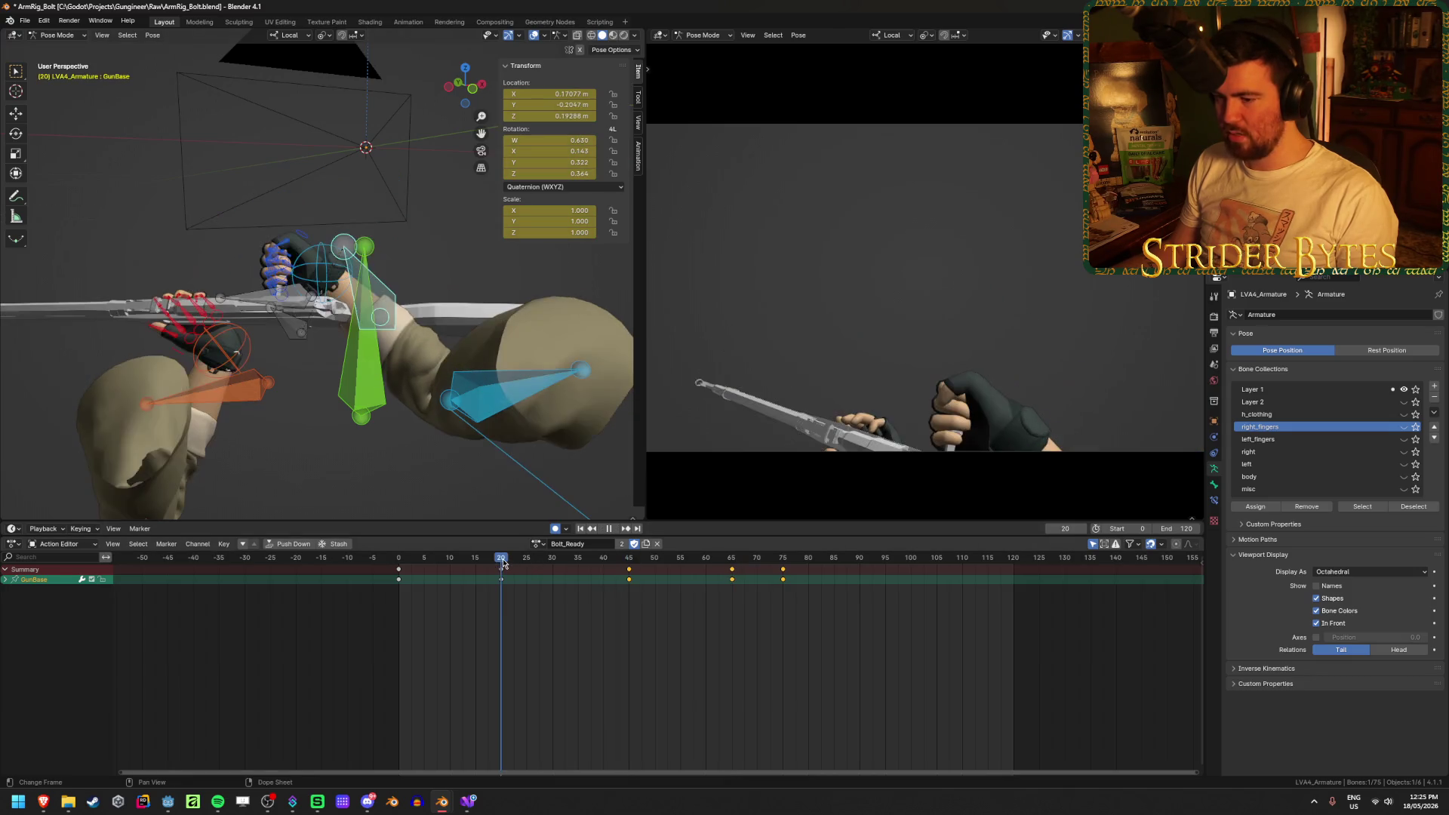
pyautogui.press('space')
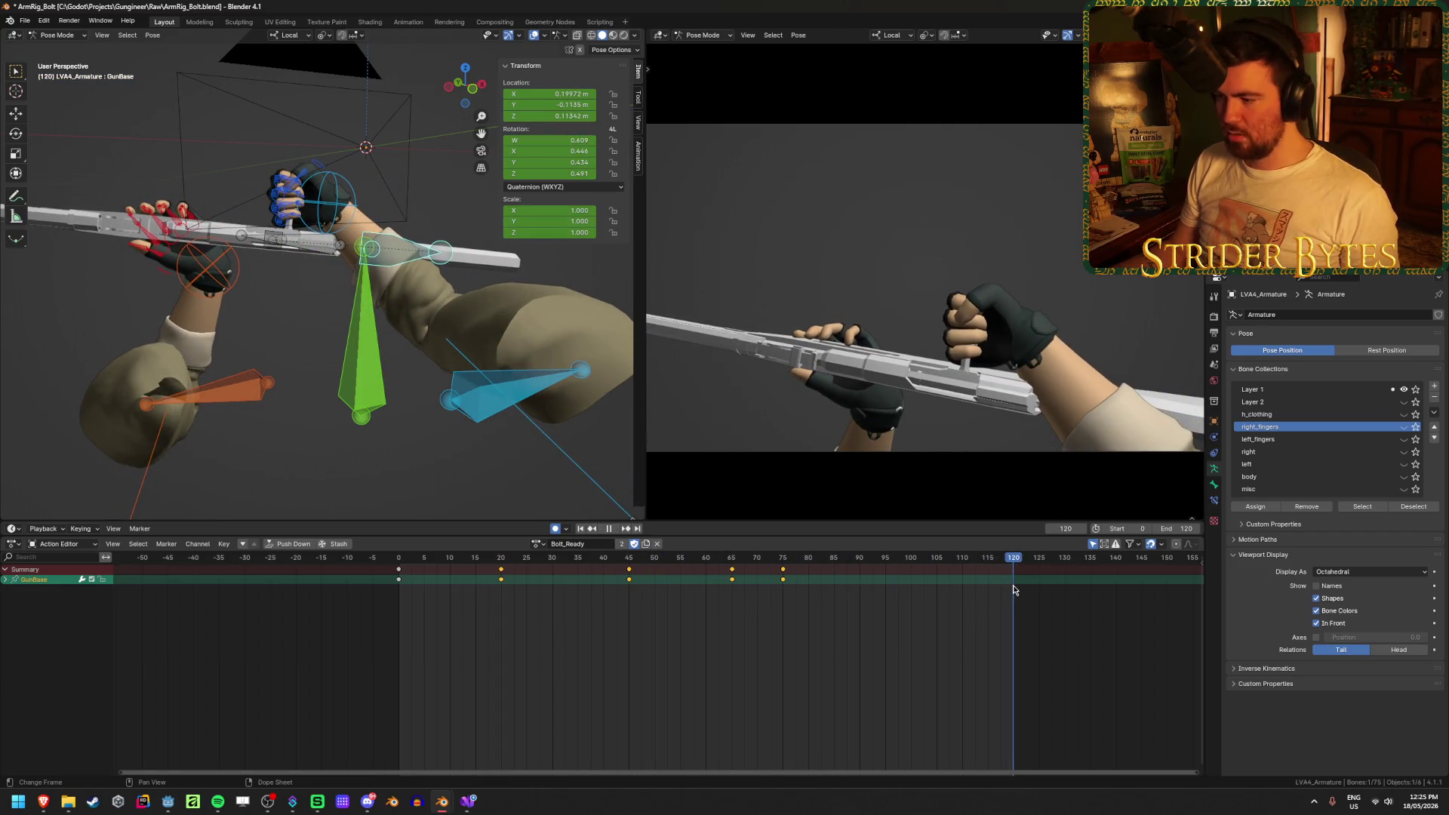
# Paste the starting pose onto frame 120 and review the action's ending
pyautogui.hotkey('ctrl', 'v')
pyautogui.press('space')
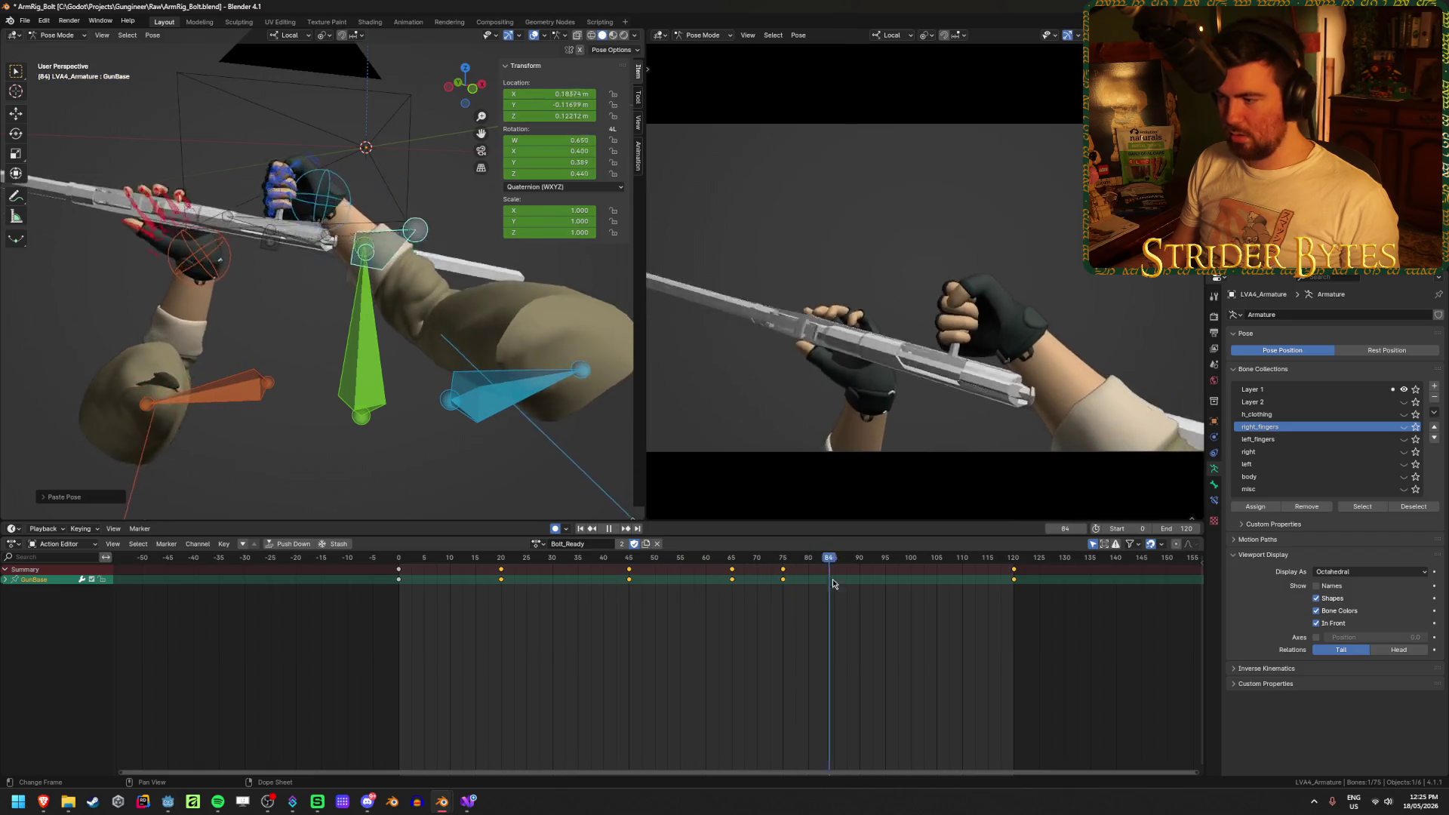
pyautogui.moveTo(936, 587)
pyautogui.mouseDown()
pyautogui.moveTo(1010, 589)
pyautogui.moveTo(795, 601)
pyautogui.moveTo(1028, 600)
pyautogui.mouseUp()
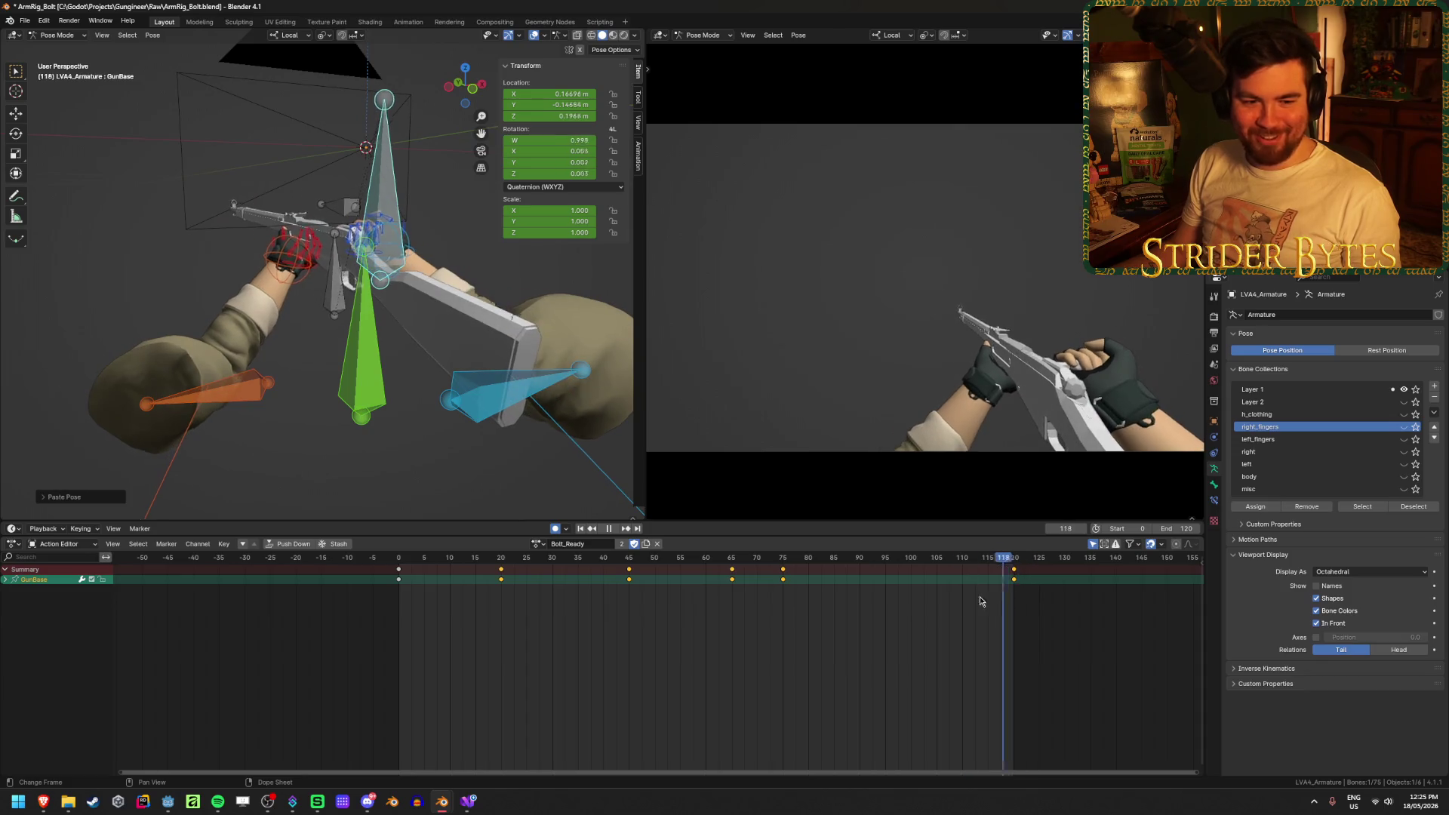
# Save, then move the GunBase key from frame 20 to 30 and replay
pyautogui.hotkey('ctrl', 's')
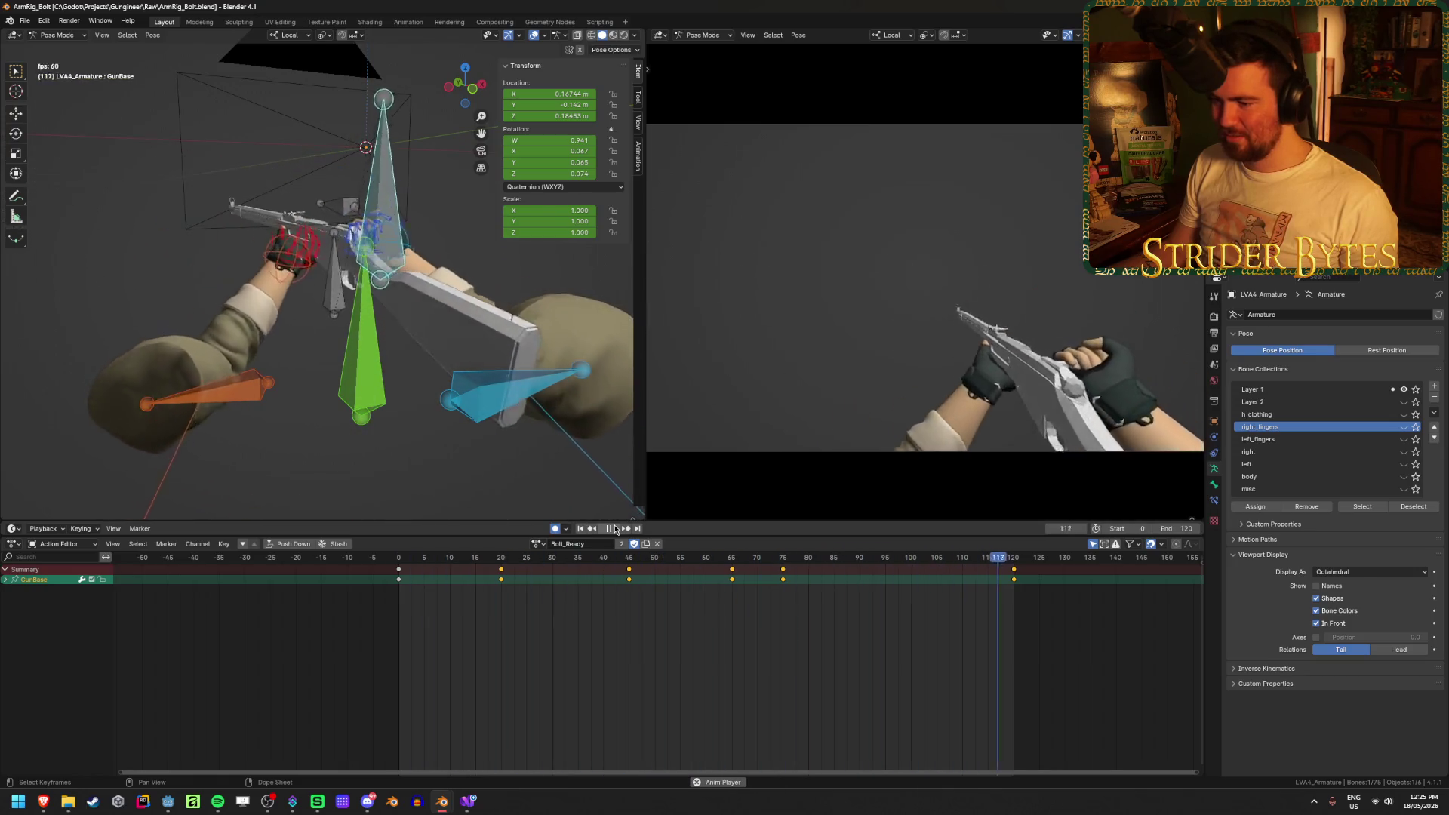
pyautogui.click(613, 529)
pyautogui.moveTo(488, 563)
pyautogui.mouseDown()
pyautogui.moveTo(414, 563)
pyautogui.moveTo(554, 581)
pyautogui.mouseUp()
pyautogui.click(501, 579)
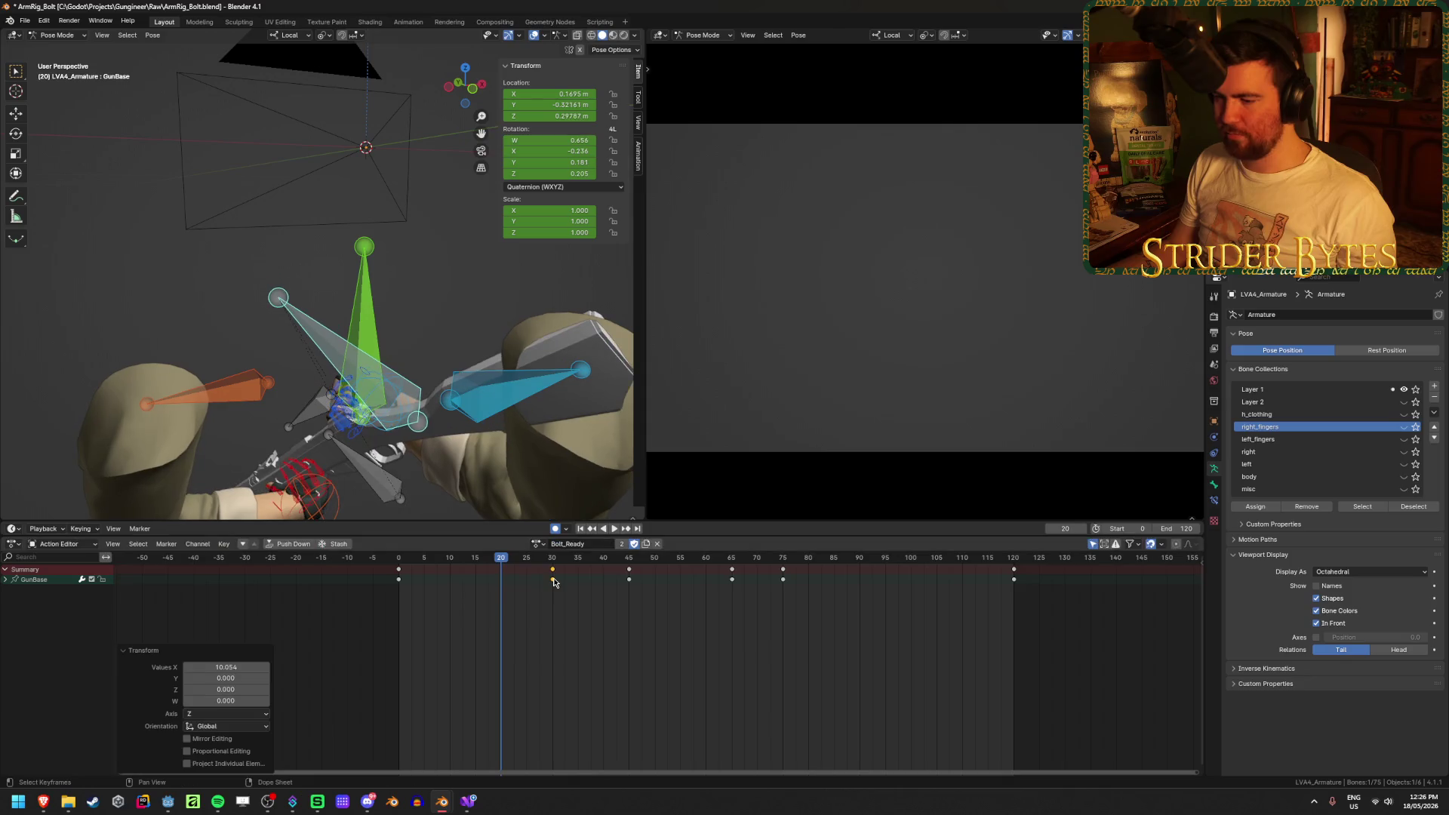
pyautogui.click(579, 528)
pyautogui.click(613, 529)
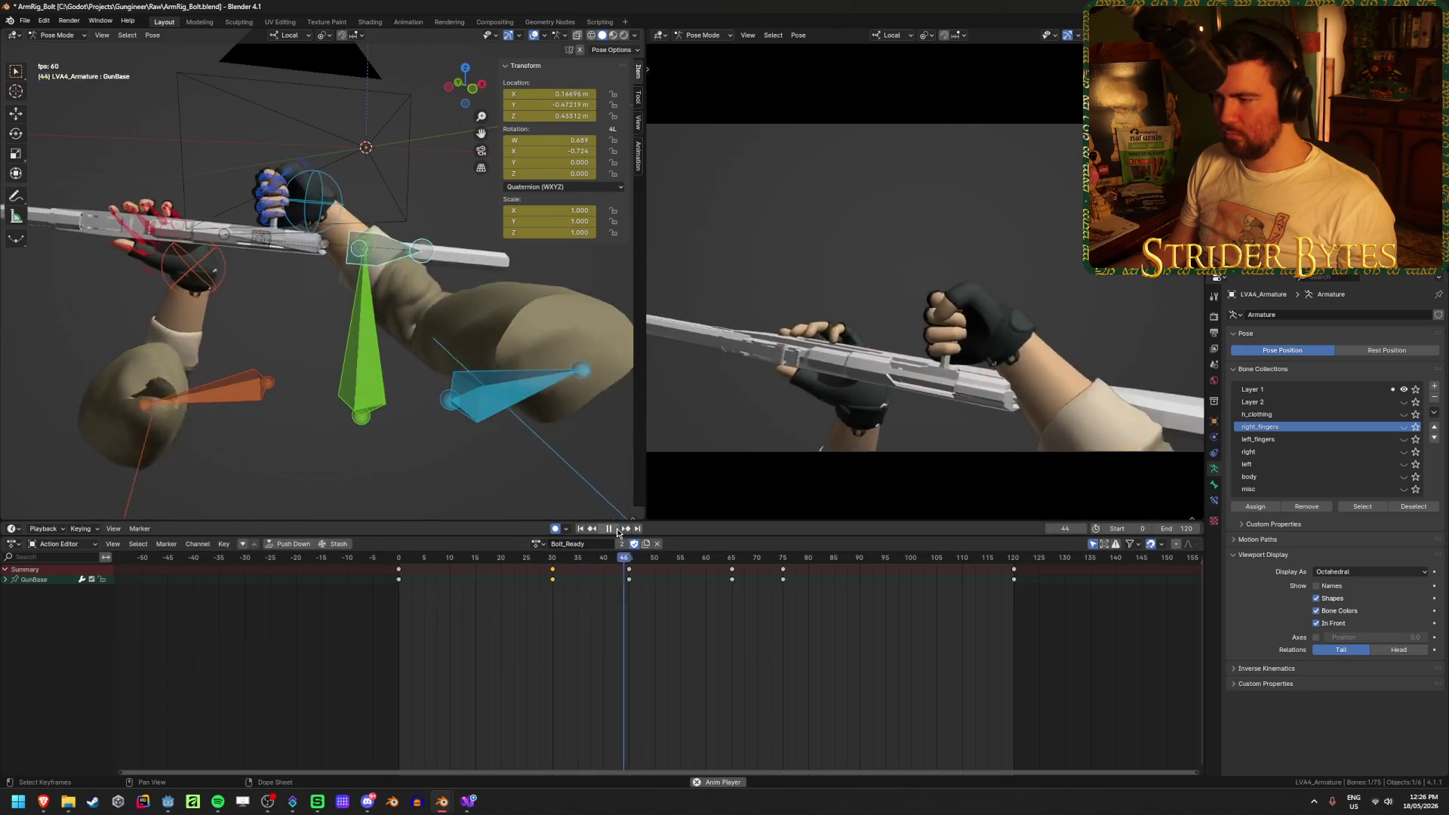
pyautogui.click(617, 532)
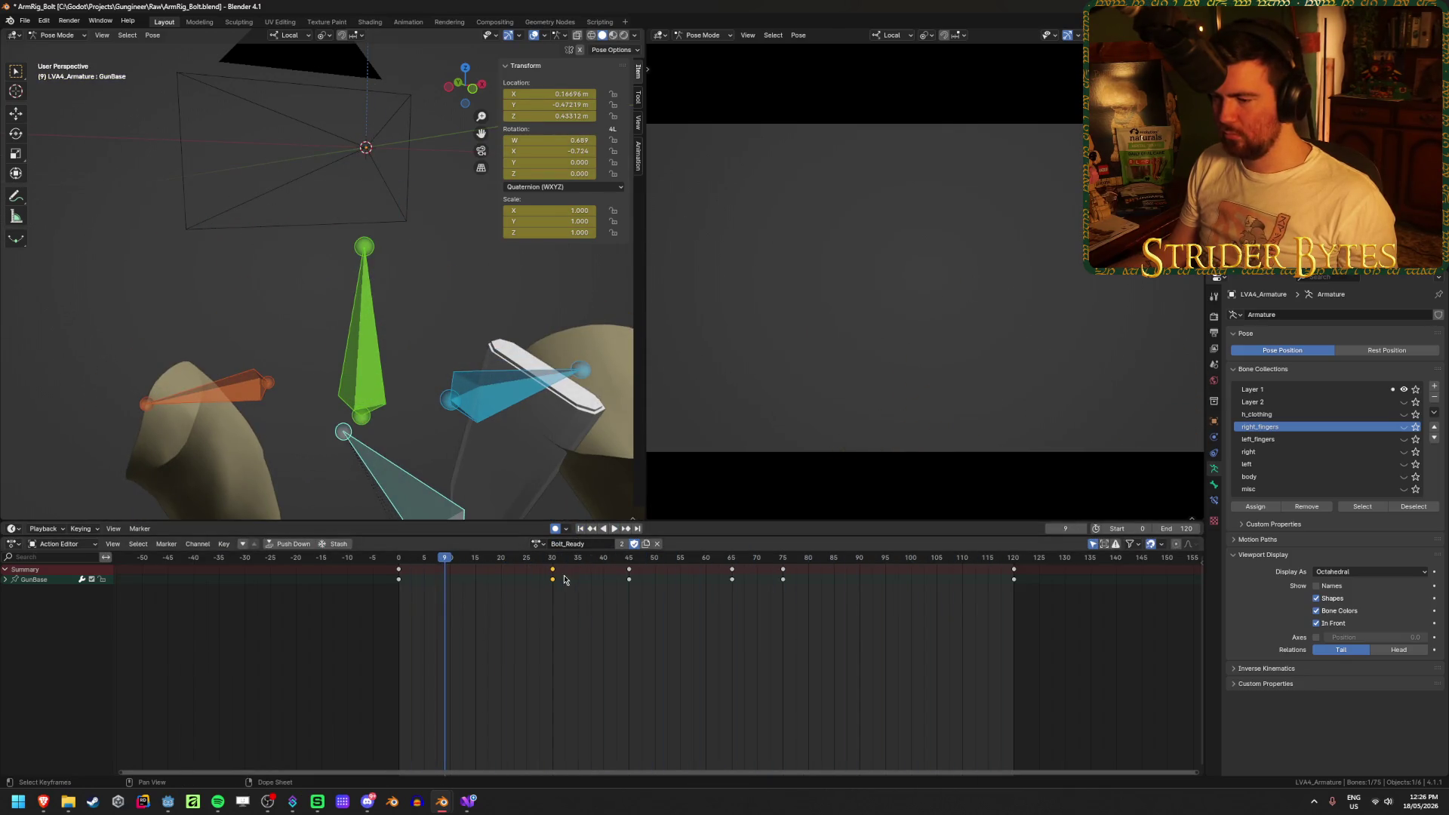
pyautogui.click(580, 528)
pyautogui.click(614, 529)
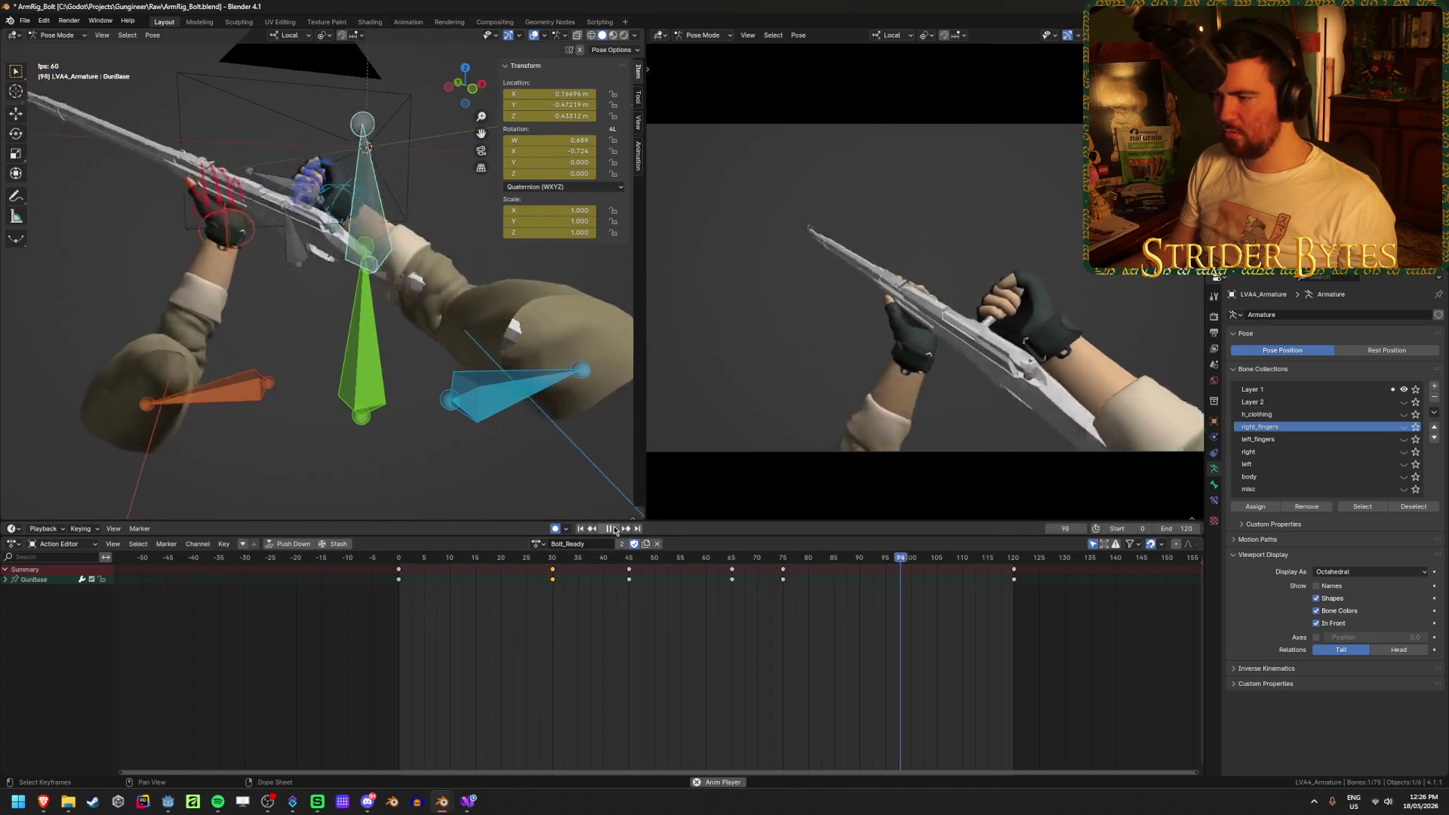
# Shift the GunBase keys at frames 65 and 75 six frames later and replay
pyautogui.press('space')
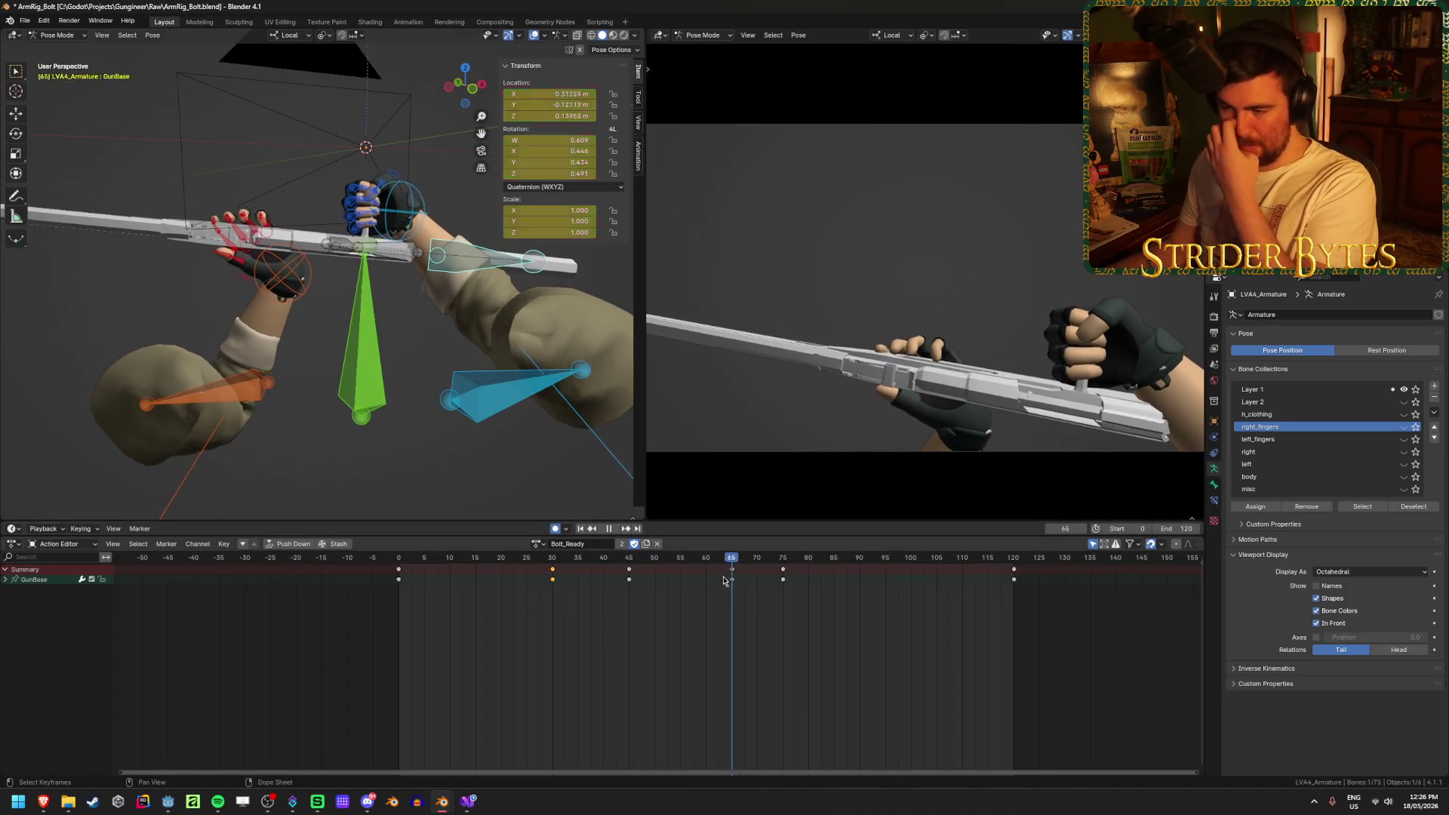
pyautogui.press('space')
pyautogui.moveTo(709, 637); pyautogui.dragTo(806, 569)
pyautogui.press('g')
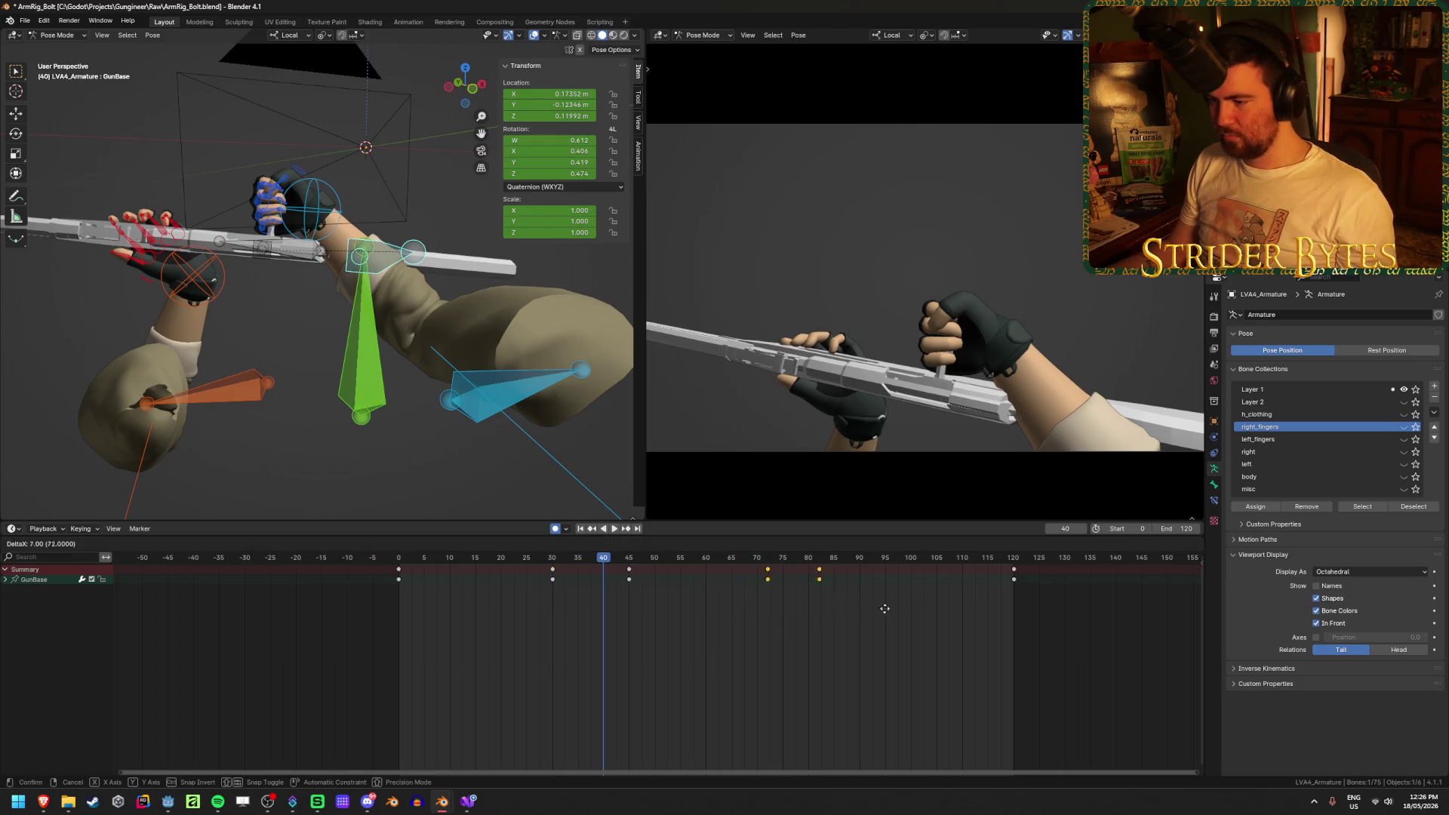
pyautogui.click(901, 612)
pyautogui.click(580, 528)
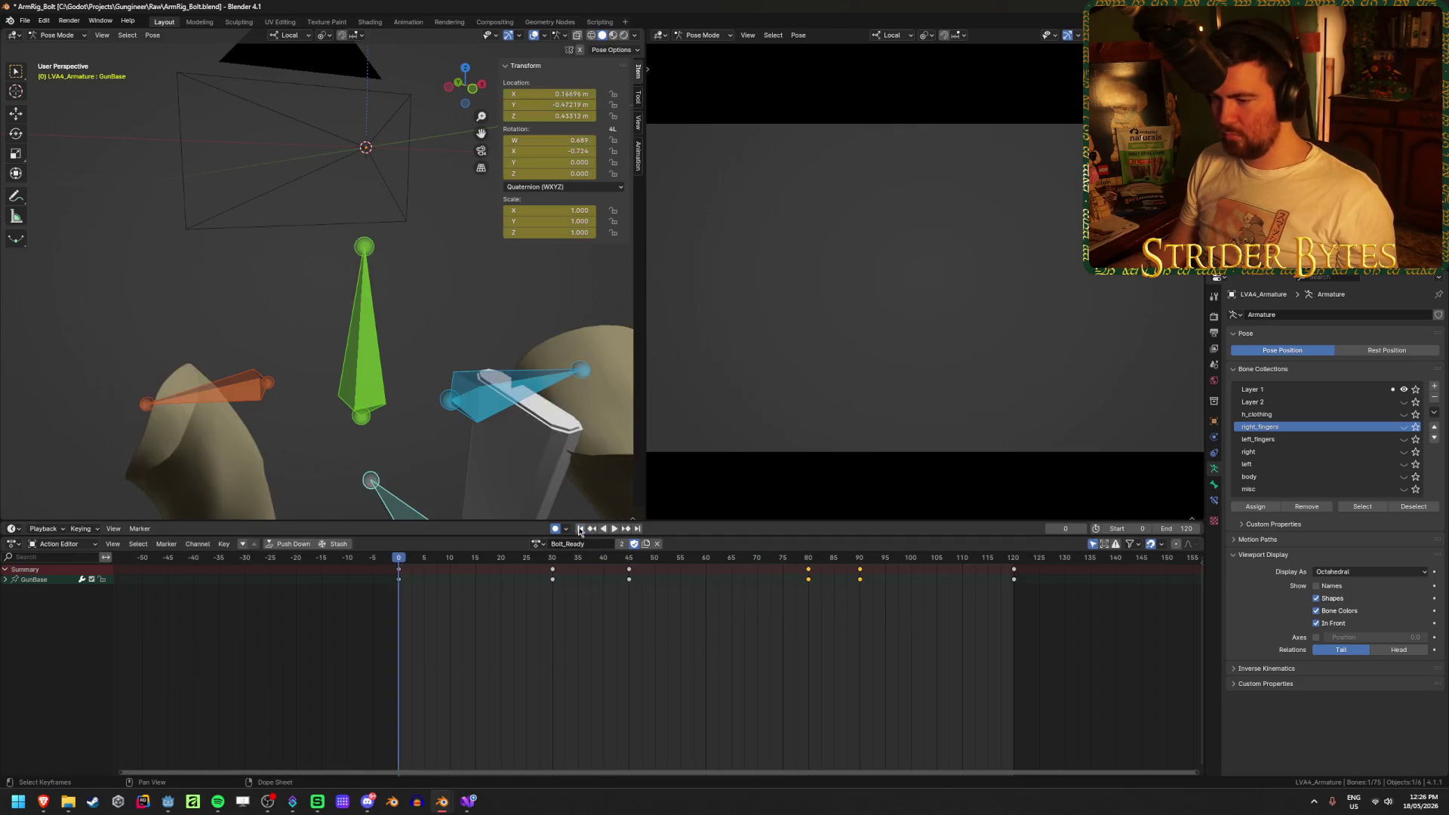
pyautogui.click(614, 528)
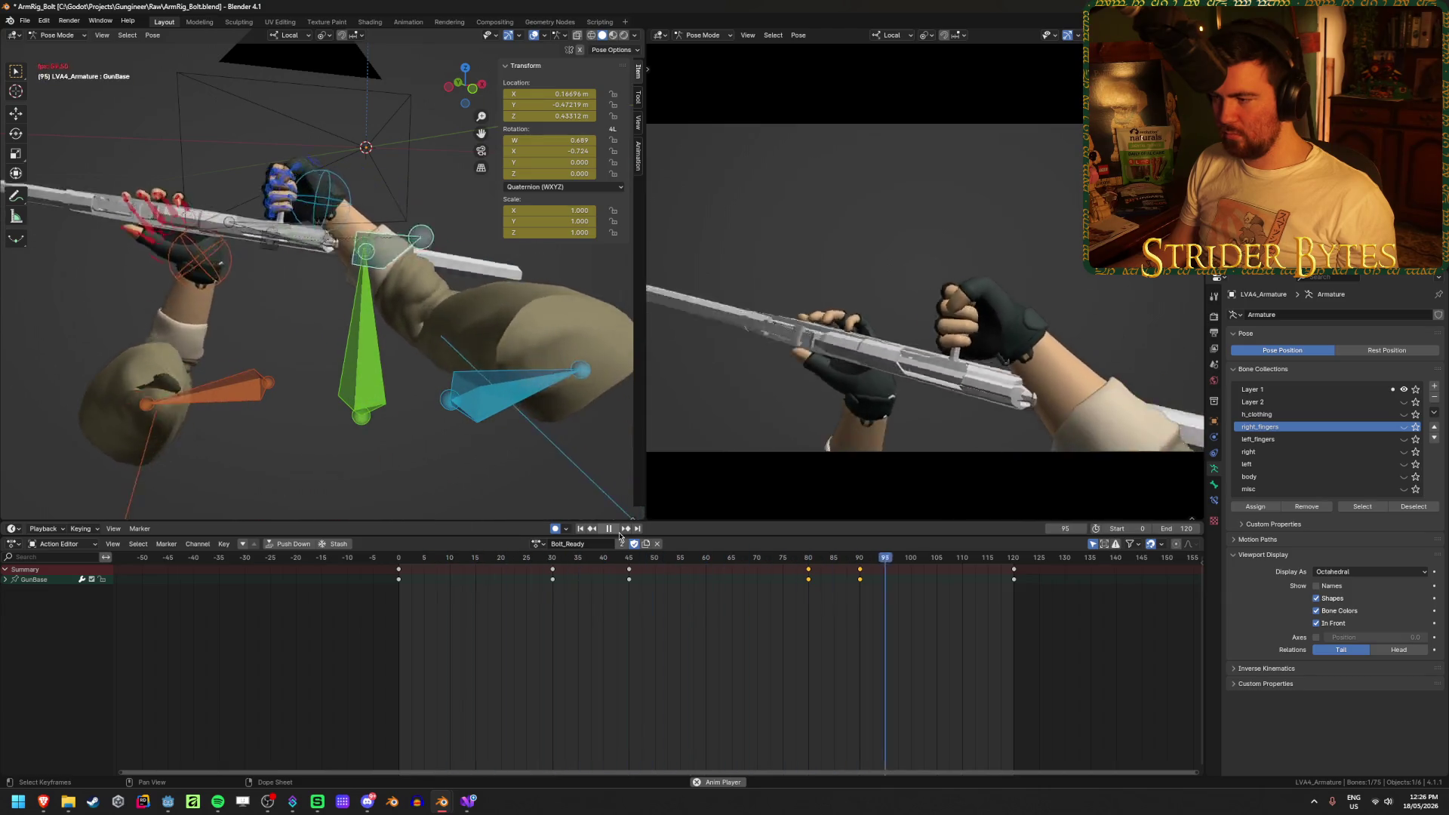
pyautogui.press('space')
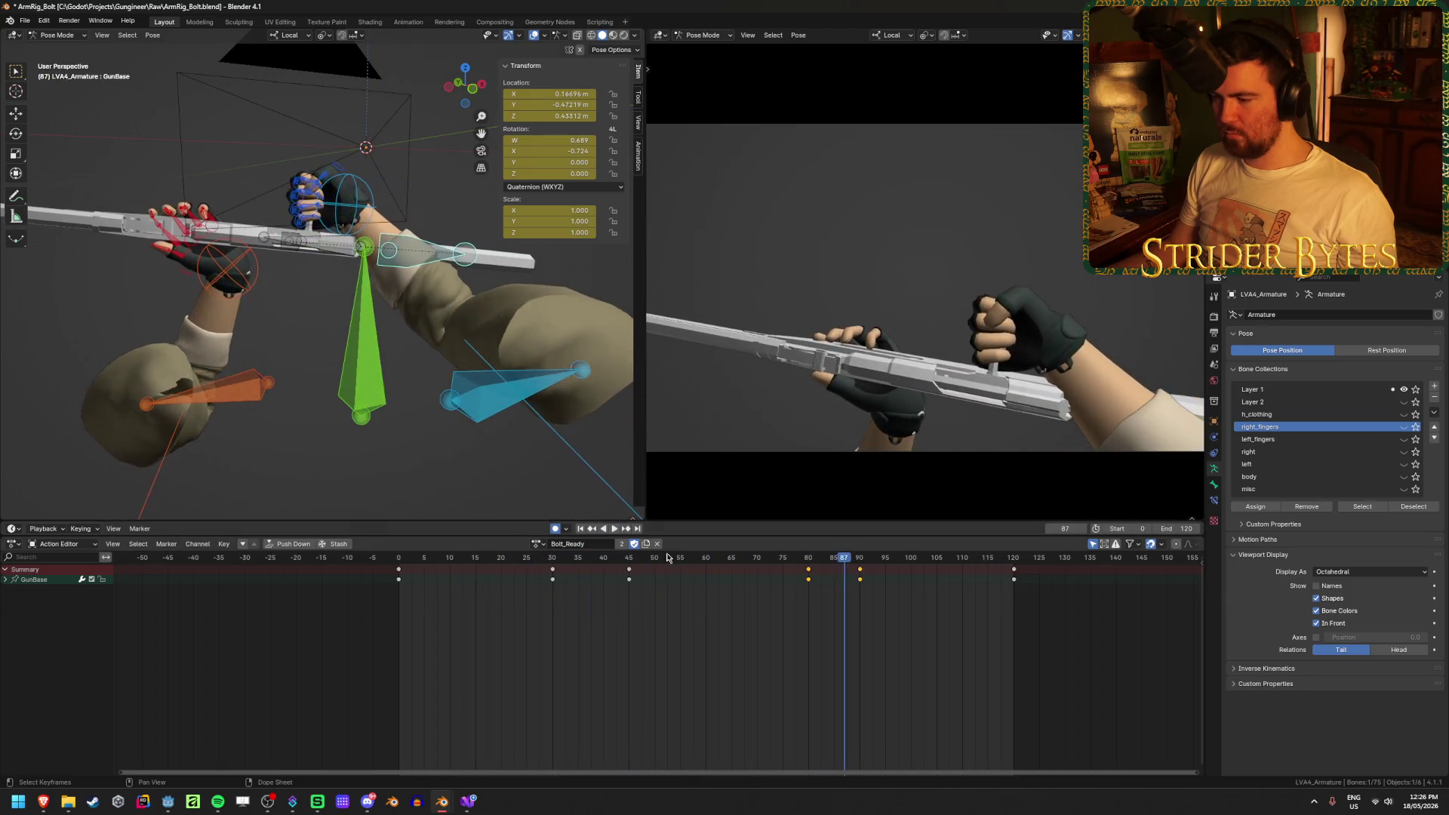
# Move the late key to frame 100, then shift keys 30, 45, 80 and 100 fifteen frames earlier
pyautogui.press('g')
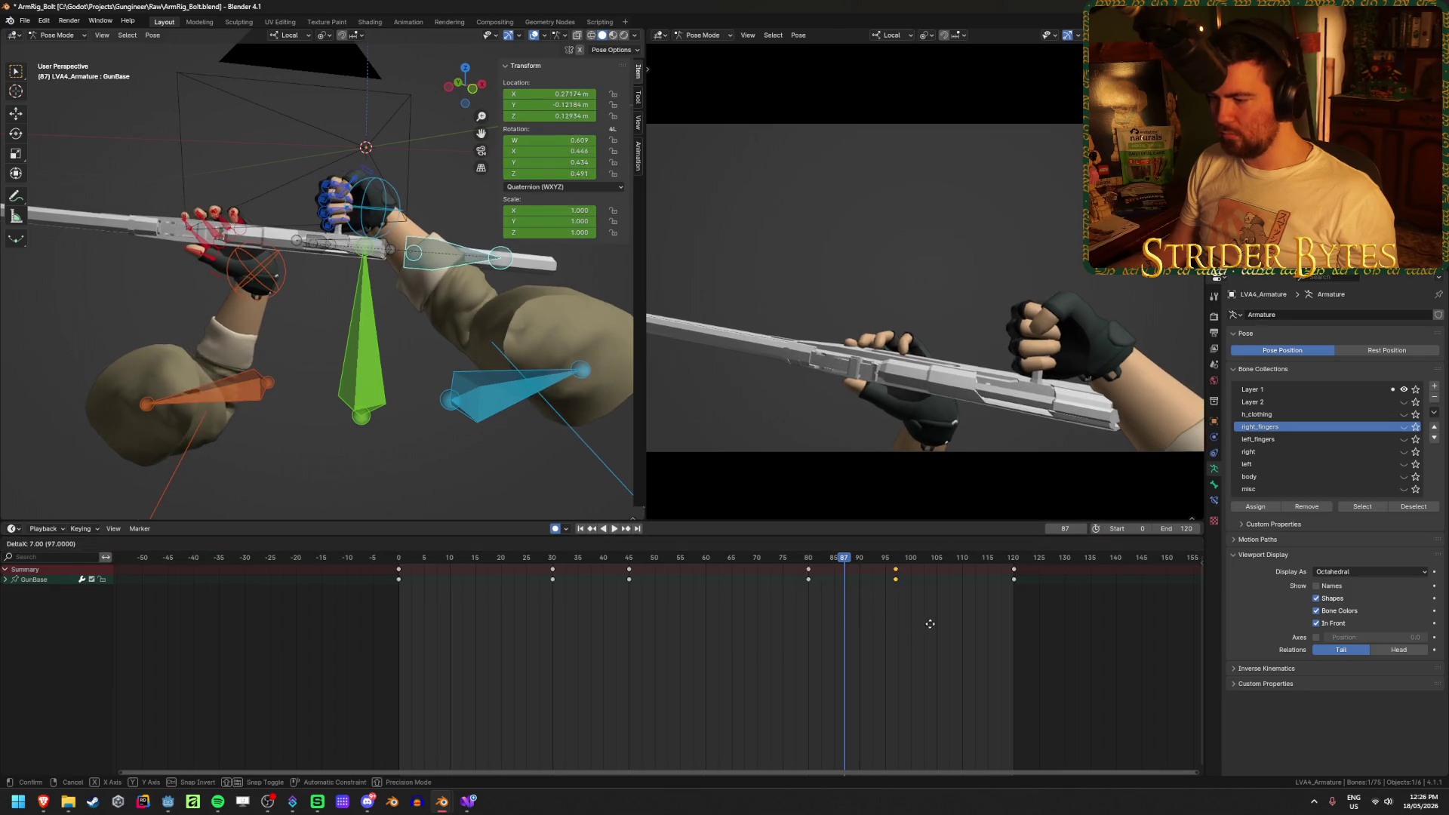
pyautogui.click(941, 623)
pyautogui.moveTo(495, 666); pyautogui.dragTo(952, 555)
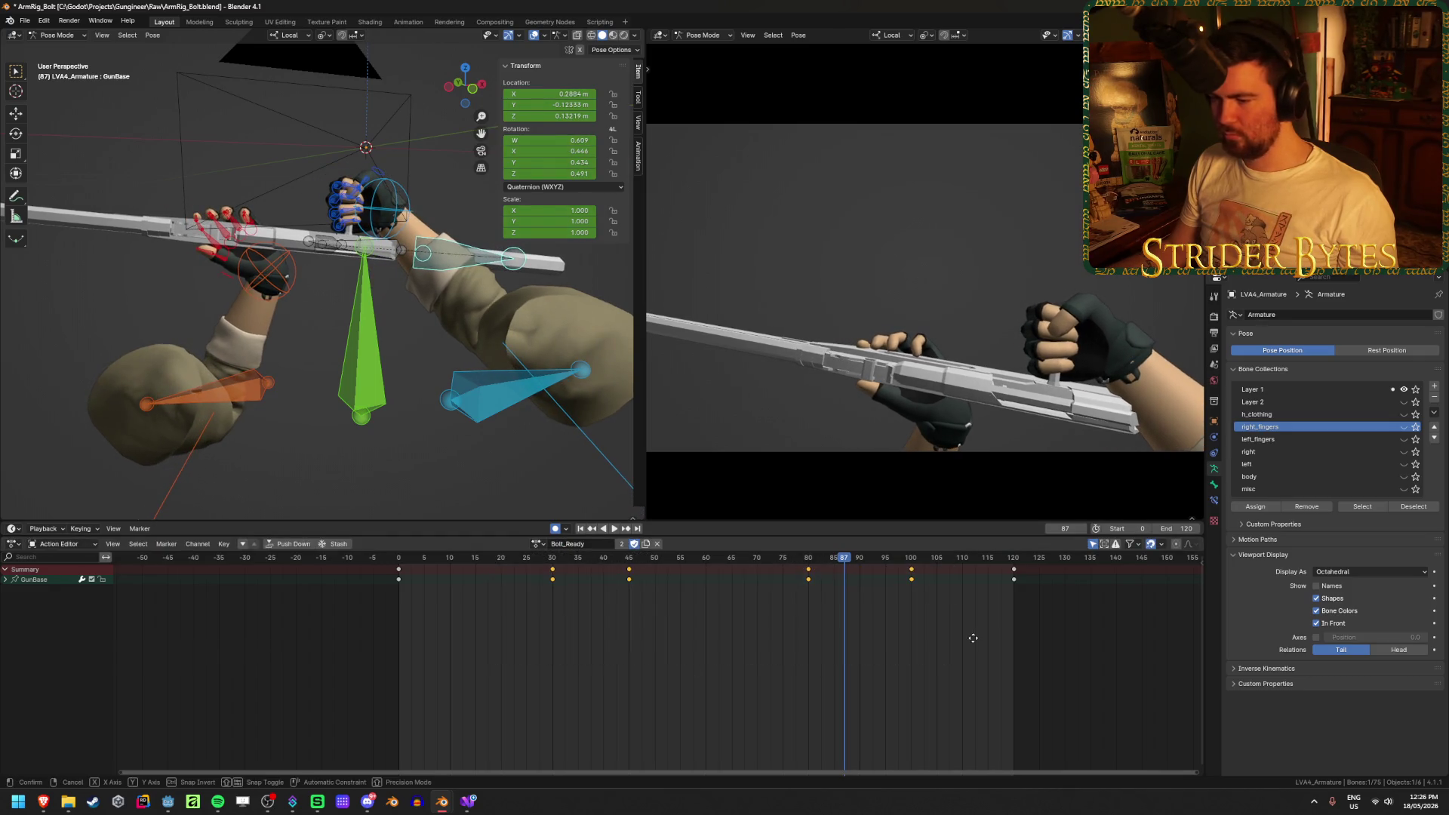
pyautogui.press('g')
pyautogui.click(896, 656)
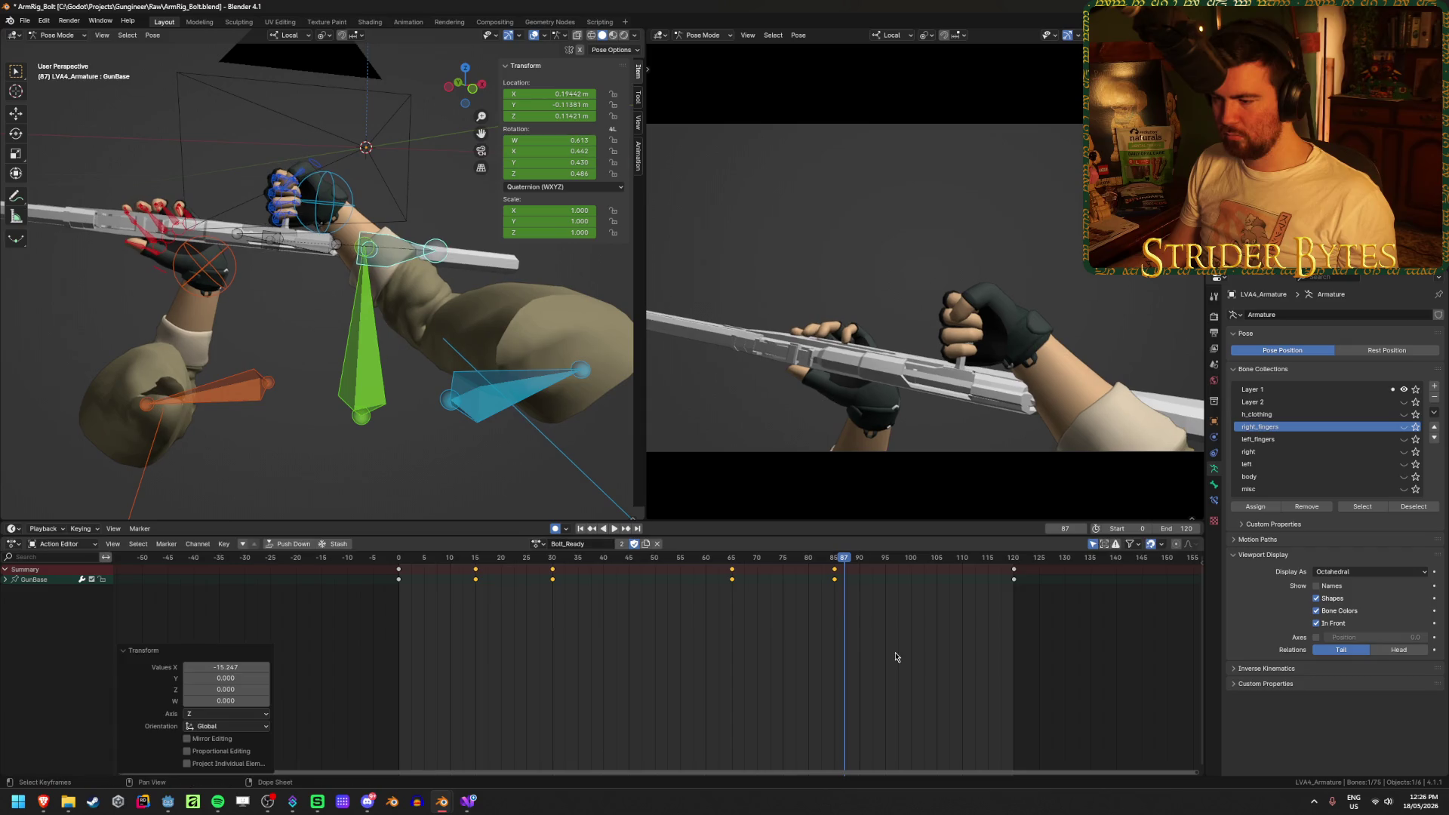
pyautogui.click(580, 529)
pyautogui.click(614, 528)
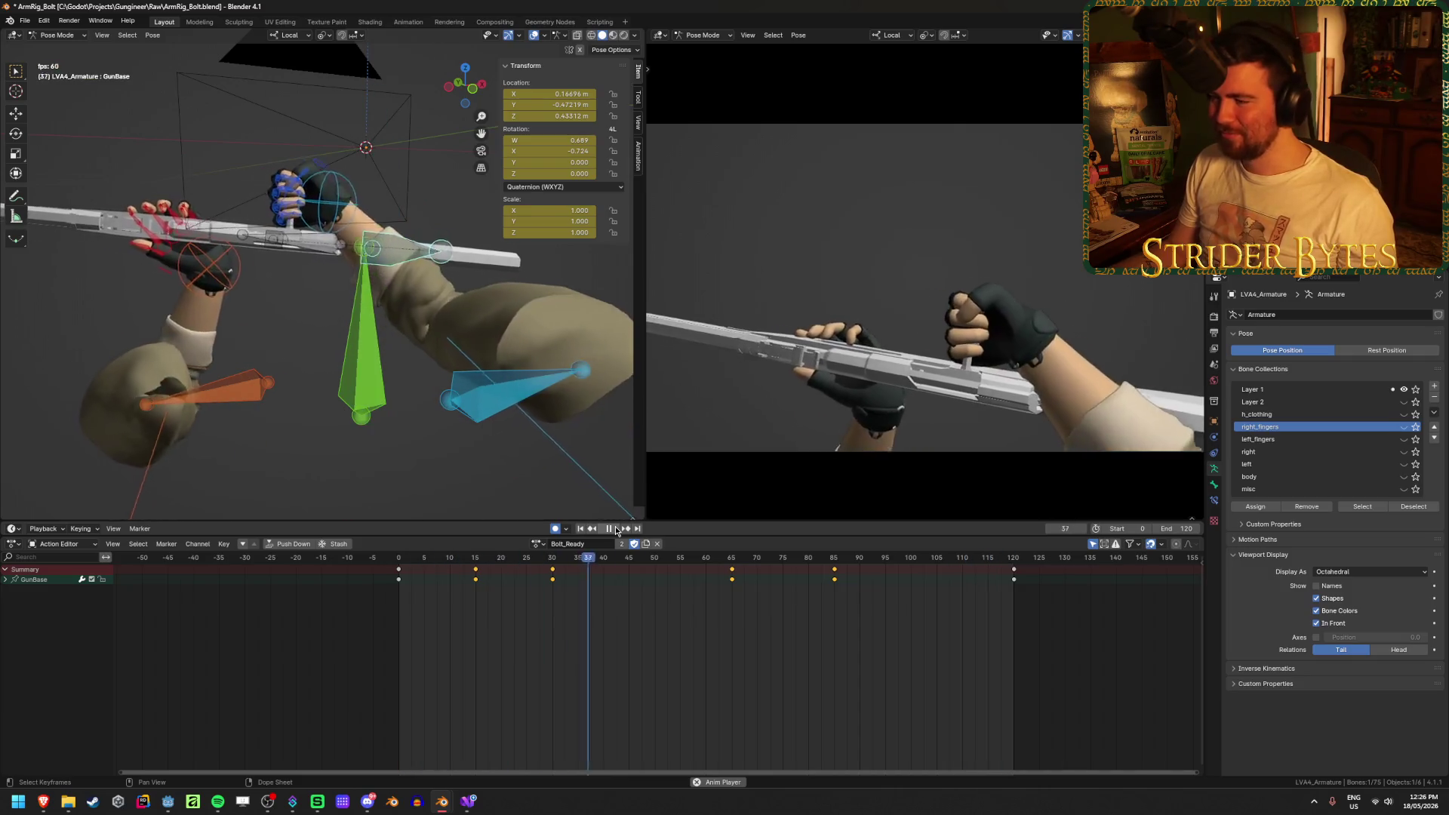
pyautogui.press('Escape')
# Nudge the gun base along its local Z at frame 30, check playback, and save
pyautogui.moveTo(373, 565); pyautogui.dragTo(549, 579)
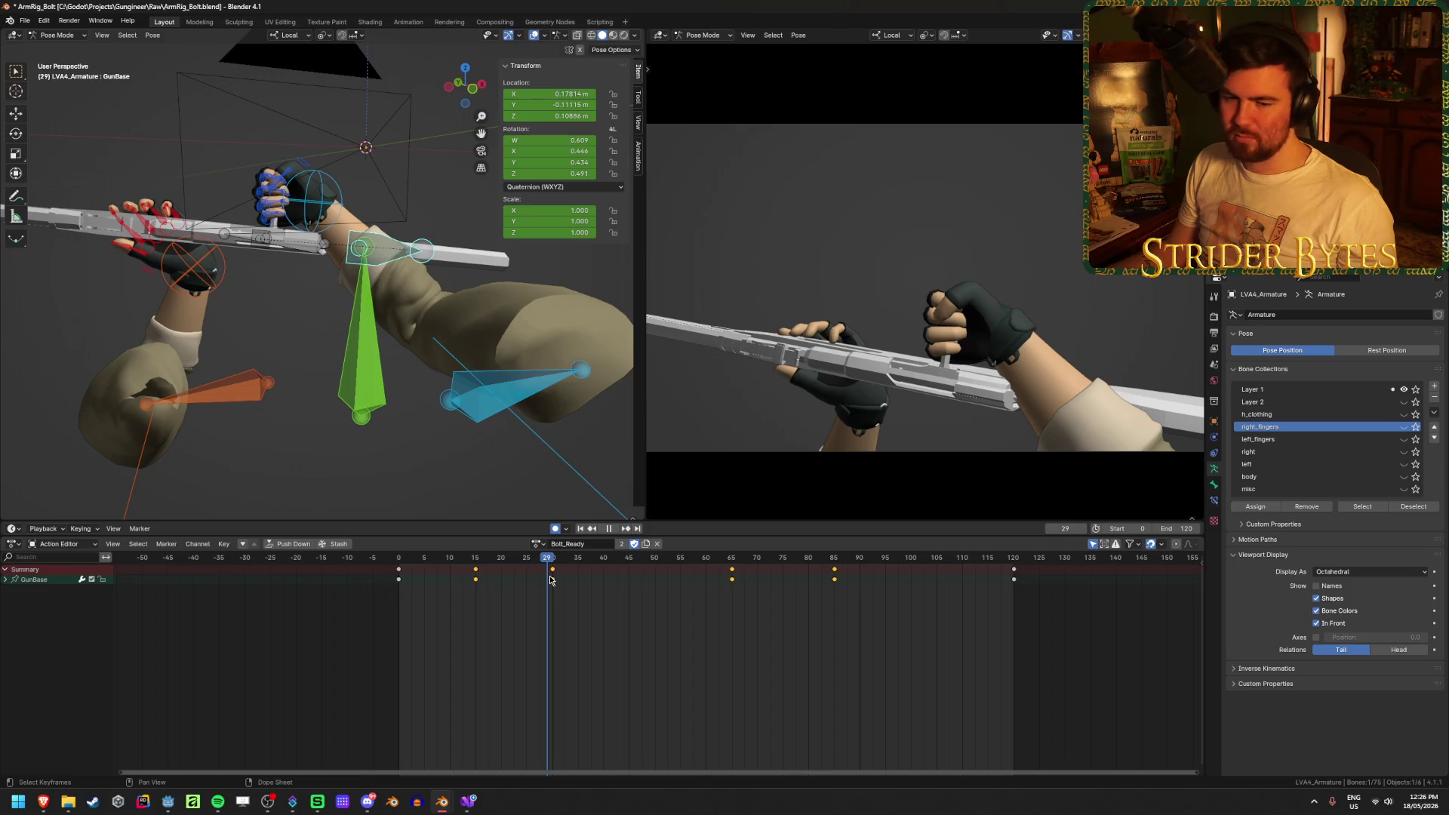
pyautogui.click(554, 561)
pyautogui.press('space')
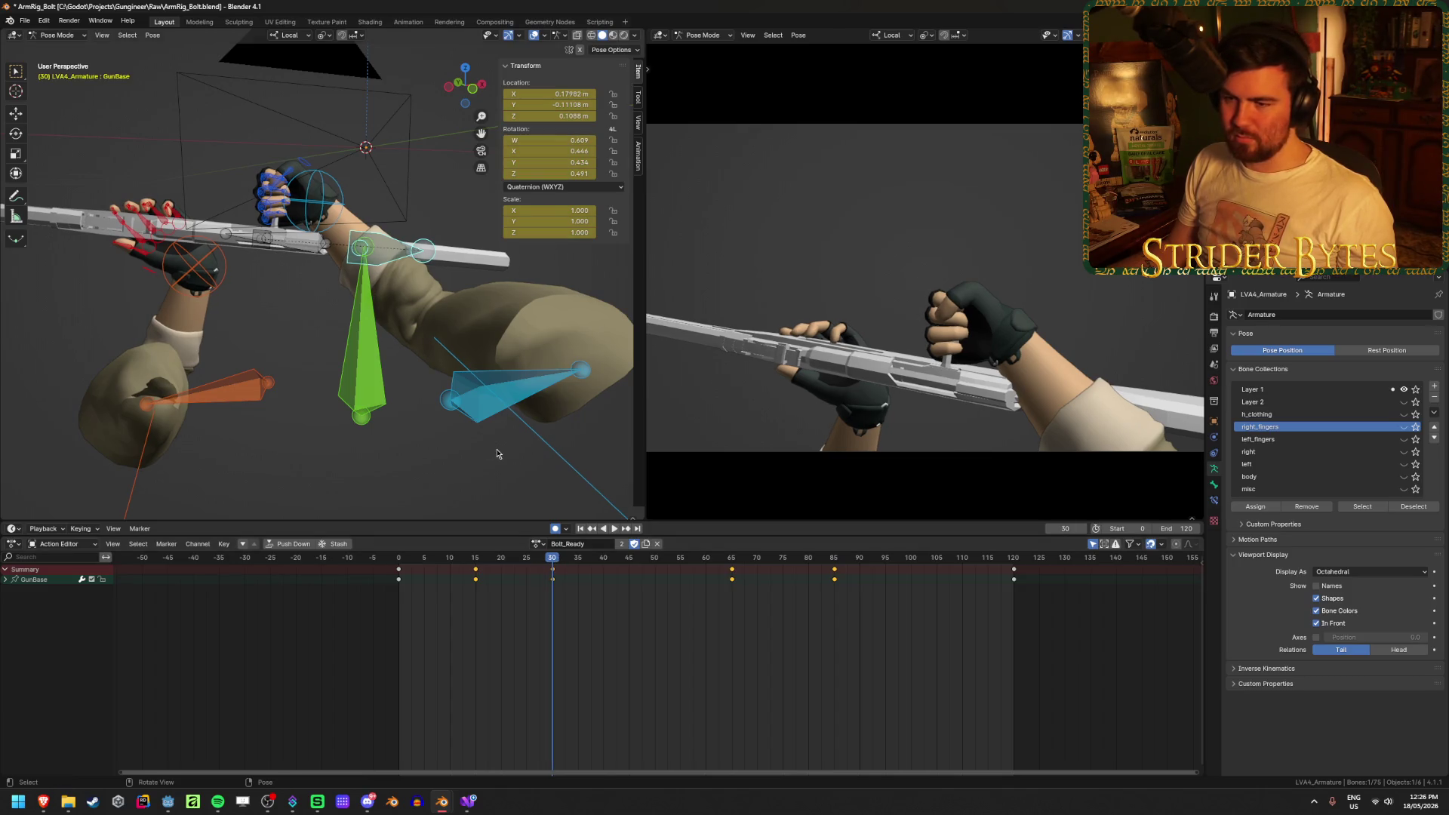
pyautogui.press('g')
pyautogui.press('z')
pyautogui.press('z')
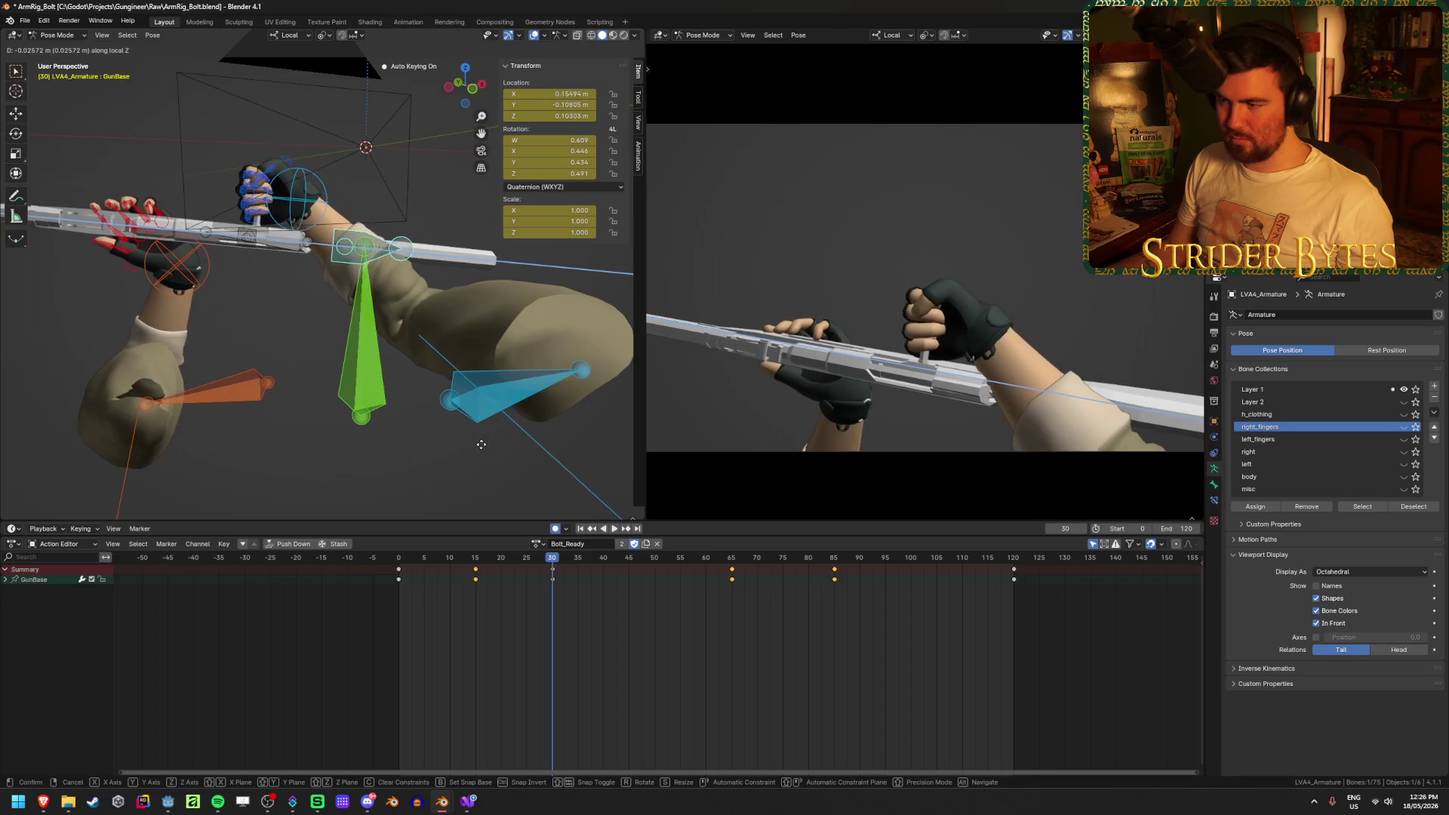
pyautogui.click(520, 513)
pyautogui.press('space')
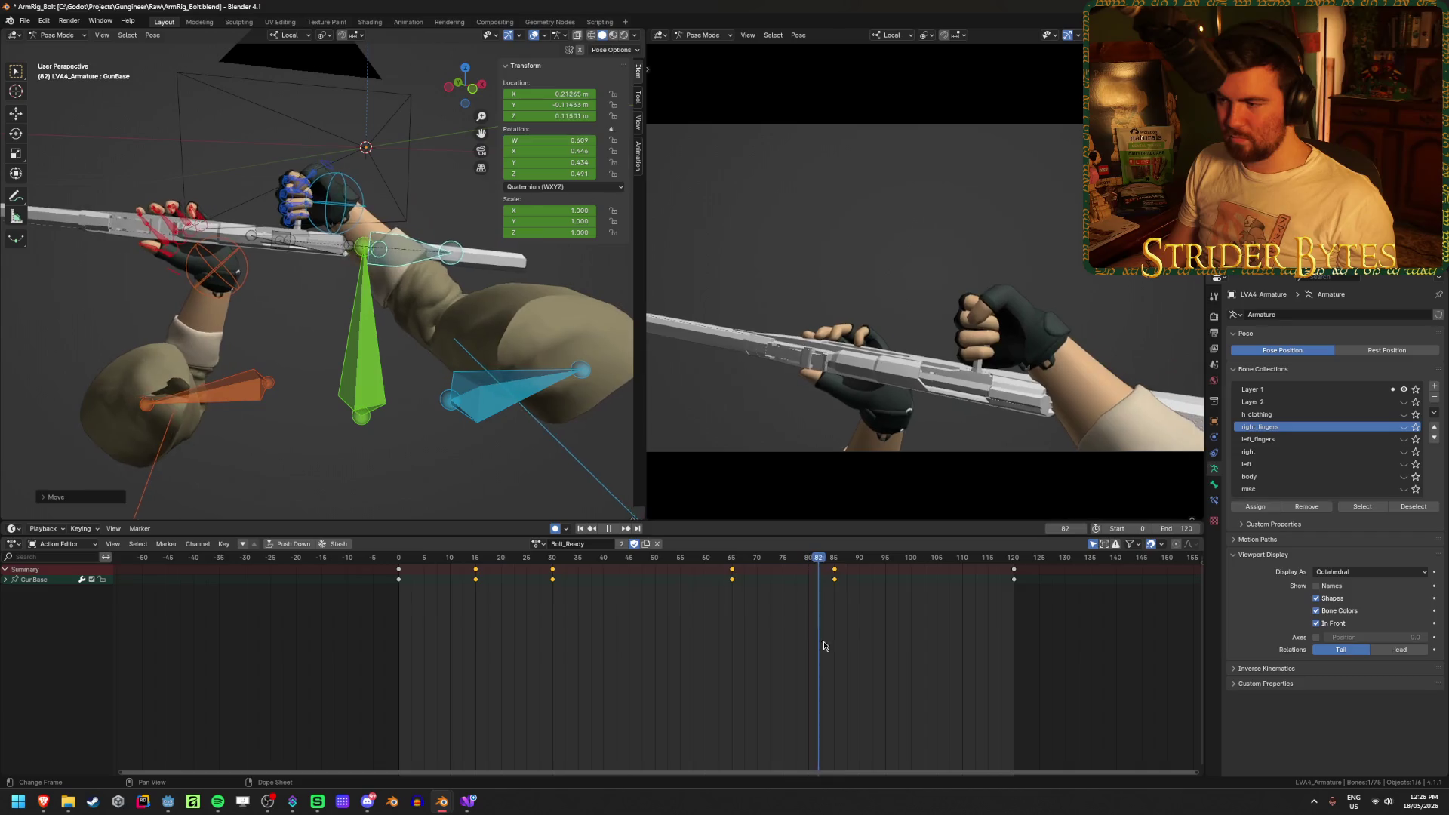
pyautogui.press('space')
pyautogui.hotkey('ctrl', 's')
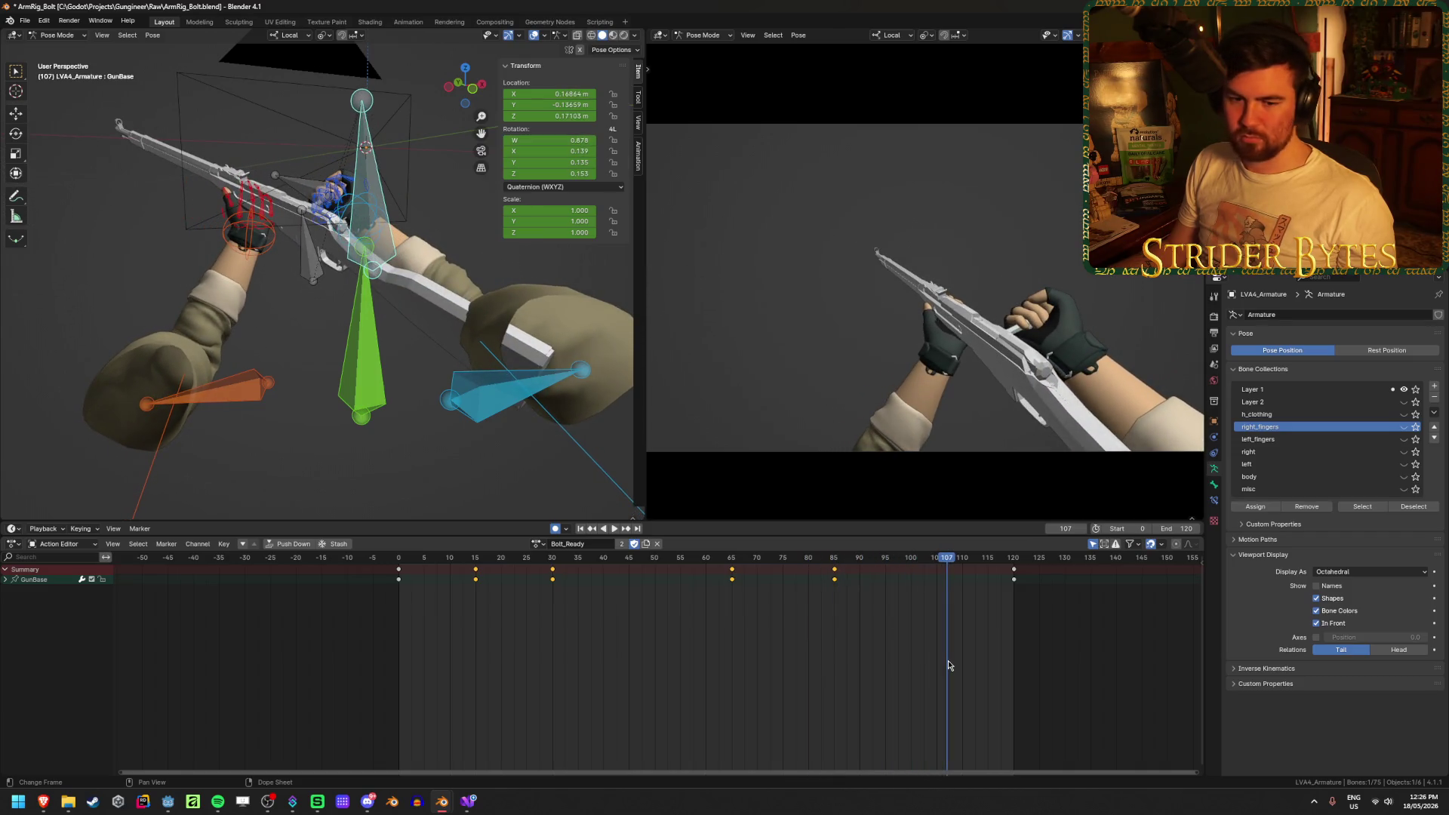
# Deselect all keyframes, save, replay the action, and select the Working bolt bone
pyautogui.click(861, 643)
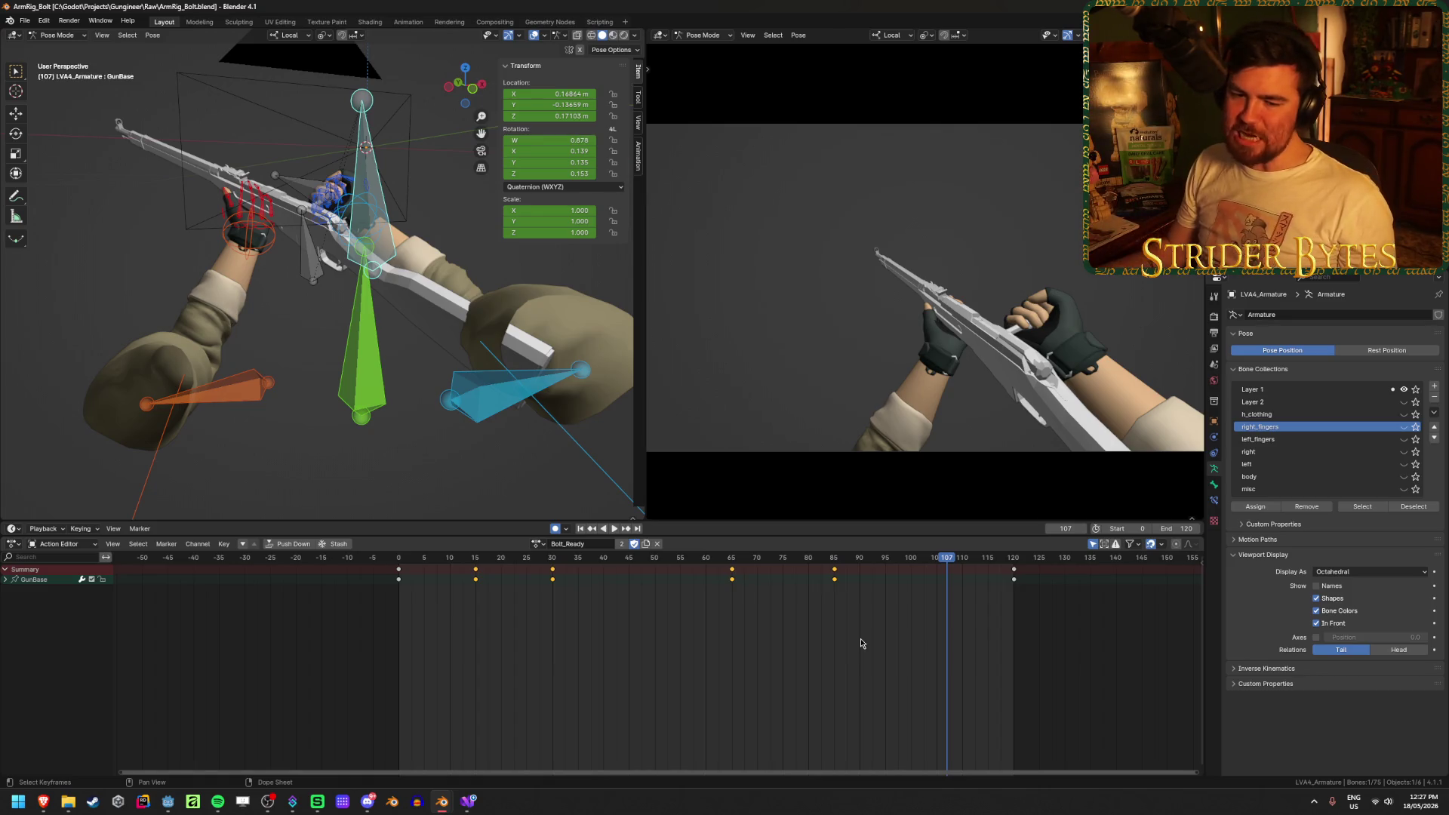
pyautogui.hotkey('ctrl', 's')
pyautogui.press('space')
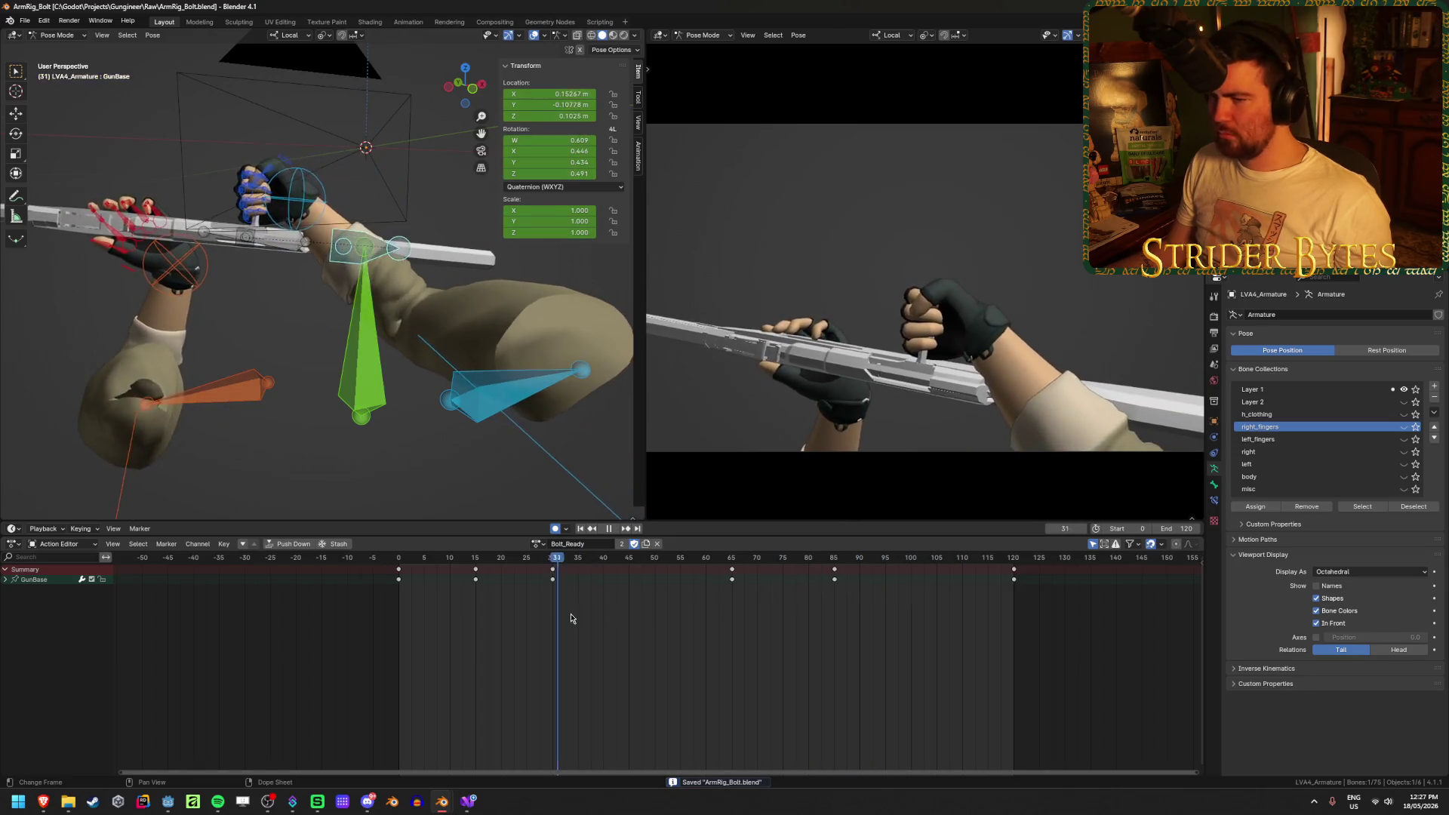
pyautogui.press('space')
pyautogui.click(336, 240)
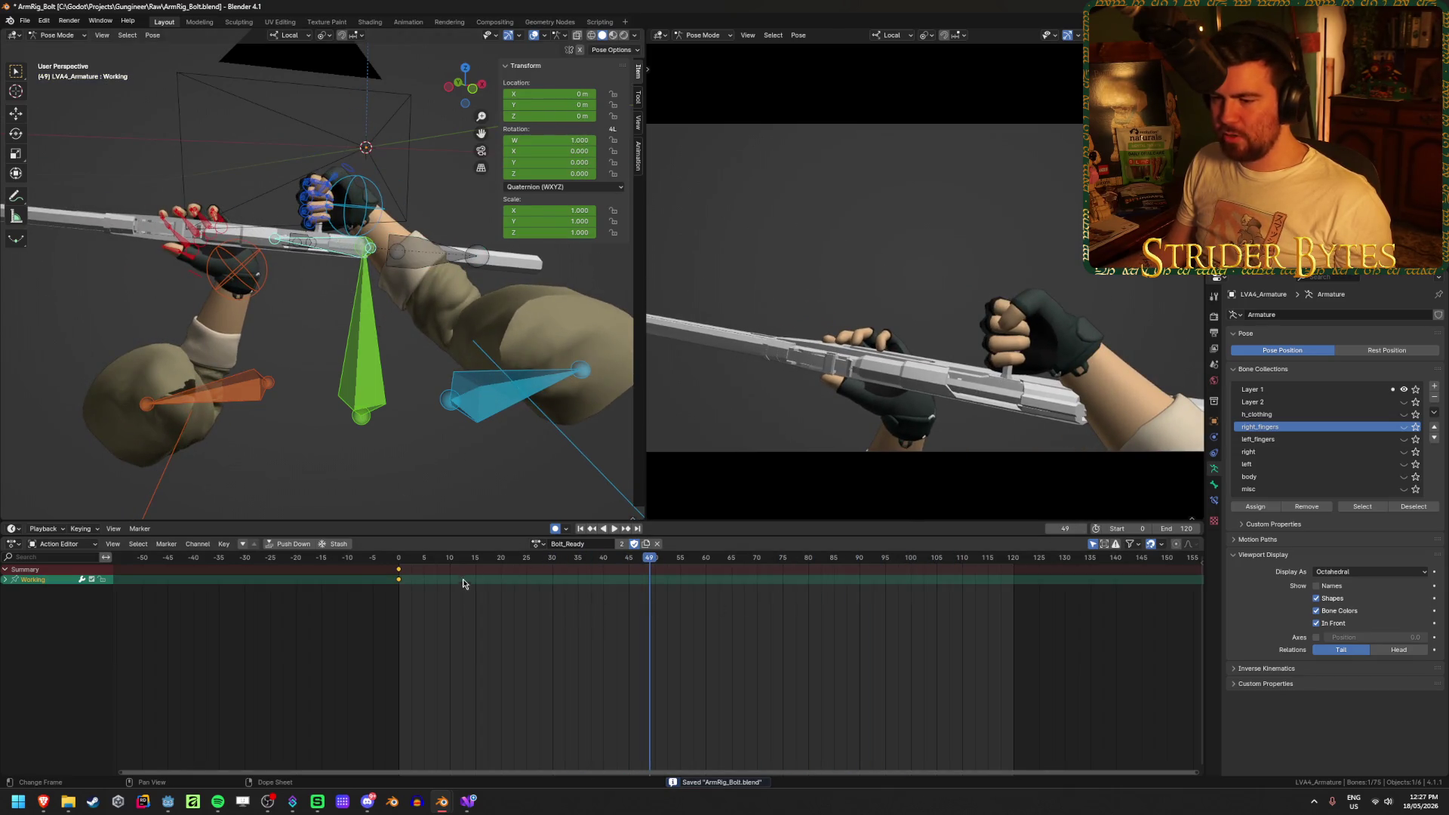
pyautogui.hotkey('shift', 'Left')
pyautogui.press('space')
pyautogui.moveTo(527, 568); pyautogui.dragTo(547, 568)
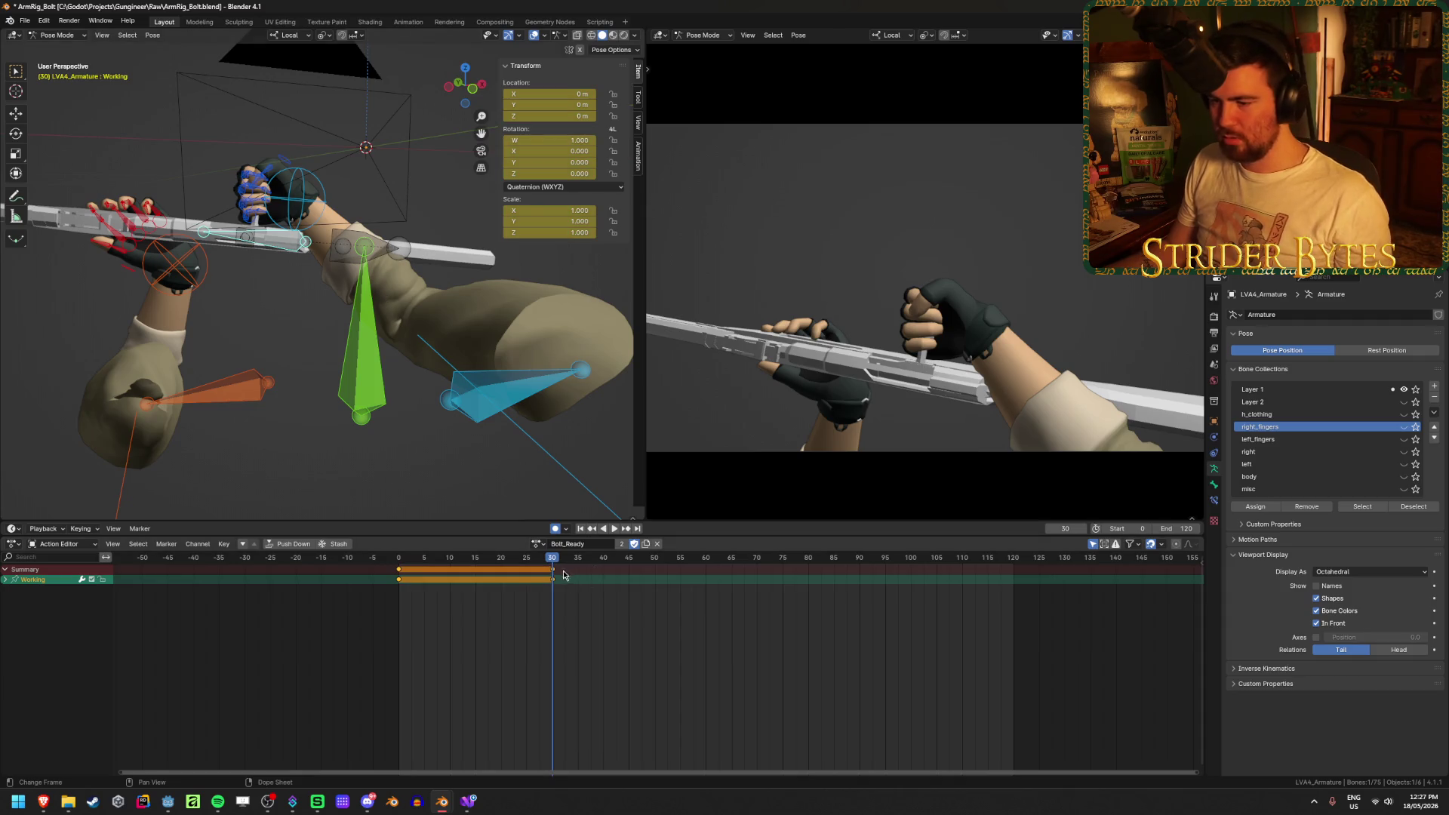
pyautogui.press('space')
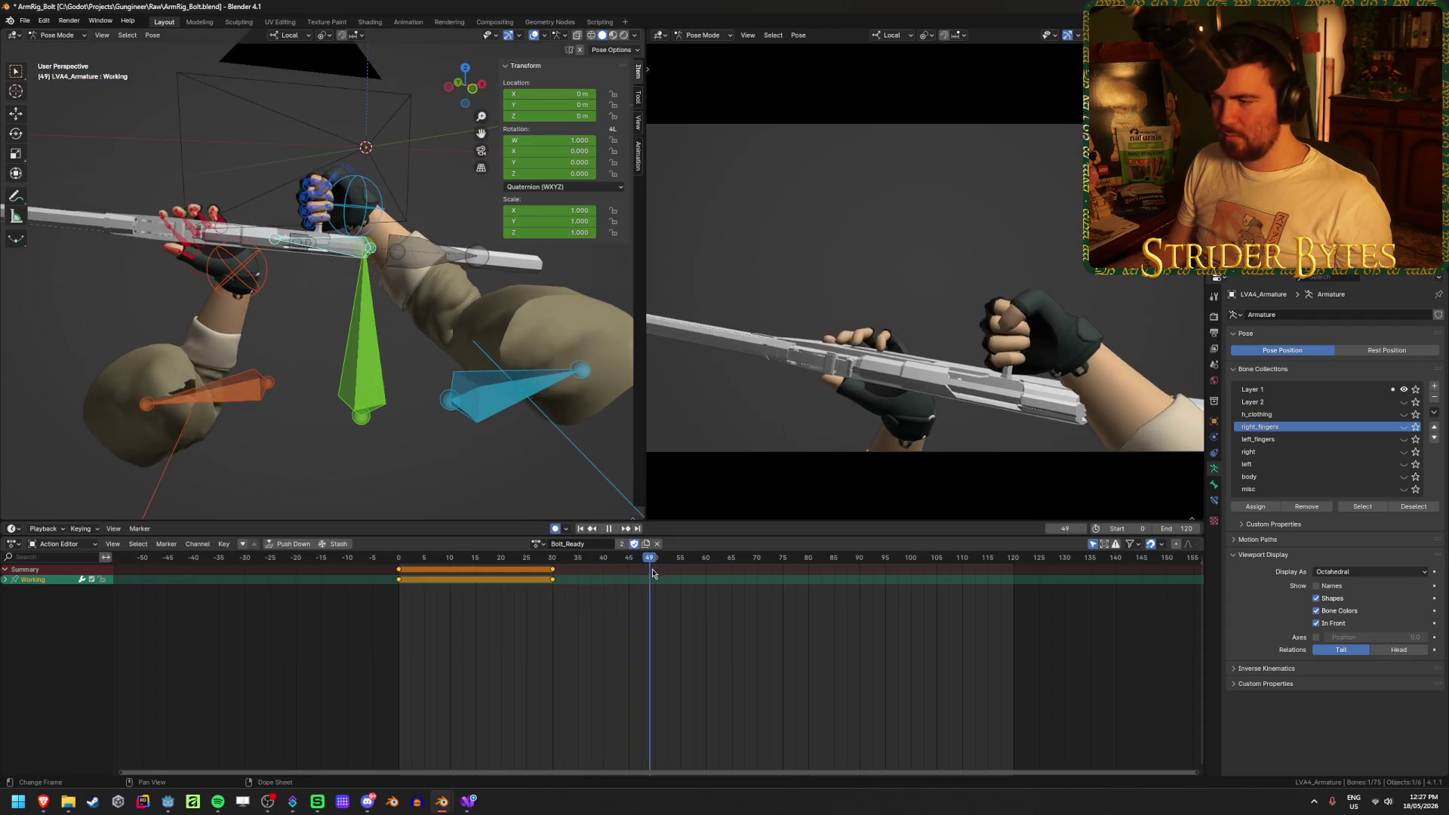
pyautogui.moveTo(694, 580); pyautogui.dragTo(728, 586)
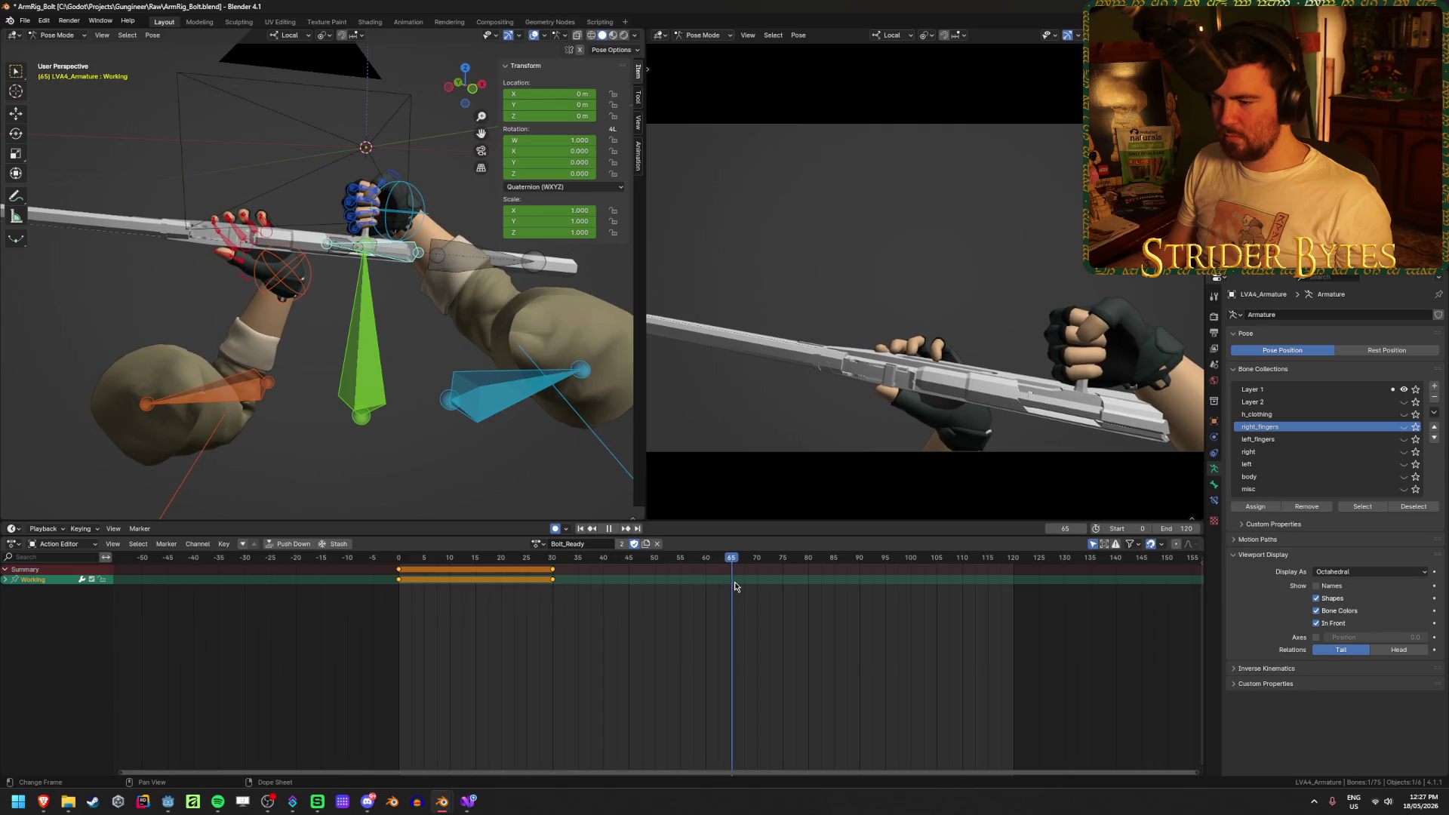
pyautogui.press('space')
pyautogui.moveTo(381, 393)
pyautogui.mouseDown(button='middle')
pyautogui.moveTo(310, 406)
pyautogui.moveTo(352, 451)
pyautogui.moveTo(390, 386)
pyautogui.mouseUp(button='middle')
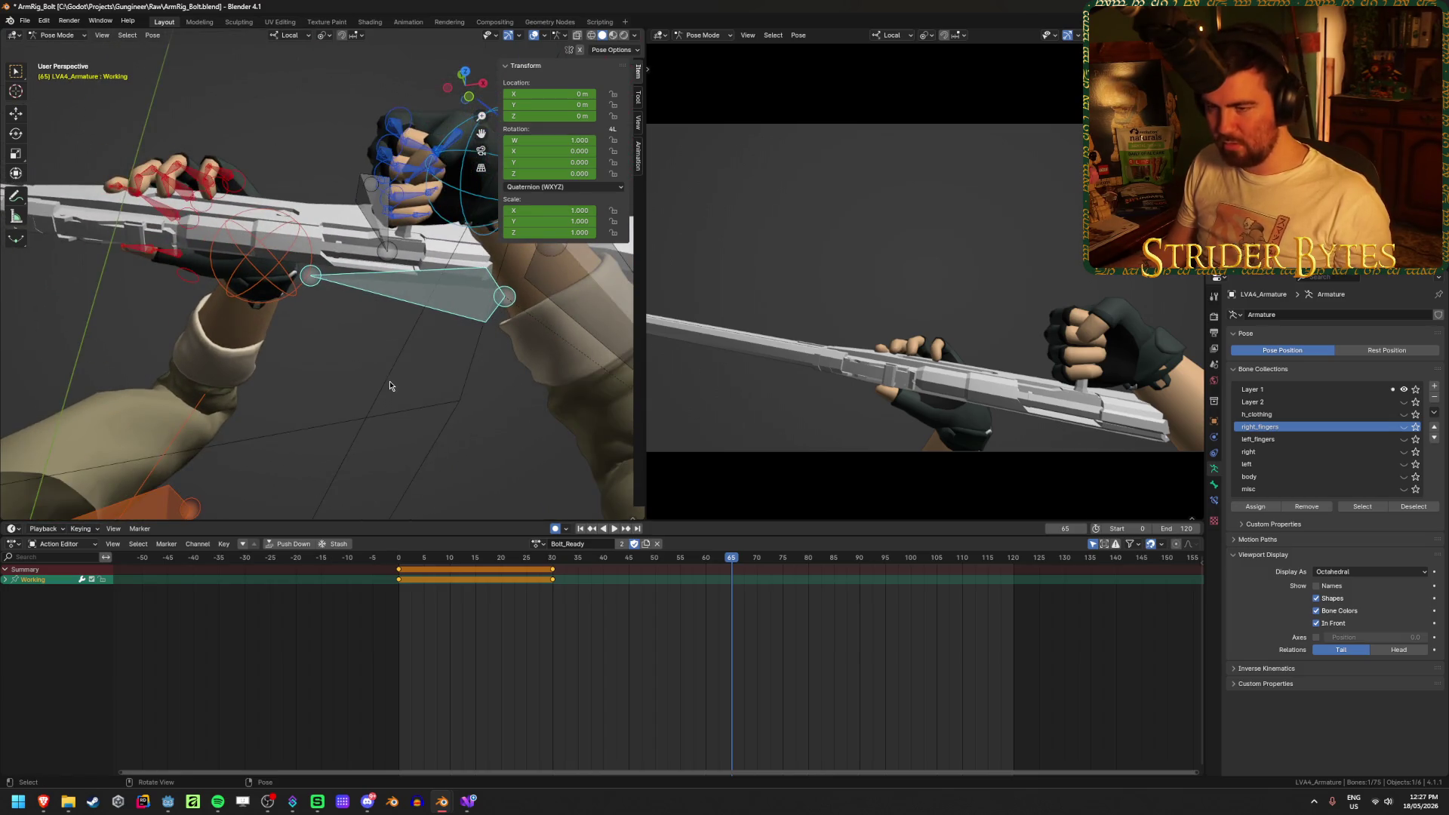
pyautogui.press('g')
pyautogui.press('z')
pyautogui.press('z')
pyautogui.press('y')
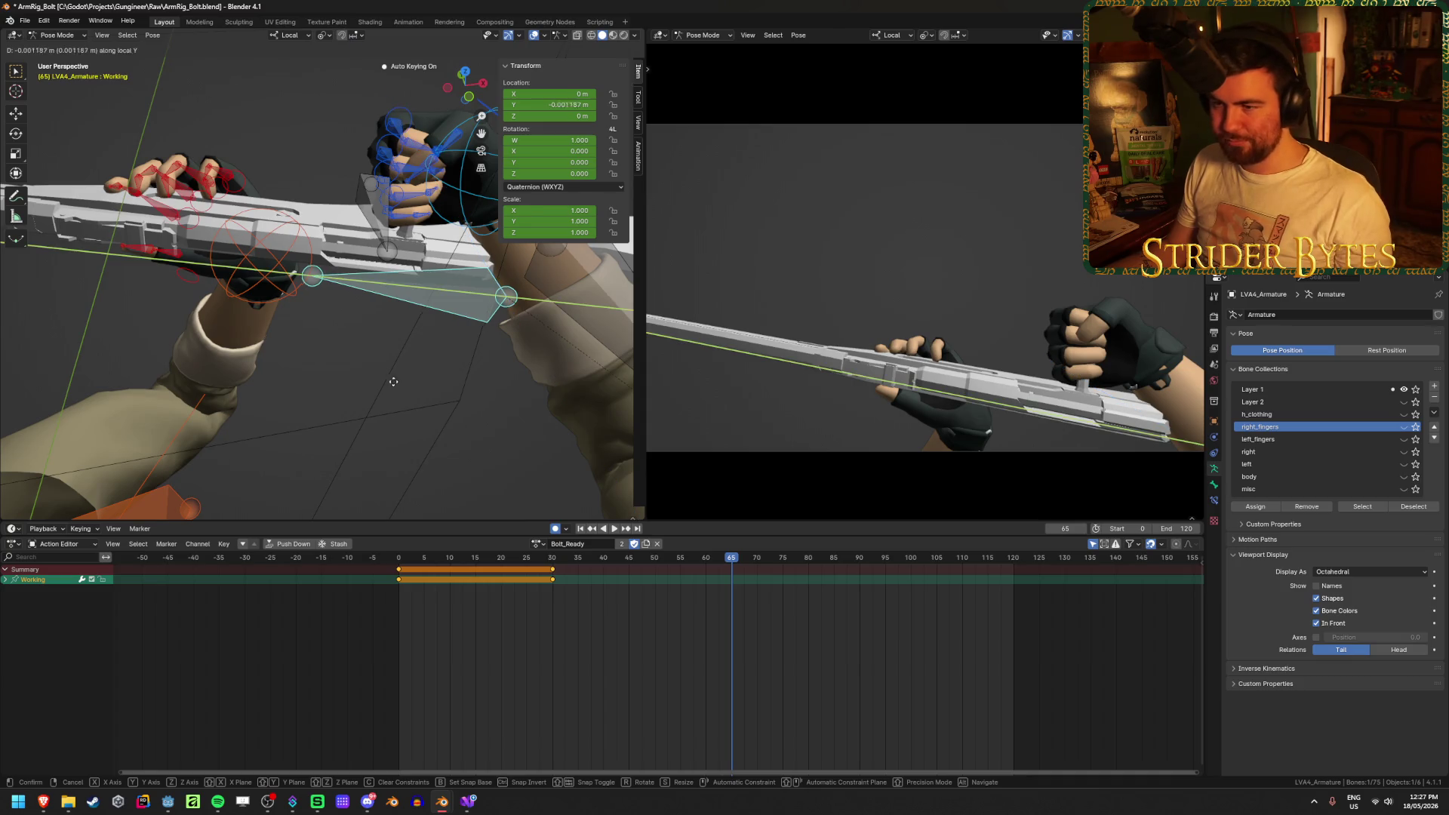
pyautogui.click(496, 412)
pyautogui.hotkey('shift', 'Left')
pyautogui.press('space')
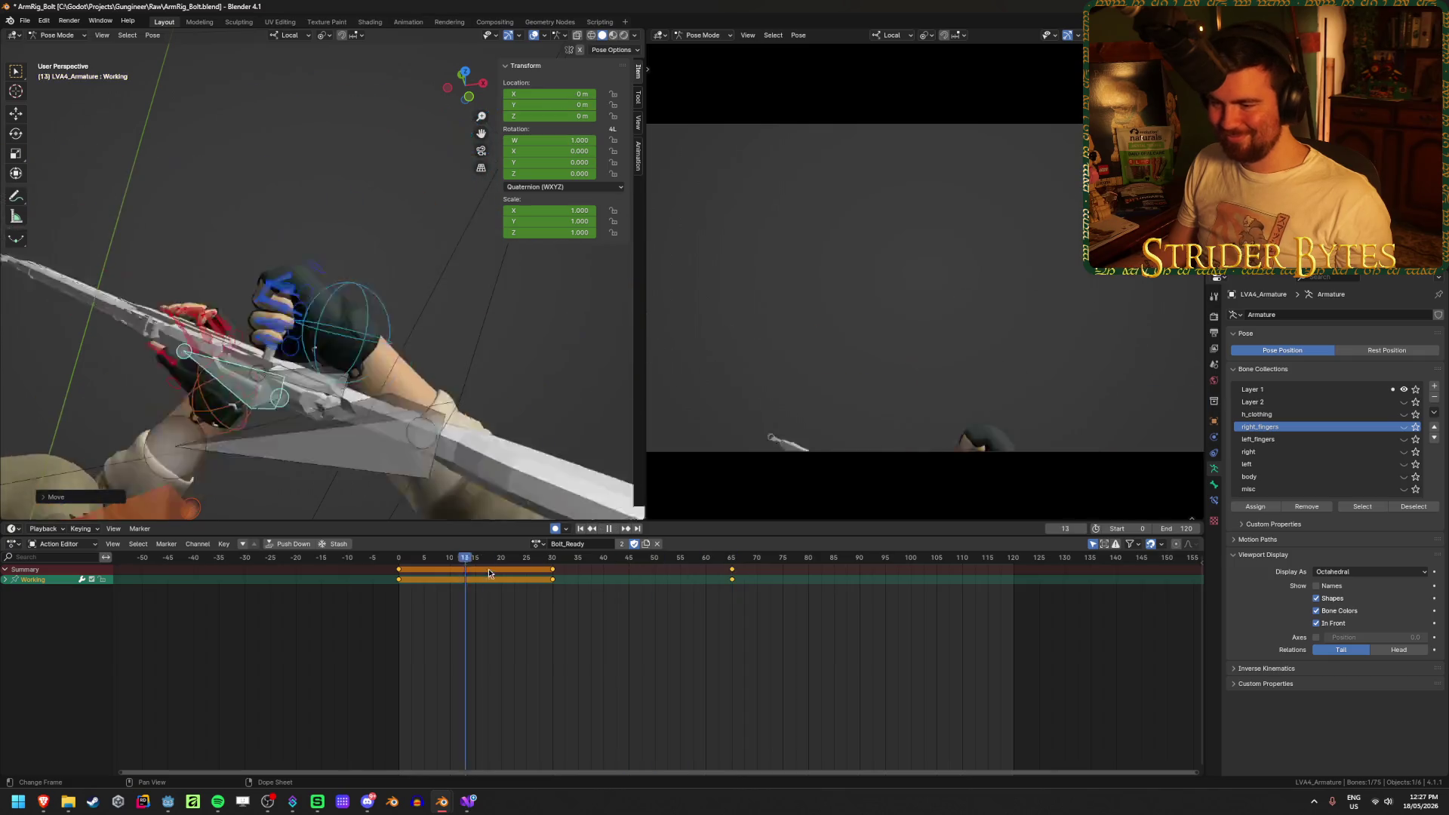
pyautogui.moveTo(709, 613); pyautogui.dragTo(763, 621)
pyautogui.hotkey('ctrl', 'z')
pyautogui.hotkey('ctrl', 'z')
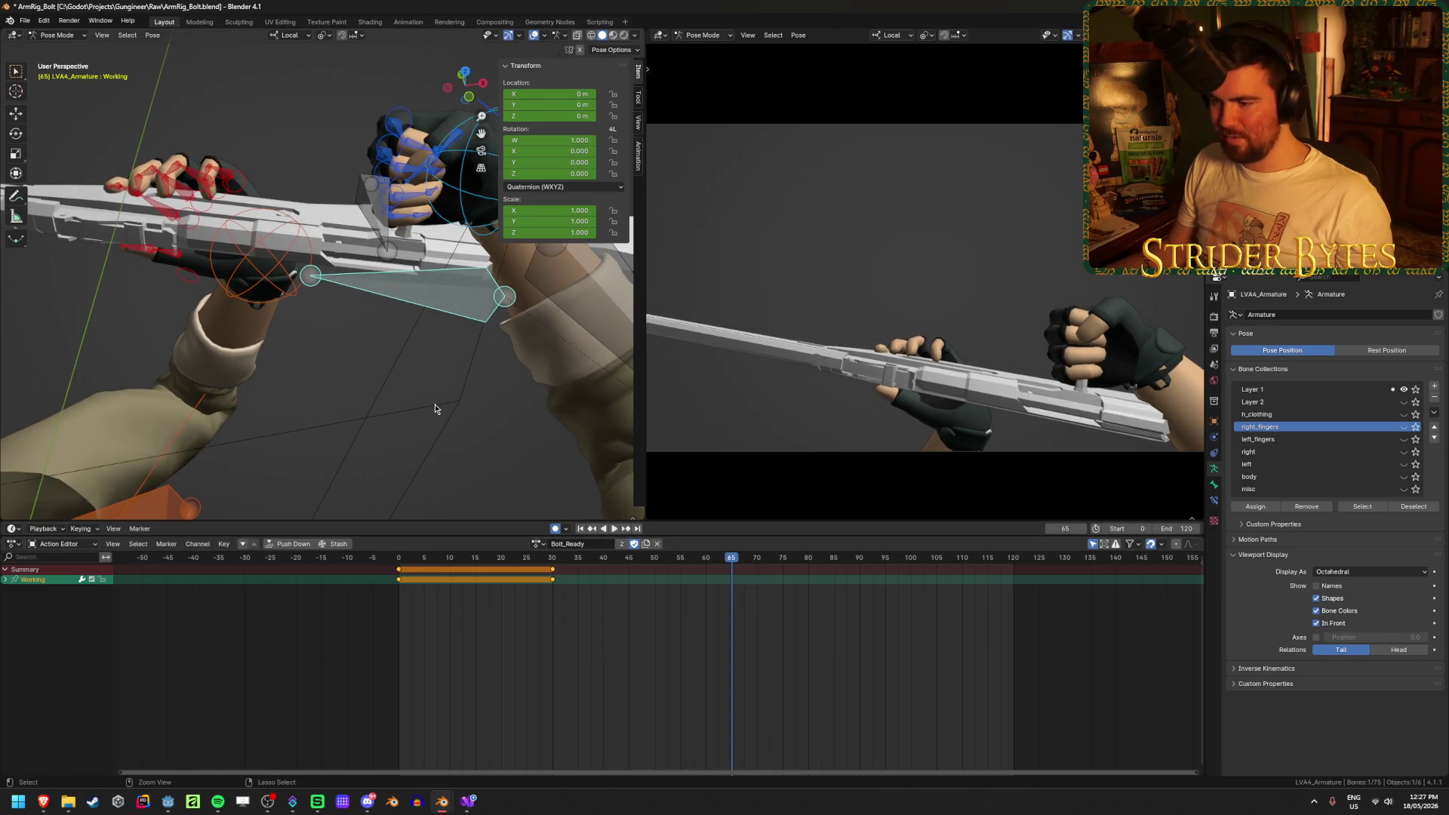
pyautogui.moveTo(435, 405); pyautogui.dragTo(412, 262, button='middle')
pyautogui.keyDown('shift'); pyautogui.click(433, 224); pyautogui.keyUp('shift')
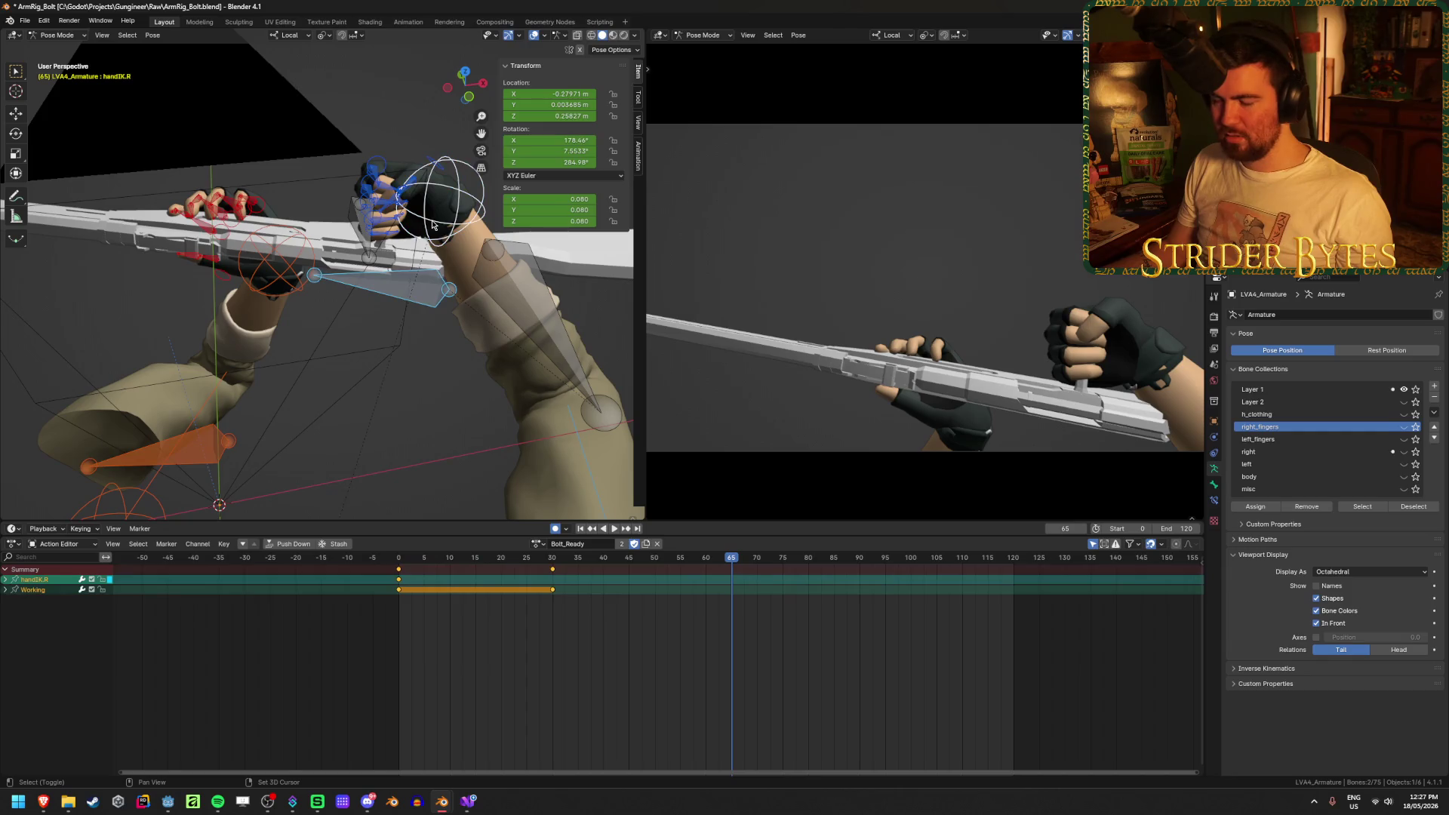
# Select the right-hand IK target handIK.R and key it at frame 35
pyautogui.keyDown('shift'); pyautogui.click(413, 287); pyautogui.keyUp('shift')
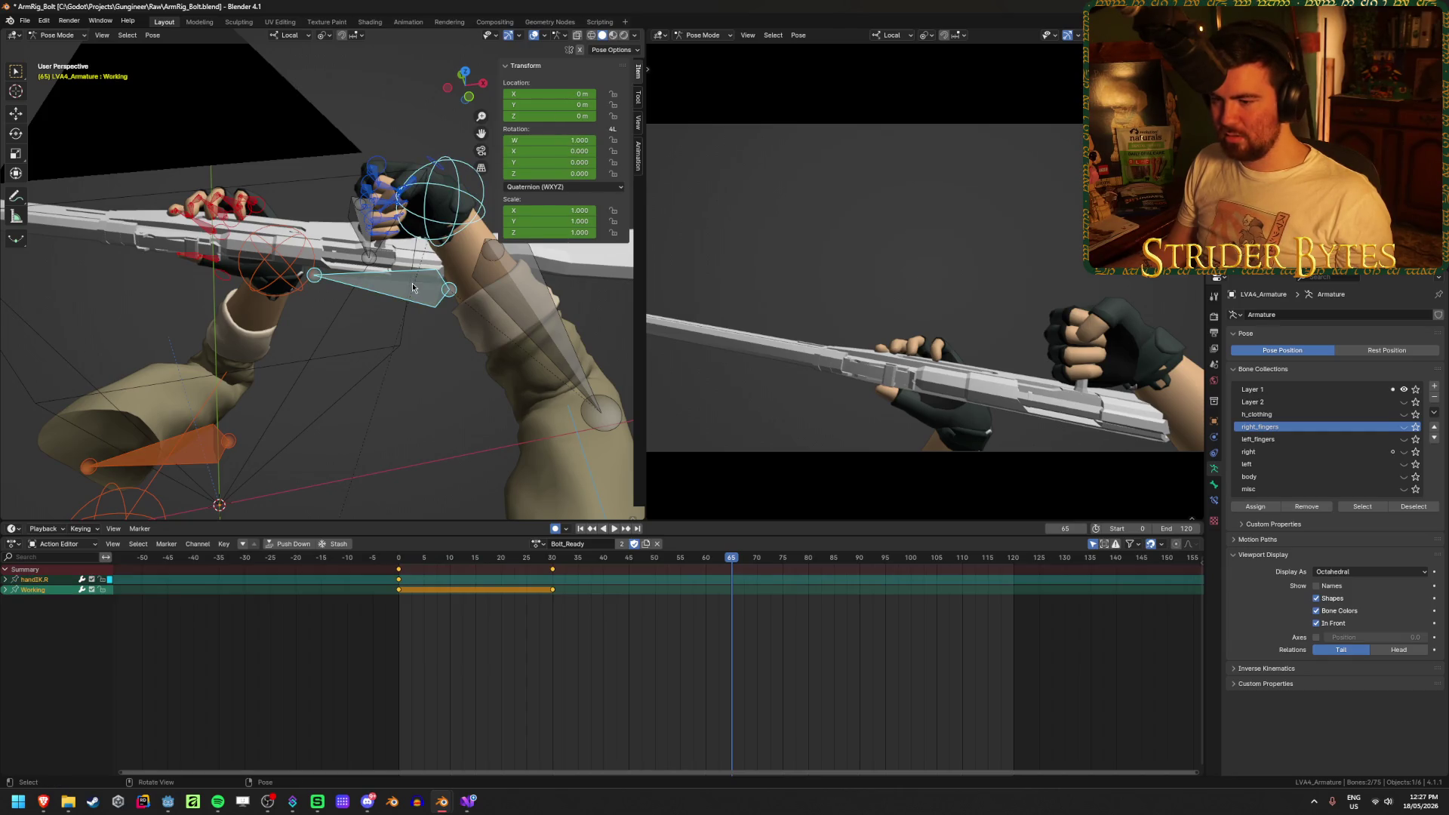
pyautogui.click(453, 225)
pyautogui.moveTo(609, 563); pyautogui.dragTo(580, 568)
pyautogui.press('Escape')
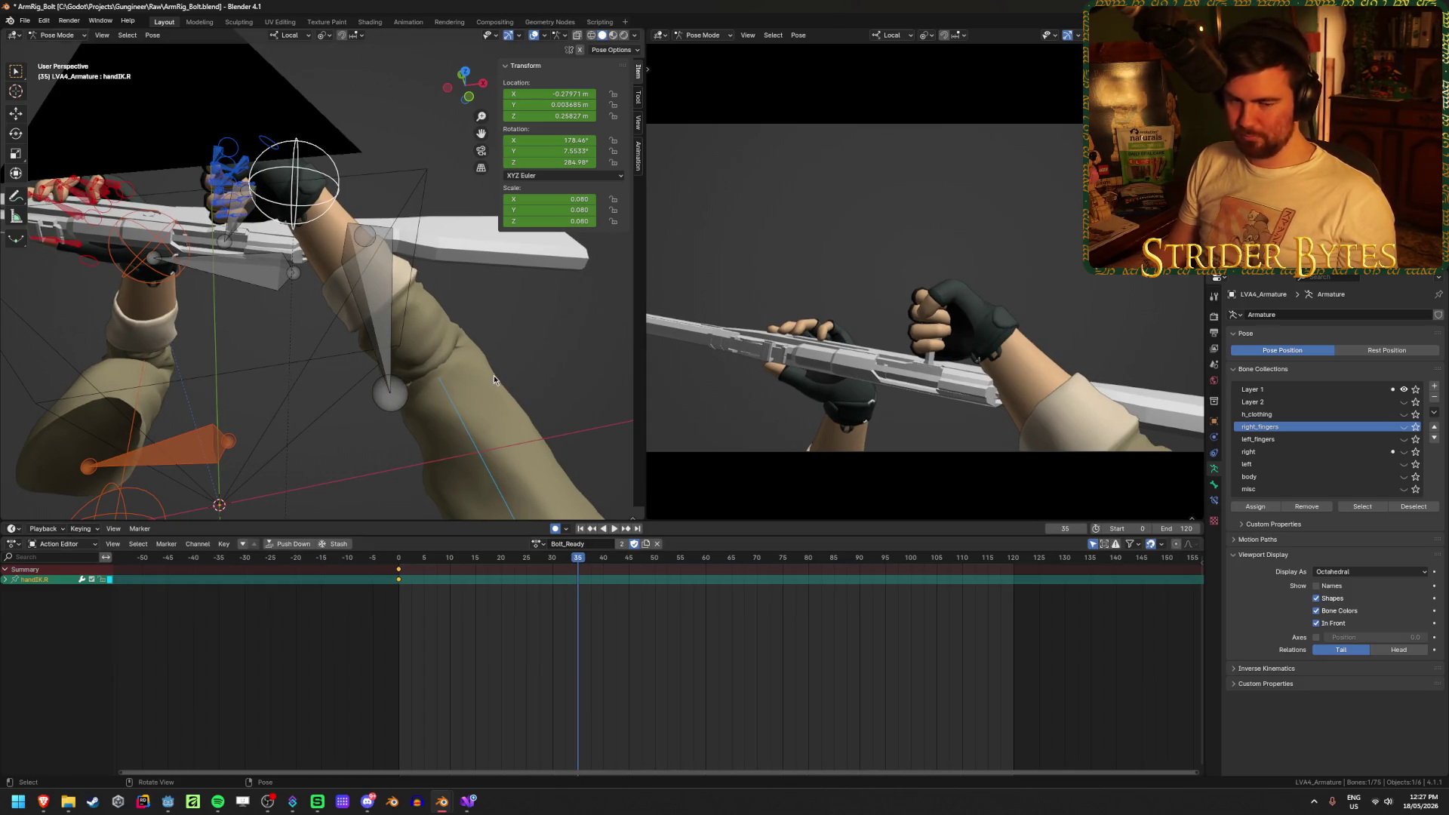
pyautogui.press('i')
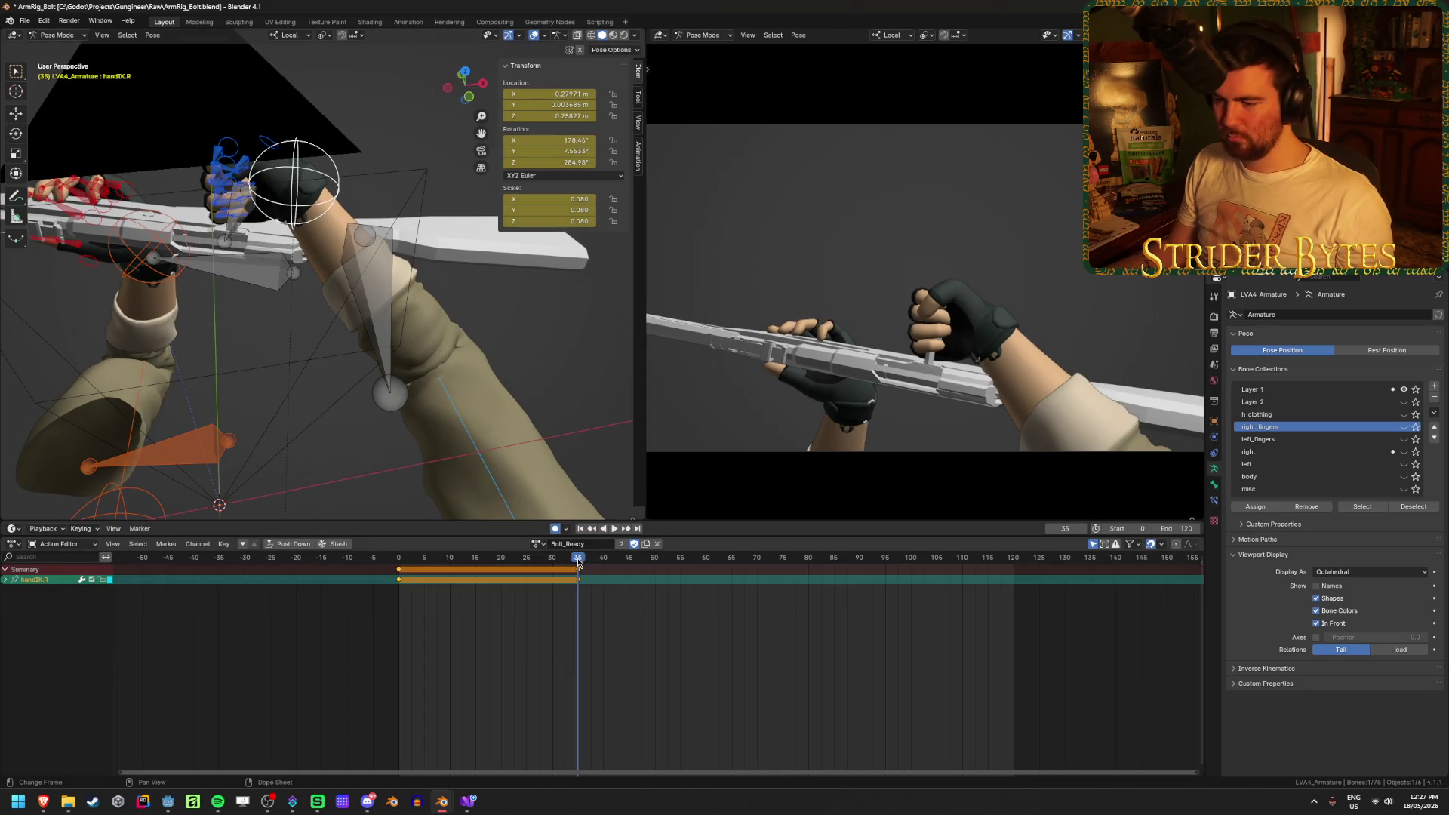
# Add the Working bone to the selection and move the hand's key to frame 30
pyautogui.keyDown('shift'); pyautogui.click(253, 276); pyautogui.keyUp('shift')
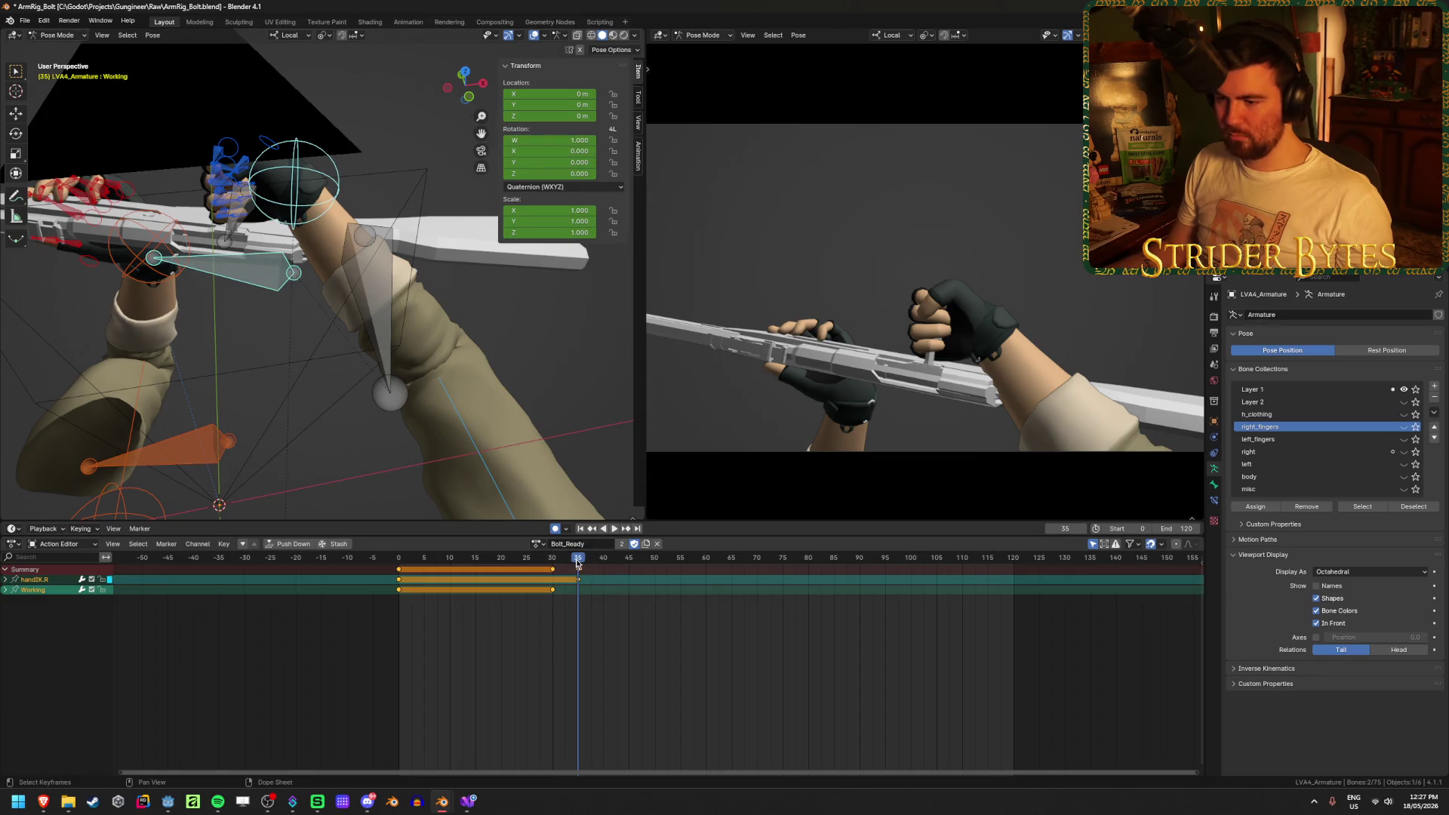
pyautogui.scroll(2, 594, 583)
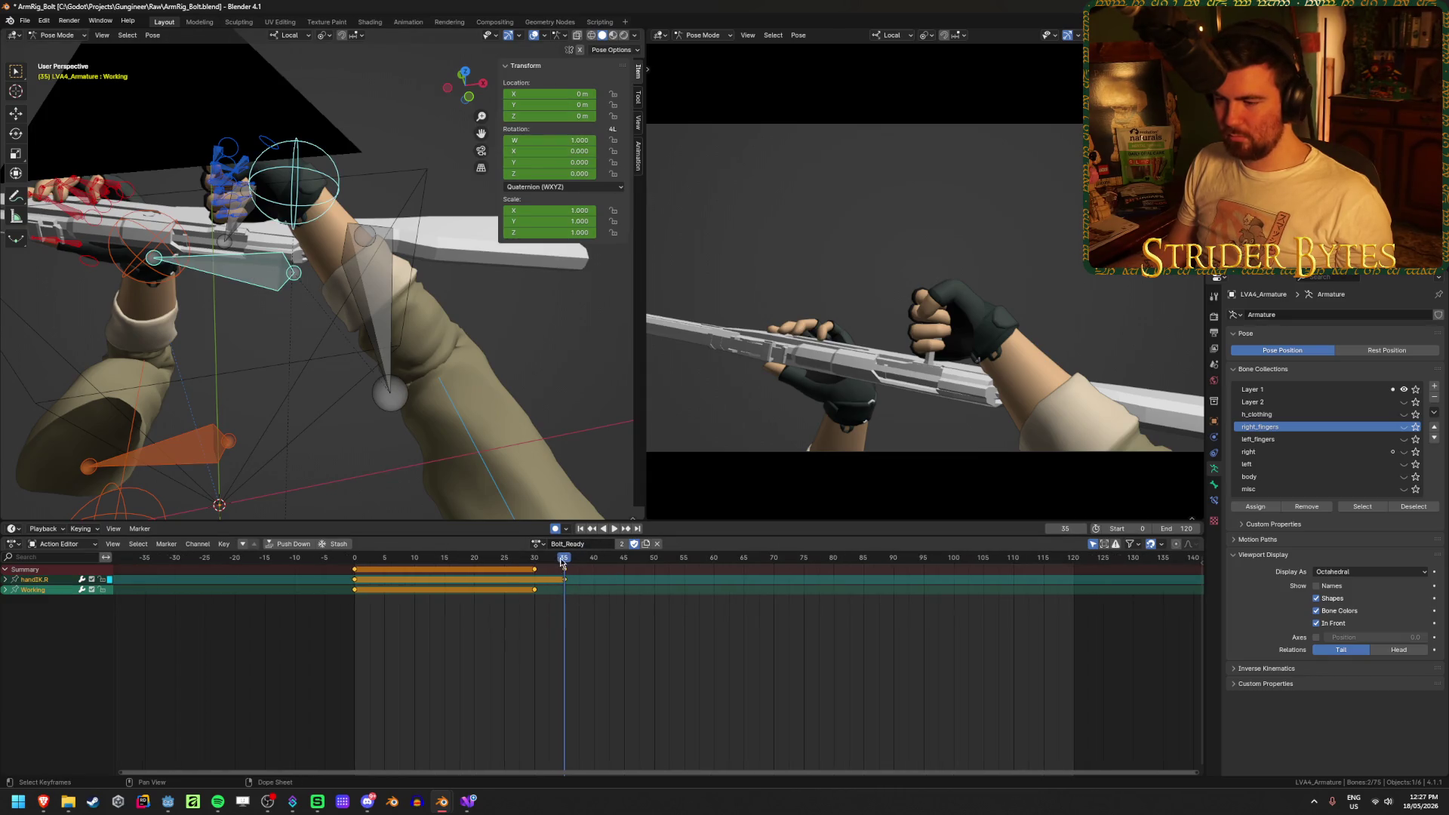
pyautogui.press('space')
pyautogui.moveTo(567, 579); pyautogui.dragTo(537, 588)
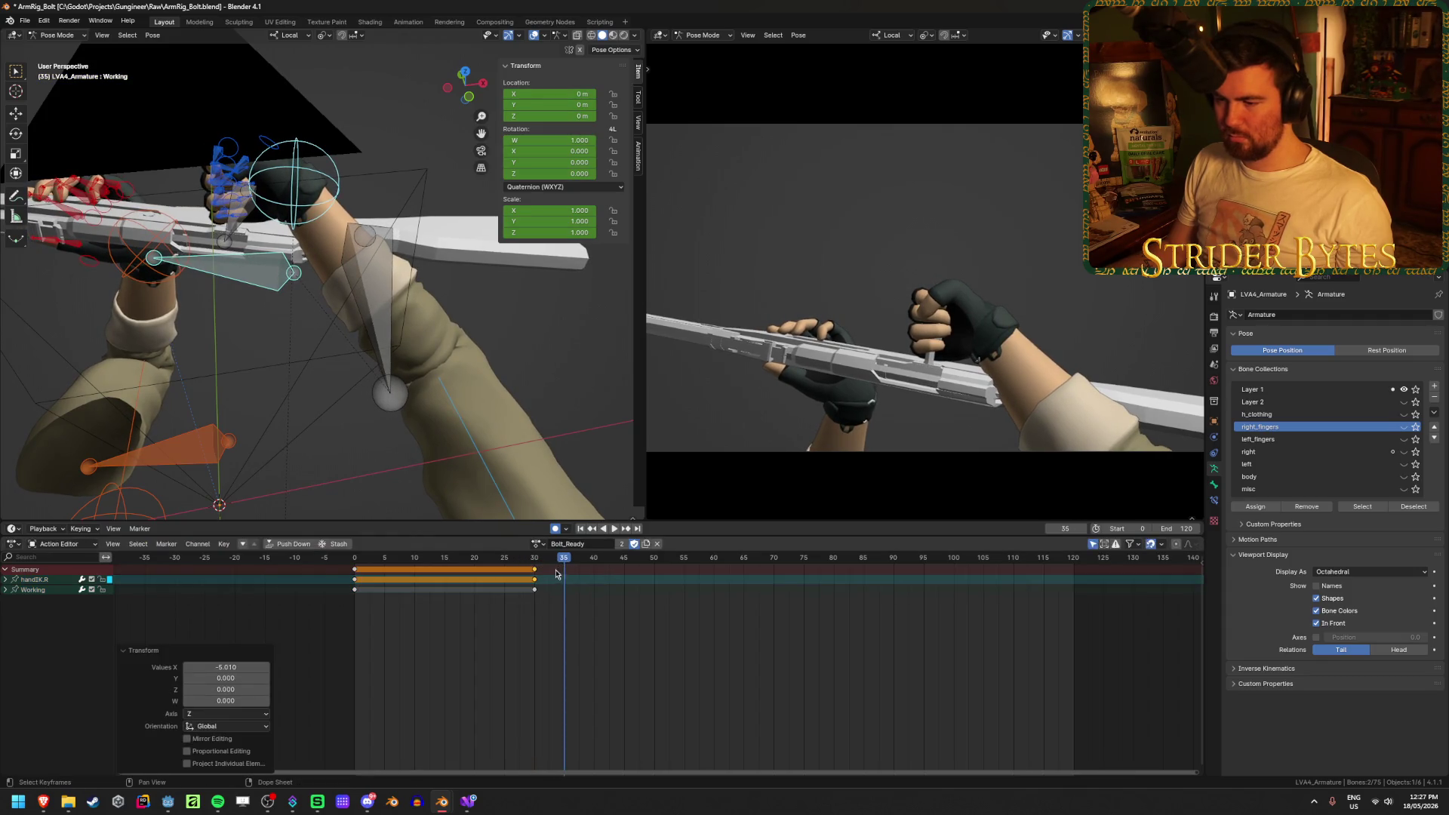
pyautogui.press('space')
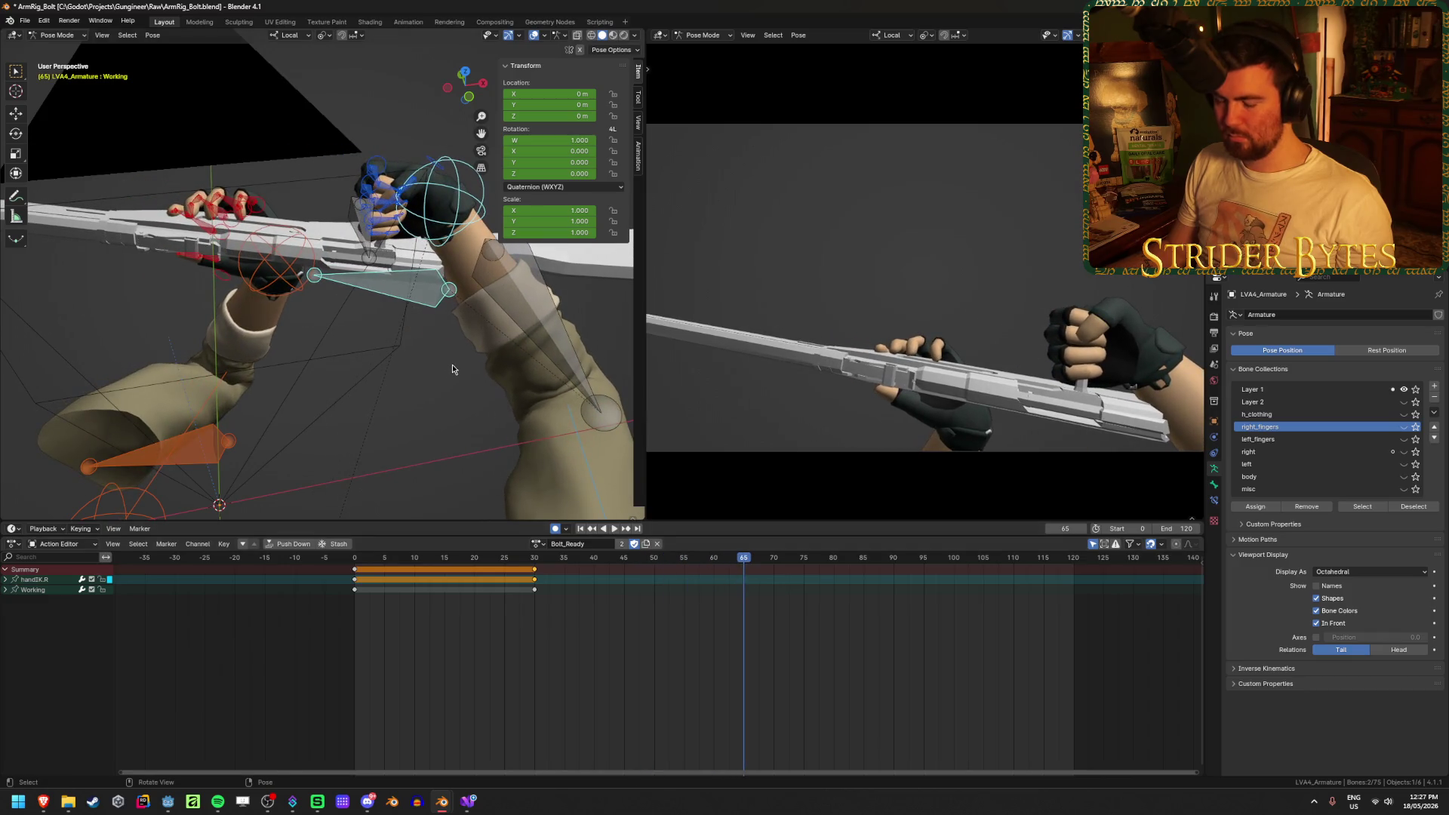
# Try sliding the Working bolt along local Y at frame 65, then cancel
pyautogui.press('g')
pyautogui.press('y')
pyautogui.press('y')
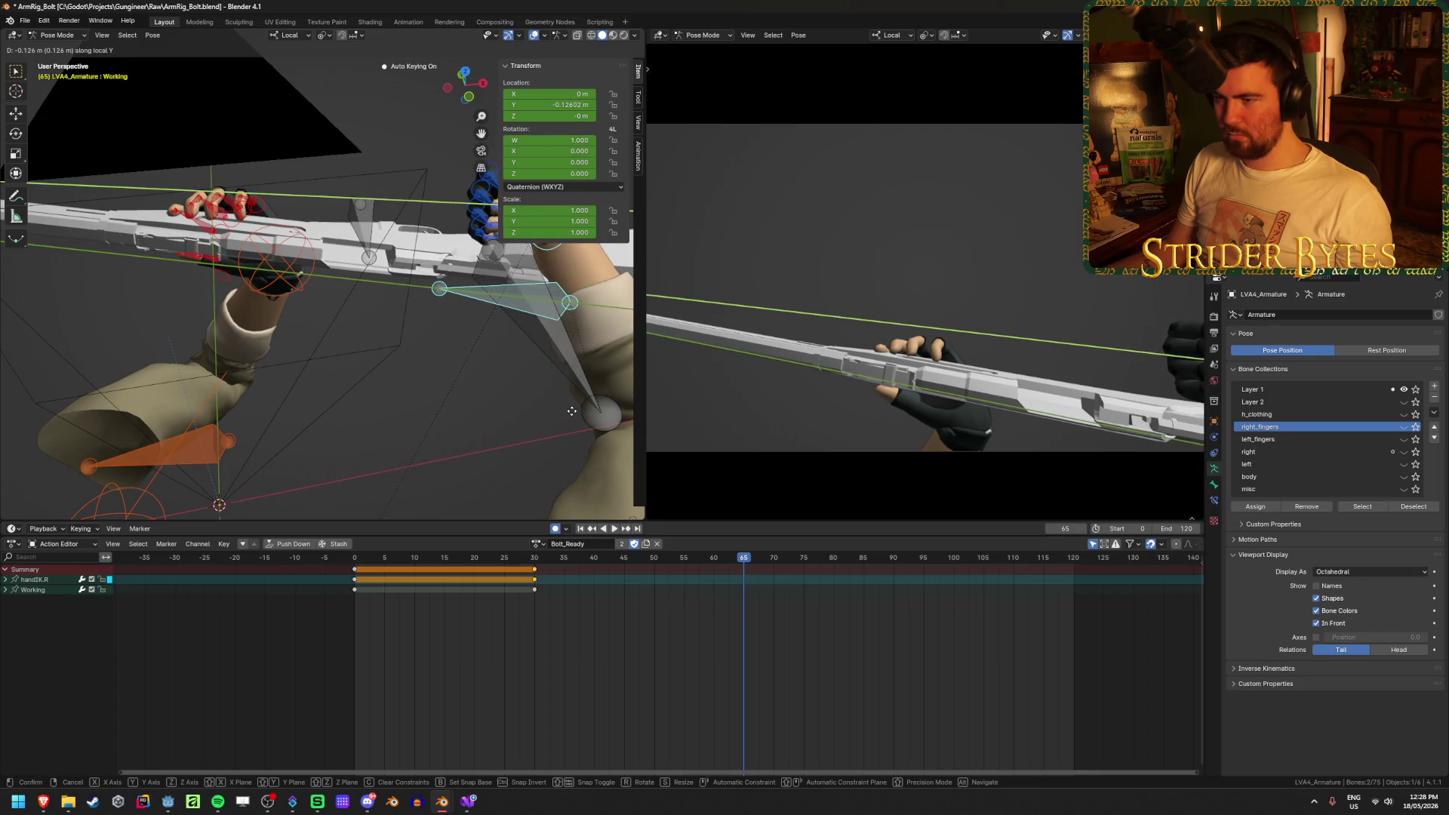
pyautogui.press('Escape')
pyautogui.moveTo(479, 379)
pyautogui.mouseDown(button='middle')
pyautogui.moveTo(541, 356)
pyautogui.moveTo(540, 411)
pyautogui.moveTo(424, 386)
pyautogui.moveTo(384, 403)
pyautogui.mouseUp(button='middle')
# Pull the Working bolt back along its local Y slide at frame 65
pyautogui.click(540, 411)
pyautogui.press('g')
pyautogui.press('z')
pyautogui.press('z')
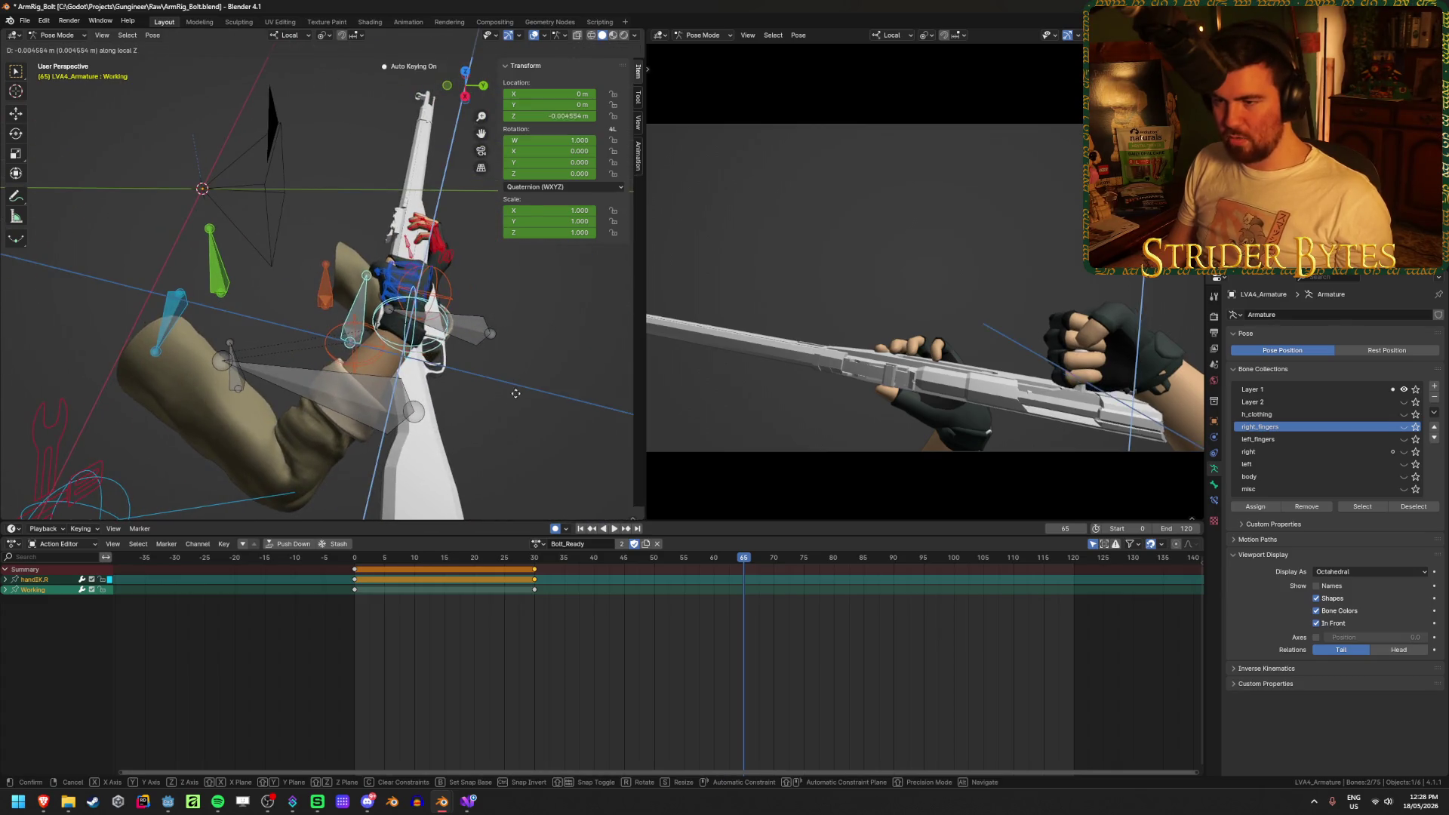
pyautogui.press('Escape')
pyautogui.moveTo(453, 417); pyautogui.dragTo(481, 410, button='middle')
pyautogui.press('g')
pyautogui.press('y')
pyautogui.press('y')
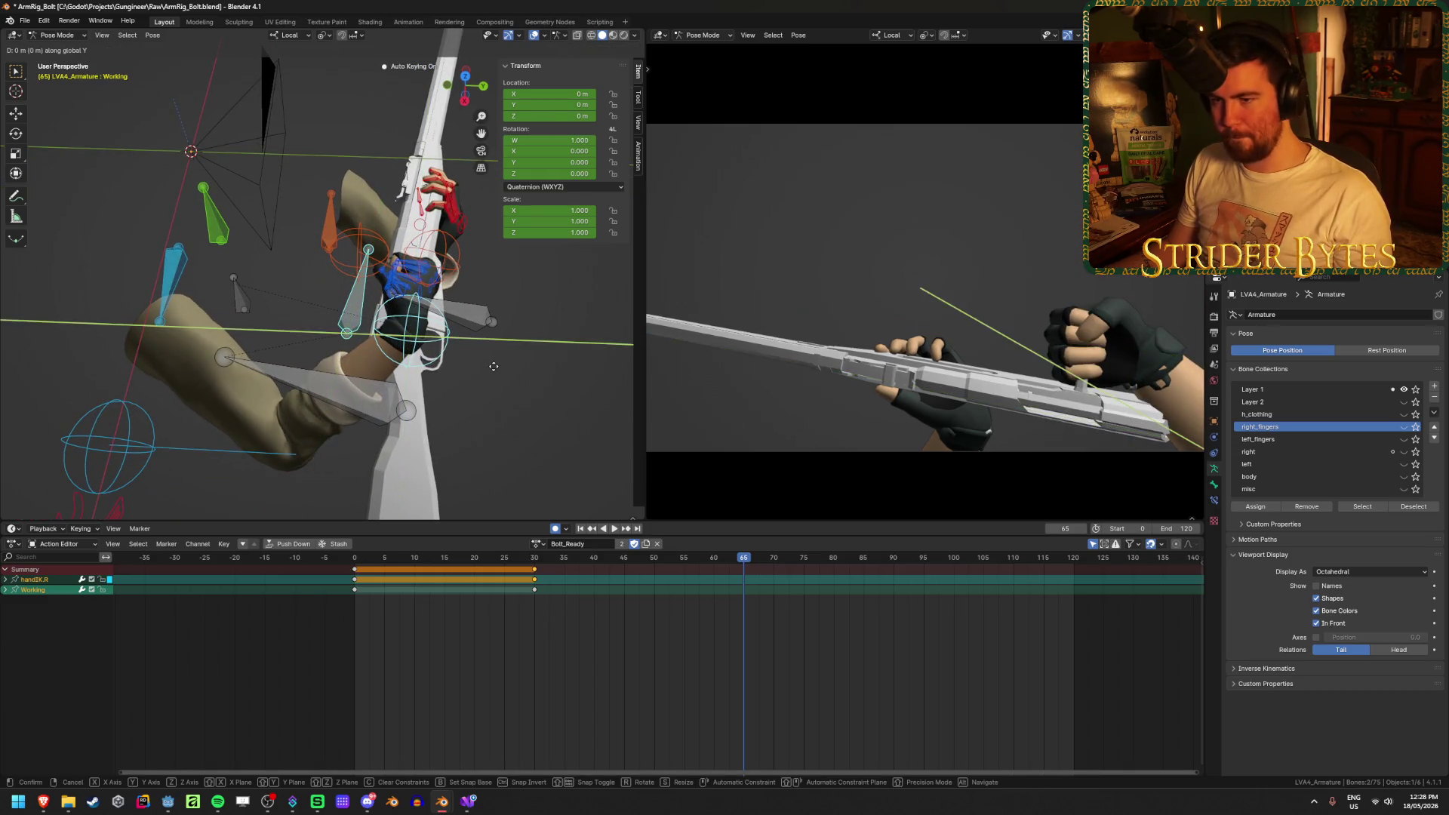
pyautogui.press('Escape')
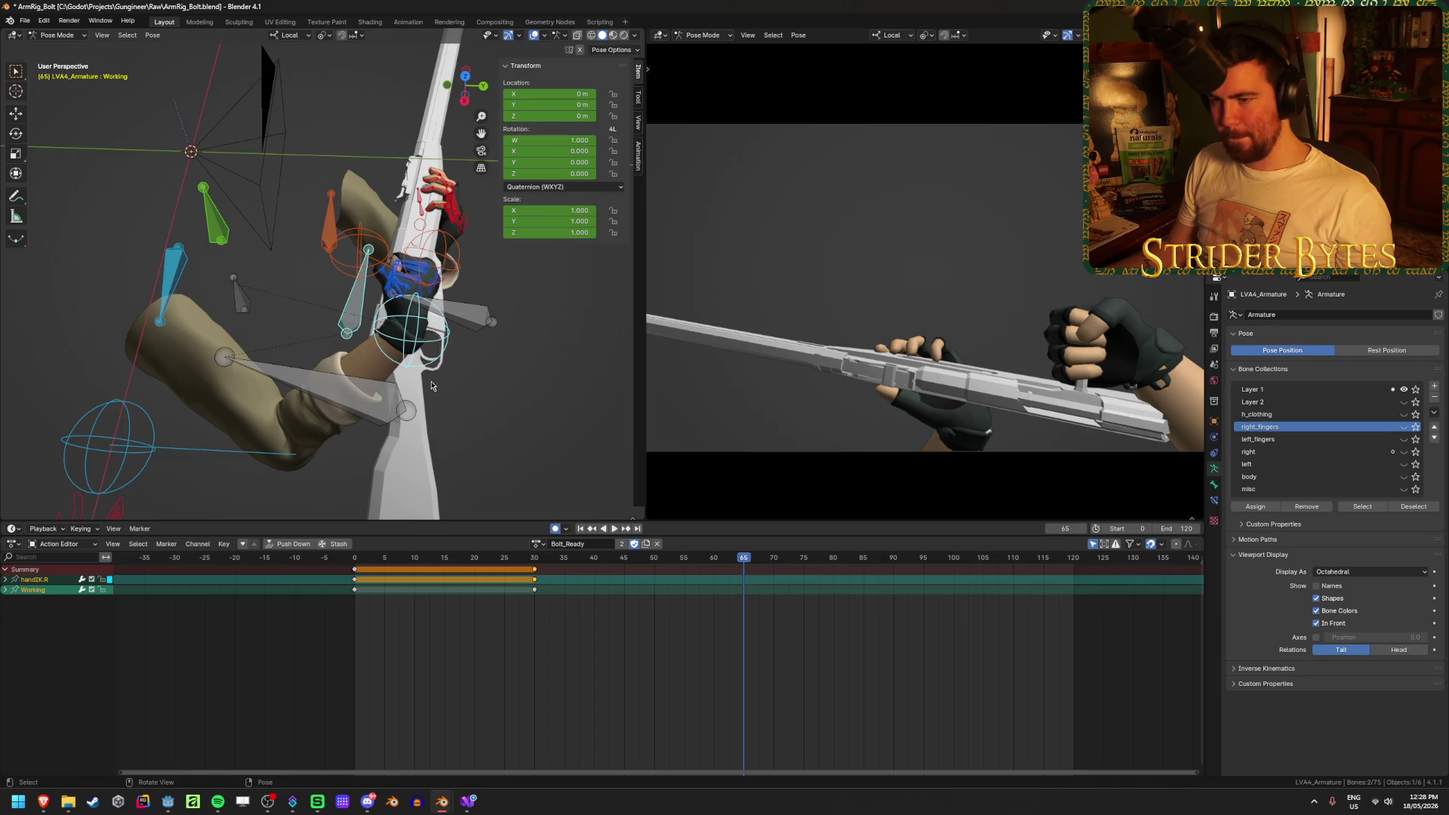
pyautogui.press('g')
pyautogui.press('y')
pyautogui.press('y')
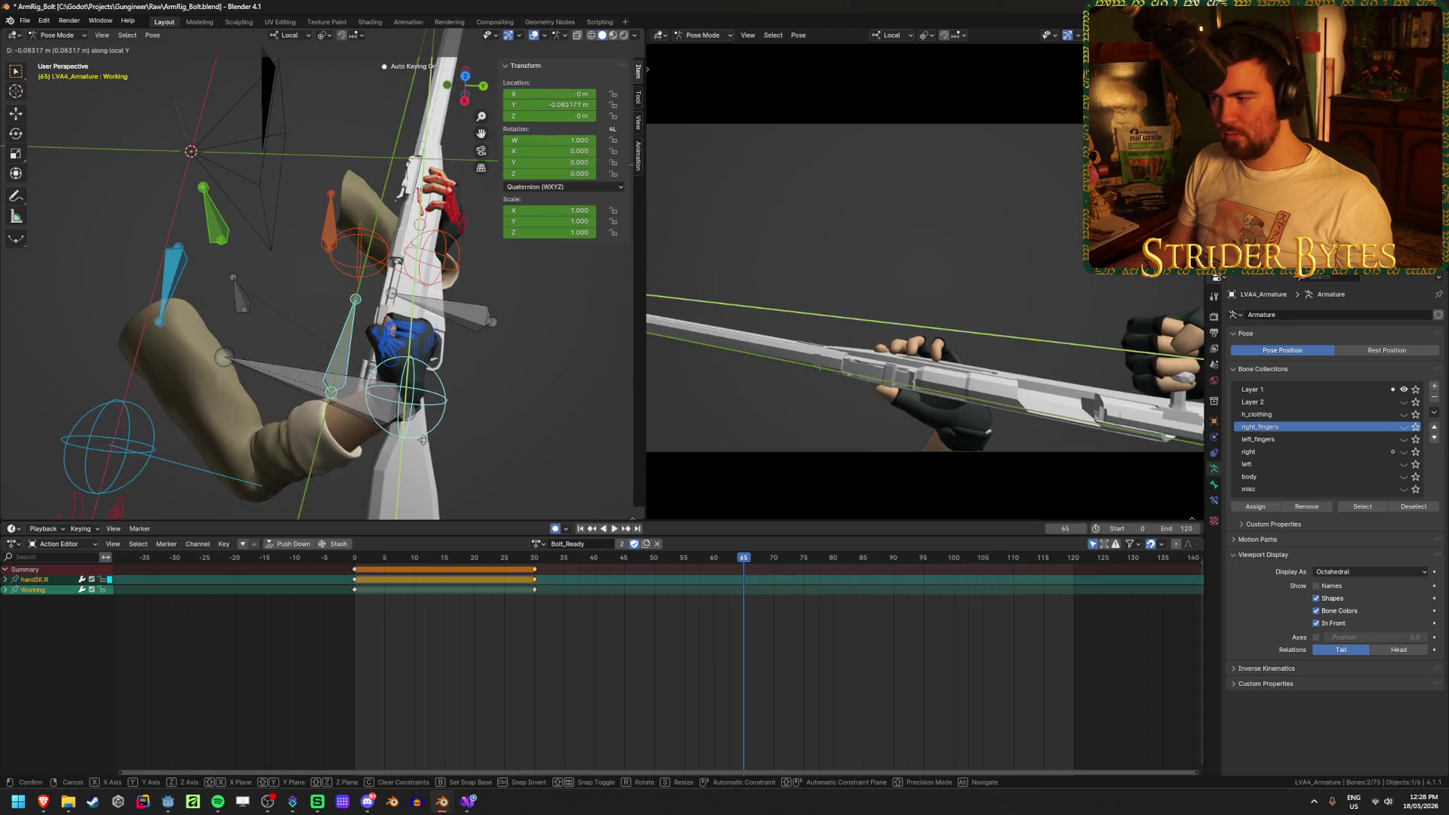
pyautogui.click(429, 418)
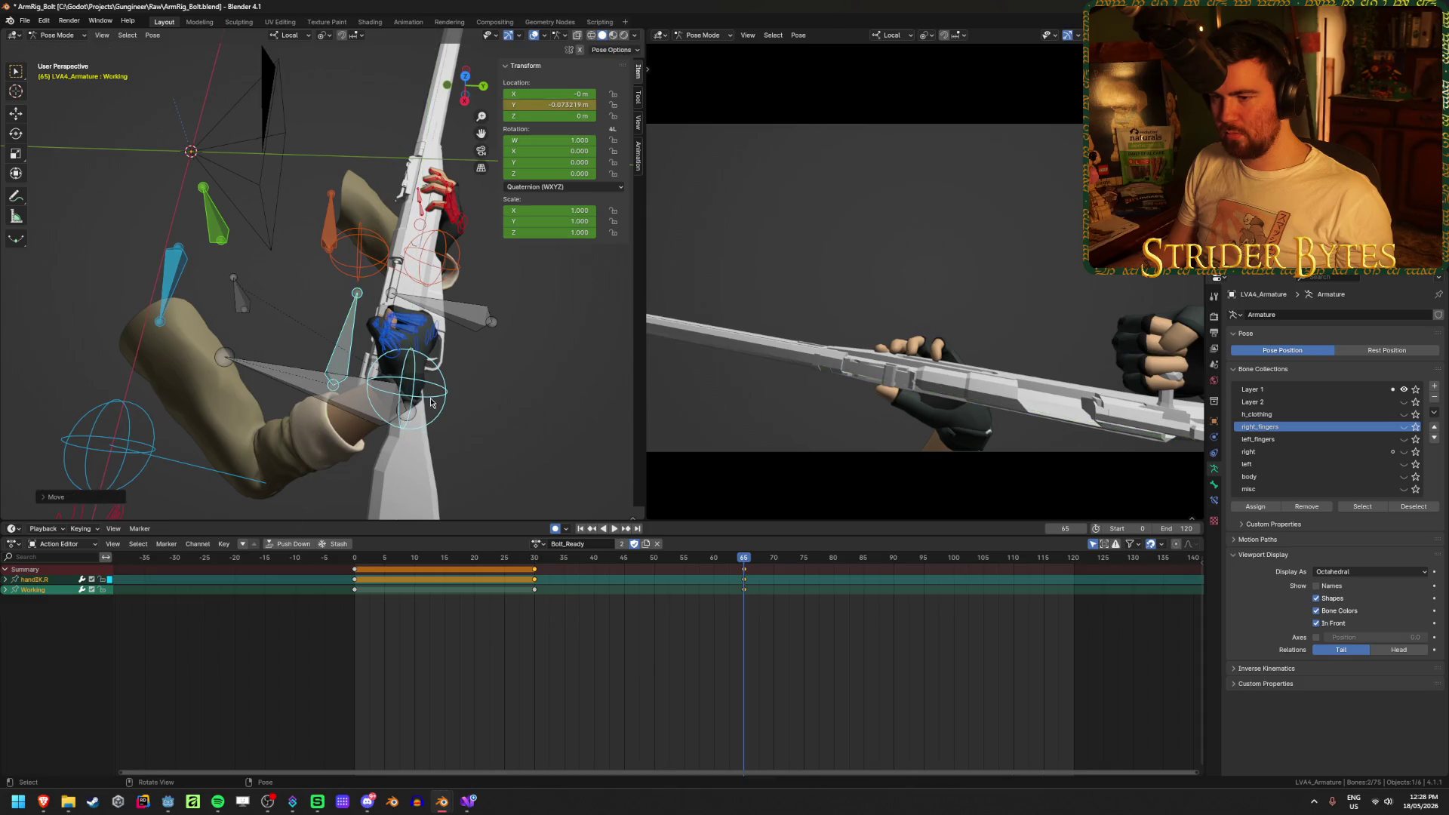
# Move handIK.R onto the pulled-back bolt and save the file
pyautogui.click(434, 401)
pyautogui.moveTo(437, 404)
pyautogui.mouseDown(button='middle')
pyautogui.moveTo(393, 392)
pyautogui.moveTo(476, 413)
pyautogui.mouseUp(button='middle')
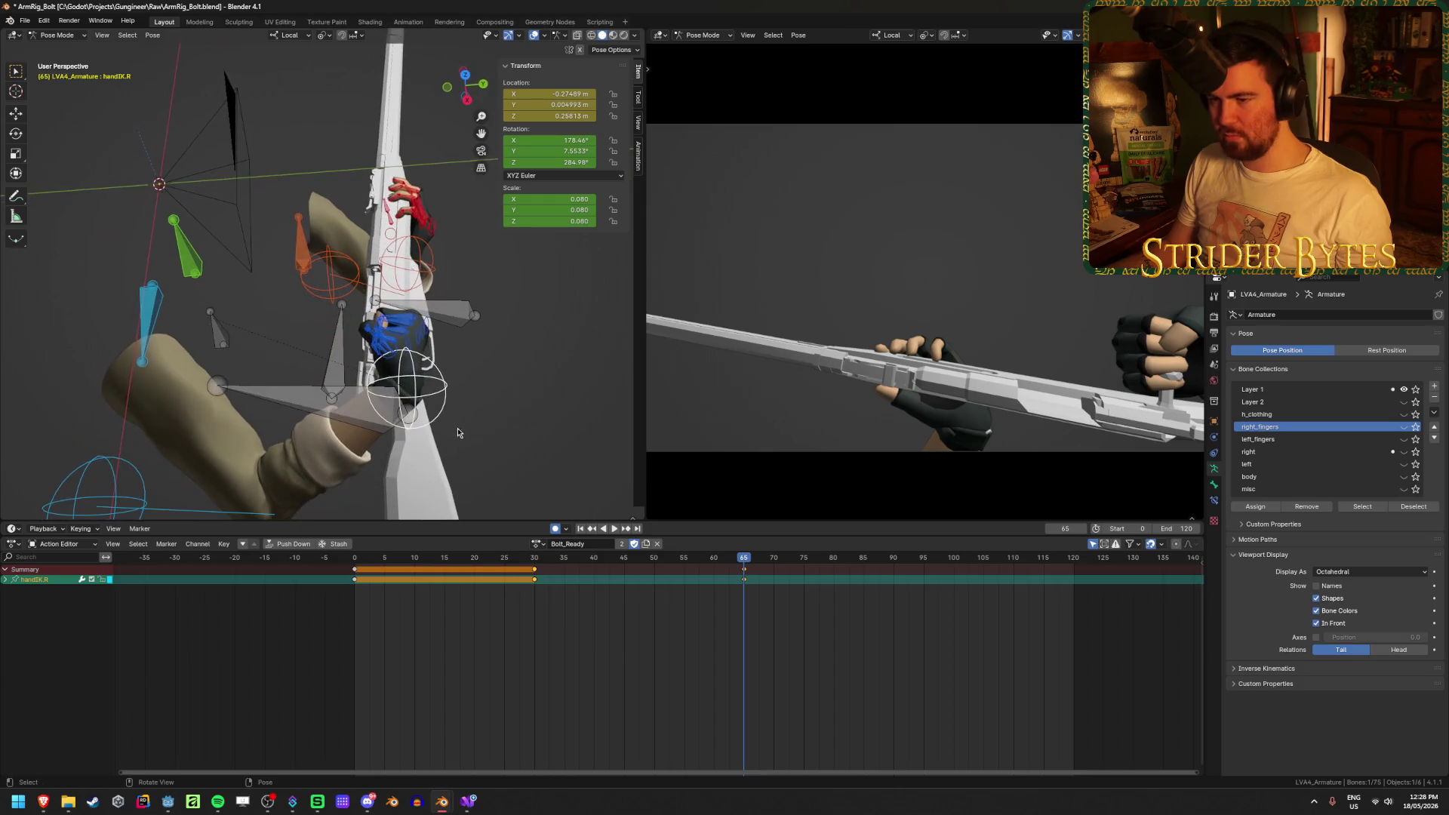
pyautogui.press('g')
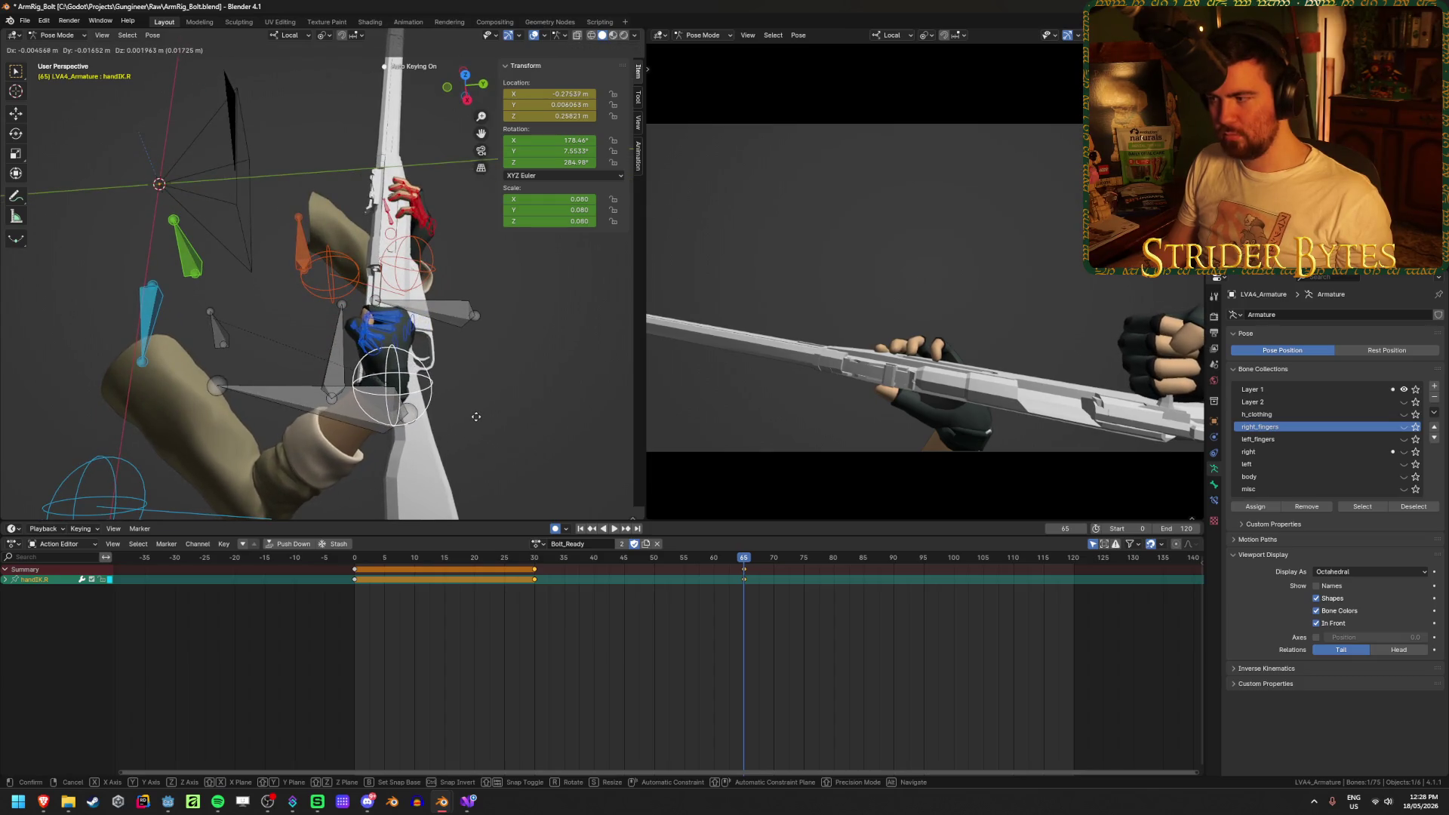
pyautogui.click(476, 422)
pyautogui.hotkey('ctrl', 's')
# Play back the bolt pull from the start, then reselect the Working bone at frame 65
pyautogui.moveTo(476, 421); pyautogui.dragTo(544, 468, button='middle')
pyautogui.hotkey('shift', 'Left')
pyautogui.press('space')
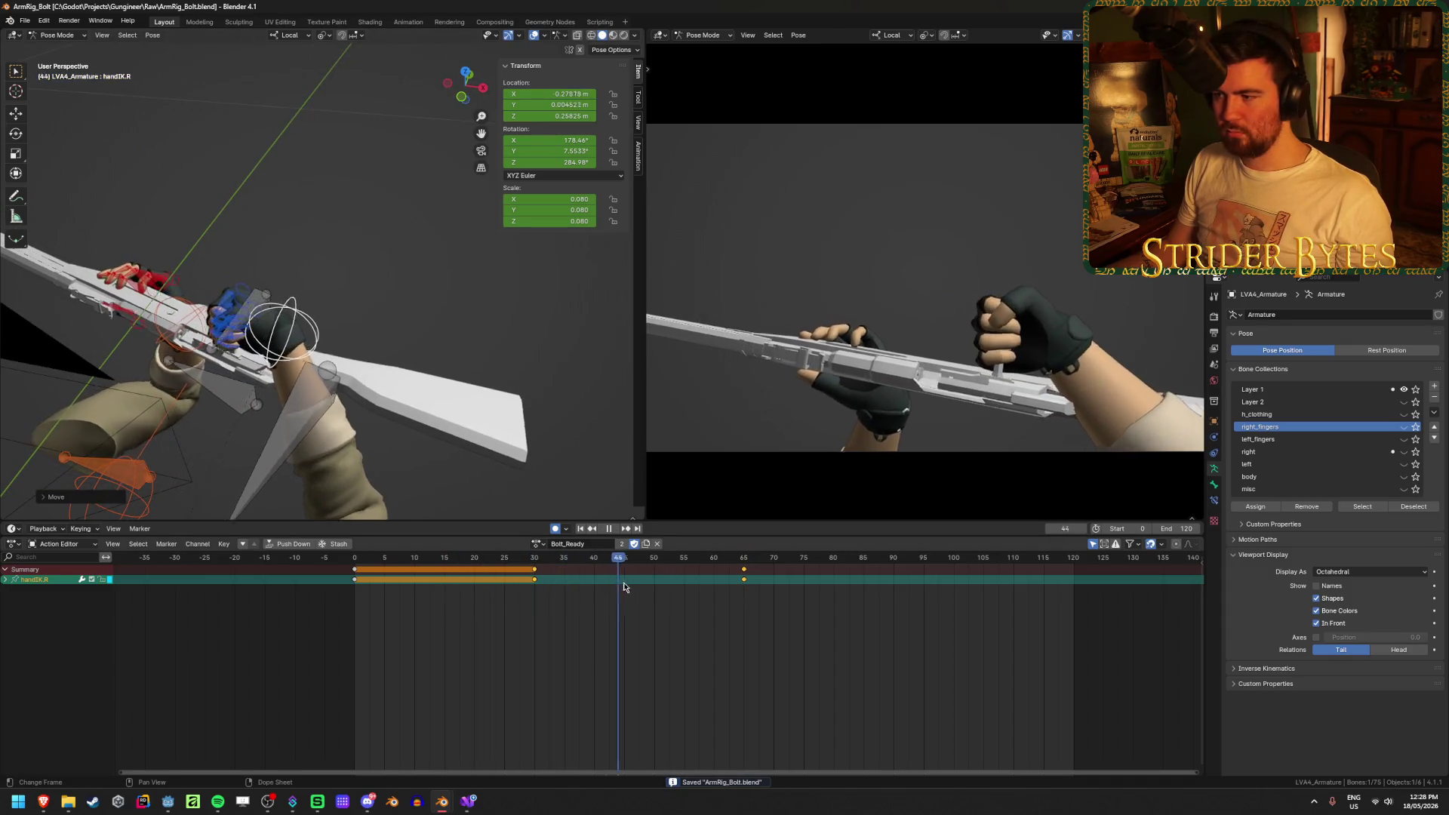
pyautogui.moveTo(670, 597)
pyautogui.mouseDown()
pyautogui.moveTo(906, 625)
pyautogui.moveTo(707, 627)
pyautogui.moveTo(764, 631)
pyautogui.mouseUp()
pyautogui.press('space')
pyautogui.click(298, 436)
pyautogui.moveTo(299, 435); pyautogui.dragTo(415, 349, button='middle')
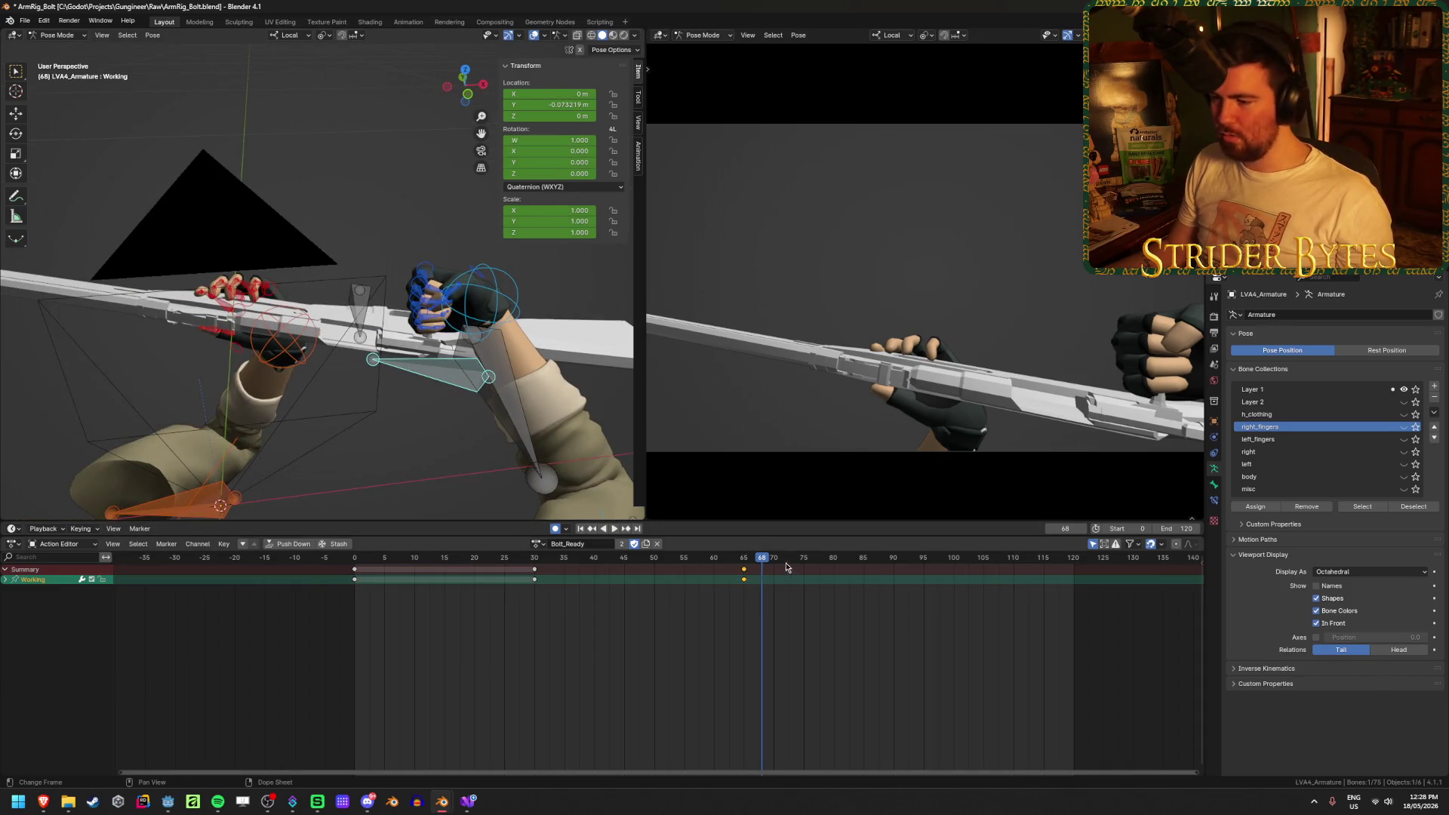
pyautogui.click(743, 563)
pyautogui.press('space')
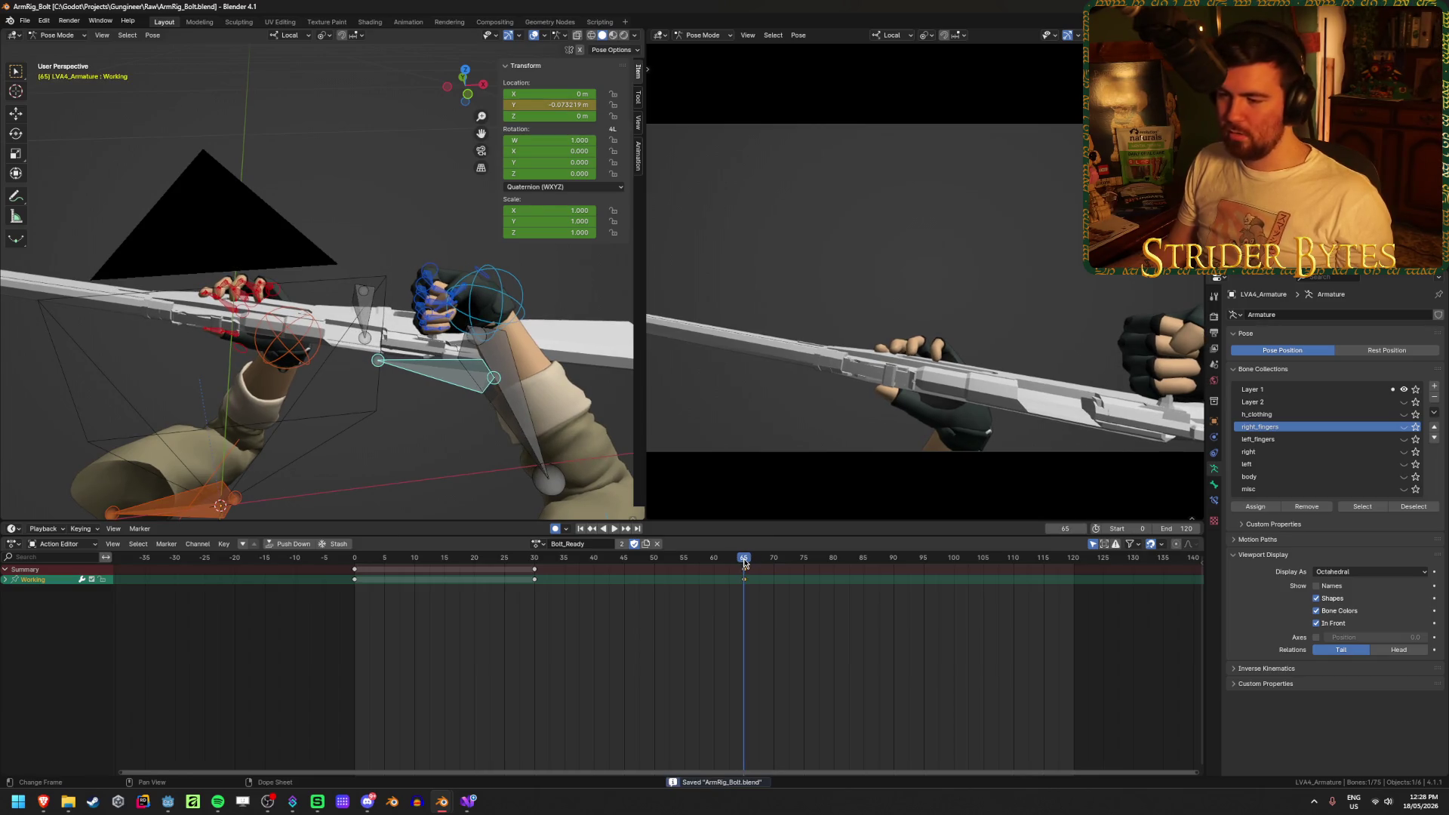
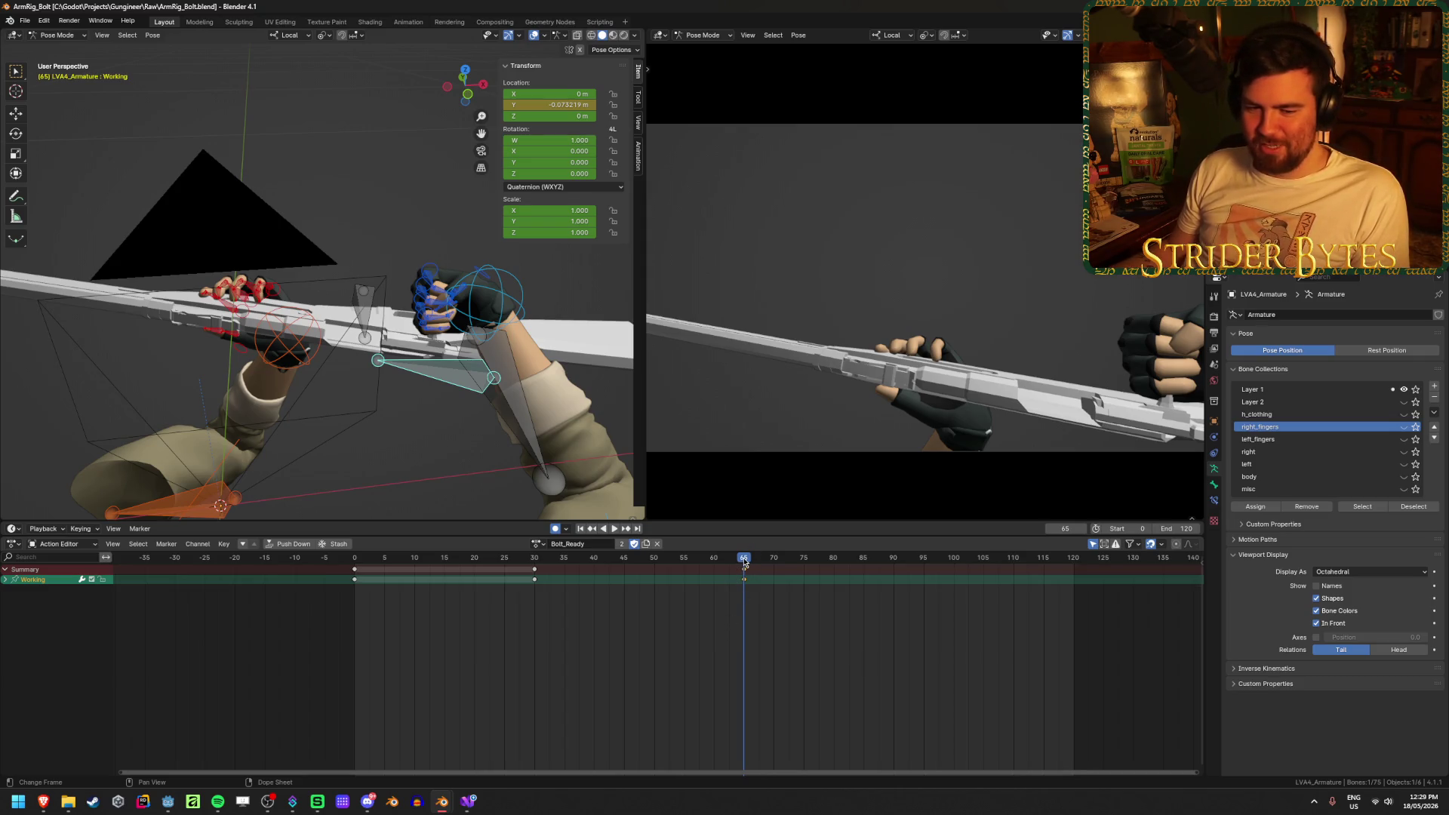
# Duplicate the handIK.R frame-30 key to frame 85 so the hand returns to that pose
pyautogui.press('space')
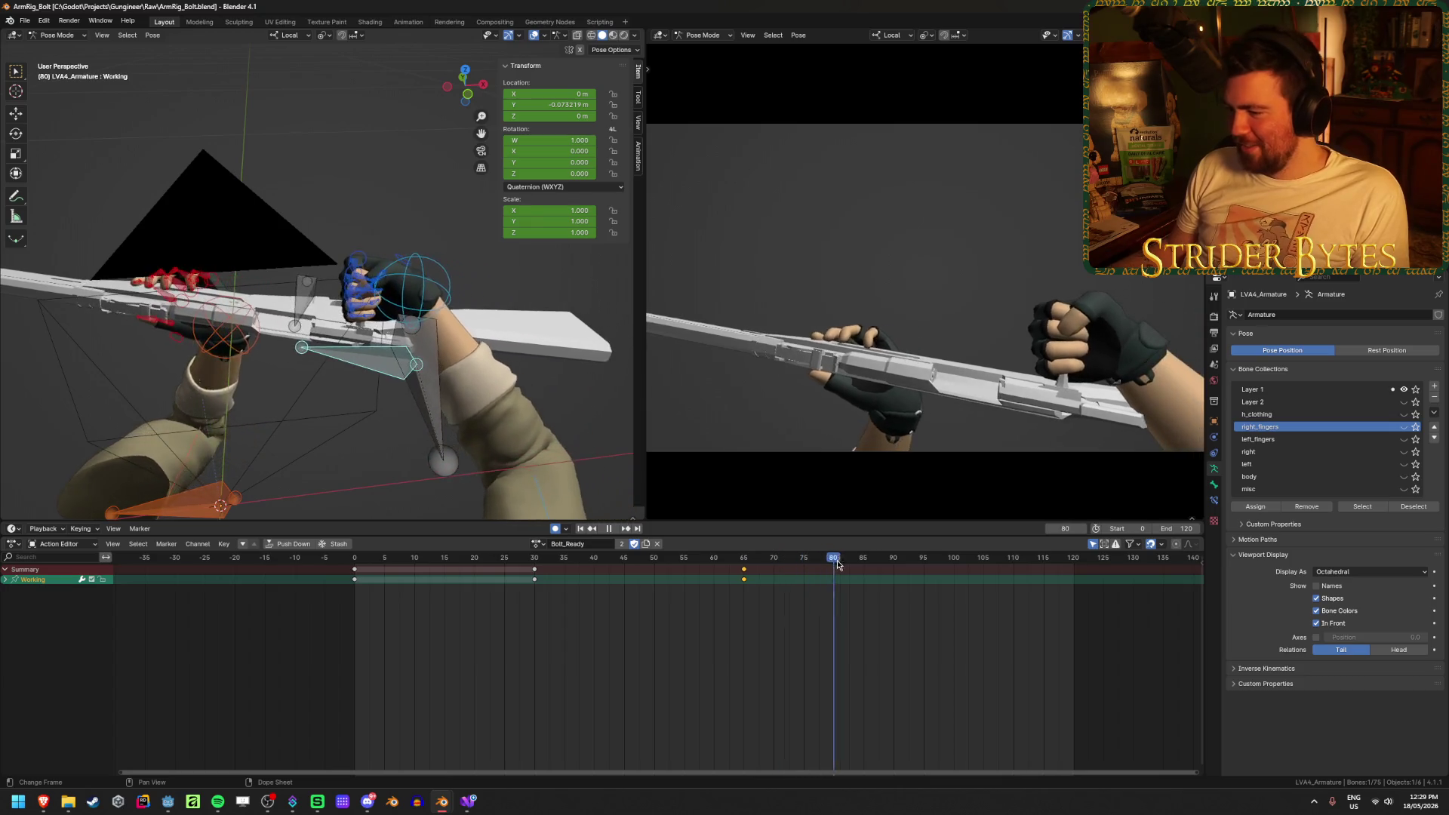
pyautogui.moveTo(852, 563)
pyautogui.mouseDown()
pyautogui.moveTo(889, 563)
pyautogui.moveTo(863, 563)
pyautogui.mouseUp()
pyautogui.click(524, 574)
pyautogui.hotkey('shift', 'd')
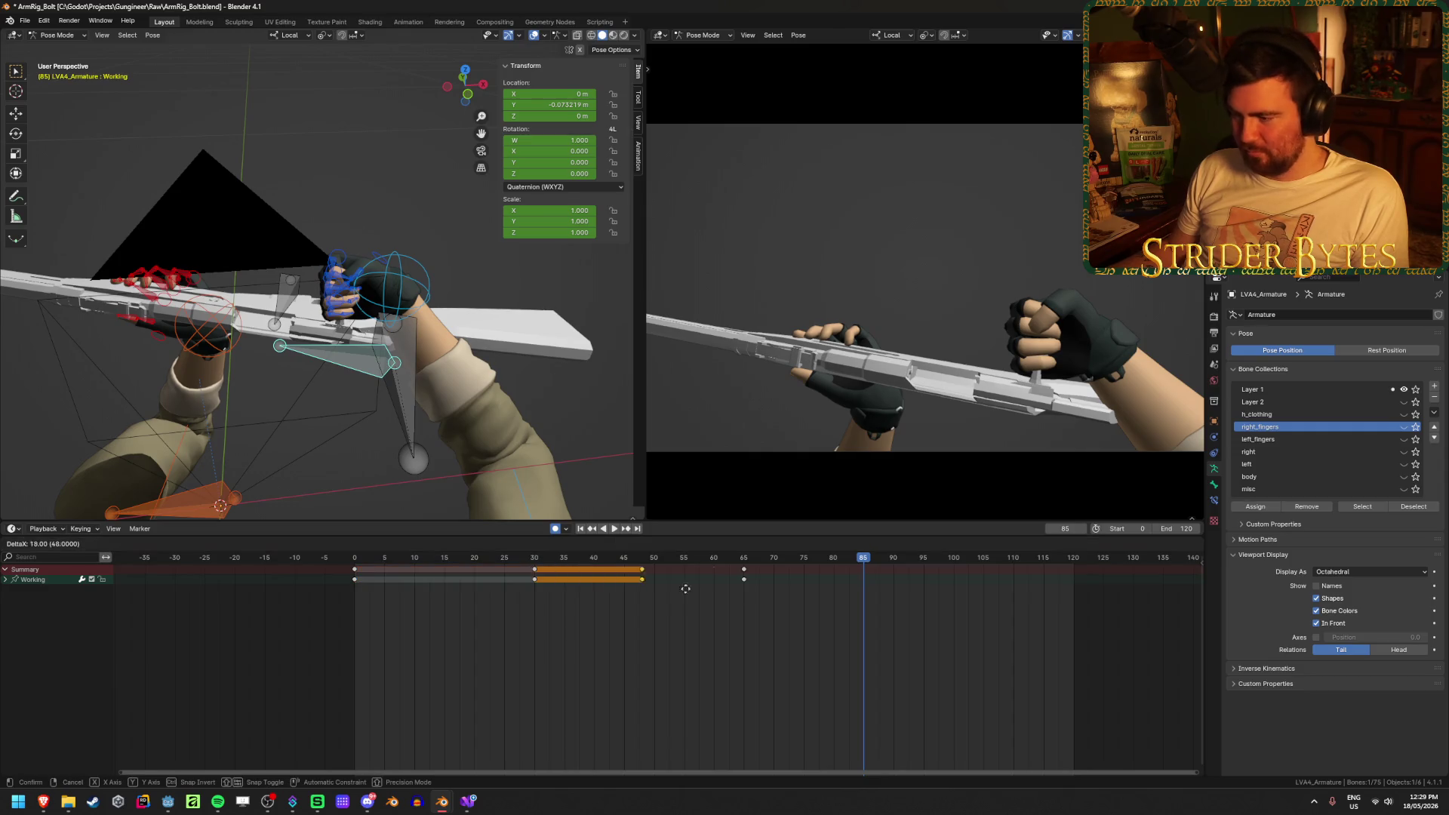
pyautogui.click(862, 596)
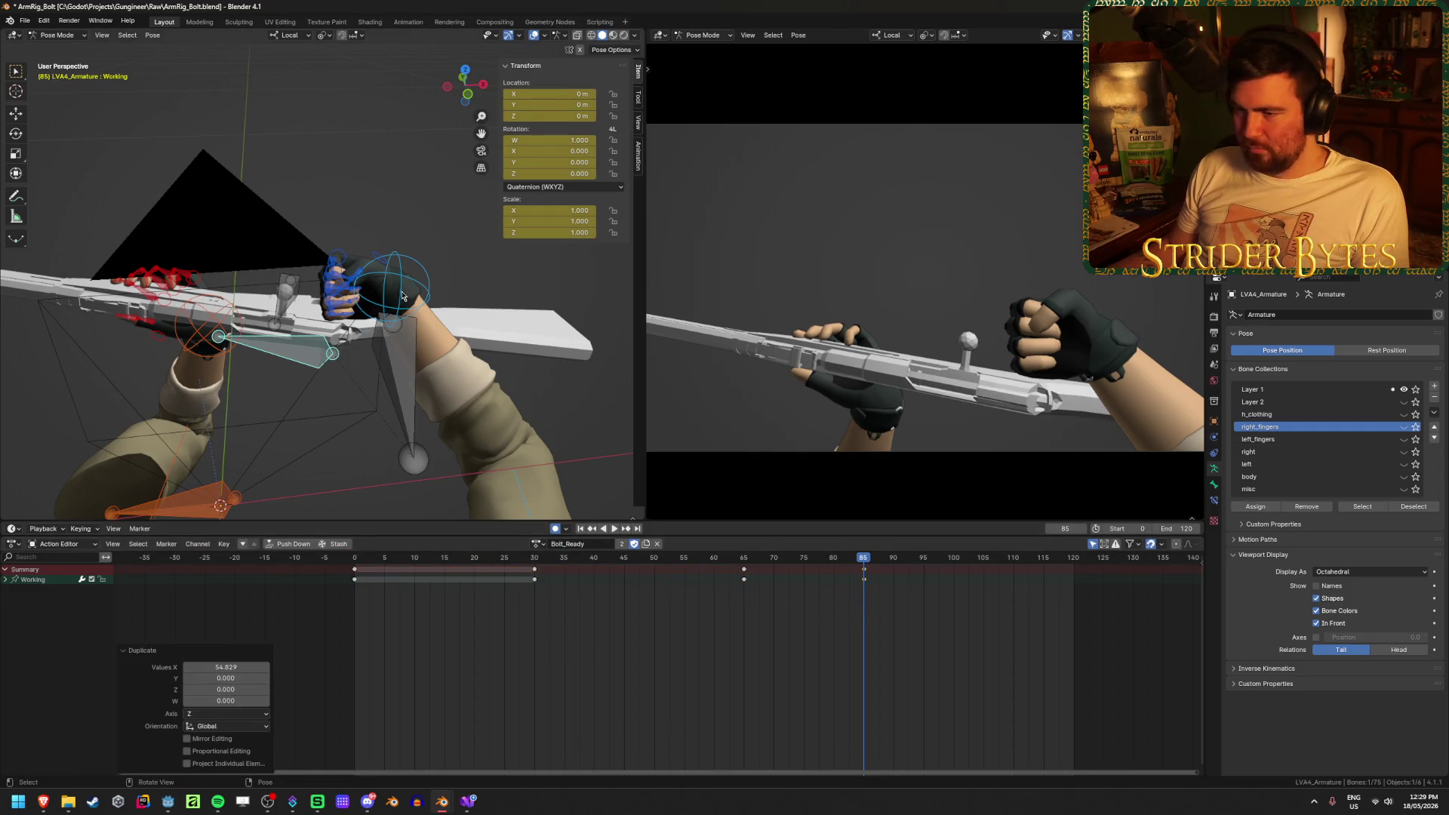
pyautogui.click(386, 293)
pyautogui.click(535, 573)
pyautogui.hotkey('shift', 'd')
pyautogui.click(862, 575)
pyautogui.click(830, 560)
pyautogui.press('space')
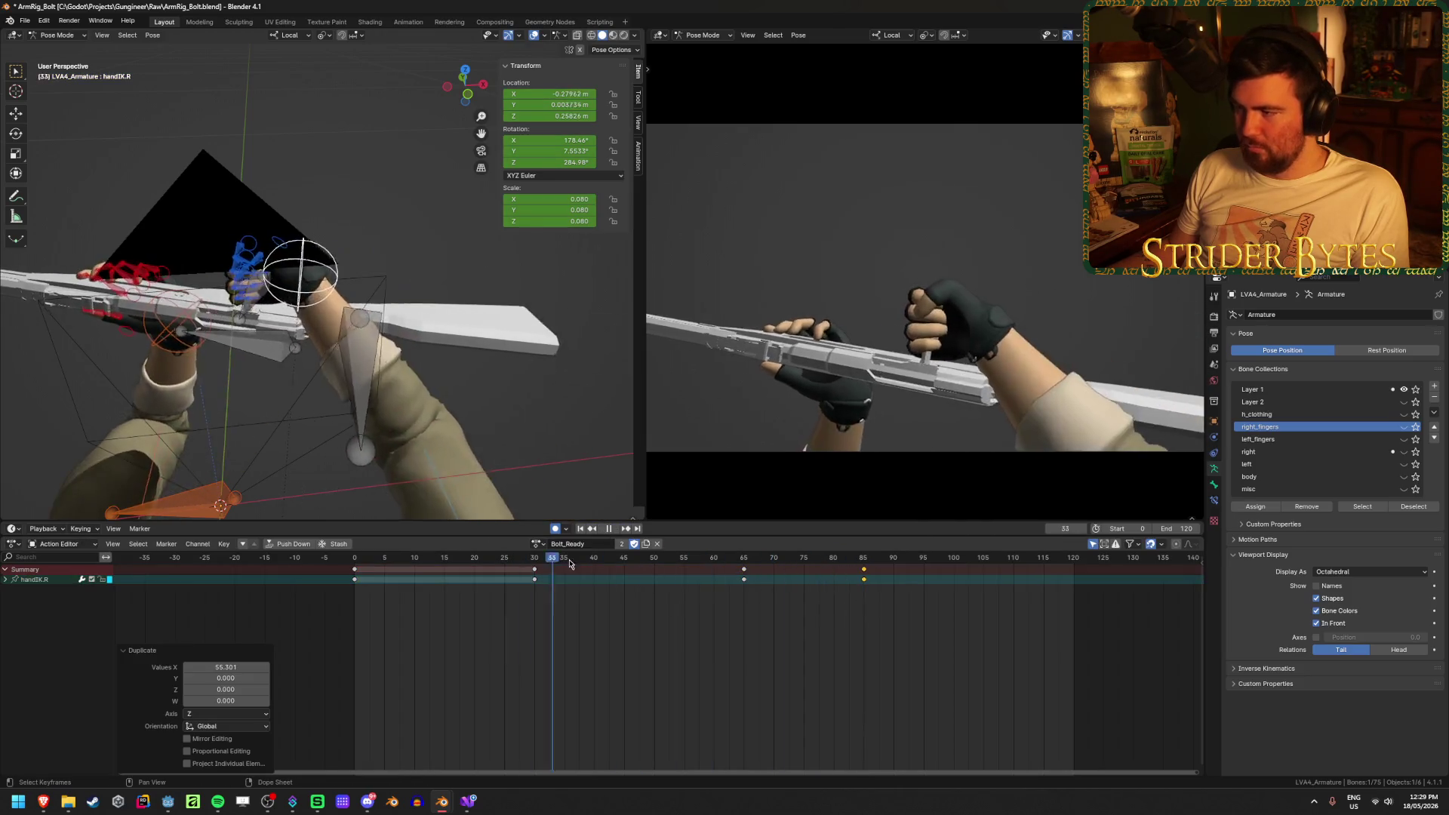
# At frame 100, rotate the handIK.R bone to key a new hand pose
pyautogui.moveTo(866, 559); pyautogui.dragTo(866, 601)
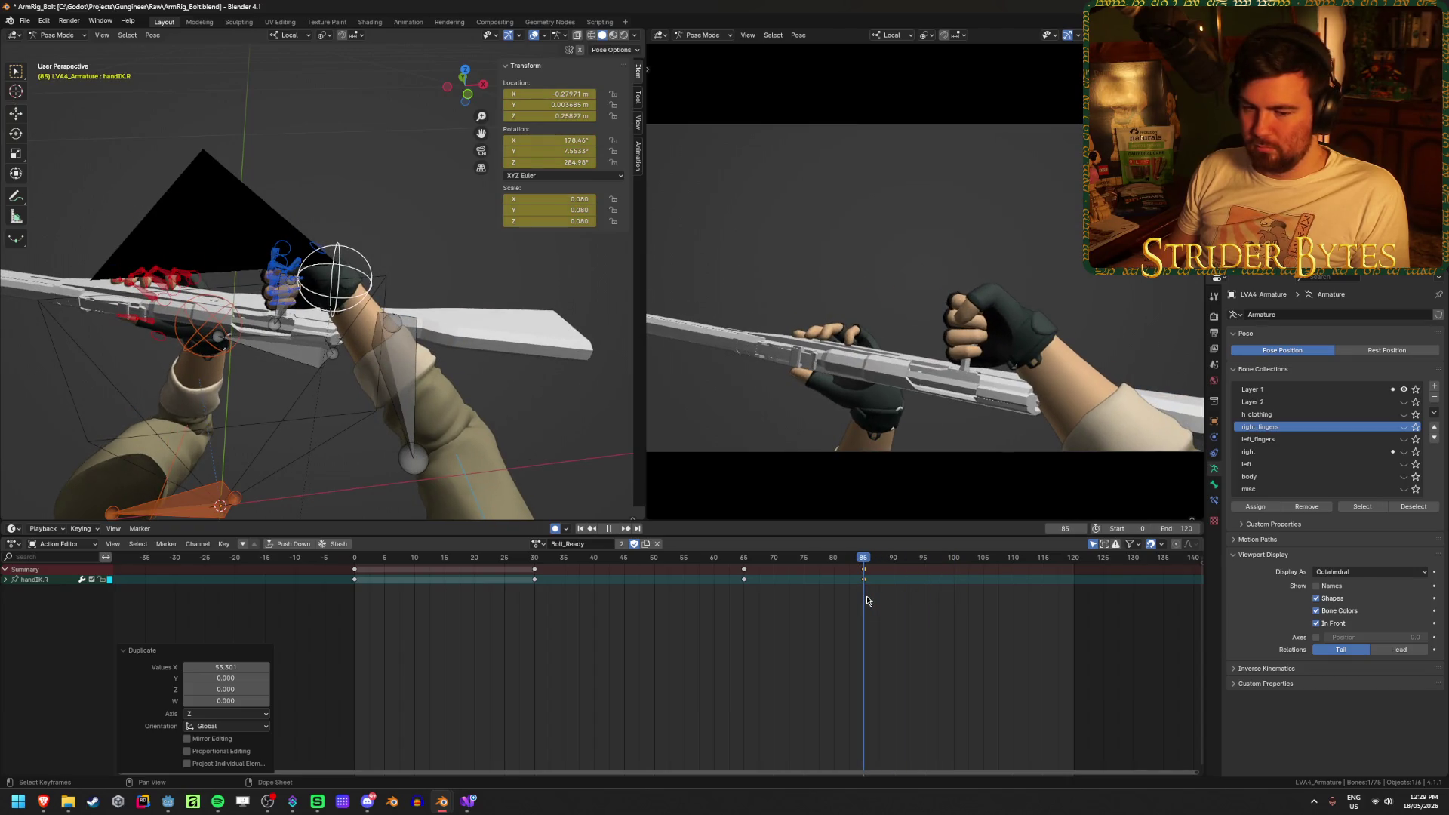
pyautogui.moveTo(866, 597); pyautogui.dragTo(954, 593)
pyautogui.press('space')
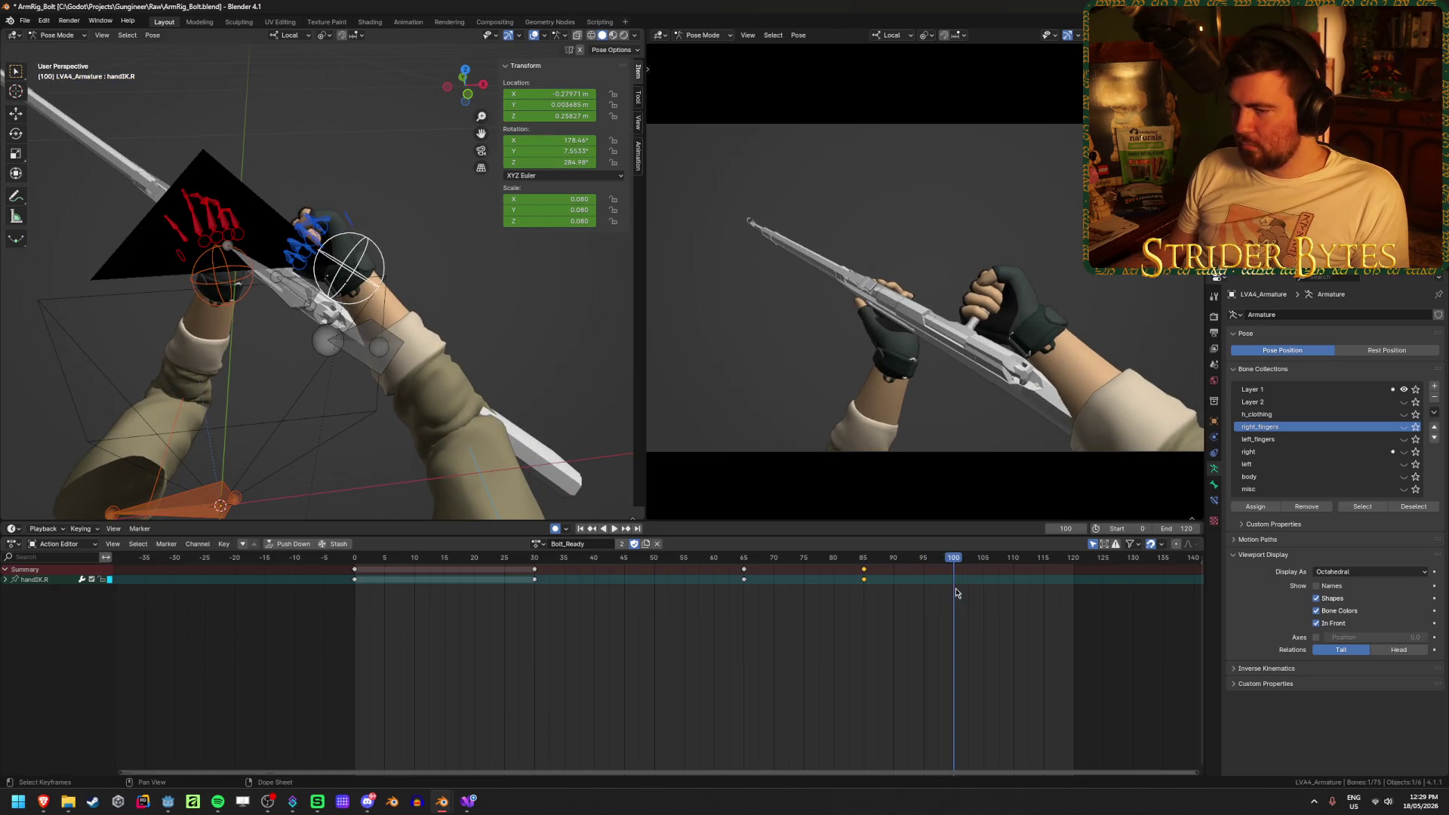
pyautogui.moveTo(441, 373)
pyautogui.mouseDown(button='middle')
pyautogui.moveTo(420, 350)
pyautogui.moveTo(439, 342)
pyautogui.mouseUp(button='middle')
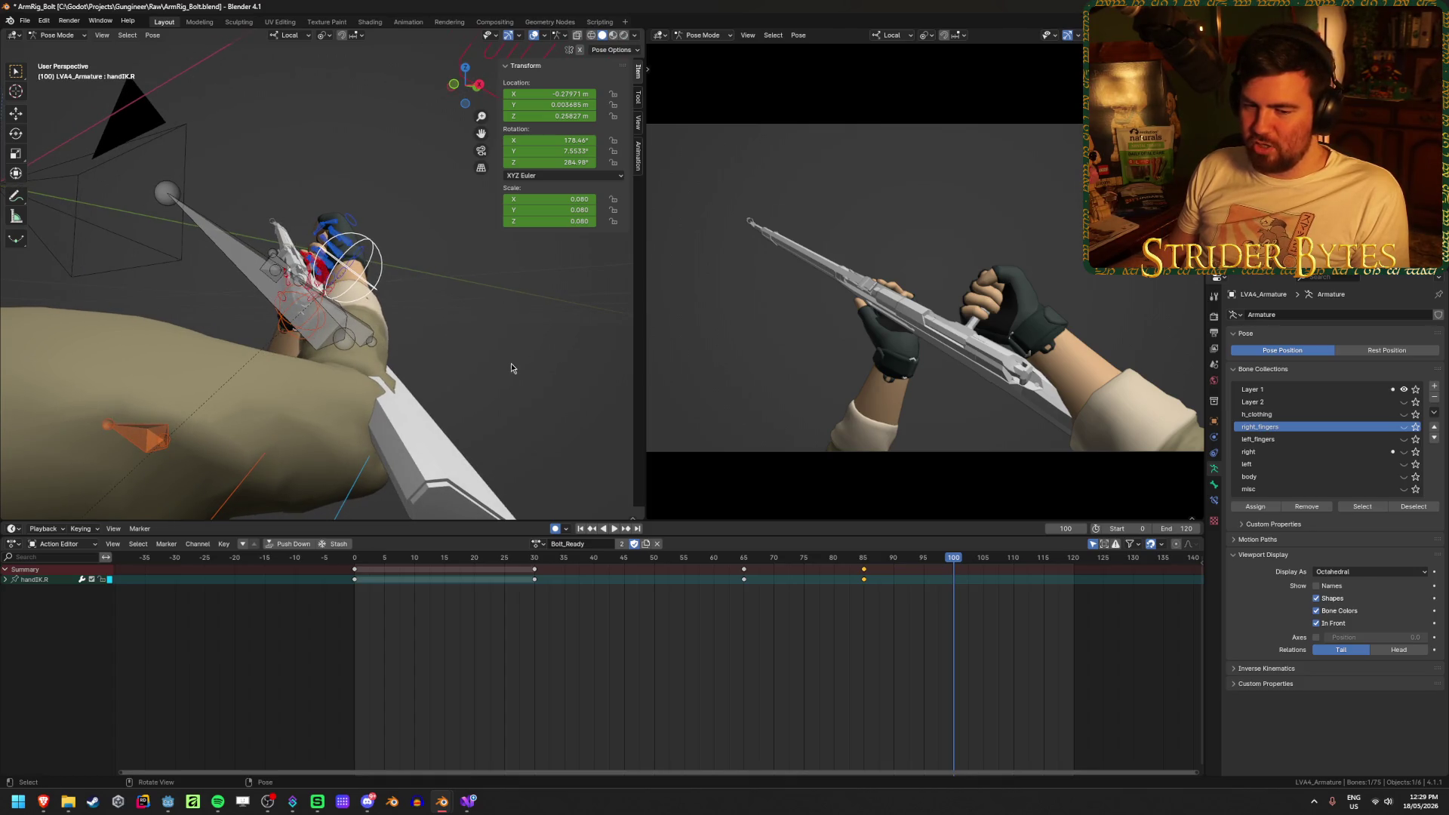
pyautogui.press('r')
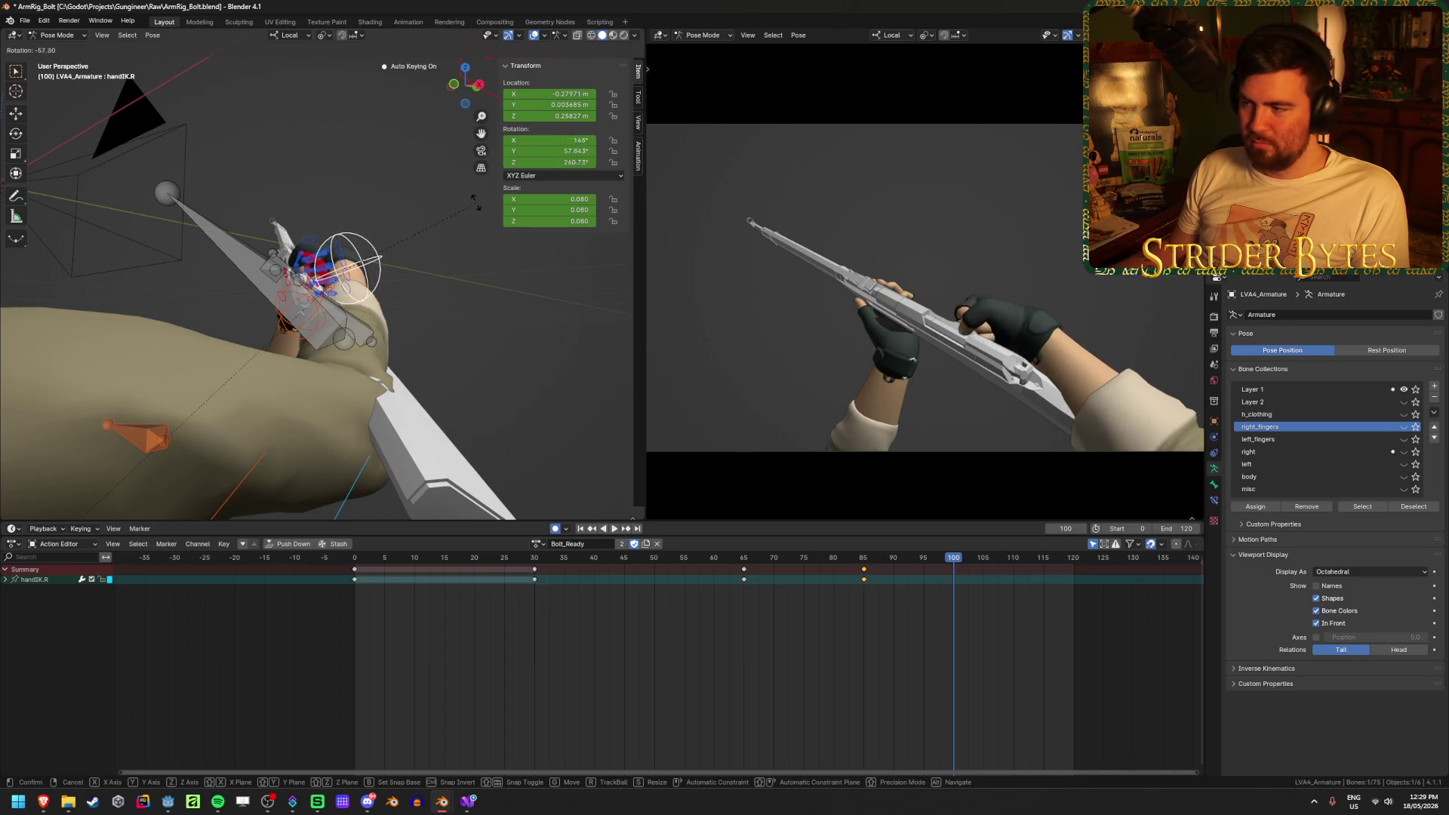
pyautogui.click(410, 260)
# Refine the frame-100 hand pose with another rotation and two moves, then scrub to check
pyautogui.moveTo(410, 261)
pyautogui.mouseDown(button='middle')
pyautogui.moveTo(417, 226)
pyautogui.moveTo(495, 367)
pyautogui.moveTo(470, 419)
pyautogui.moveTo(463, 385)
pyautogui.mouseUp(button='middle')
pyautogui.press('r')
pyautogui.click(423, 207)
pyautogui.press('g')
pyautogui.click(489, 381)
pyautogui.press('g')
pyautogui.click(455, 346)
pyautogui.moveTo(740, 565); pyautogui.dragTo(1034, 581)
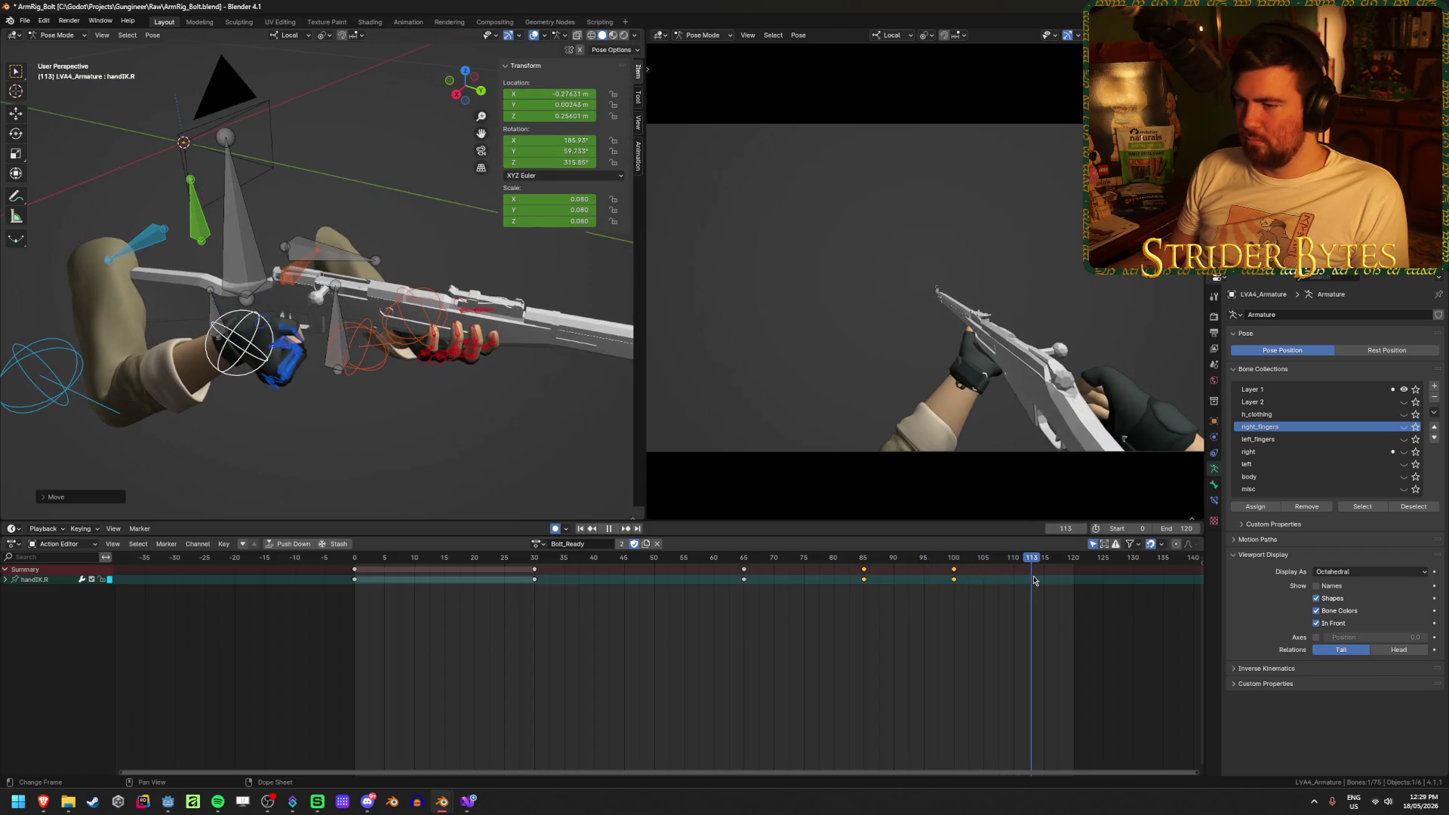
# Copy the Bolt_Idle hand pose and paste it at frame 120 of Bolt_Ready
pyautogui.click(539, 543)
pyautogui.click(565, 582)
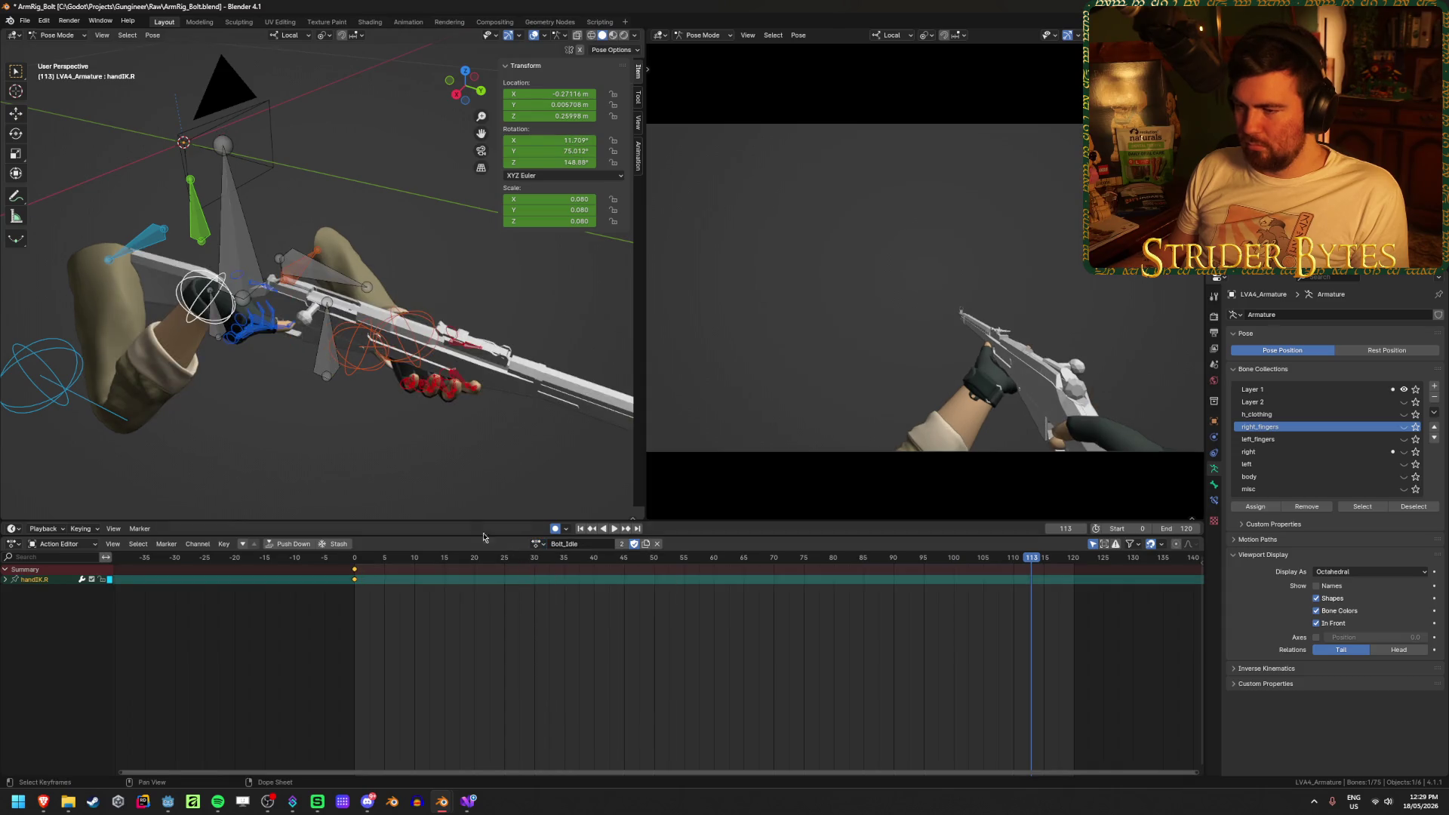
pyautogui.moveTo(311, 449)
pyautogui.mouseDown(button='middle')
pyautogui.moveTo(284, 433)
pyautogui.moveTo(283, 391)
pyautogui.moveTo(290, 425)
pyautogui.mouseUp(button='middle')
pyautogui.hotkey('ctrl', 'c')
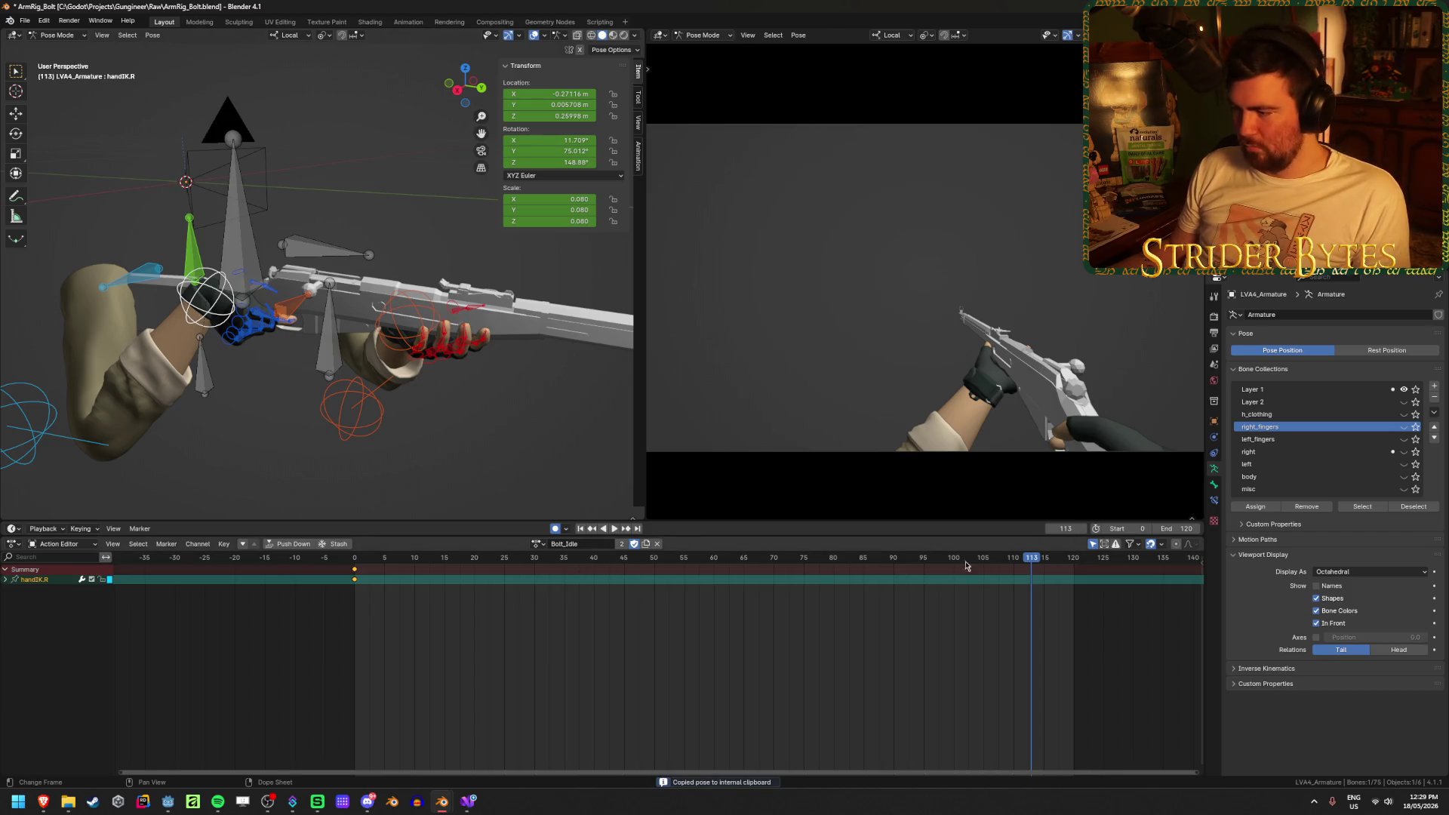
pyautogui.click(538, 545)
pyautogui.click(581, 593)
pyautogui.moveTo(1078, 563); pyautogui.dragTo(1073, 564)
pyautogui.hotkey('ctrl', 'v')
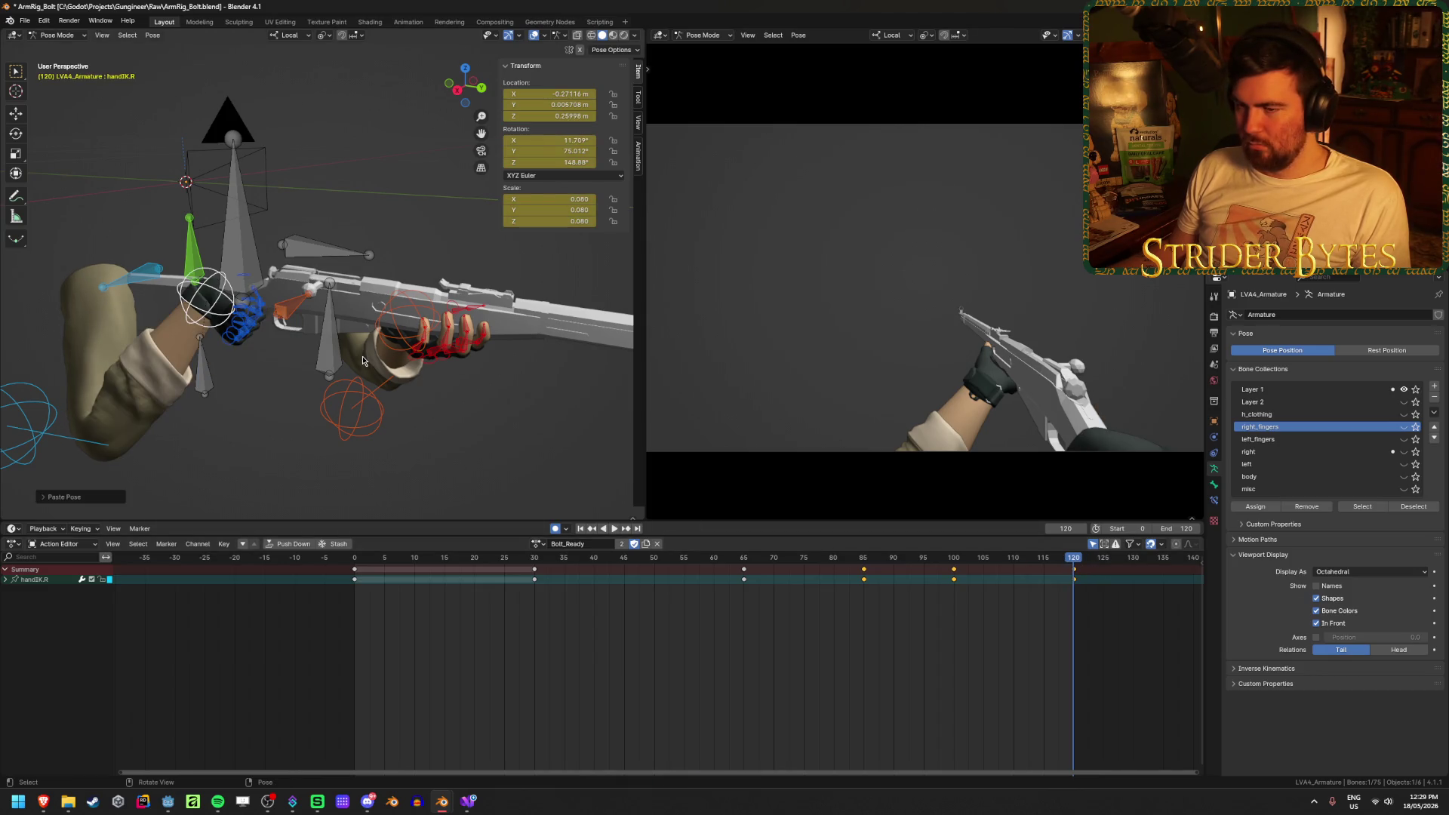
# Select the right_fingers collection's bones and move to frame 0
pyautogui.moveTo(351, 365); pyautogui.dragTo(327, 373, button='middle')
pyautogui.scroll(3, 327, 373)
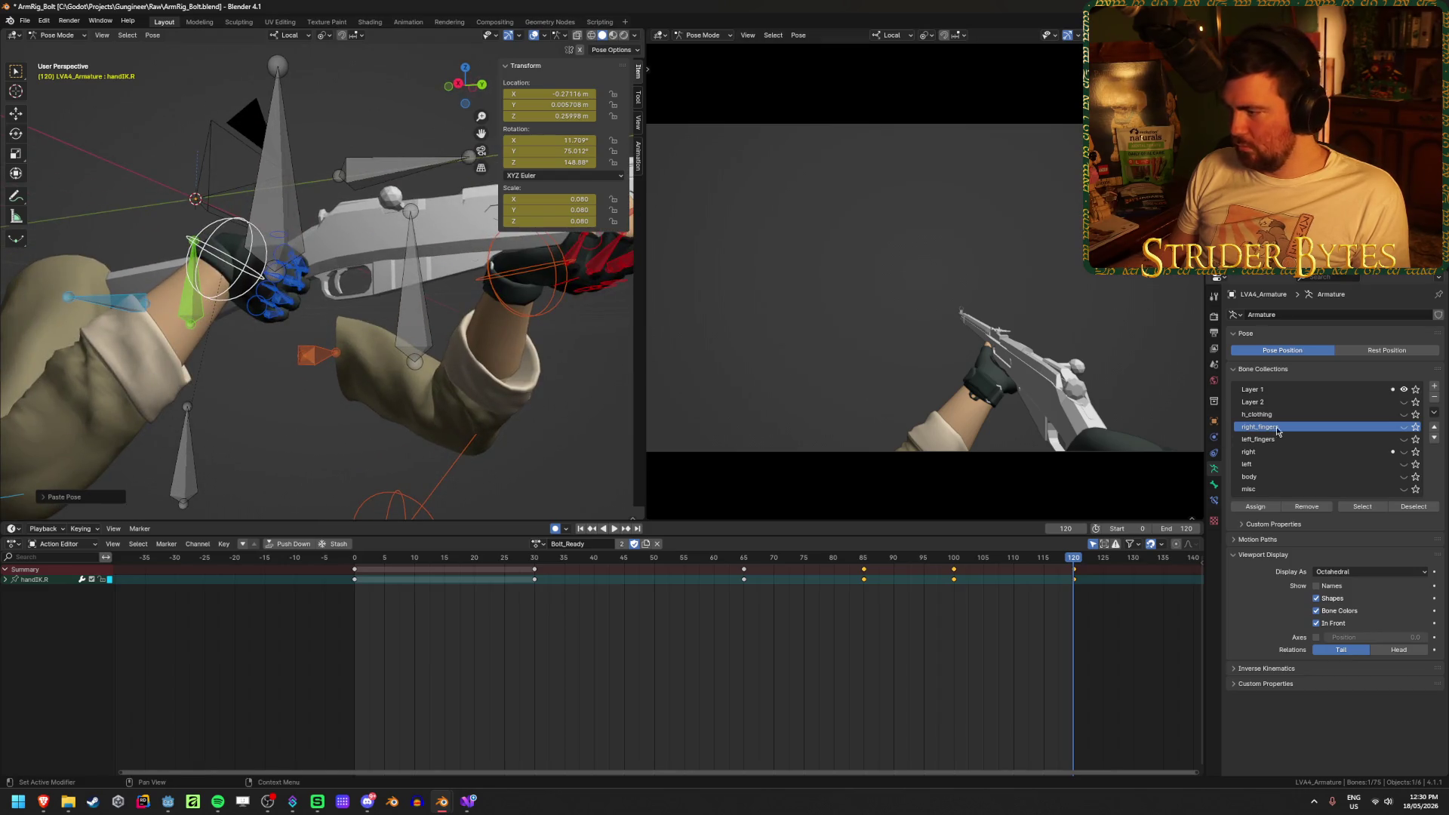
pyautogui.click(1312, 440)
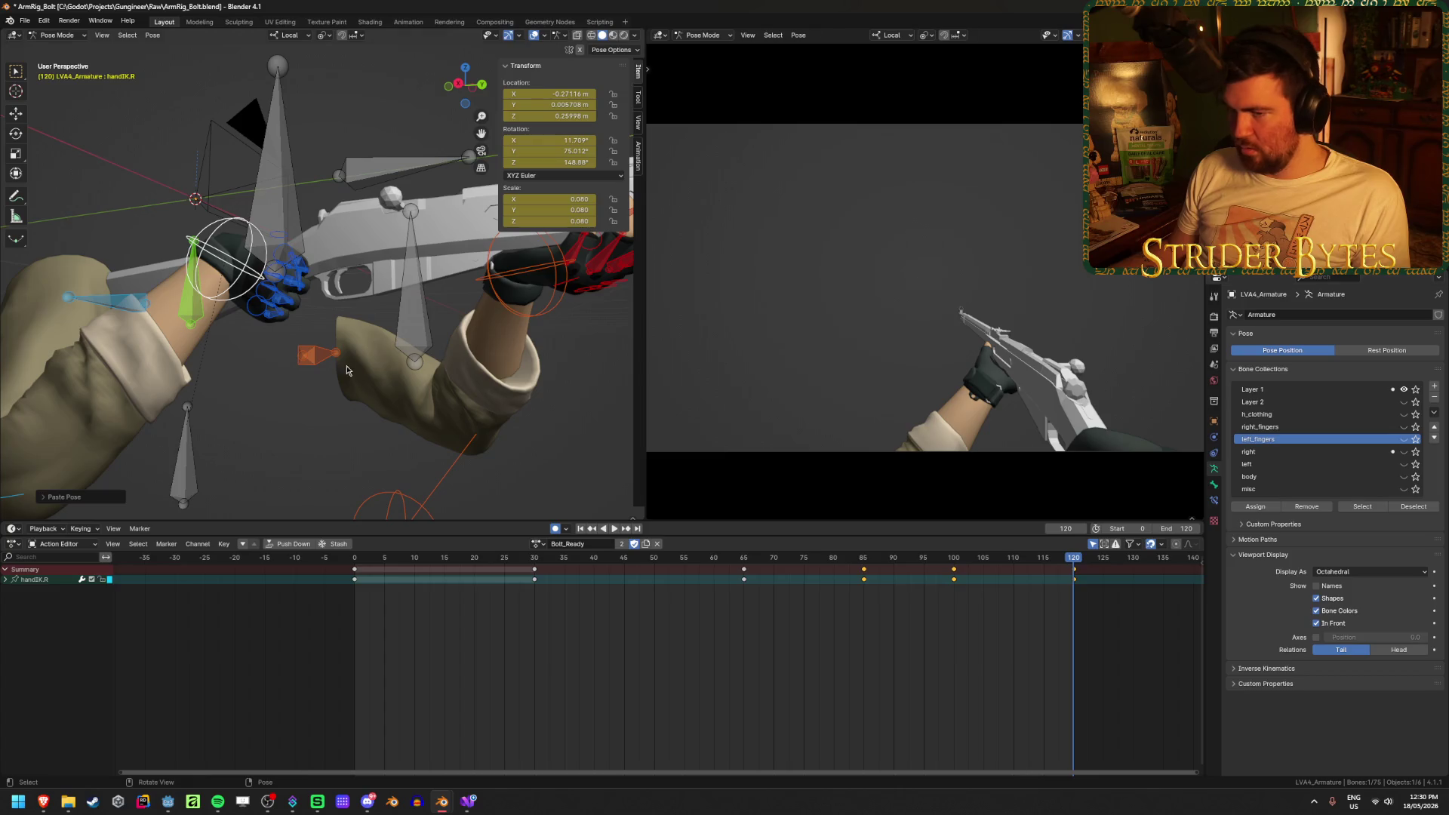
pyautogui.click(319, 409)
pyautogui.click(1364, 507)
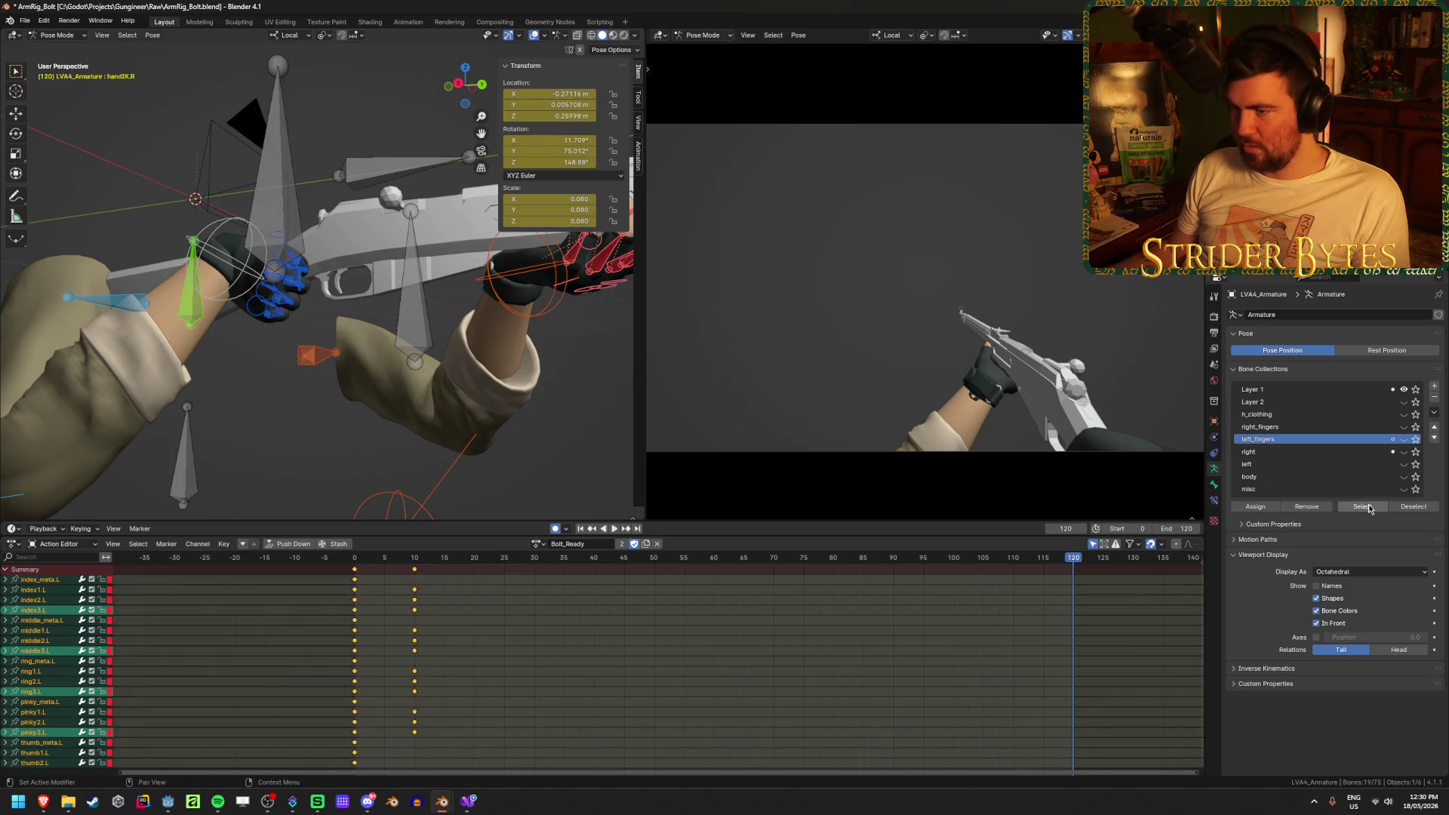
pyautogui.click(401, 433)
pyautogui.click(1294, 428)
pyautogui.click(1364, 508)
pyautogui.moveTo(386, 560)
pyautogui.mouseDown()
pyautogui.moveTo(351, 563)
pyautogui.moveTo(893, 590)
pyautogui.moveTo(865, 600)
pyautogui.mouseUp()
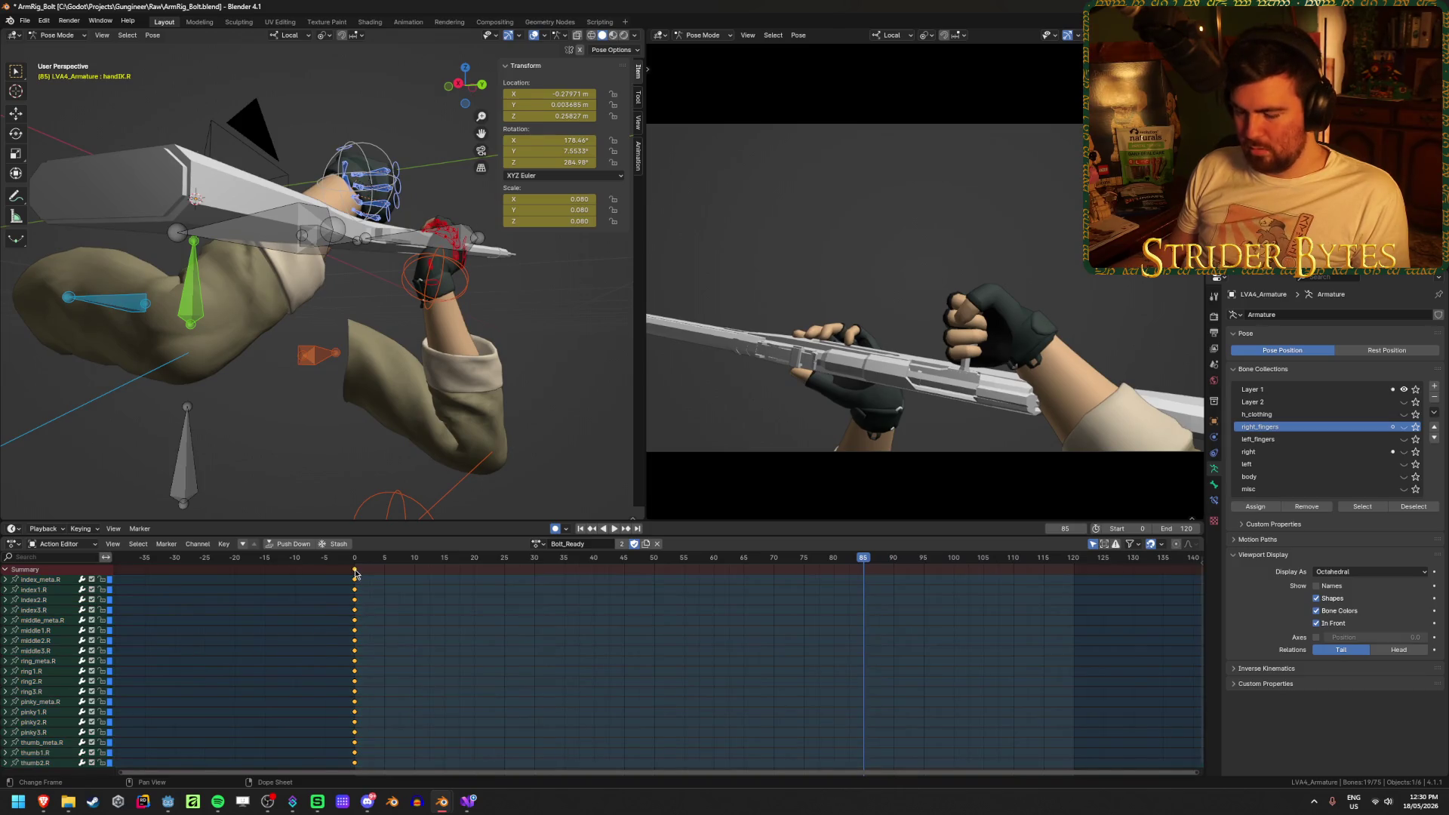
# Duplicate the right fingers' frame-0 keys to frame 85 and save the file
pyautogui.hotkey('shift', 'd')
pyautogui.click(864, 581)
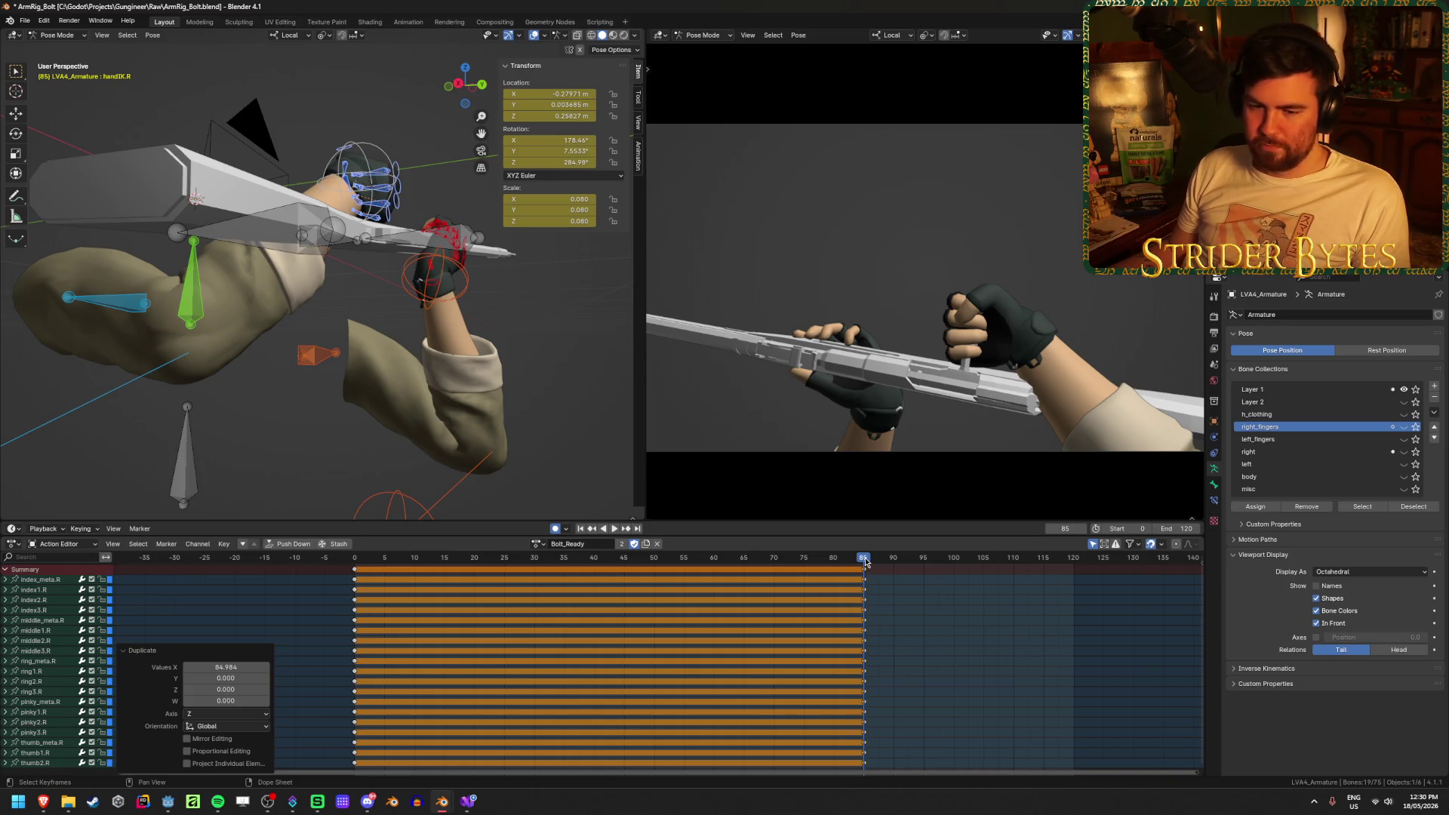
pyautogui.hotkey('ctrl', 's')
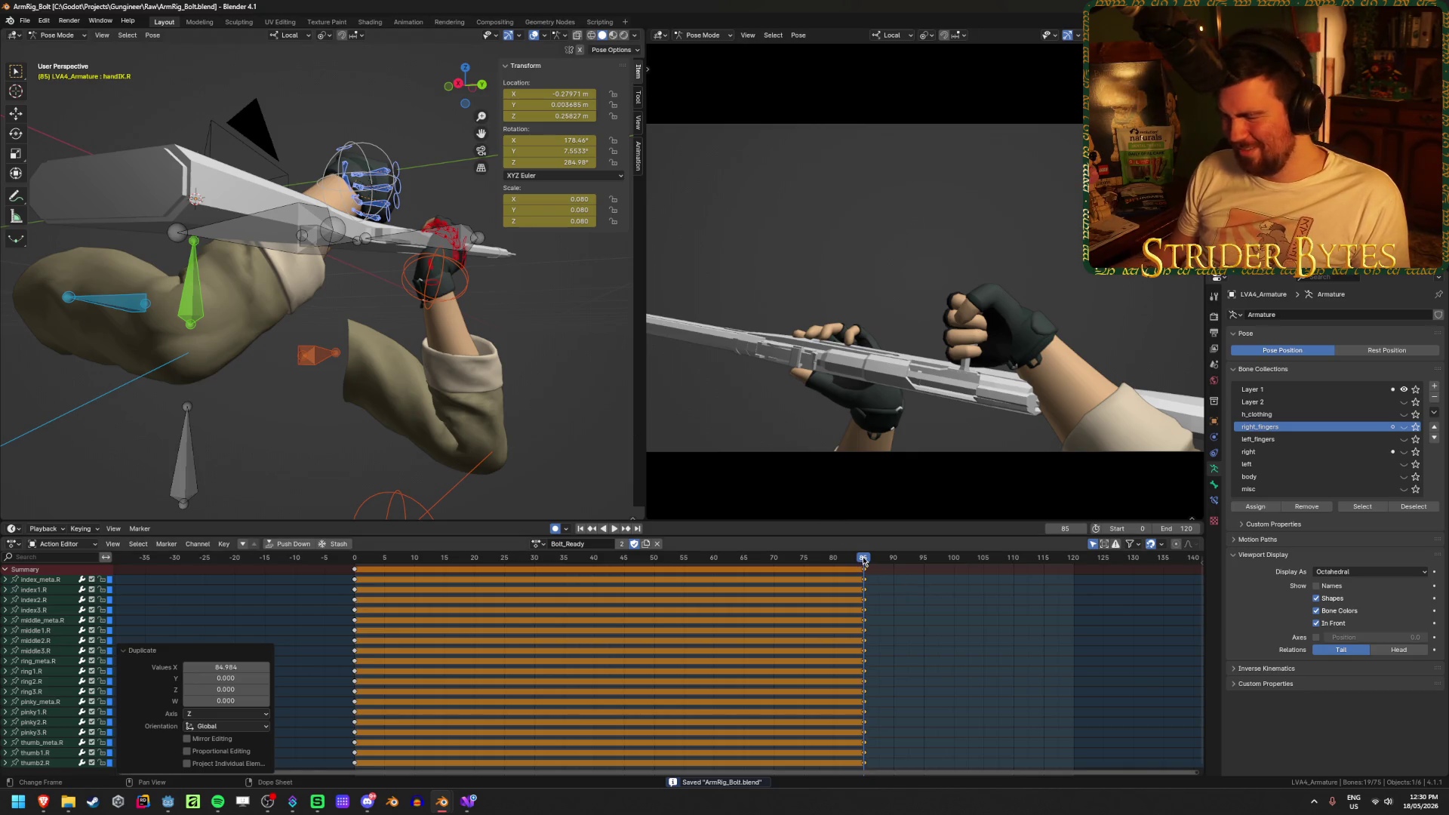
# Paste the Bolt_Idle finger keys at frame 120 of Bolt_Ready
pyautogui.click(1058, 574)
pyautogui.press('space')
pyautogui.moveTo(1058, 574); pyautogui.dragTo(1077, 575)
pyautogui.press('space')
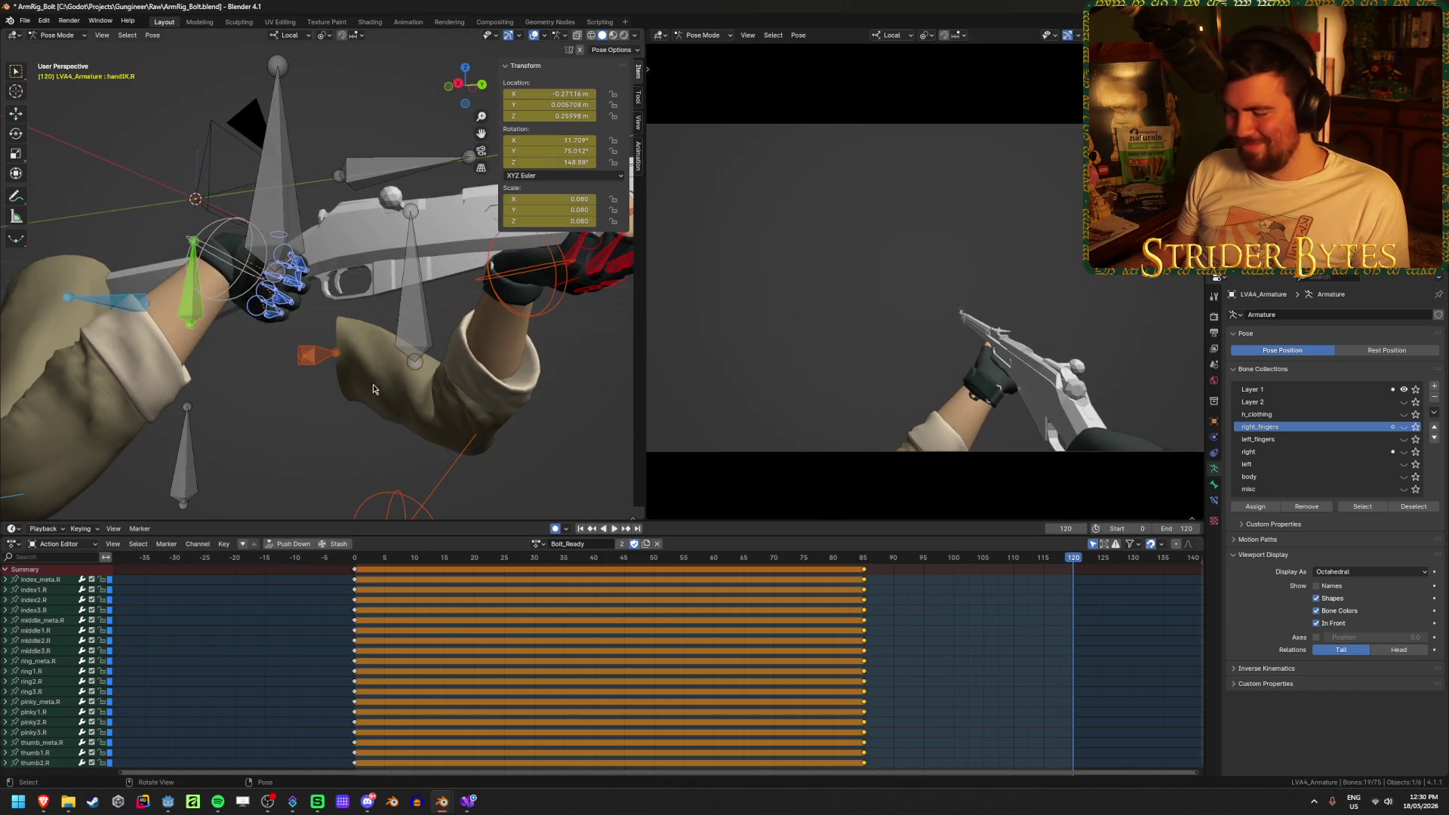
pyautogui.click(539, 544)
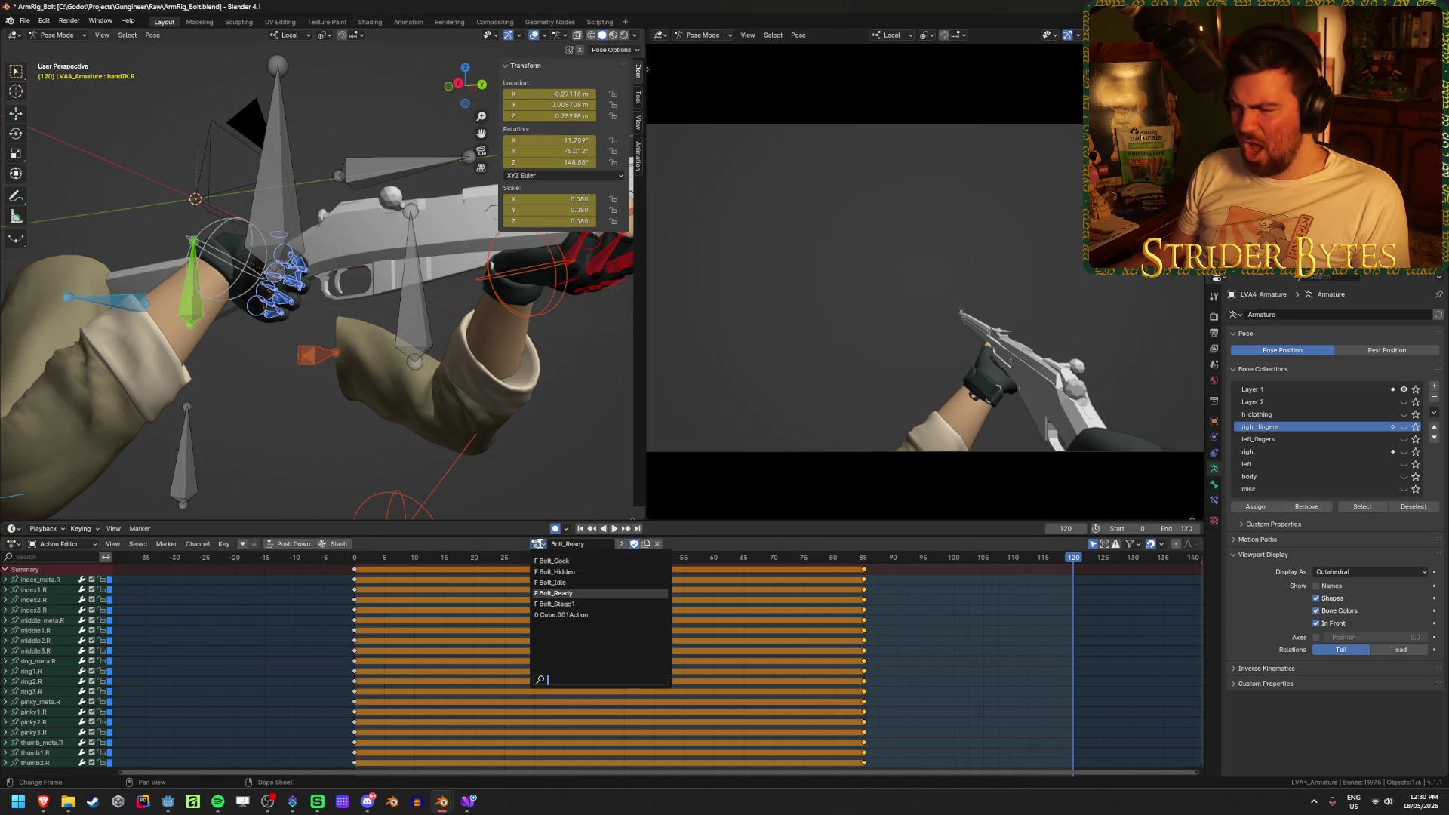
pyautogui.click(567, 590)
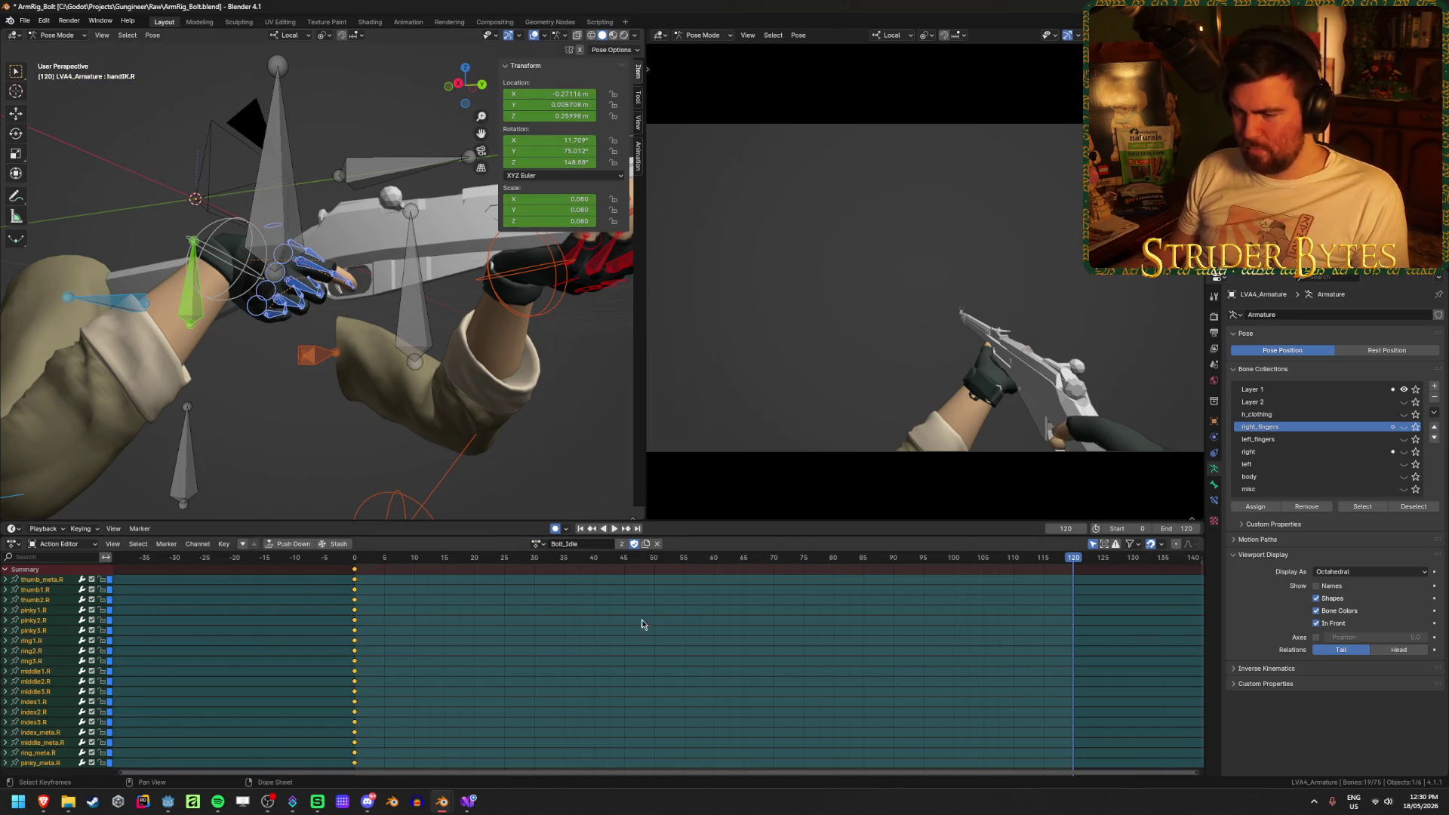
pyautogui.click(541, 544)
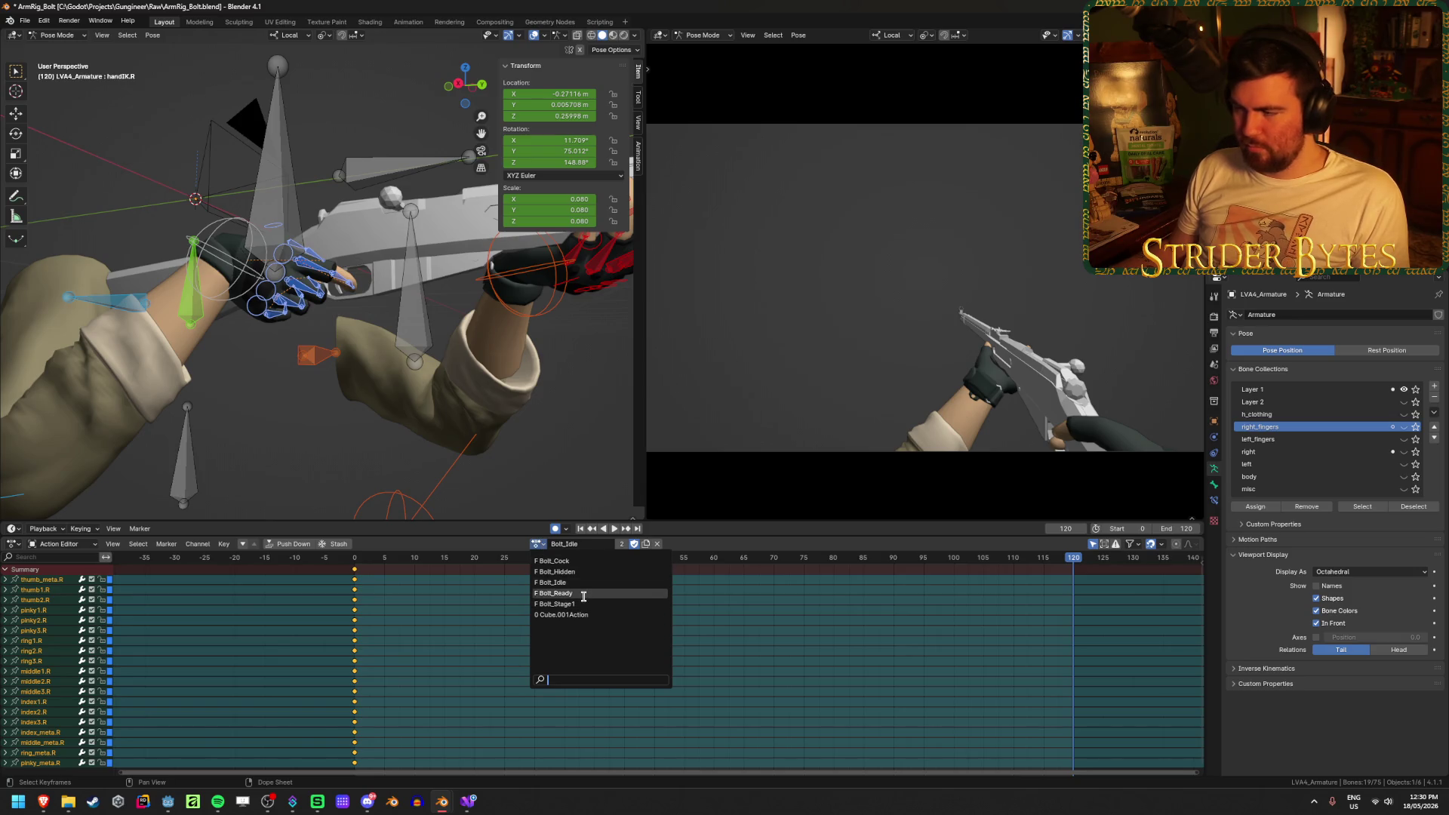
pyautogui.click(583, 594)
pyautogui.hotkey('ctrl', 'v')
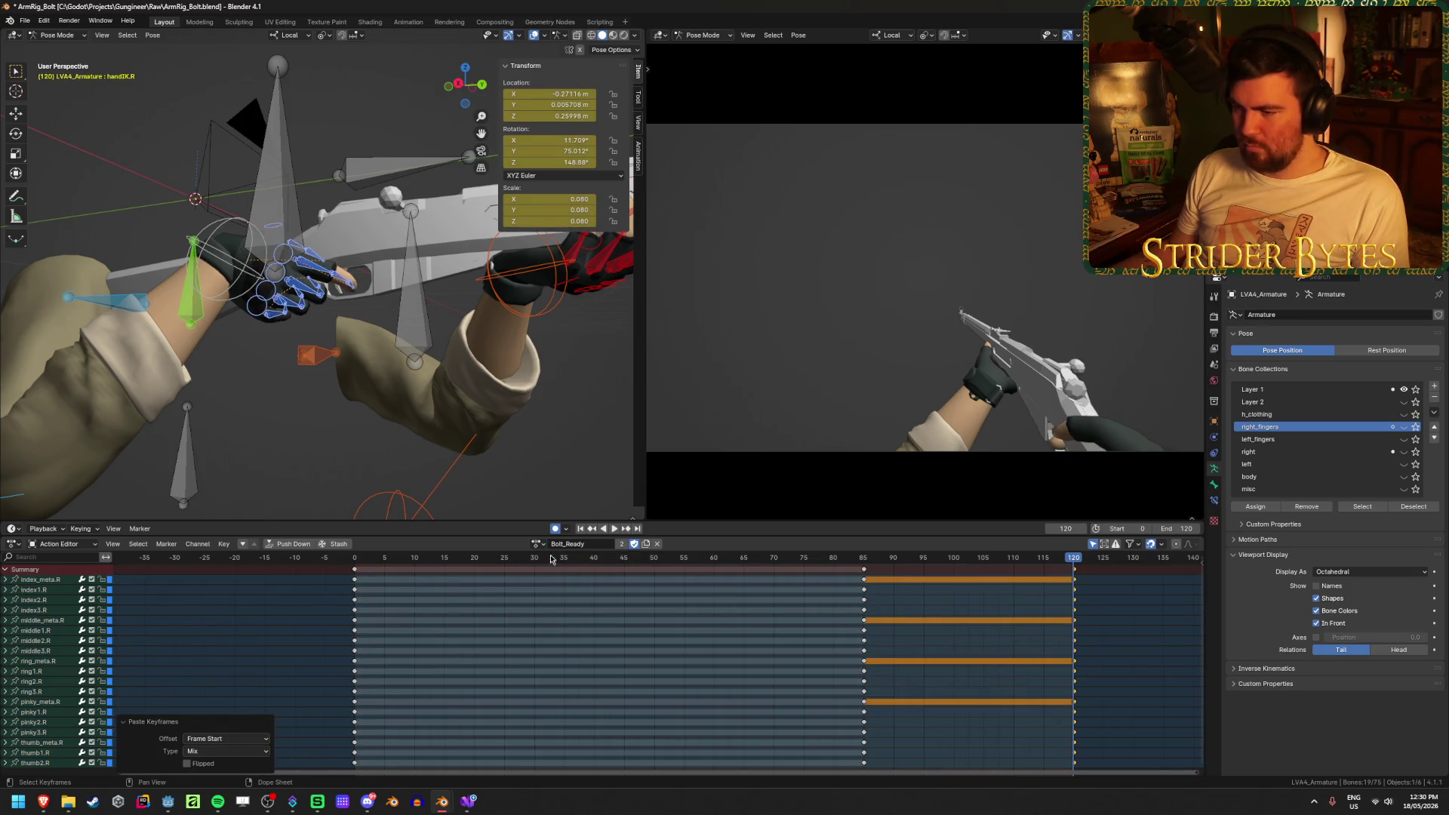
# Check Bolt_Idle, return to Bolt_Ready, and select the left_fingers bones
pyautogui.click(537, 544)
pyautogui.click(568, 583)
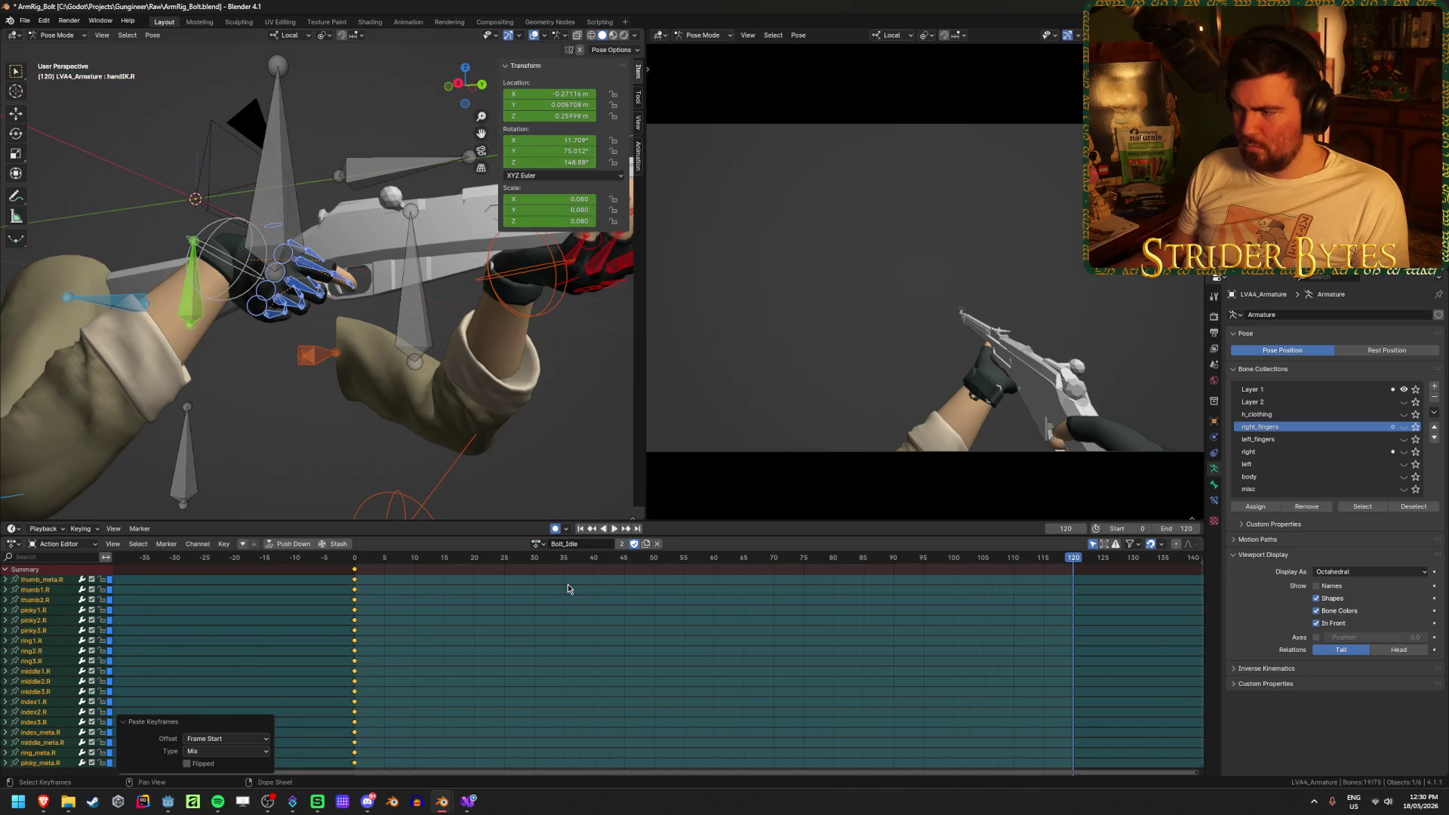
pyautogui.click(536, 546)
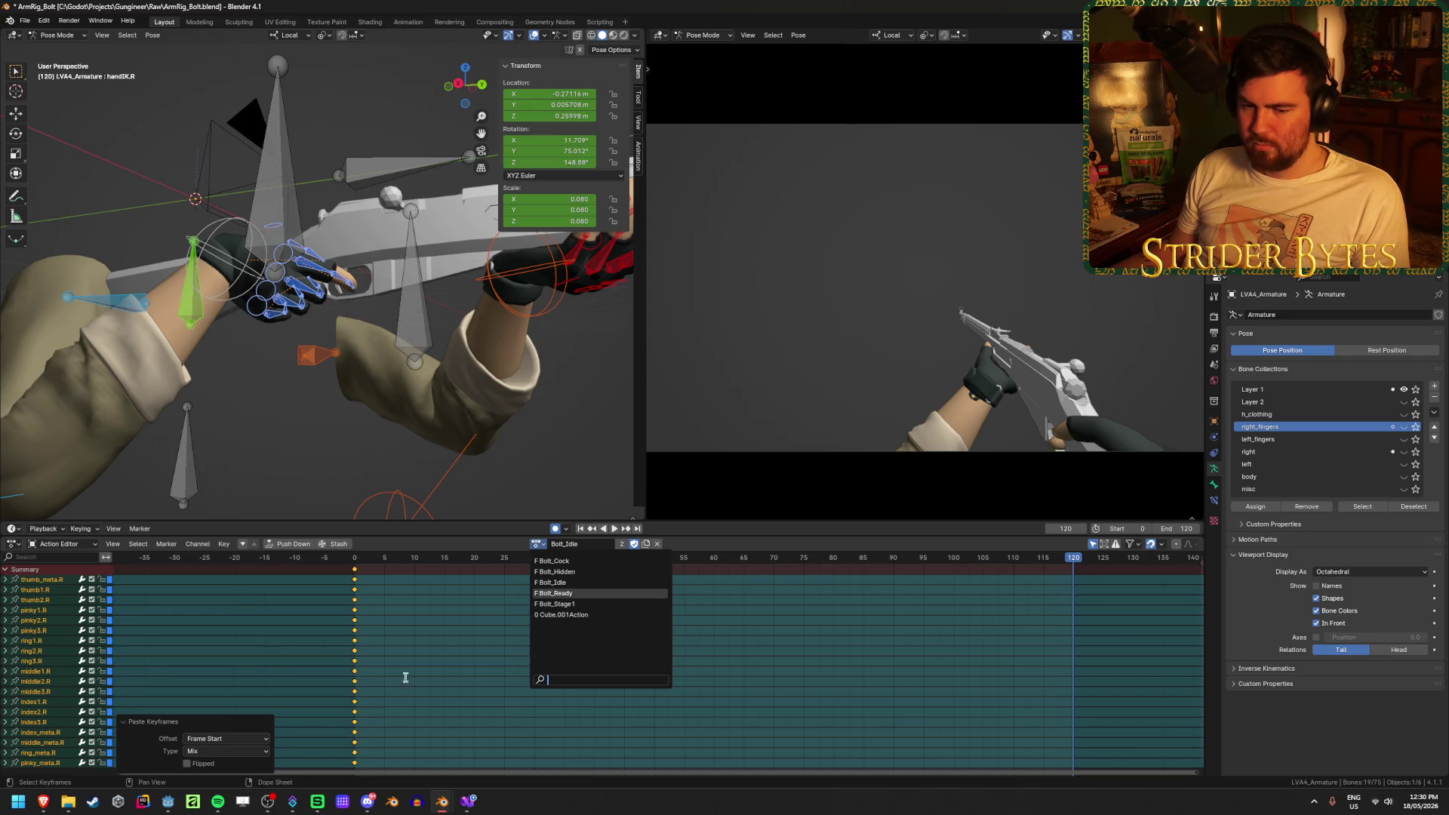
pyautogui.click(576, 594)
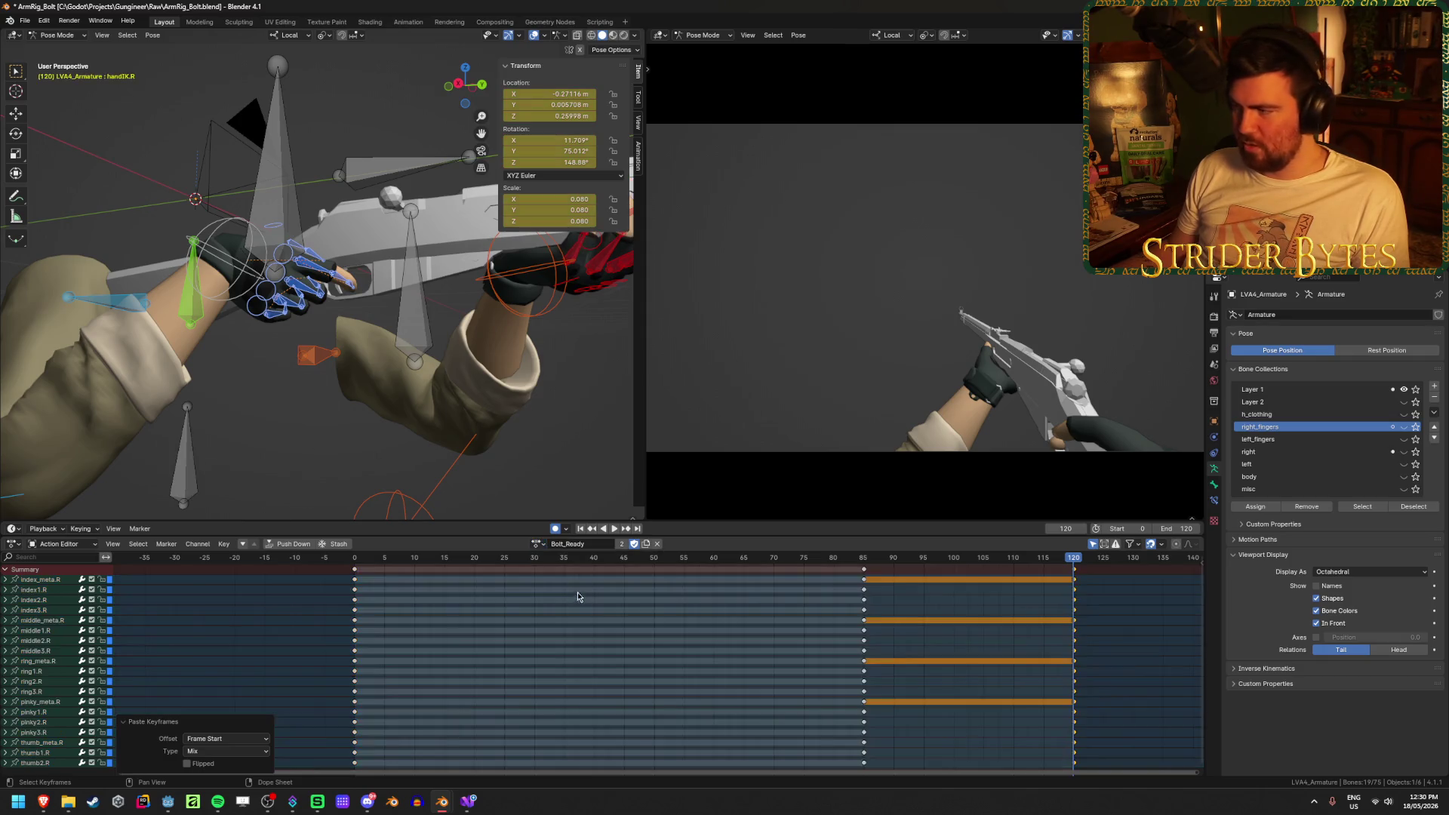
pyautogui.click(1301, 440)
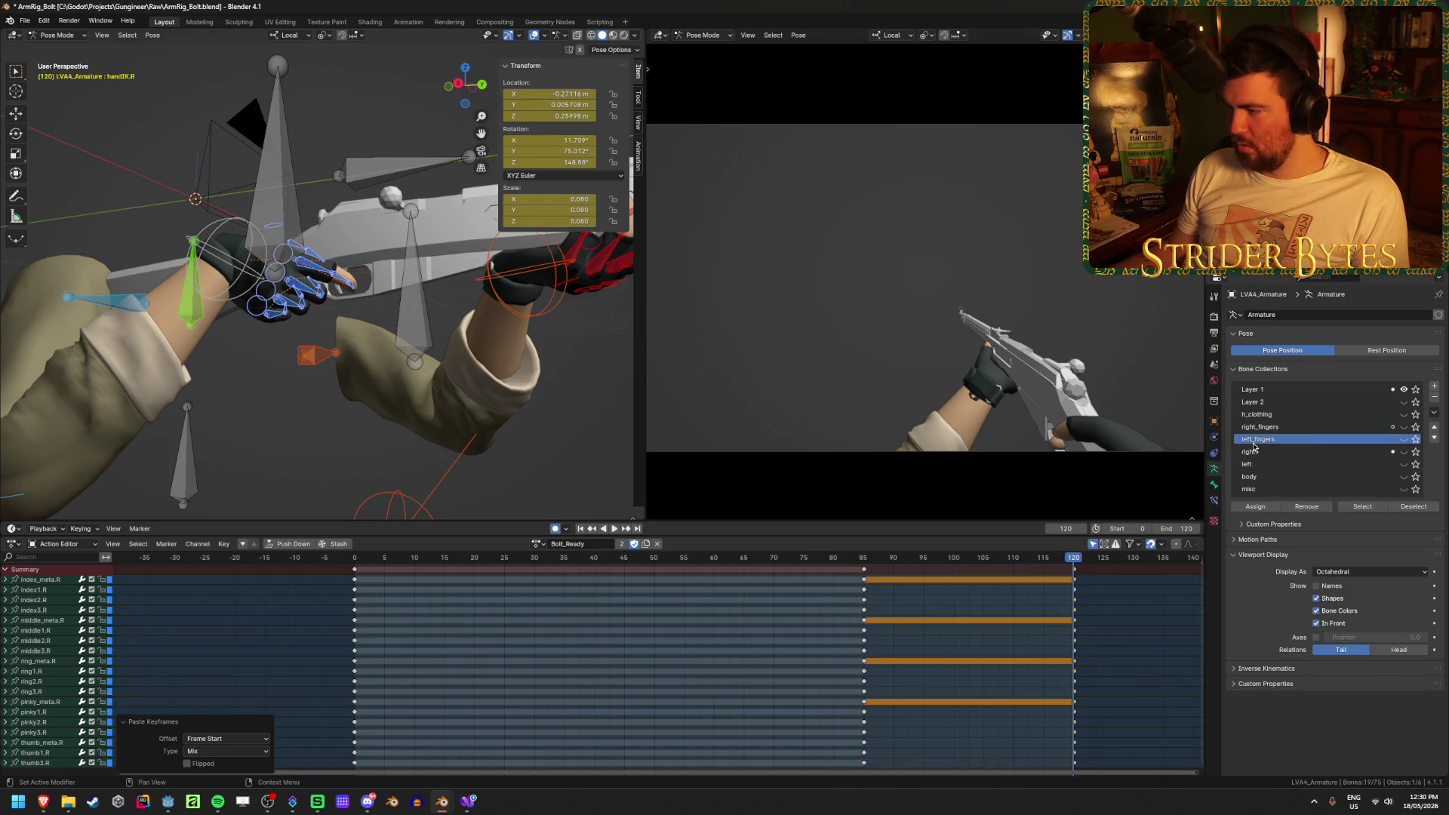
pyautogui.click(1409, 507)
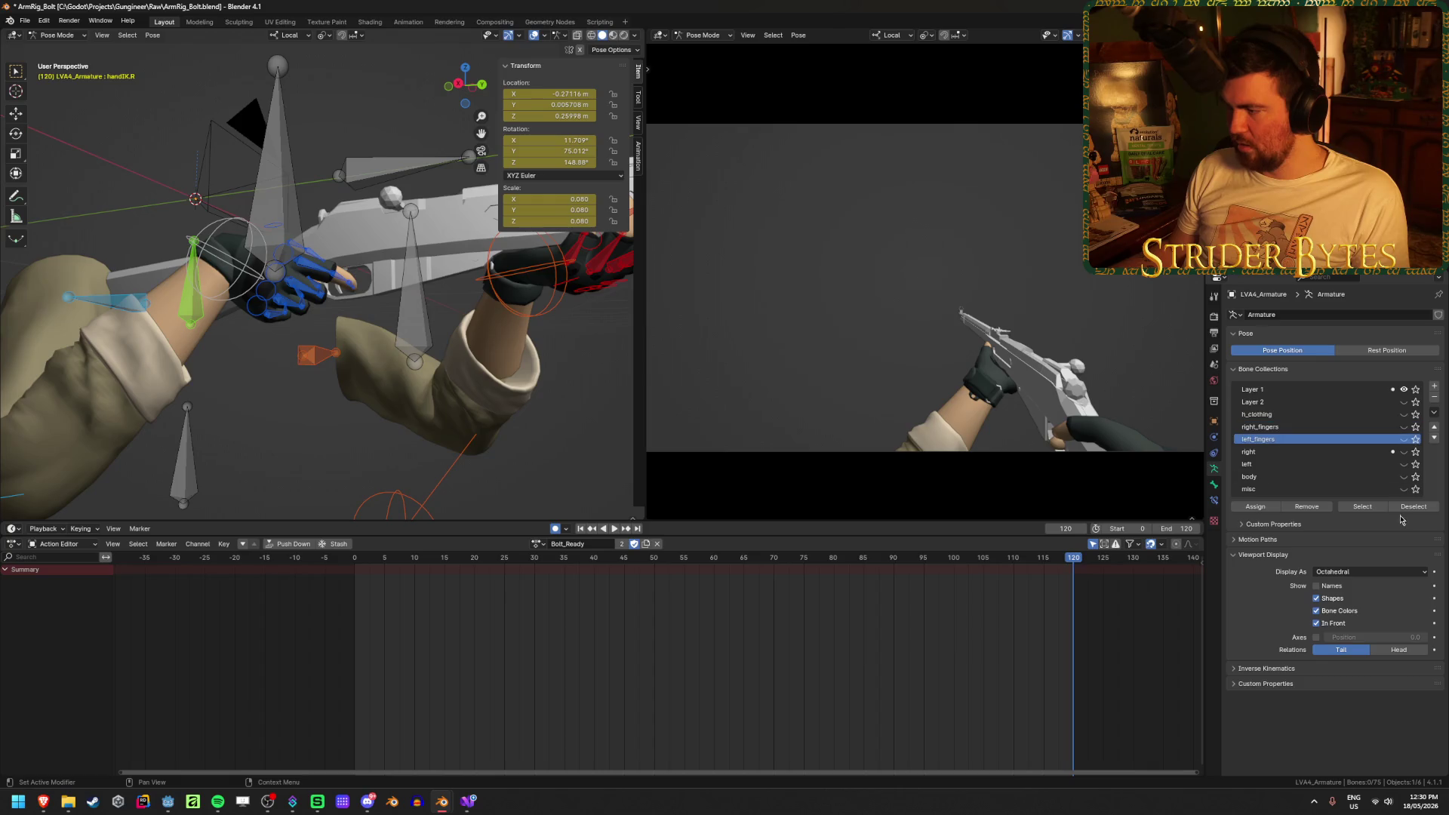
pyautogui.click(1378, 509)
pyautogui.moveTo(324, 354)
pyautogui.mouseDown(button='middle')
pyautogui.moveTo(365, 387)
pyautogui.moveTo(341, 415)
pyautogui.moveTo(433, 380)
pyautogui.mouseUp(button='middle')
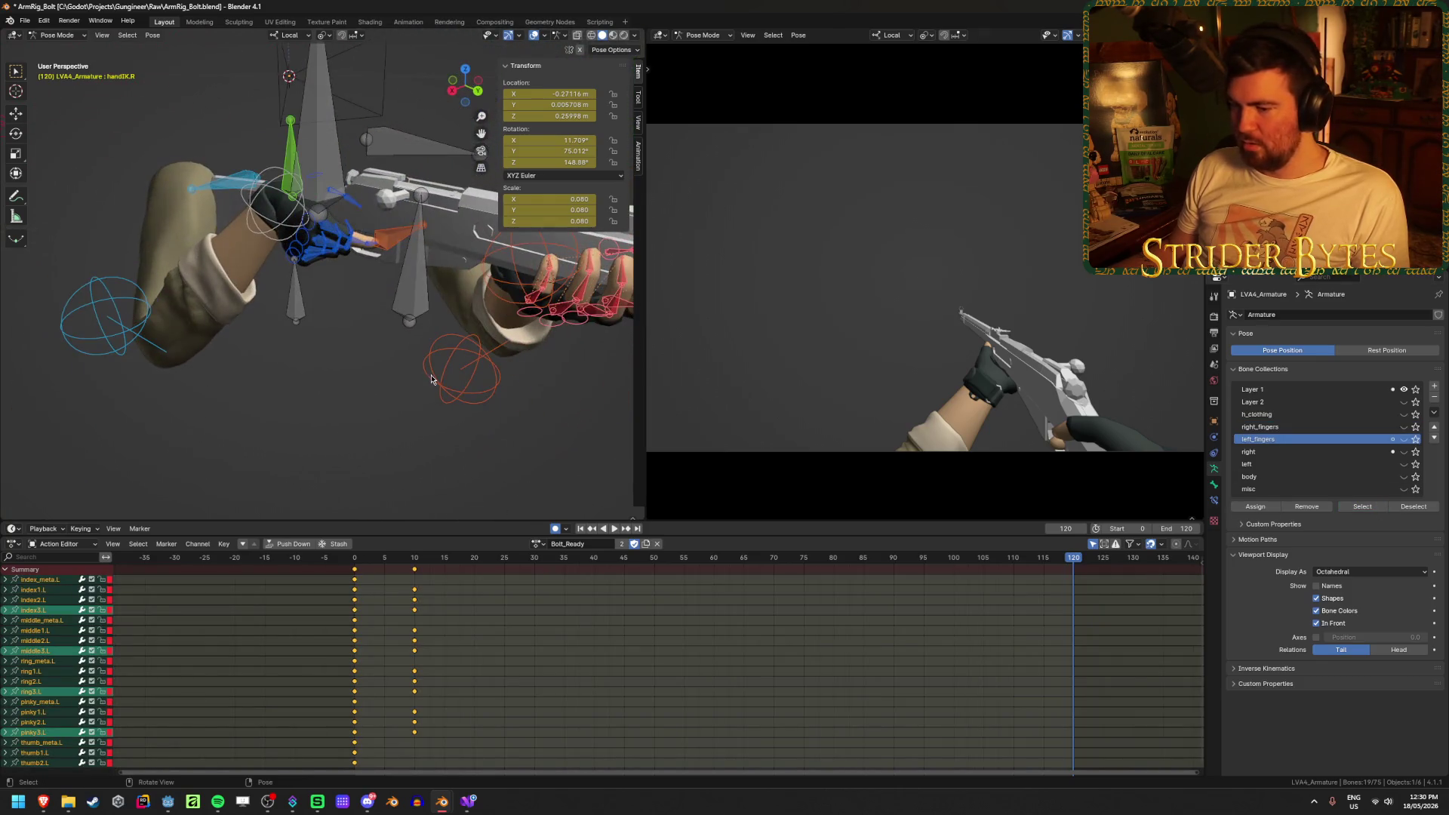
# Copy Bolt_Ready's end pose and paste it at frame 0 of Bolt_Idle
pyautogui.click(414, 562)
pyautogui.press('space')
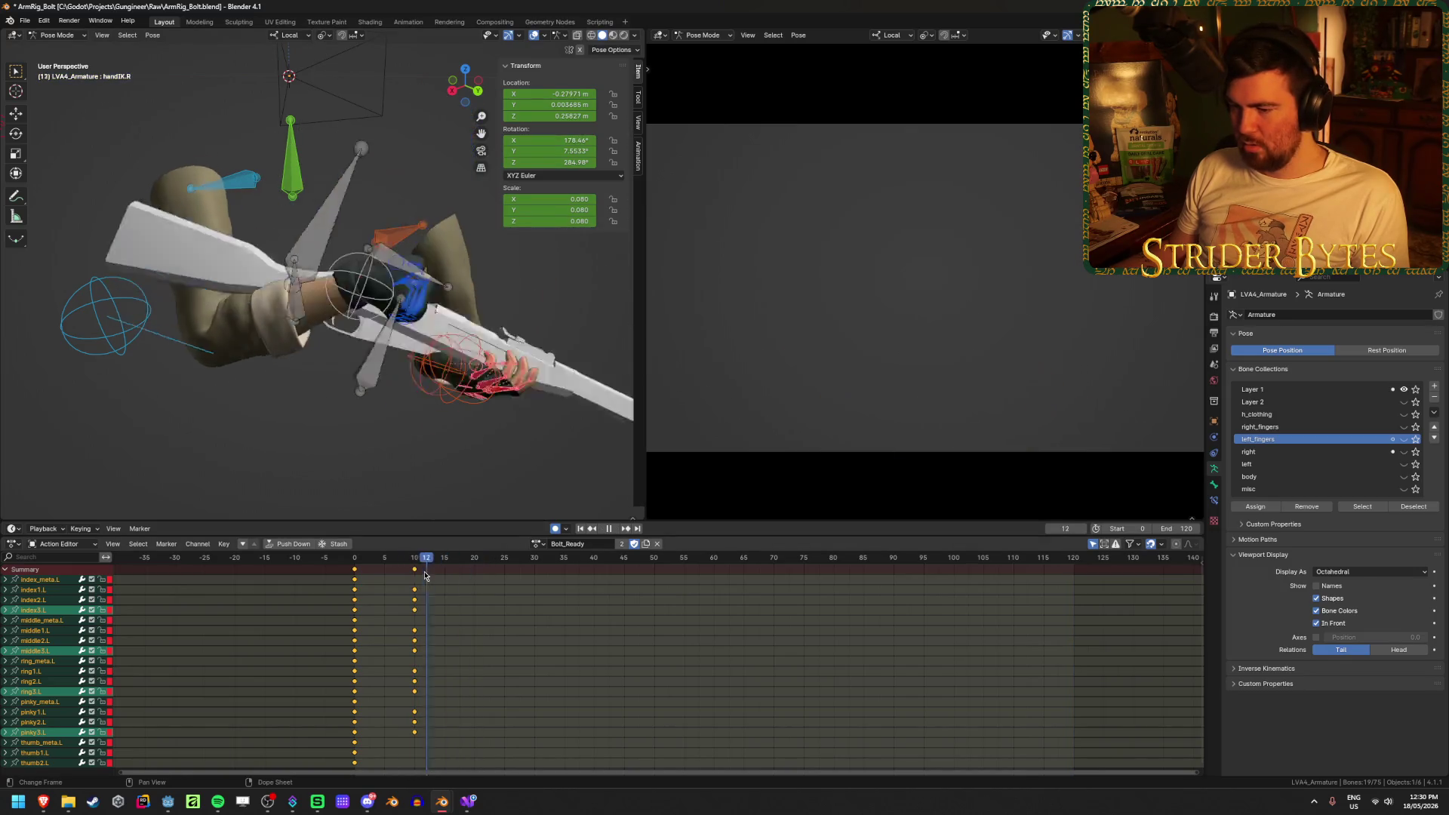
pyautogui.press('space')
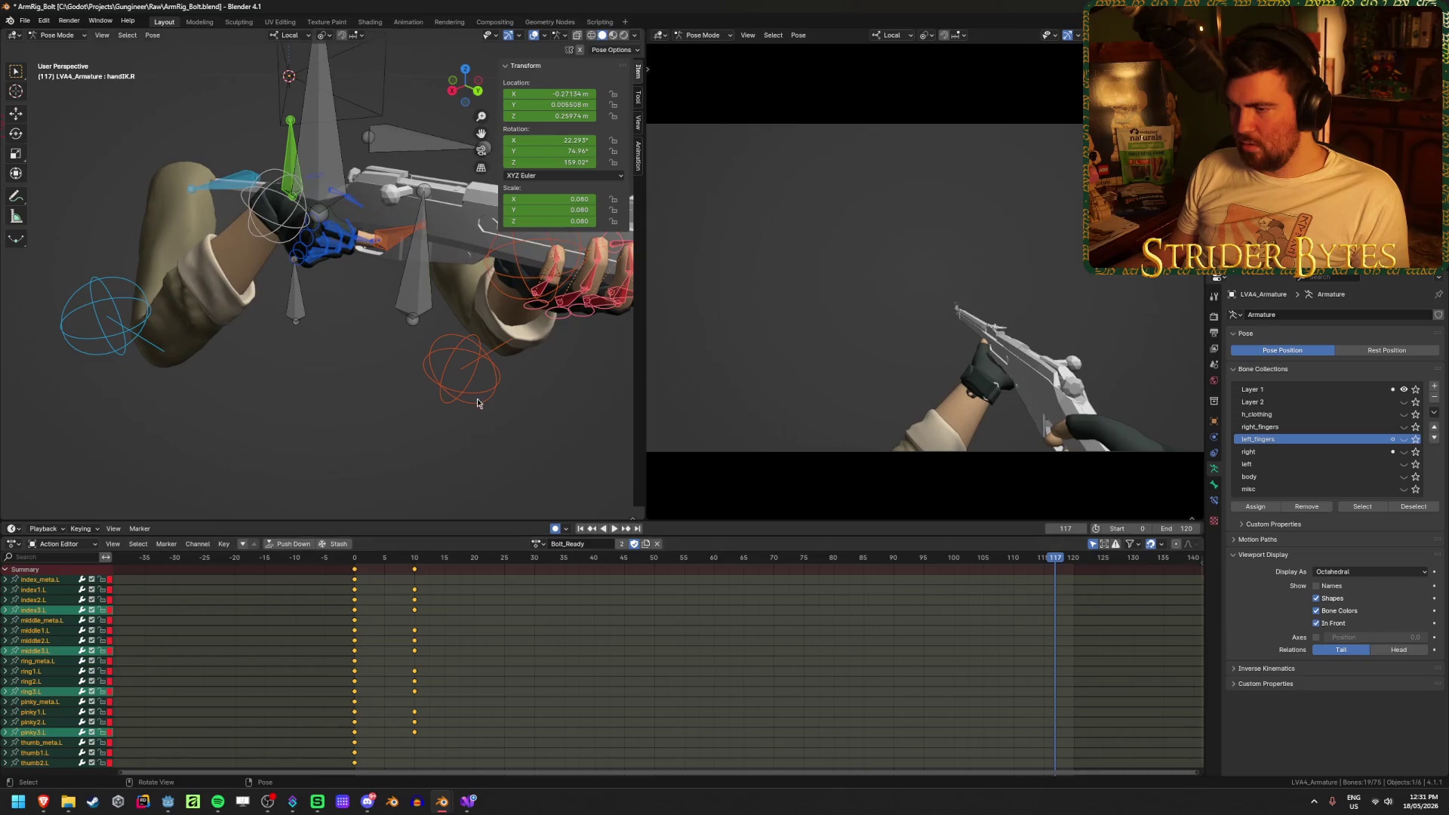
pyautogui.hotkey('ctrl', 'c')
pyautogui.click(535, 546)
pyautogui.click(574, 584)
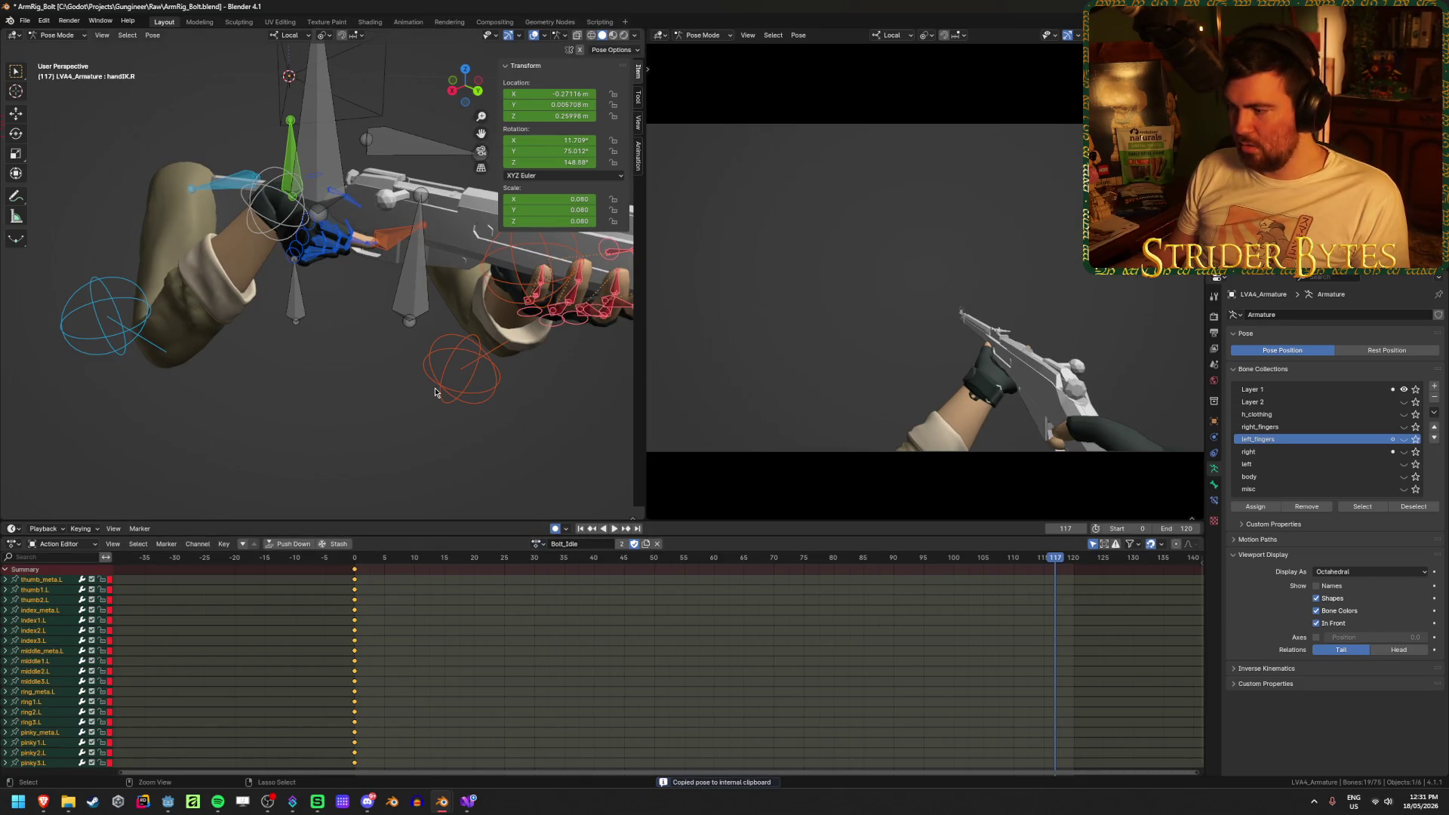
pyautogui.click(356, 562)
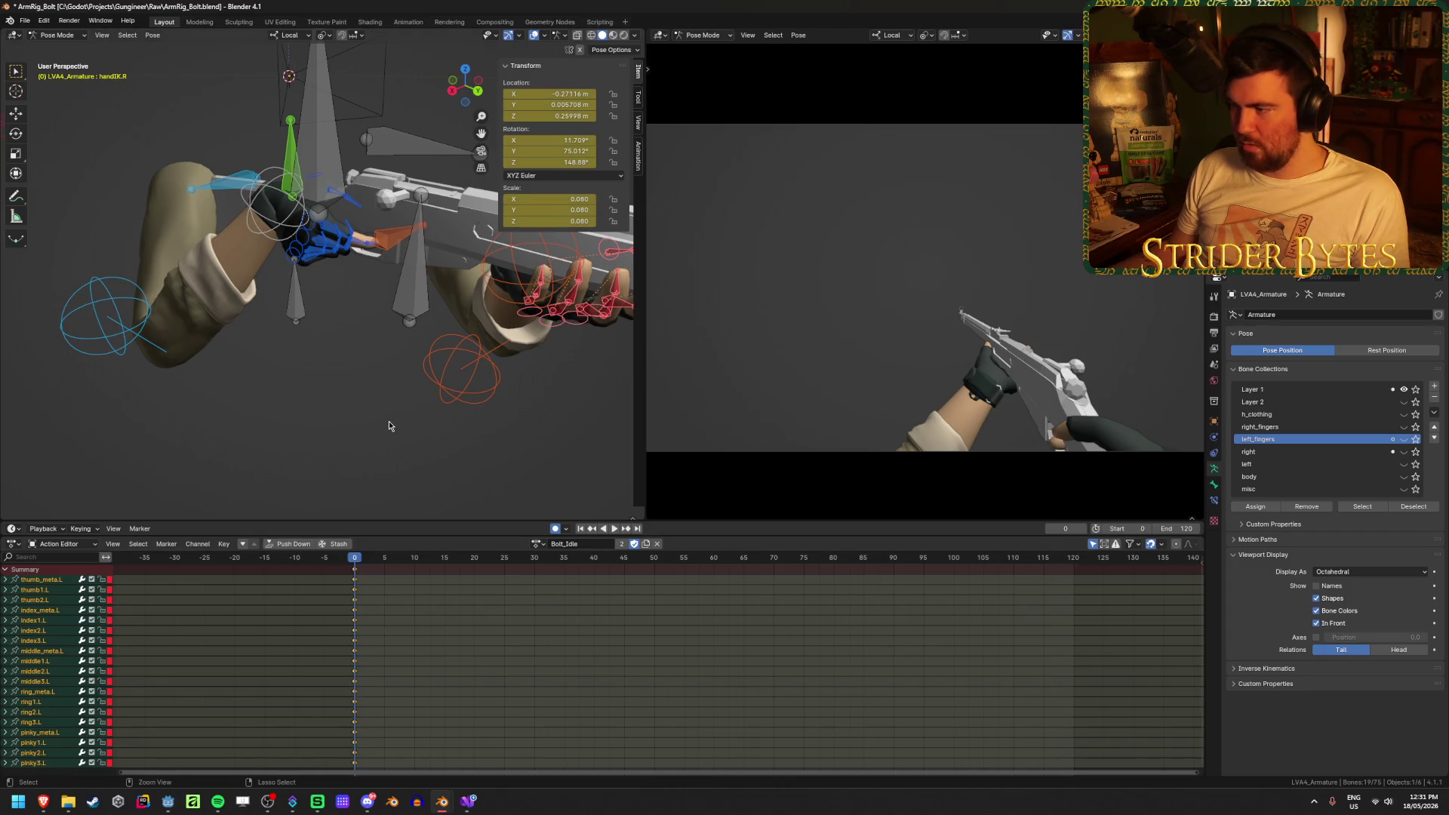
pyautogui.hotkey('ctrl', 'v')
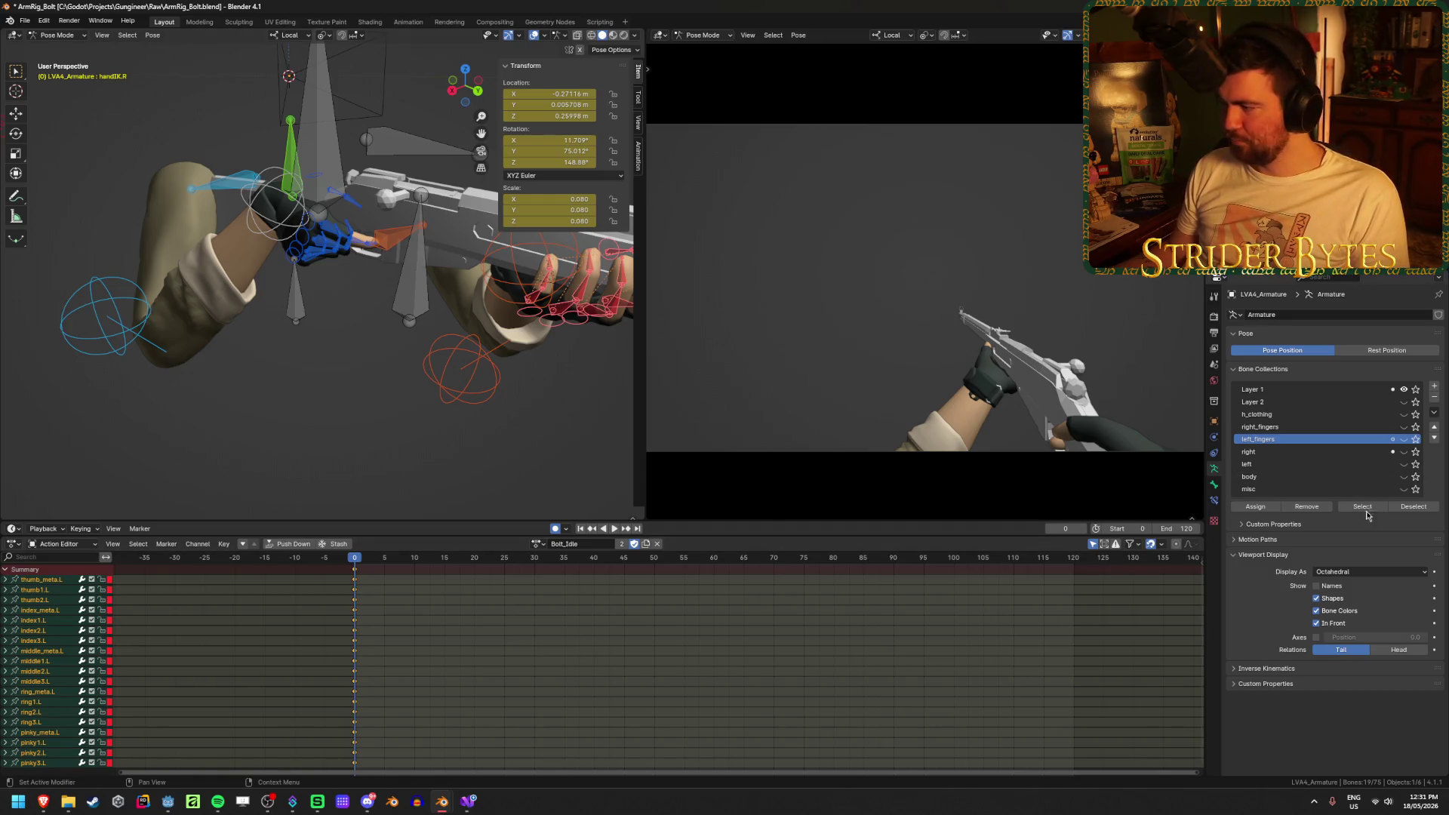
# Paste the copied pose into Bolt_Stage1 and select all bones
pyautogui.click(1434, 509)
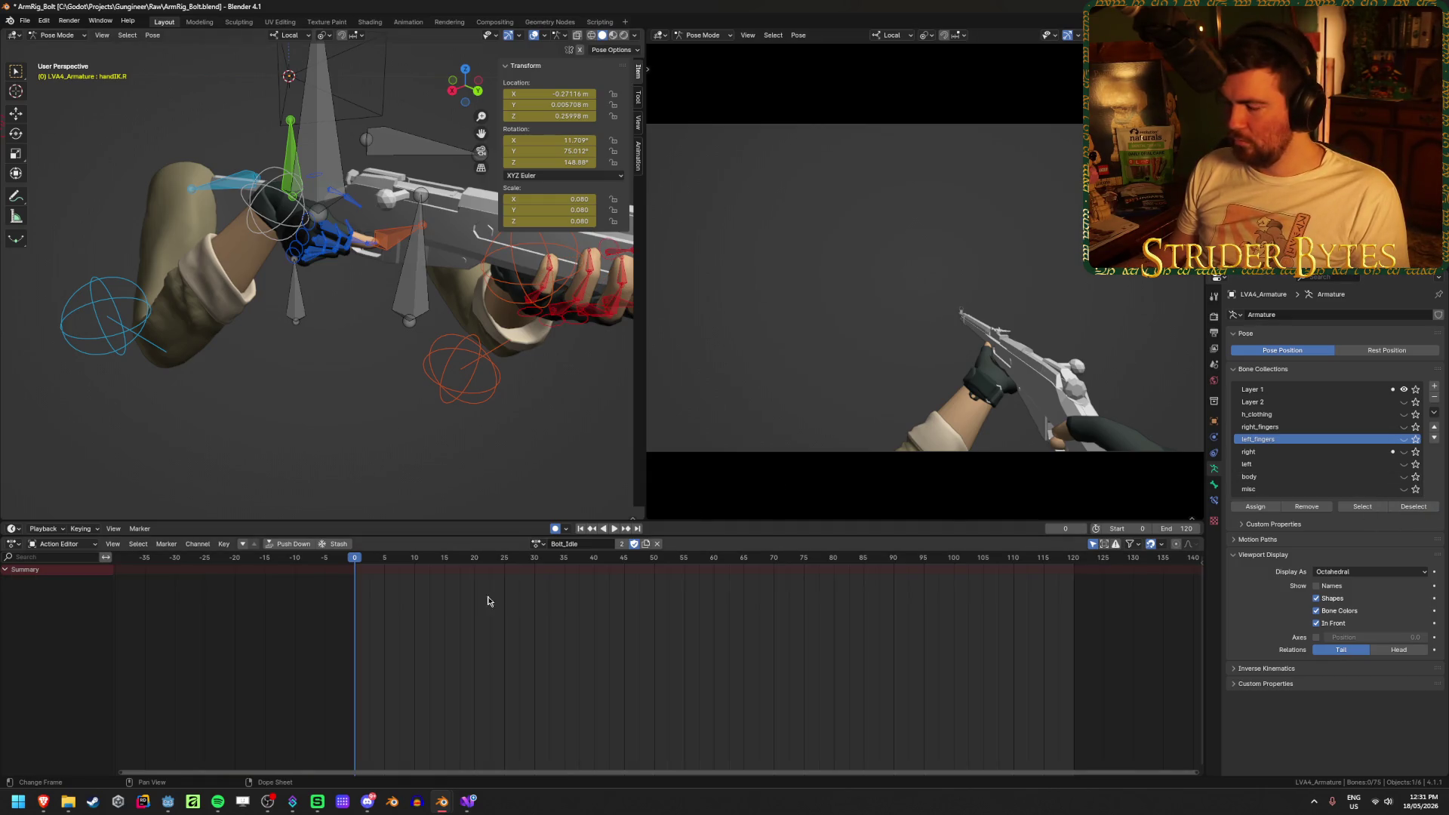
pyautogui.click(539, 544)
pyautogui.click(566, 606)
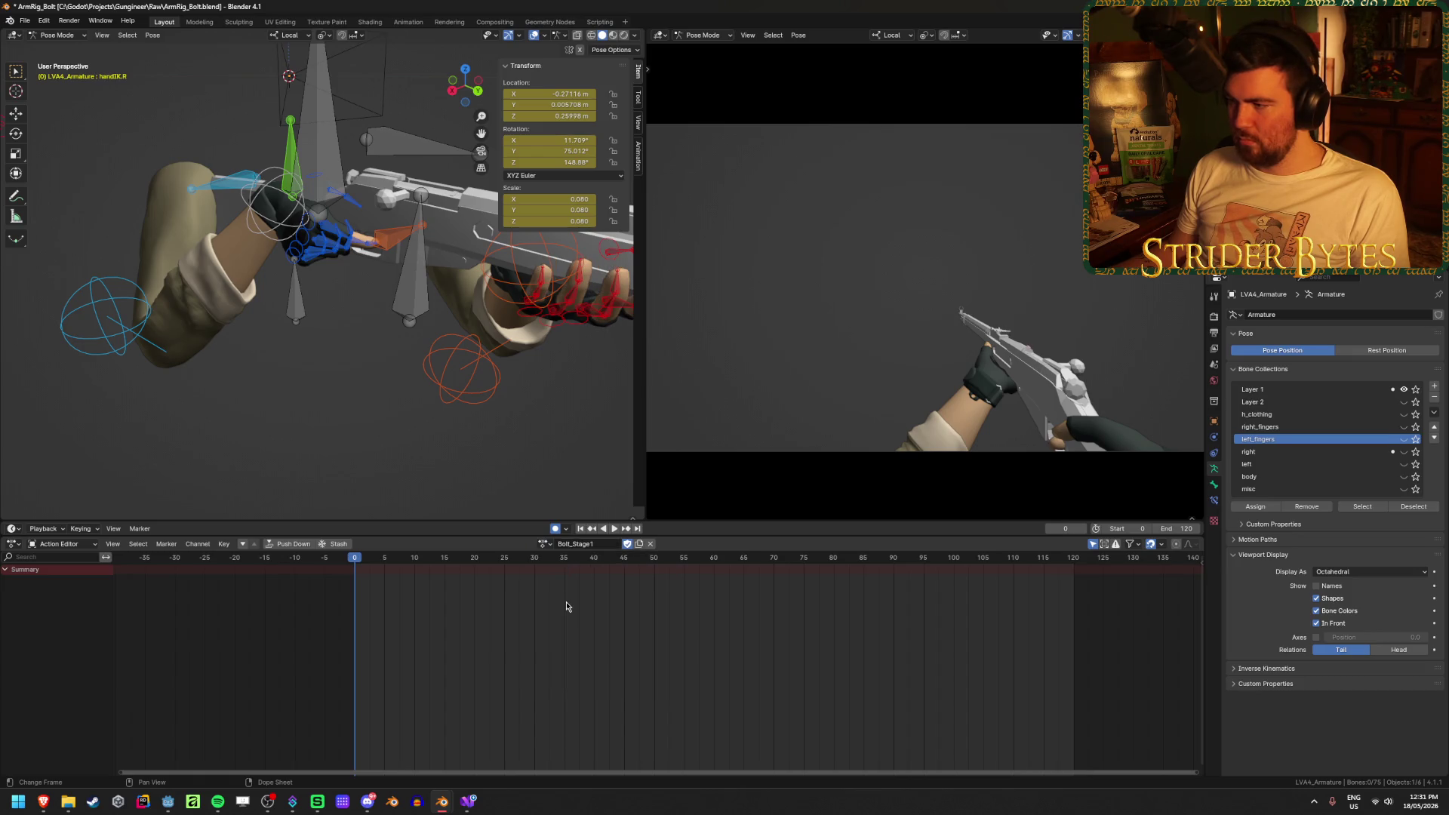
pyautogui.hotkey('ctrl', 'v')
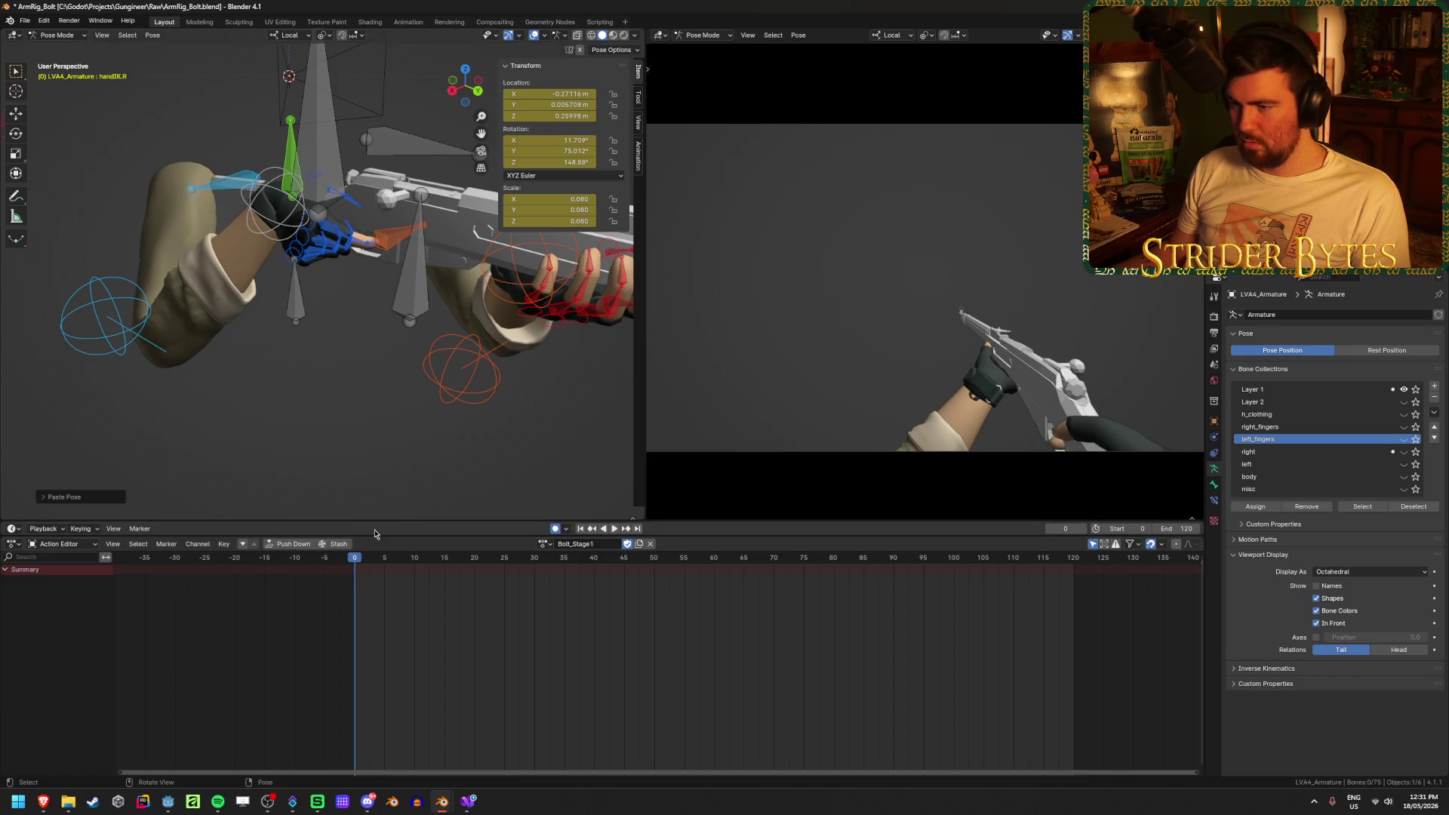
pyautogui.press('a')
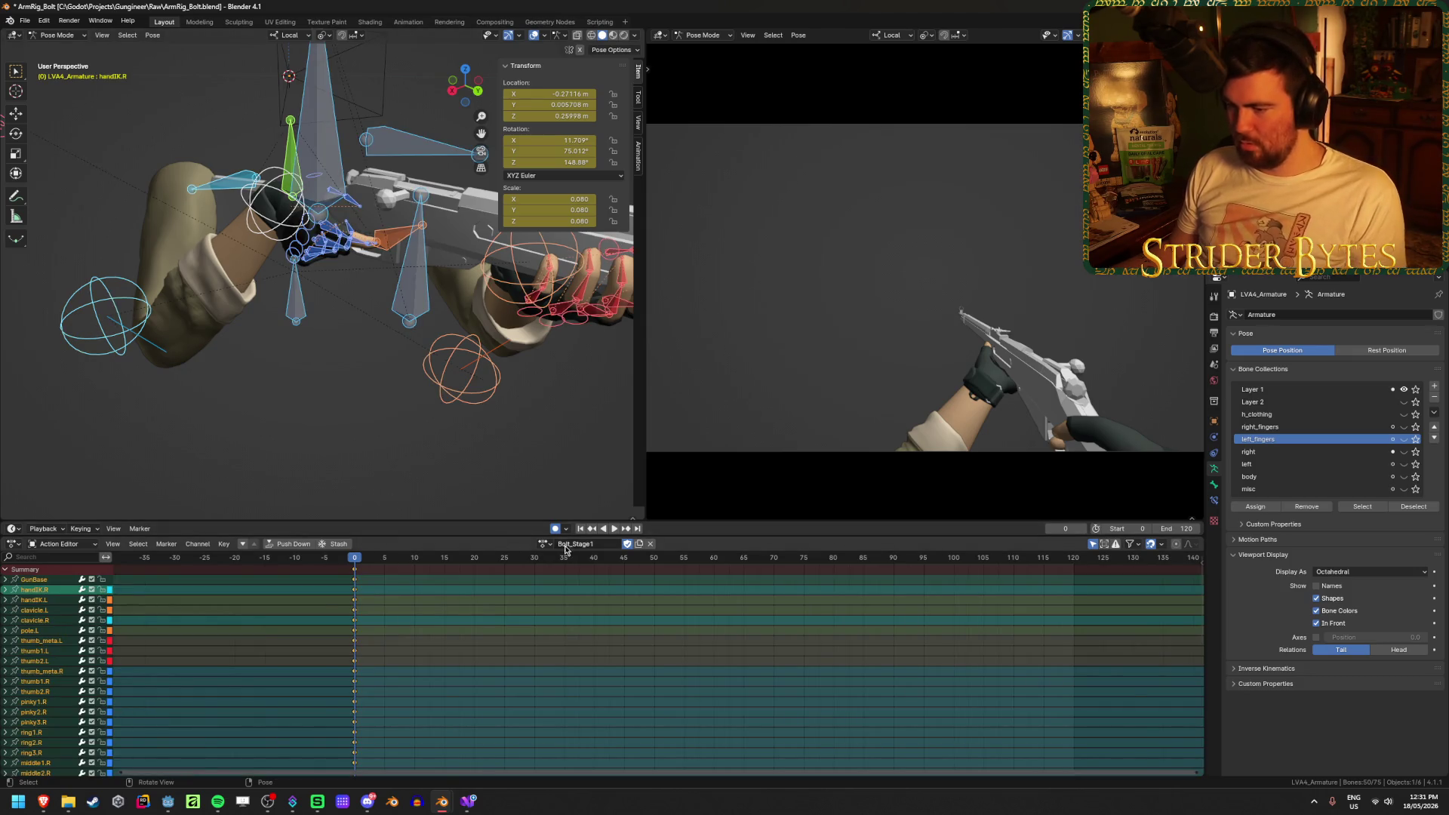
# Paste the copied pose onto the left fingers at frame 0 of Bolt_Cock and play it back
pyautogui.click(540, 544)
pyautogui.click(555, 583)
pyautogui.click(538, 544)
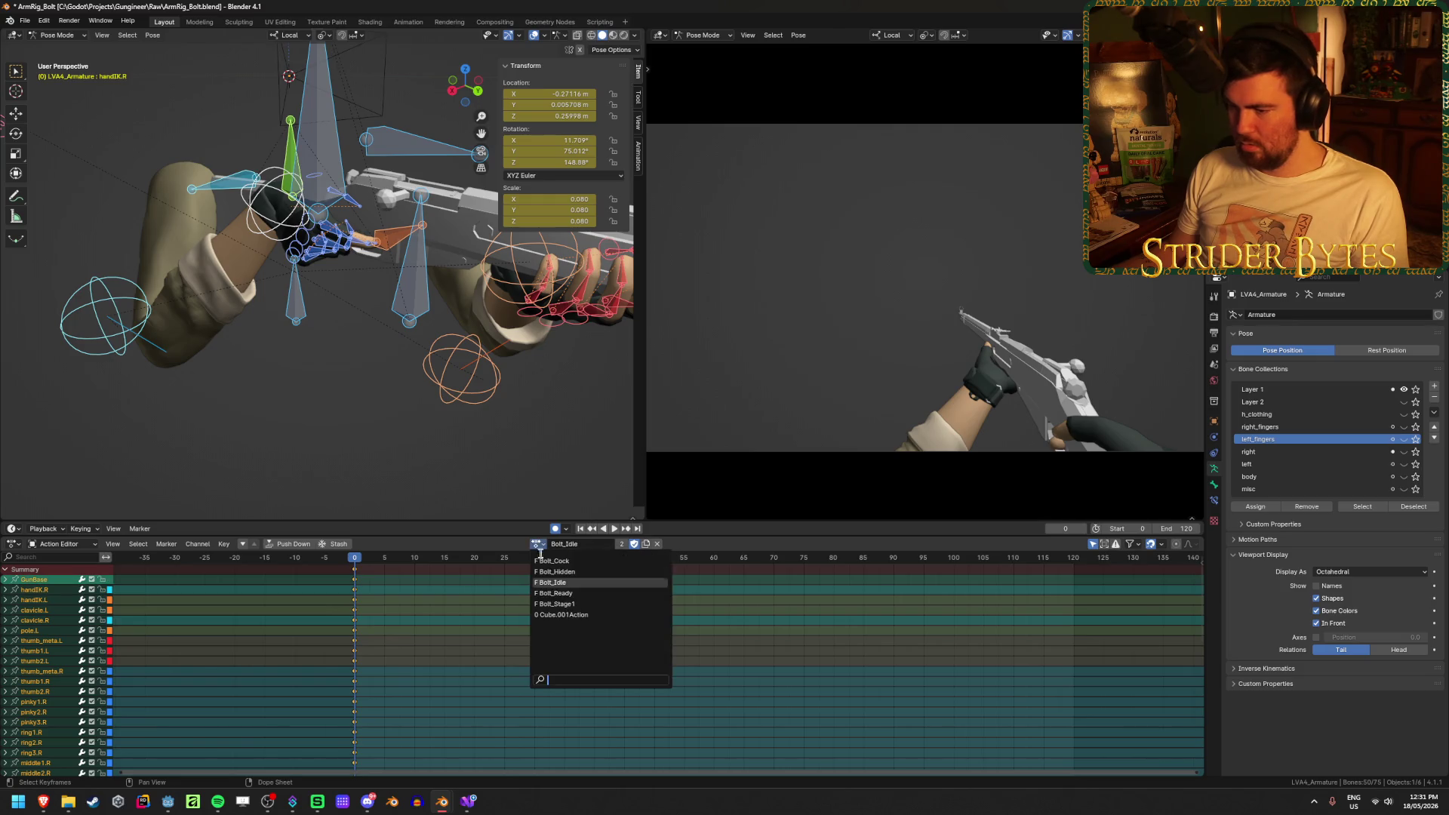
pyautogui.click(557, 604)
pyautogui.click(543, 544)
pyautogui.click(562, 563)
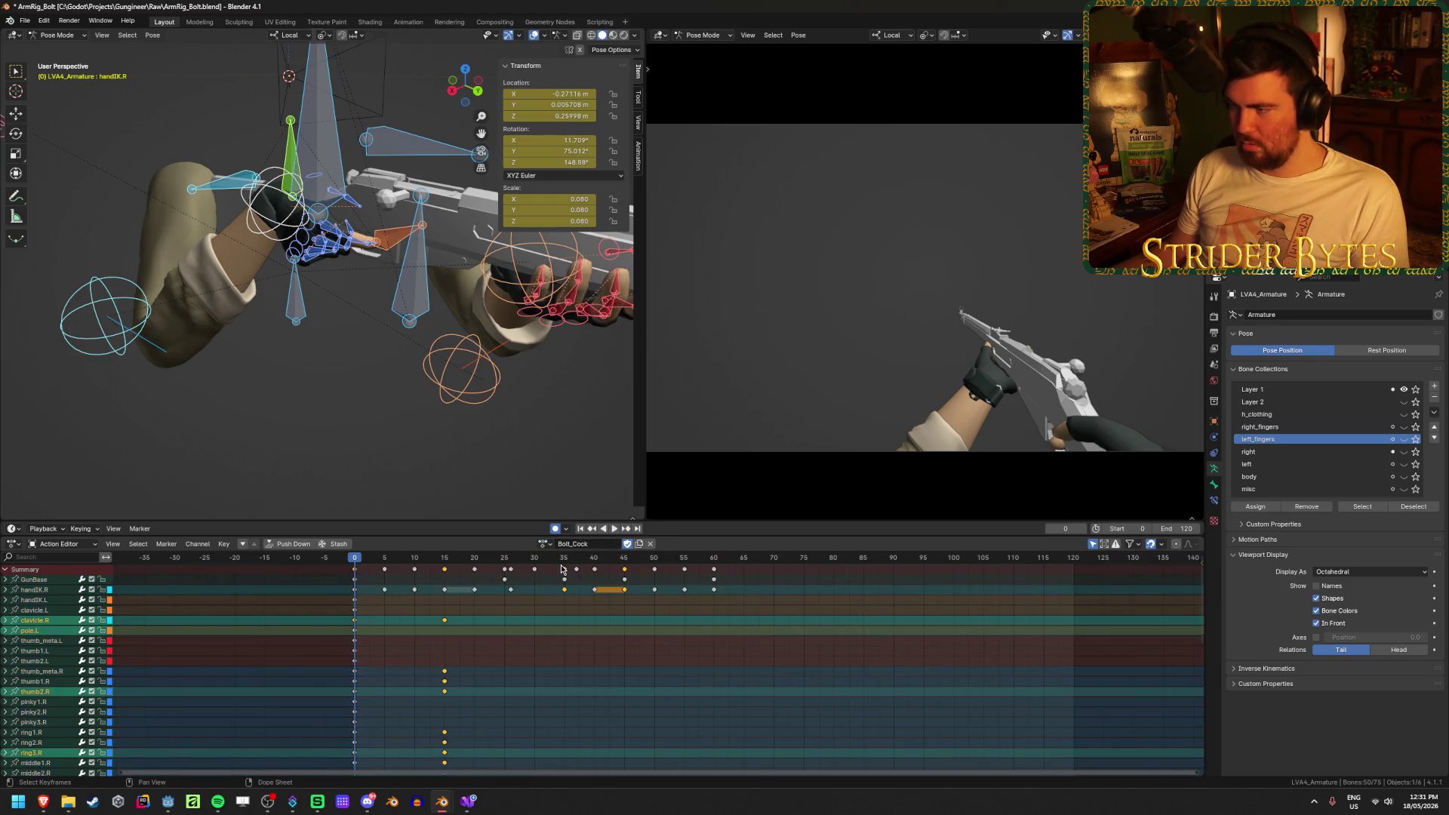
pyautogui.press('space')
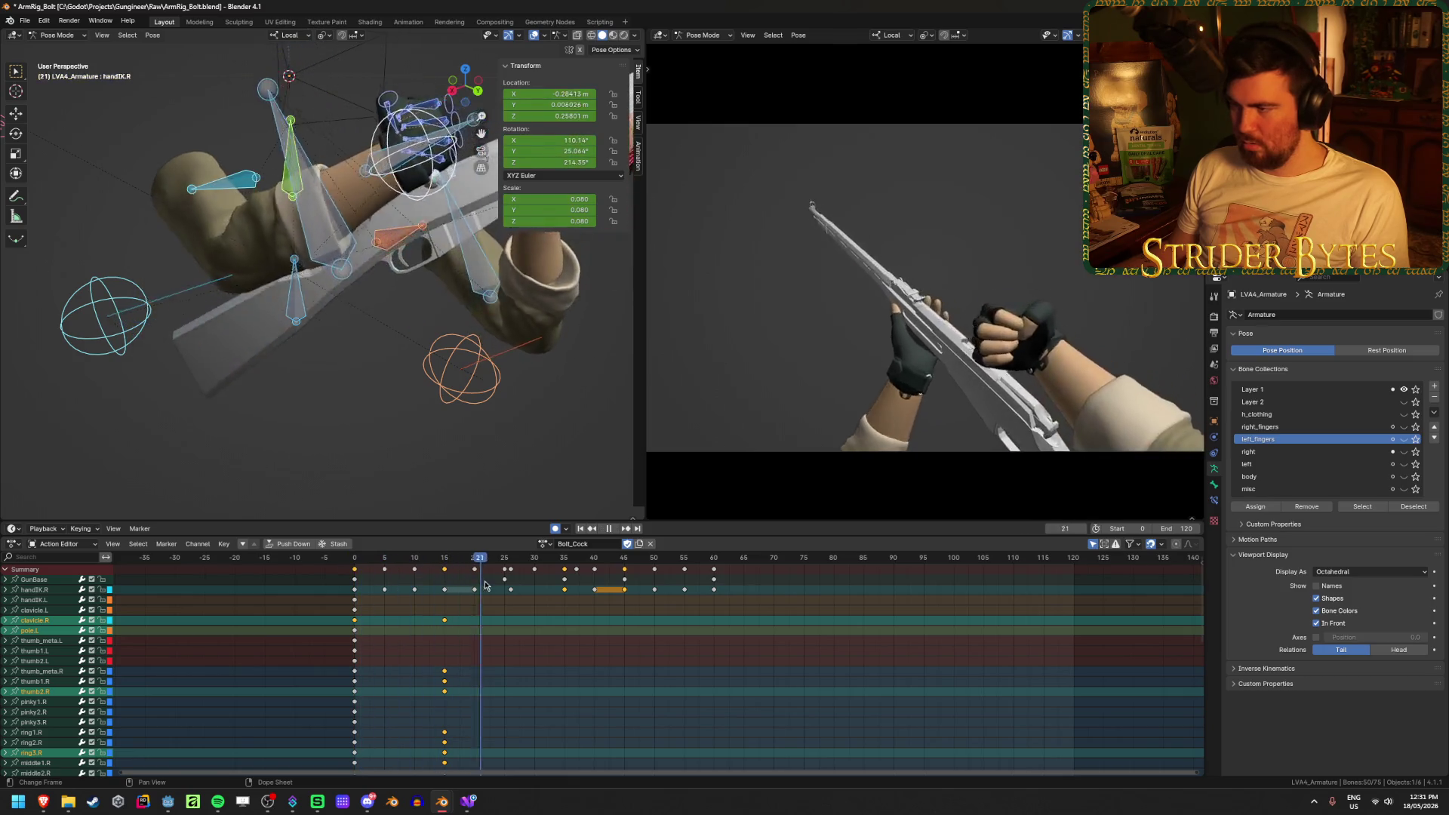
pyautogui.hotkey('shift', 'Left')
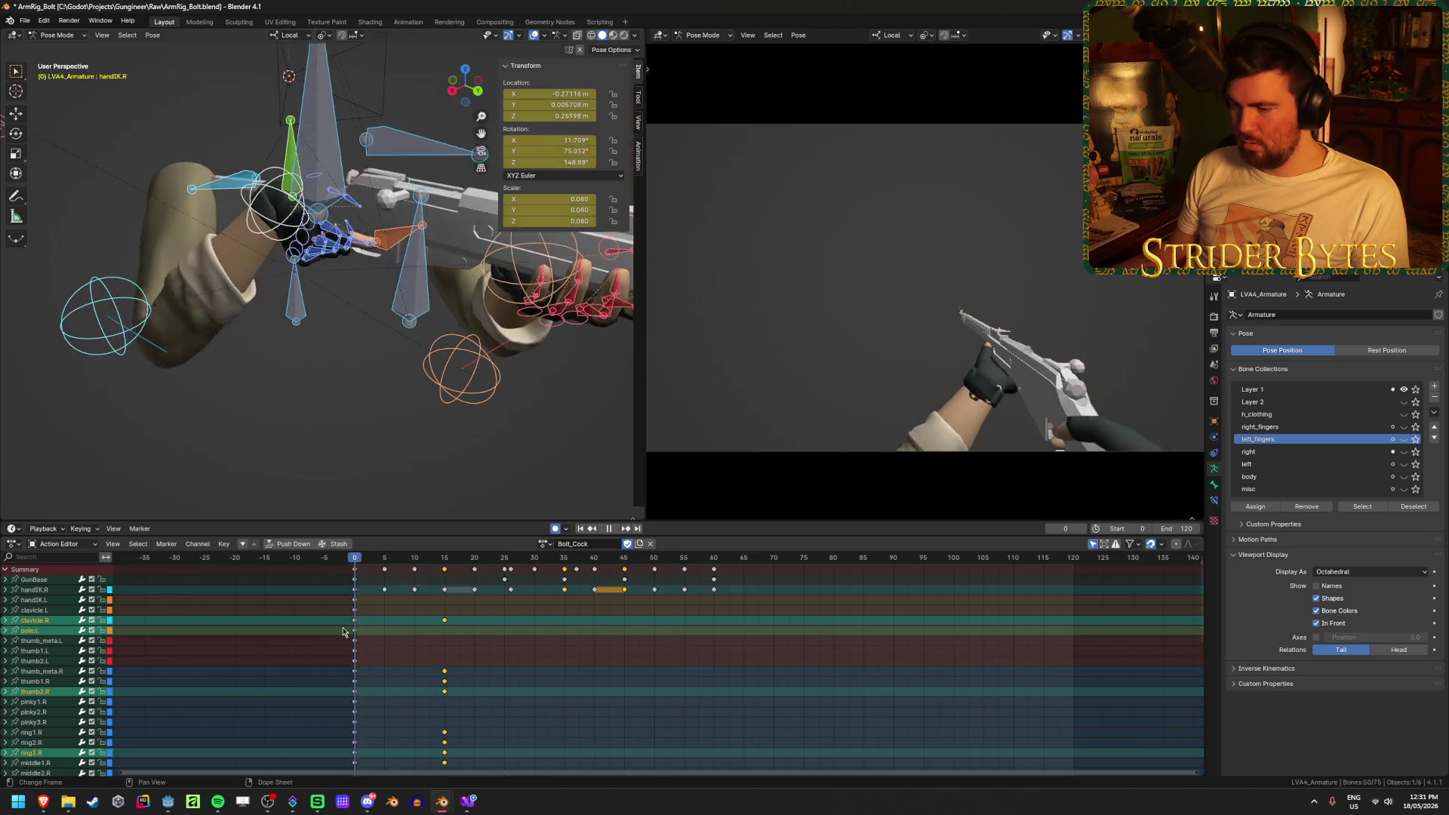
pyautogui.click(346, 443)
pyautogui.click(1362, 506)
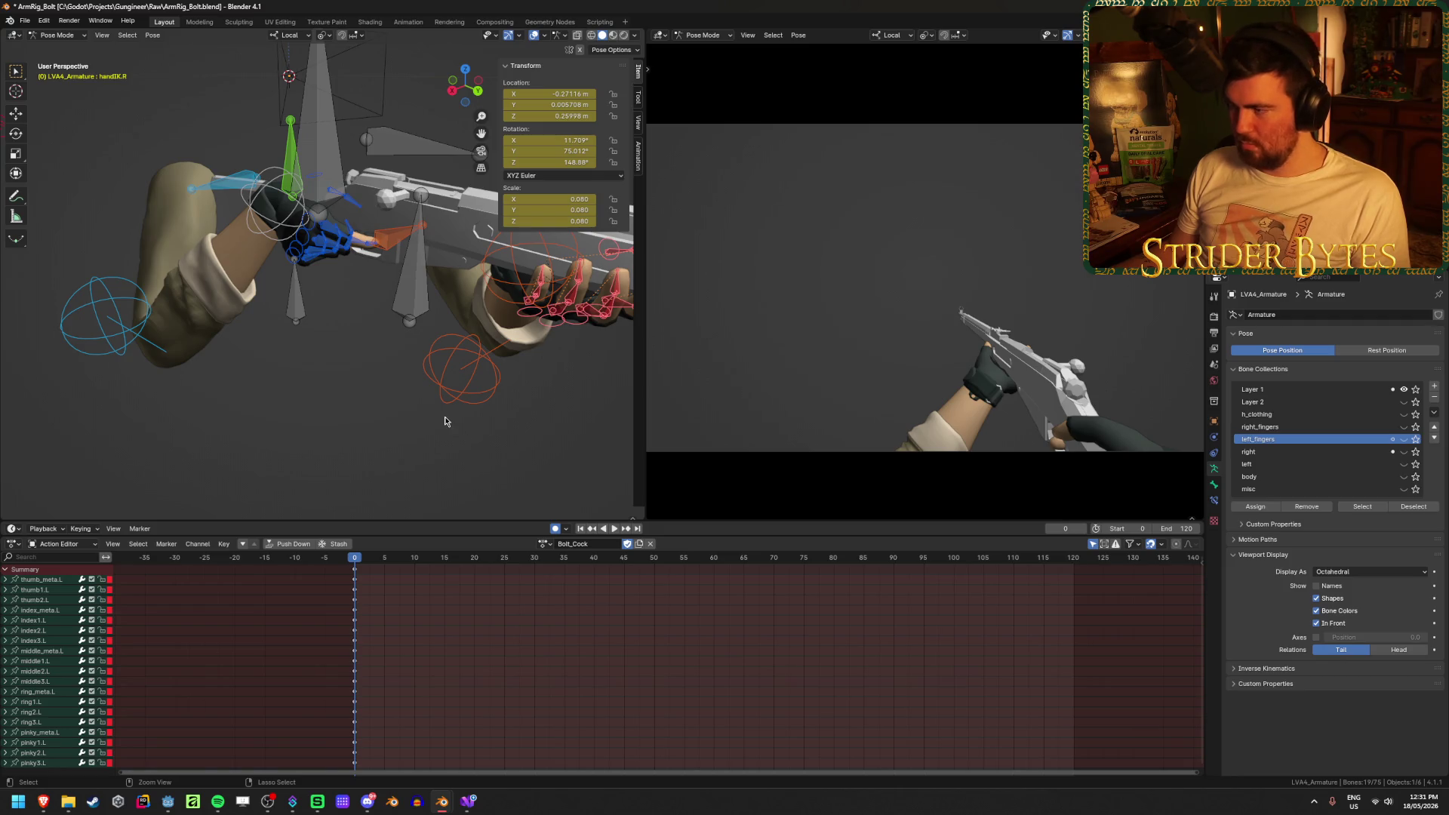
pyautogui.hotkey('ctrl', 'v')
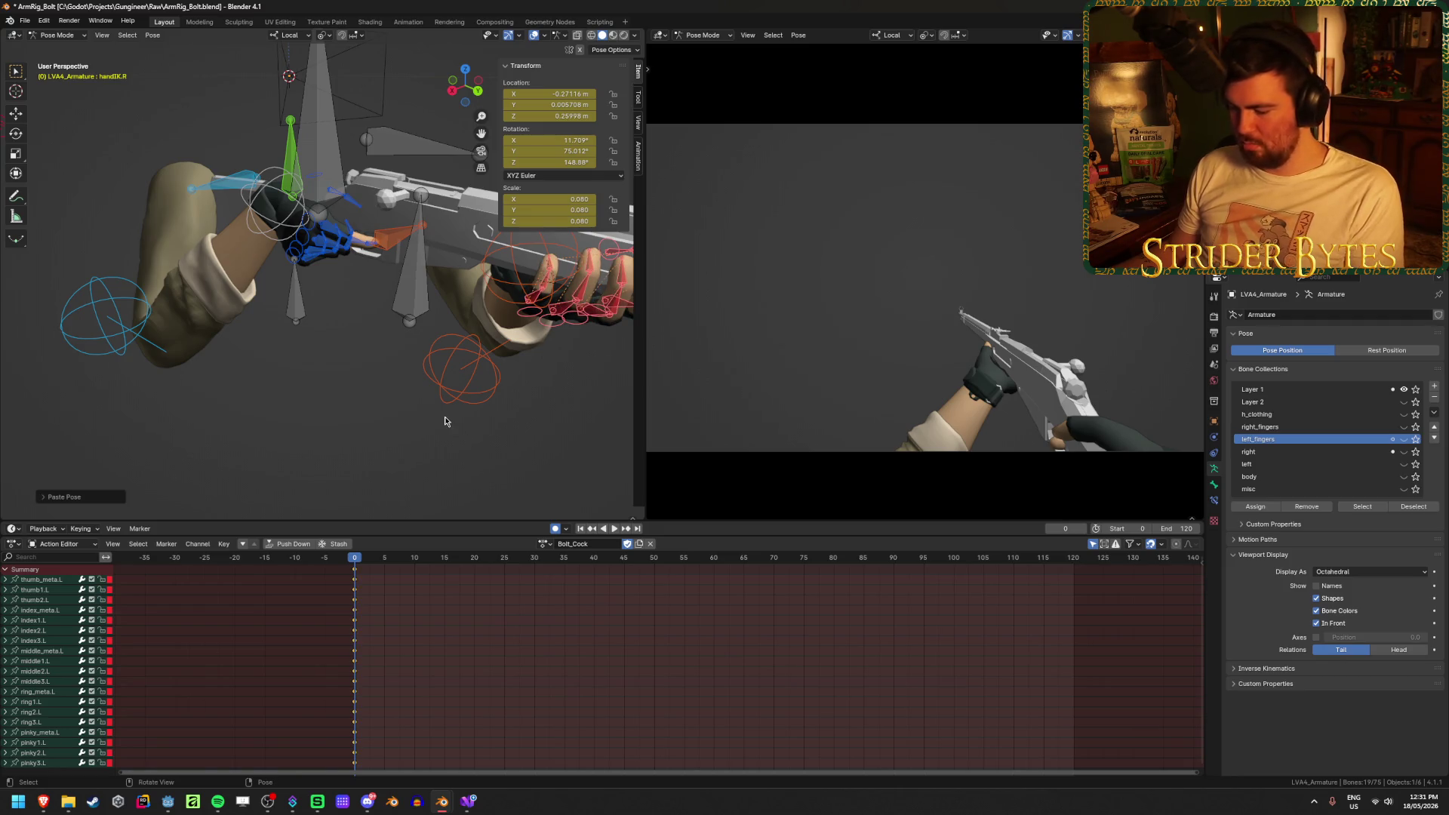
pyautogui.press('space')
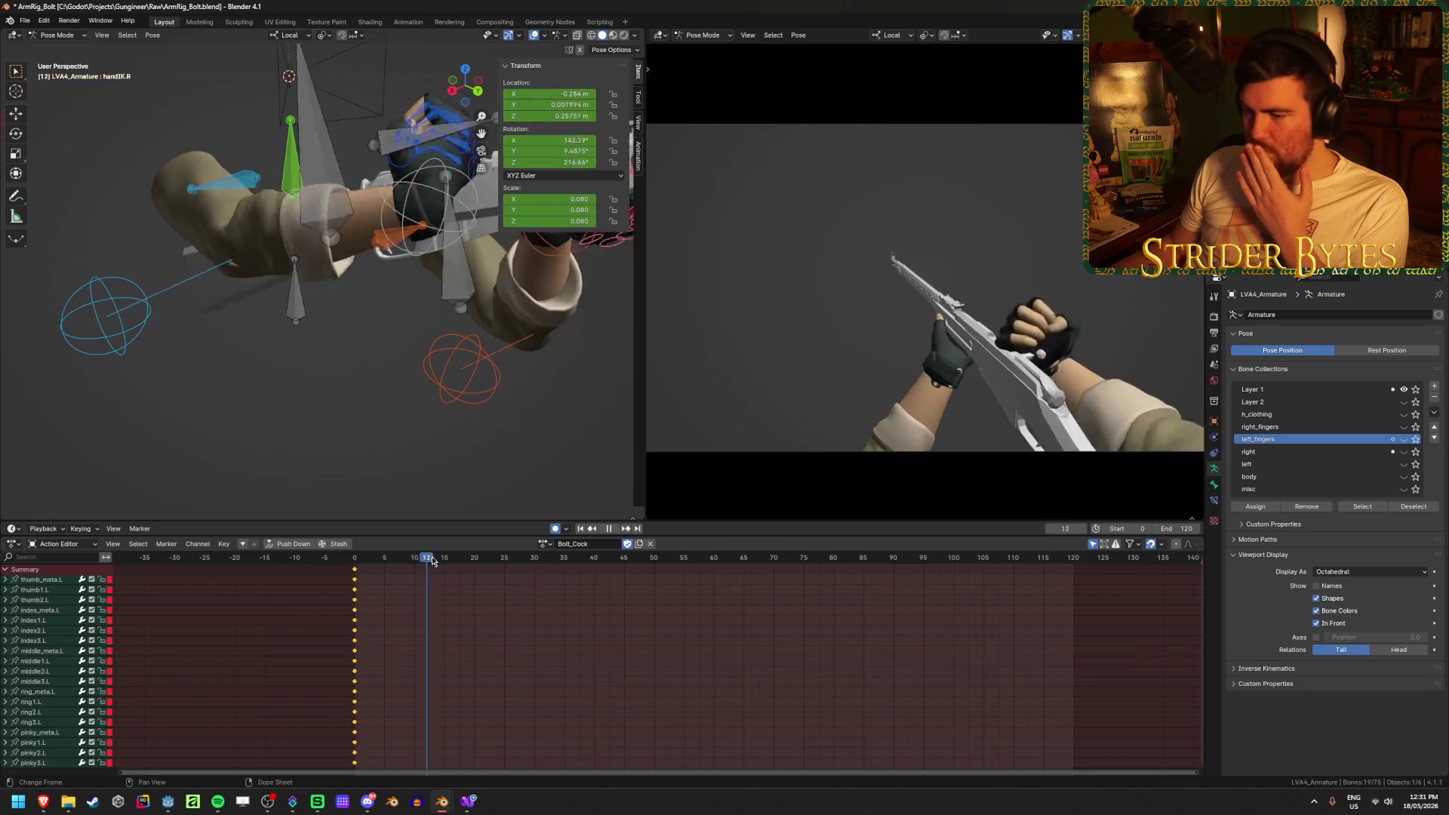
pyautogui.press('Escape')
# Return to Bolt_Ready, go to frame 63, and select the handIK.R bone
pyautogui.click(543, 545)
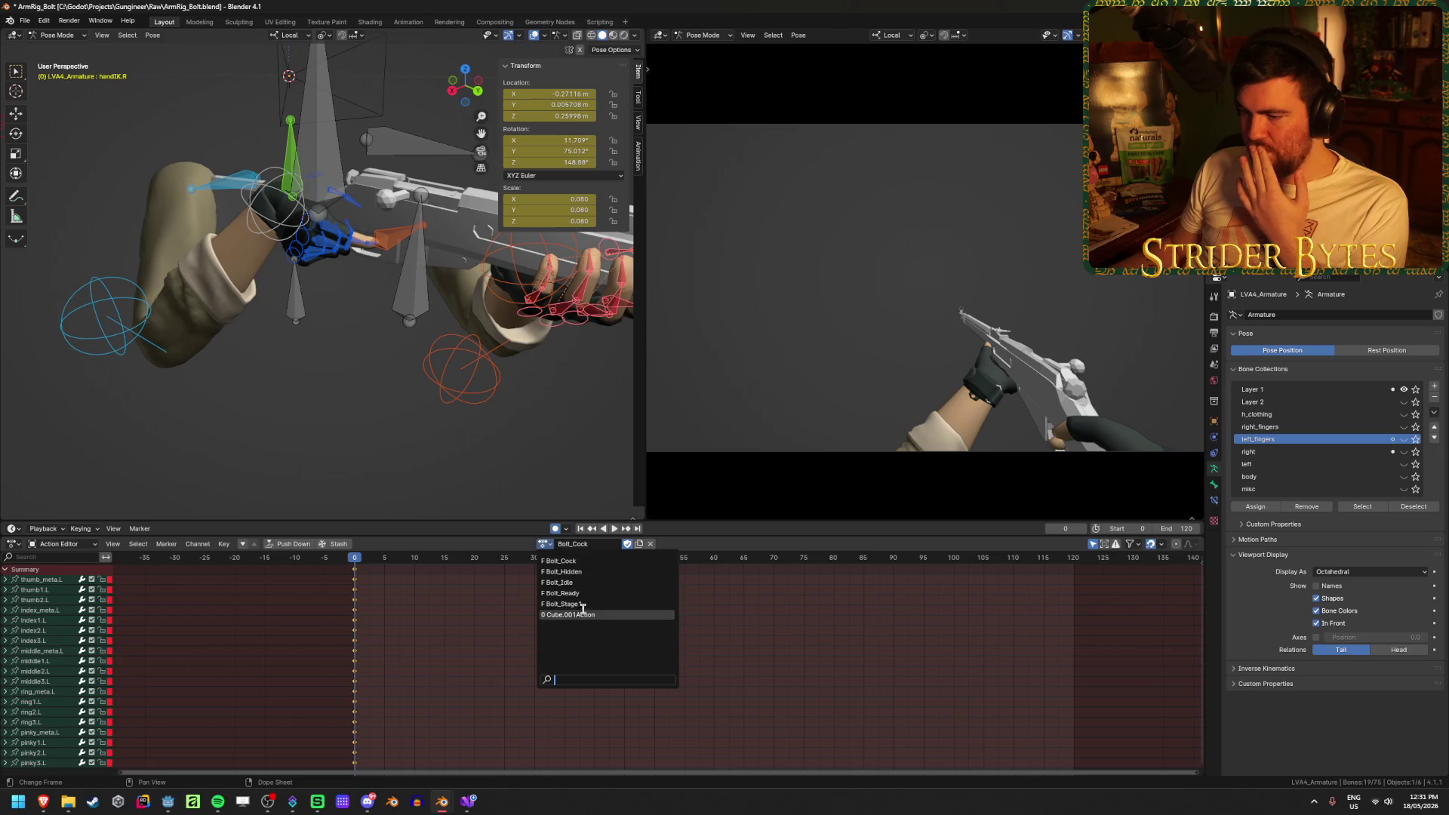
pyautogui.click(597, 593)
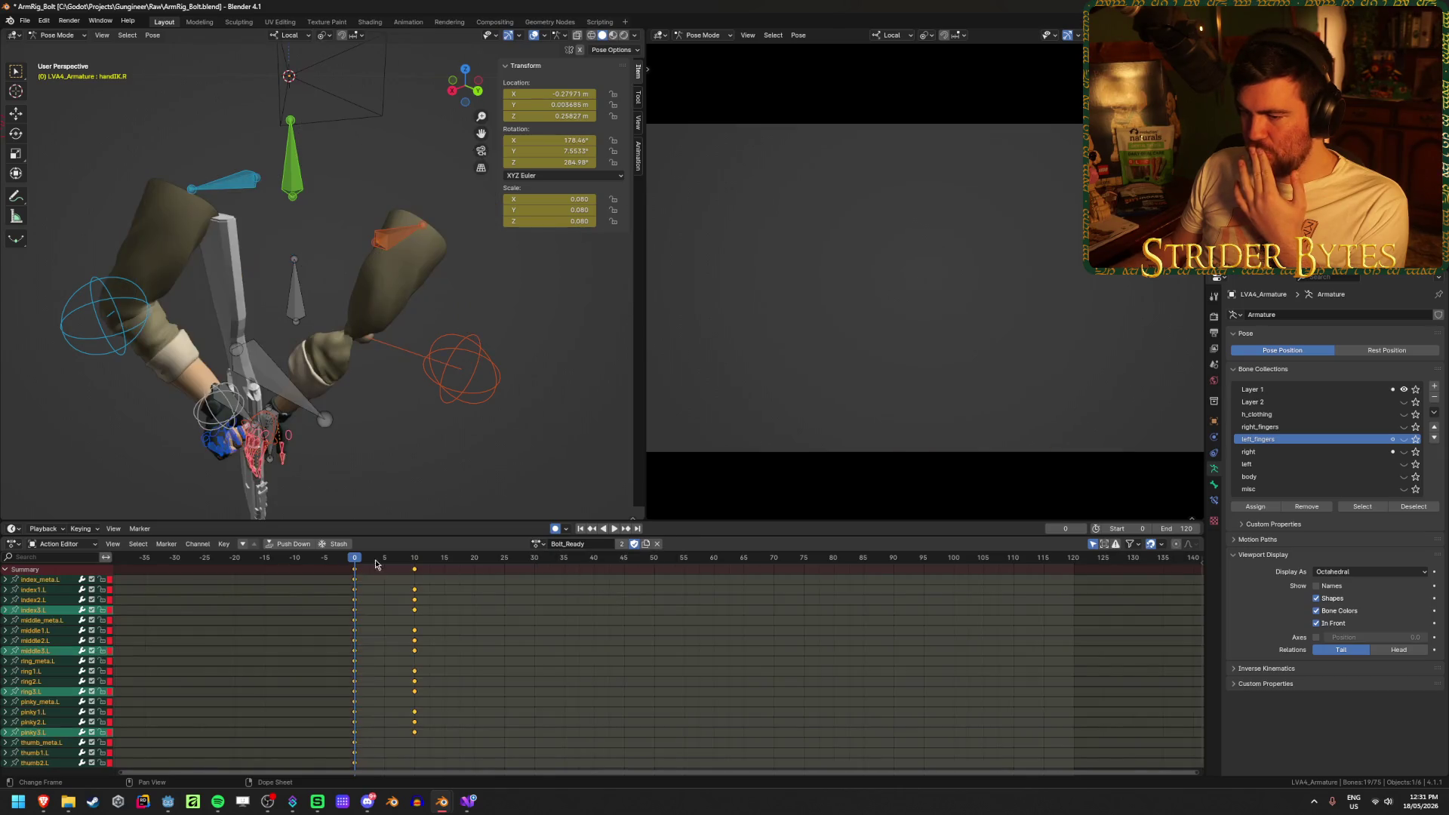
pyautogui.moveTo(359, 562)
pyautogui.mouseDown()
pyautogui.moveTo(737, 613)
pyautogui.moveTo(1094, 600)
pyautogui.mouseUp()
pyautogui.click(238, 422)
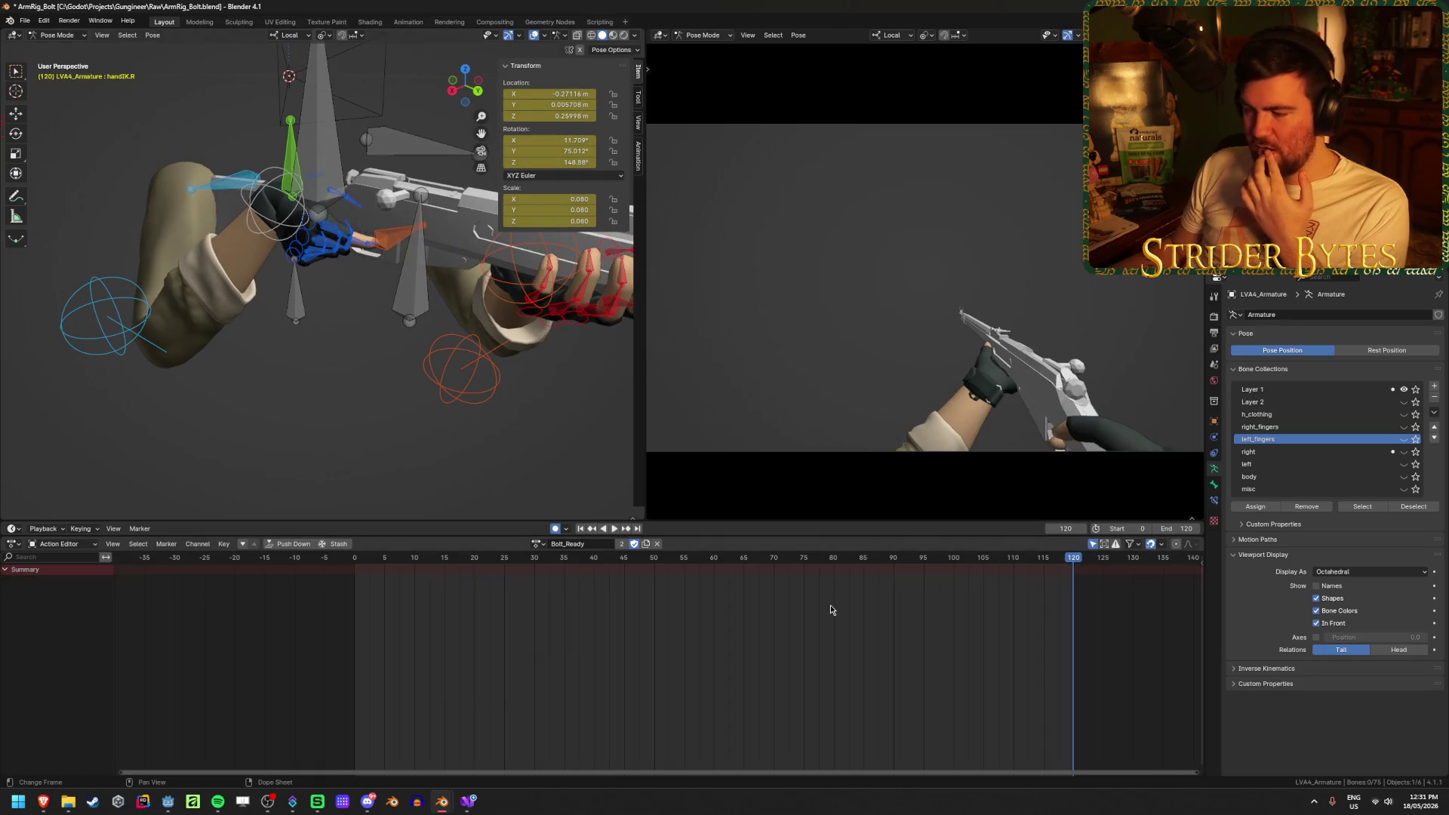
pyautogui.click(286, 224)
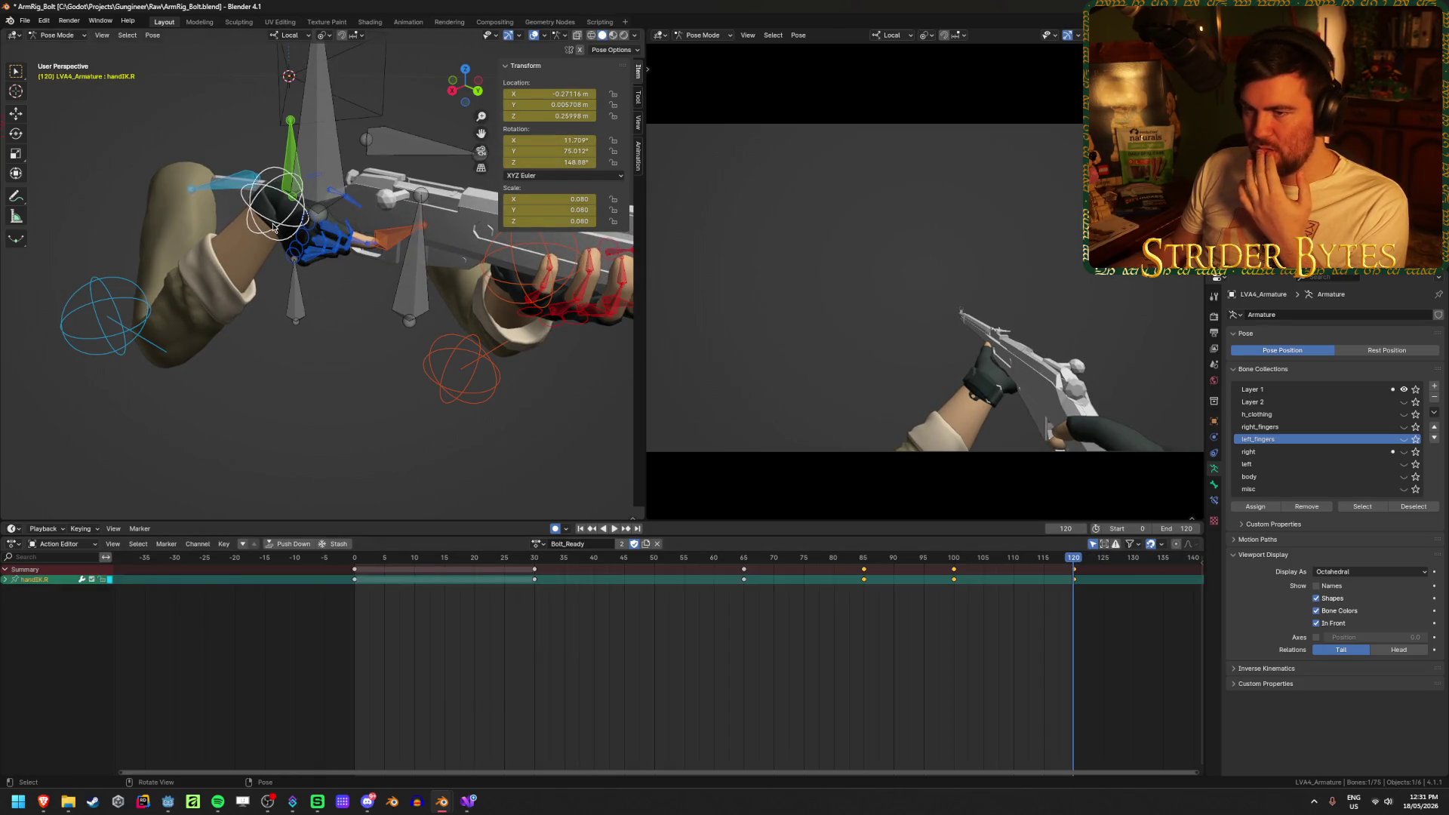
# Play through frames 82–100 to review the right hand's motion
pyautogui.click(954, 560)
pyautogui.press('space')
pyautogui.moveTo(955, 560)
pyautogui.mouseDown()
pyautogui.moveTo(848, 570)
pyautogui.moveTo(1031, 574)
pyautogui.moveTo(985, 582)
pyautogui.mouseUp()
pyautogui.moveTo(317, 294)
pyautogui.mouseDown(button='middle')
pyautogui.moveTo(344, 268)
pyautogui.moveTo(292, 161)
pyautogui.moveTo(349, 108)
pyautogui.mouseUp(button='middle')
# At frame 105, reposition the pinky3.R, ring3.R and middle3.R finger bones
pyautogui.click(277, 153)
pyautogui.press('g')
pyautogui.click(264, 113)
pyautogui.click(249, 100)
pyautogui.press('g')
pyautogui.click(282, 81)
pyautogui.click(272, 123)
pyautogui.press('g')
pyautogui.click(241, 83)
# Adjust the thumb2.R and index3.R bones to complete the finger pose
pyautogui.moveTo(241, 83)
pyautogui.mouseDown(button='middle')
pyautogui.moveTo(253, 120)
pyautogui.moveTo(251, 108)
pyautogui.moveTo(296, 124)
pyautogui.moveTo(338, 106)
pyautogui.moveTo(261, 169)
pyautogui.moveTo(300, 136)
pyautogui.moveTo(290, 166)
pyautogui.moveTo(320, 254)
pyautogui.mouseUp(button='middle')
pyautogui.click(251, 107)
pyautogui.press('g')
pyautogui.click(355, 60)
pyautogui.click(321, 254)
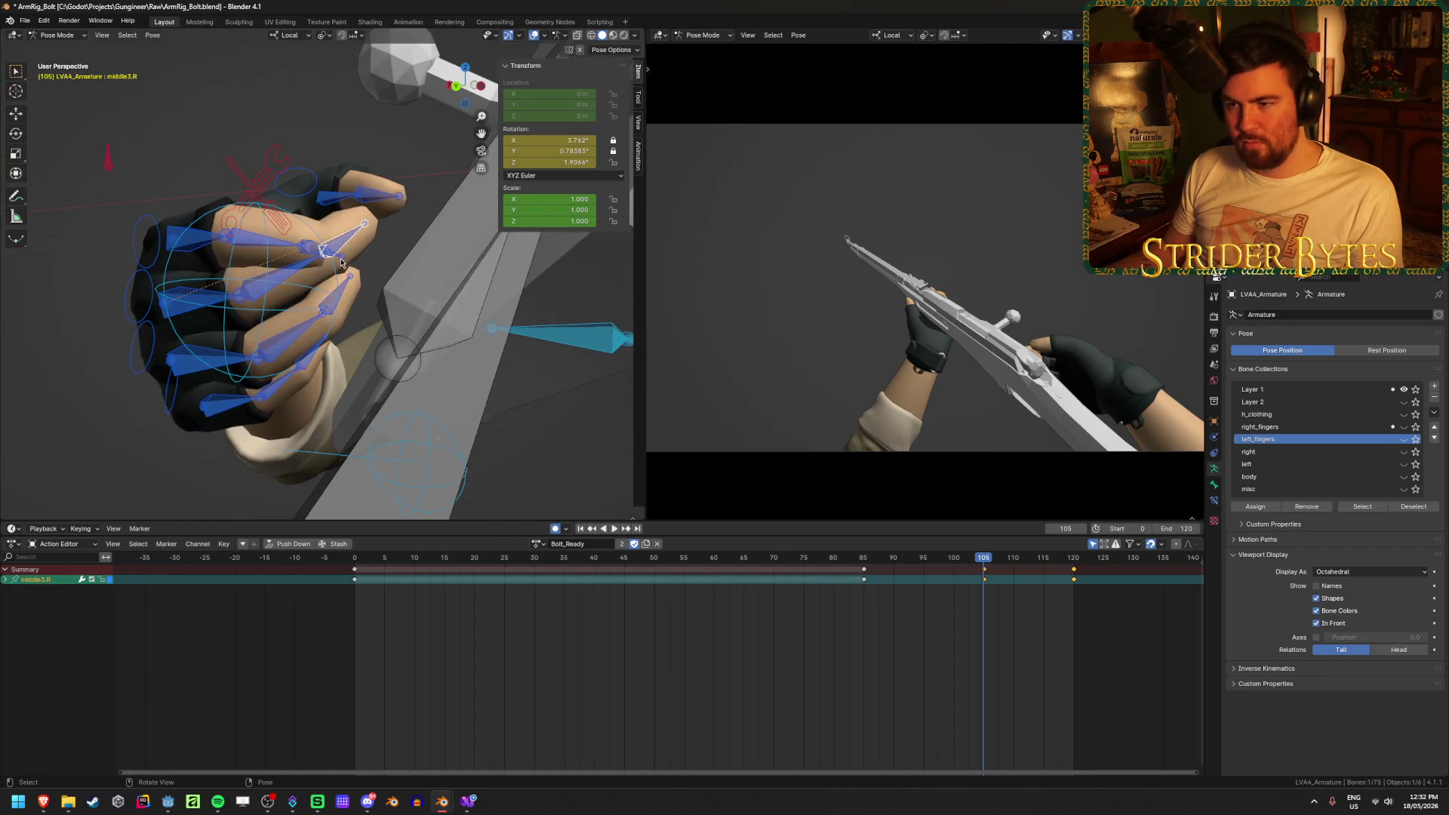
pyautogui.press('g')
pyautogui.click(309, 219)
pyautogui.moveTo(309, 219)
pyautogui.mouseDown(button='middle')
pyautogui.moveTo(267, 245)
pyautogui.moveTo(324, 249)
pyautogui.moveTo(365, 311)
pyautogui.mouseUp(button='middle')
# Save ArmRig_Bolt.blend, play the animation to check the fingers, and save again
pyautogui.hotkey('ctrl', 's')
pyautogui.press('space')
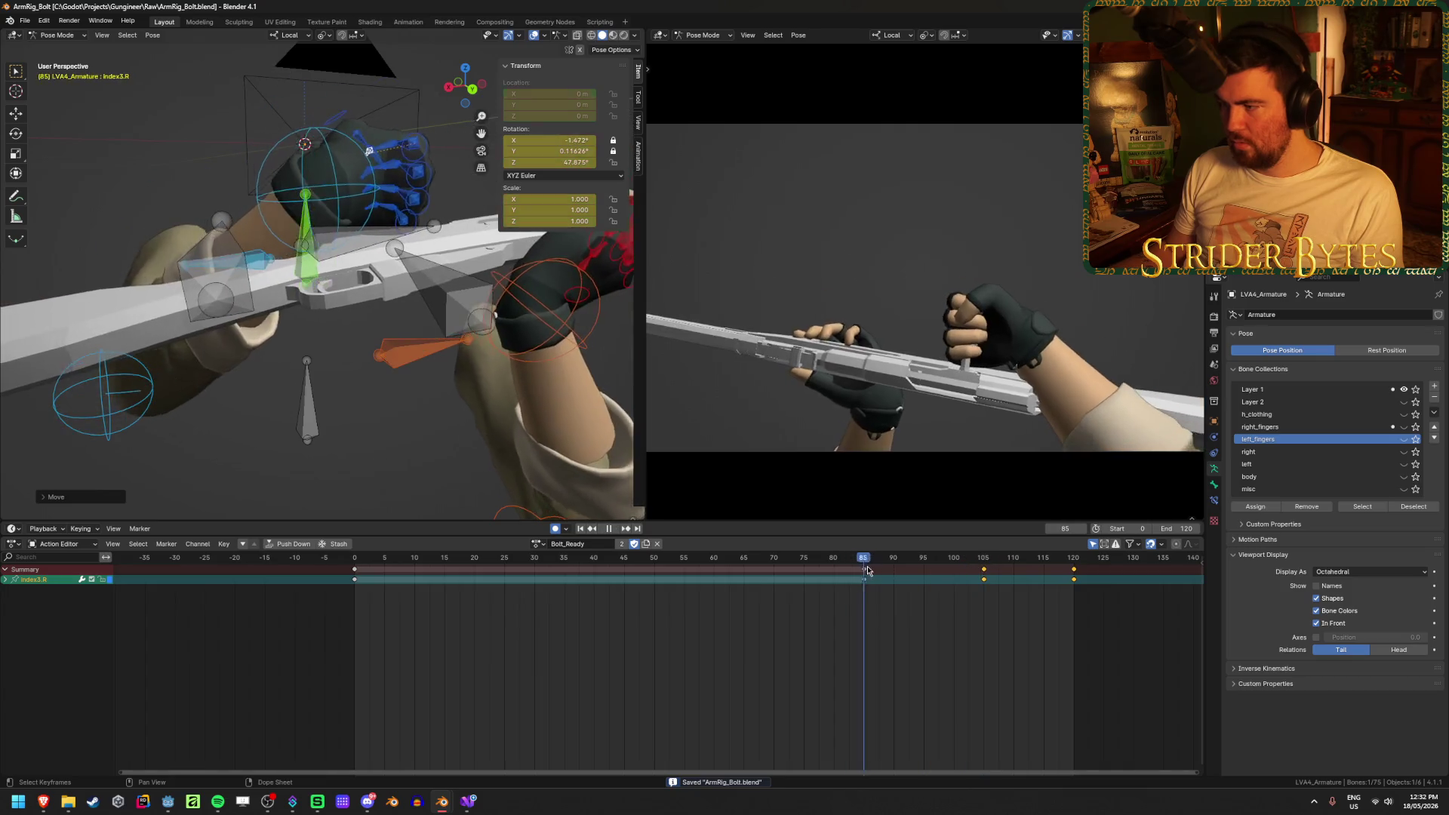
pyautogui.moveTo(925, 581); pyautogui.dragTo(1034, 576)
pyautogui.press('space')
pyautogui.click(580, 530)
pyautogui.click(613, 531)
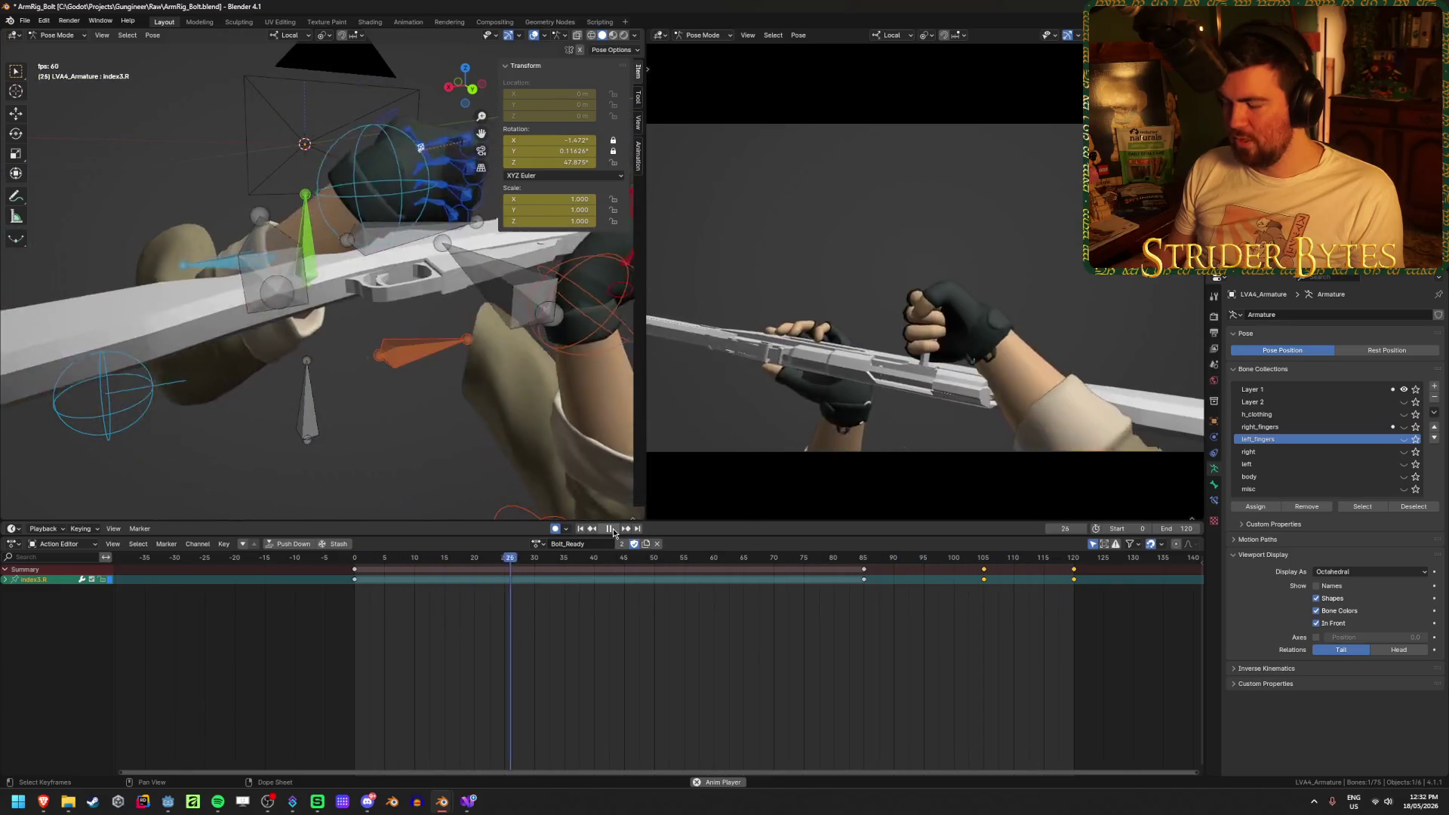
pyautogui.click(612, 530)
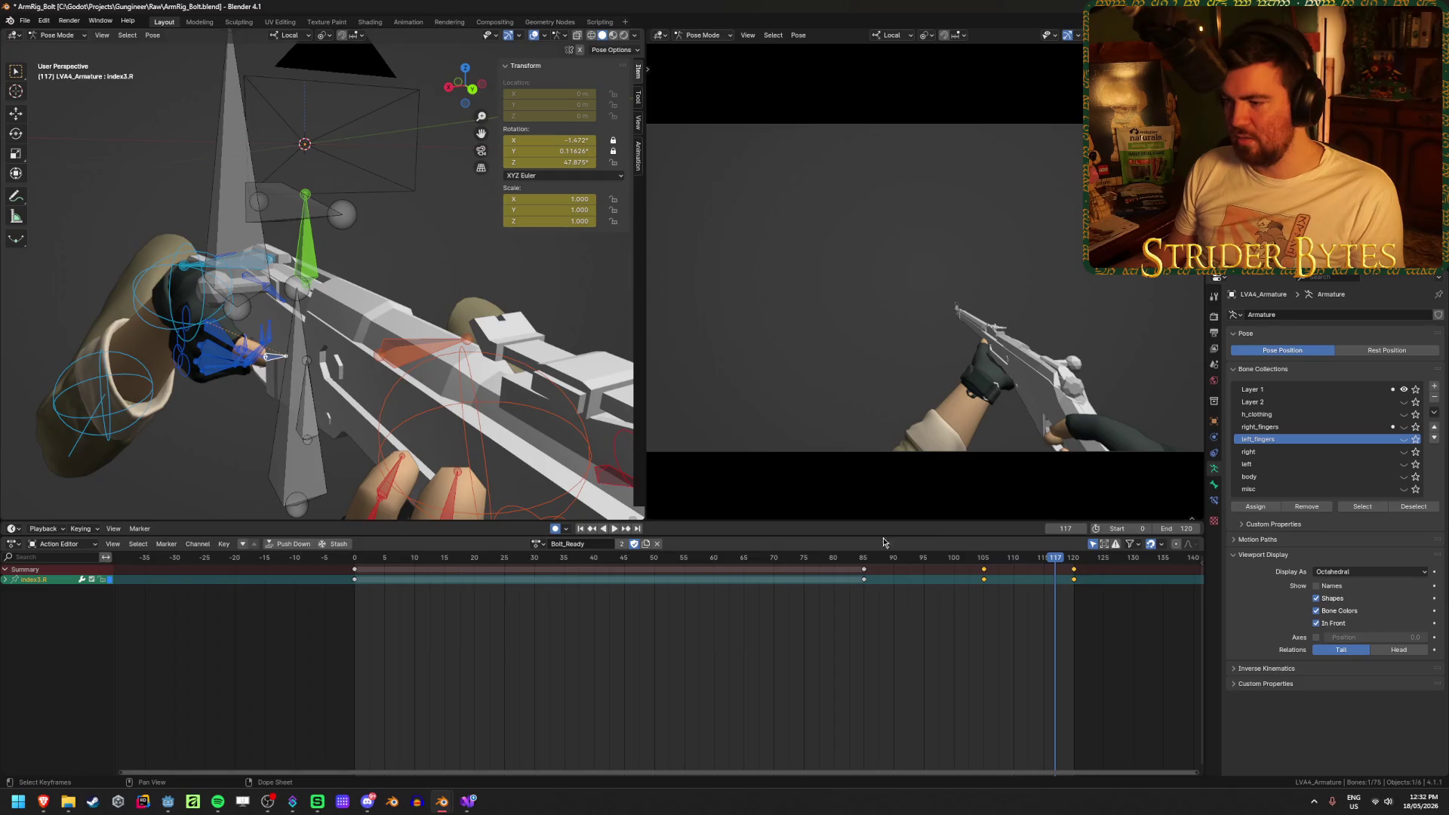
pyautogui.moveTo(1017, 564)
pyautogui.mouseDown()
pyautogui.moveTo(987, 566)
pyautogui.moveTo(1035, 570)
pyautogui.moveTo(986, 571)
pyautogui.moveTo(1025, 576)
pyautogui.mouseUp()
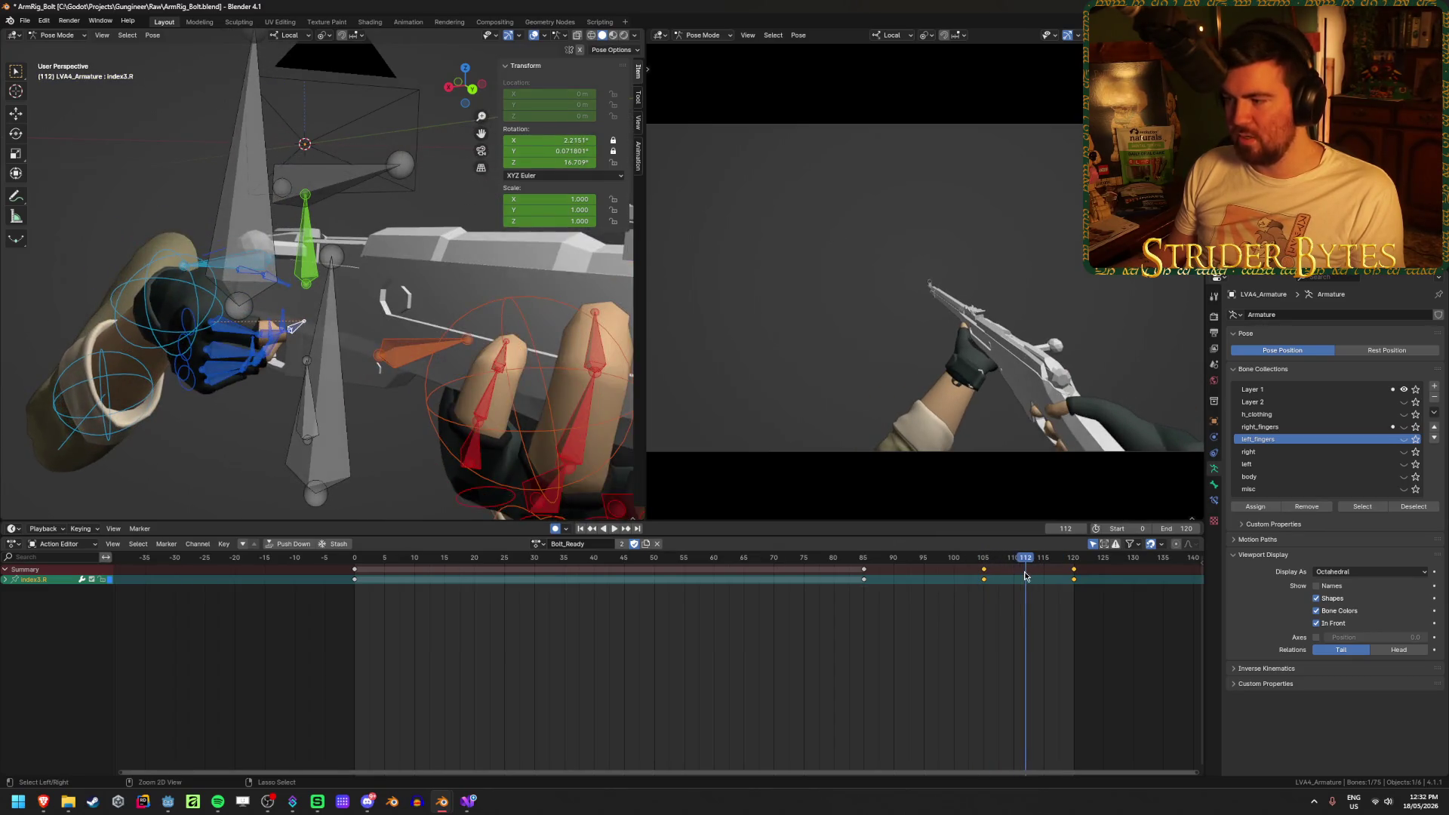
pyautogui.hotkey('ctrl', 's')
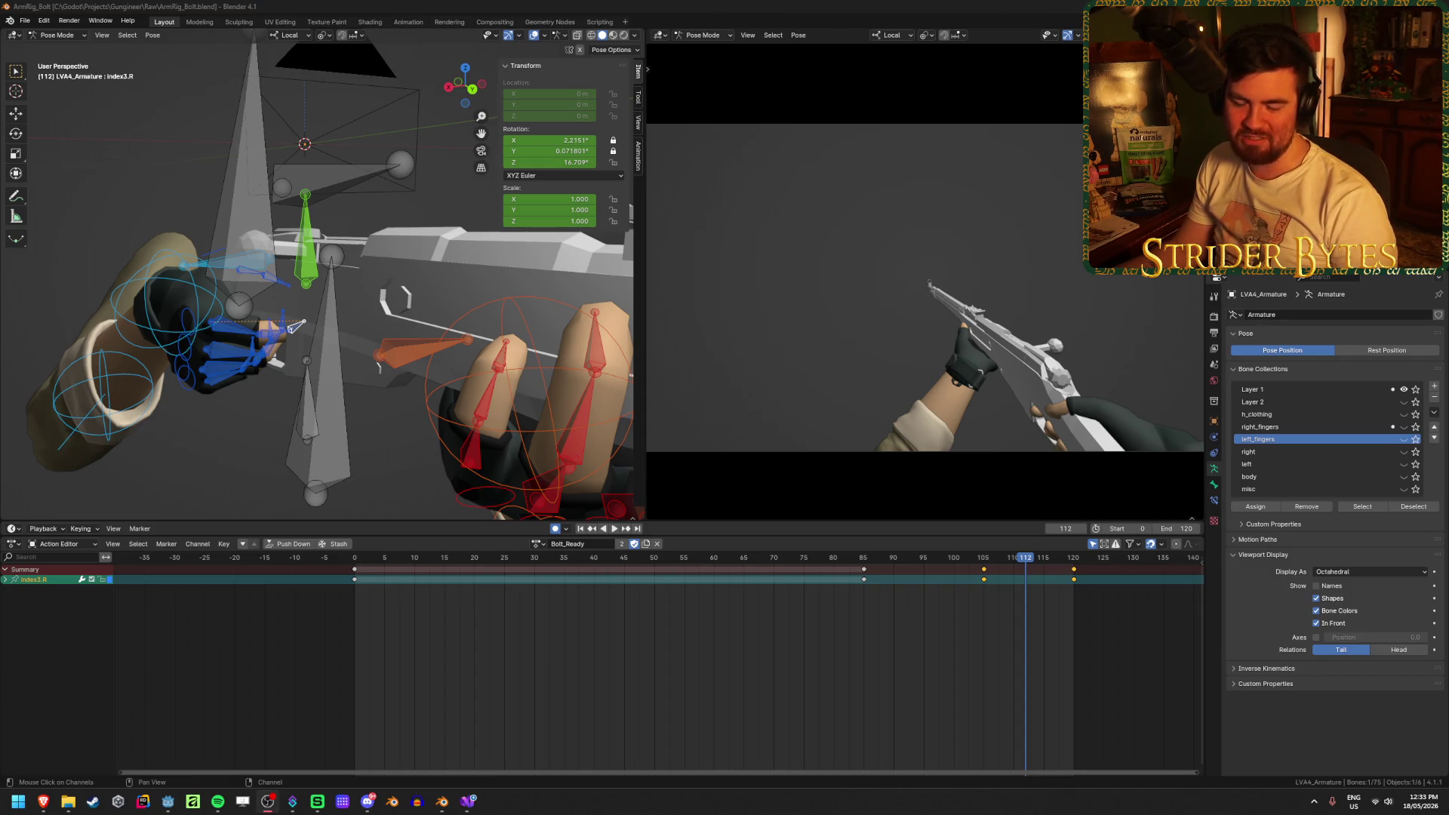
pyautogui.click(448, 5)
pyautogui.hotkey('ctrl', 's')
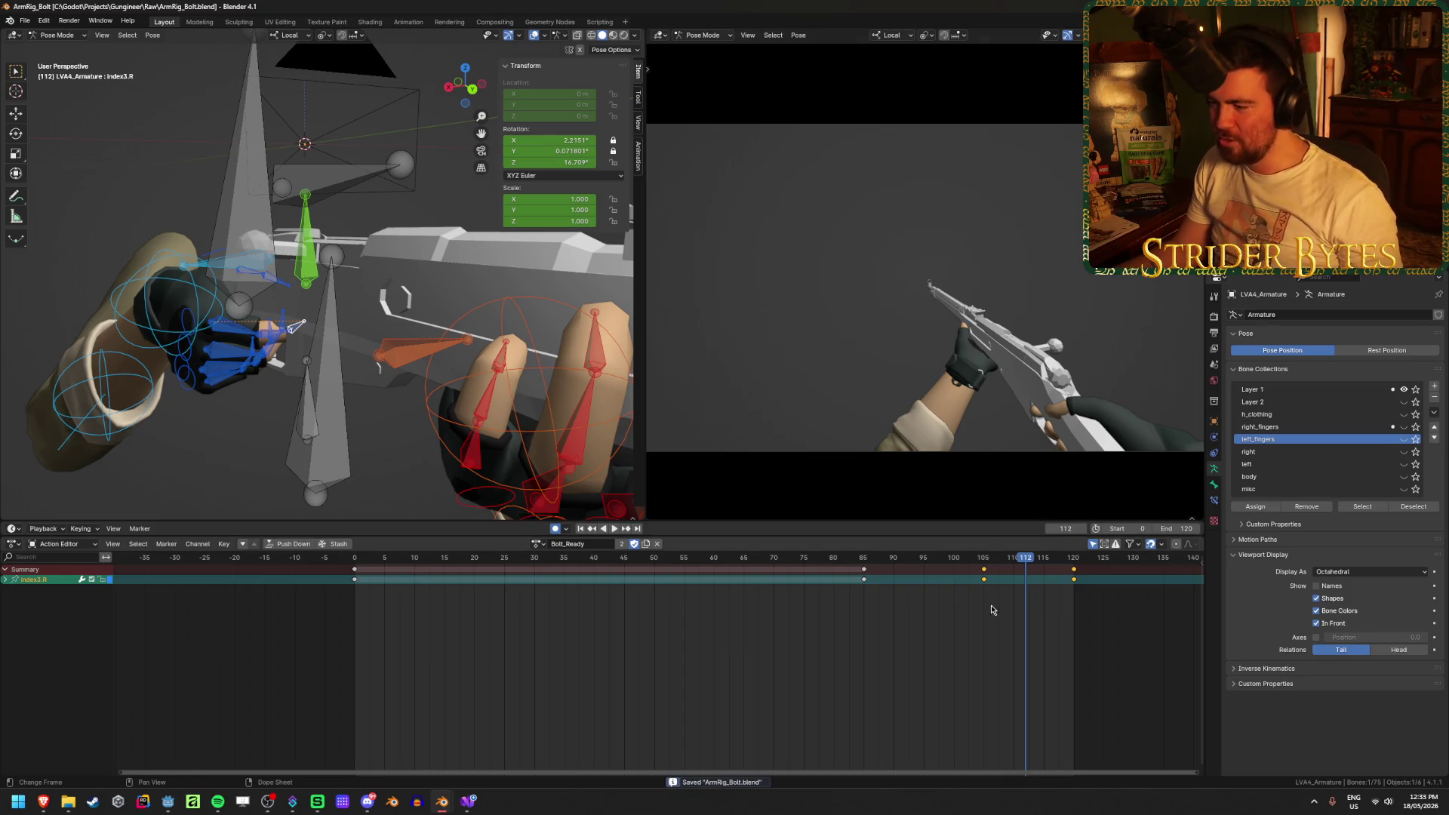
pyautogui.press('space')
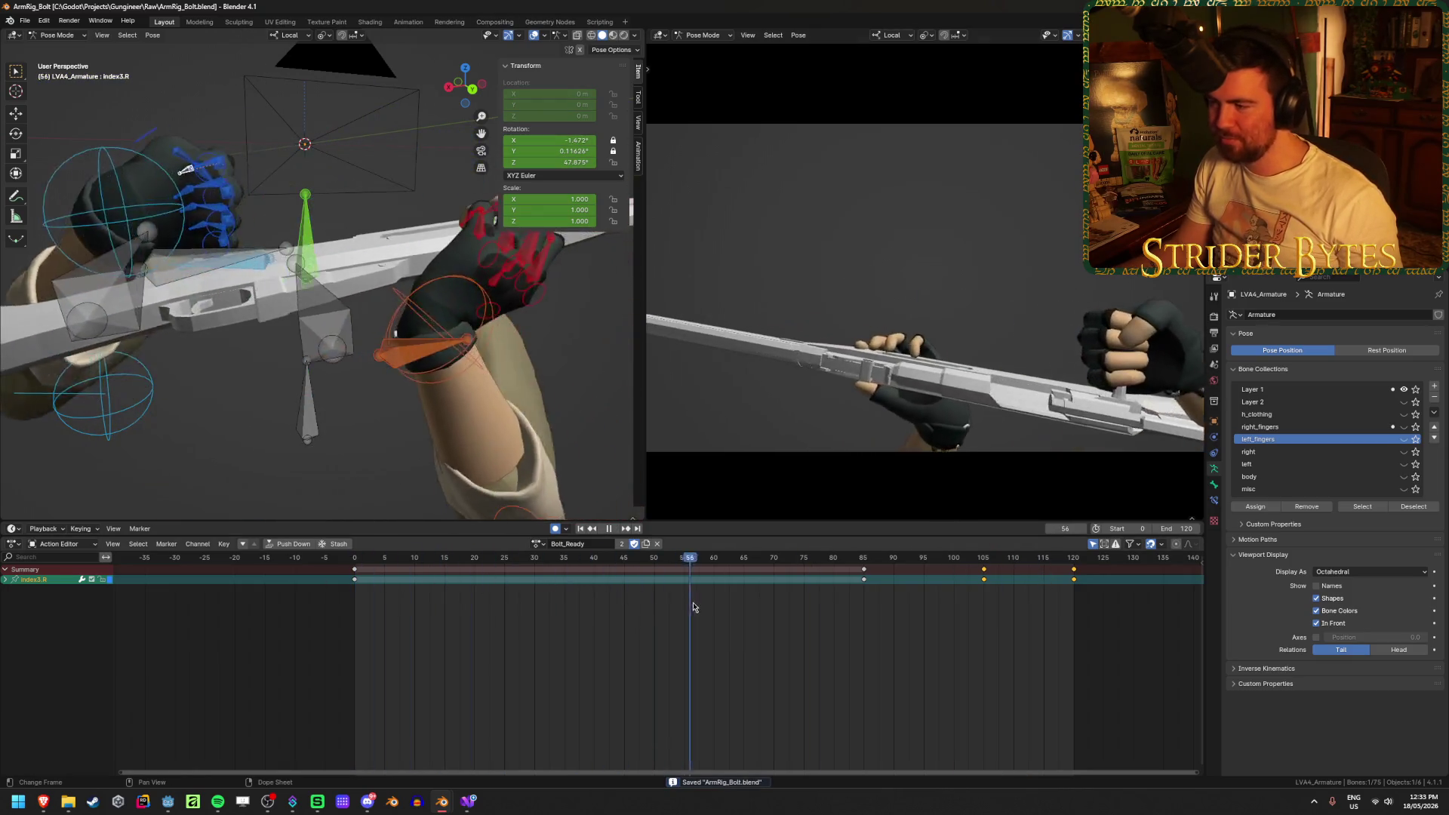
pyautogui.press('Escape')
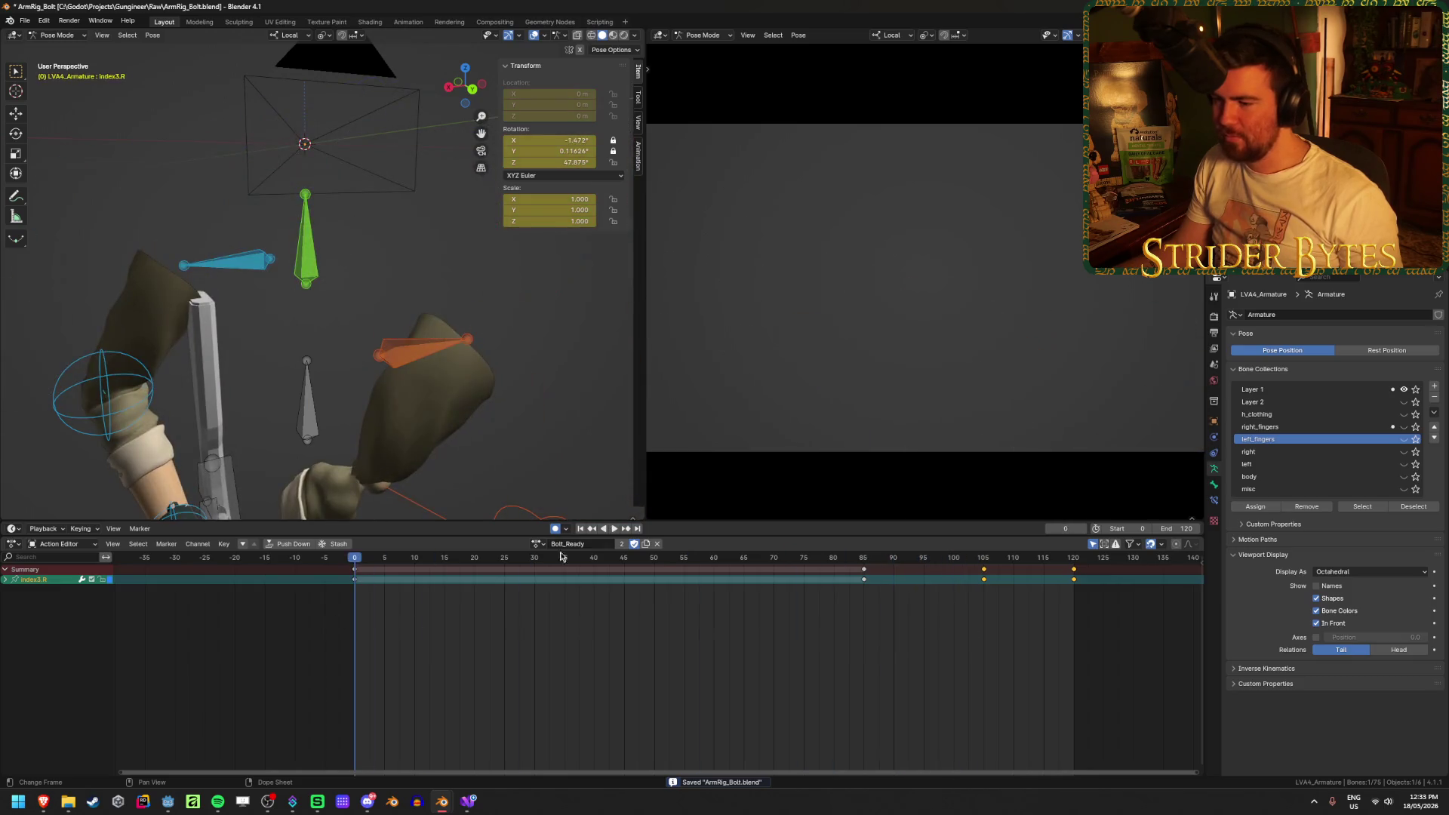
pyautogui.click(619, 528)
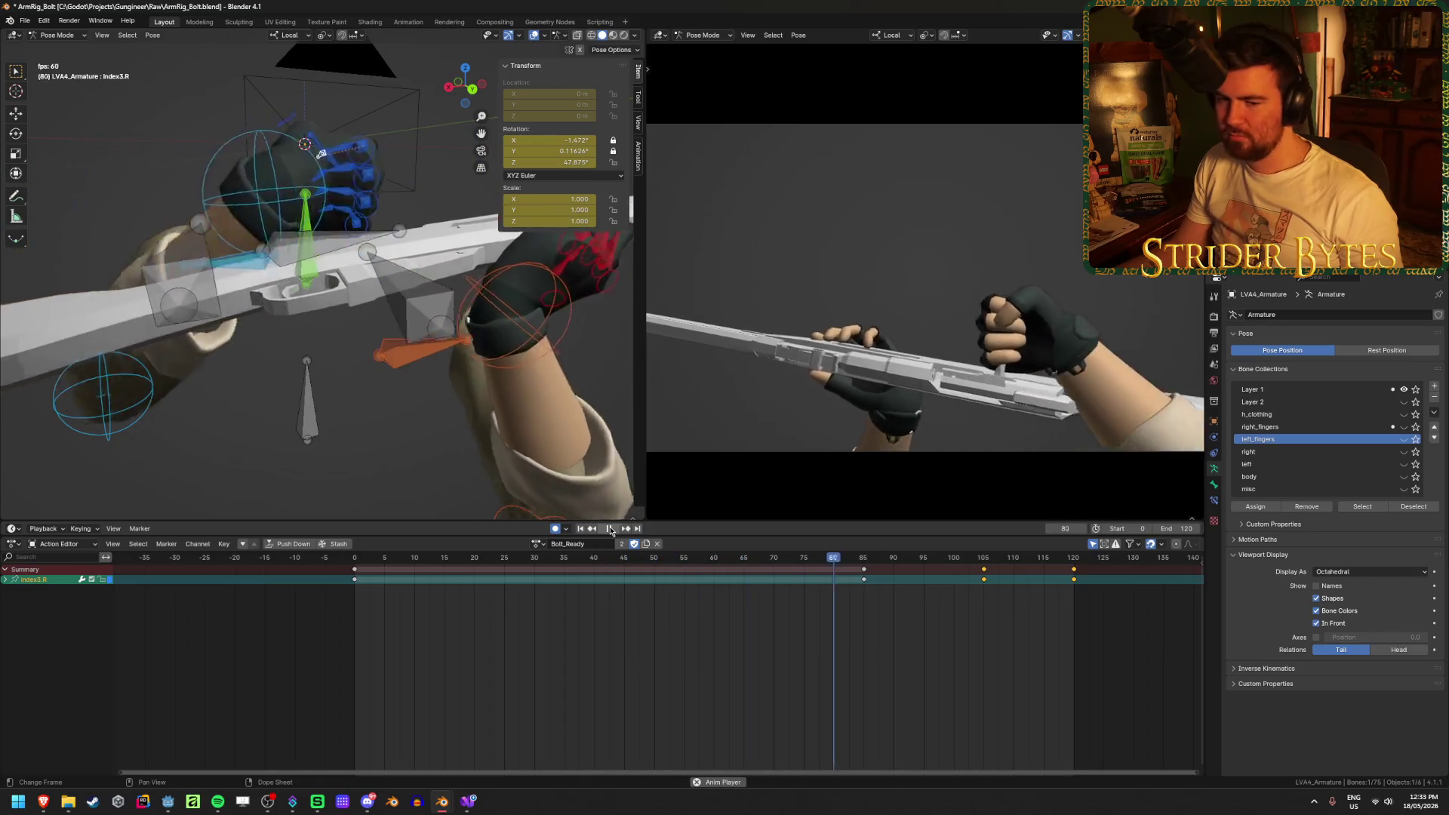
pyautogui.click(610, 529)
pyautogui.hotkey('ctrl', 's')
pyautogui.click(440, 588)
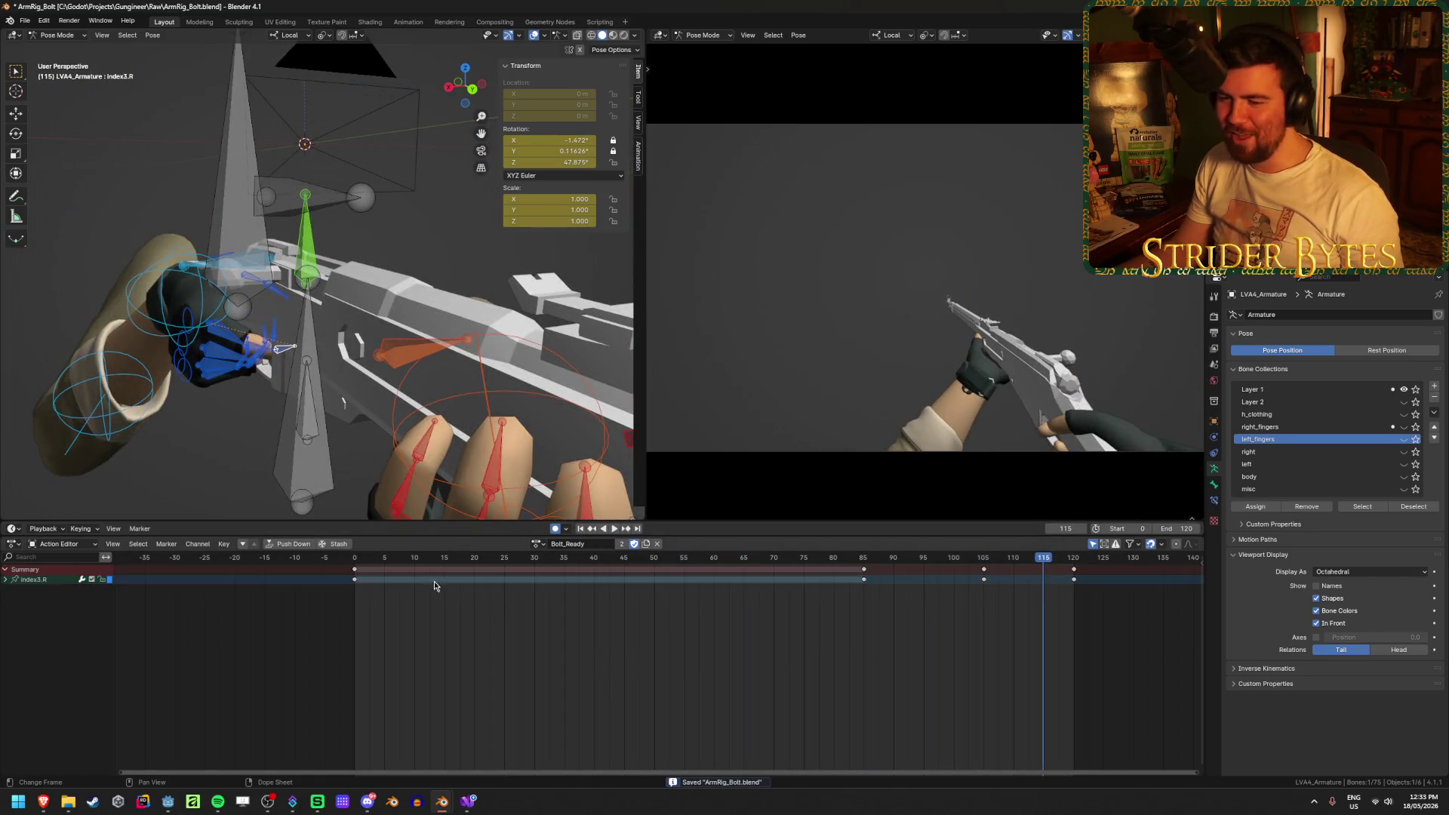
pyautogui.hotkey('shift', 'Left')
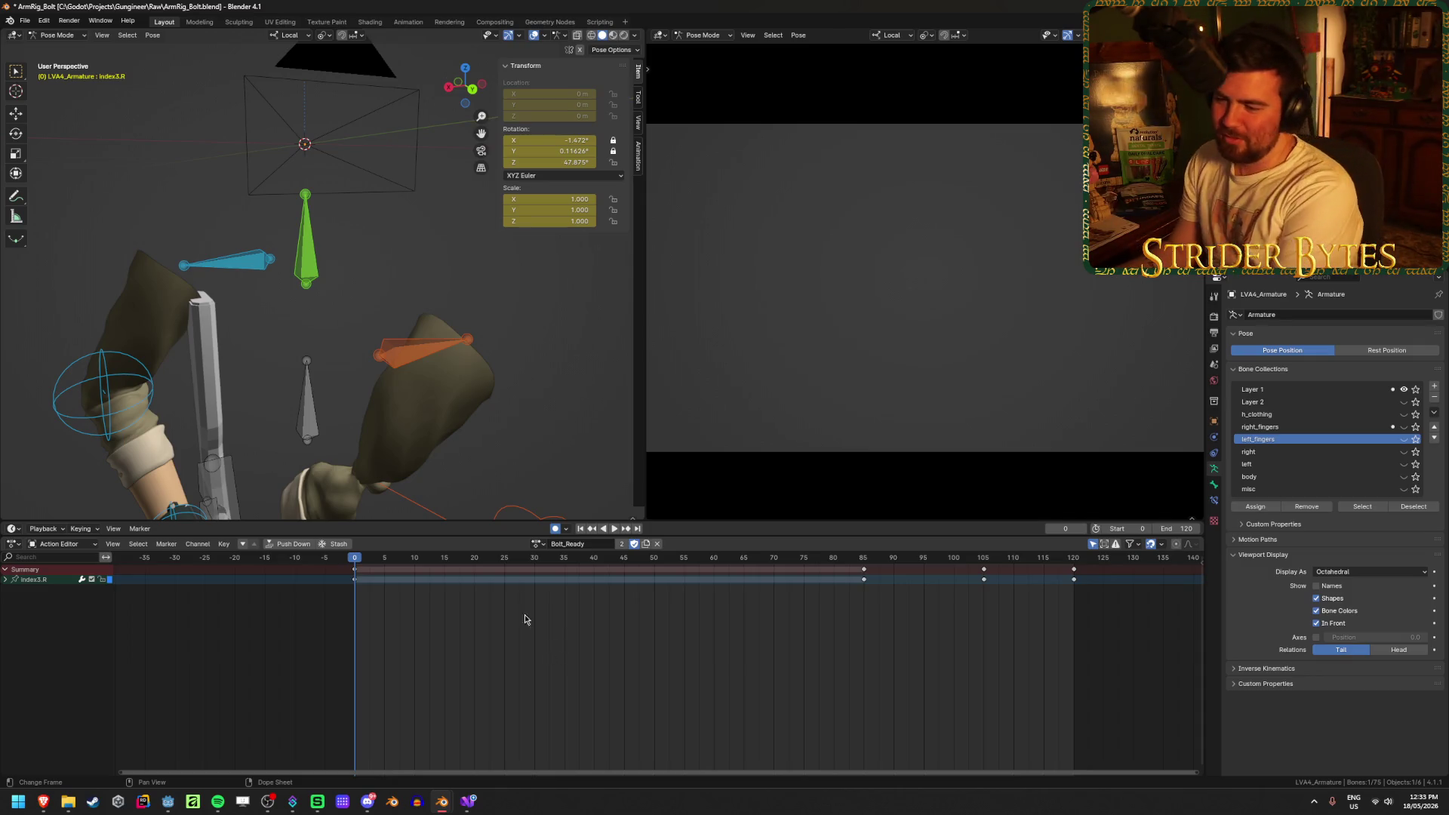
pyautogui.press('space')
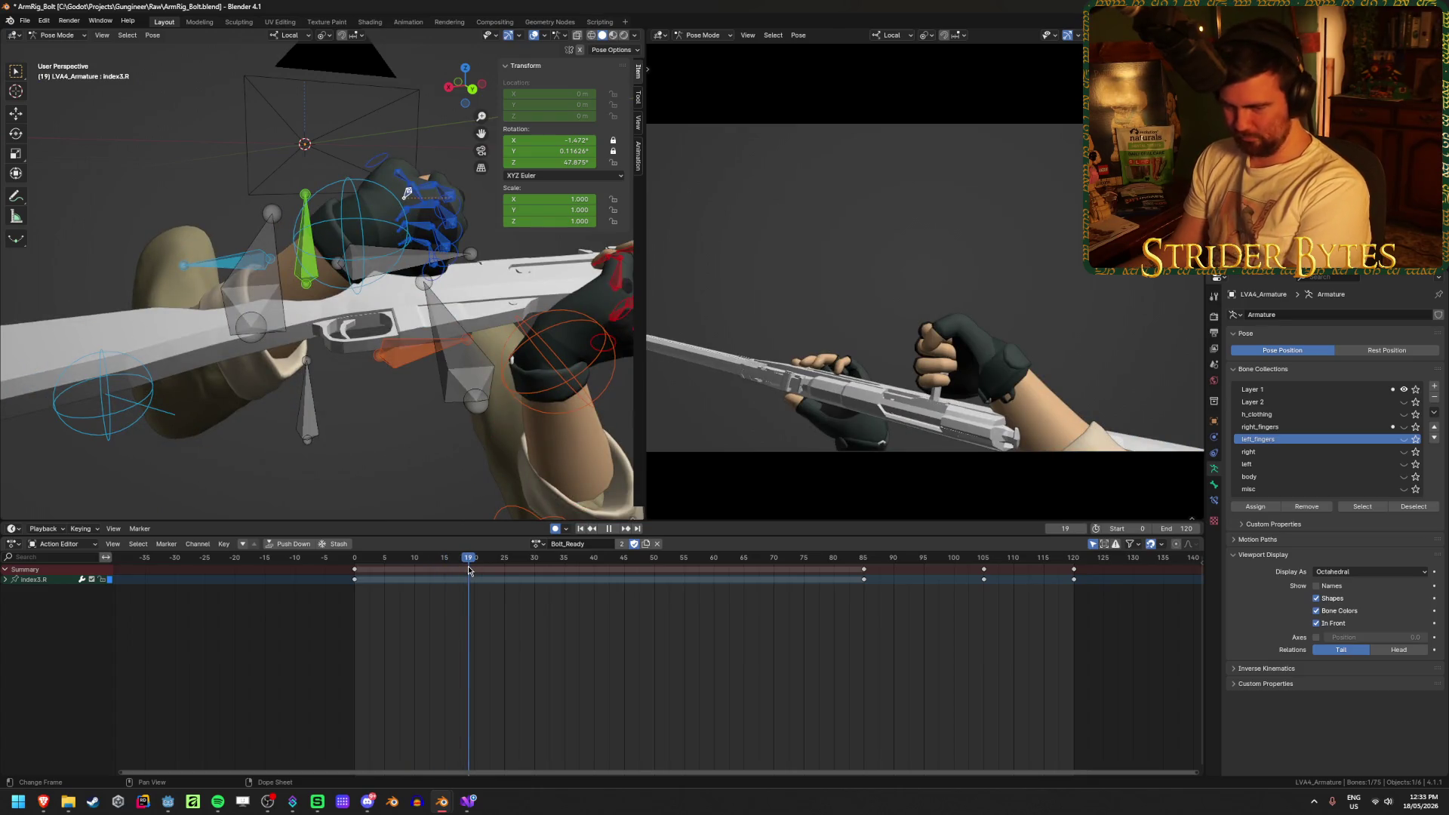
pyautogui.moveTo(469, 570)
pyautogui.mouseDown()
pyautogui.moveTo(926, 603)
pyautogui.moveTo(1076, 632)
pyautogui.moveTo(447, 617)
pyautogui.moveTo(517, 624)
pyautogui.mouseUp()
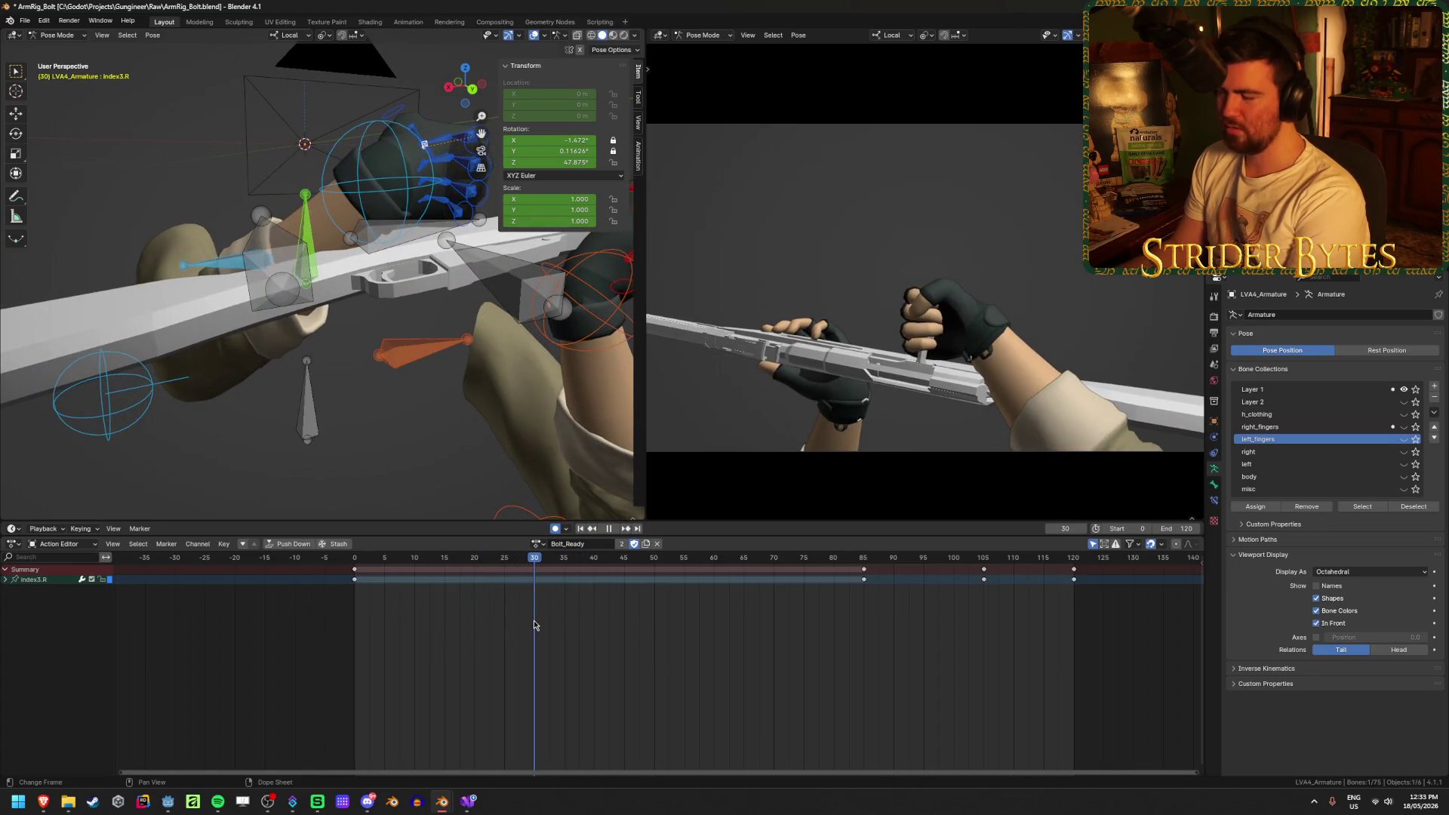
pyautogui.moveTo(566, 625)
pyautogui.mouseDown()
pyautogui.moveTo(606, 628)
pyautogui.moveTo(405, 631)
pyautogui.moveTo(915, 678)
pyautogui.moveTo(803, 684)
pyautogui.moveTo(437, 647)
pyautogui.moveTo(474, 639)
pyautogui.mouseUp()
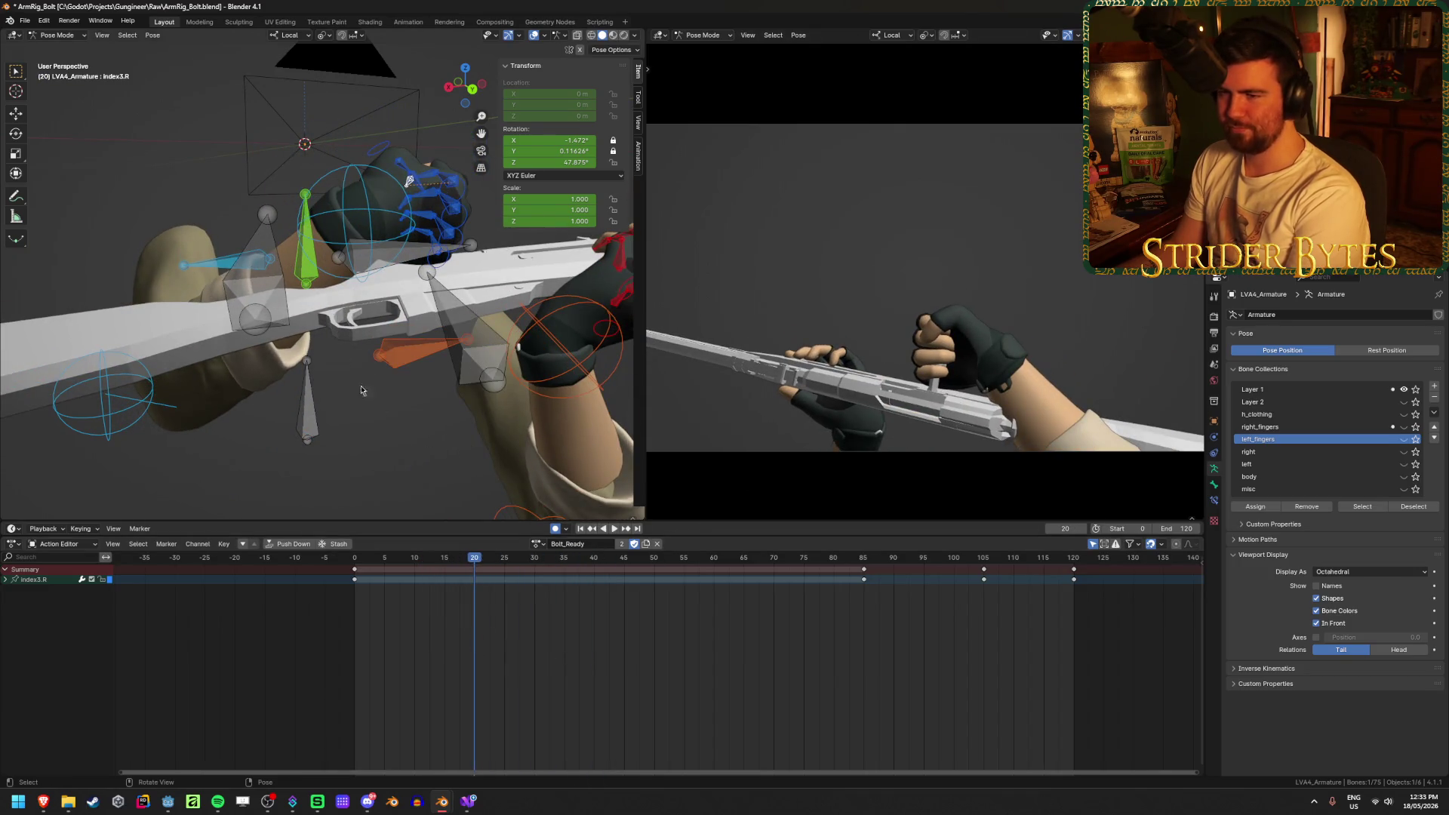
pyautogui.click(340, 212)
# Duplicate the GunBase bone's frame-30 keys to frame 40 and play back
pyautogui.press('space')
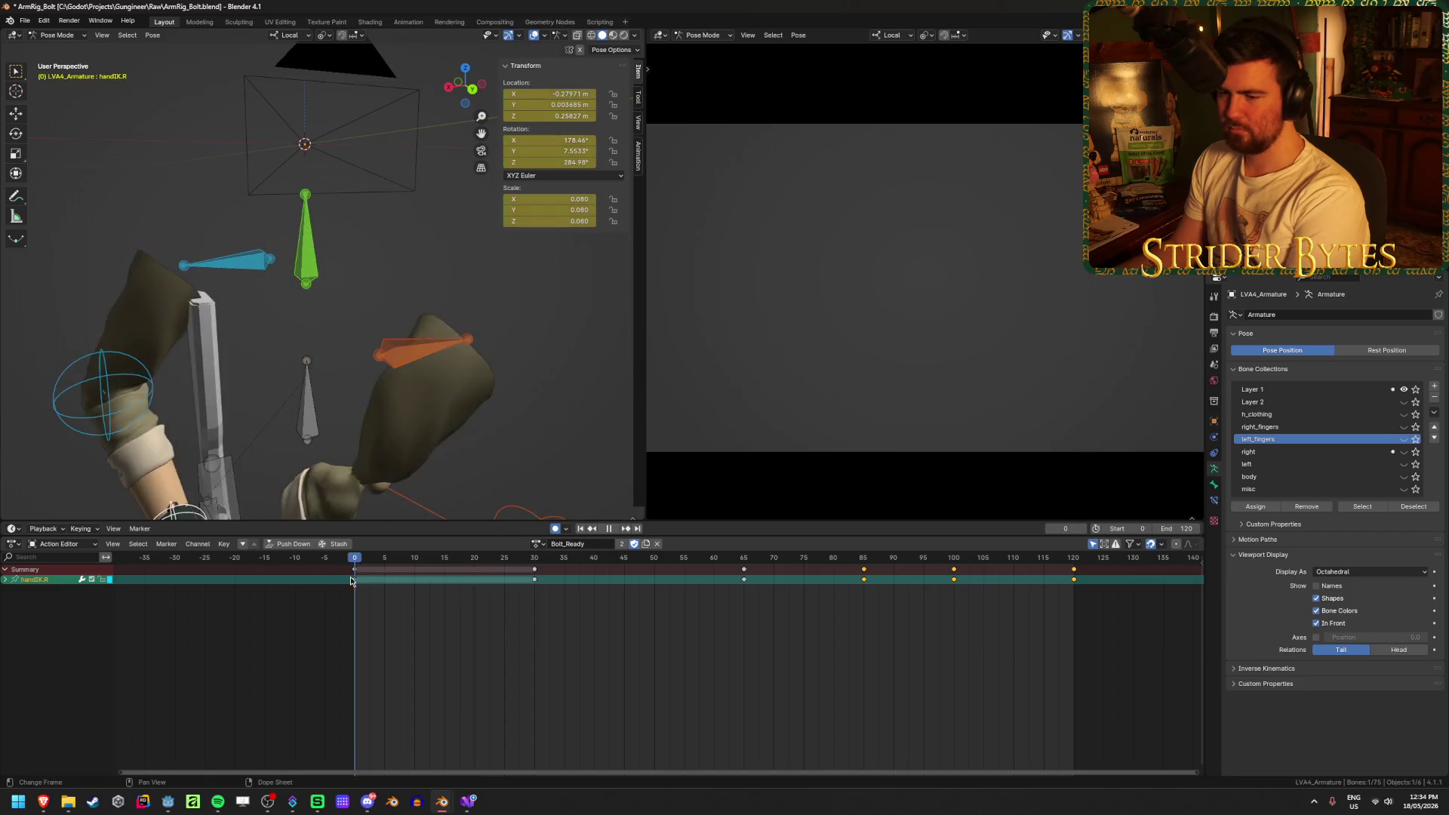
pyautogui.moveTo(483, 594)
pyautogui.mouseDown()
pyautogui.moveTo(604, 602)
pyautogui.moveTo(534, 607)
pyautogui.mouseUp()
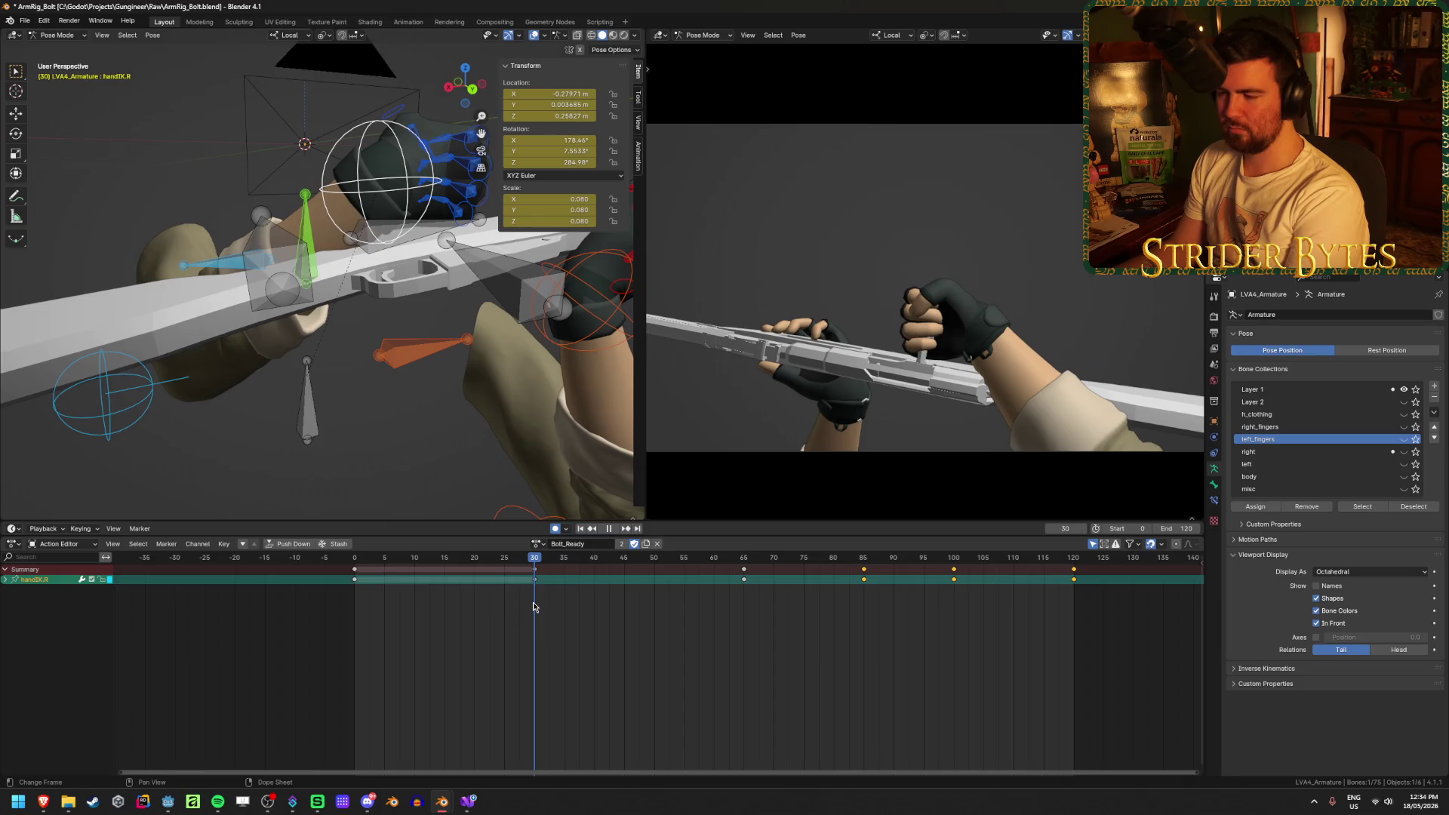
pyautogui.scroll(-4, 399, 414)
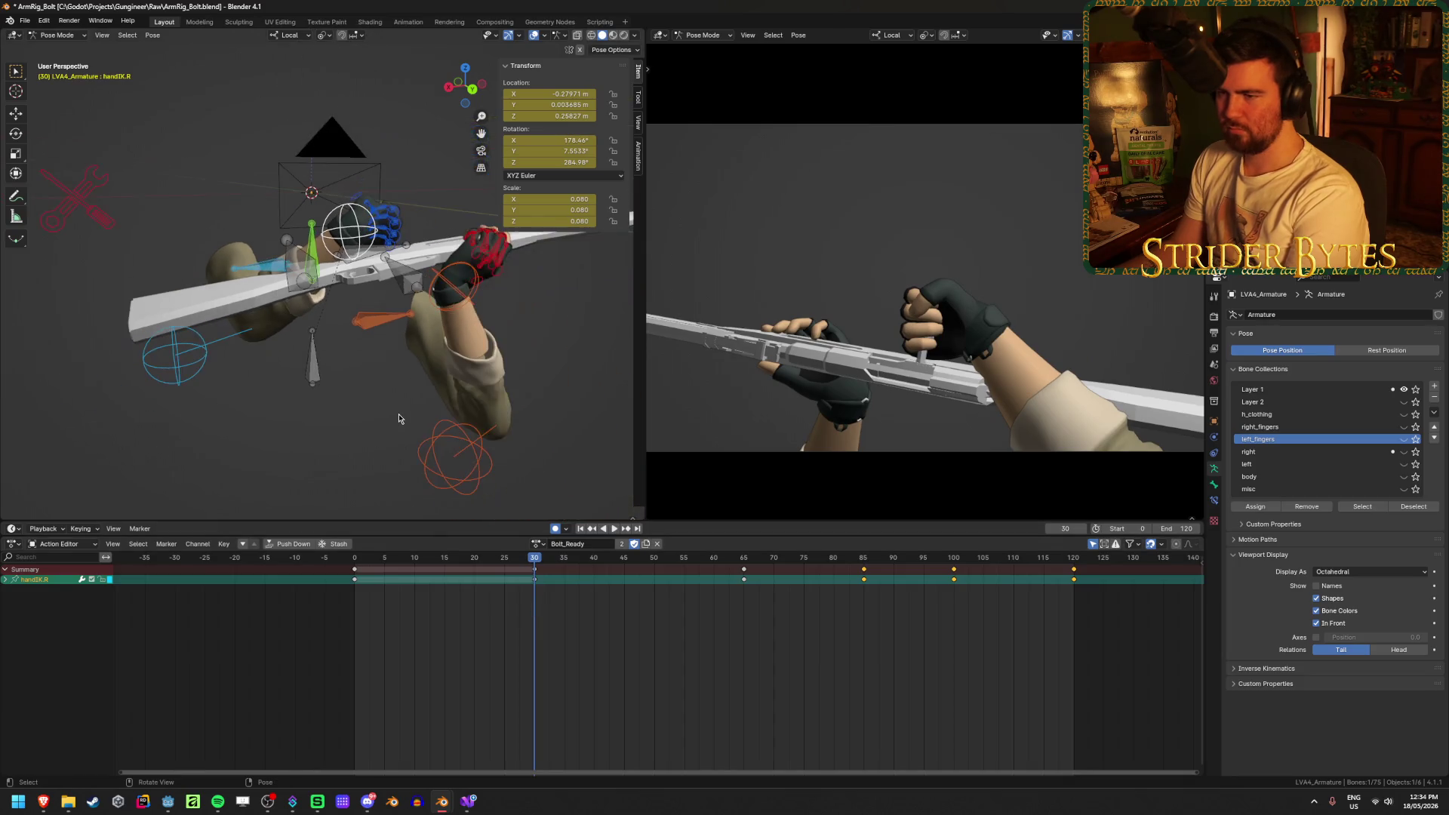
pyautogui.click(406, 267)
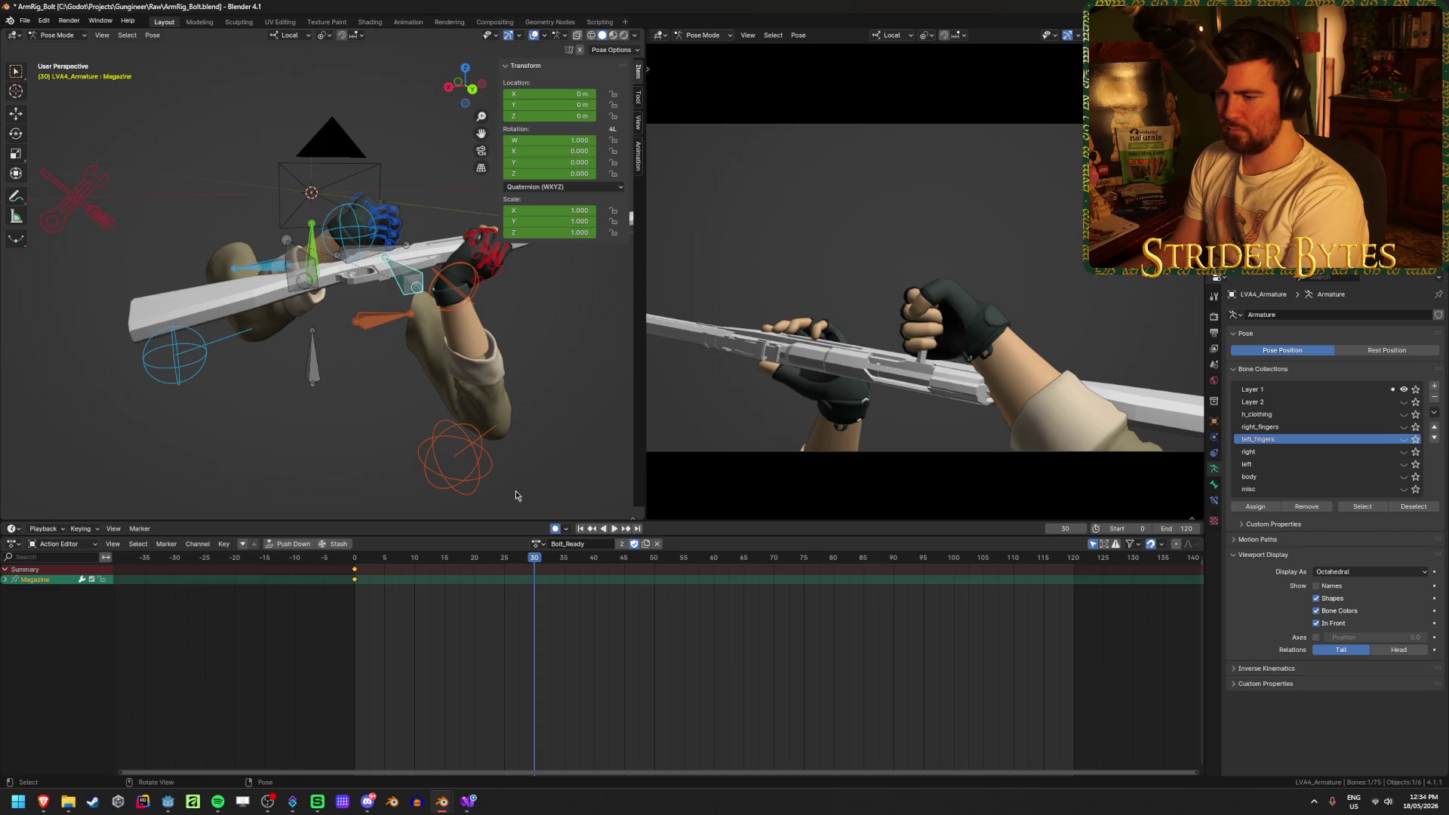
pyautogui.click(302, 276)
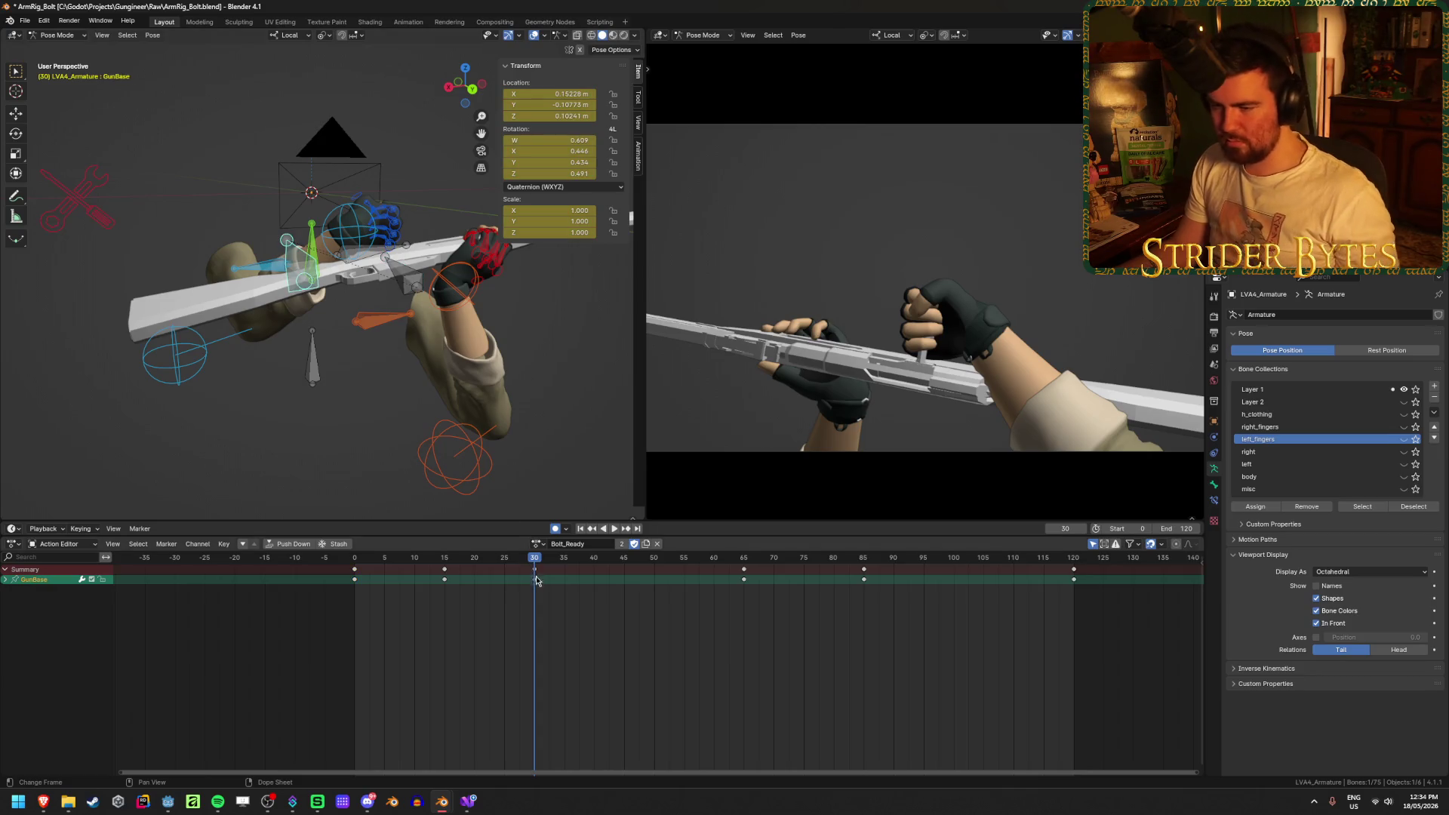
pyautogui.hotkey('shift', 'd')
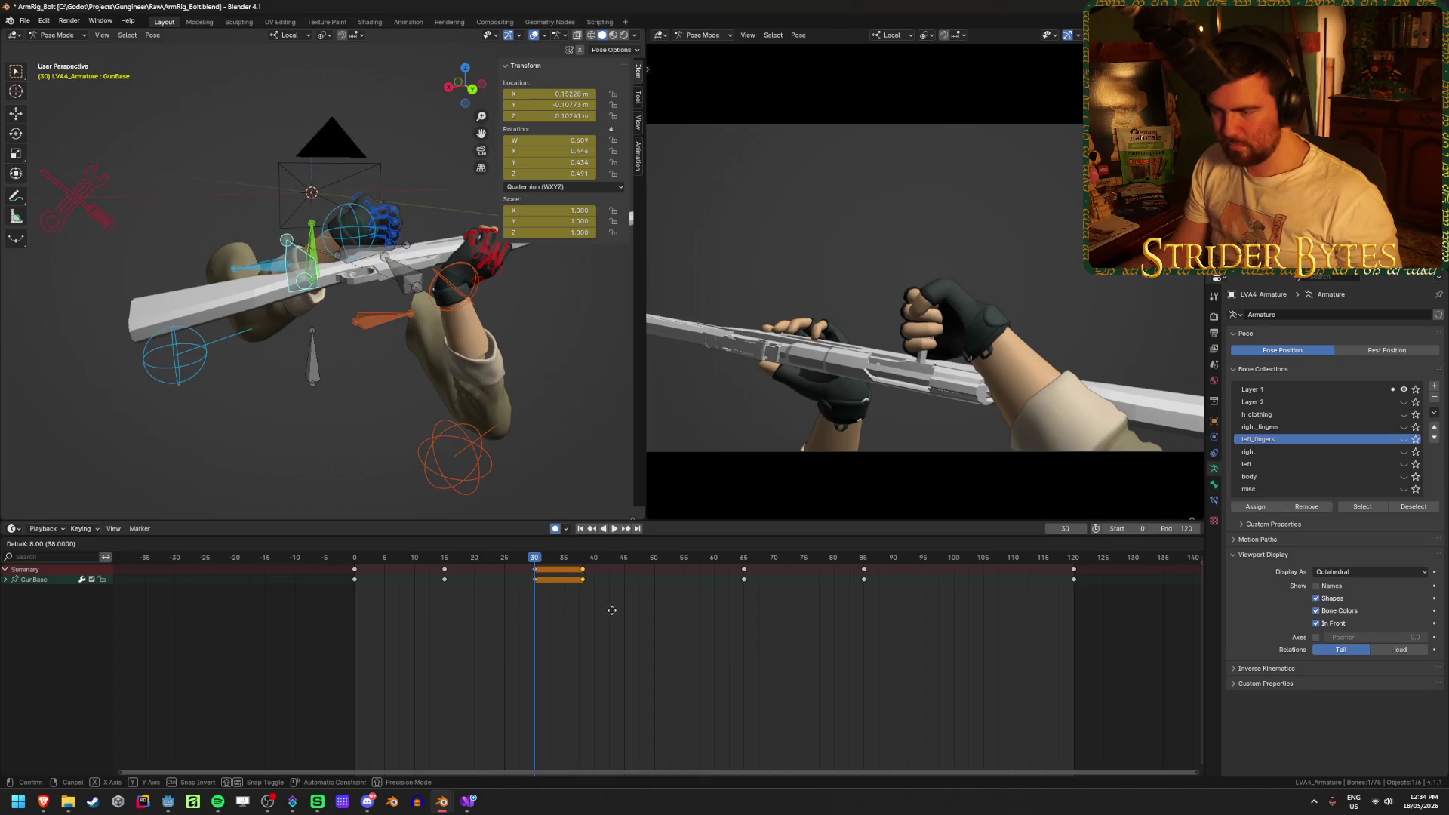
pyautogui.click(621, 614)
pyautogui.press('space')
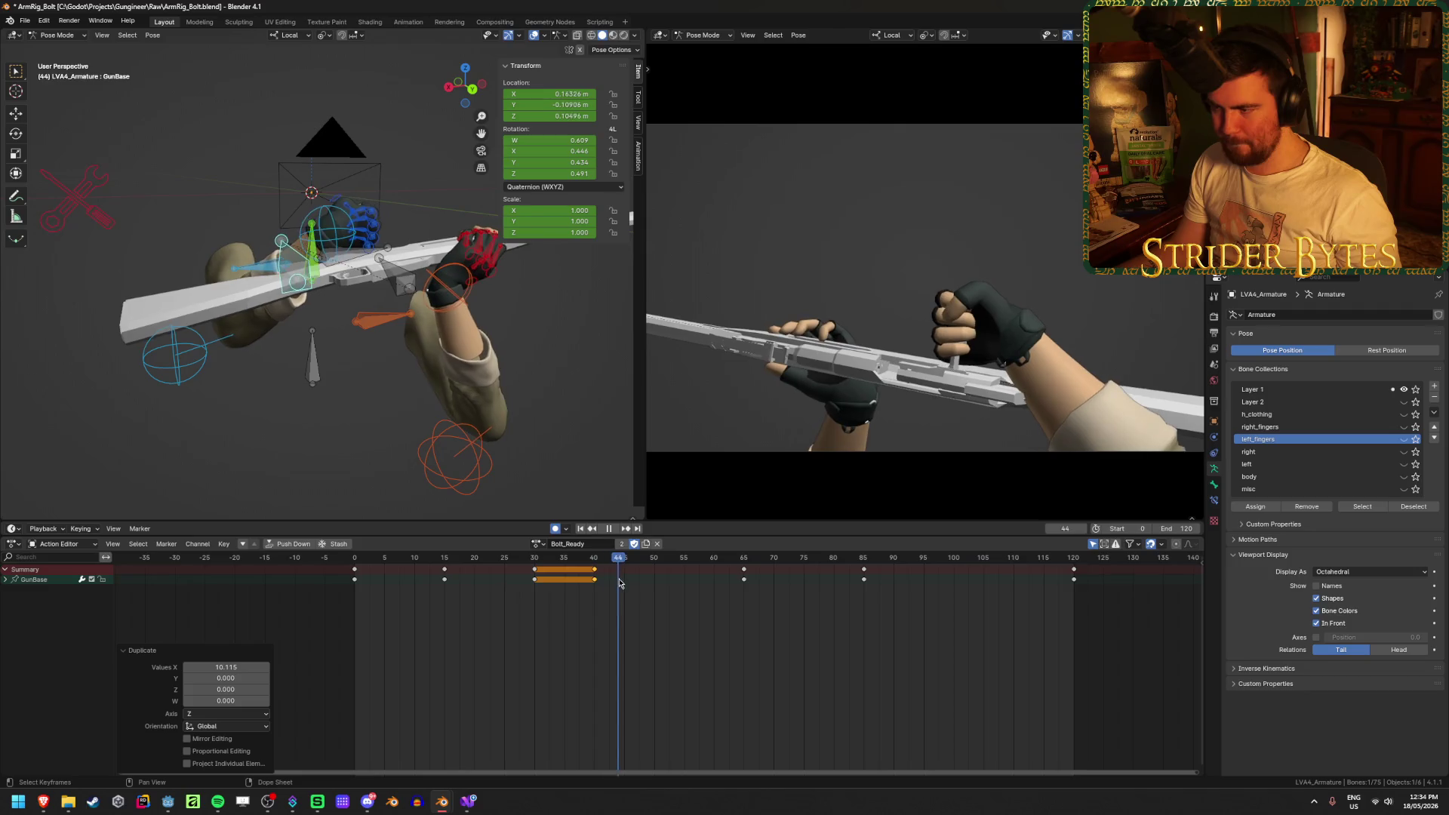
pyautogui.press('Escape')
# Move the Working bone's frame-30 key to frame 40
pyautogui.click(339, 240)
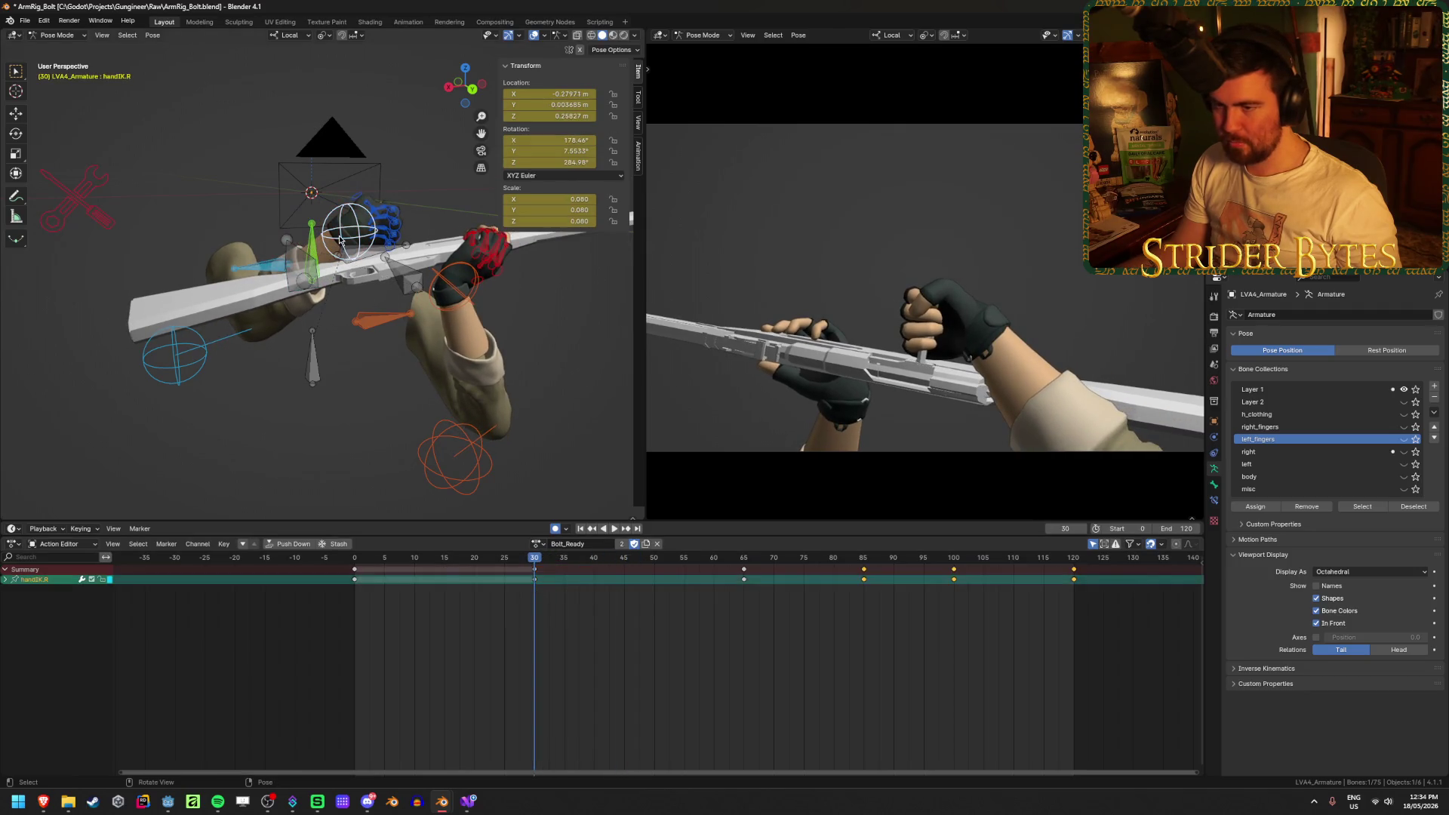
pyautogui.click(370, 258)
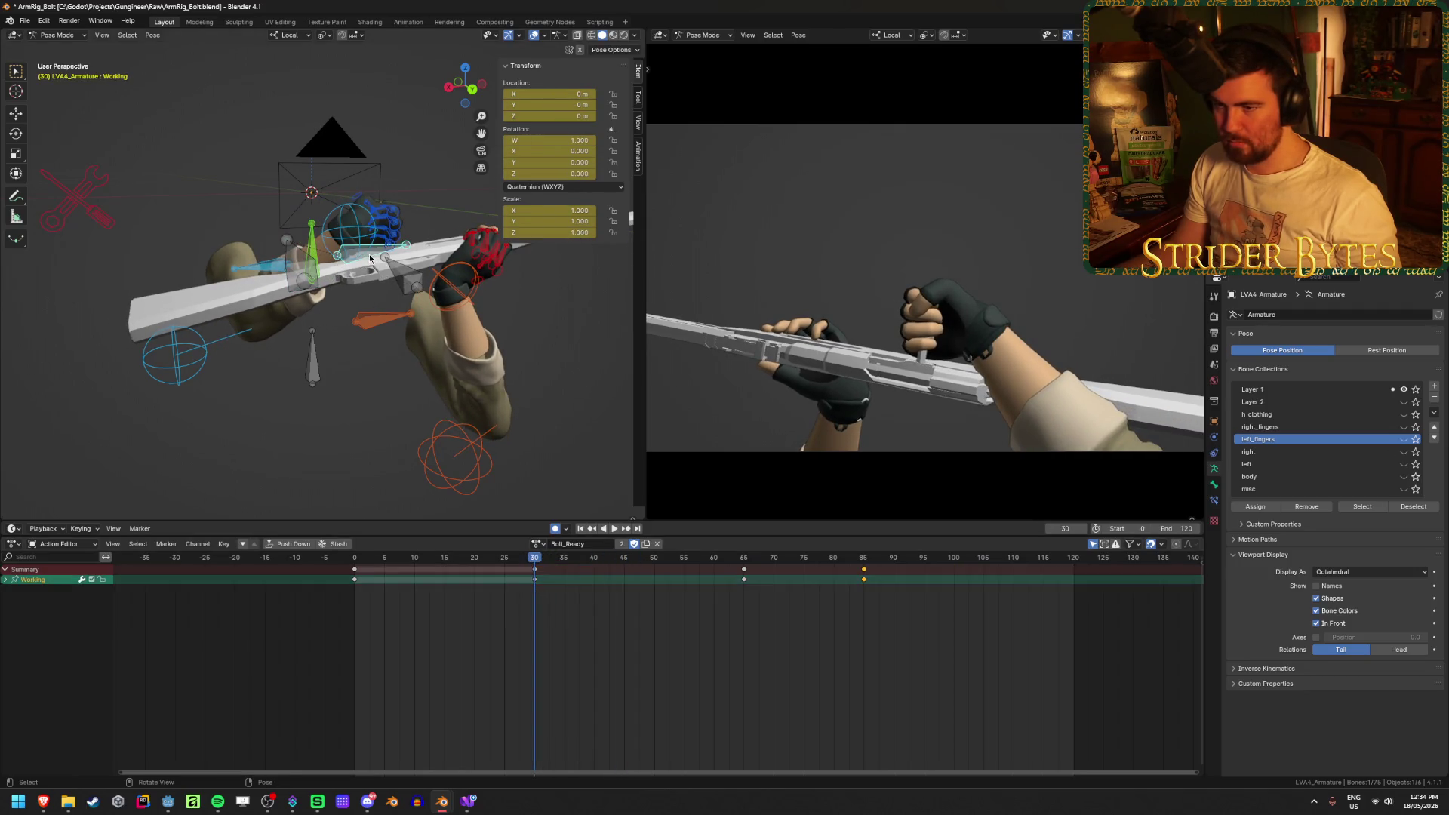
pyautogui.click(536, 577)
pyautogui.press('e')
pyautogui.click(607, 601)
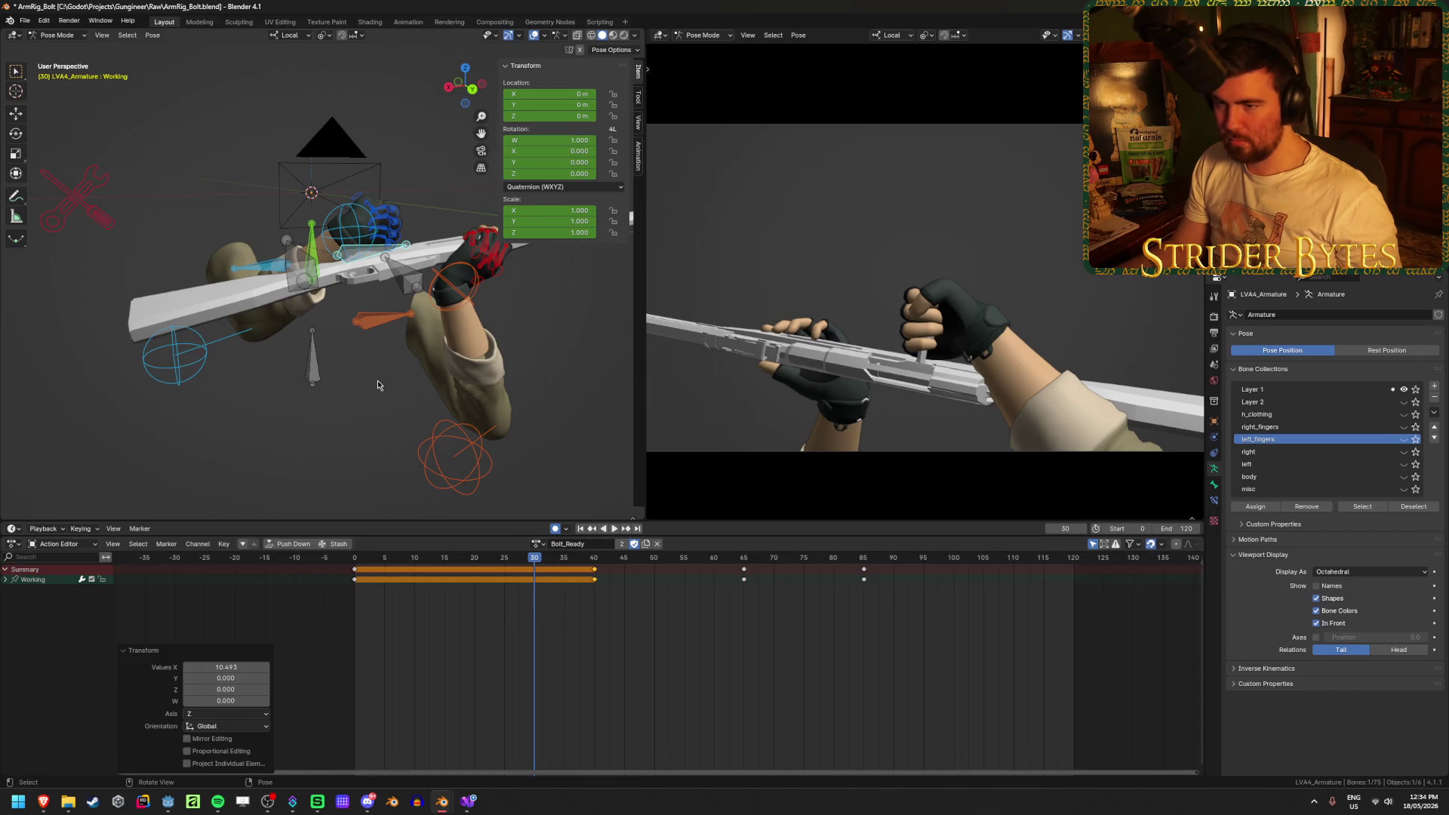
pyautogui.moveTo(379, 385); pyautogui.dragTo(361, 337, button='middle')
pyautogui.click(352, 286)
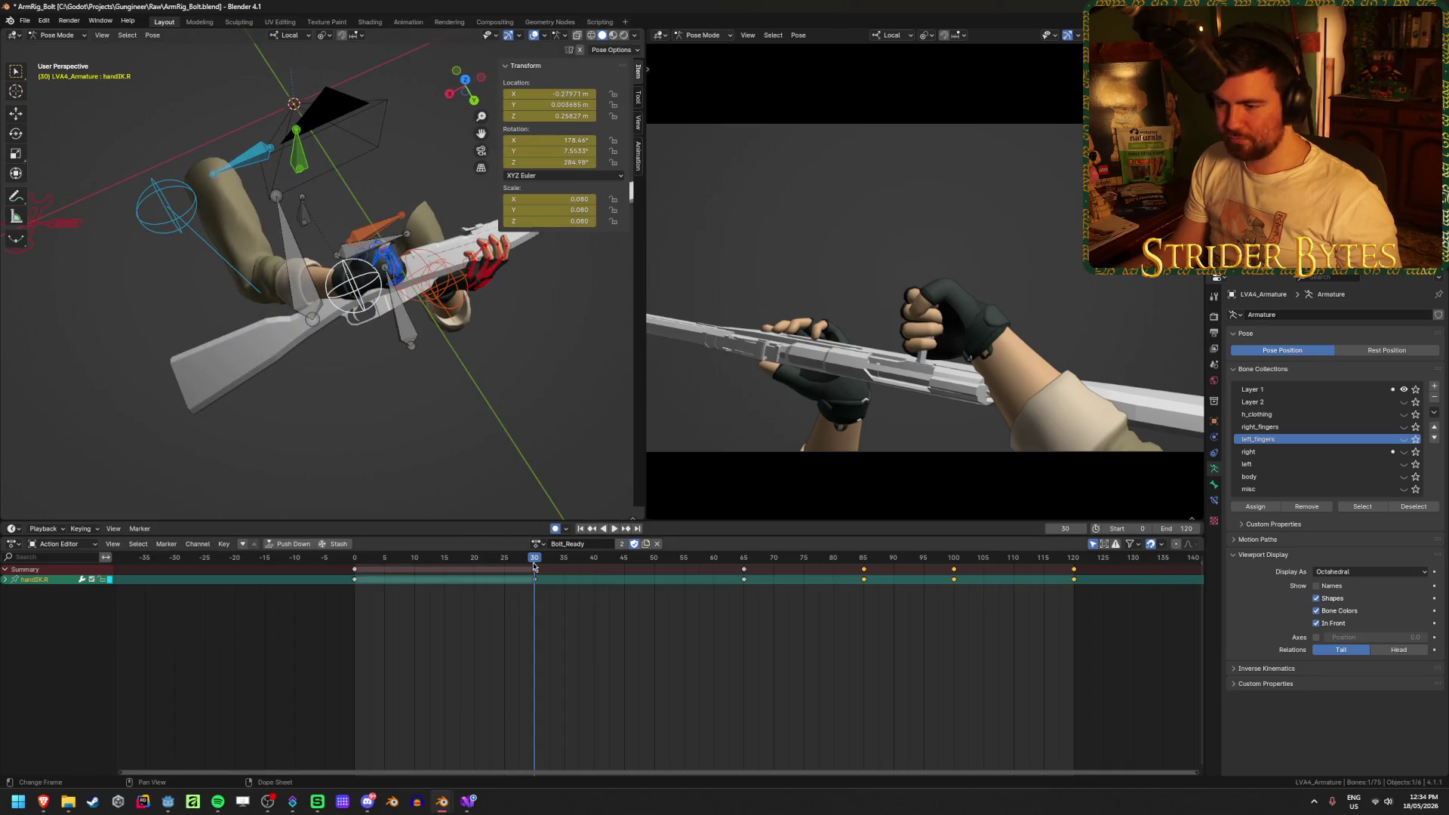
# Duplicate the handIK.R key from frame 30 to frame 40
pyautogui.moveTo(532, 561); pyautogui.dragTo(597, 561)
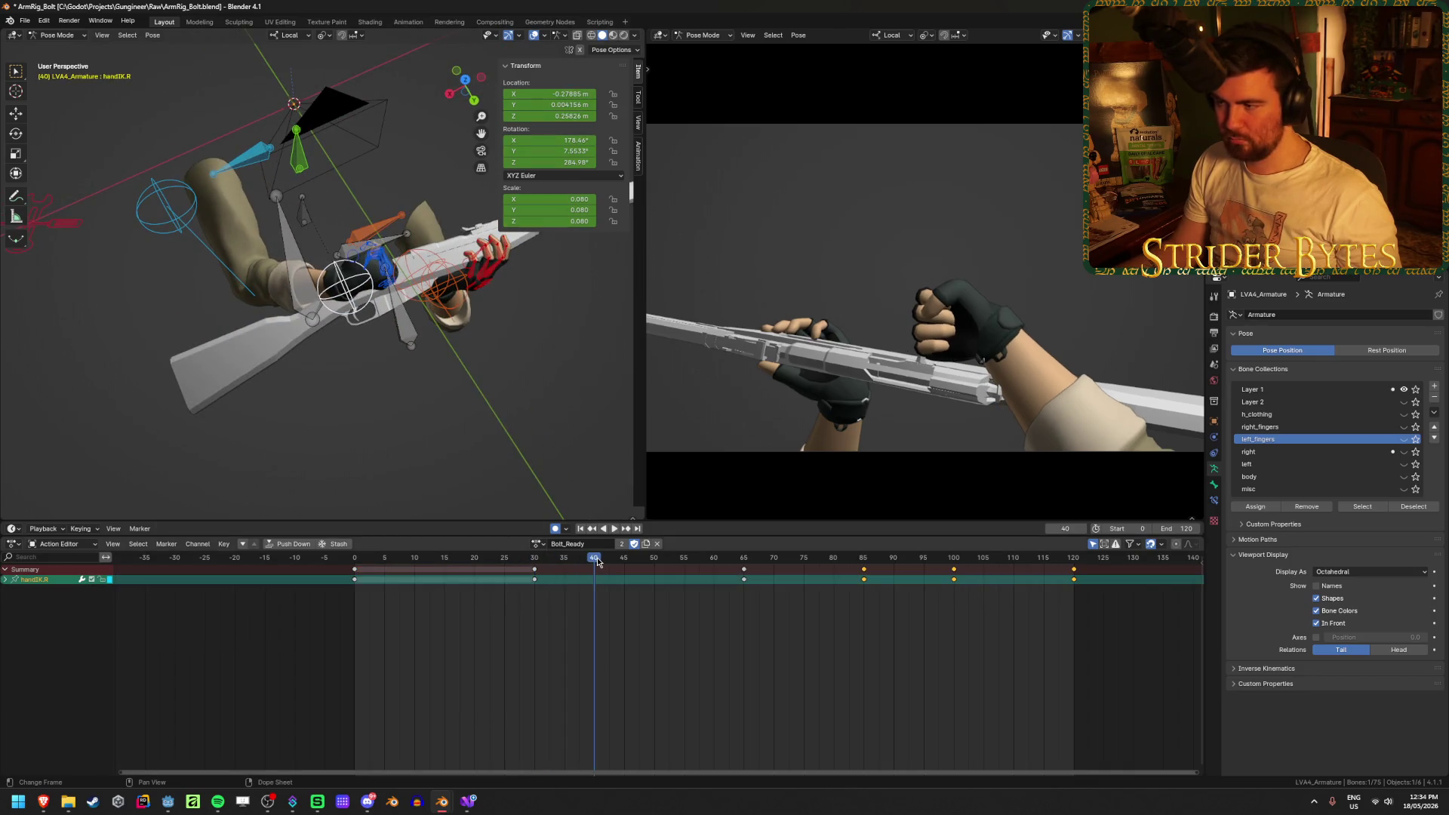
pyautogui.click(535, 574)
pyautogui.hotkey('shift', 'd')
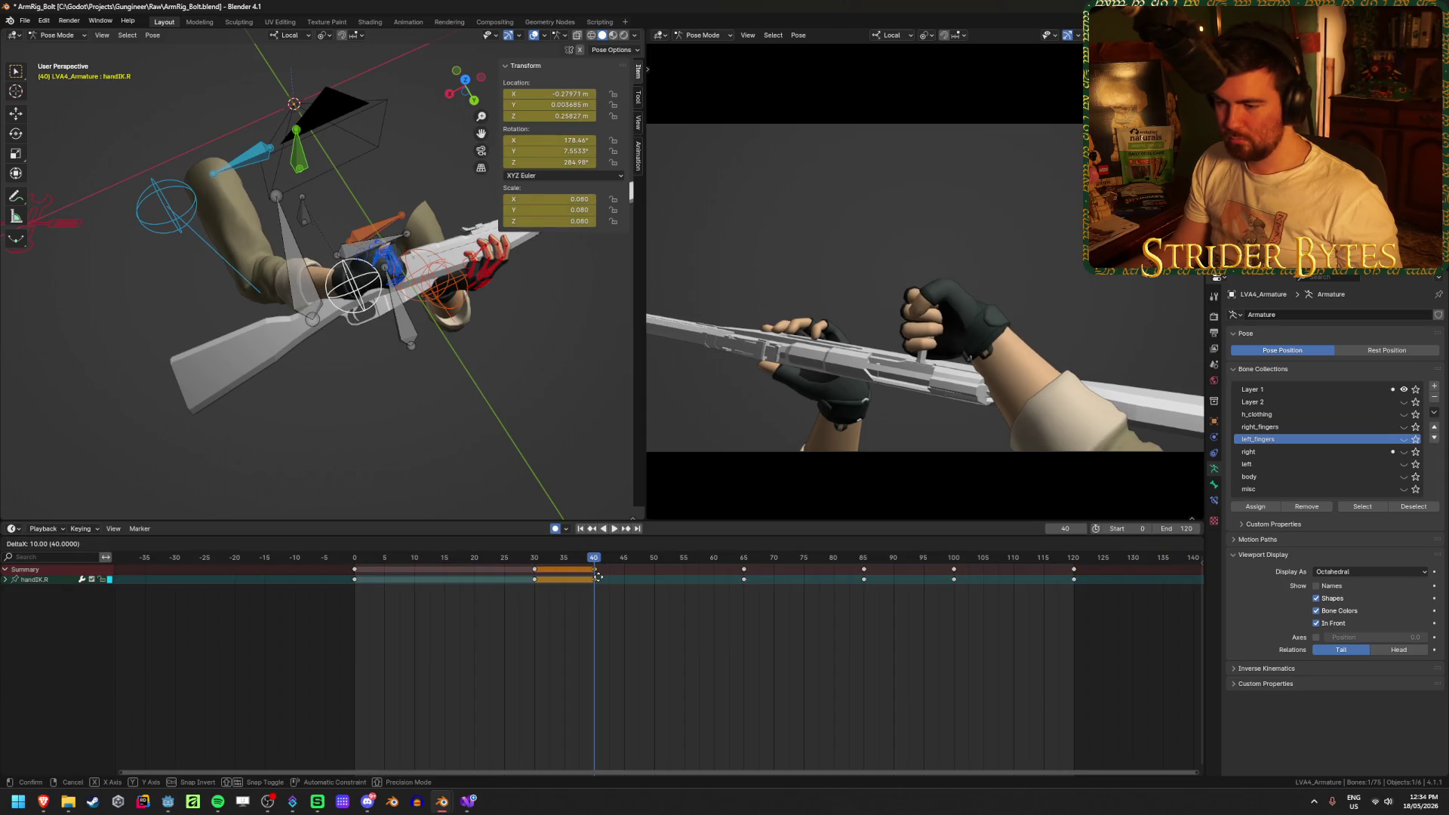
pyautogui.click(599, 576)
# Re-pose the right hand at frame 40 with a new rotation and position
pyautogui.moveTo(329, 407)
pyautogui.mouseDown(button='middle')
pyautogui.moveTo(481, 315)
pyautogui.moveTo(413, 308)
pyautogui.moveTo(505, 269)
pyautogui.mouseUp(button='middle')
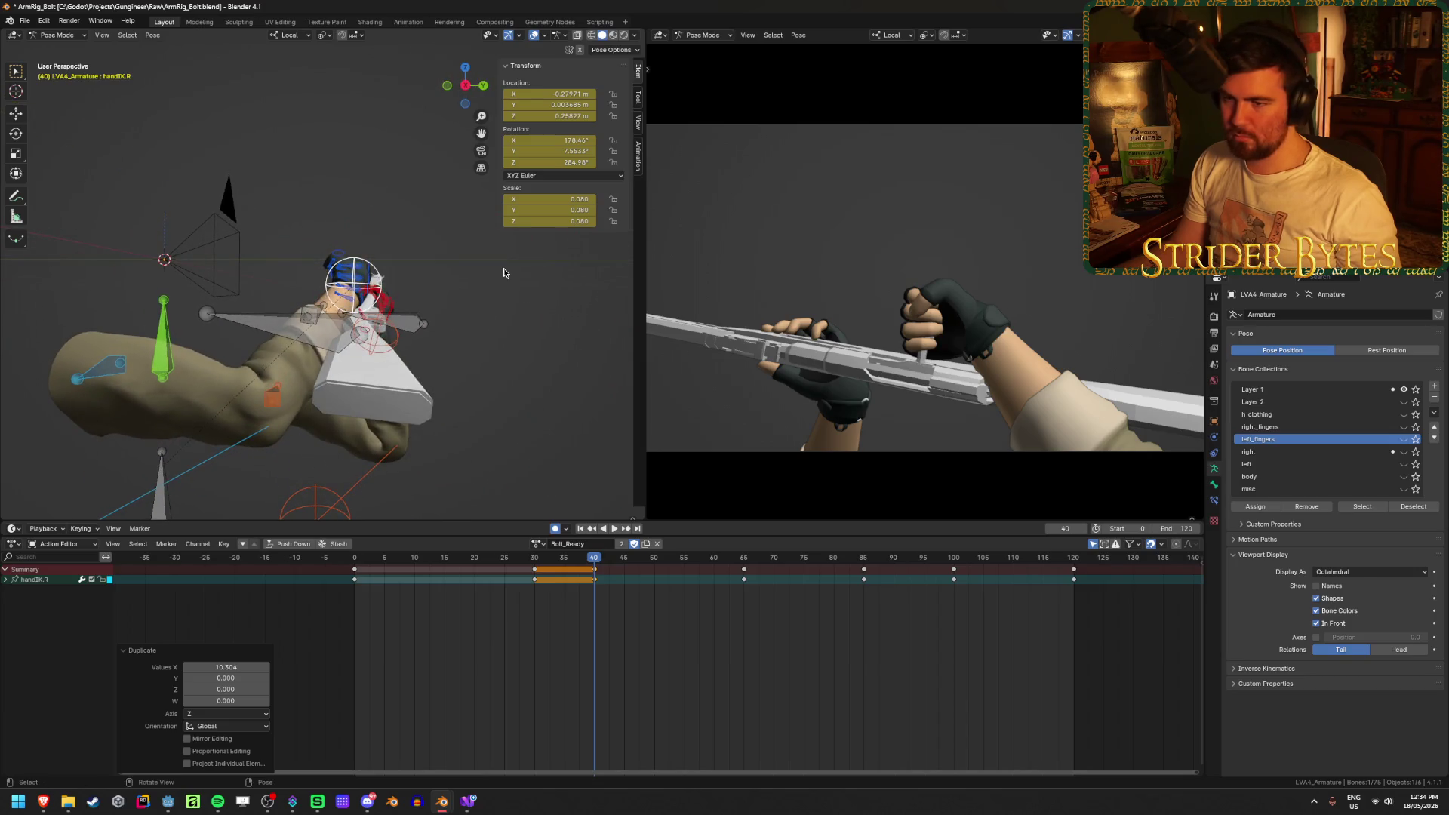
pyautogui.press('r')
pyautogui.click(402, 183)
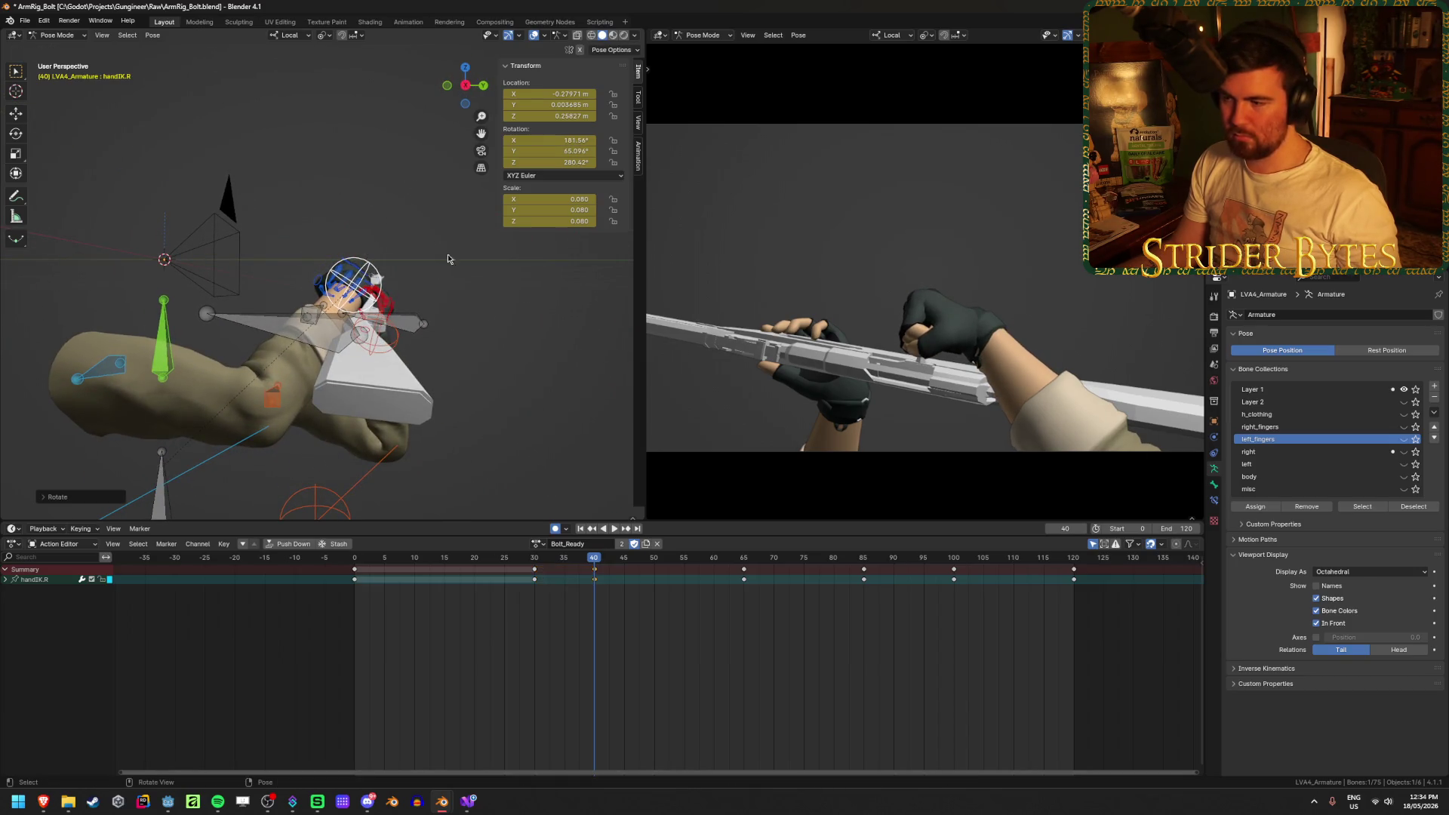
pyautogui.press('g')
pyautogui.click(445, 317)
pyautogui.moveTo(445, 317)
pyautogui.mouseDown(button='middle')
pyautogui.moveTo(375, 399)
pyautogui.moveTo(255, 448)
pyautogui.moveTo(65, 364)
pyautogui.moveTo(347, 359)
pyautogui.moveTo(219, 392)
pyautogui.moveTo(163, 441)
pyautogui.moveTo(423, 430)
pyautogui.mouseUp(button='middle')
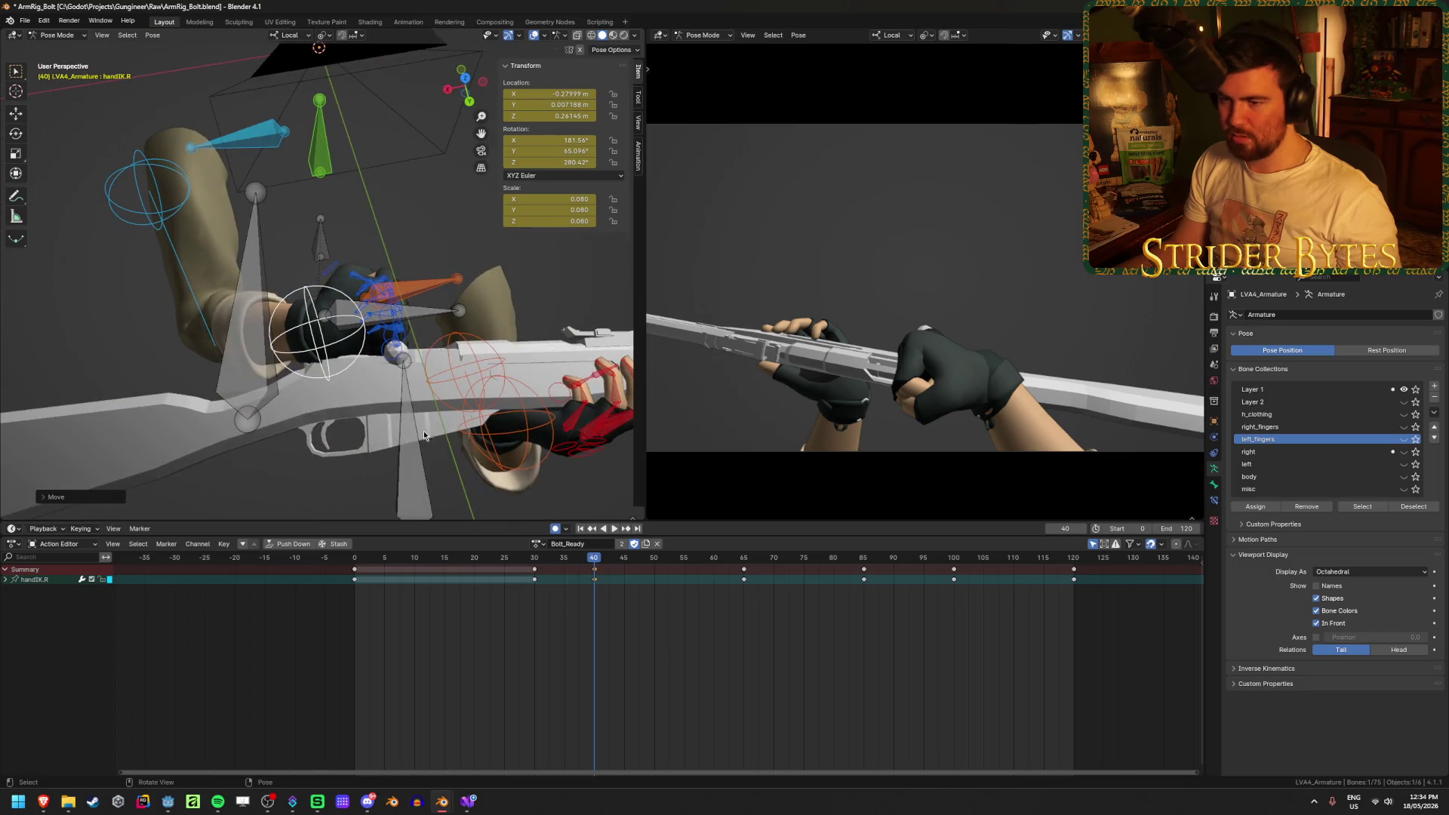
pyautogui.click(595, 574)
pyautogui.press('space')
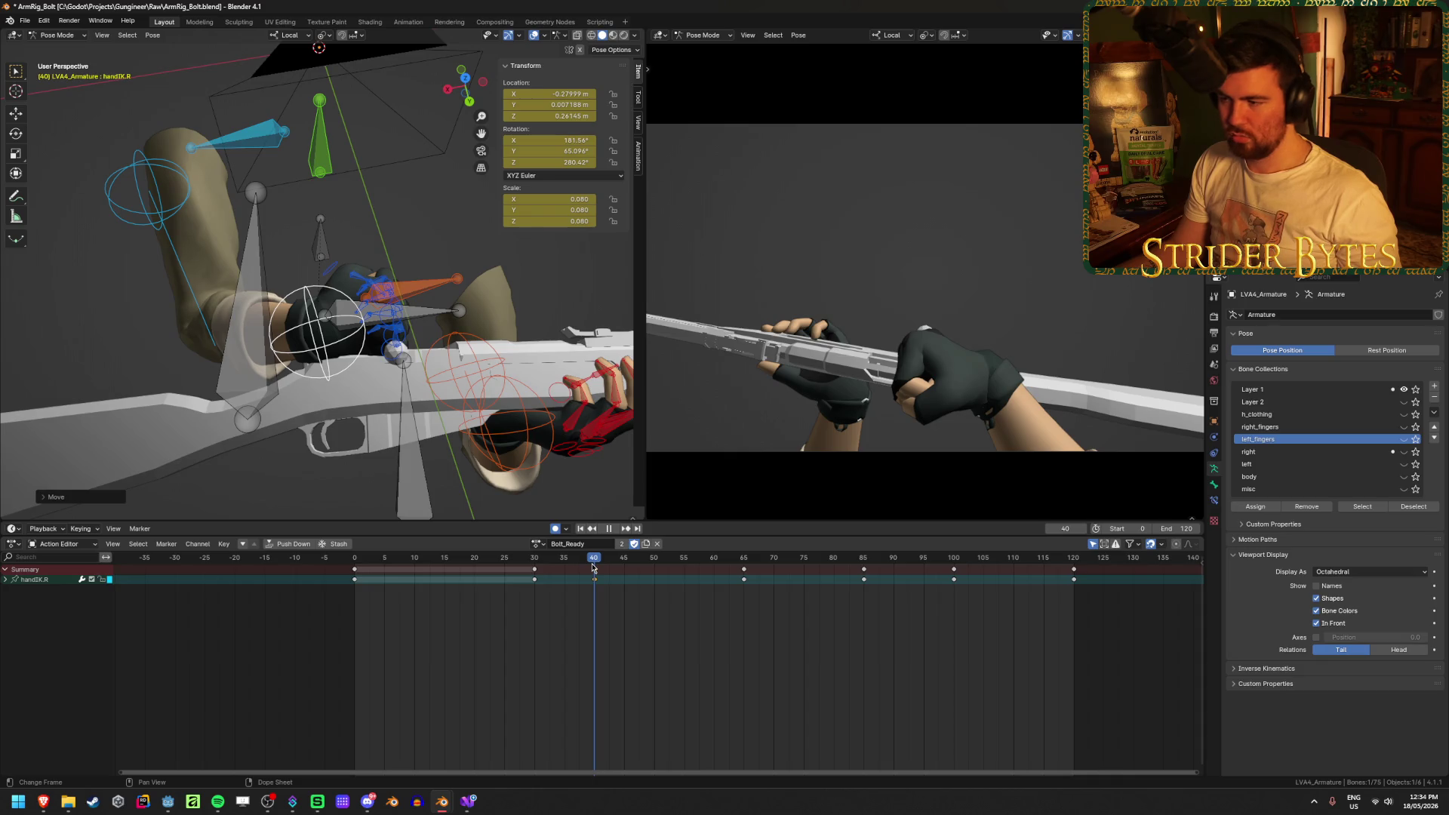
# Delete the right-hand keys at frames 65, 85 and 100
pyautogui.click(742, 565)
pyautogui.press('space')
pyautogui.moveTo(743, 565); pyautogui.dragTo(719, 569)
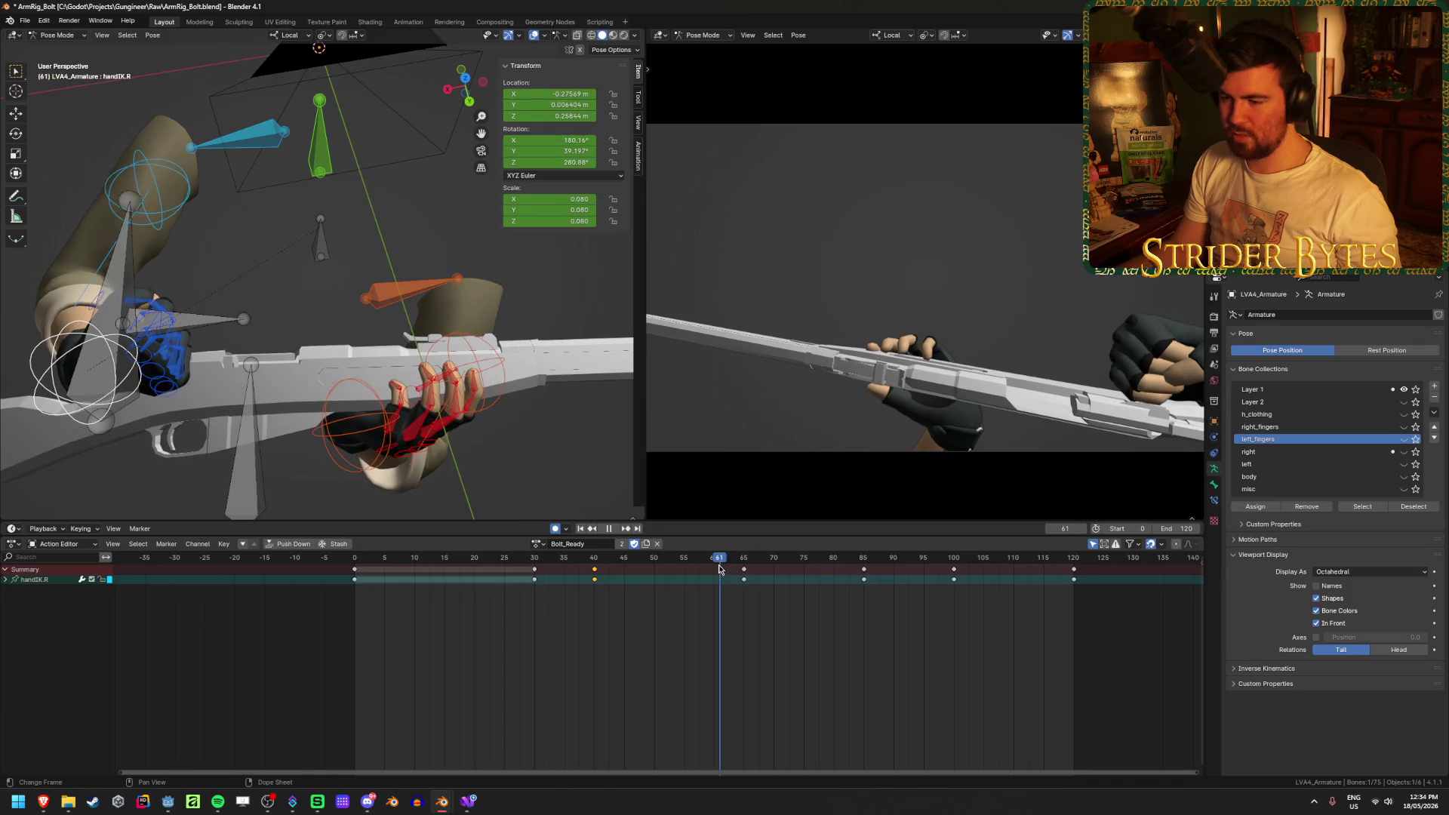
pyautogui.press('Delete')
pyautogui.click(593, 562)
pyautogui.moveTo(734, 627)
pyautogui.mouseDown()
pyautogui.moveTo(939, 604)
pyautogui.moveTo(1171, 548)
pyautogui.moveTo(1131, 556)
pyautogui.mouseUp()
pyautogui.press('x')
pyautogui.click(1132, 554)
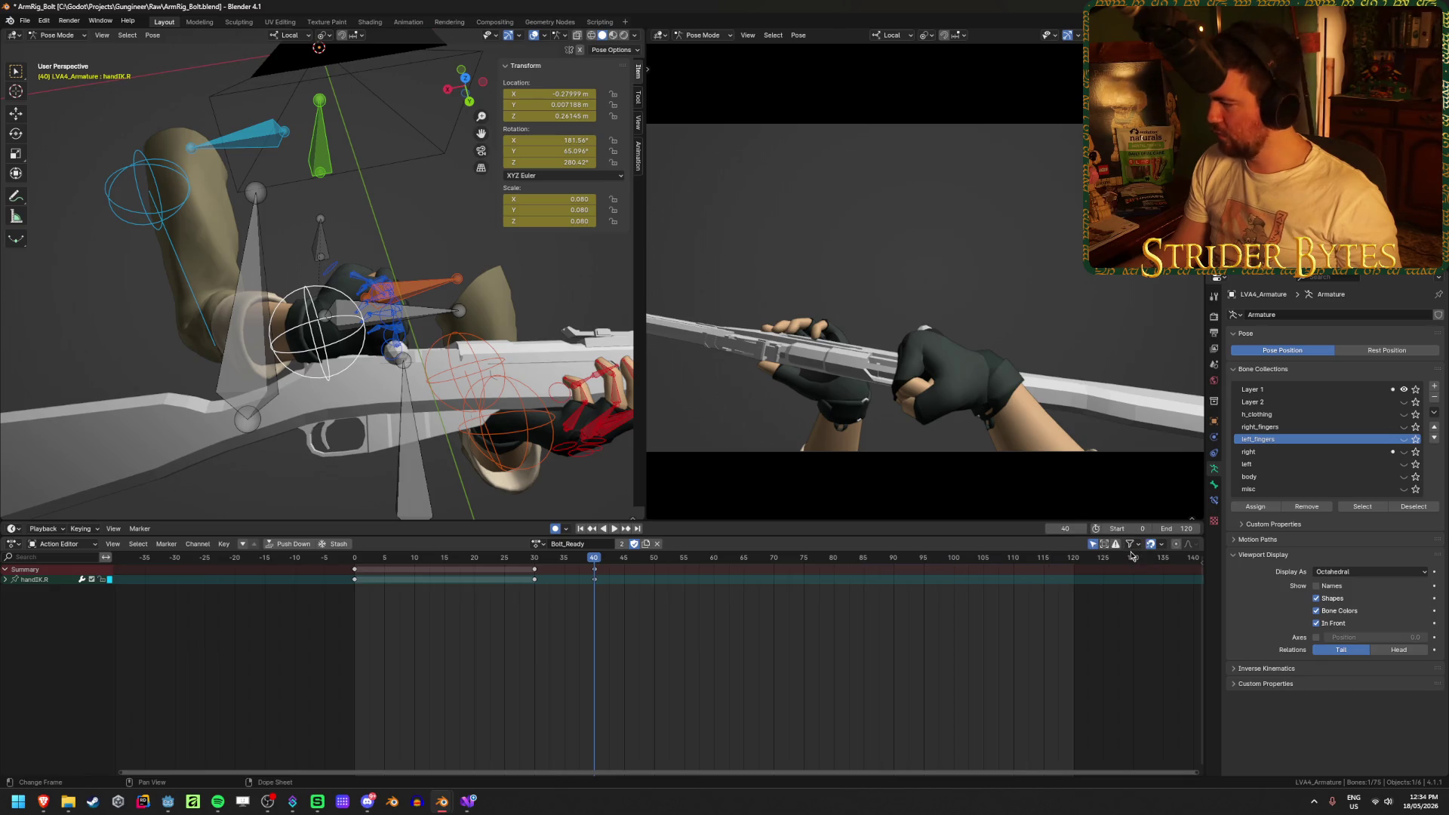
# Move and rotate the right hand IK bone at frame 25
pyautogui.moveTo(559, 558)
pyautogui.mouseDown()
pyautogui.moveTo(468, 565)
pyautogui.moveTo(744, 595)
pyautogui.mouseUp()
pyautogui.moveTo(289, 406)
pyautogui.mouseDown(button='middle')
pyautogui.moveTo(188, 310)
pyautogui.moveTo(249, 321)
pyautogui.mouseUp(button='middle')
pyautogui.press('g')
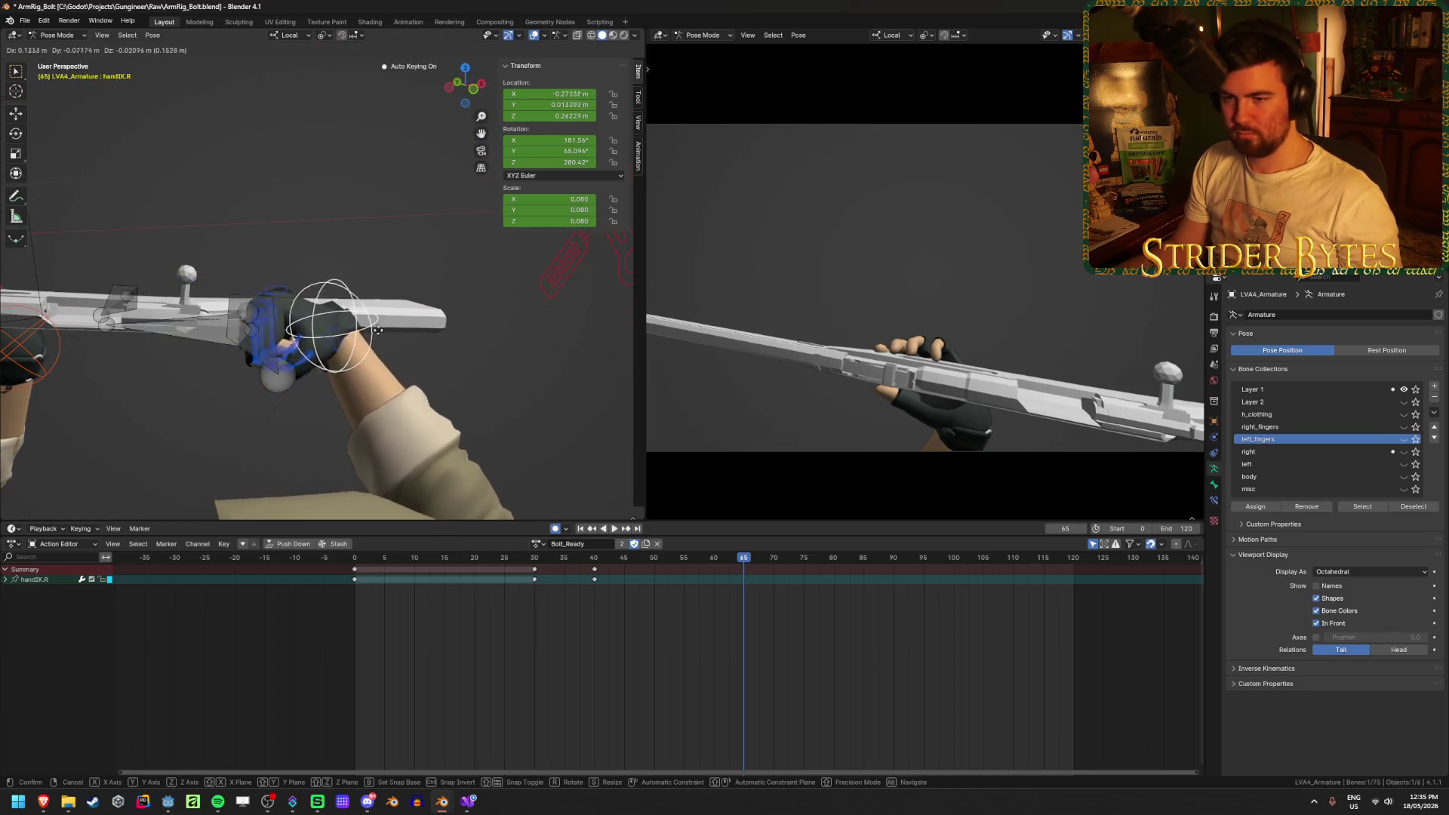
pyautogui.click(493, 333)
pyautogui.moveTo(493, 333); pyautogui.dragTo(646, 313, button='middle')
pyautogui.press('r')
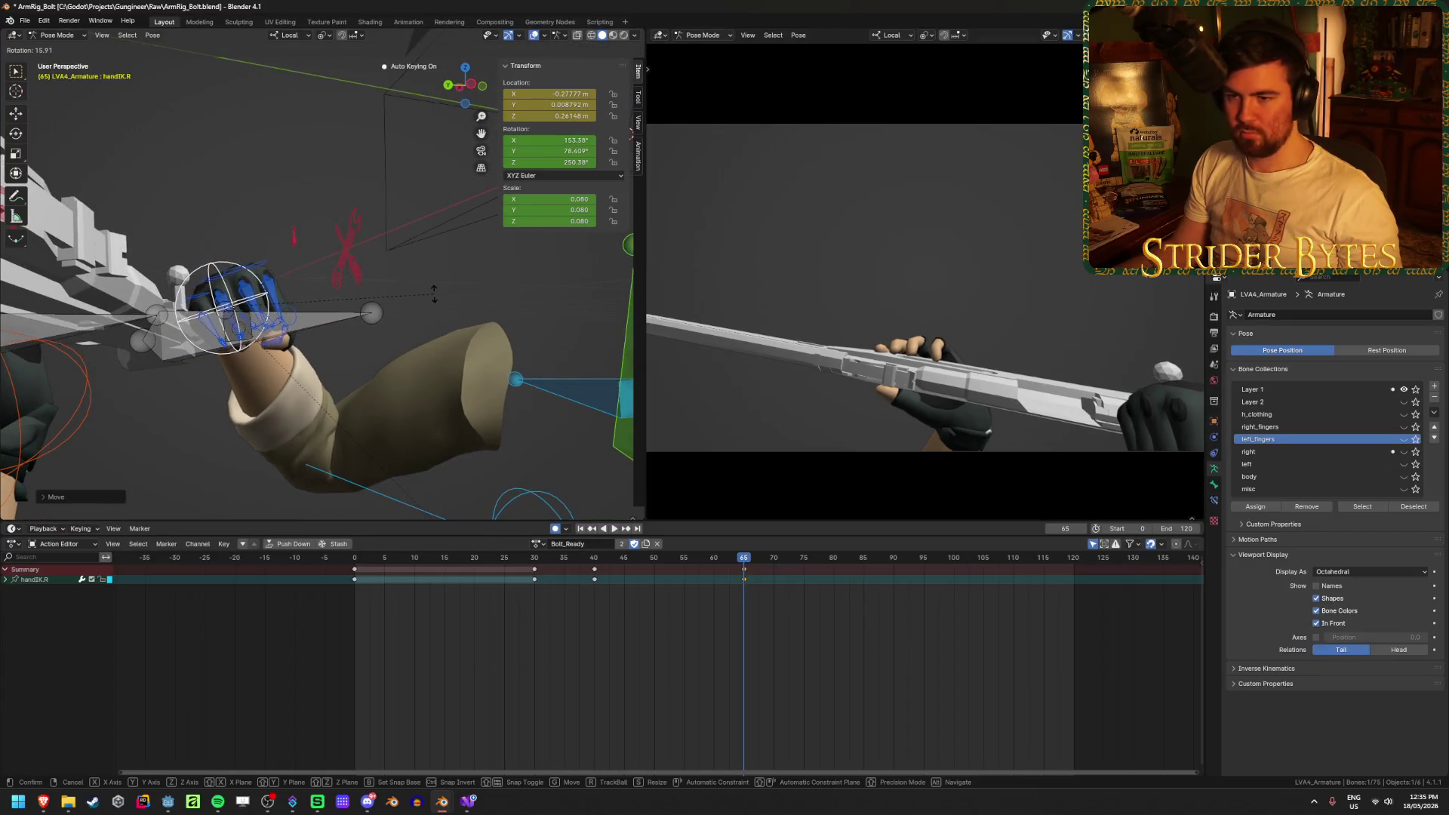
pyautogui.click(436, 289)
pyautogui.press('space')
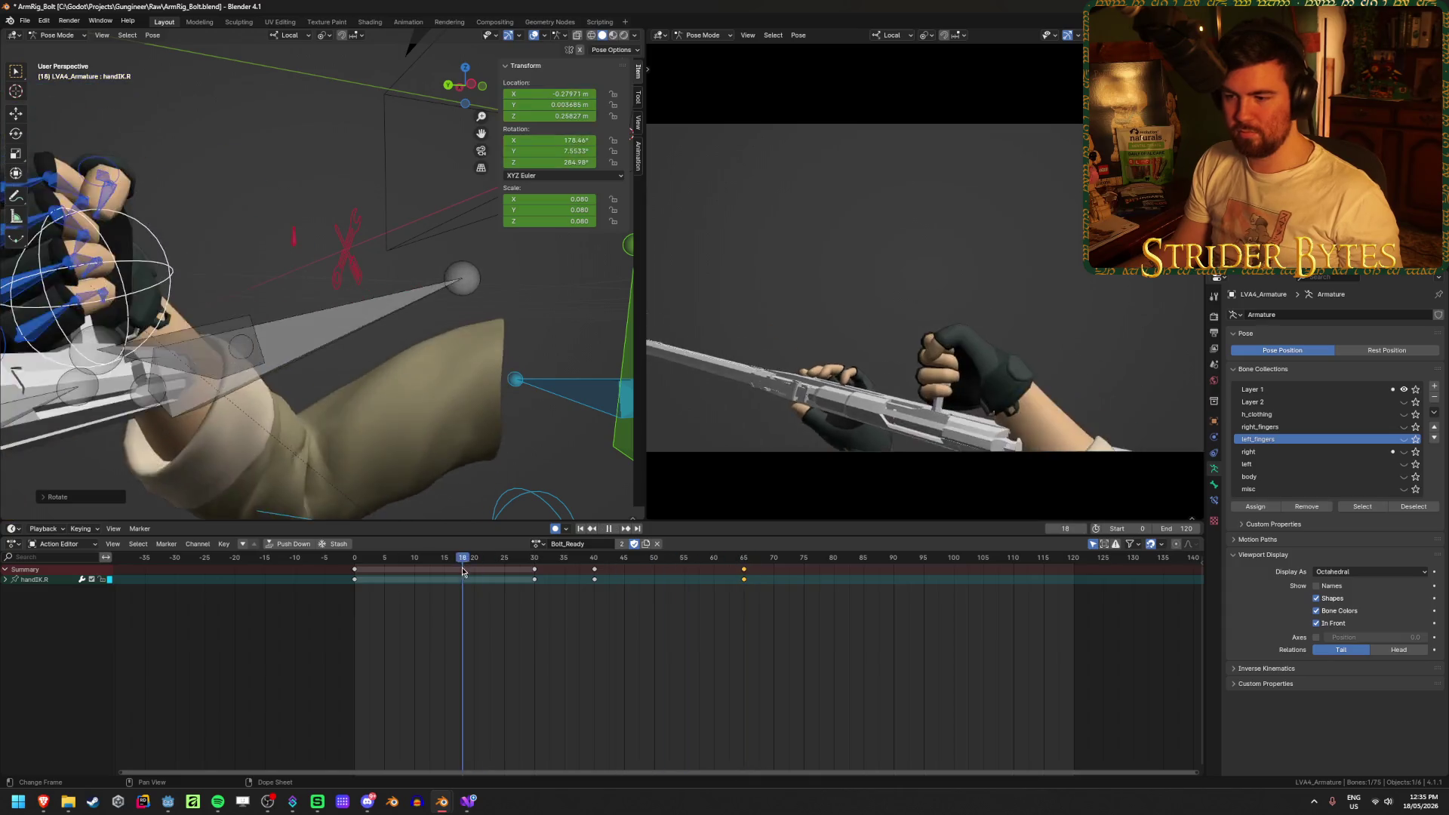
# Place the right hand onto the bolt at frame 79
pyautogui.moveTo(700, 604); pyautogui.dragTo(867, 624)
pyautogui.moveTo(343, 397)
pyautogui.mouseDown(button='middle')
pyautogui.moveTo(432, 420)
pyautogui.moveTo(418, 422)
pyautogui.mouseUp(button='middle')
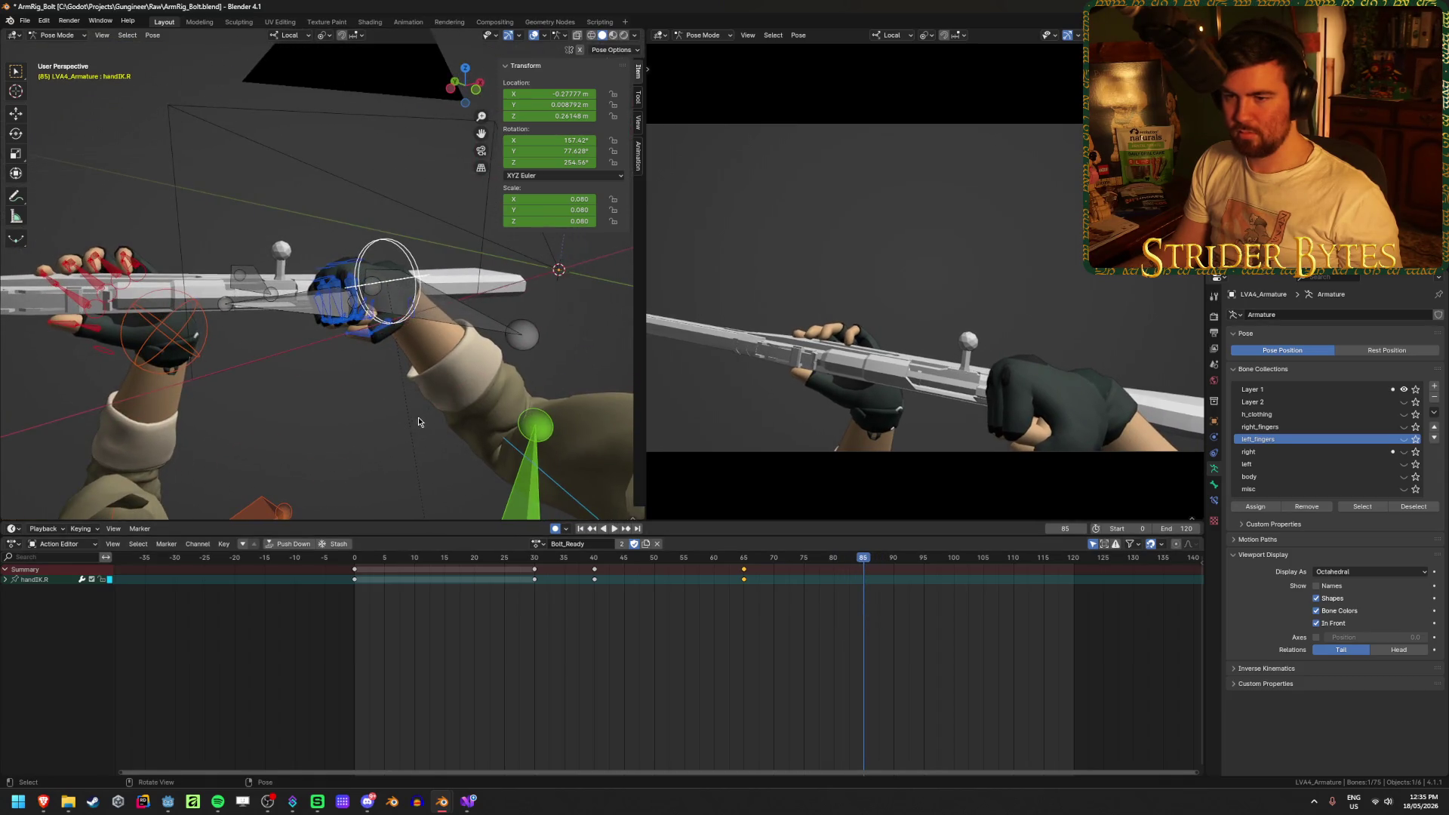
pyautogui.press('g')
pyautogui.click(287, 419)
pyautogui.moveTo(287, 418)
pyautogui.mouseDown(button='middle')
pyautogui.moveTo(385, 383)
pyautogui.moveTo(257, 420)
pyautogui.moveTo(360, 333)
pyautogui.mouseUp(button='middle')
pyautogui.press('g')
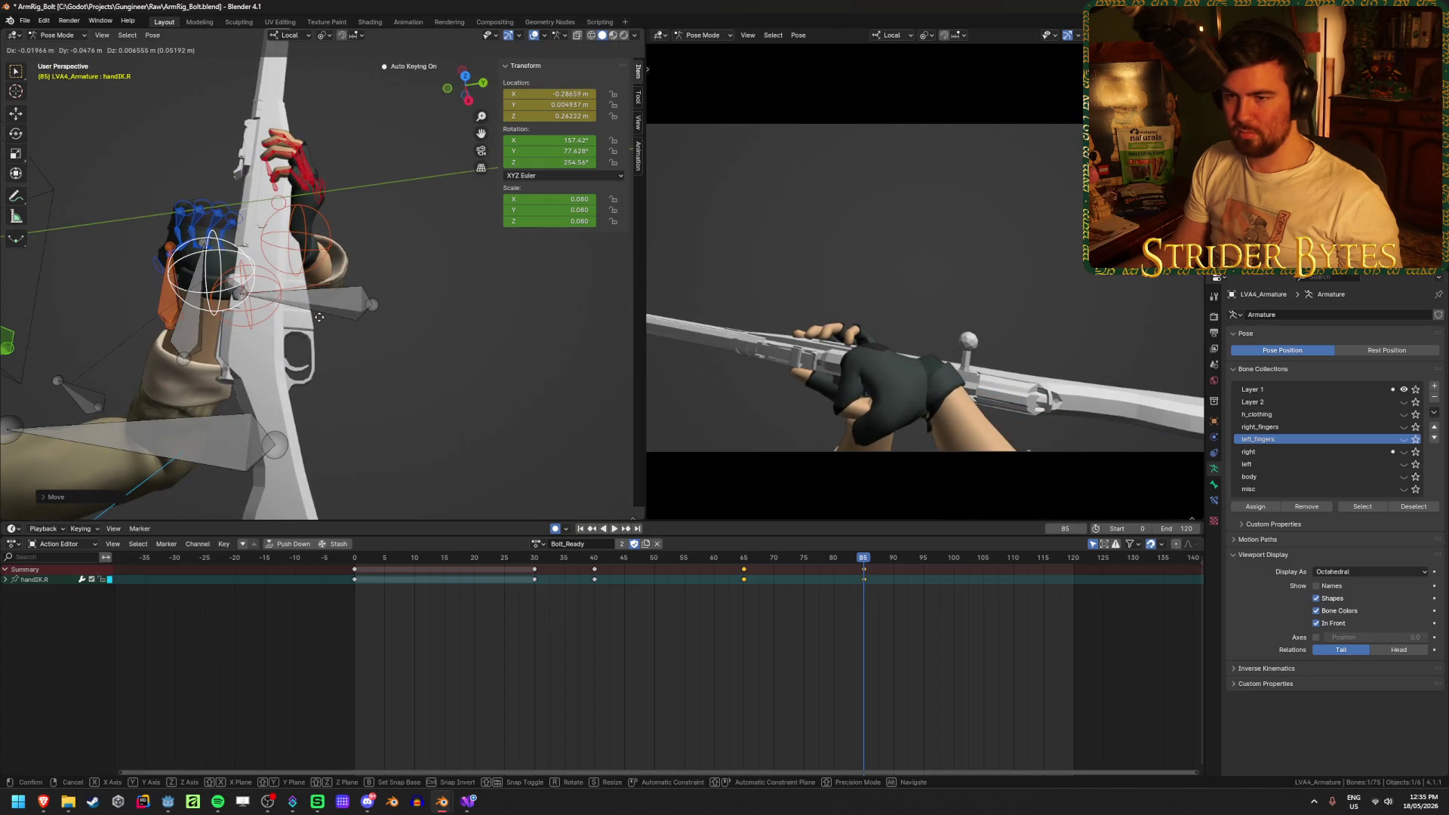
pyautogui.click(320, 317)
pyautogui.moveTo(324, 321)
pyautogui.mouseDown(button='middle')
pyautogui.moveTo(382, 344)
pyautogui.moveTo(485, 333)
pyautogui.moveTo(488, 310)
pyautogui.moveTo(452, 369)
pyautogui.mouseUp(button='middle')
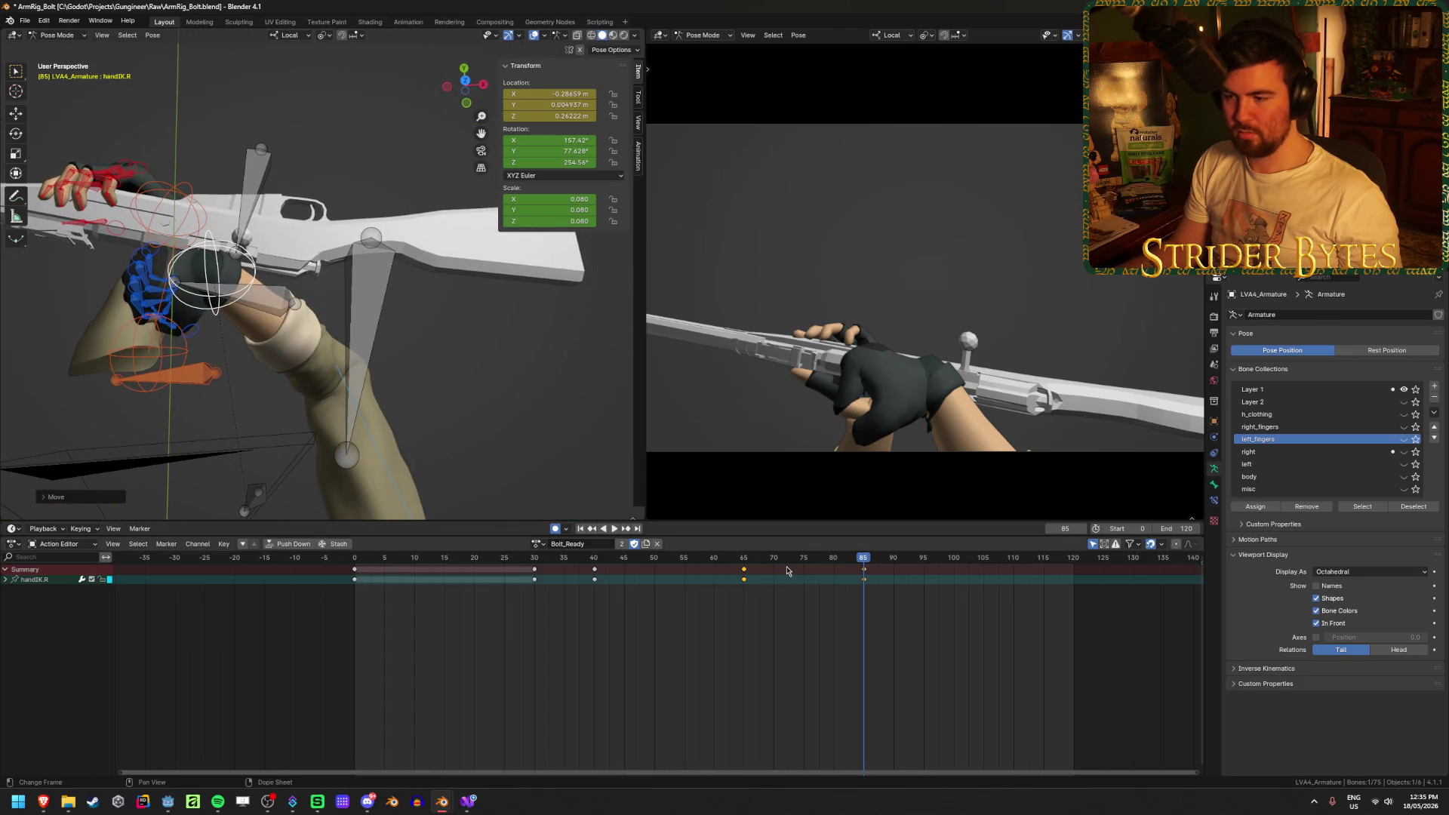
pyautogui.press('Down')
pyautogui.press('space')
# Reposition the right hand IK bone at frame 85 and save the file
pyautogui.moveTo(843, 582); pyautogui.dragTo(866, 592)
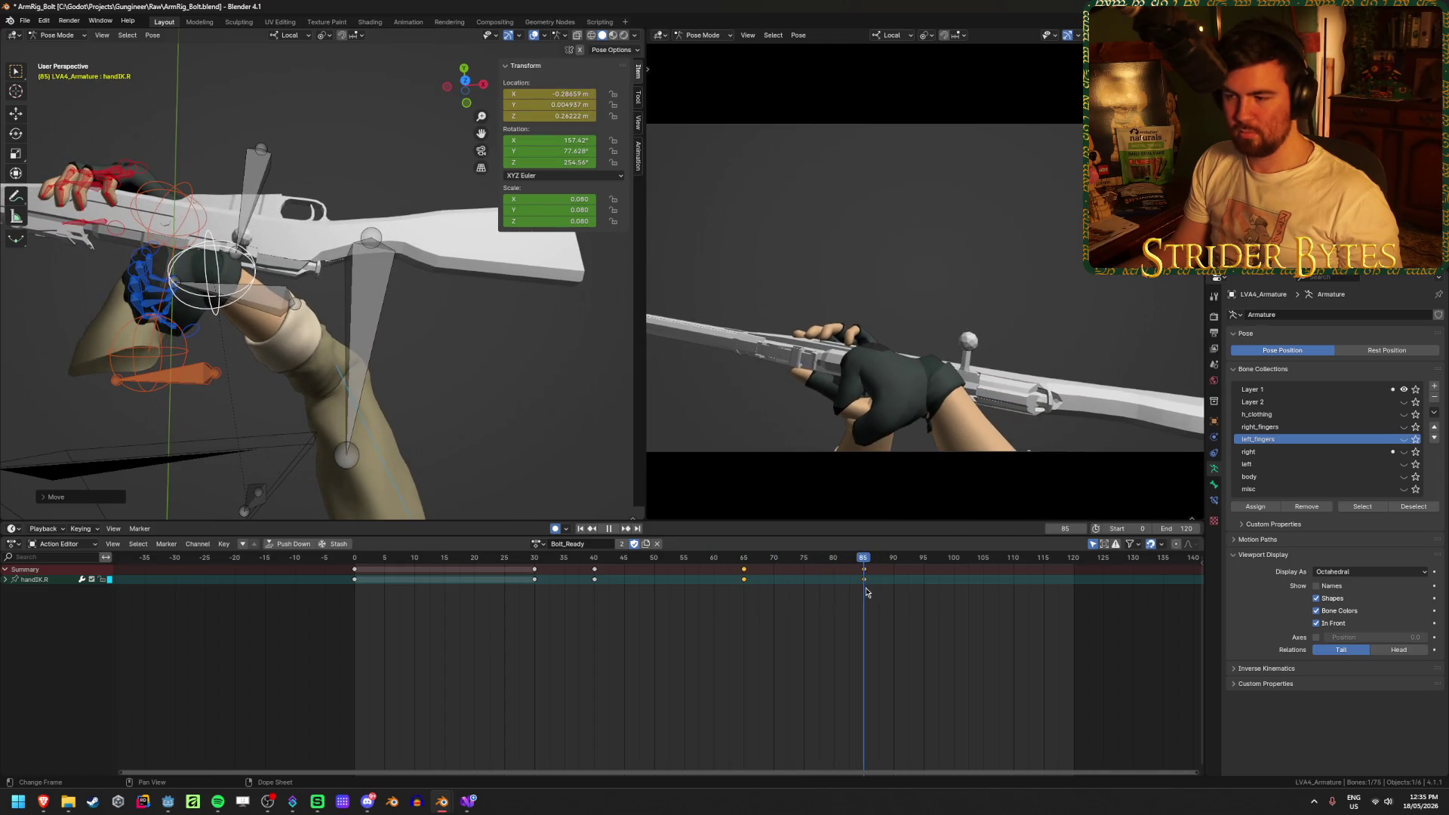
pyautogui.moveTo(349, 408); pyautogui.dragTo(408, 347, button='middle')
pyautogui.press('g')
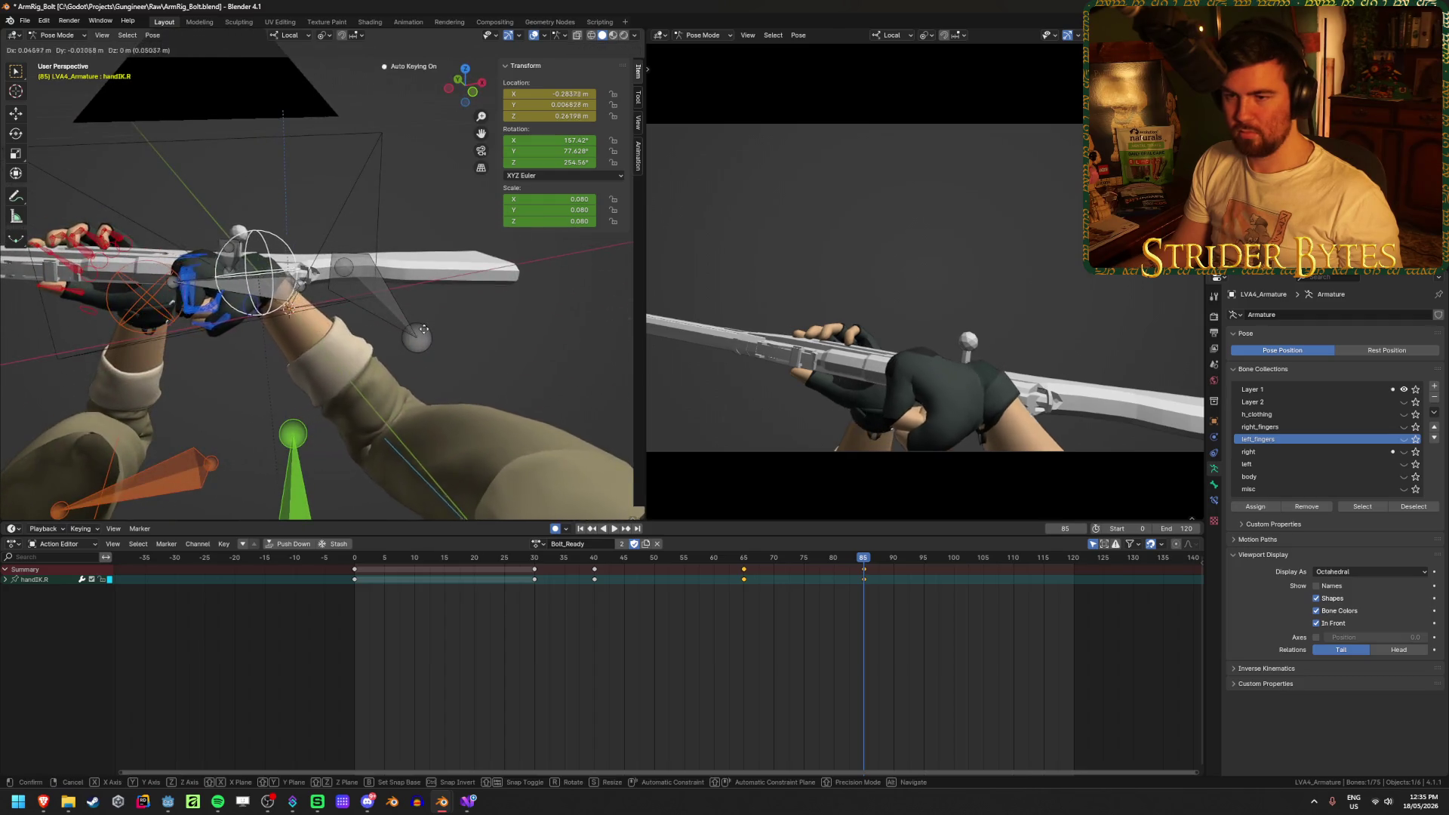
pyautogui.click(450, 332)
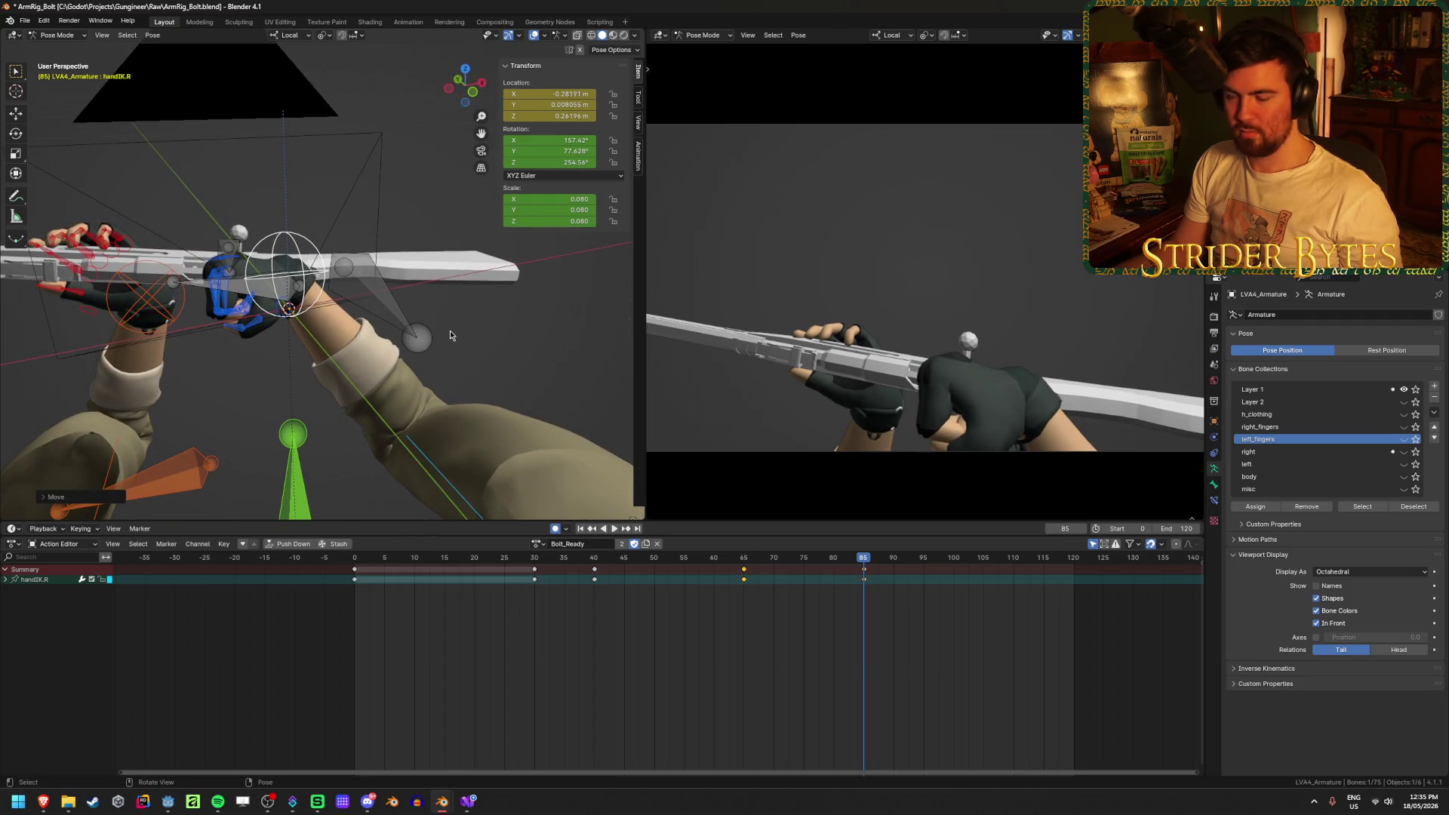
pyautogui.moveTo(392, 348); pyautogui.dragTo(287, 389, button='middle')
pyautogui.press('g')
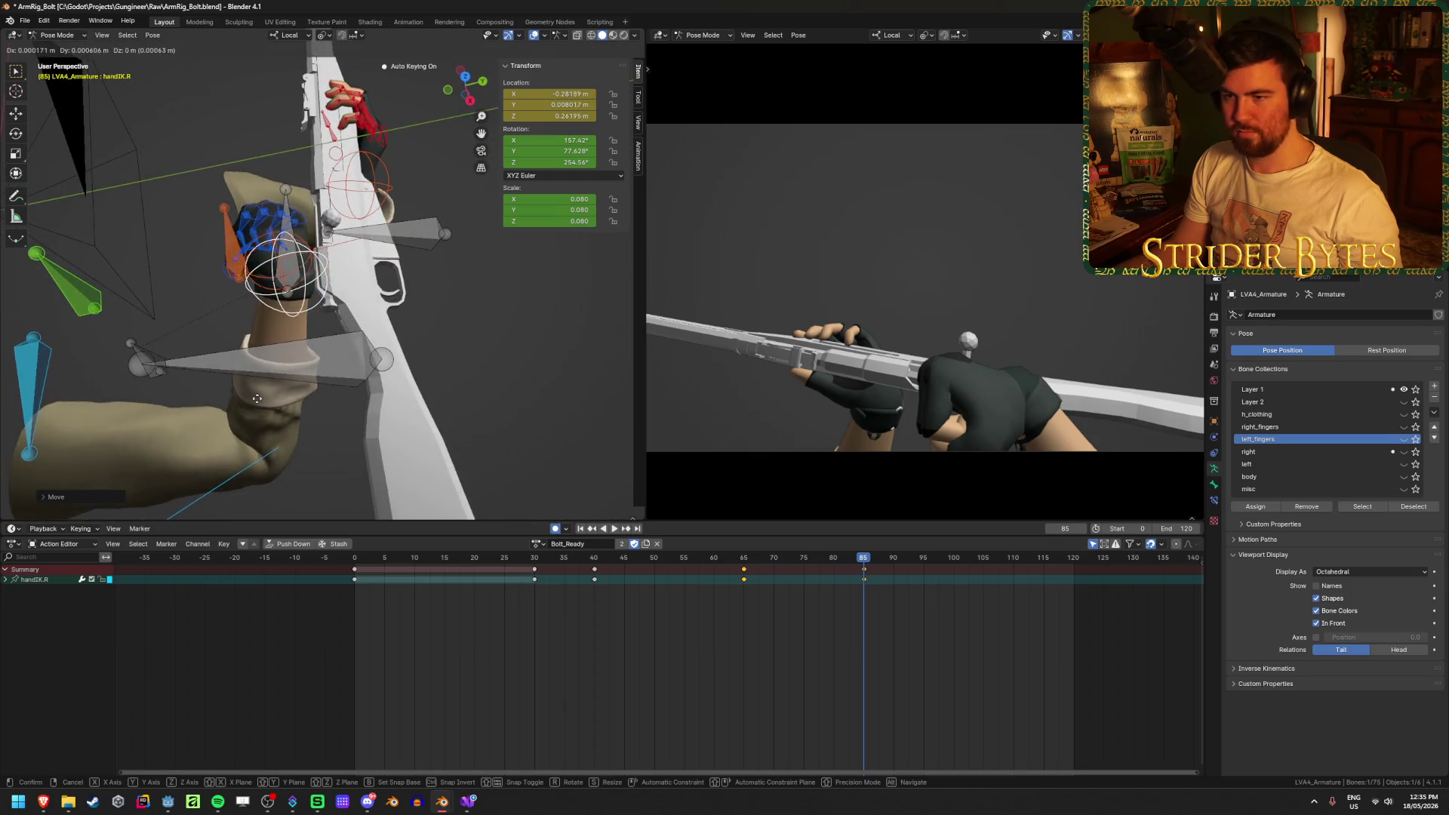
pyautogui.click(268, 399)
pyautogui.hotkey('ctrl', 's')
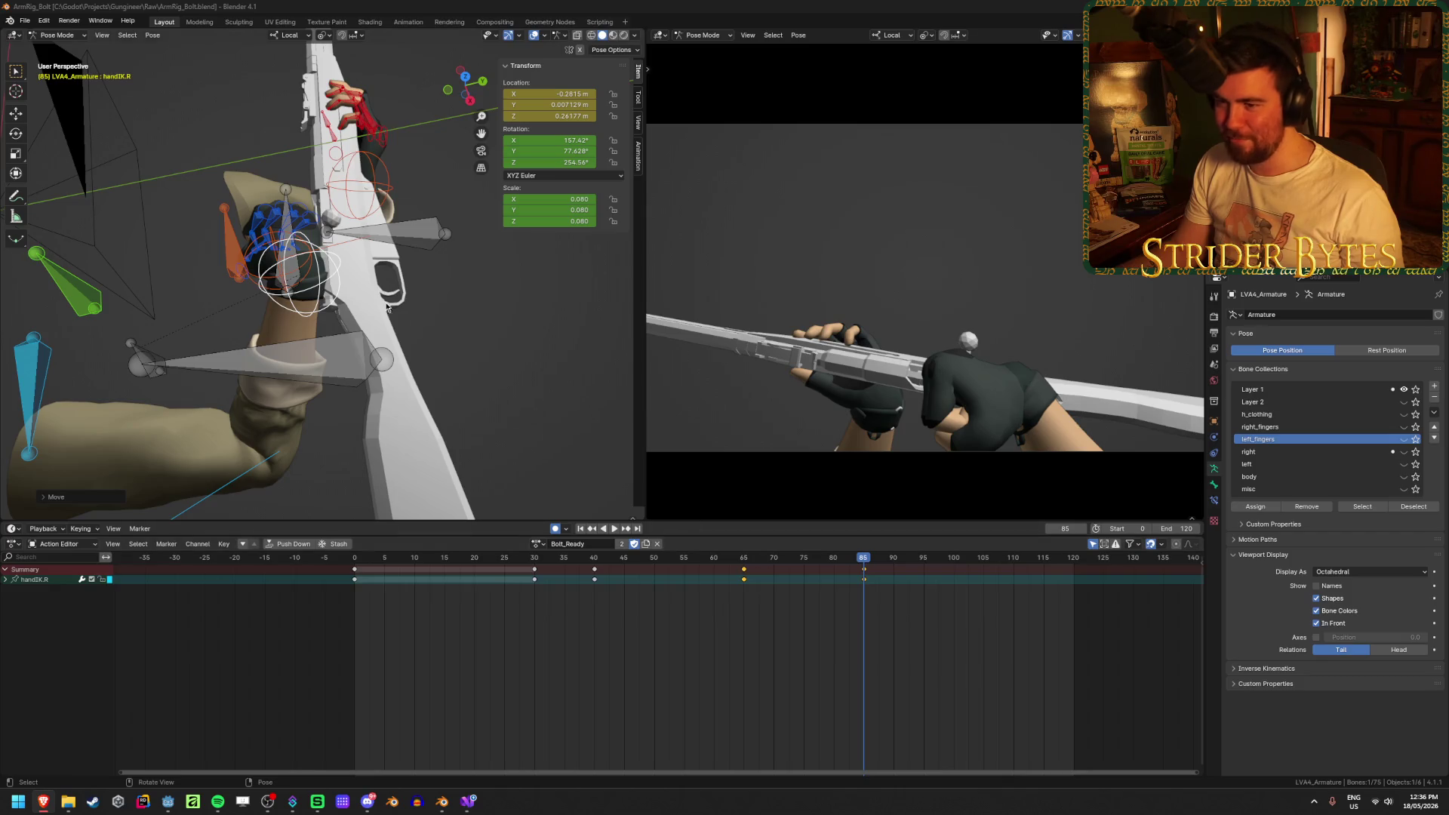
# Copy the right hand's pose from frame 33
pyautogui.moveTo(812, 560); pyautogui.dragTo(535, 574)
pyautogui.hotkey('ctrl', 'c')
pyautogui.press('space')
pyautogui.moveTo(530, 560); pyautogui.dragTo(925, 591)
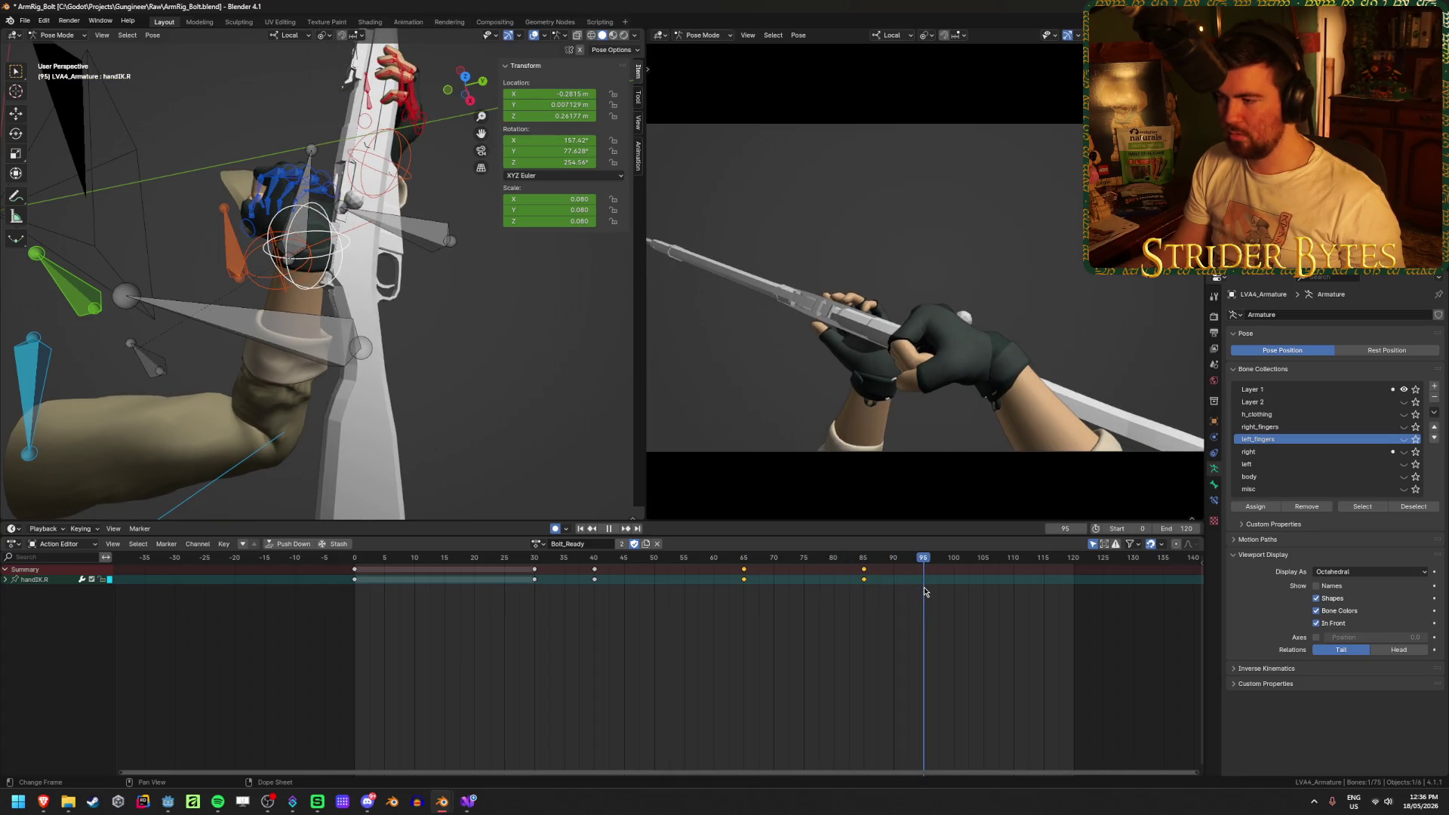
# Paste the copied right-hand pose at frame 95 and preview it
pyautogui.press('Escape')
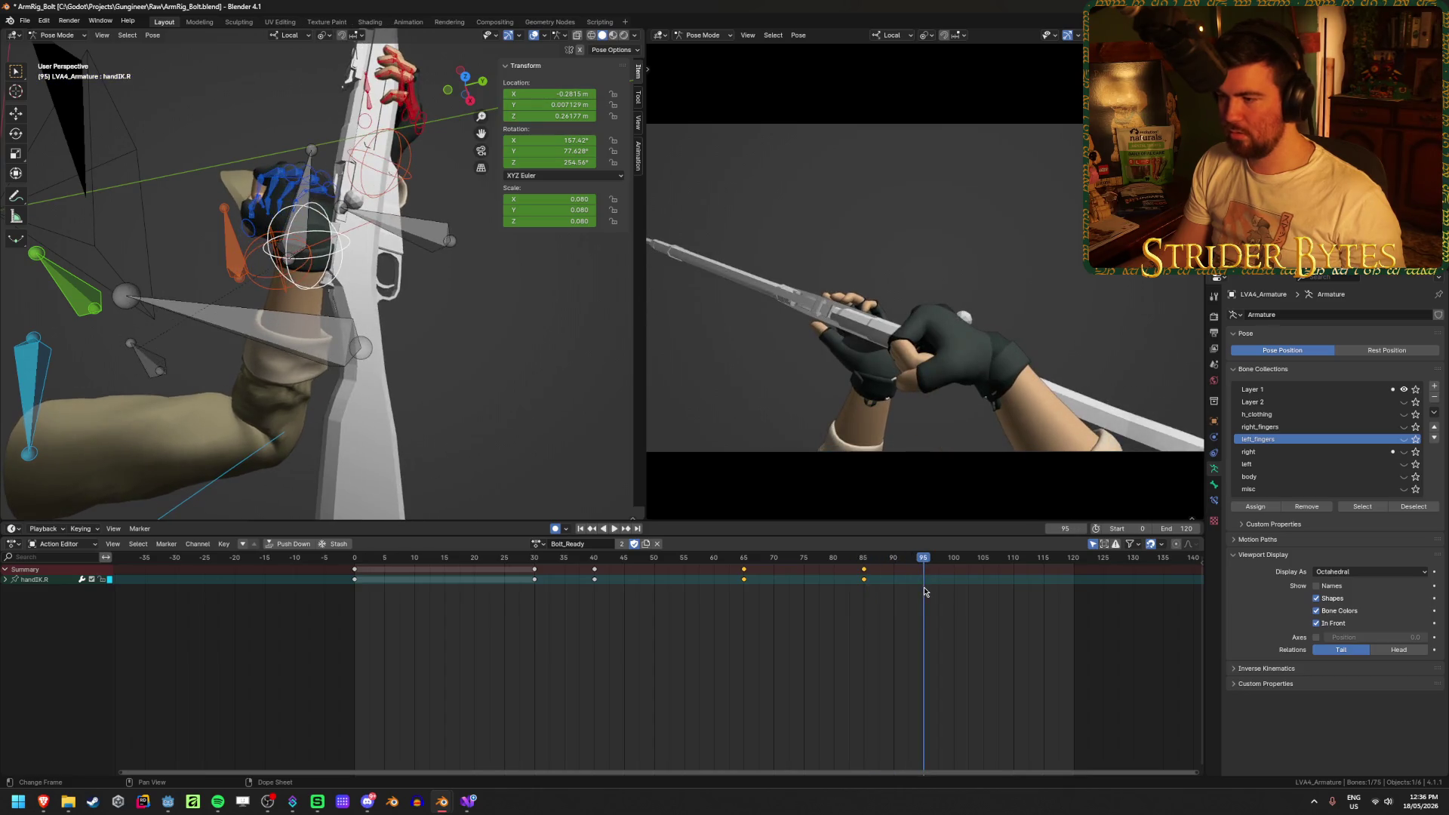
pyautogui.hotkey('ctrl', 'v')
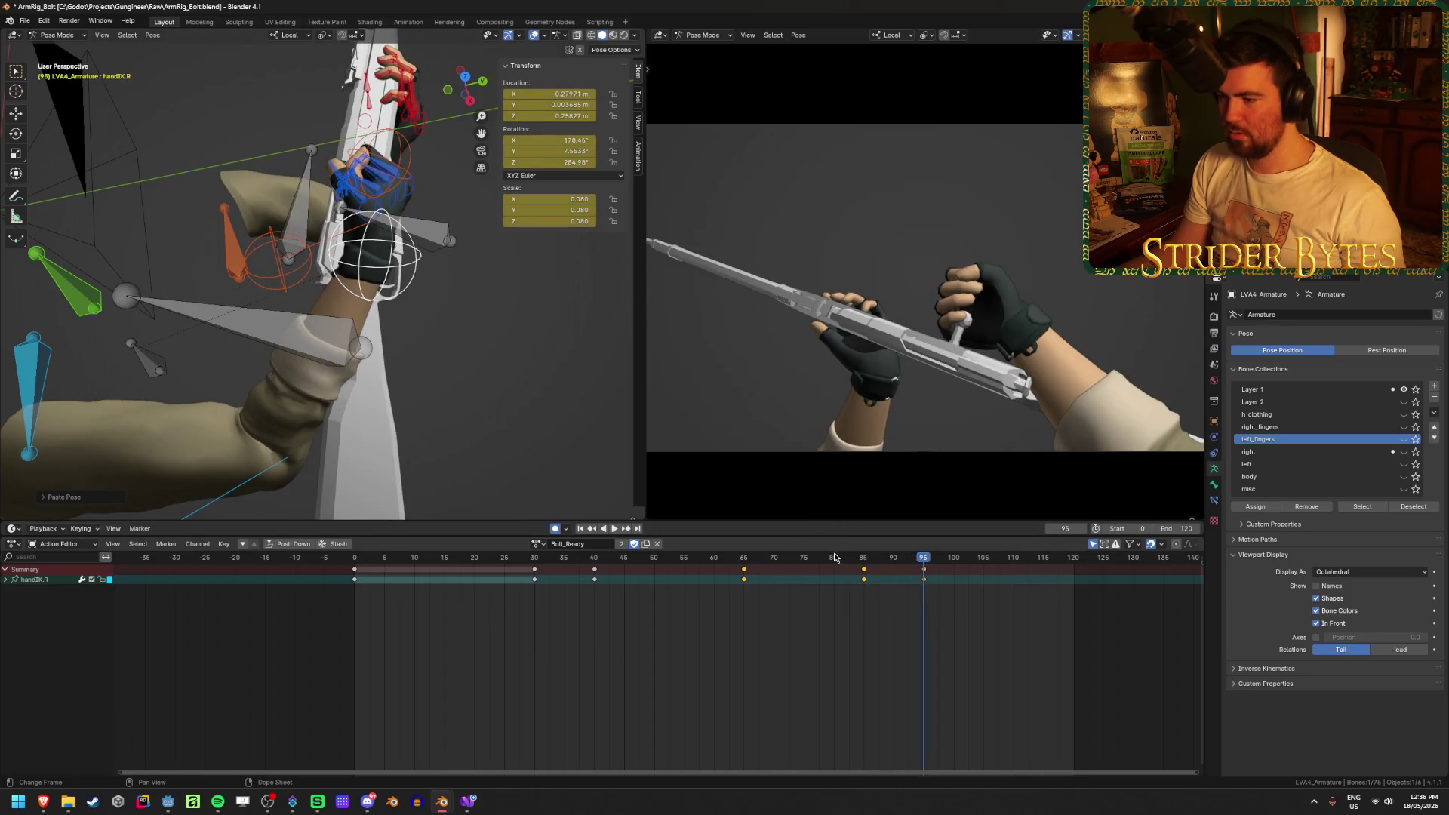
pyautogui.press('space')
pyautogui.moveTo(819, 580)
pyautogui.mouseDown()
pyautogui.moveTo(938, 598)
pyautogui.moveTo(867, 608)
pyautogui.mouseUp()
pyautogui.press('Escape')
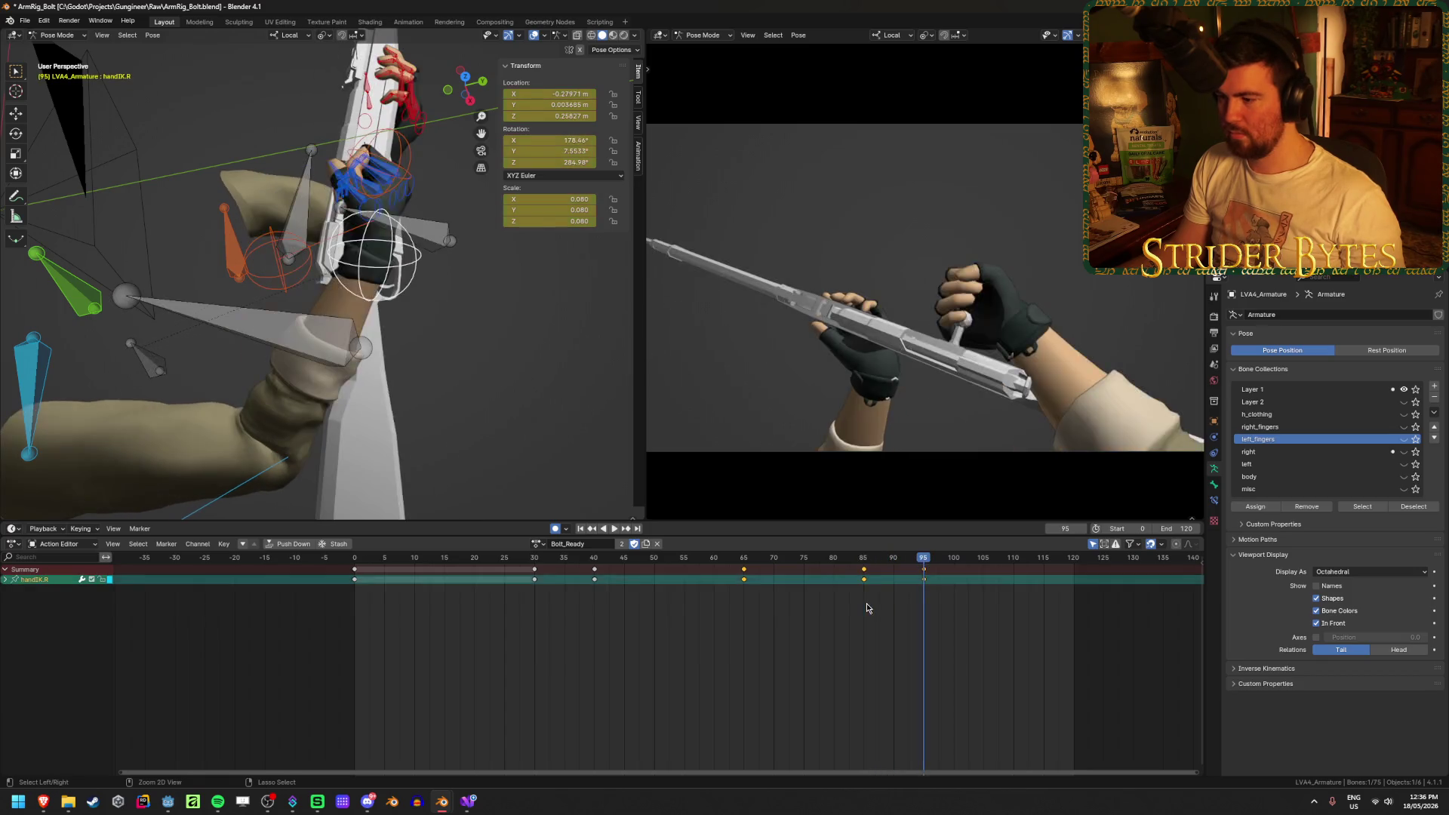
# Paste the pose once more and scrub the frames to review the hand motion
pyautogui.press('space')
pyautogui.click(863, 564)
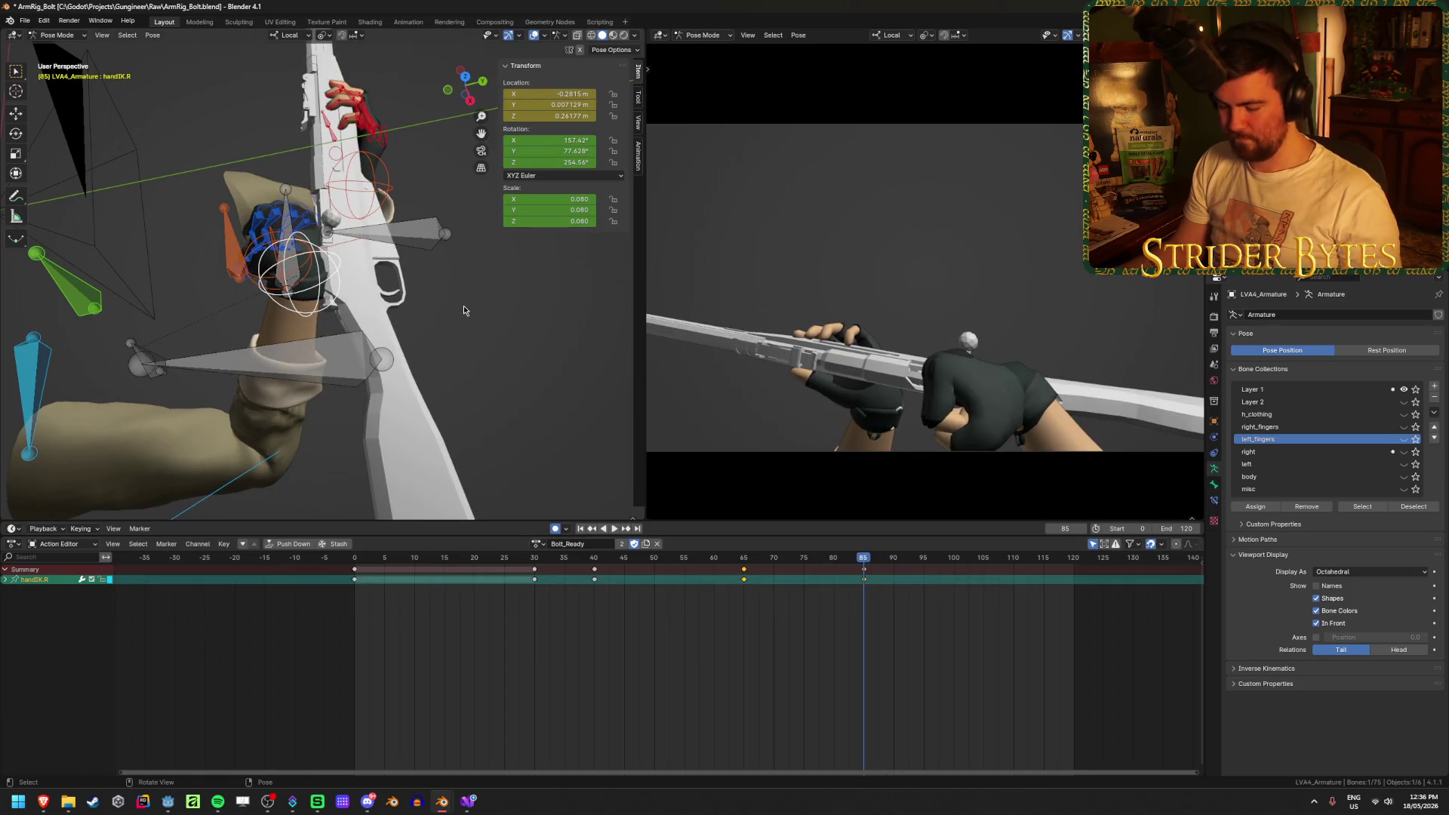
pyautogui.click(922, 563)
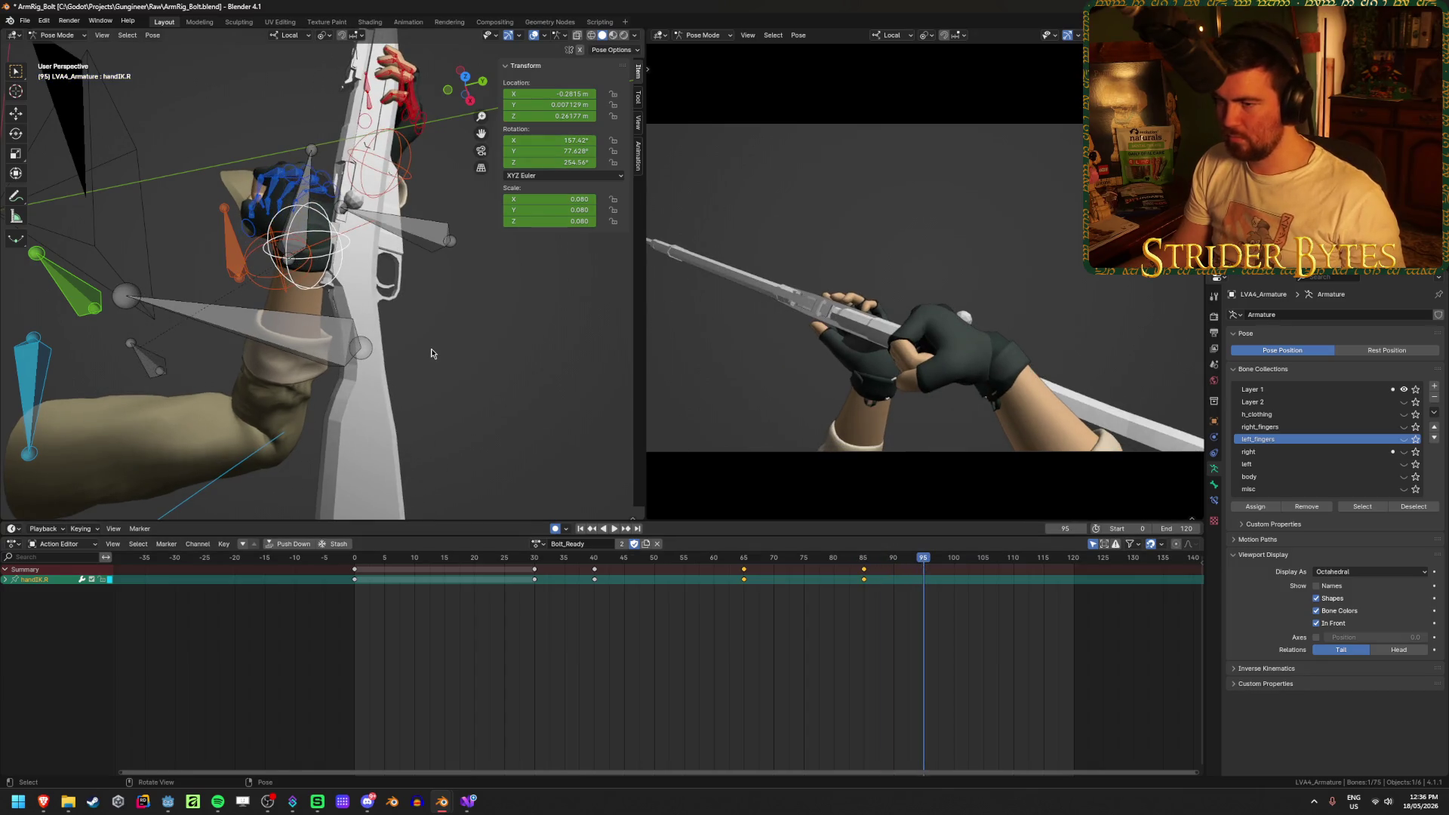
pyautogui.hotkey('ctrl', 'v')
pyautogui.click(798, 562)
pyautogui.moveTo(819, 565)
pyautogui.mouseDown()
pyautogui.moveTo(961, 575)
pyautogui.moveTo(852, 592)
pyautogui.moveTo(714, 573)
pyautogui.moveTo(974, 623)
pyautogui.moveTo(906, 625)
pyautogui.mouseUp()
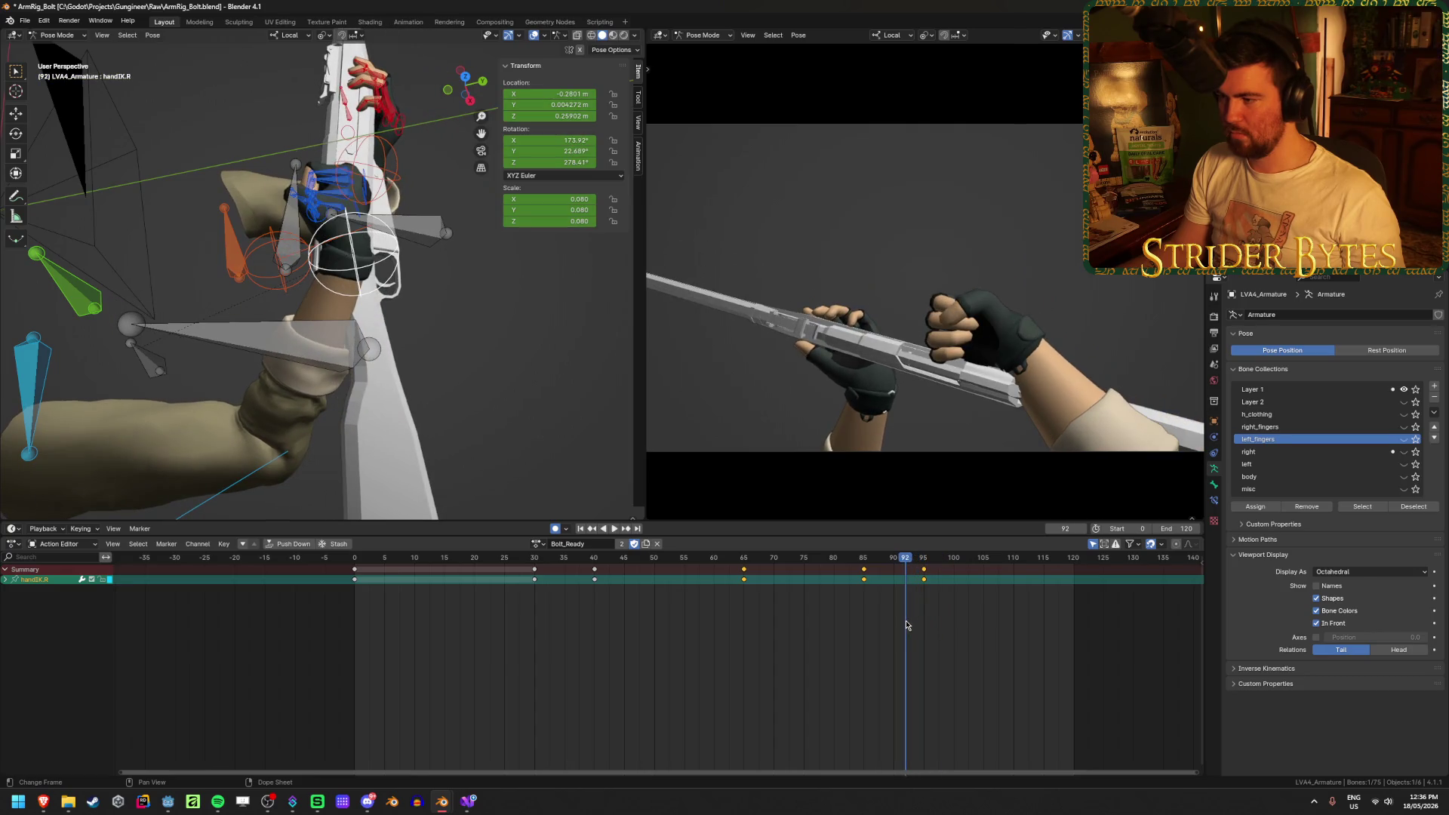
pyautogui.click(495, 323)
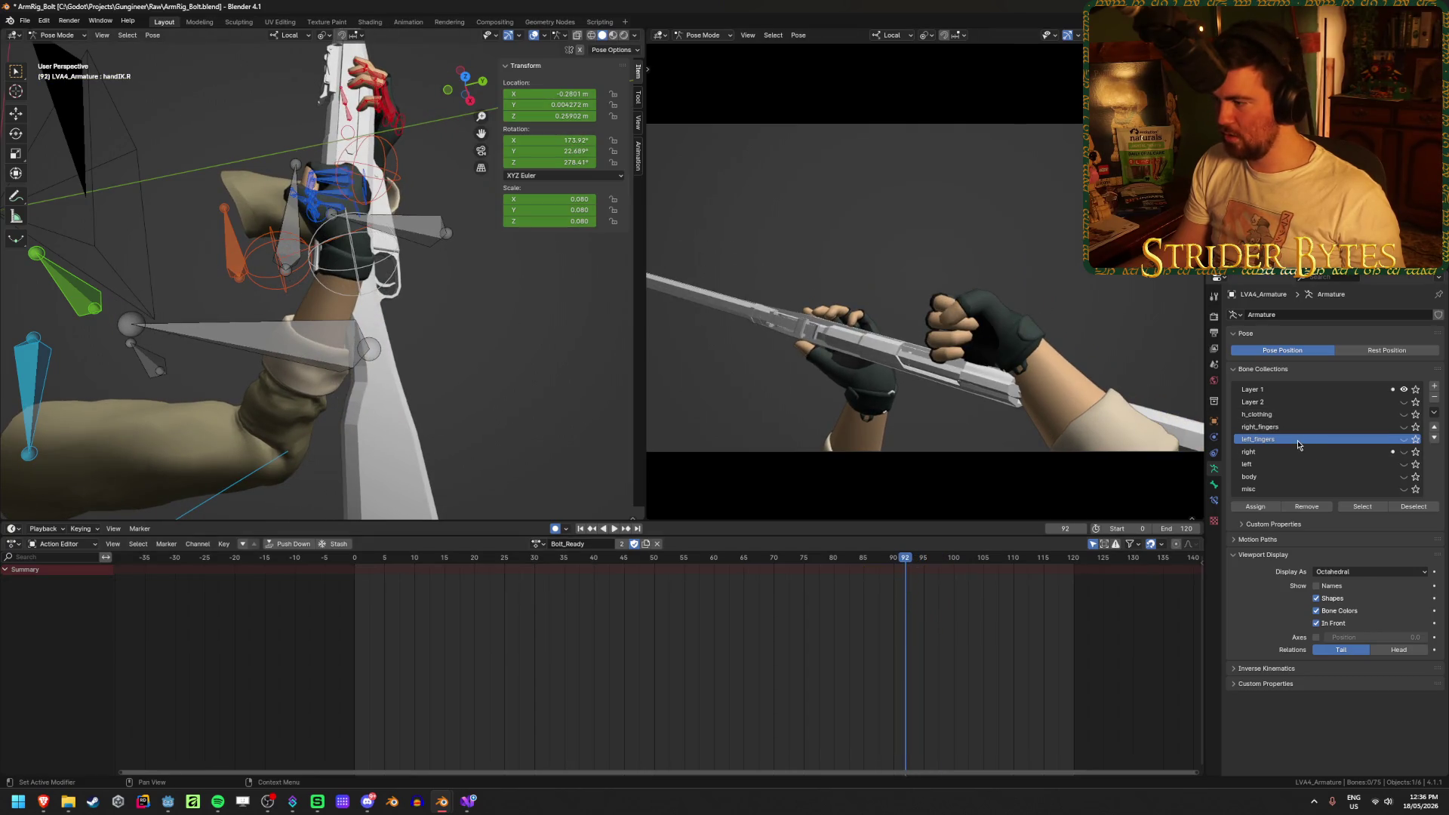
# Select the right_fingers bones and shift their frame-85 keys +10 frames to 95, then review
pyautogui.click(1275, 428)
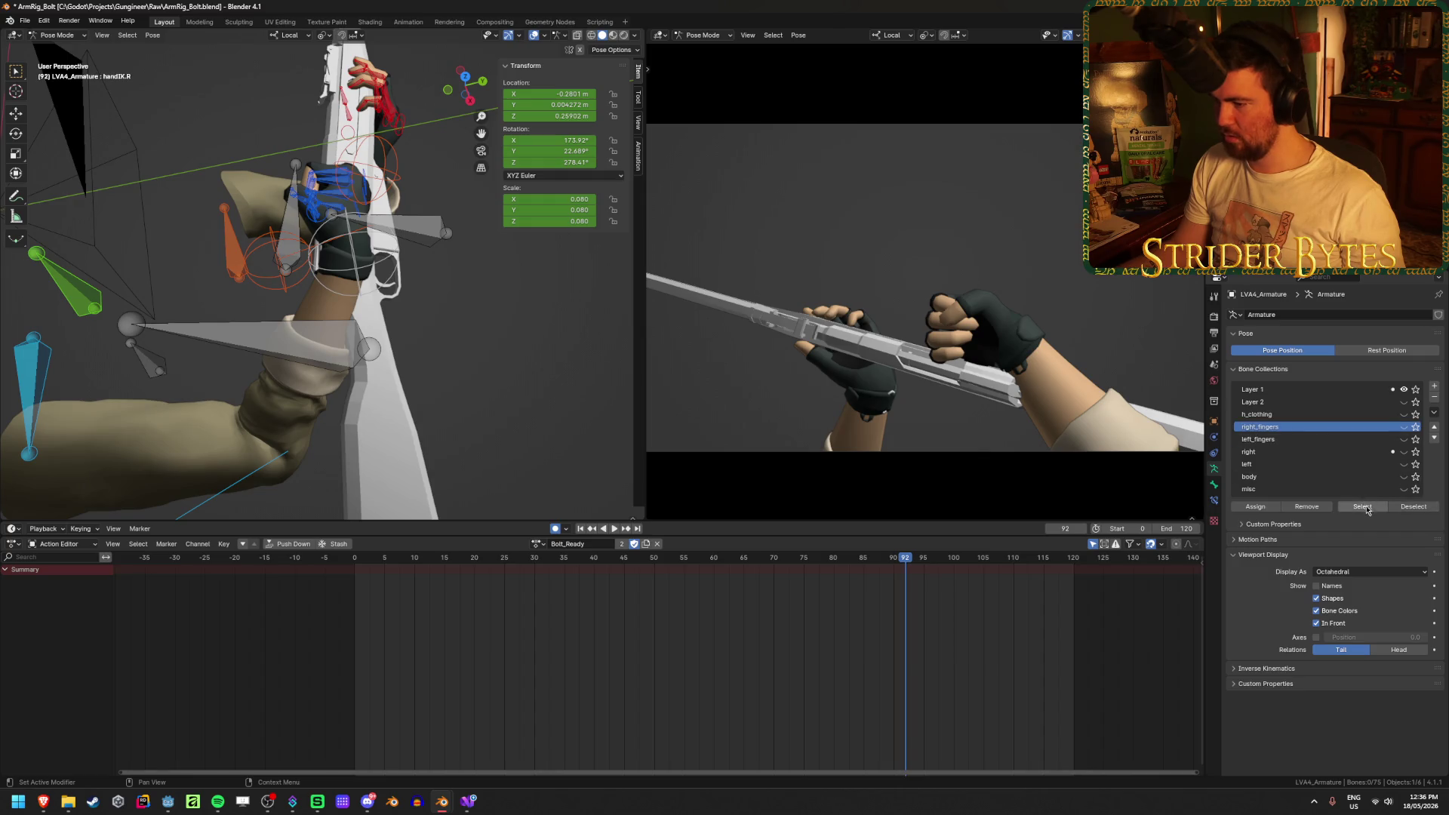
pyautogui.click(1362, 507)
pyautogui.click(864, 570)
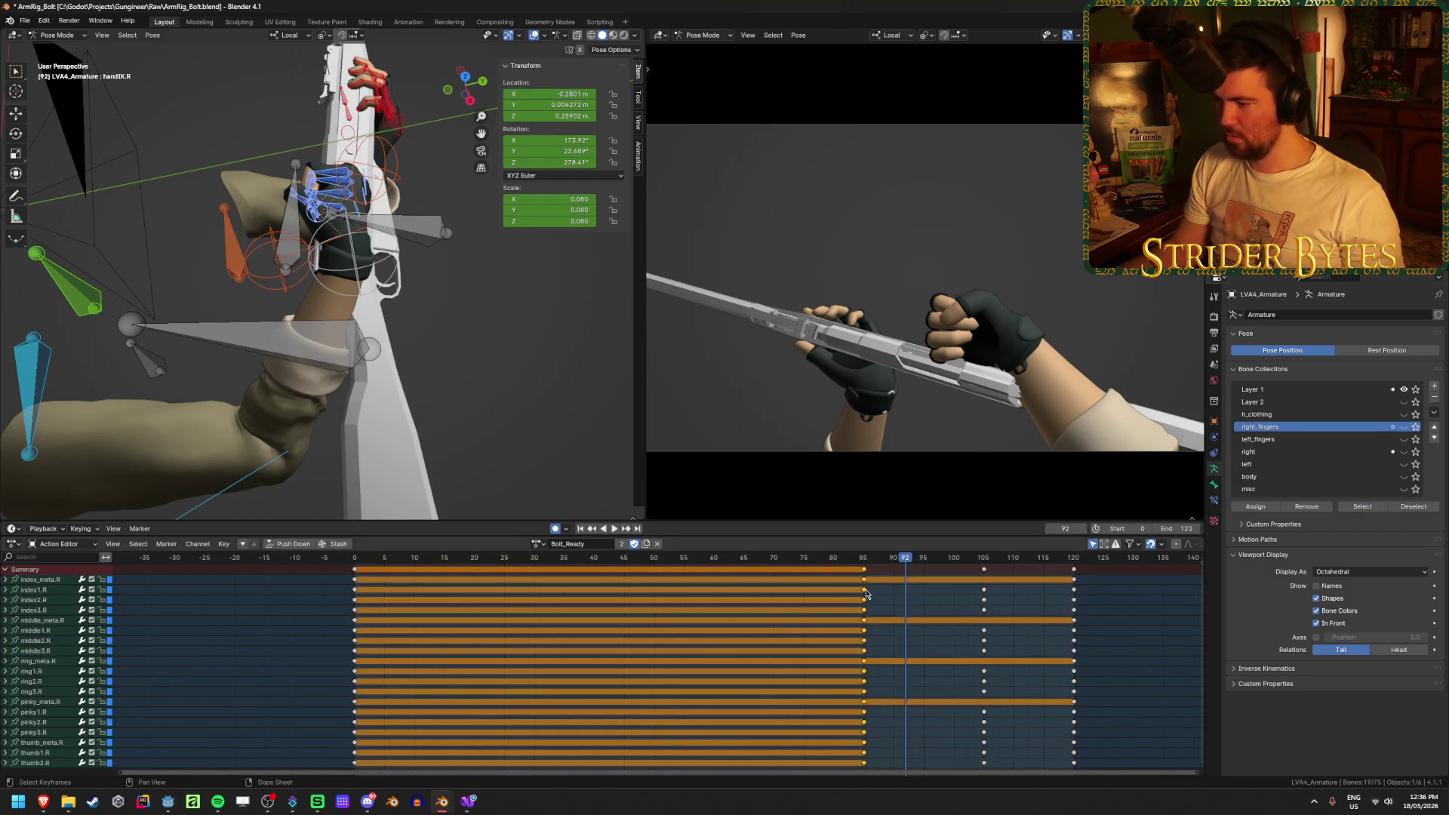
pyautogui.press('g')
pyautogui.click(926, 607)
pyautogui.press('space')
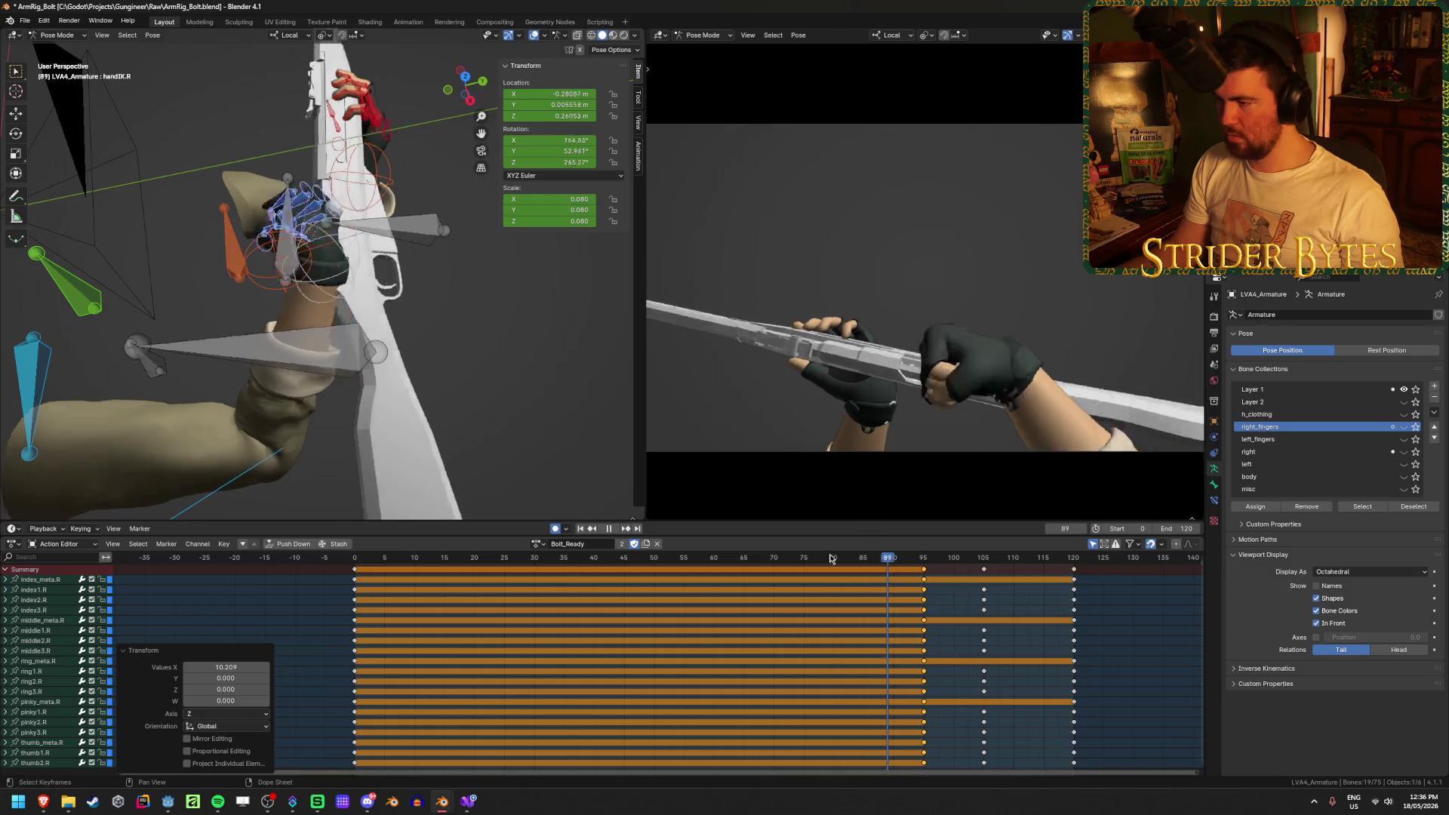
pyautogui.moveTo(957, 580)
pyautogui.mouseDown()
pyautogui.moveTo(1088, 610)
pyautogui.moveTo(868, 610)
pyautogui.moveTo(928, 610)
pyautogui.mouseUp()
pyautogui.press('space')
pyautogui.click(414, 277)
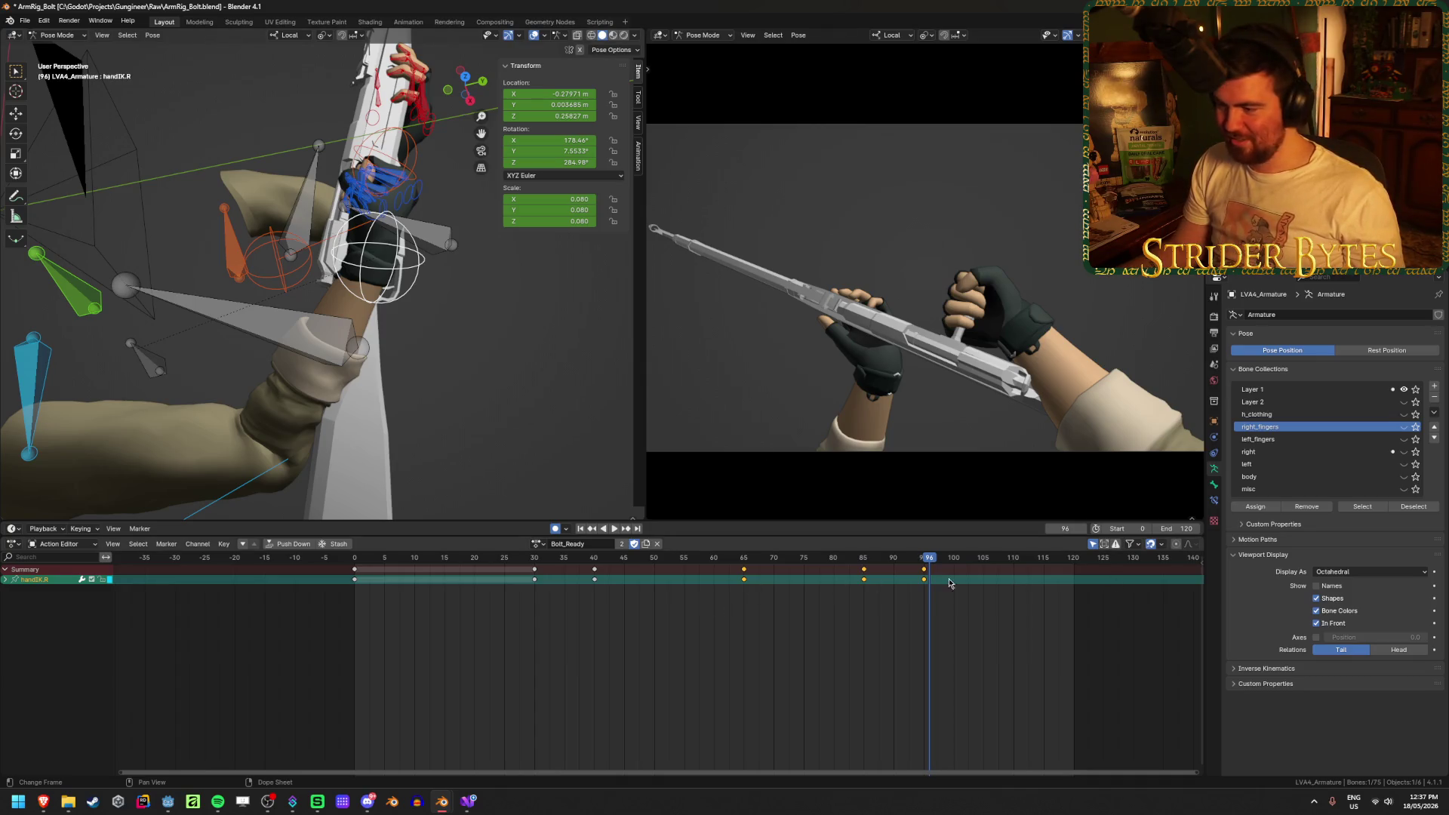
pyautogui.moveTo(934, 563)
pyautogui.mouseDown()
pyautogui.moveTo(853, 573)
pyautogui.moveTo(972, 611)
pyautogui.moveTo(835, 626)
pyautogui.moveTo(1074, 662)
pyautogui.mouseUp()
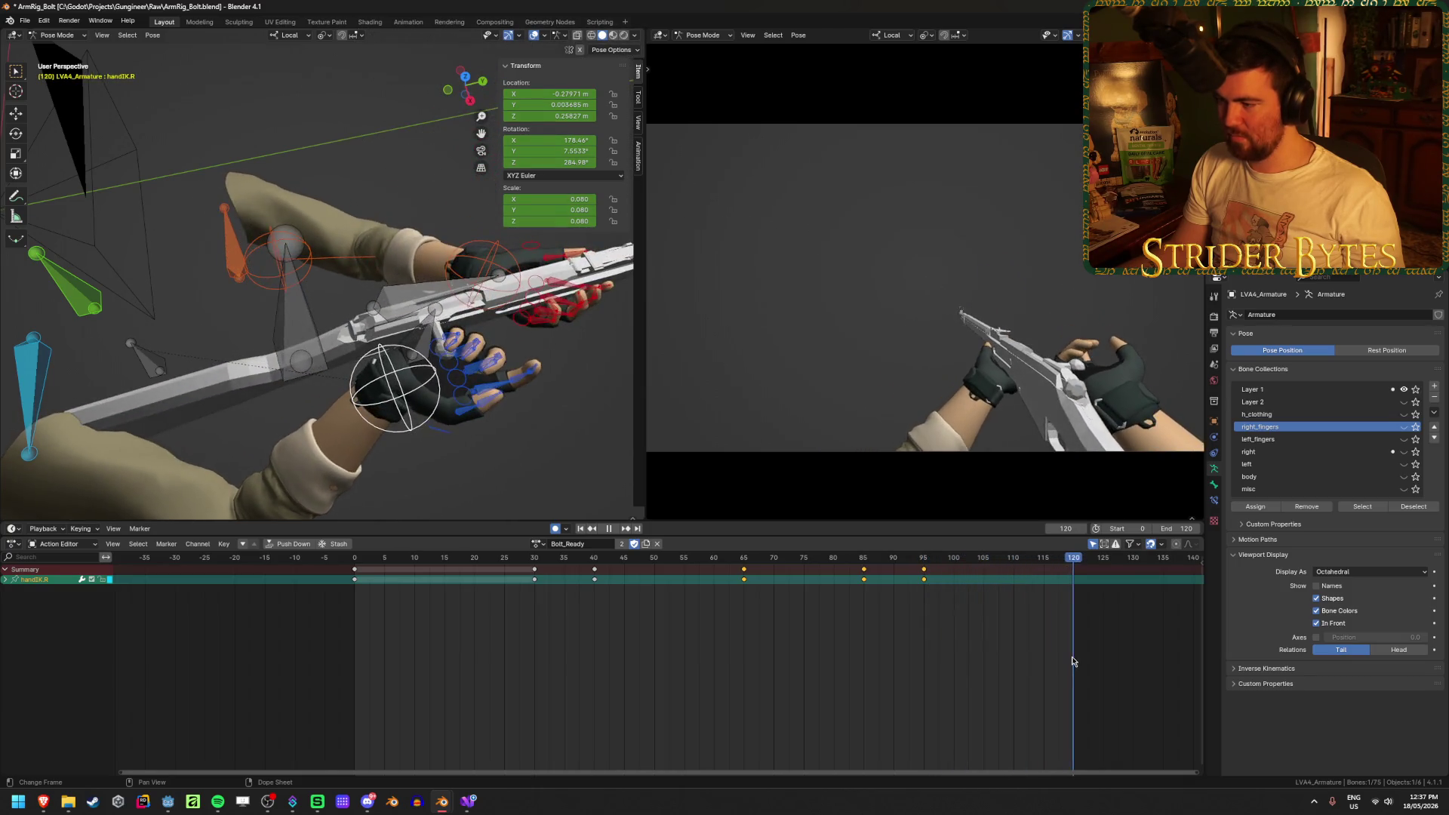
# Bring the Bolt_Idle hand pose into Bolt_Ready, pasting it at frame 120
pyautogui.click(536, 544)
pyautogui.click(585, 585)
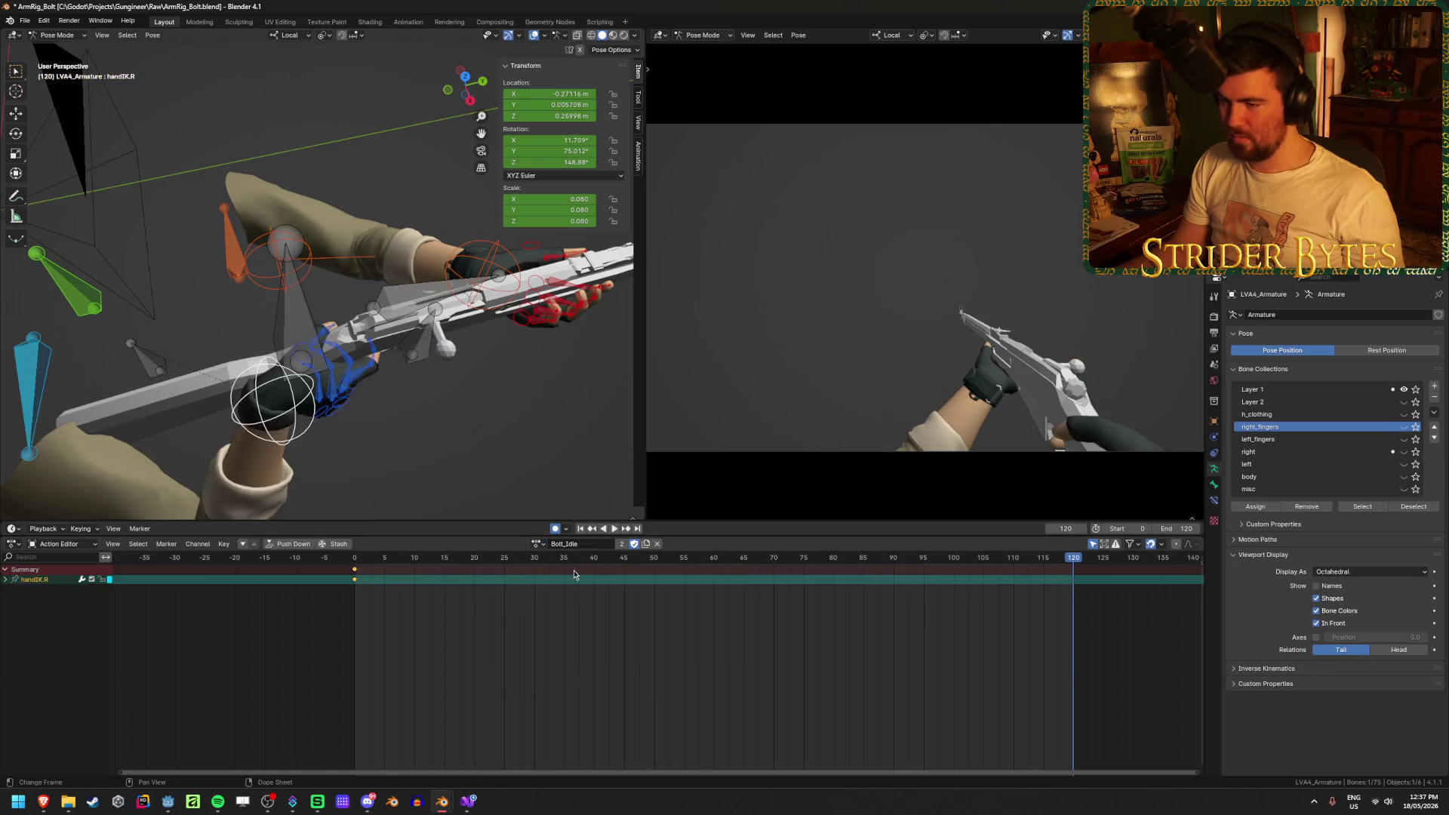
pyautogui.click(536, 543)
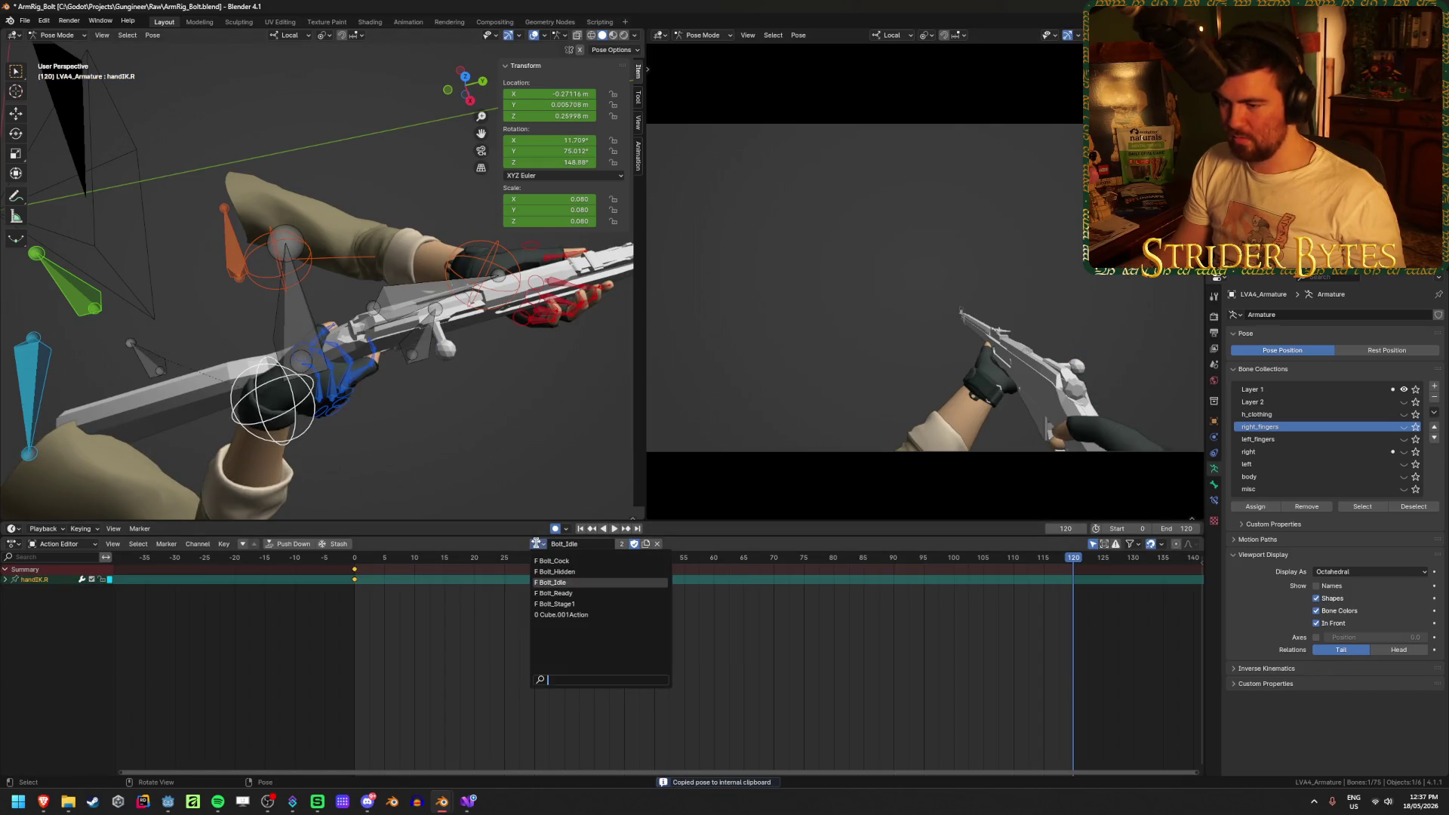
pyautogui.click(558, 594)
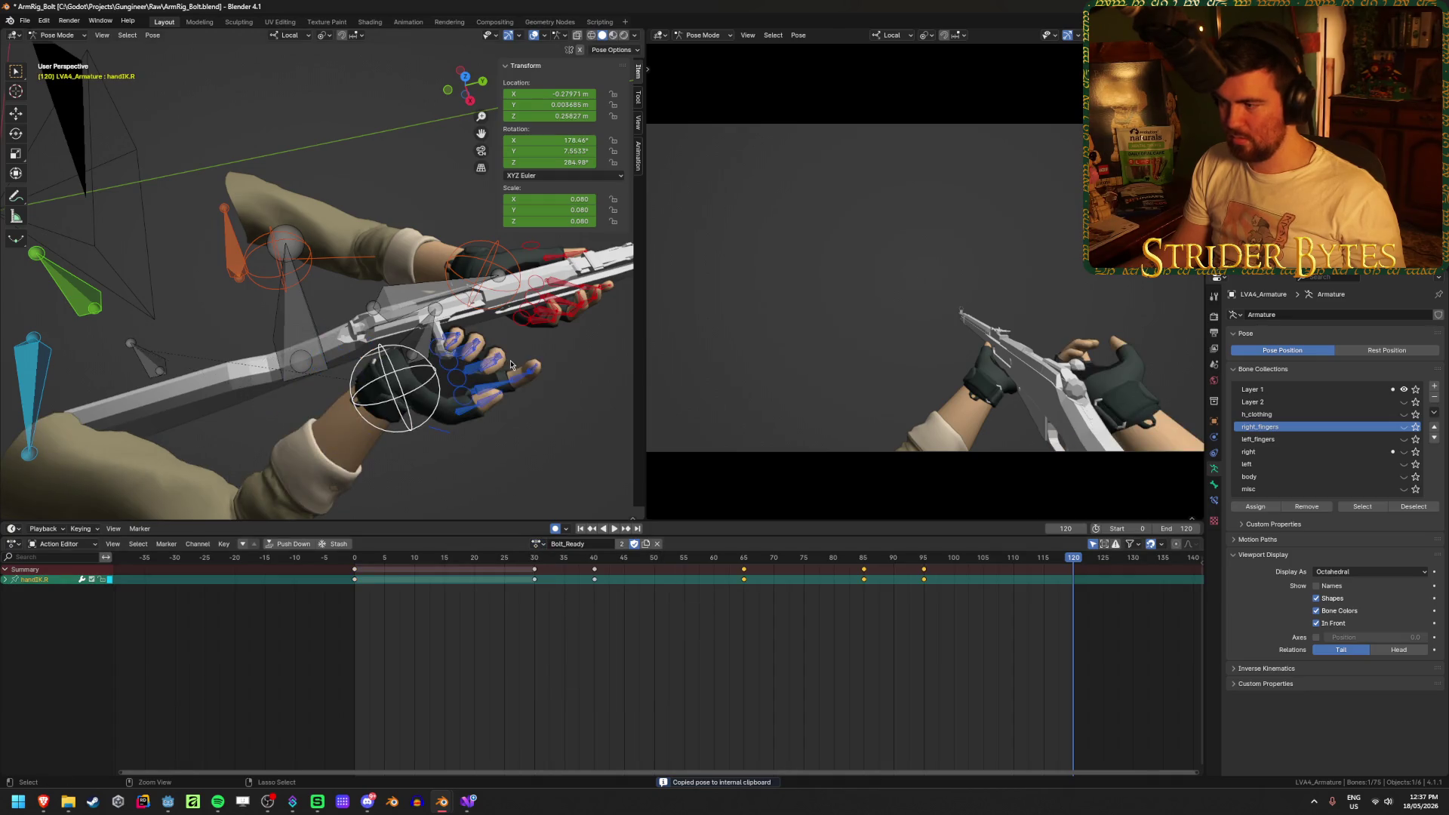
pyautogui.hotkey('ctrl', 'v')
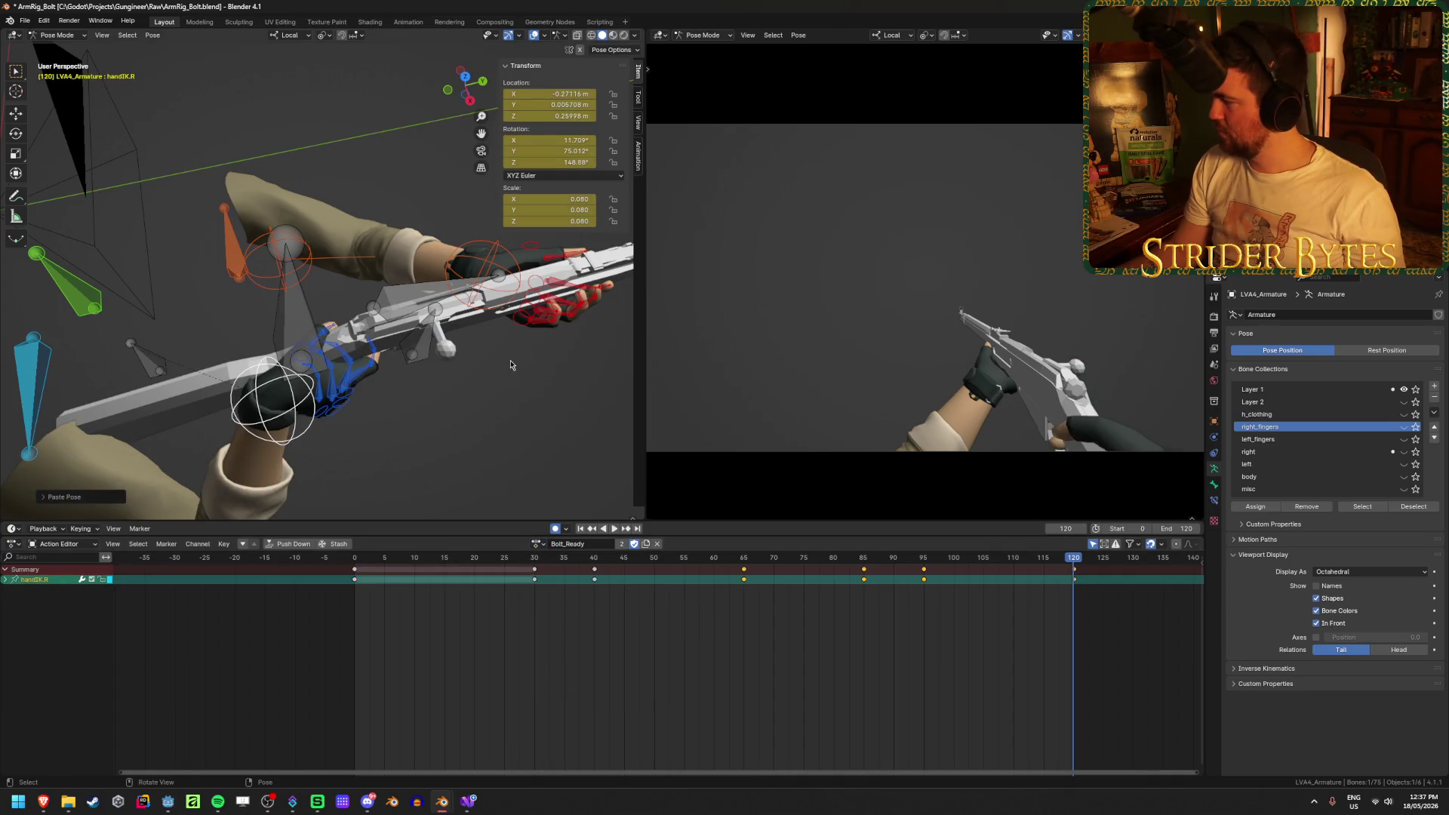
# At frame 110, rotate the hand around its local Z axis and move it along the stock
pyautogui.click(961, 567)
pyautogui.press('space')
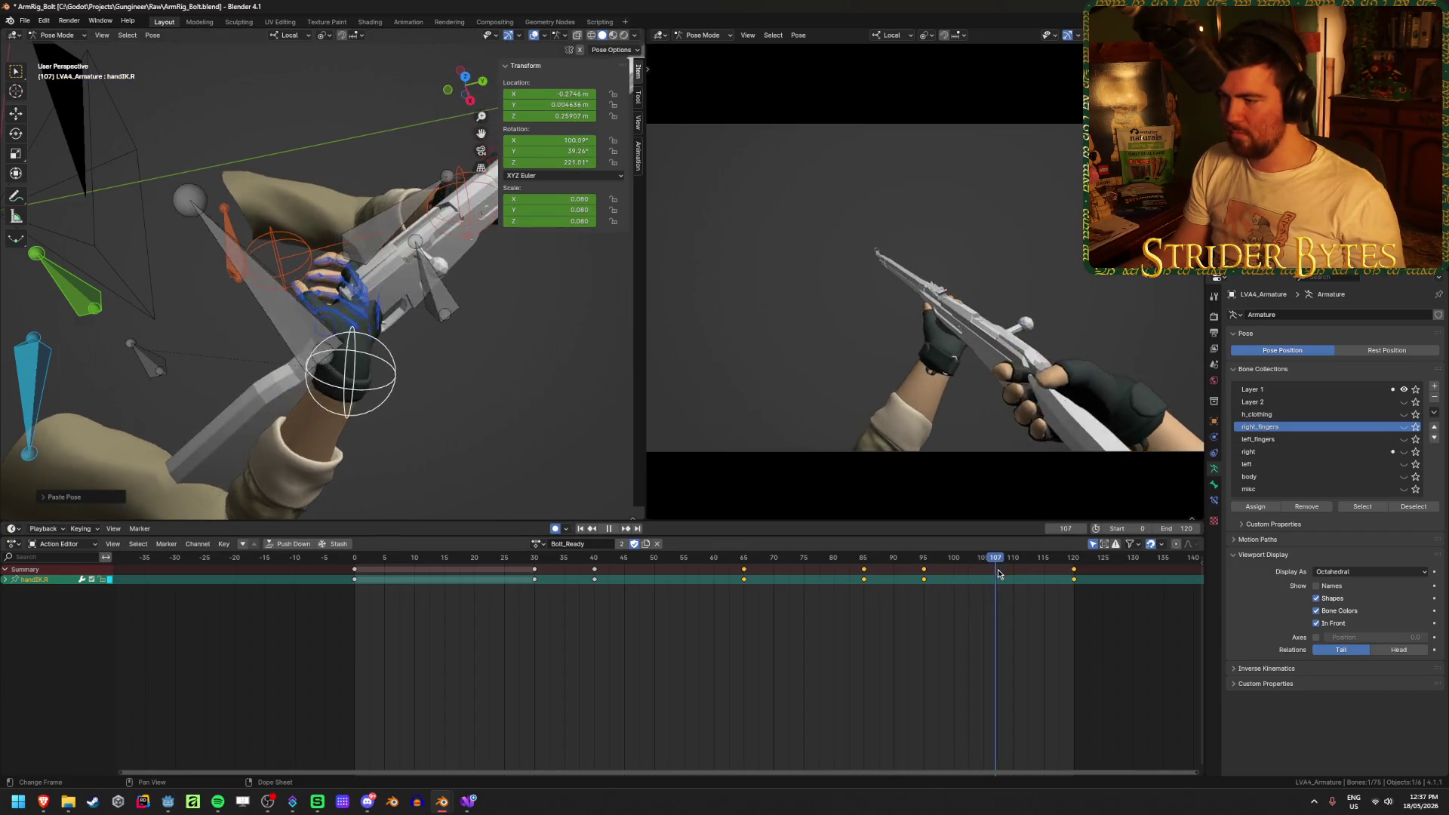
pyautogui.press('space')
pyautogui.moveTo(434, 332)
pyautogui.mouseDown(button='middle')
pyautogui.moveTo(458, 311)
pyautogui.moveTo(391, 341)
pyautogui.mouseUp(button='middle')
pyautogui.press('r')
pyautogui.press('z')
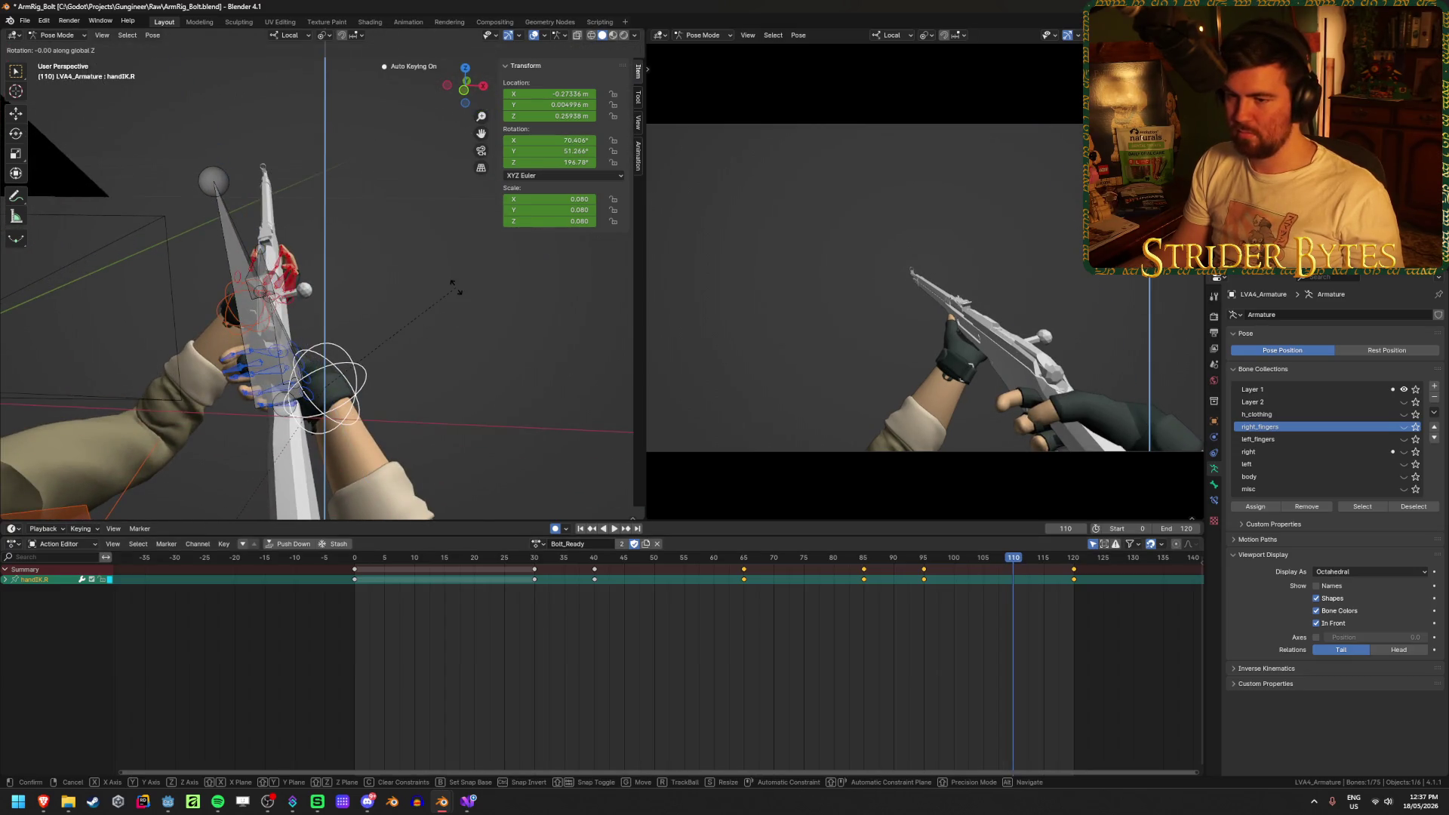
pyautogui.press('z')
pyautogui.moveTo(455, 289)
pyautogui.mouseDown(button='middle')
pyautogui.moveTo(394, 333)
pyautogui.moveTo(434, 321)
pyautogui.mouseUp(button='middle')
pyautogui.click(407, 336)
pyautogui.press('g')
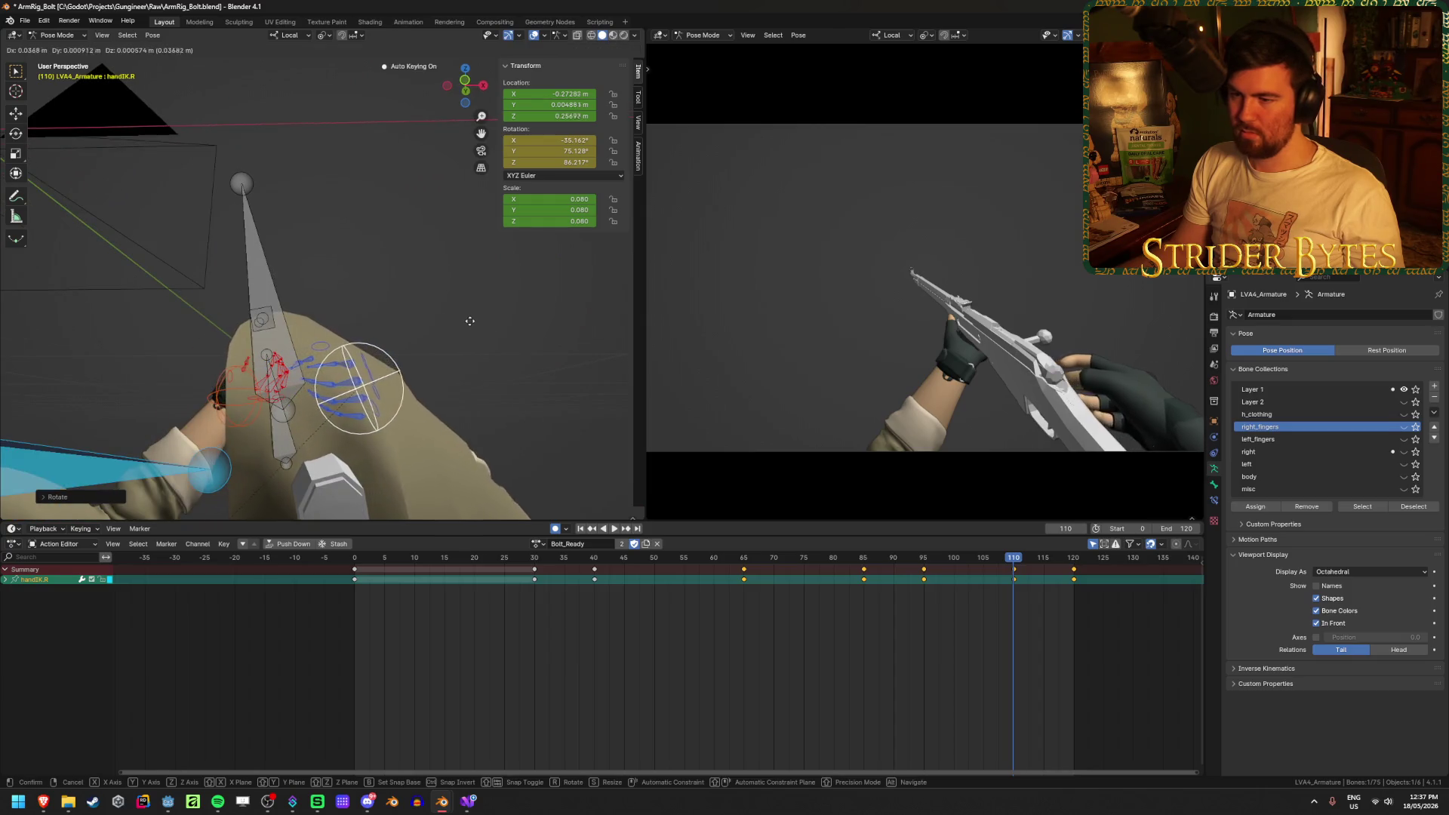
pyautogui.click(496, 363)
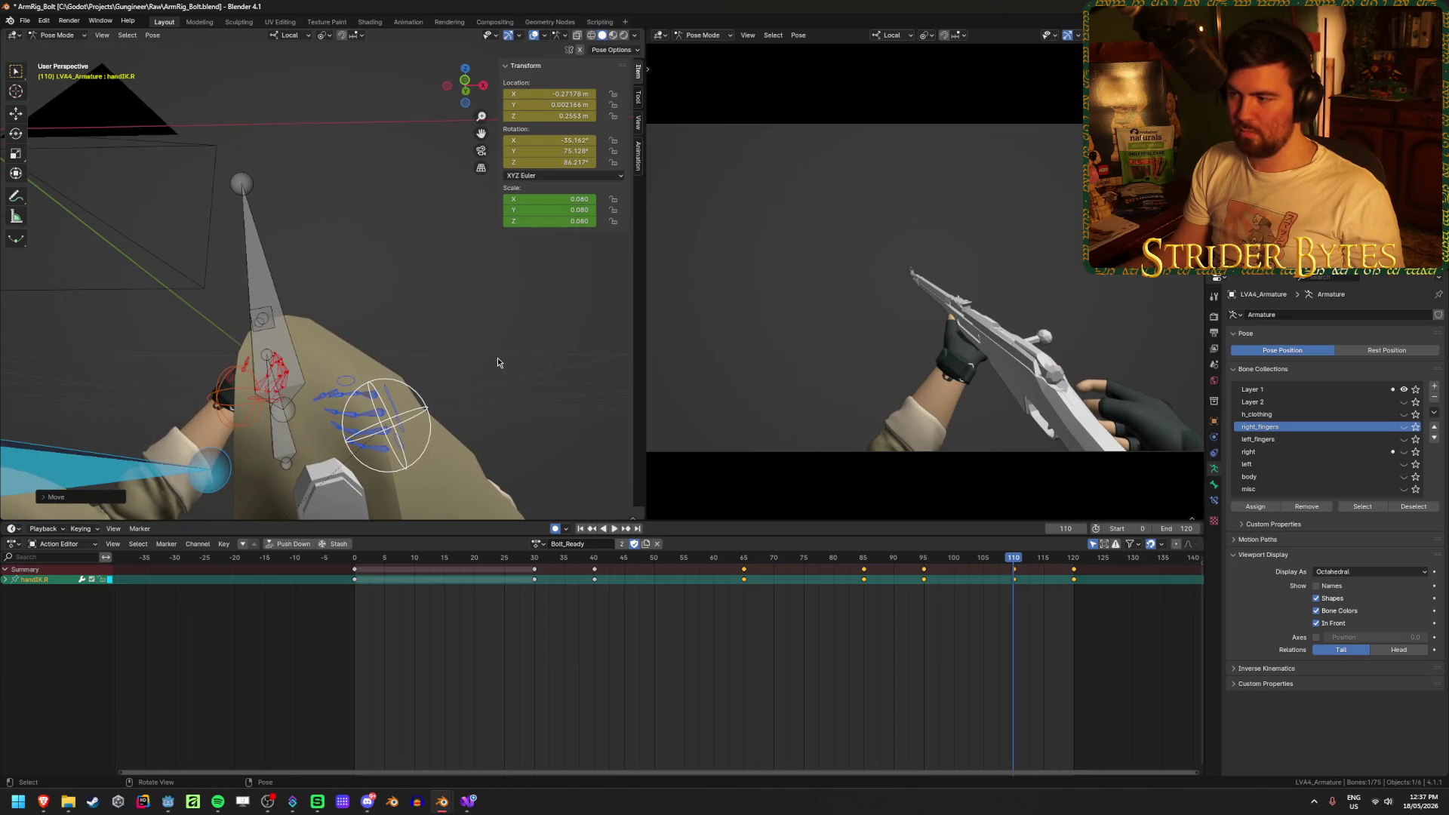
# Refine the frame-110 hand with a slight nudge and rotation, then replay from frame 96
pyautogui.press('space')
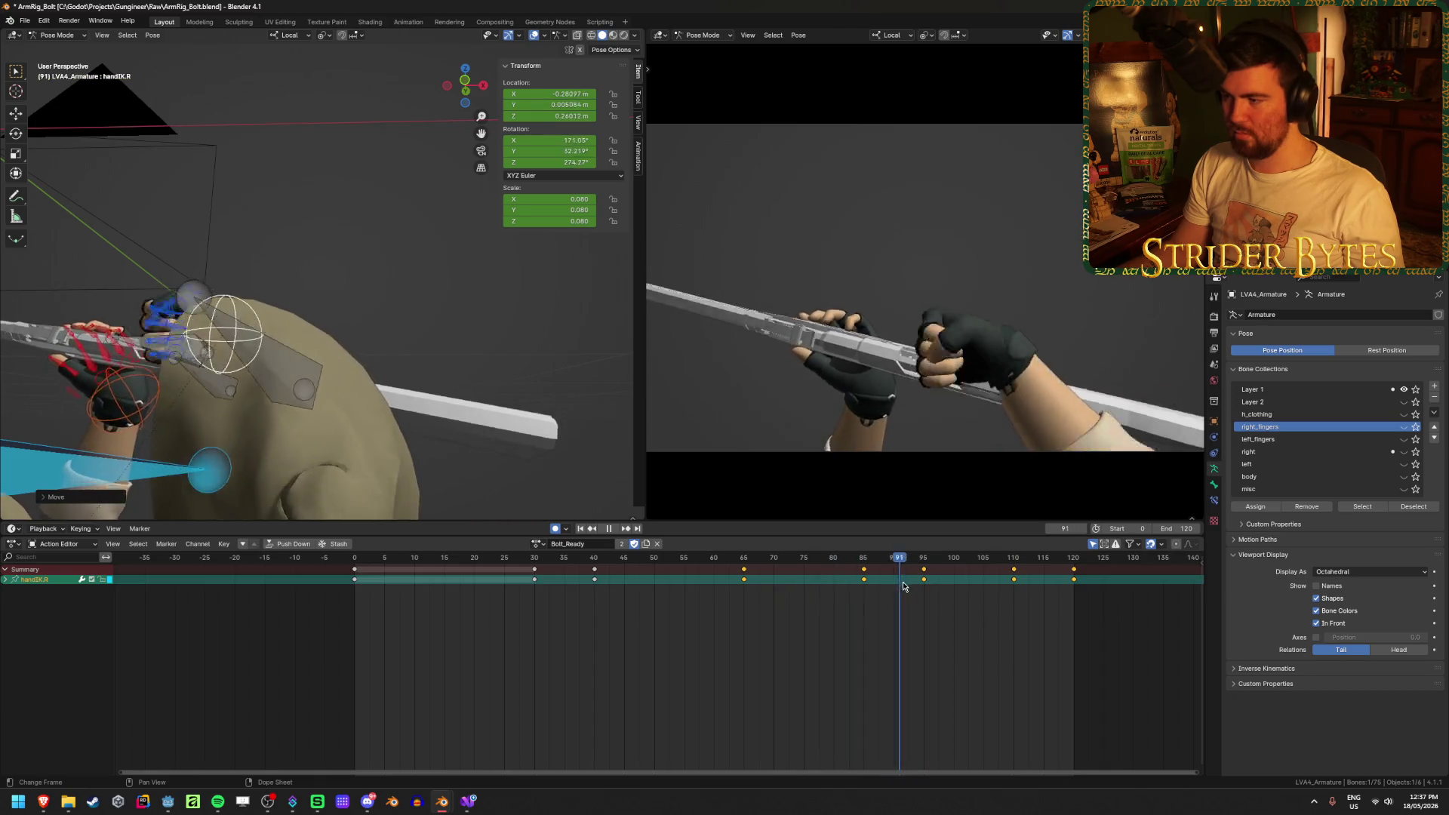
pyautogui.moveTo(991, 594)
pyautogui.mouseDown()
pyautogui.moveTo(930, 607)
pyautogui.moveTo(1025, 613)
pyautogui.moveTo(1011, 613)
pyautogui.mouseUp()
pyautogui.moveTo(400, 306)
pyautogui.mouseDown(button='middle')
pyautogui.moveTo(510, 398)
pyautogui.moveTo(520, 423)
pyautogui.moveTo(483, 445)
pyautogui.mouseUp(button='middle')
pyautogui.moveTo(431, 460); pyautogui.dragTo(433, 465)
pyautogui.moveTo(433, 465); pyautogui.dragTo(528, 393, button='middle')
pyautogui.press('r')
pyautogui.click(544, 407)
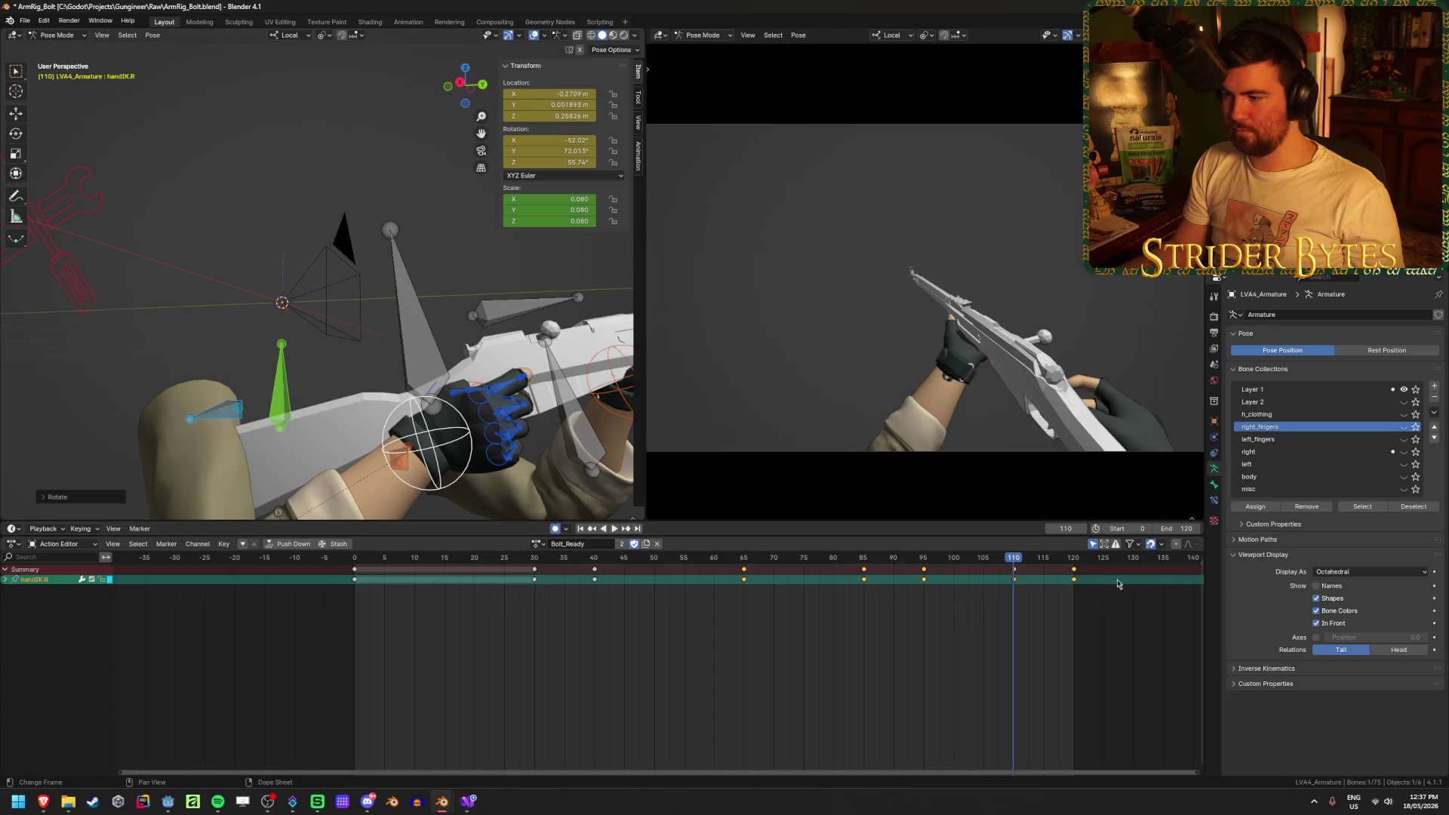
pyautogui.press('space')
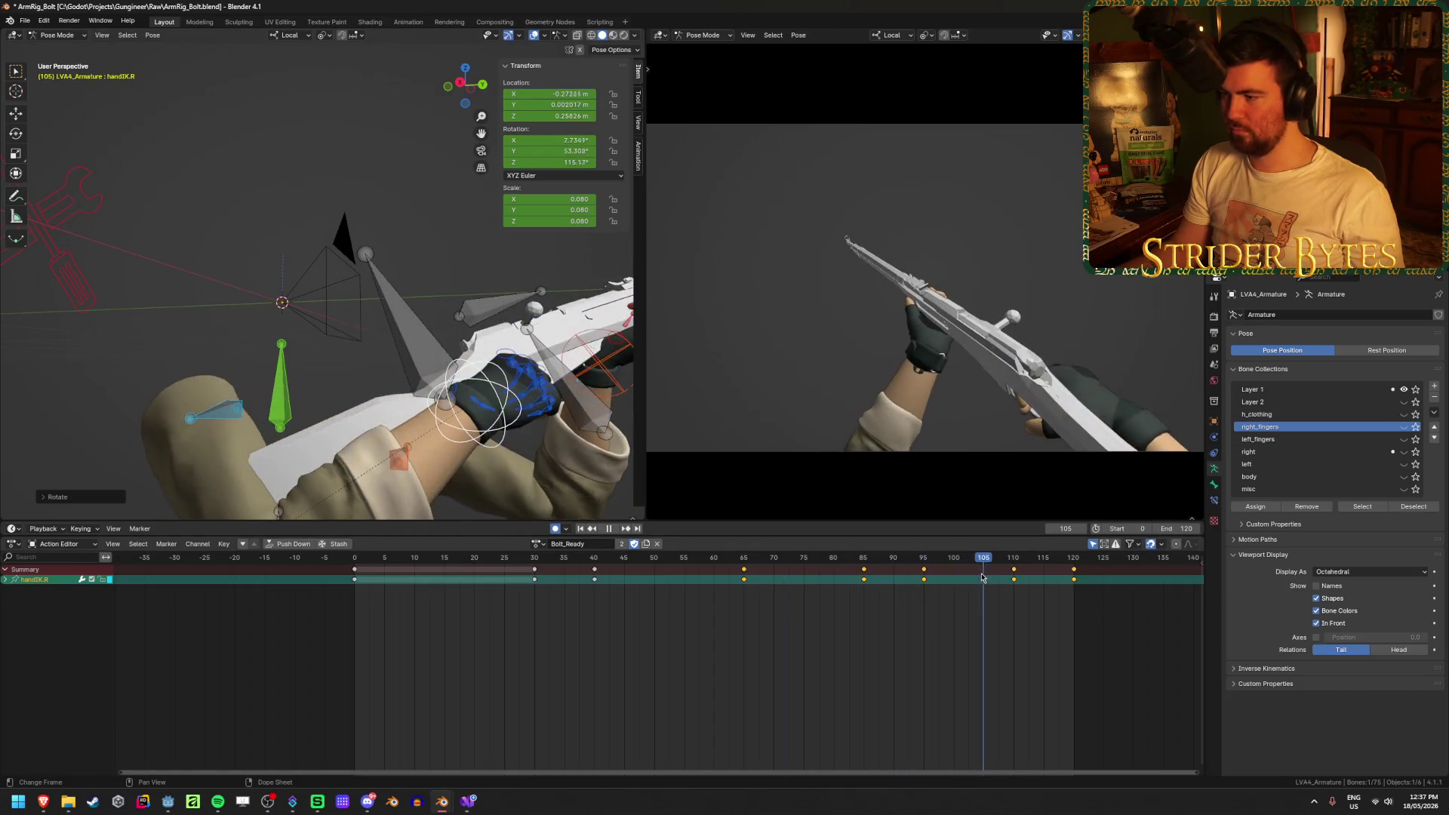
pyautogui.moveTo(964, 579)
pyautogui.mouseDown()
pyautogui.moveTo(928, 590)
pyautogui.moveTo(1020, 586)
pyautogui.moveTo(924, 598)
pyautogui.mouseUp()
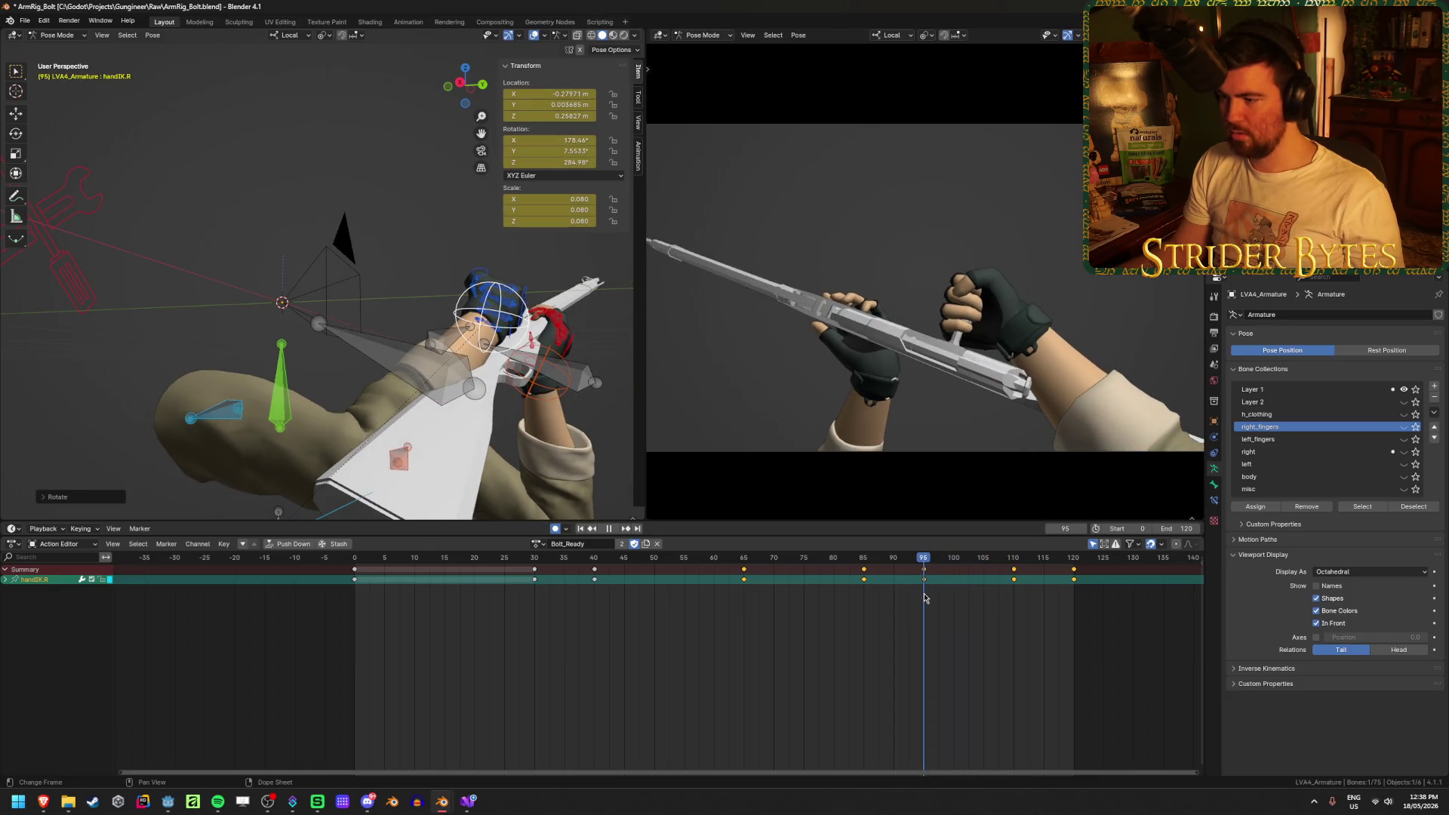
# Copy the frame-95 right-hand keys to frame 104
pyautogui.hotkey('alt', 'a')
pyautogui.hotkey('ctrl', 'k')
pyautogui.press('g')
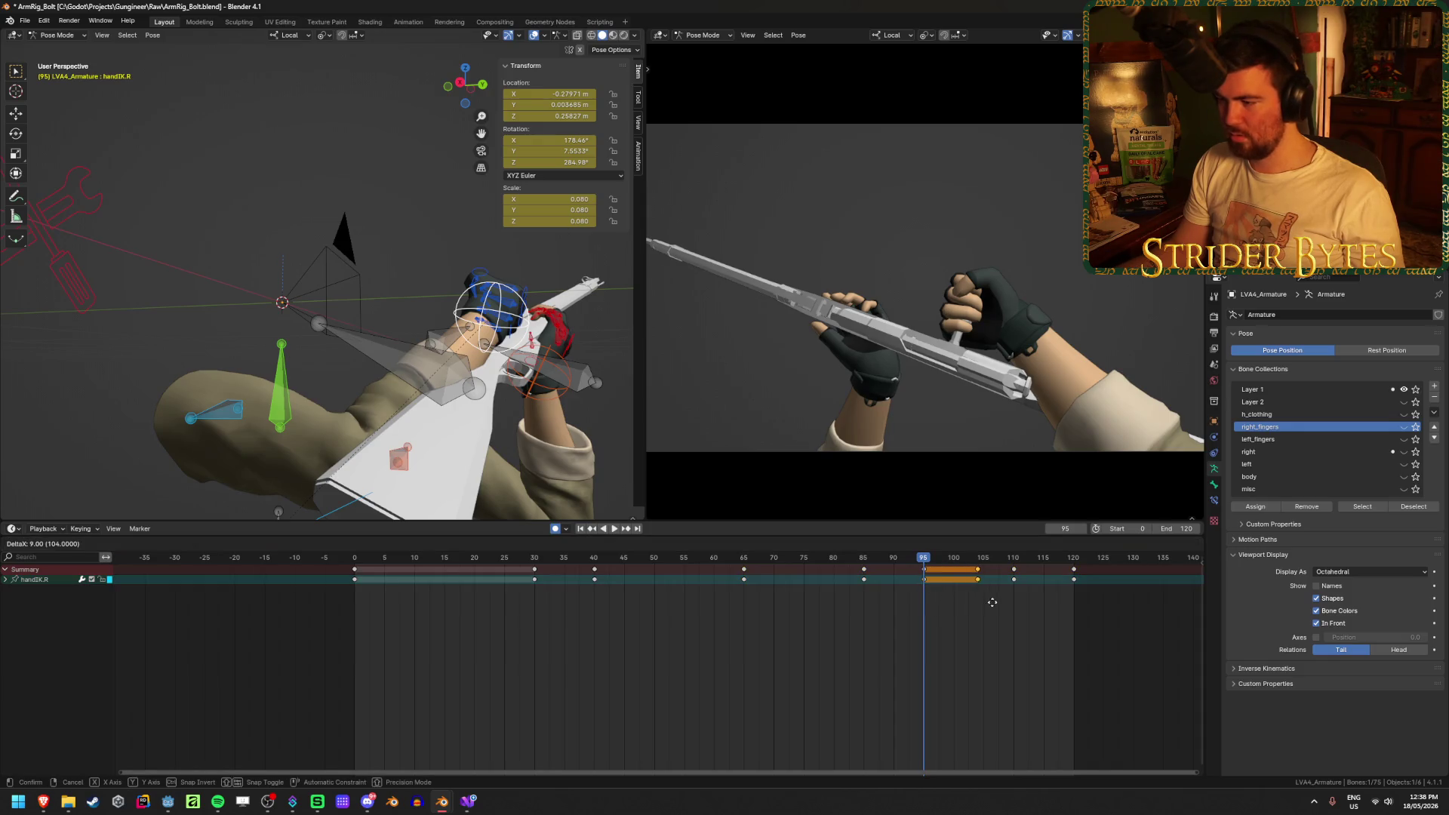
pyautogui.click(1024, 602)
pyautogui.press('space')
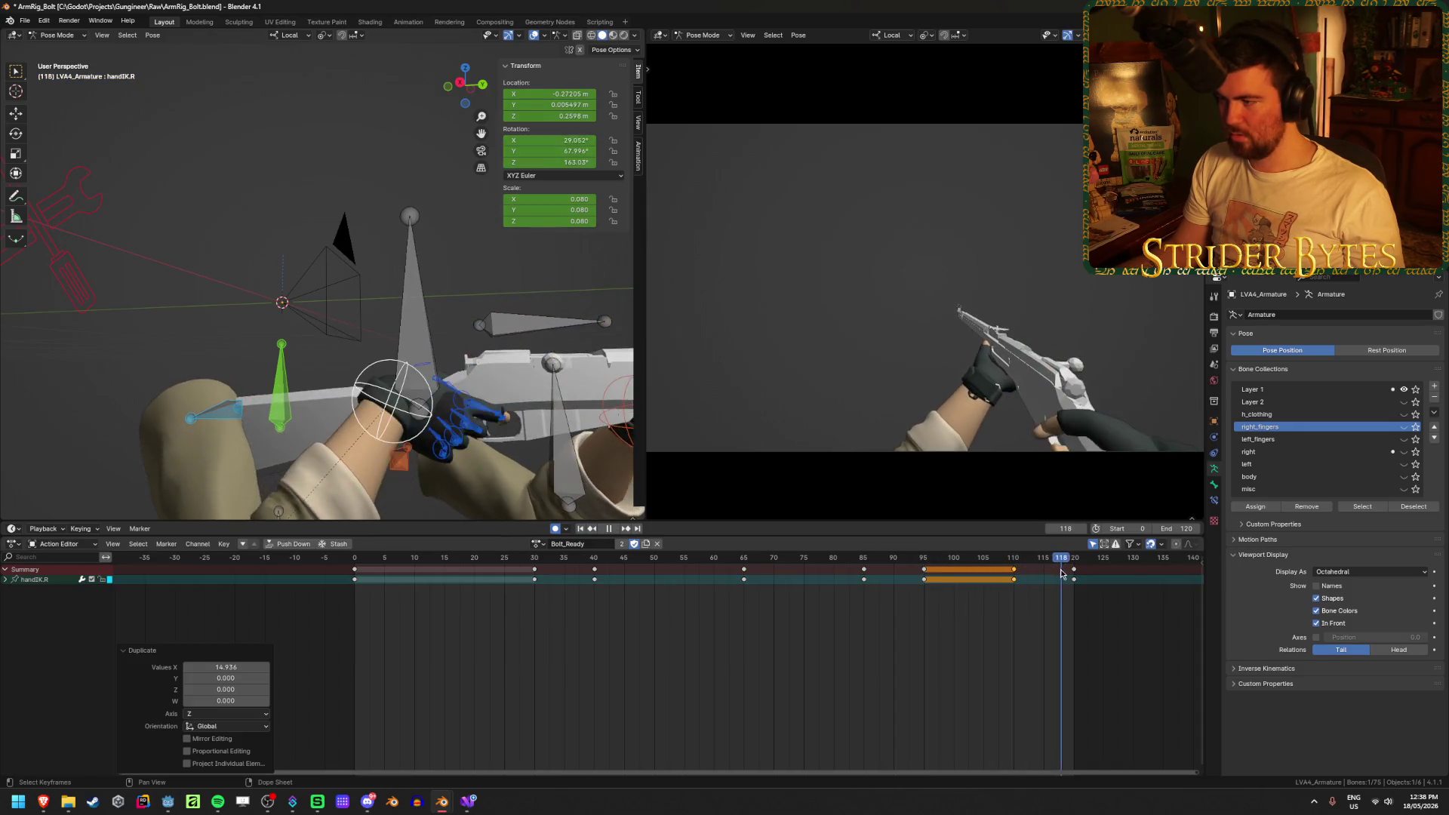
pyautogui.press('Escape')
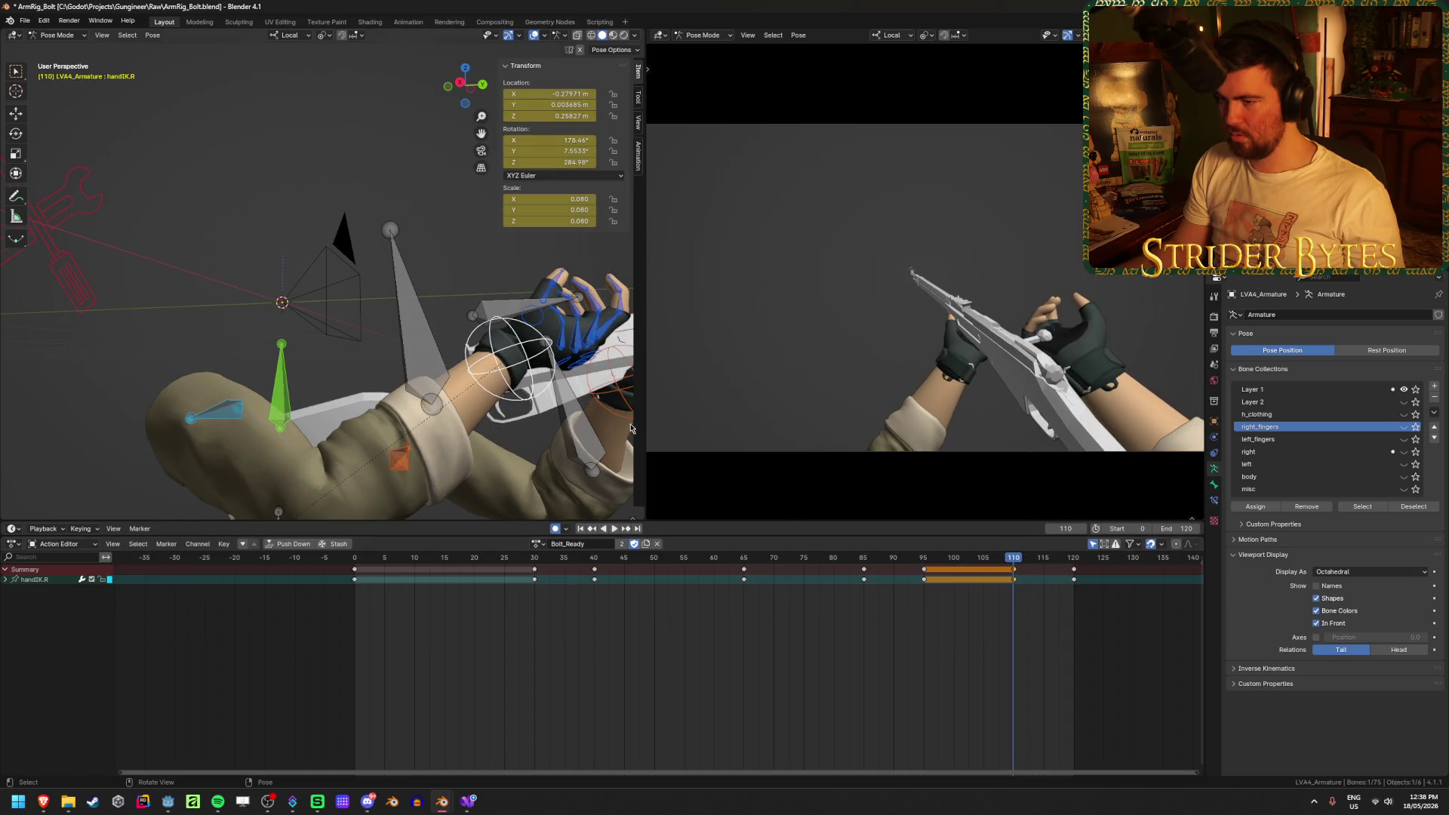
# Rotate the right hand IK bone twice around frame 110 and play to check
pyautogui.moveTo(476, 383); pyautogui.dragTo(576, 365, button='middle')
pyautogui.press('r')
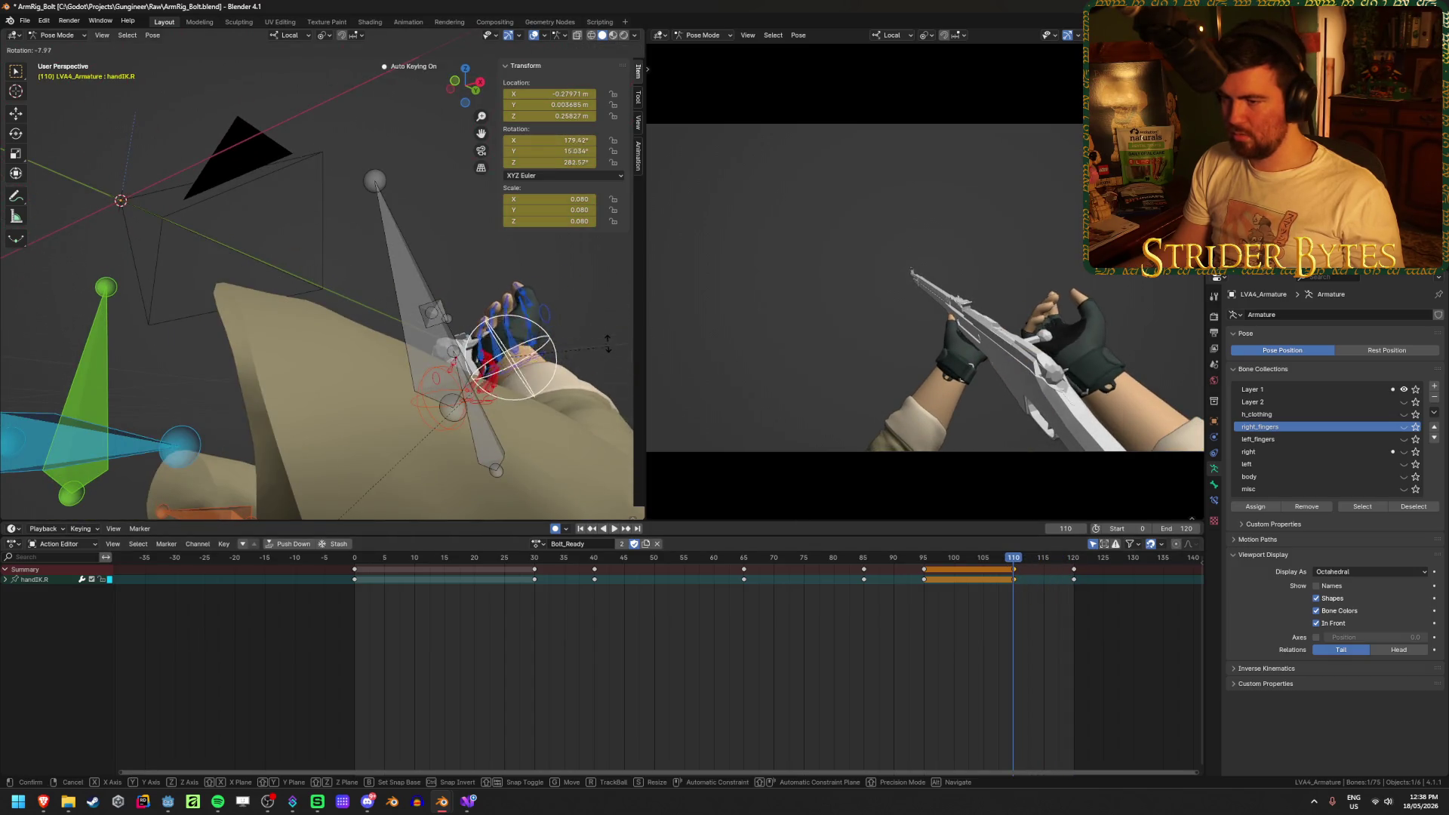
pyautogui.click(544, 298)
pyautogui.moveTo(544, 298)
pyautogui.mouseDown(button='middle')
pyautogui.moveTo(432, 318)
pyautogui.moveTo(506, 279)
pyautogui.moveTo(484, 325)
pyautogui.moveTo(452, 332)
pyautogui.mouseUp(button='middle')
pyautogui.press('r')
pyautogui.click(528, 317)
pyautogui.press('space')
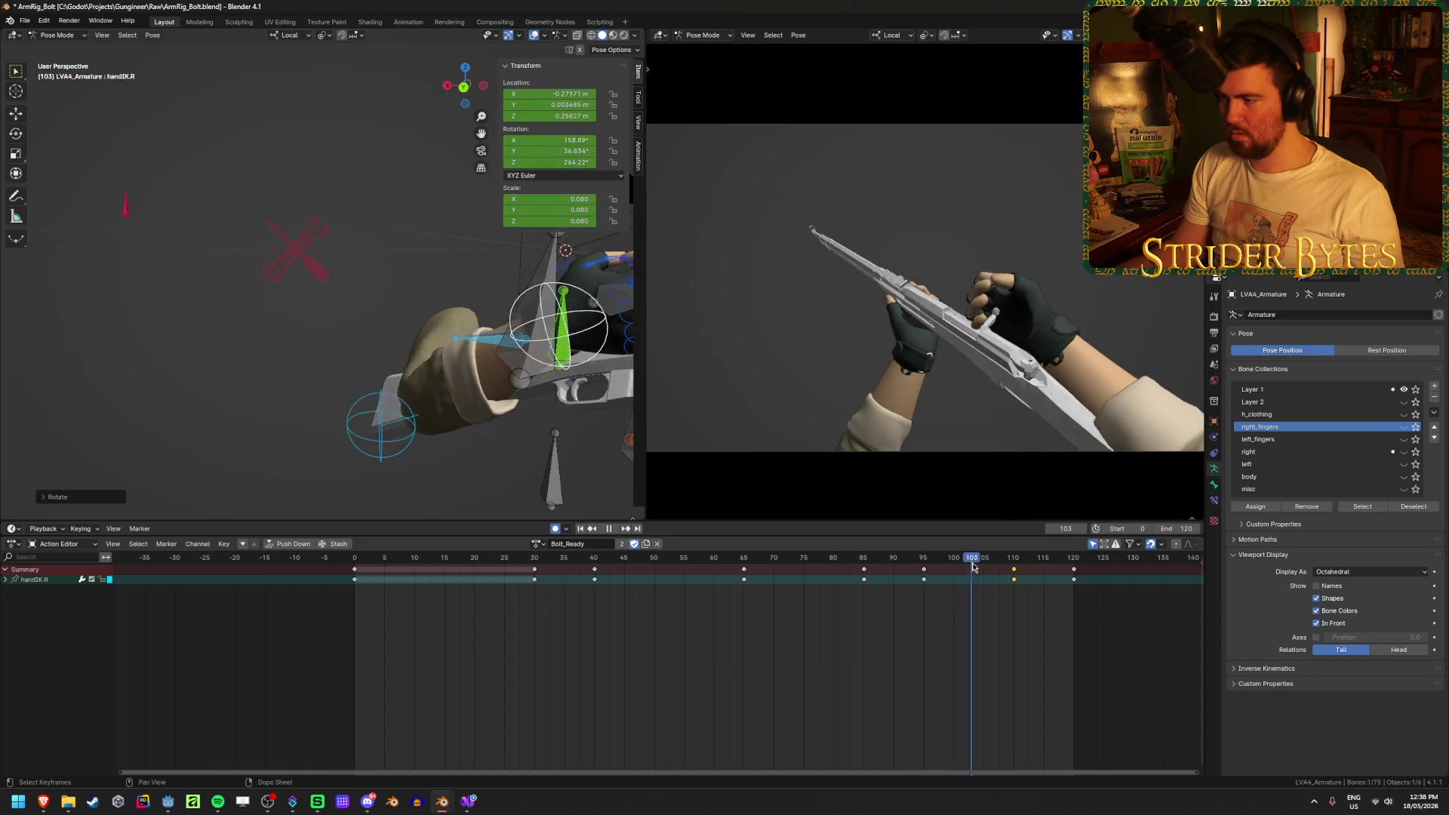
# Give the right hand a final rotation and small position adjustment
pyautogui.moveTo(393, 362); pyautogui.dragTo(79, 428, button='middle')
pyautogui.moveTo(375, 297)
pyautogui.mouseDown(button='middle')
pyautogui.moveTo(536, 307)
pyautogui.moveTo(499, 350)
pyautogui.moveTo(557, 368)
pyautogui.moveTo(601, 418)
pyautogui.mouseUp(button='middle')
pyautogui.press('r')
pyautogui.click(528, 317)
pyautogui.press('g')
pyautogui.click(540, 341)
pyautogui.click(619, 423)
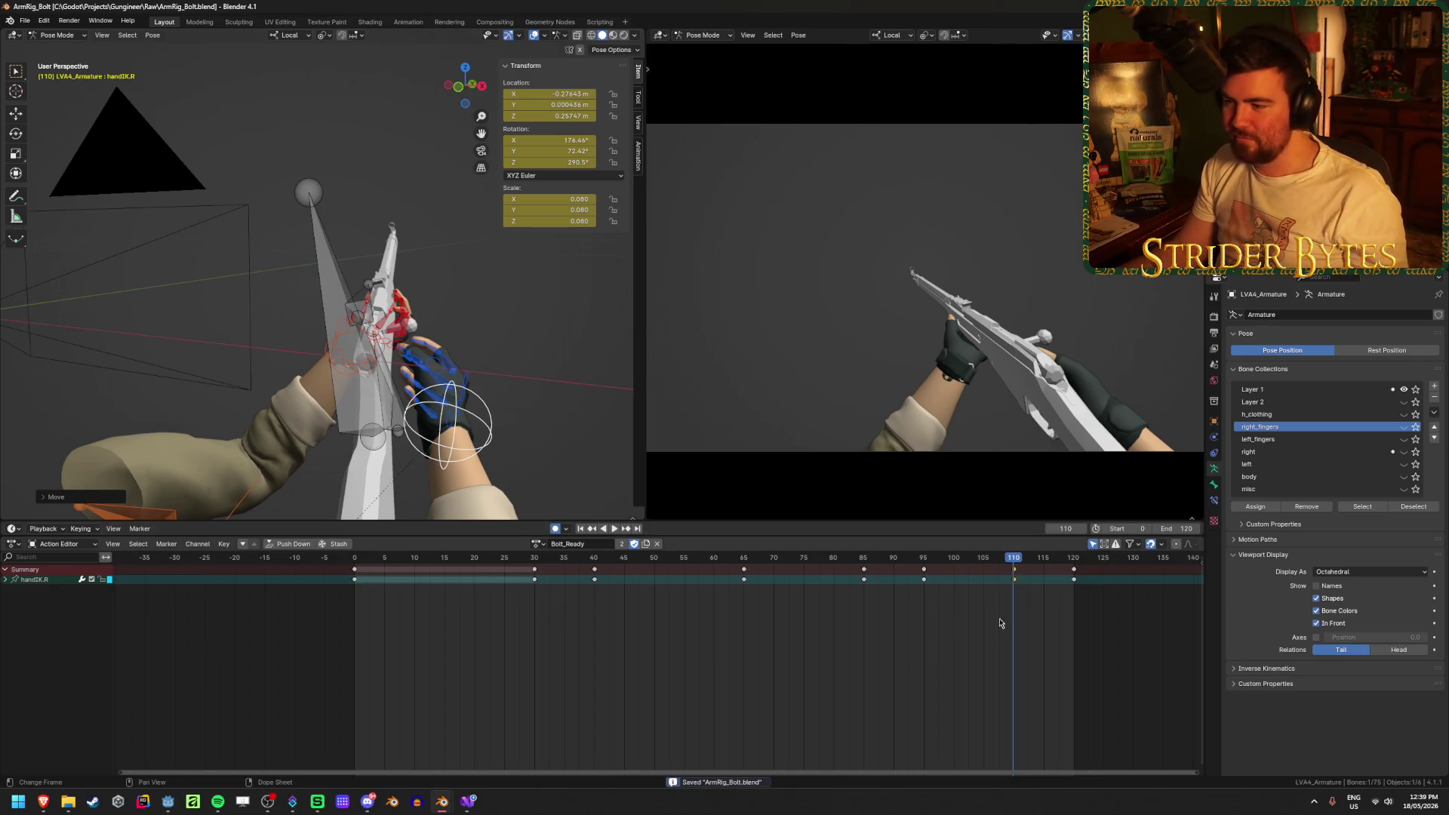
# Play and scrub through the Bolt_Ready animation to frame 120, stopping at frame 25
pyautogui.click(798, 559)
pyautogui.press('space')
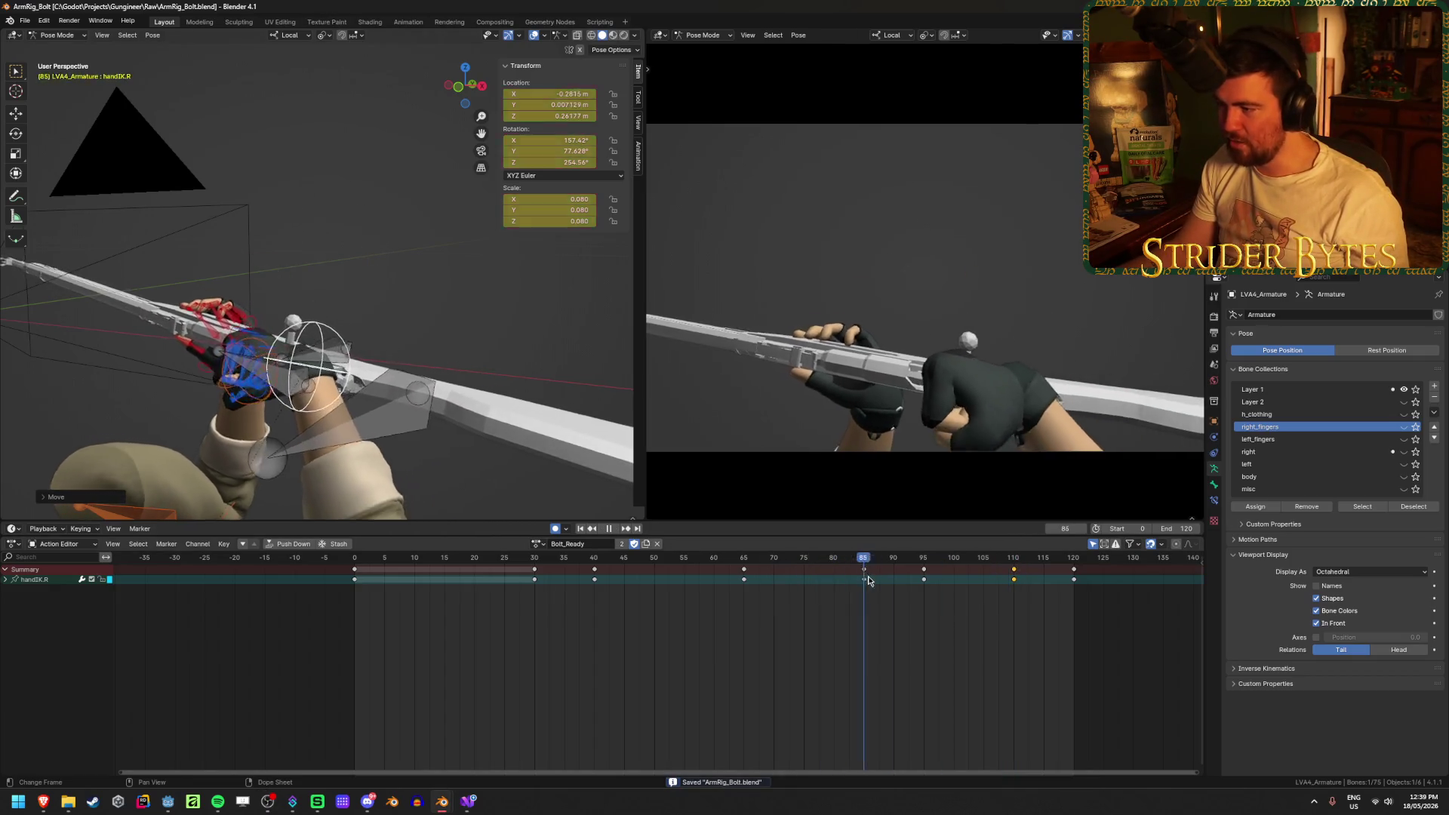
pyautogui.moveTo(920, 586); pyautogui.dragTo(1079, 632)
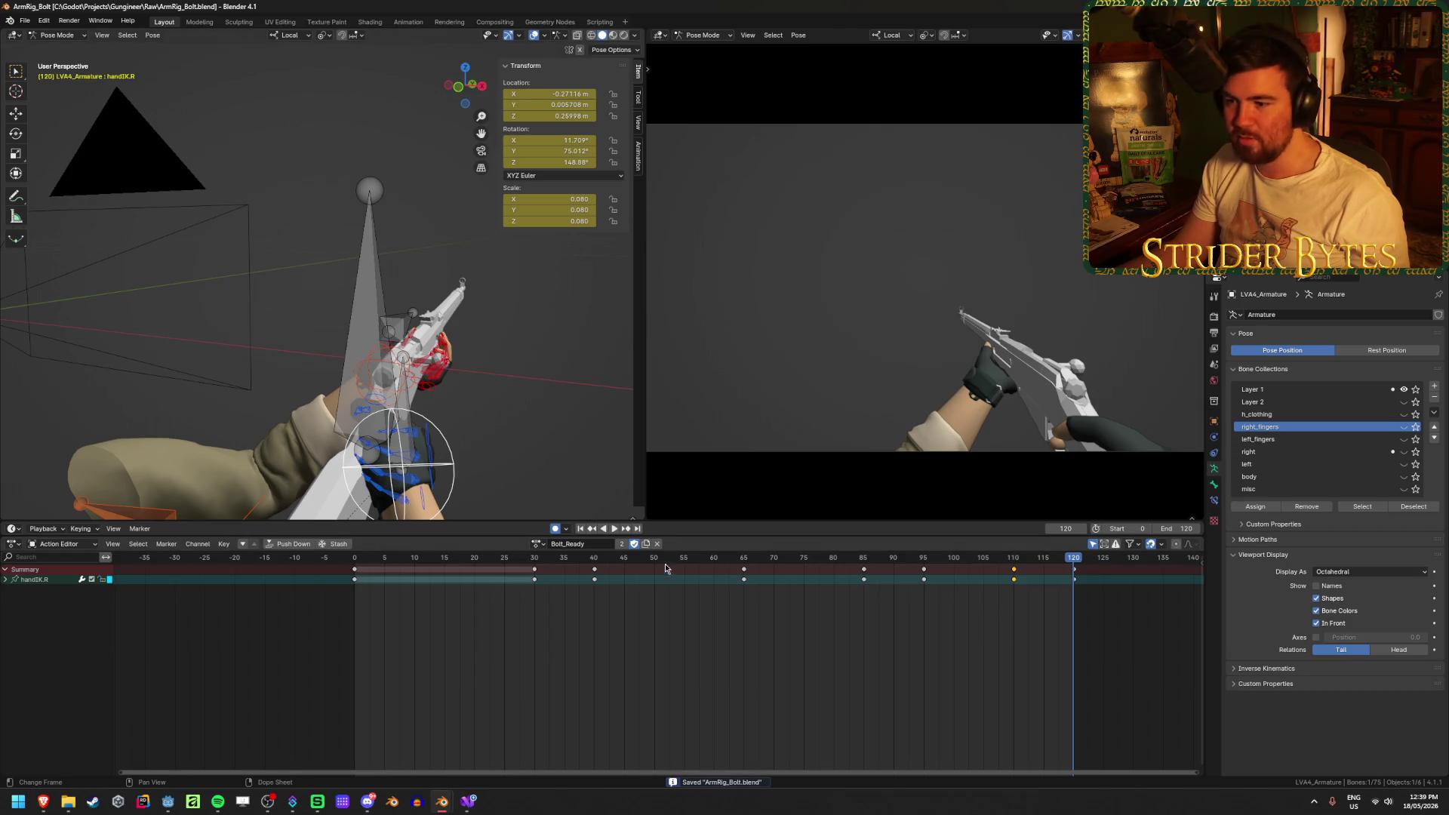
pyautogui.click(591, 529)
pyautogui.click(614, 528)
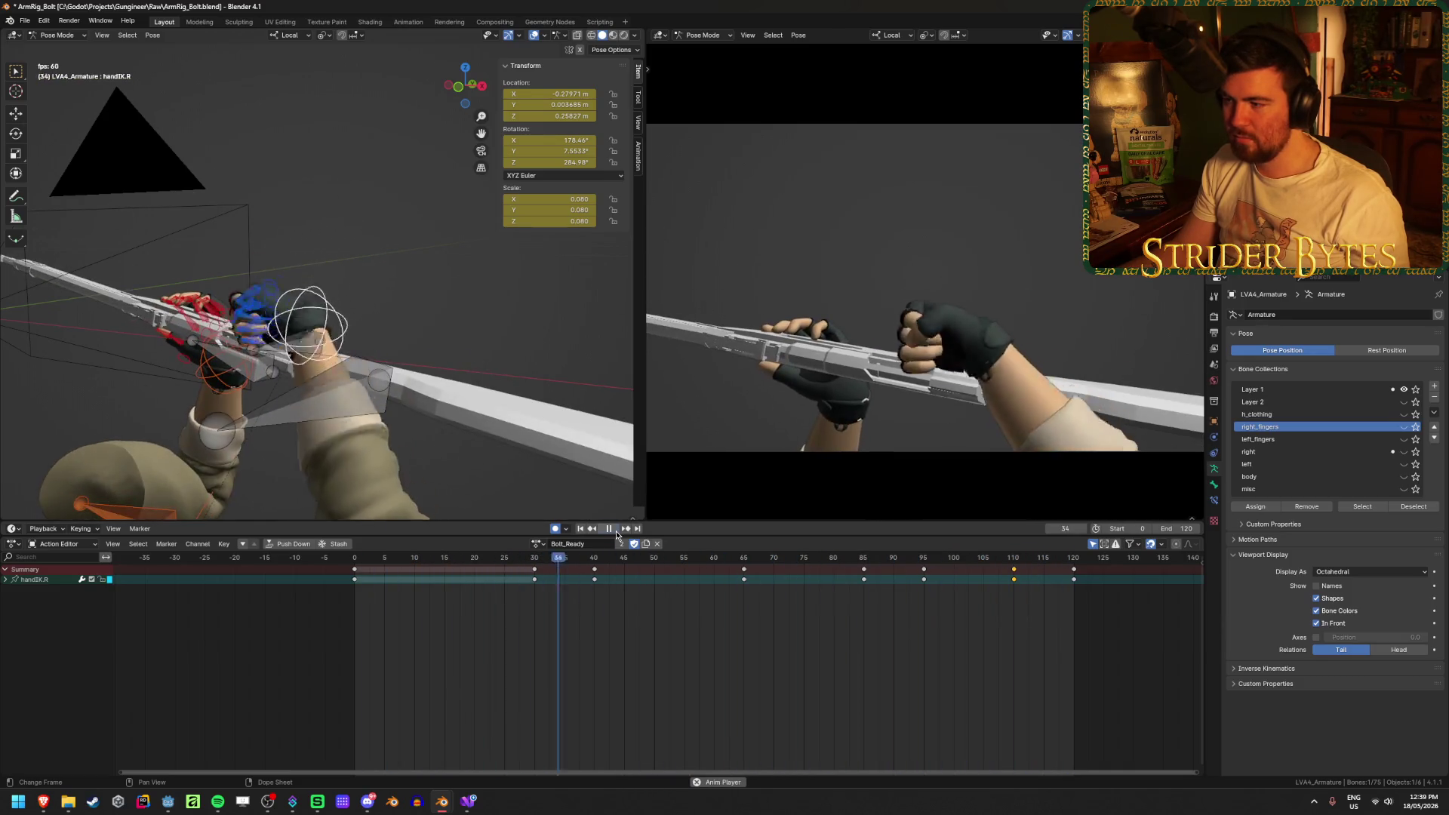
pyautogui.click(595, 563)
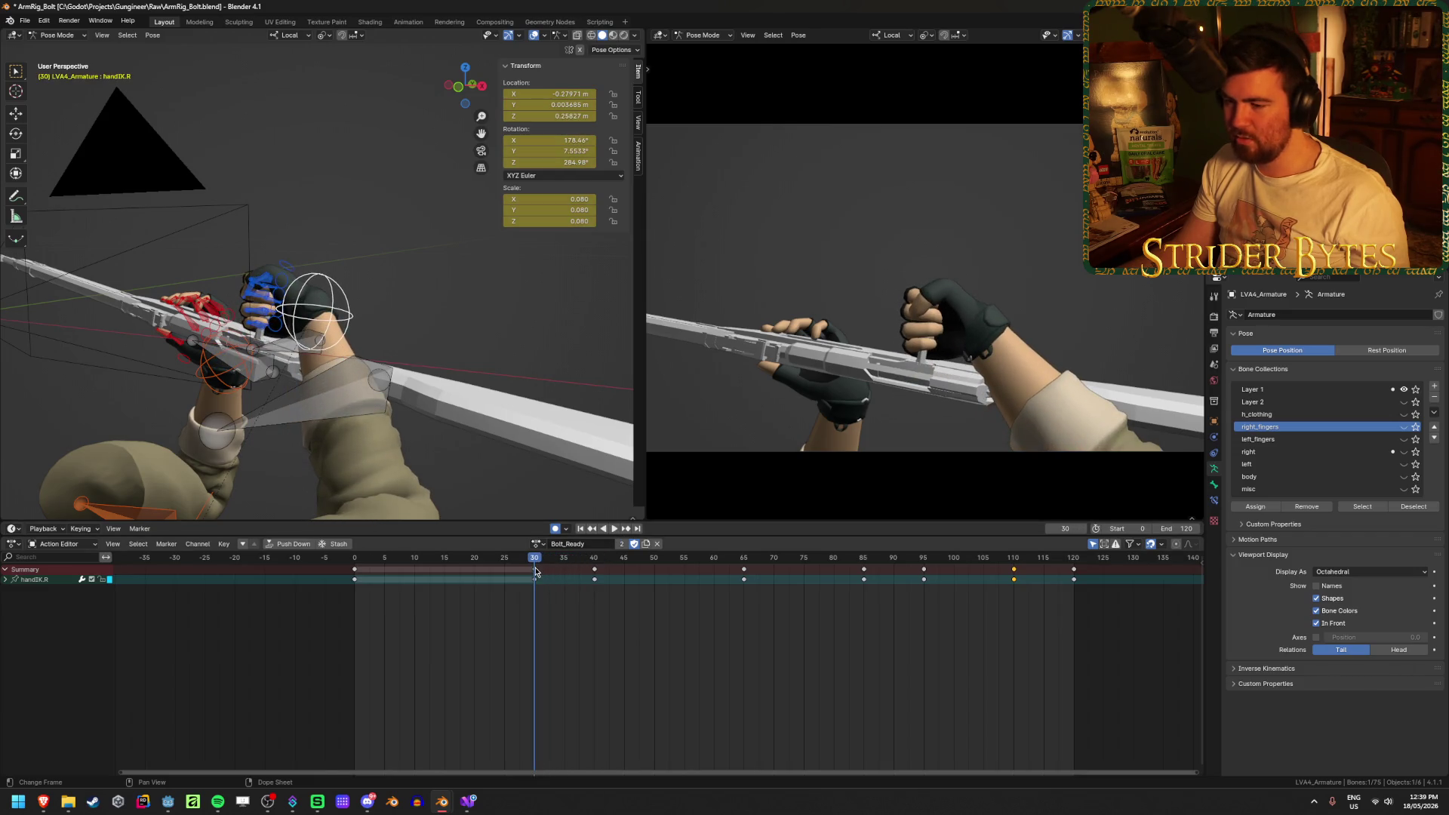
pyautogui.press('space')
pyautogui.click(463, 568)
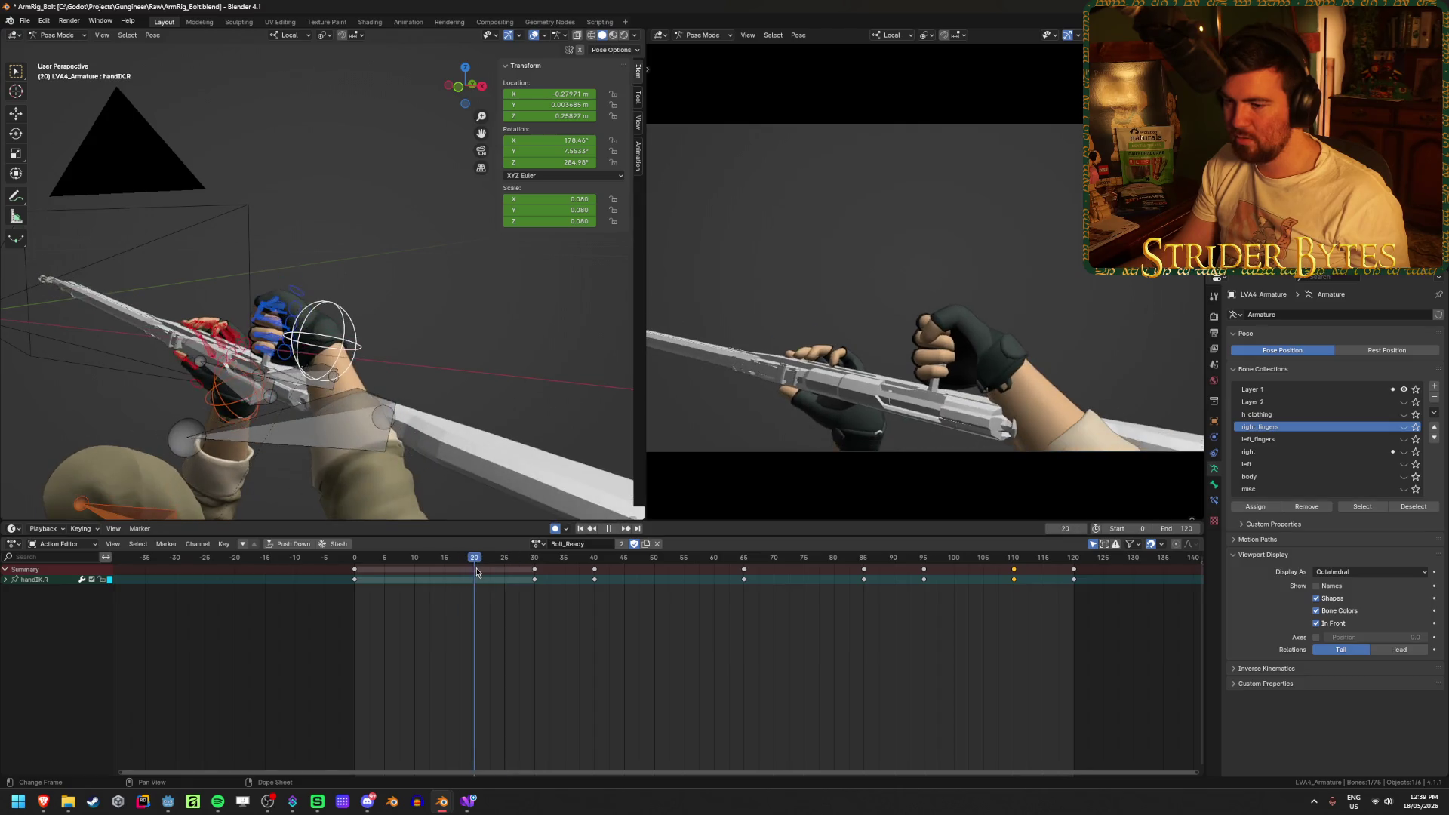
pyautogui.press('space')
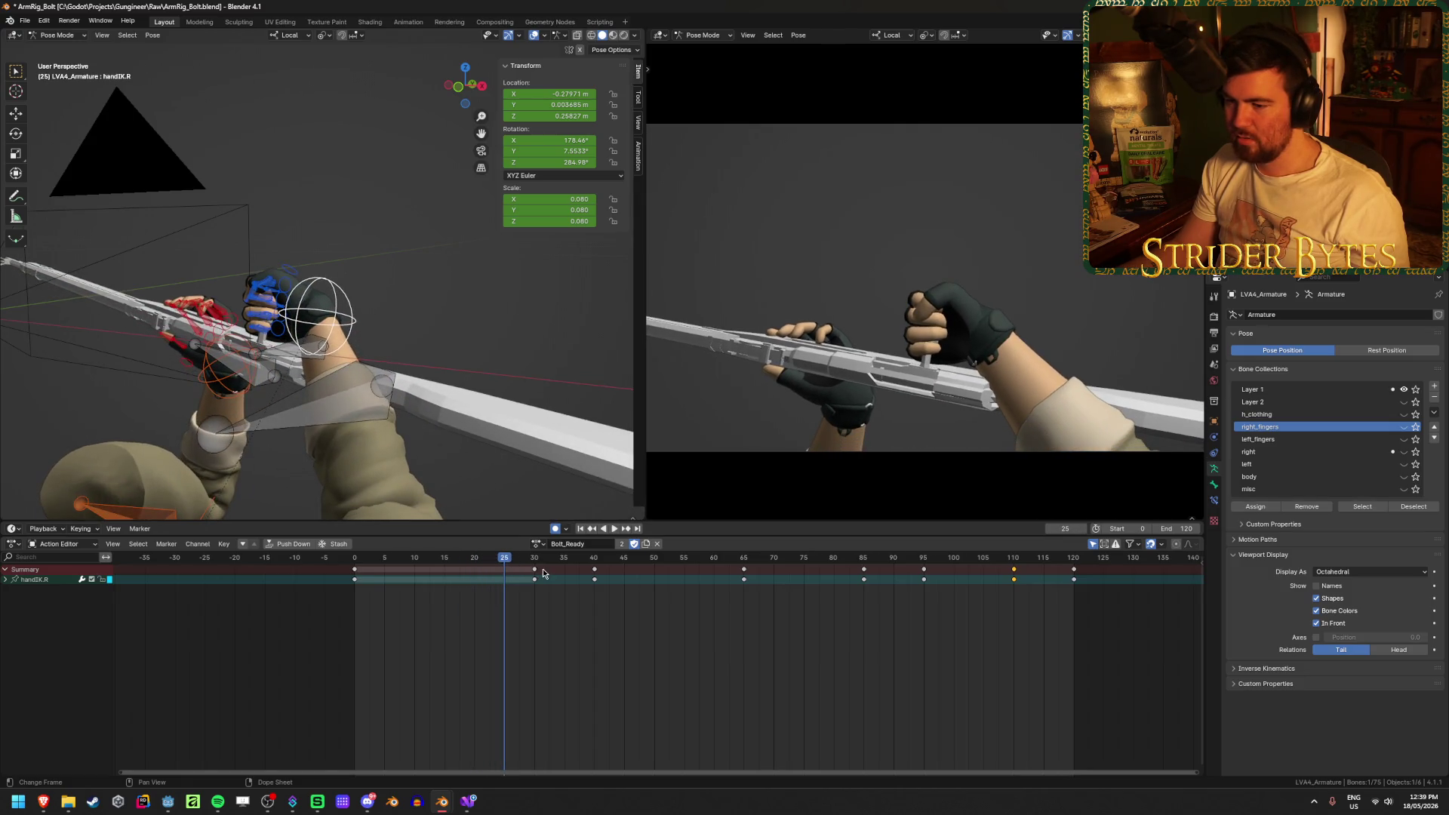
# Move the right hand's frame-30 keyframes to frame 25 and play back the result
pyautogui.moveTo(536, 576)
pyautogui.mouseDown()
pyautogui.moveTo(493, 573)
pyautogui.moveTo(1033, 594)
pyautogui.moveTo(372, 579)
pyautogui.mouseUp()
pyautogui.press('space')
pyautogui.click(440, 562)
pyautogui.click(616, 529)
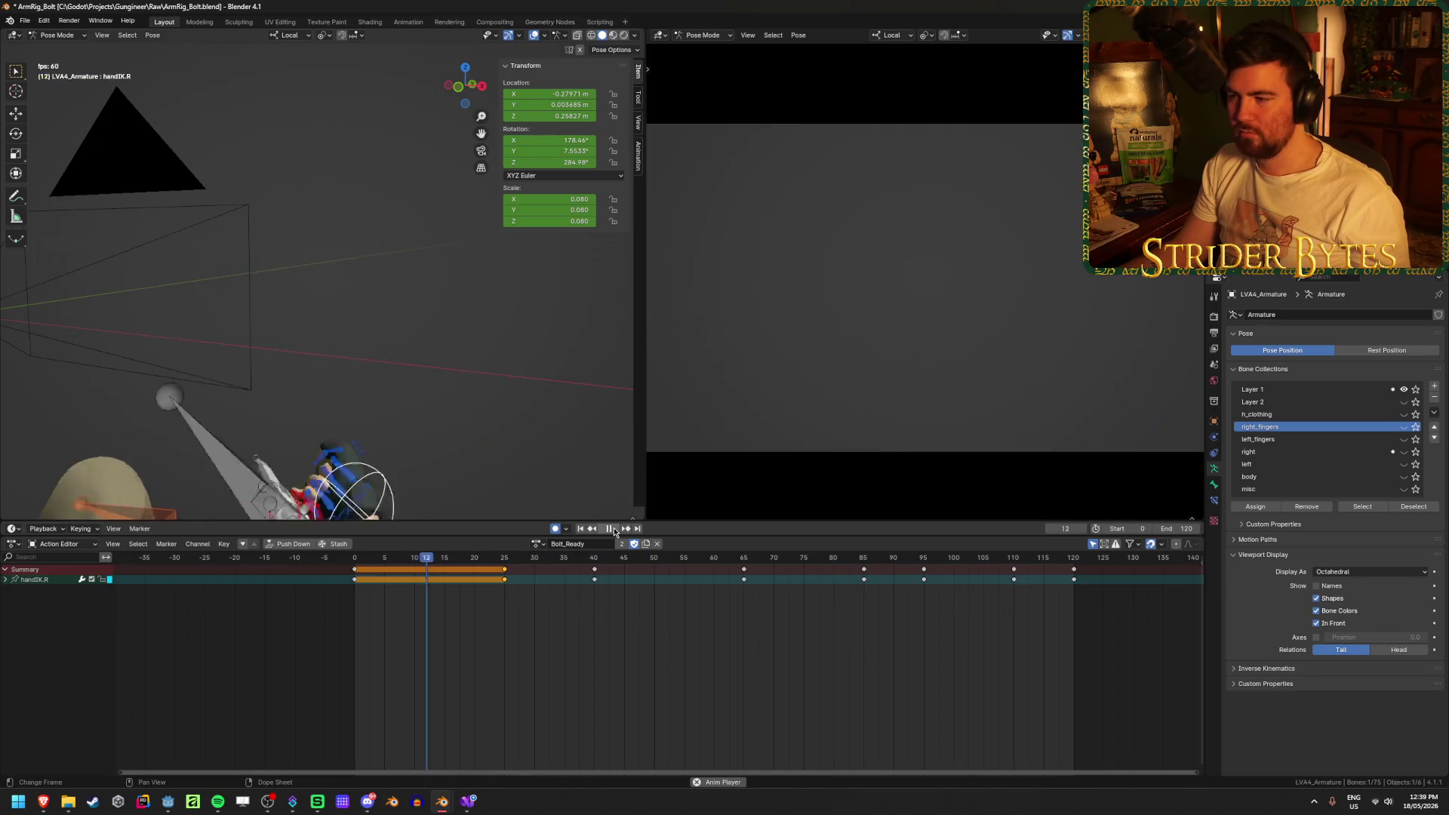
pyautogui.click(614, 530)
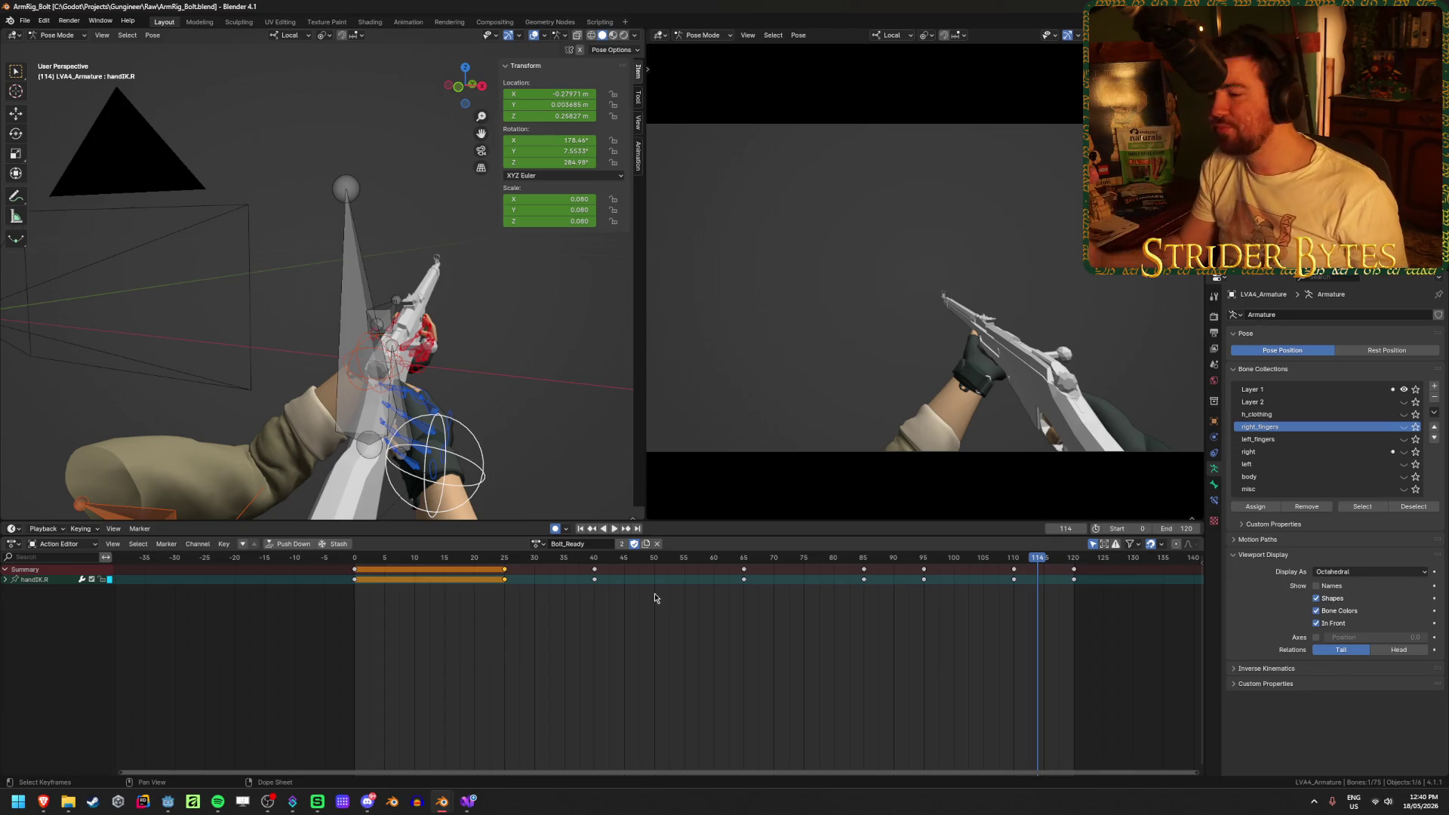
# Save ArmRig_Bolt.blend and replay the animation, scrubbing back to frame 26
pyautogui.hotkey('ctrl', 's')
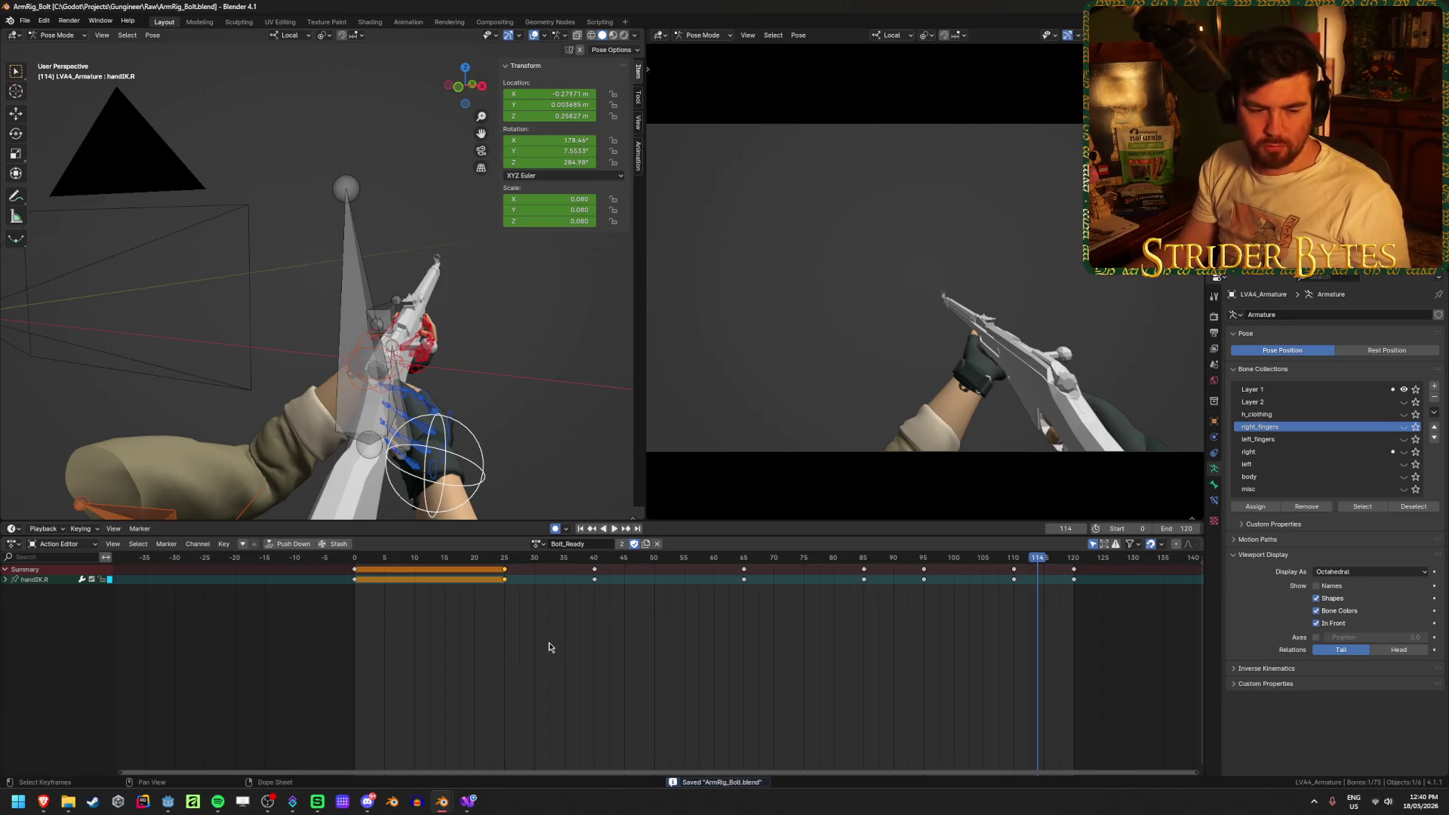
pyautogui.press('space')
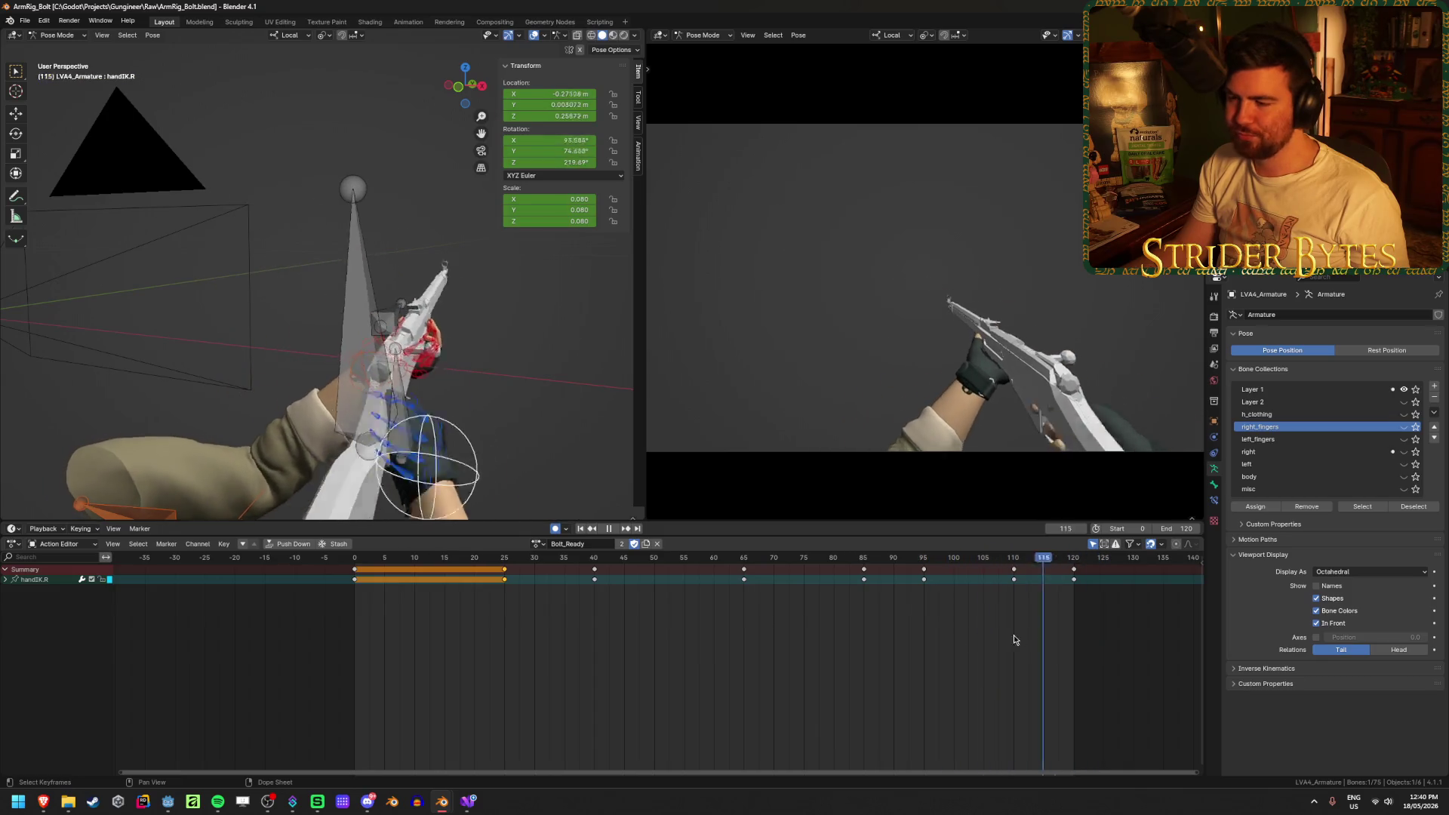
pyautogui.moveTo(1064, 662)
pyautogui.mouseDown()
pyautogui.moveTo(1090, 663)
pyautogui.moveTo(721, 647)
pyautogui.moveTo(307, 663)
pyautogui.moveTo(512, 661)
pyautogui.mouseUp()
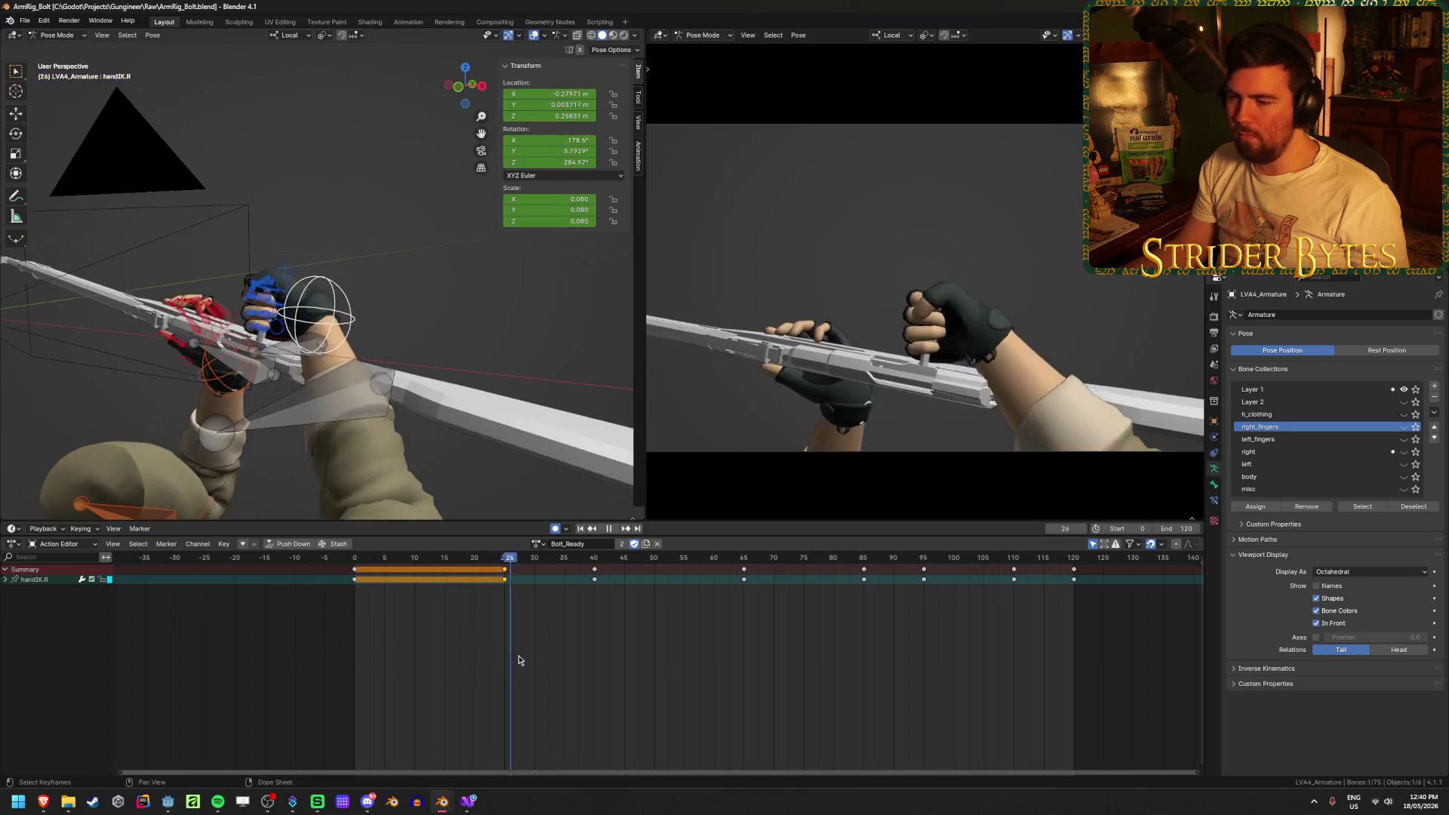
pyautogui.press('space')
pyautogui.click(613, 530)
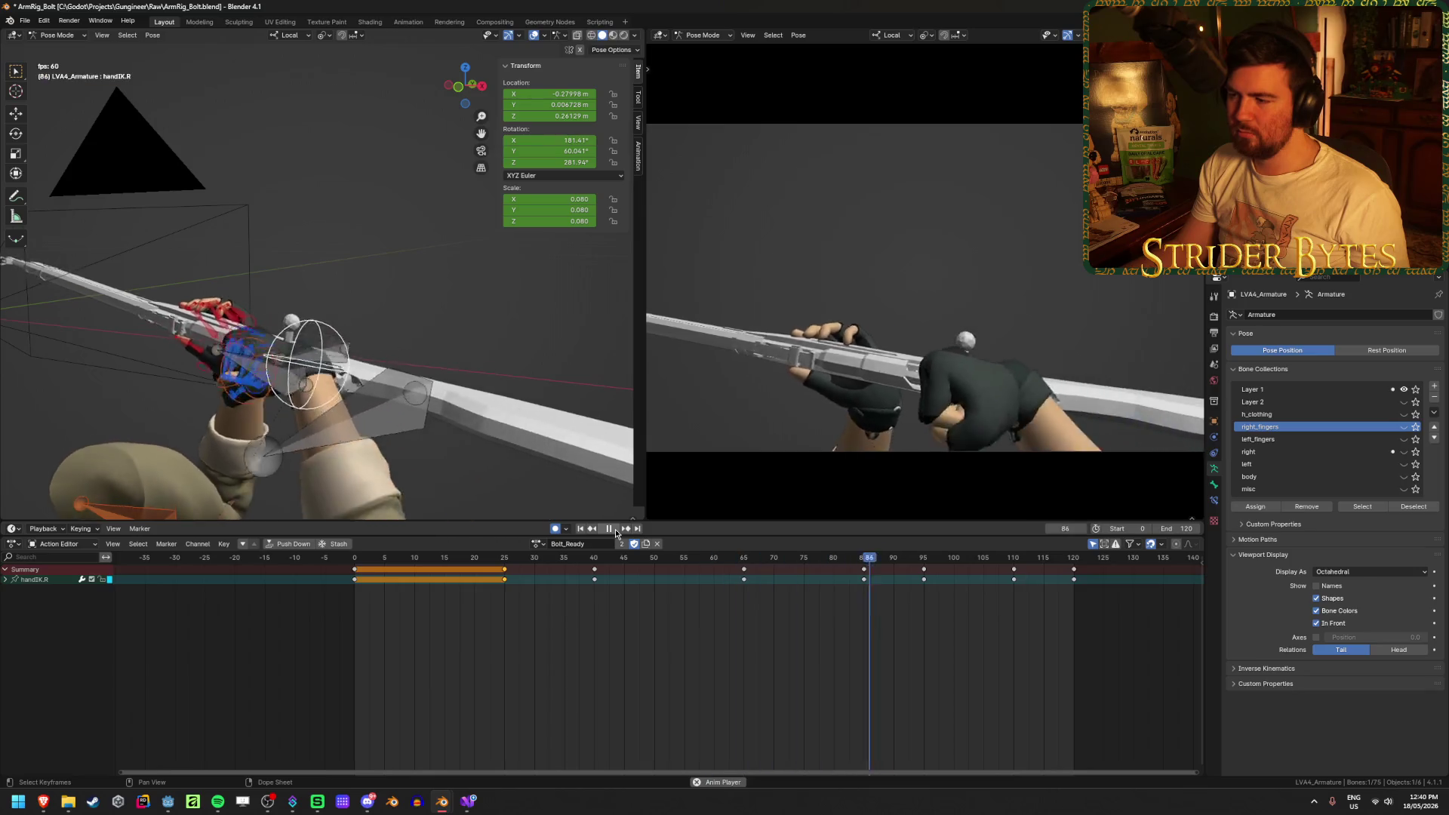
pyautogui.click(615, 532)
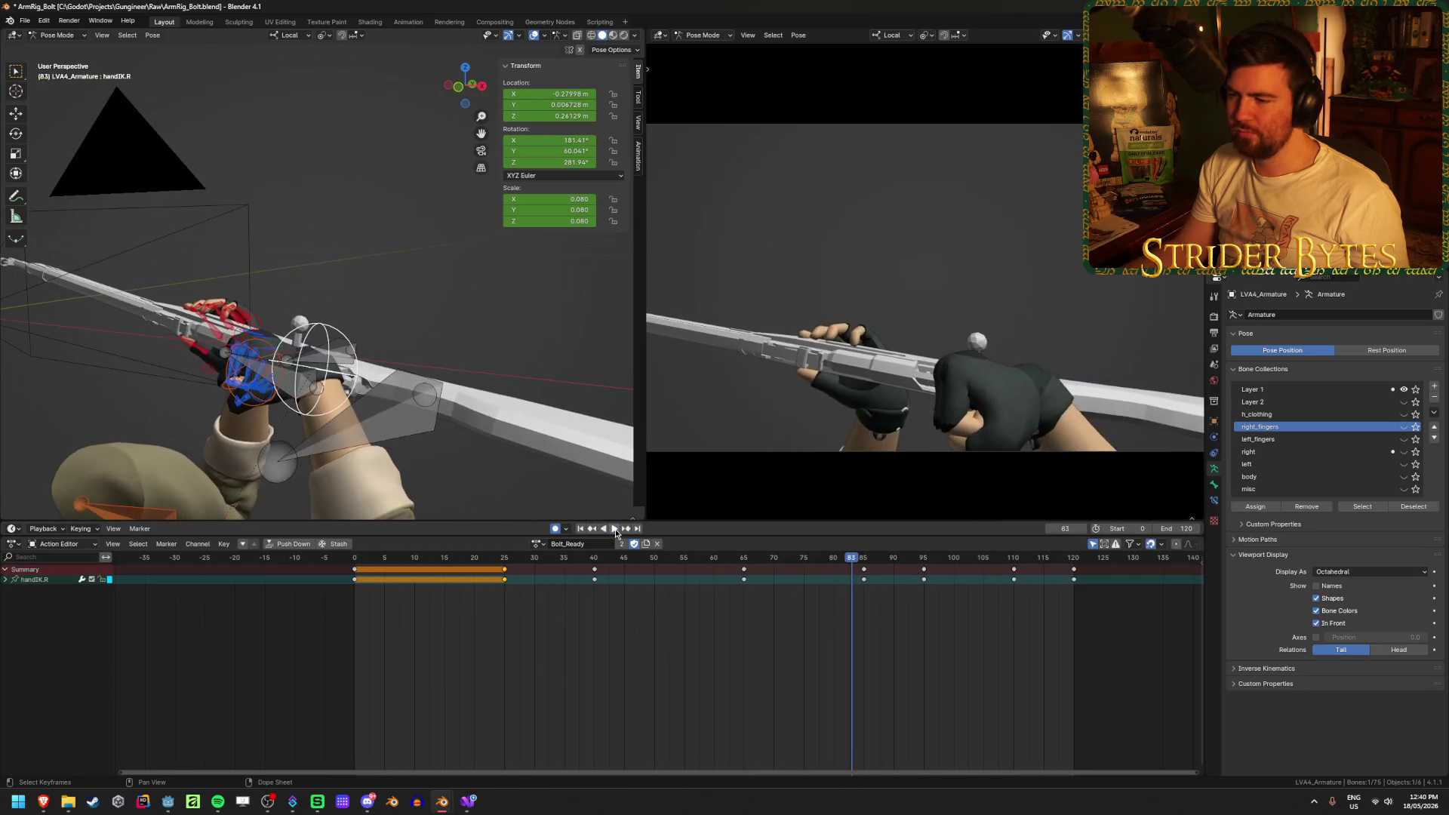
# Replay from frame 0, scrub around frame 41, and select the GunBase bone
pyautogui.hotkey('shift', 'Left')
pyautogui.press('space')
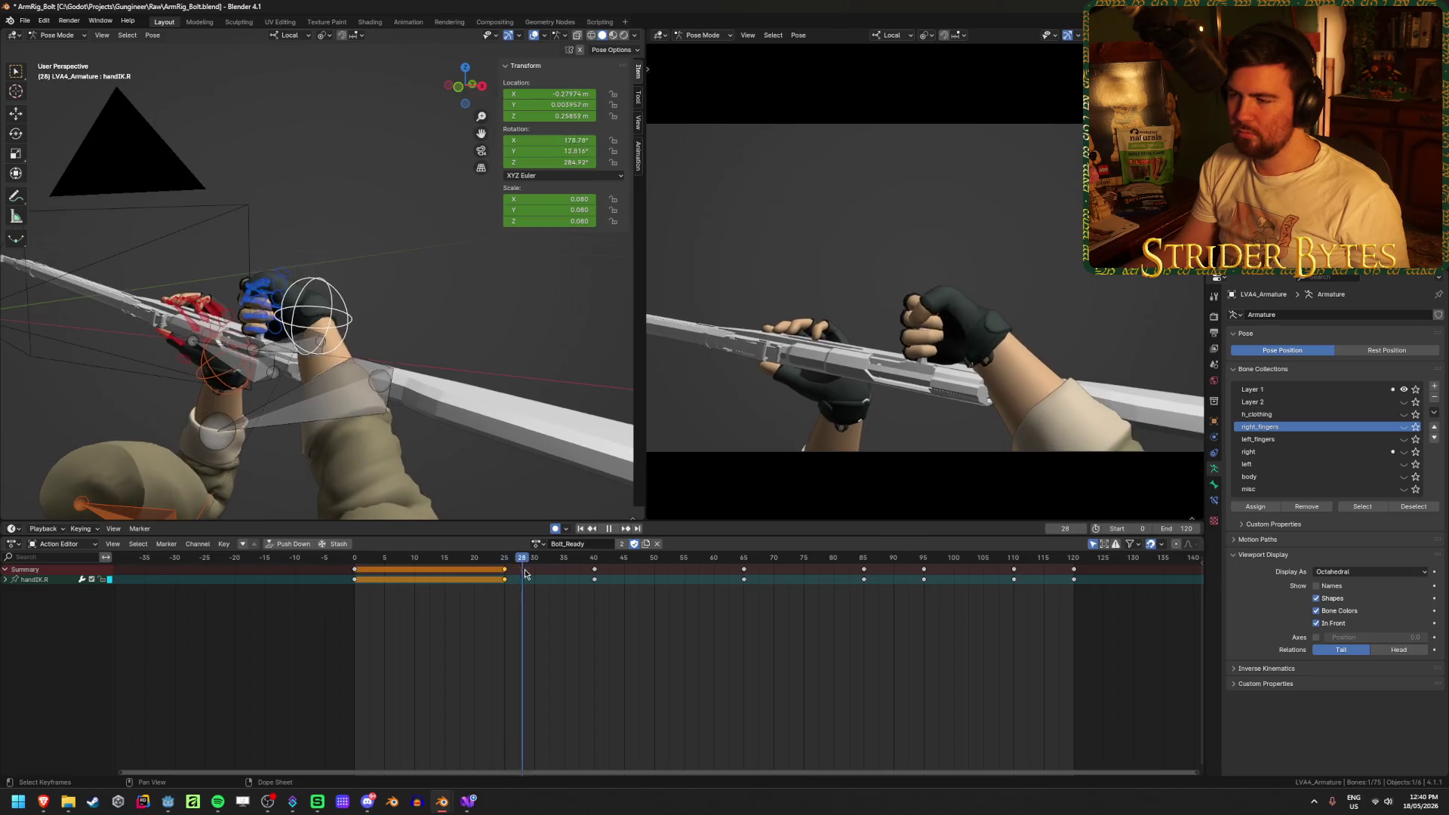
pyautogui.moveTo(540, 575)
pyautogui.mouseDown()
pyautogui.moveTo(600, 579)
pyautogui.moveTo(517, 579)
pyautogui.mouseUp()
pyautogui.press('space')
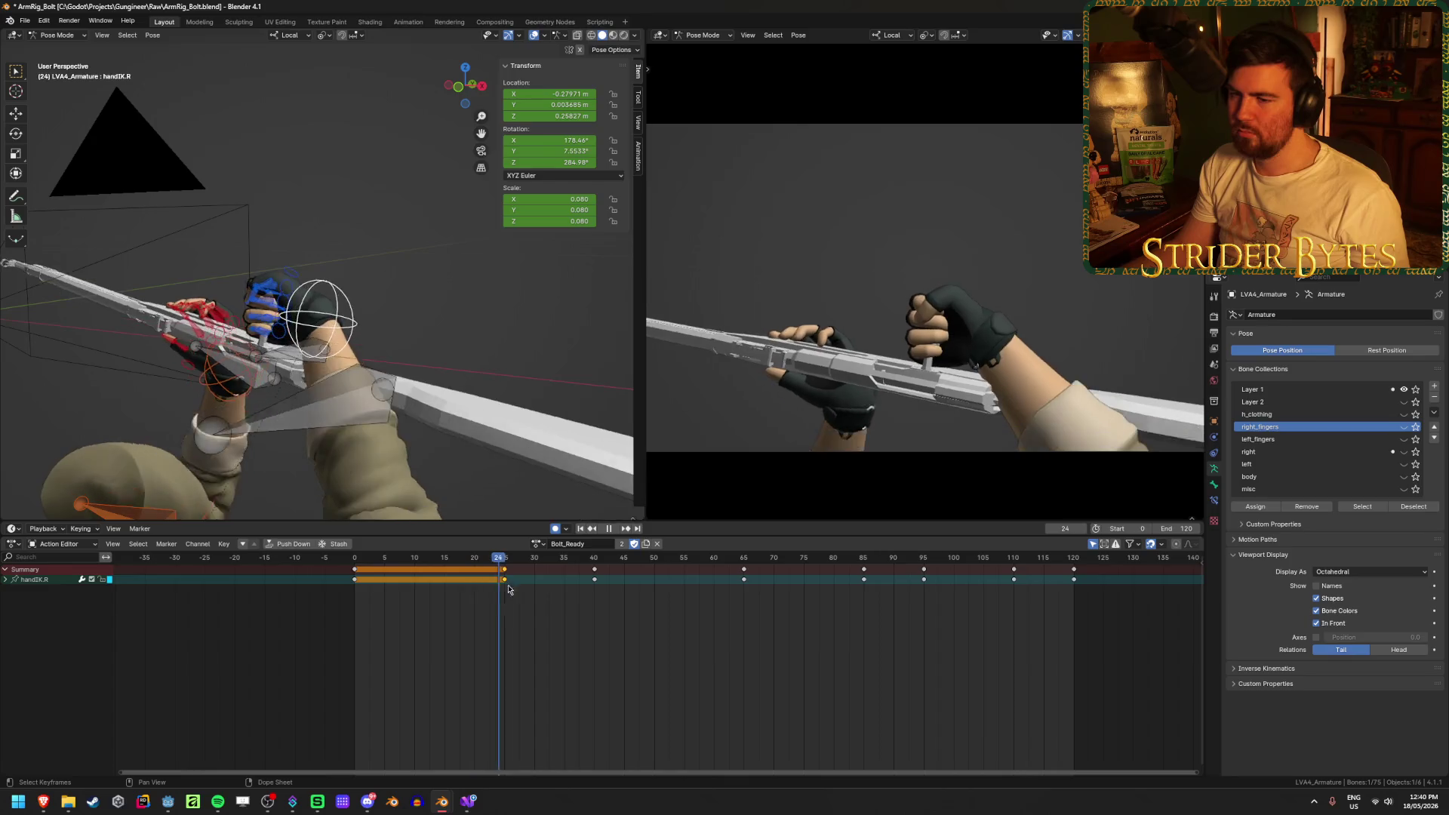
pyautogui.click(334, 414)
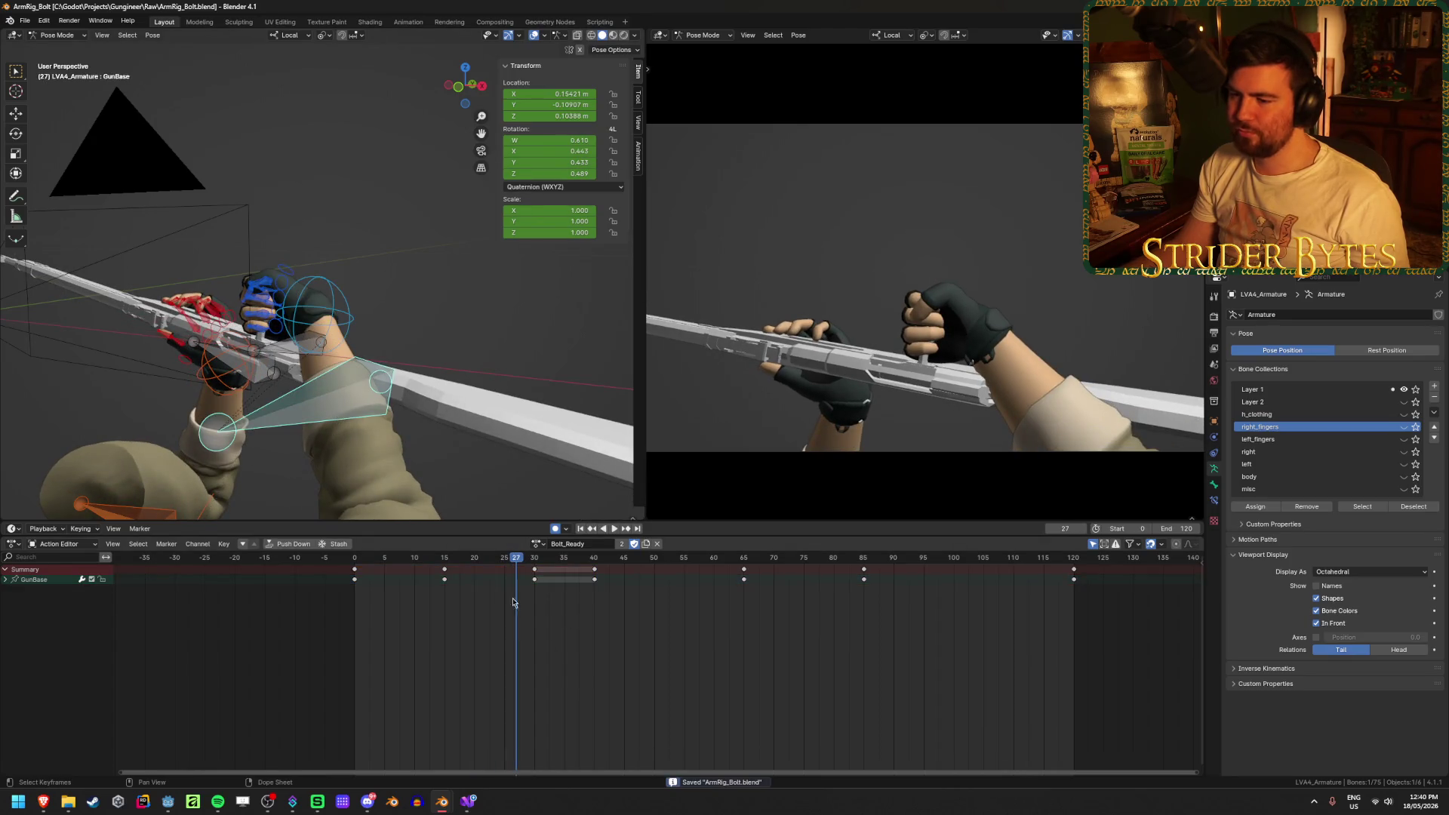
# Play the GunBase animation from the start and switch to the Bolt_Idle action
pyautogui.hotkey('shift', 'Left')
pyautogui.press('space')
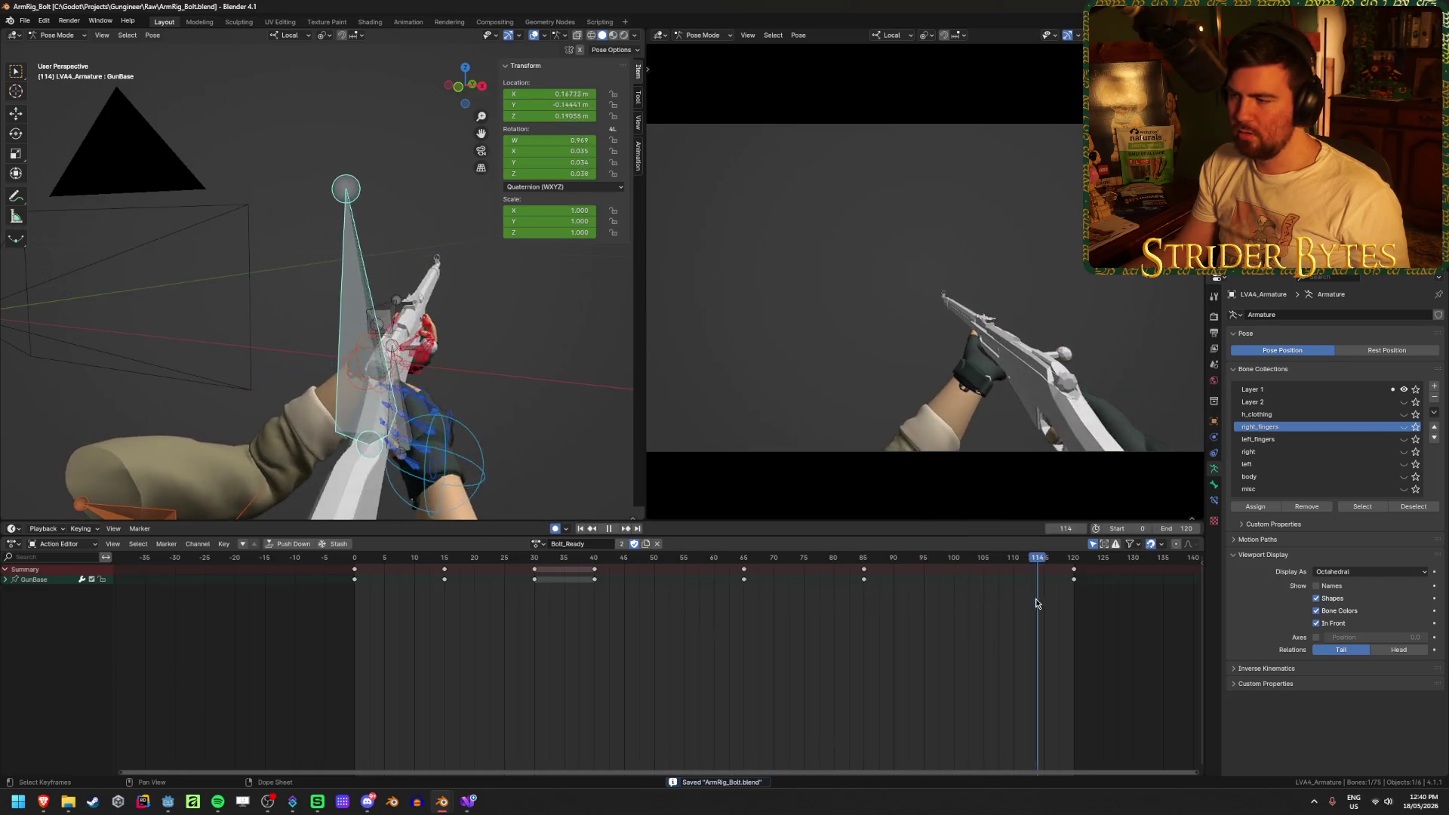
pyautogui.click(537, 544)
pyautogui.click(572, 582)
# Switch back to the Bolt_Ready action and save ArmRig_Bolt.blend
pyautogui.click(537, 544)
pyautogui.click(553, 596)
pyautogui.hotkey('ctrl', 's')
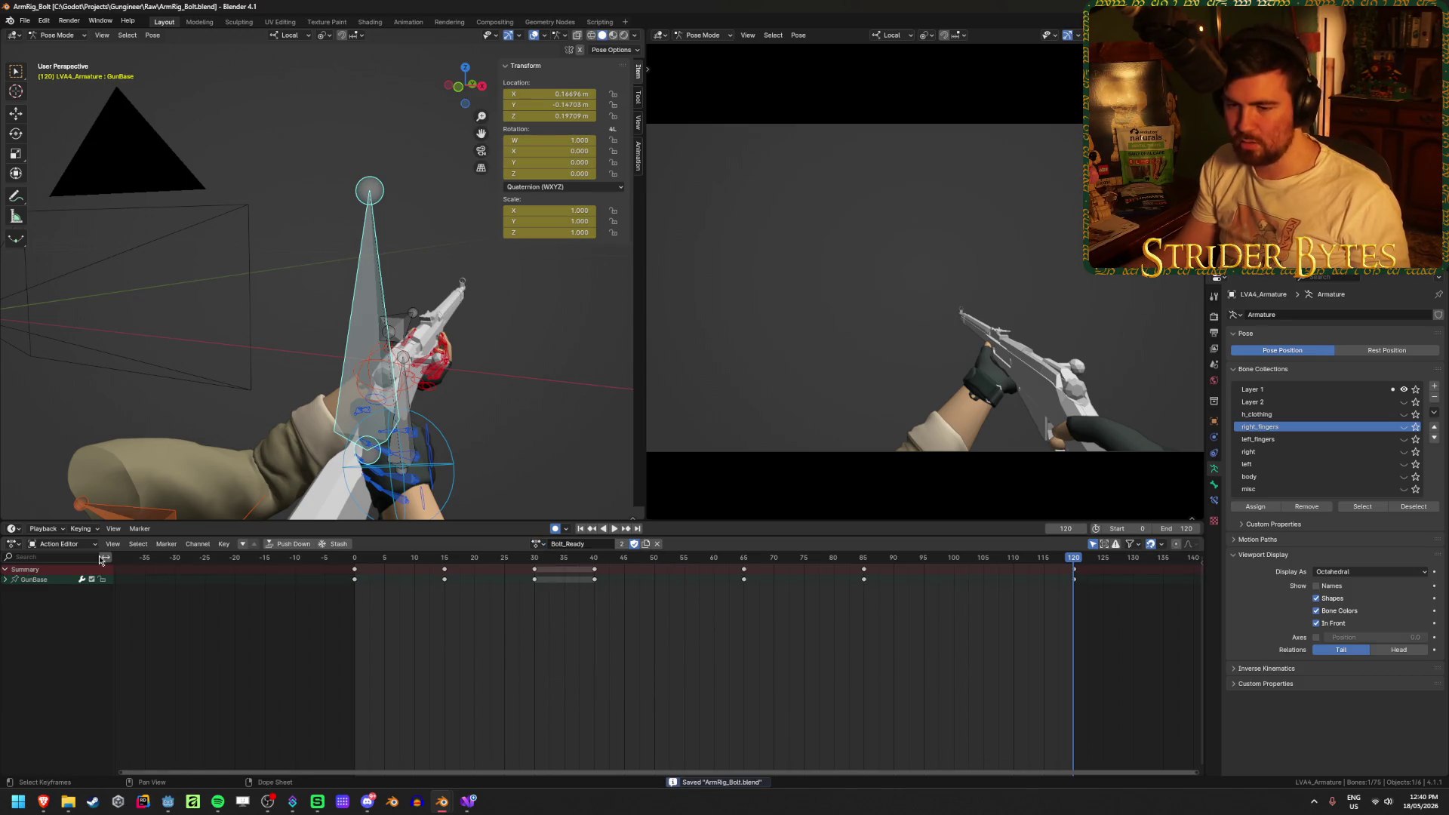
pyautogui.click(11, 544)
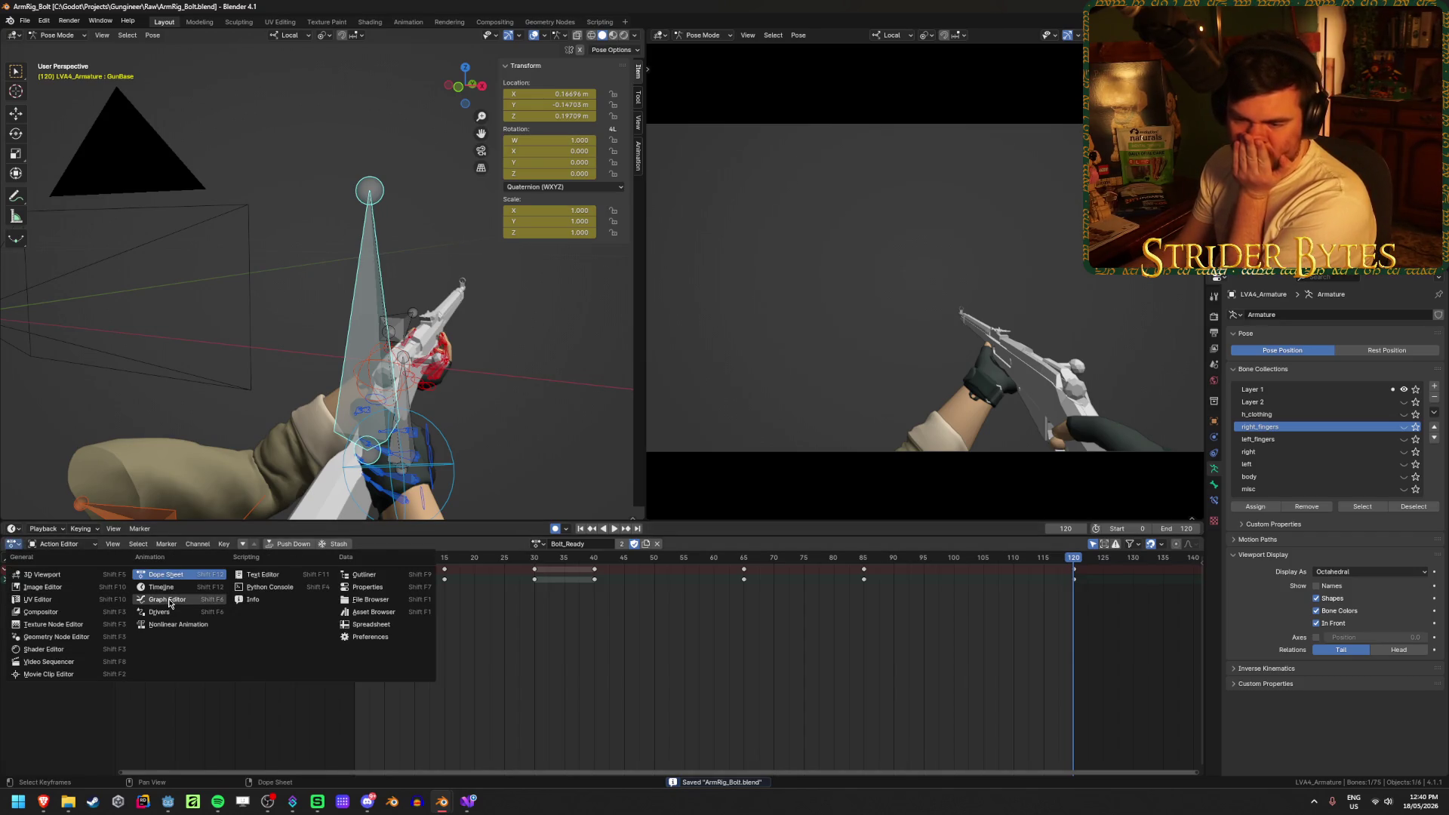
# In the Graph Editor, expand GunBase, hide other curves, frame and select the X Quaternion curve
pyautogui.click(169, 603)
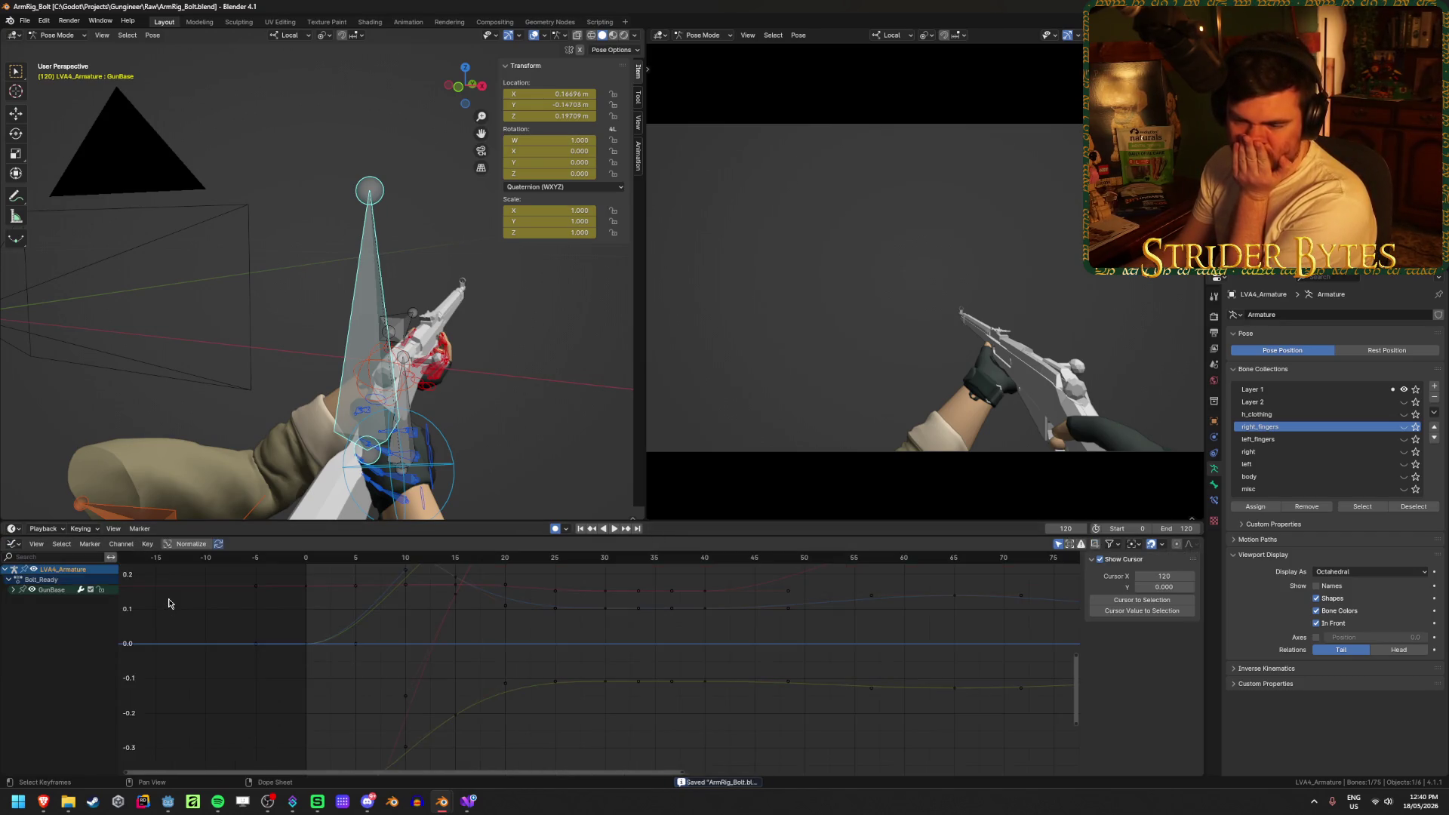
pyautogui.click(13, 591)
pyautogui.press('space')
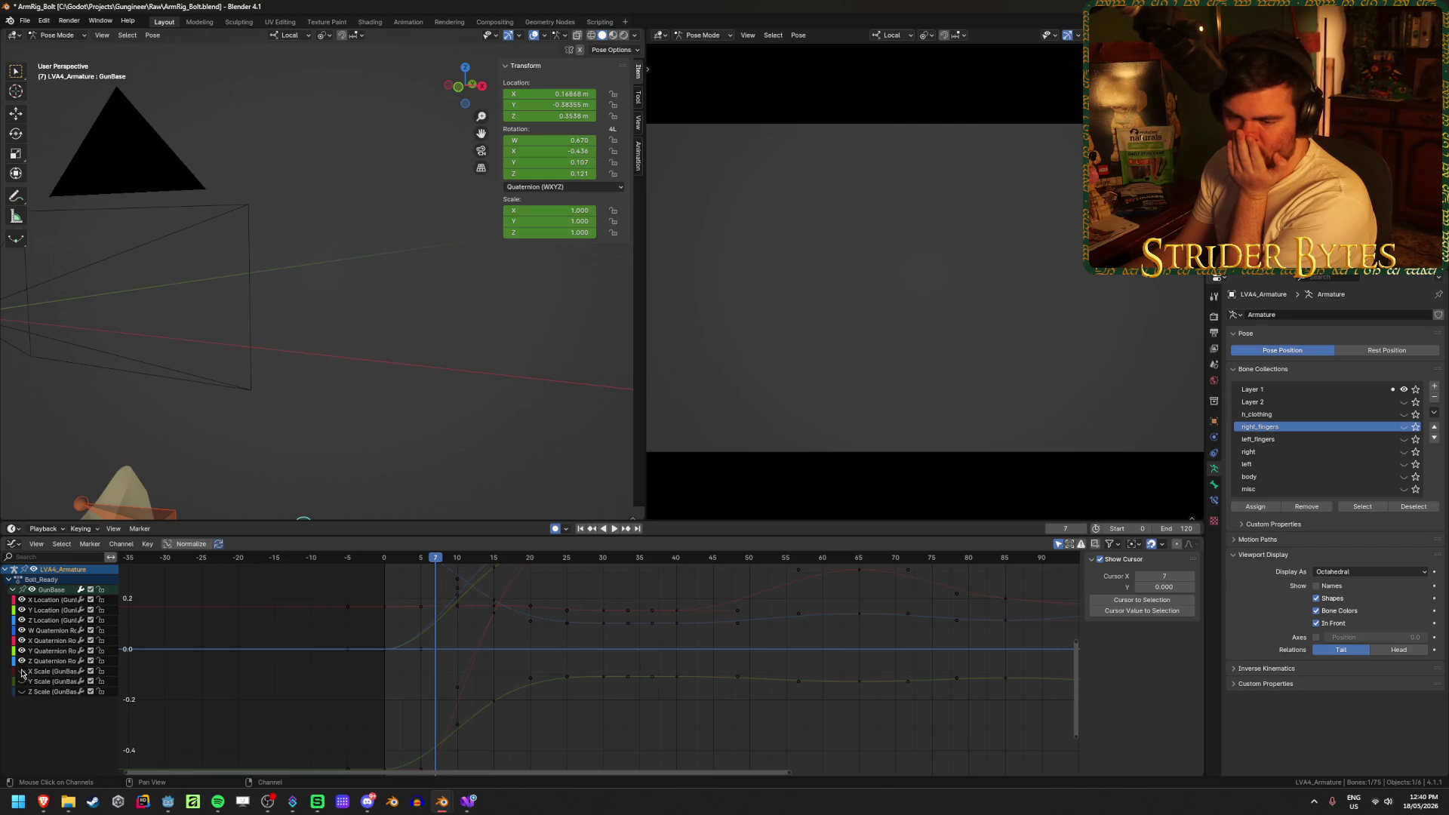
pyautogui.click(21, 602)
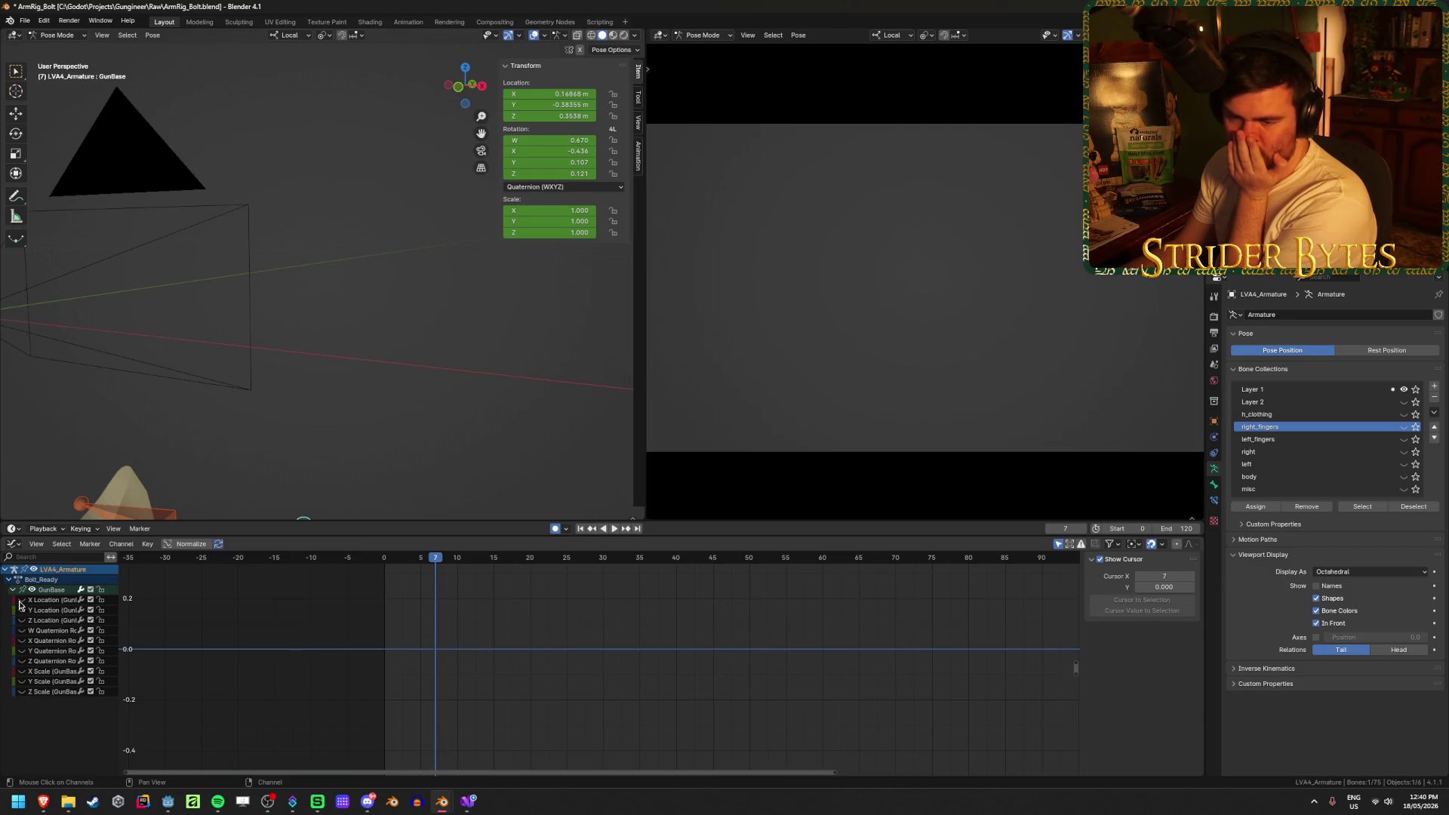
pyautogui.moveTo(441, 564)
pyautogui.mouseDown()
pyautogui.moveTo(398, 570)
pyautogui.moveTo(561, 579)
pyautogui.mouseUp()
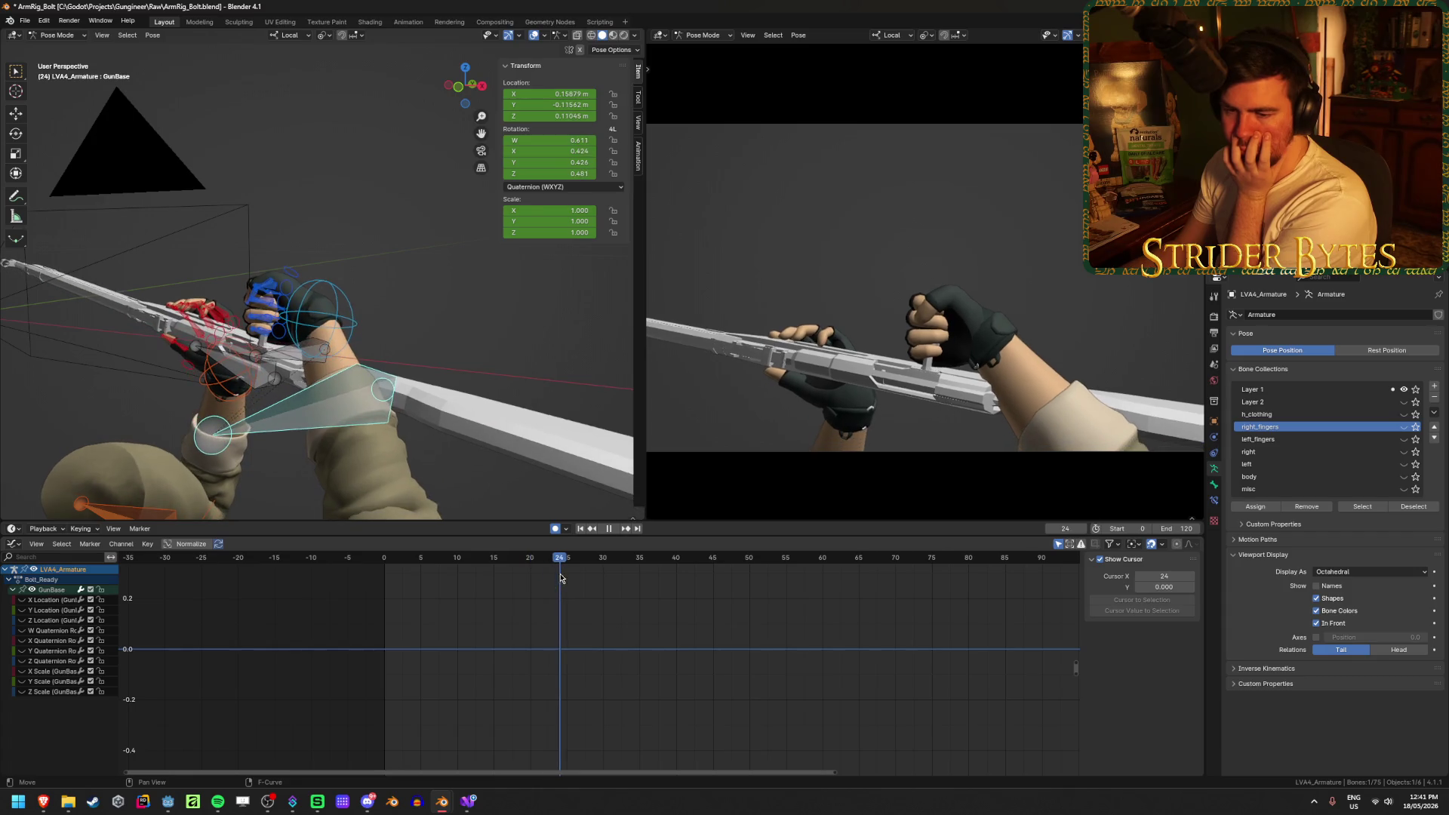
pyautogui.click(22, 635)
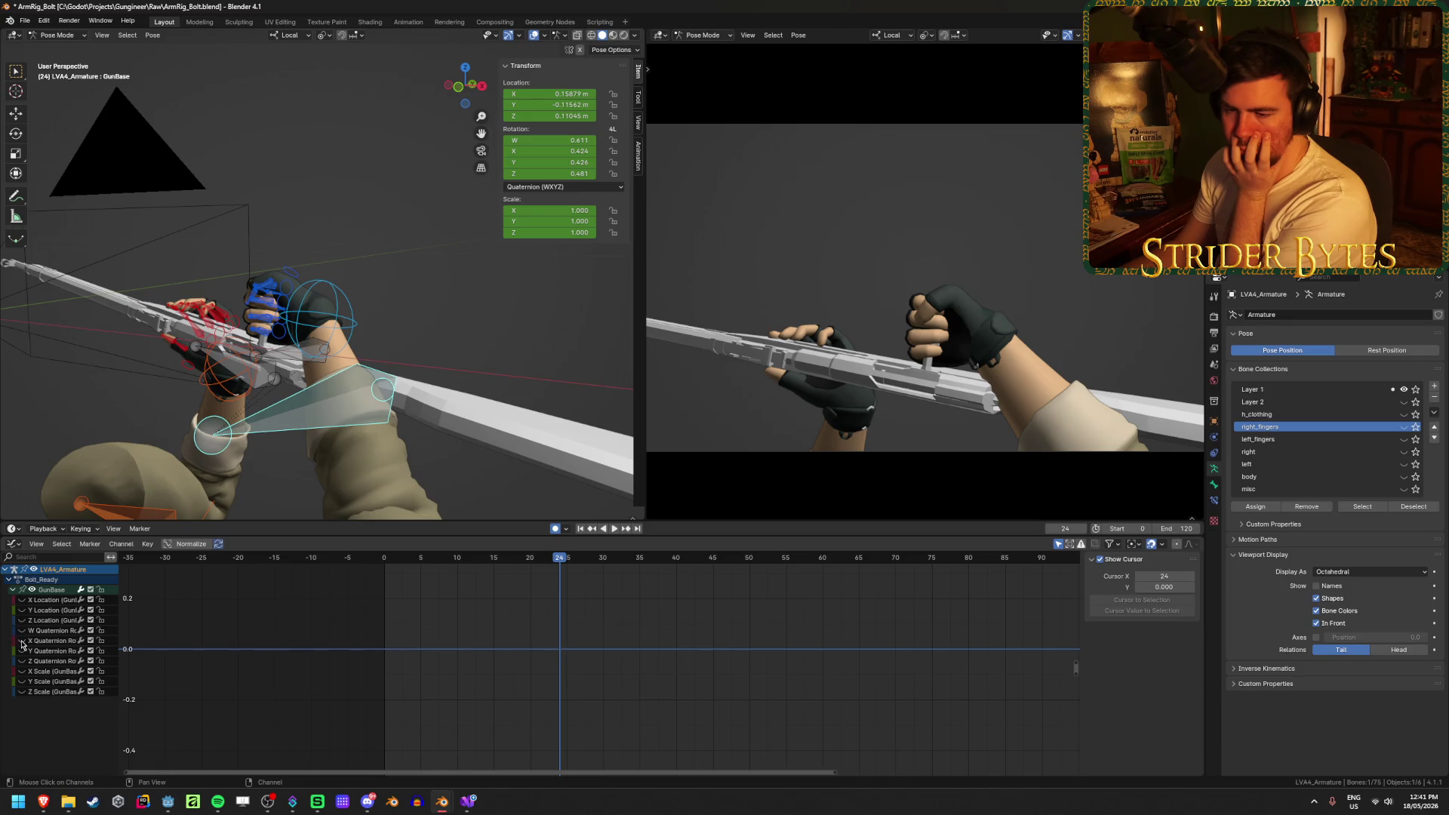
pyautogui.press('Home')
pyautogui.moveTo(569, 560); pyautogui.dragTo(539, 567)
pyautogui.click(556, 600)
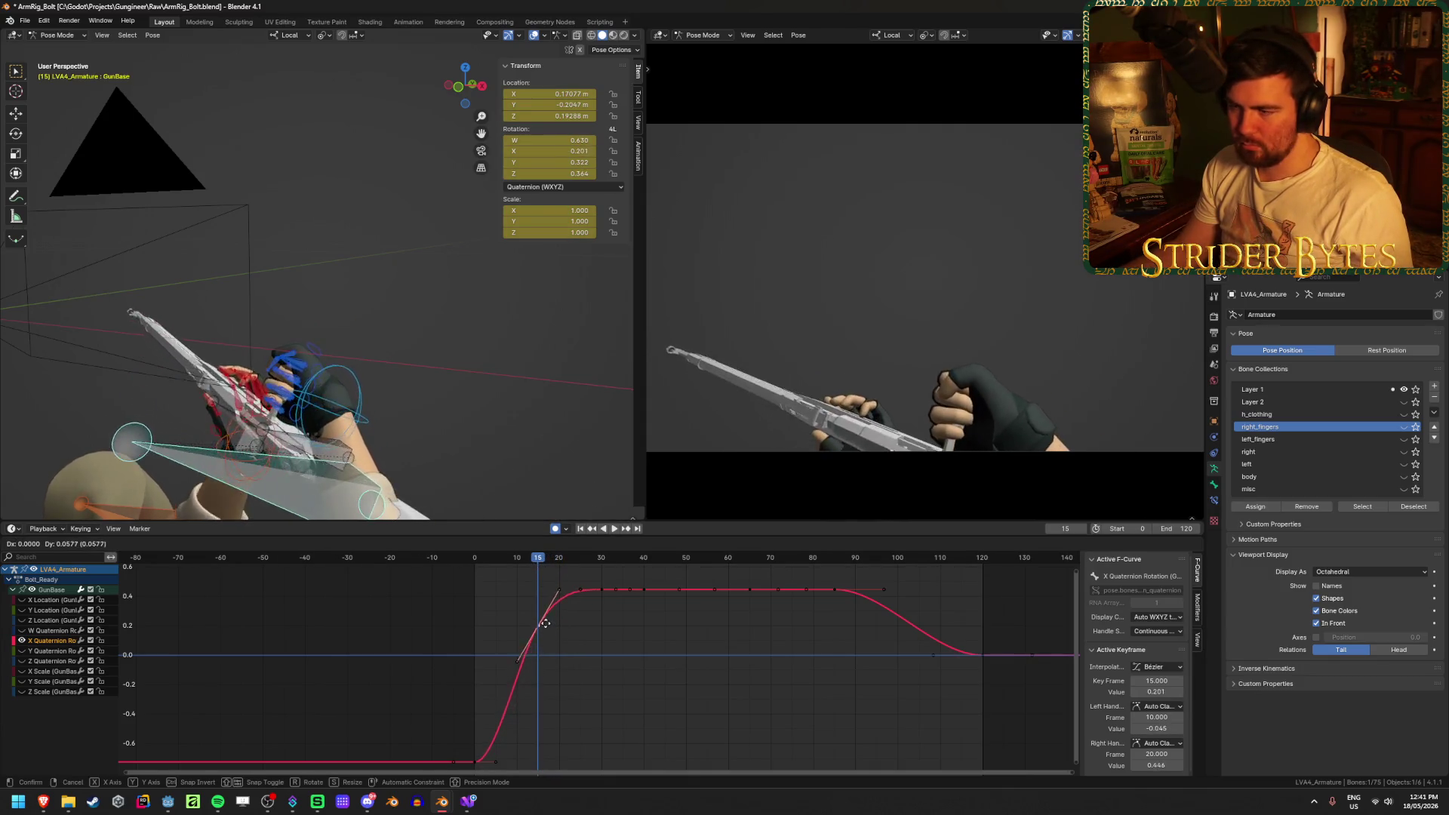
# Raise the X Quaternion frame-15 key's right handle and preview the bolt motion
pyautogui.press('Escape')
pyautogui.click(520, 571)
pyautogui.moveTo(532, 562)
pyautogui.mouseDown()
pyautogui.moveTo(459, 576)
pyautogui.moveTo(576, 596)
pyautogui.mouseUp()
pyautogui.scroll(2, 589, 596)
pyautogui.moveTo(586, 599); pyautogui.dragTo(595, 686, button='middle')
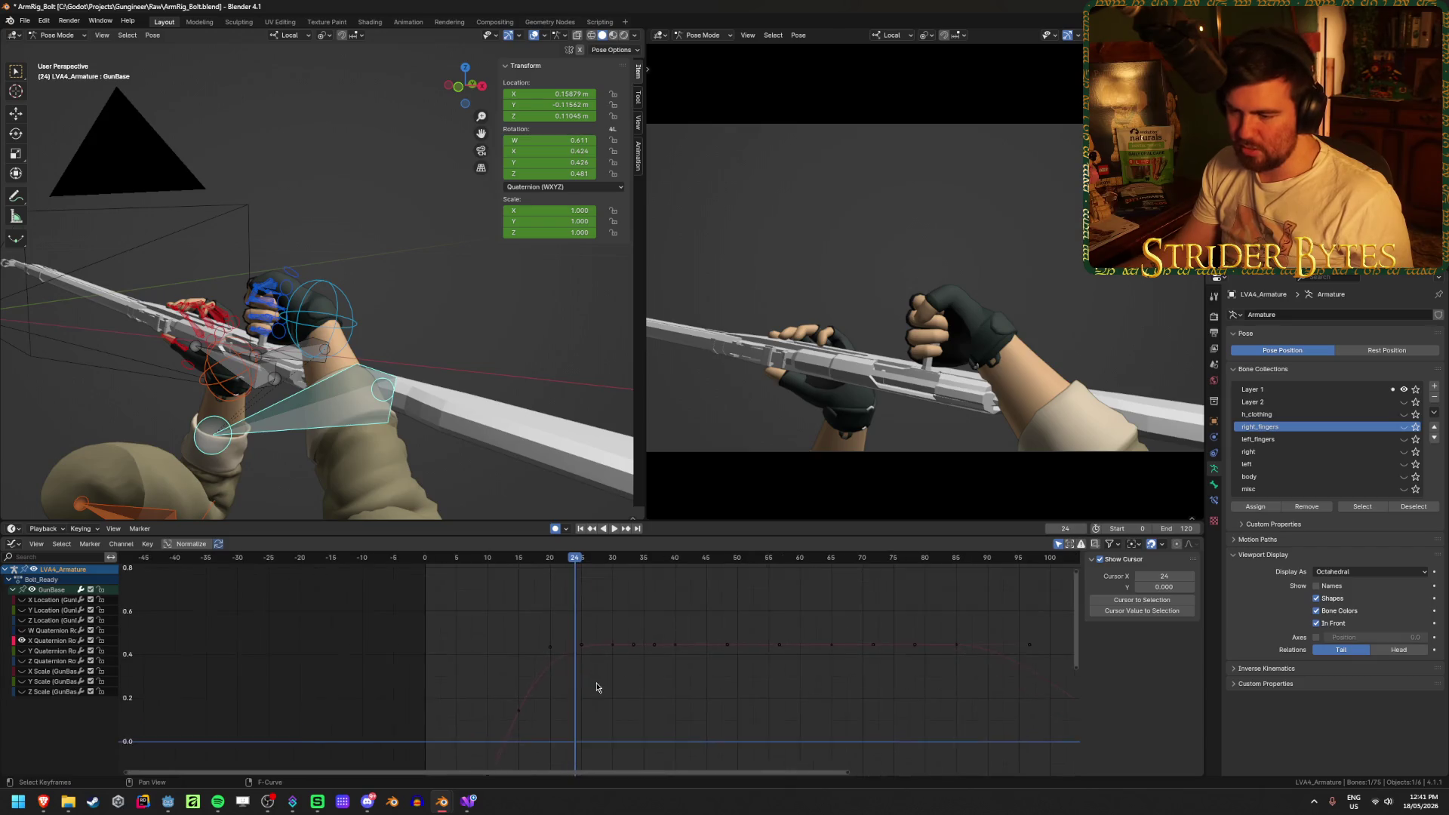
pyautogui.click(547, 649)
pyautogui.moveTo(546, 649); pyautogui.dragTo(563, 615)
pyautogui.hotkey('shift', 'Left')
pyautogui.press('space')
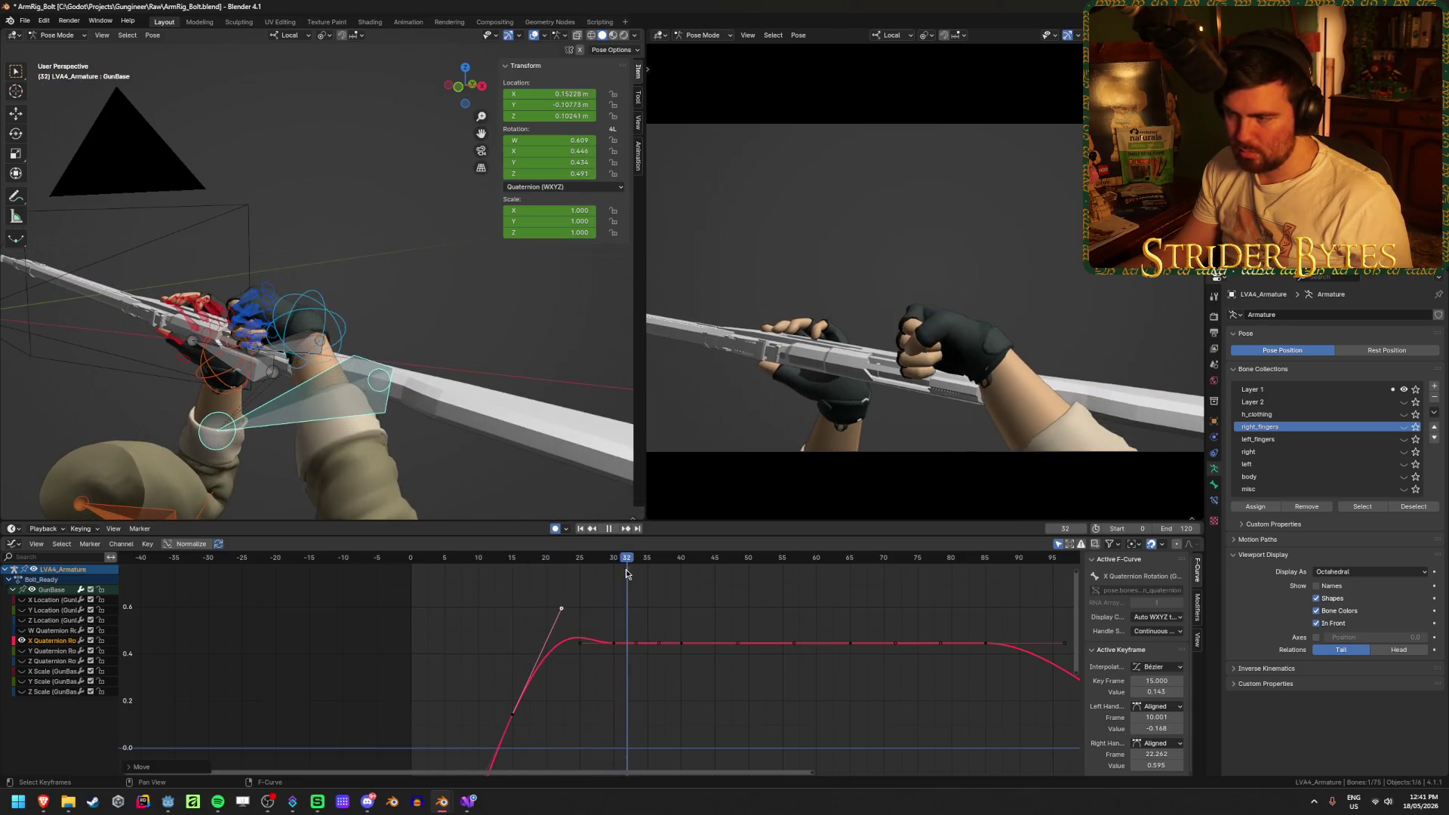
pyautogui.press('space')
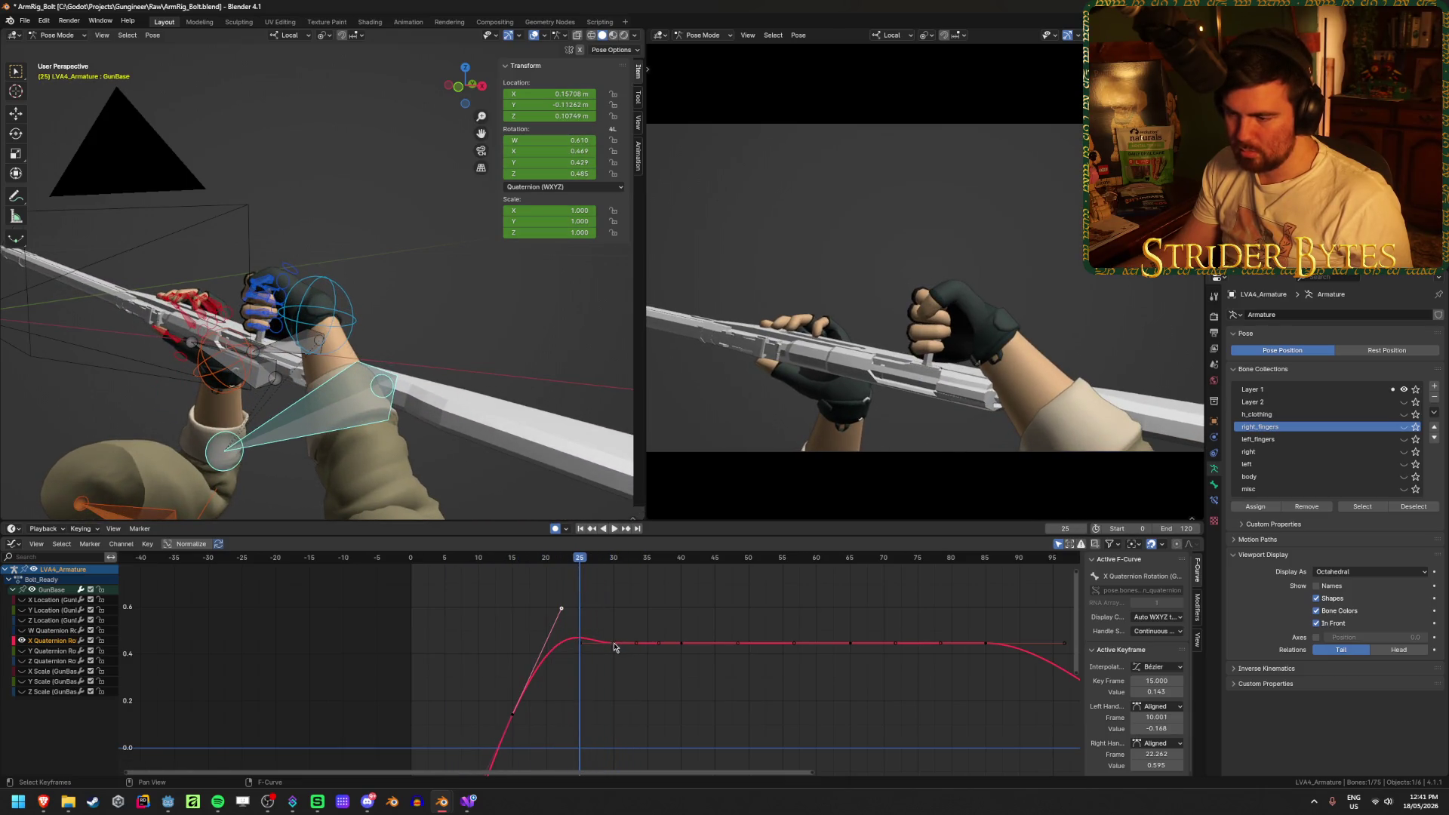
# Pull the frame-30 key's left handle to smooth the curve's peak and preview it
pyautogui.moveTo(580, 643); pyautogui.dragTo(583, 638)
pyautogui.hotkey('shift', 'Left')
pyautogui.press('space')
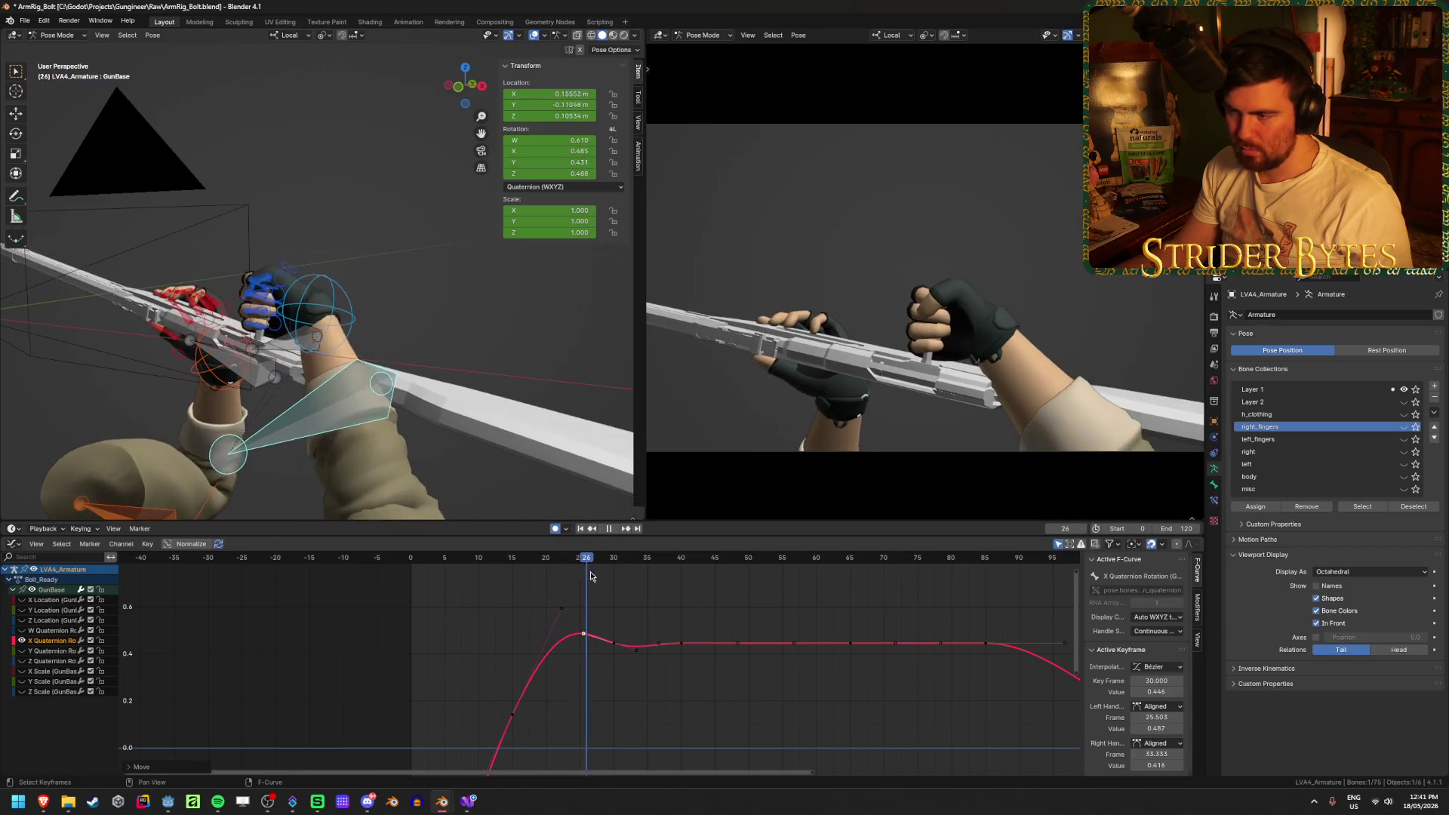
pyautogui.press('space')
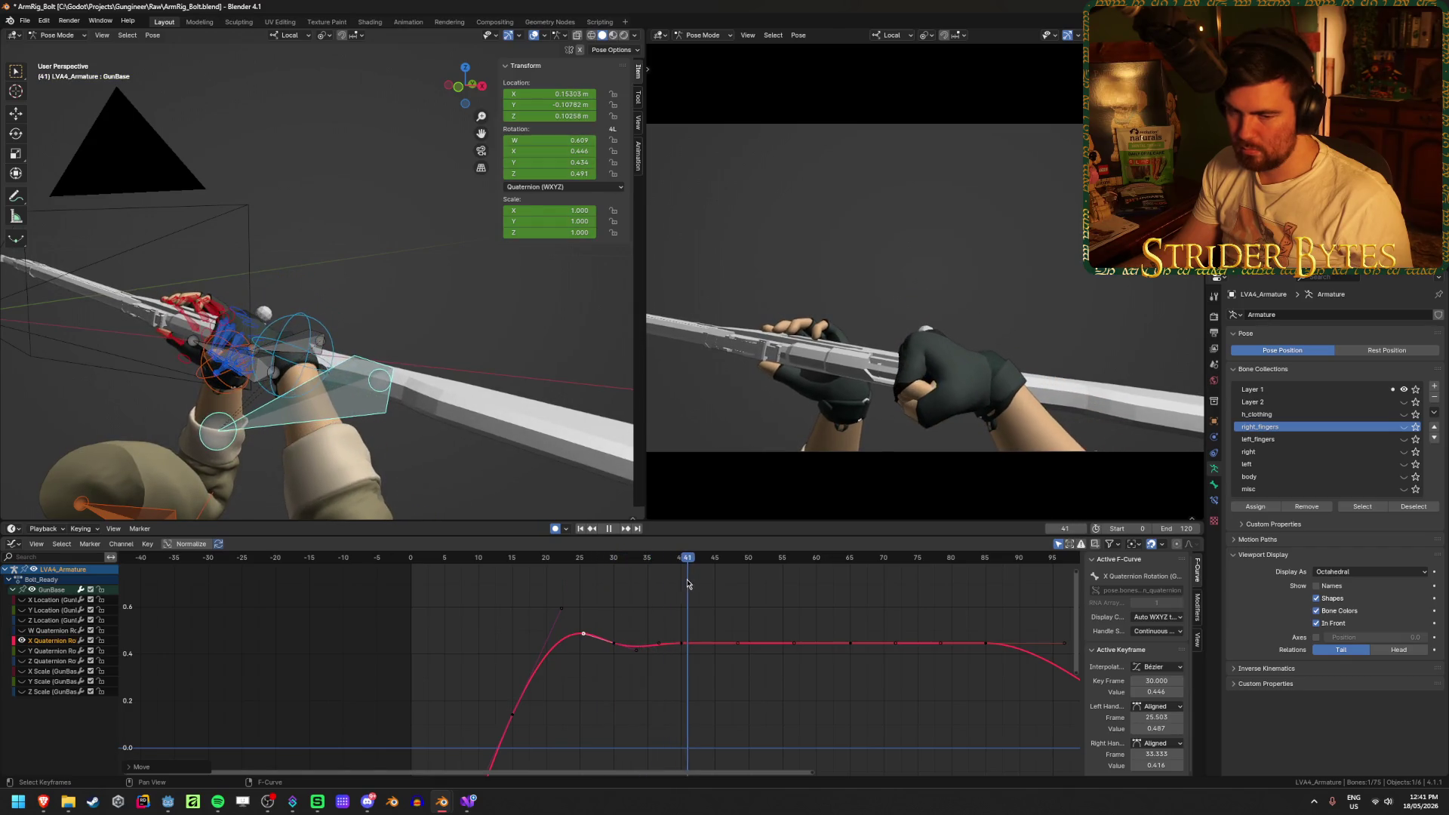
pyautogui.press('Left')
pyautogui.press('Left')
pyautogui.press('Left')
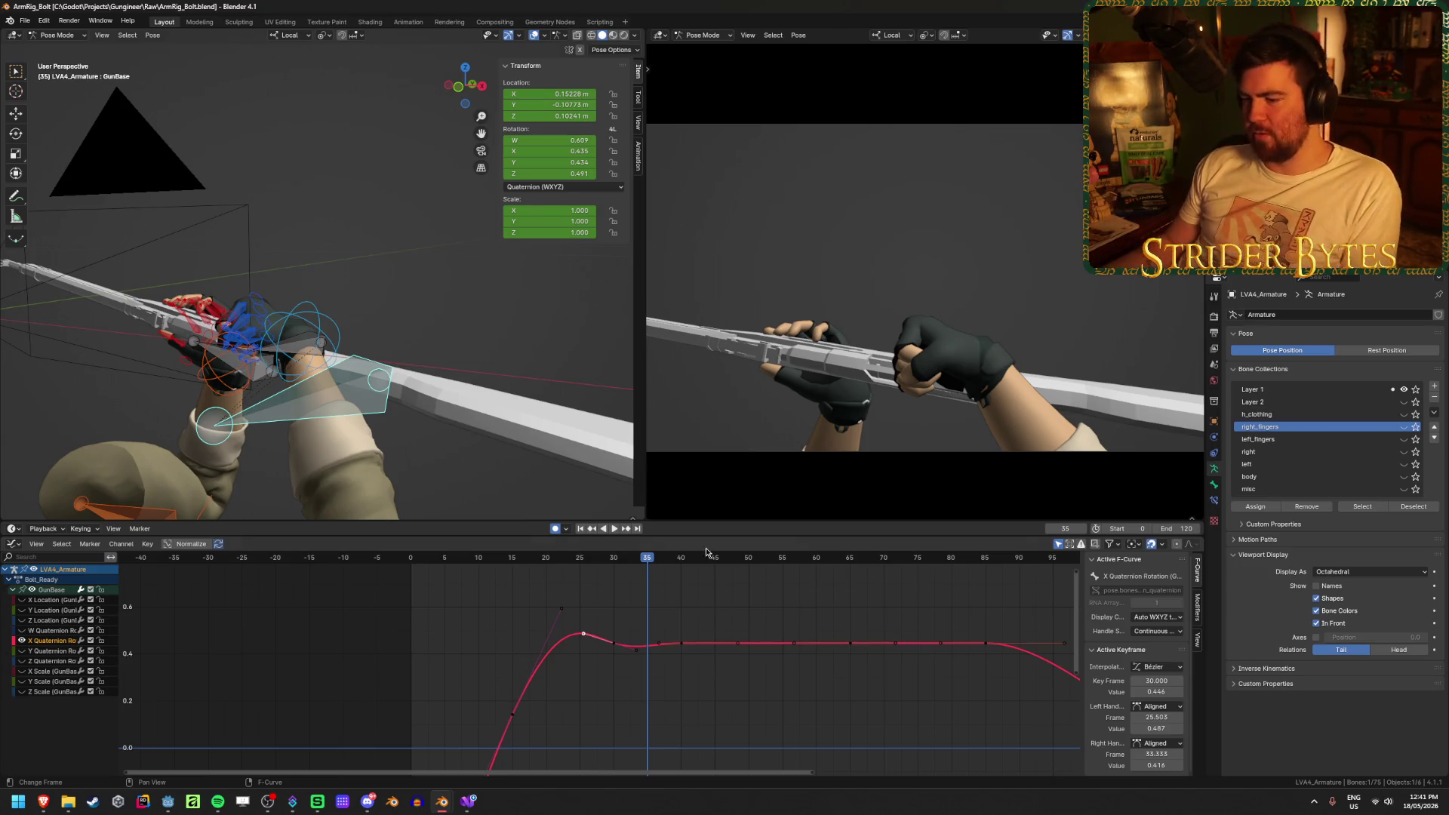
# Fine-tune the handle, save ArmRig_Bolt.blend, deselect the curve, and replay from the start
pyautogui.moveTo(585, 640)
pyautogui.mouseDown()
pyautogui.moveTo(602, 624)
pyautogui.moveTo(574, 622)
pyautogui.mouseUp()
pyautogui.scroll(2, 568, 645)
pyautogui.scroll(2, 569, 645)
pyautogui.scroll(-4, 578, 634)
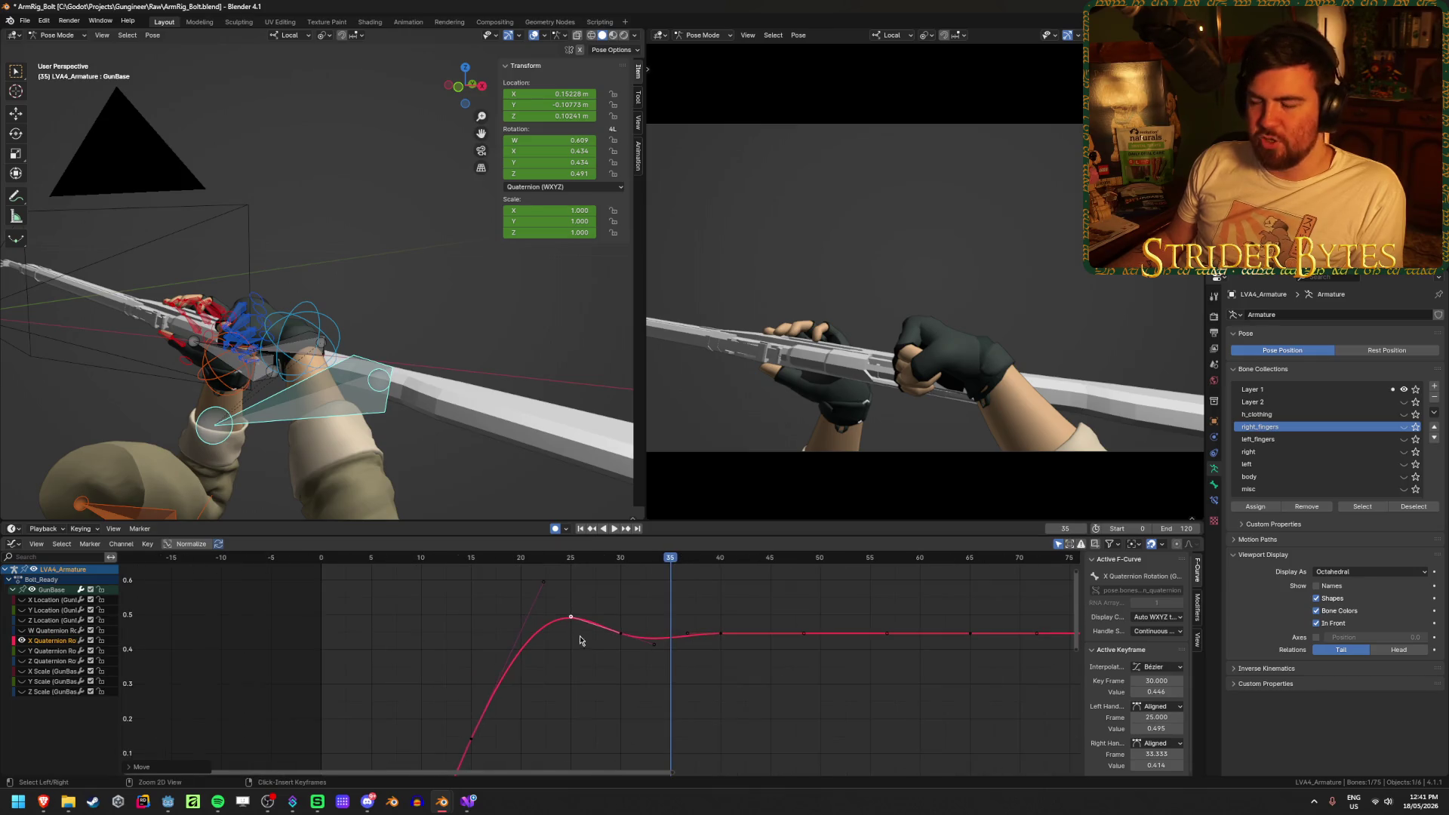
pyautogui.hotkey('ctrl', 's')
pyautogui.scroll(-3, 597, 655)
pyautogui.click(597, 709)
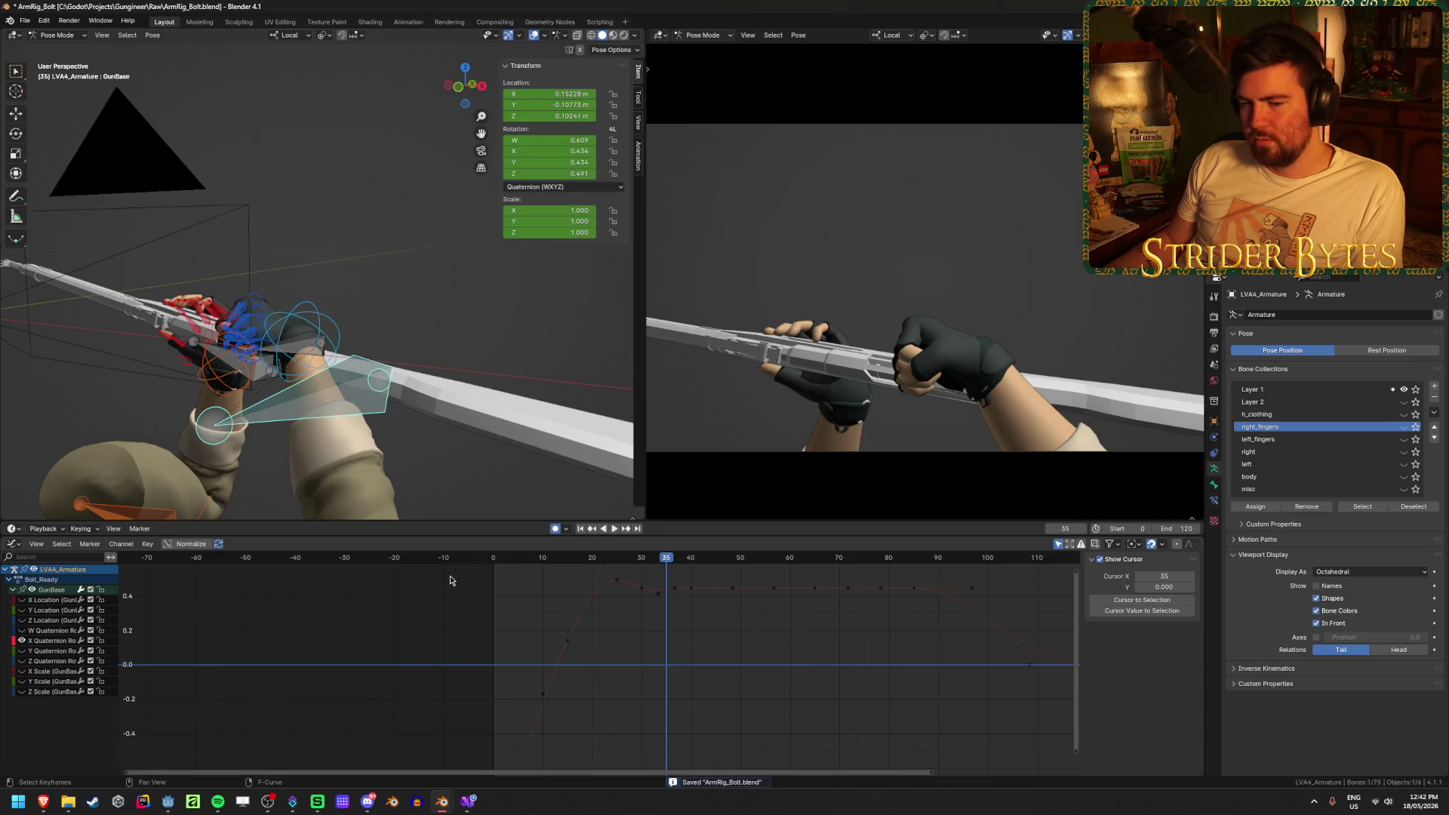
pyautogui.hotkey('shift', 'Left')
pyautogui.press('space')
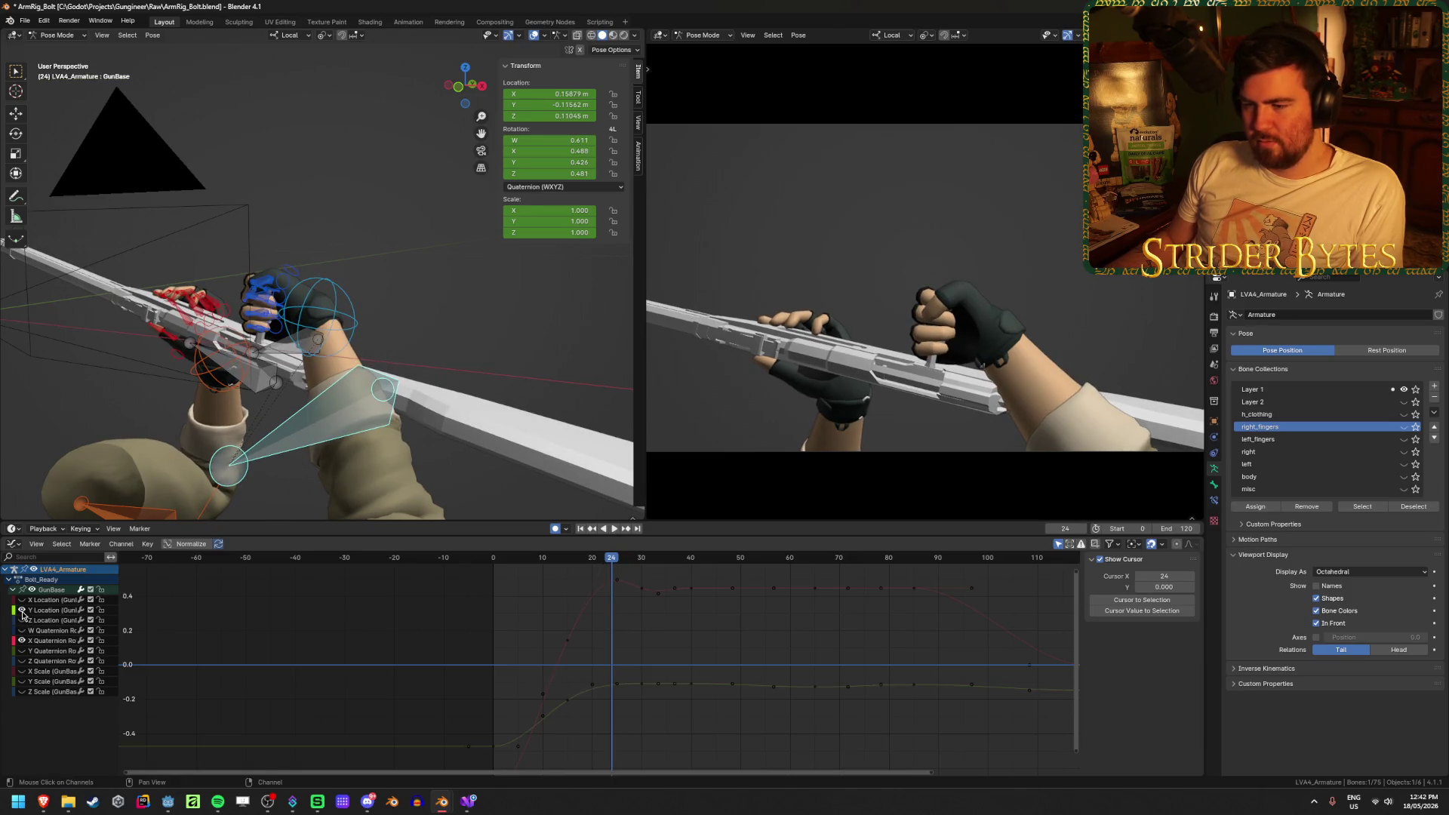
# Hide the Y Location and Z Location curves, then scrub frames 15 to 38
pyautogui.click(571, 700)
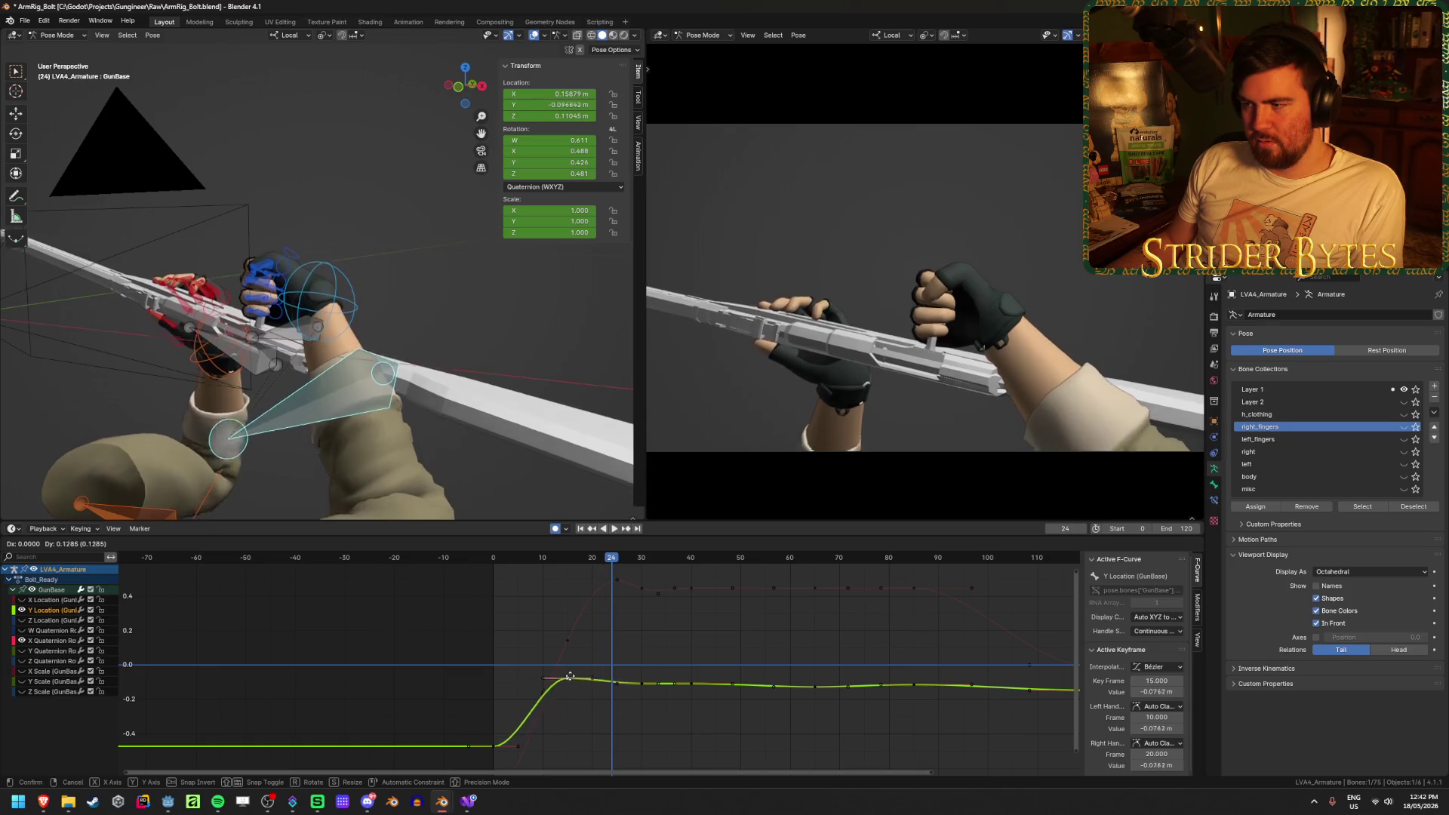
pyautogui.click(22, 610)
pyautogui.click(642, 650)
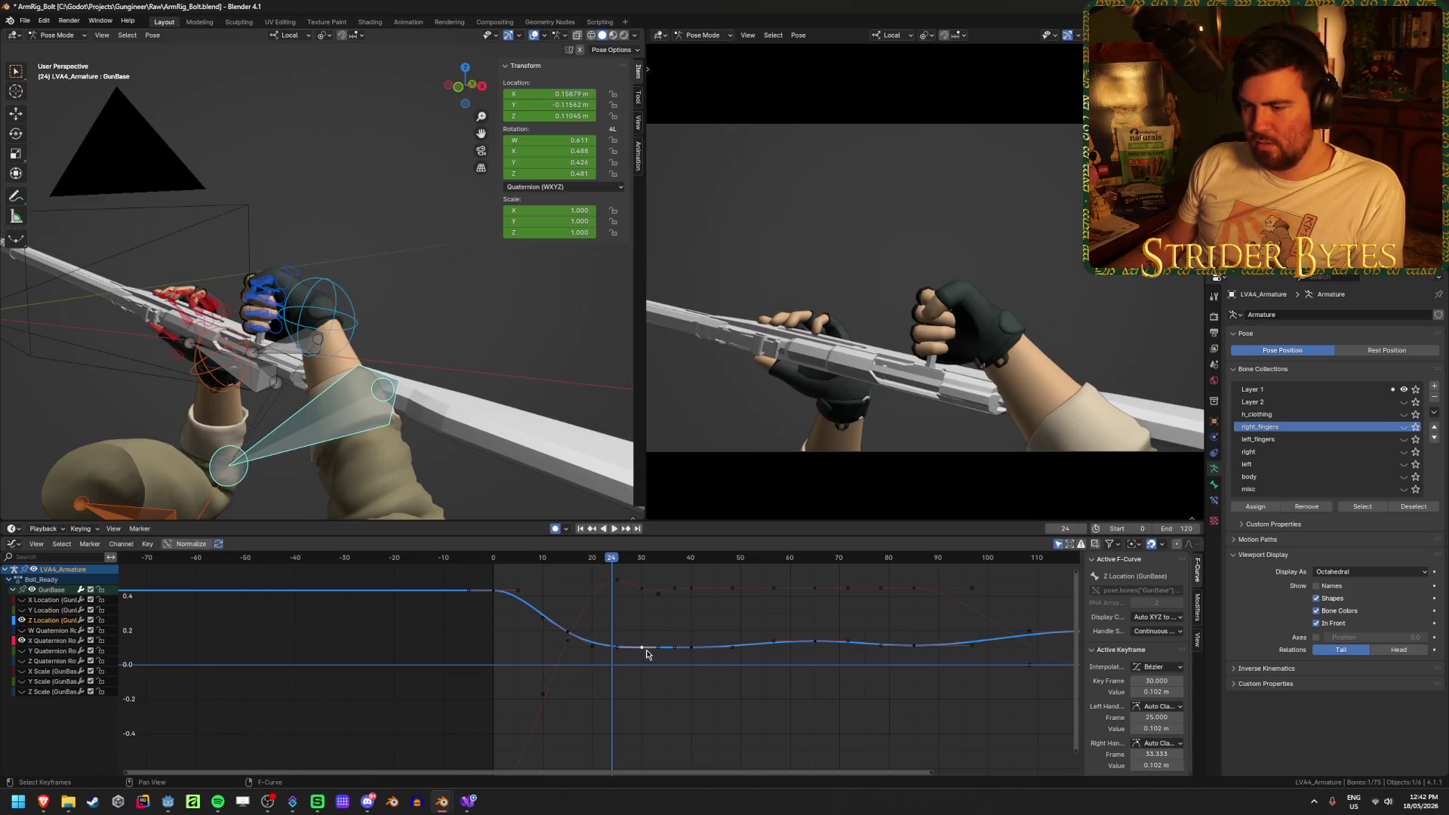
pyautogui.click(22, 620)
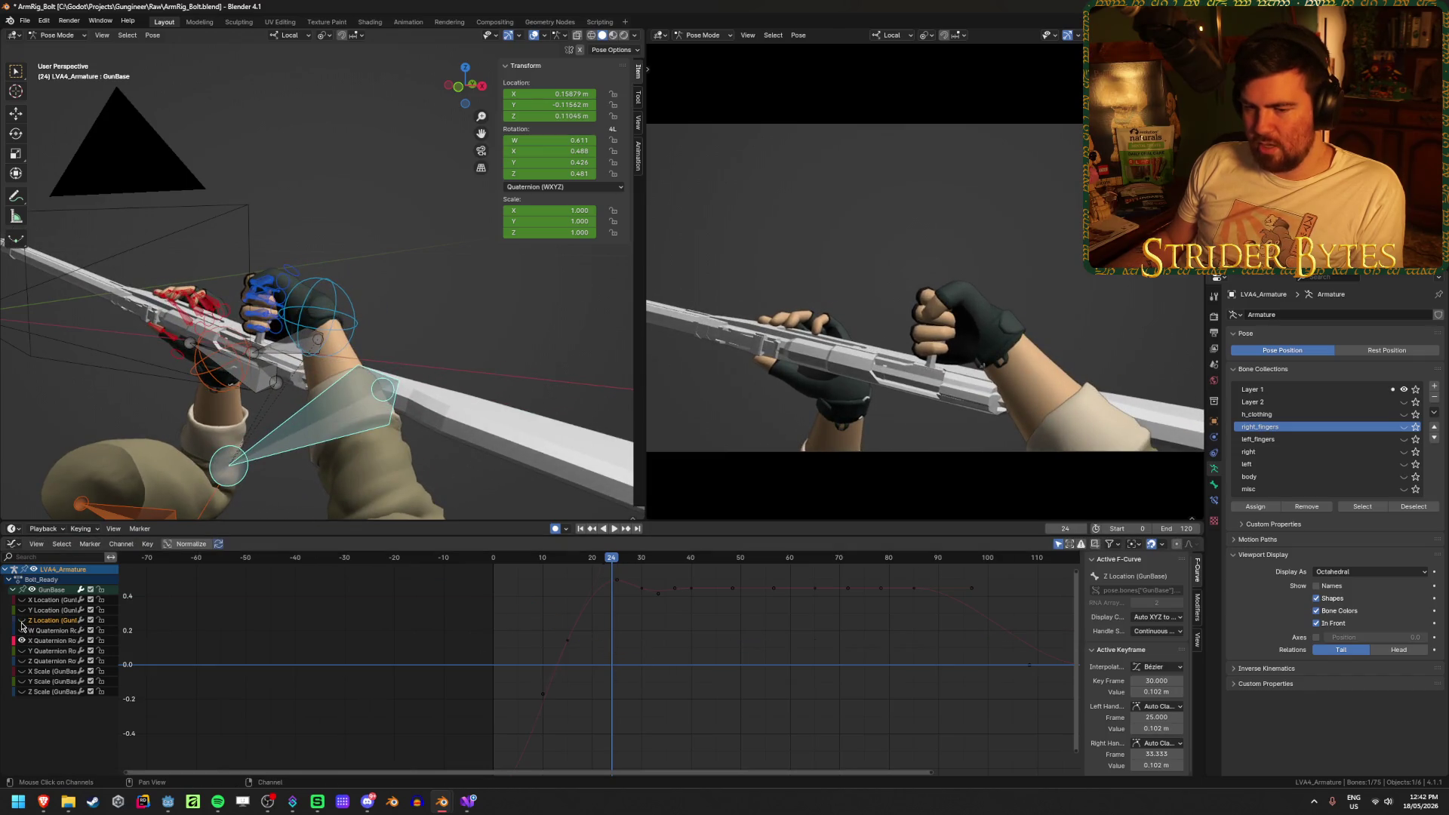
pyautogui.moveTo(621, 558)
pyautogui.mouseDown()
pyautogui.moveTo(566, 566)
pyautogui.moveTo(718, 581)
pyautogui.moveTo(663, 586)
pyautogui.mouseUp()
# Set the X Location frame-40 key to 0.142 m and lower frame-30 to 0.136 m
pyautogui.click(694, 647)
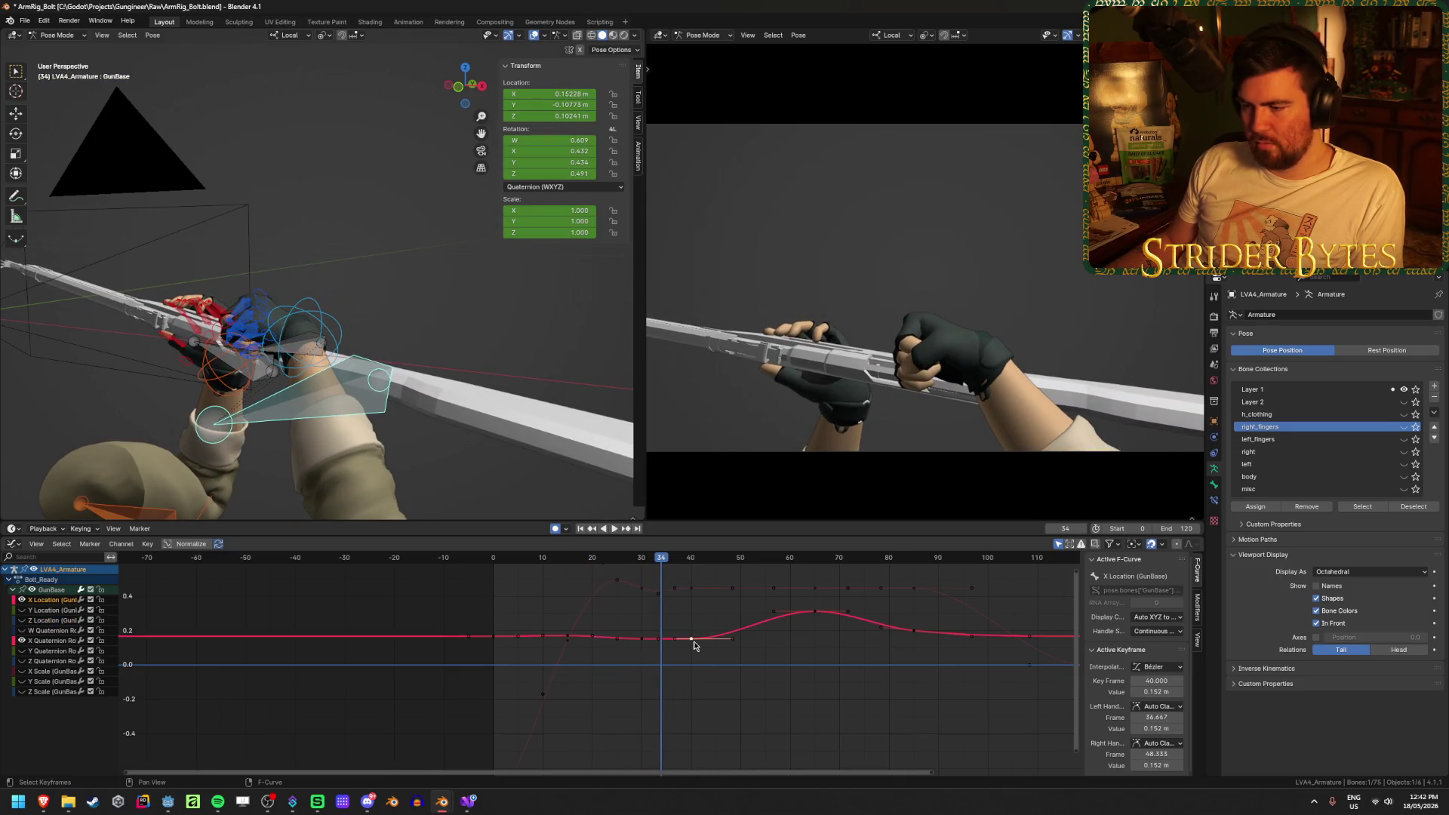
pyautogui.moveTo(703, 639); pyautogui.dragTo(703, 648)
pyautogui.moveTo(666, 563)
pyautogui.mouseDown()
pyautogui.moveTo(619, 580)
pyautogui.moveTo(721, 589)
pyautogui.moveTo(598, 598)
pyautogui.moveTo(661, 597)
pyautogui.mouseUp()
pyautogui.moveTo(695, 650); pyautogui.dragTo(696, 643)
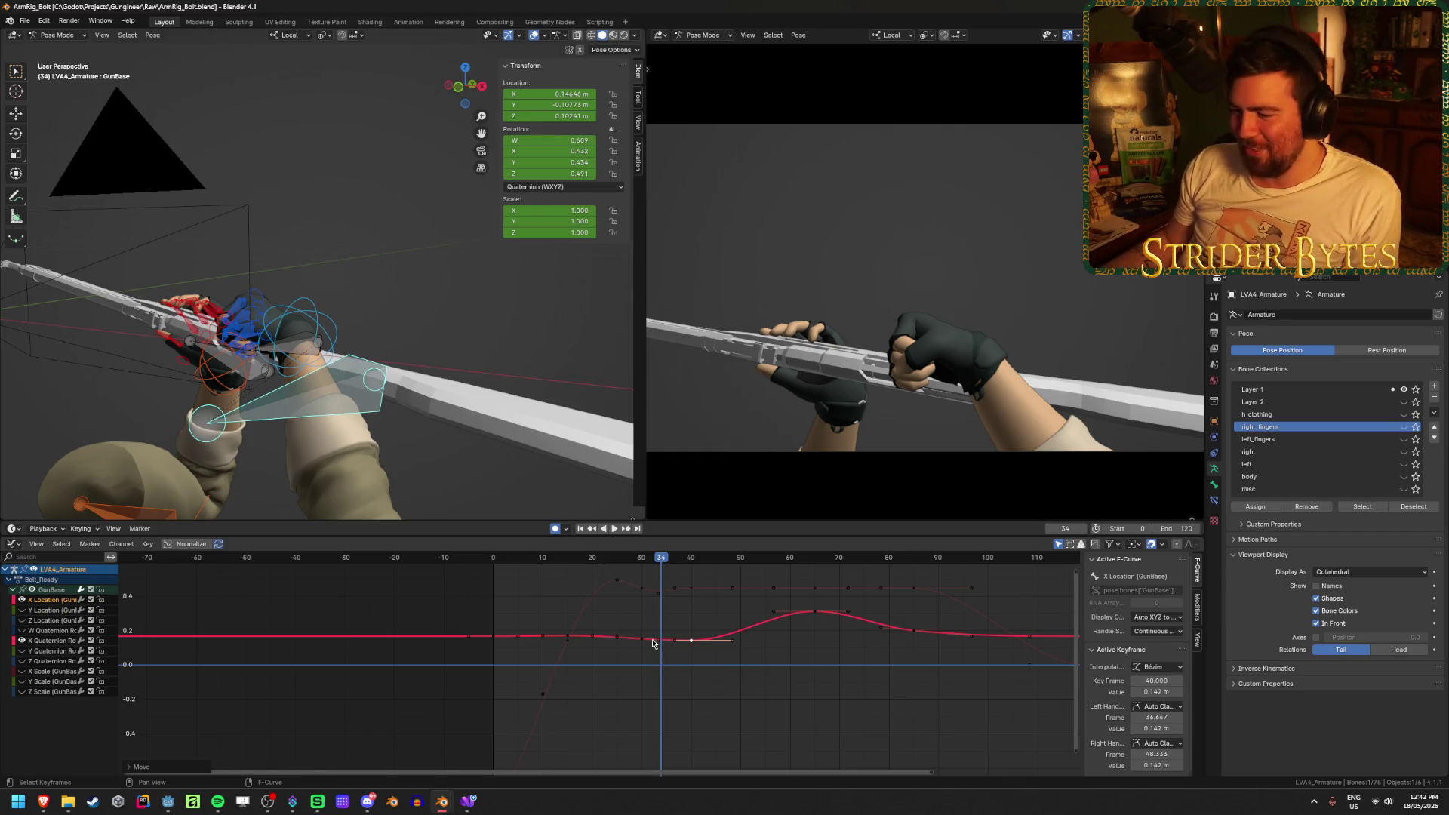
pyautogui.moveTo(639, 640); pyautogui.dragTo(640, 643)
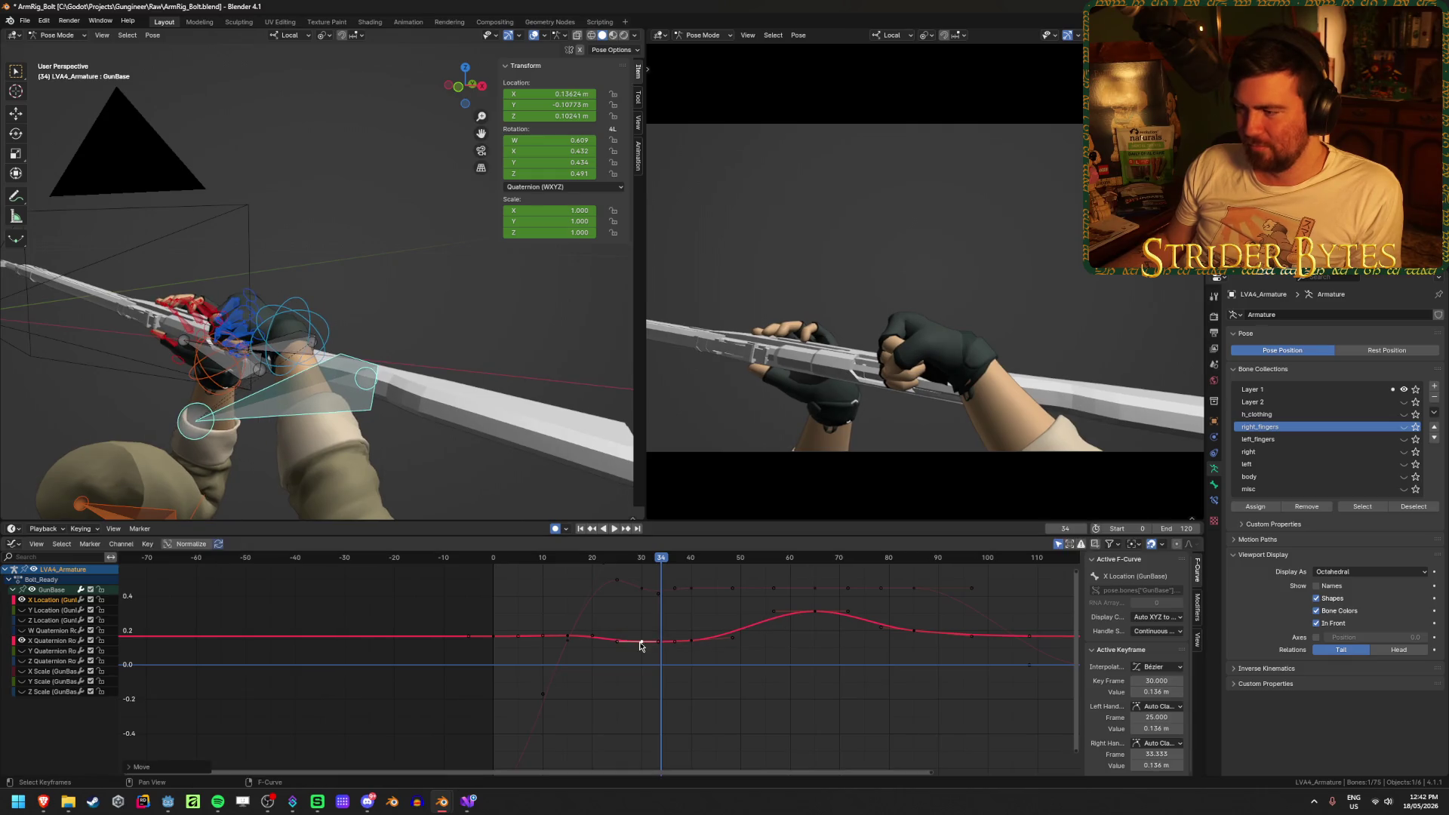
pyautogui.press('space')
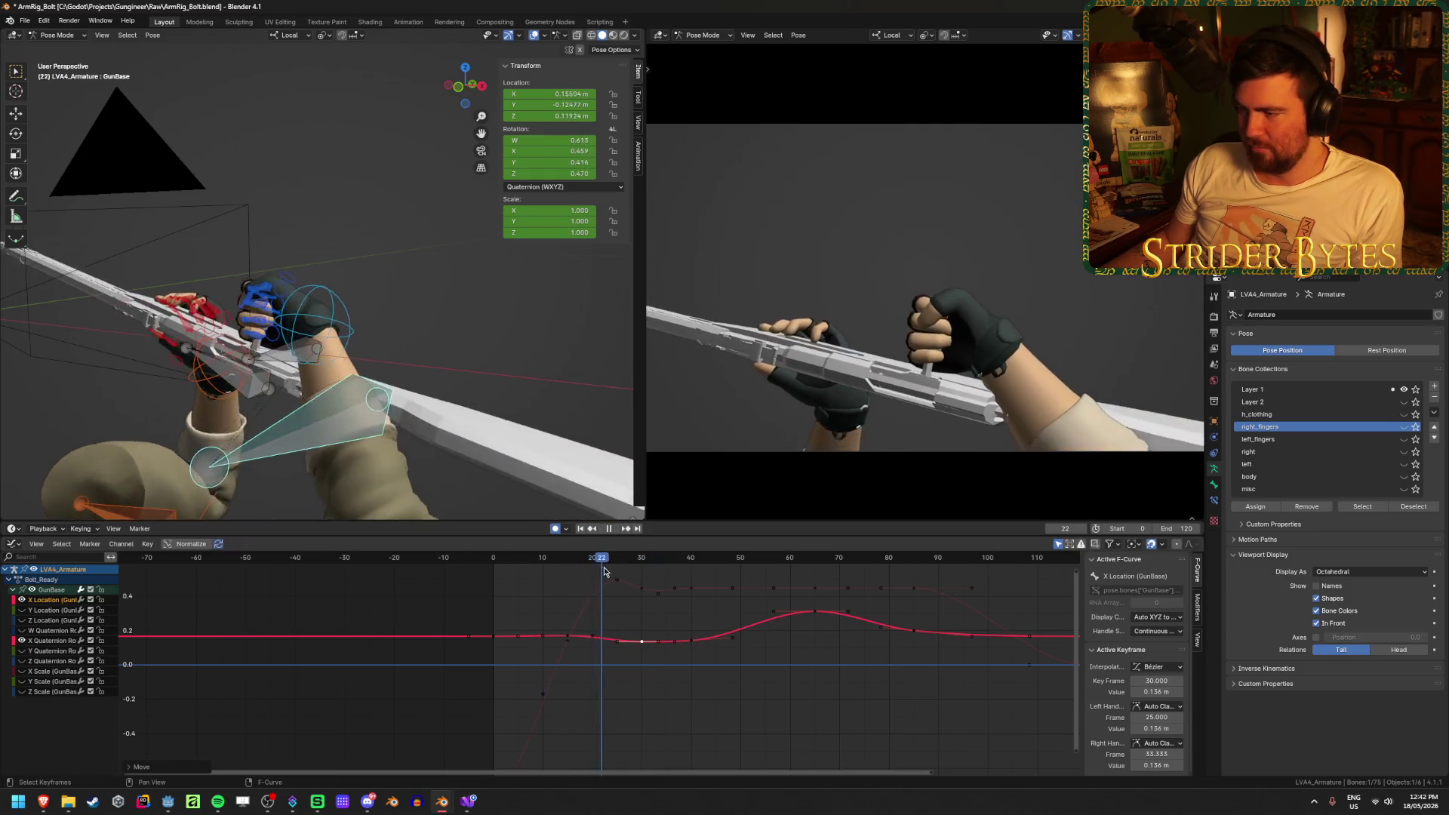
pyautogui.moveTo(635, 581)
pyautogui.mouseDown()
pyautogui.moveTo(1037, 657)
pyautogui.moveTo(719, 655)
pyautogui.moveTo(785, 665)
pyautogui.mouseUp()
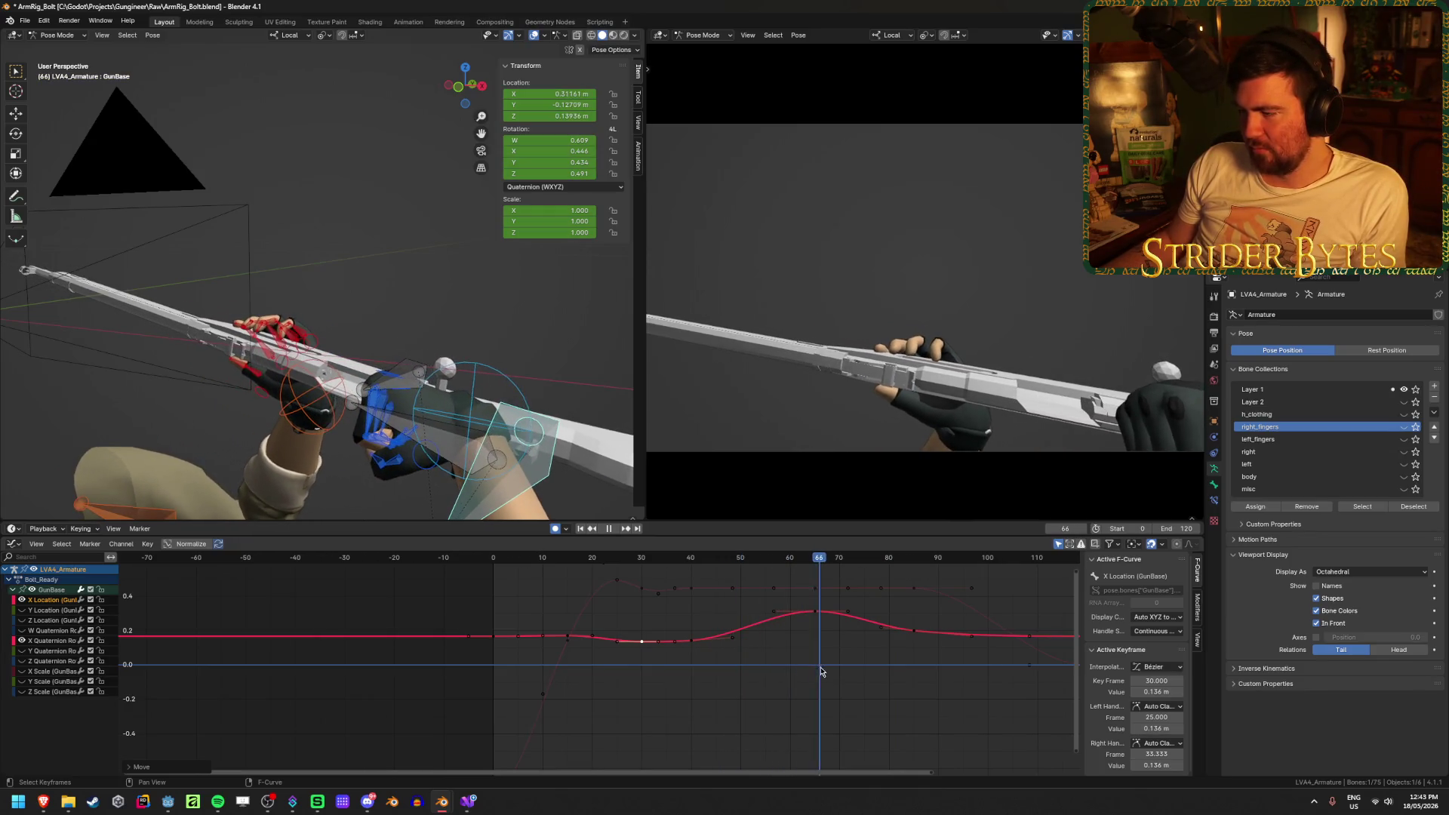
# Stretch the frame-65 key's right handle later and left handle earlier, previewing frames 49–91
pyautogui.moveTo(849, 611)
pyautogui.mouseDown()
pyautogui.moveTo(922, 610)
pyautogui.moveTo(885, 612)
pyautogui.mouseUp()
pyautogui.press('space')
pyautogui.click(738, 558)
pyautogui.moveTo(737, 560)
pyautogui.mouseDown()
pyautogui.moveTo(942, 579)
pyautogui.moveTo(868, 579)
pyautogui.moveTo(874, 610)
pyautogui.mouseUp()
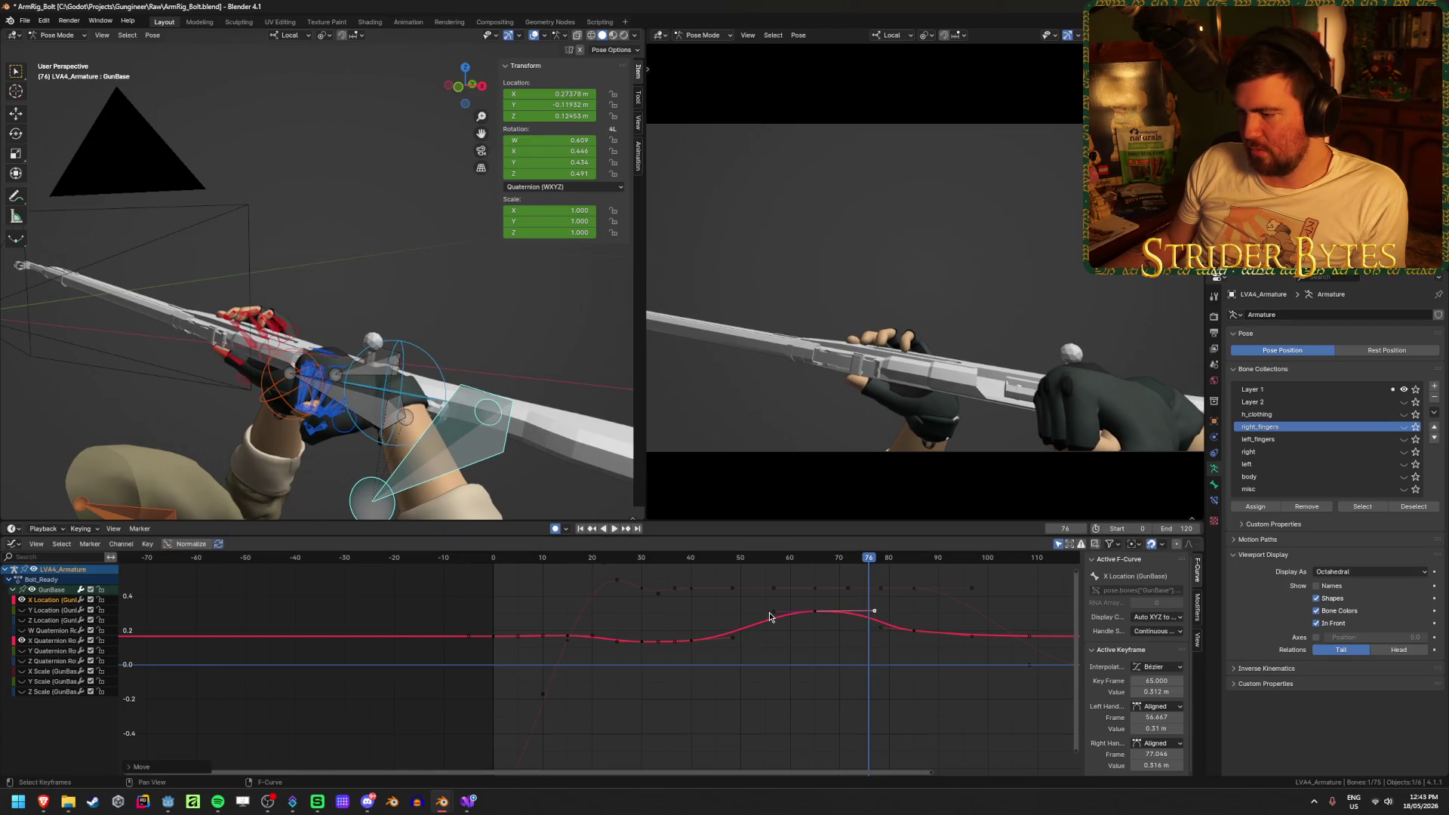
pyautogui.moveTo(772, 610); pyautogui.dragTo(763, 610)
pyautogui.click(747, 610)
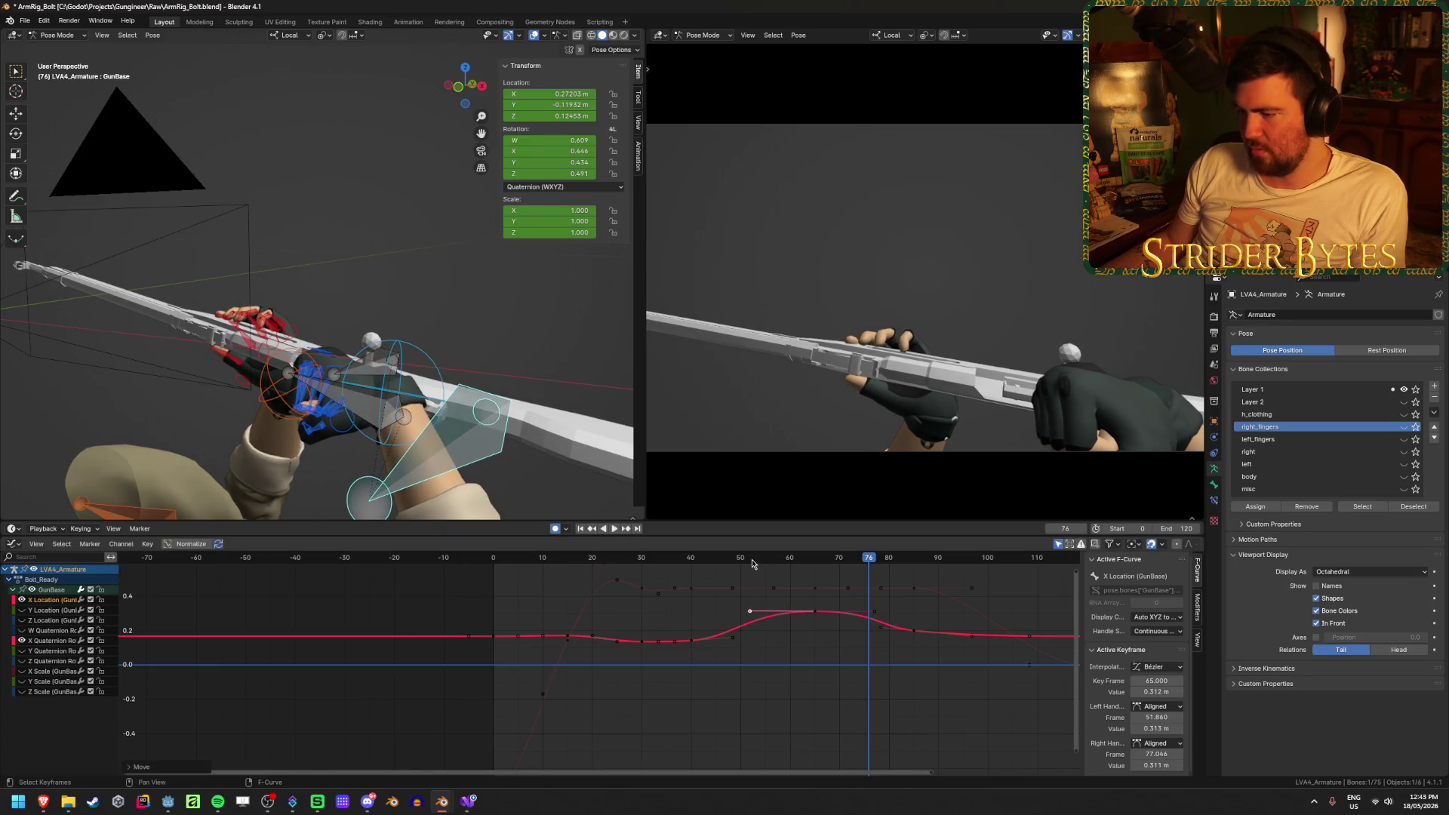
pyautogui.press('space')
pyautogui.press('space')
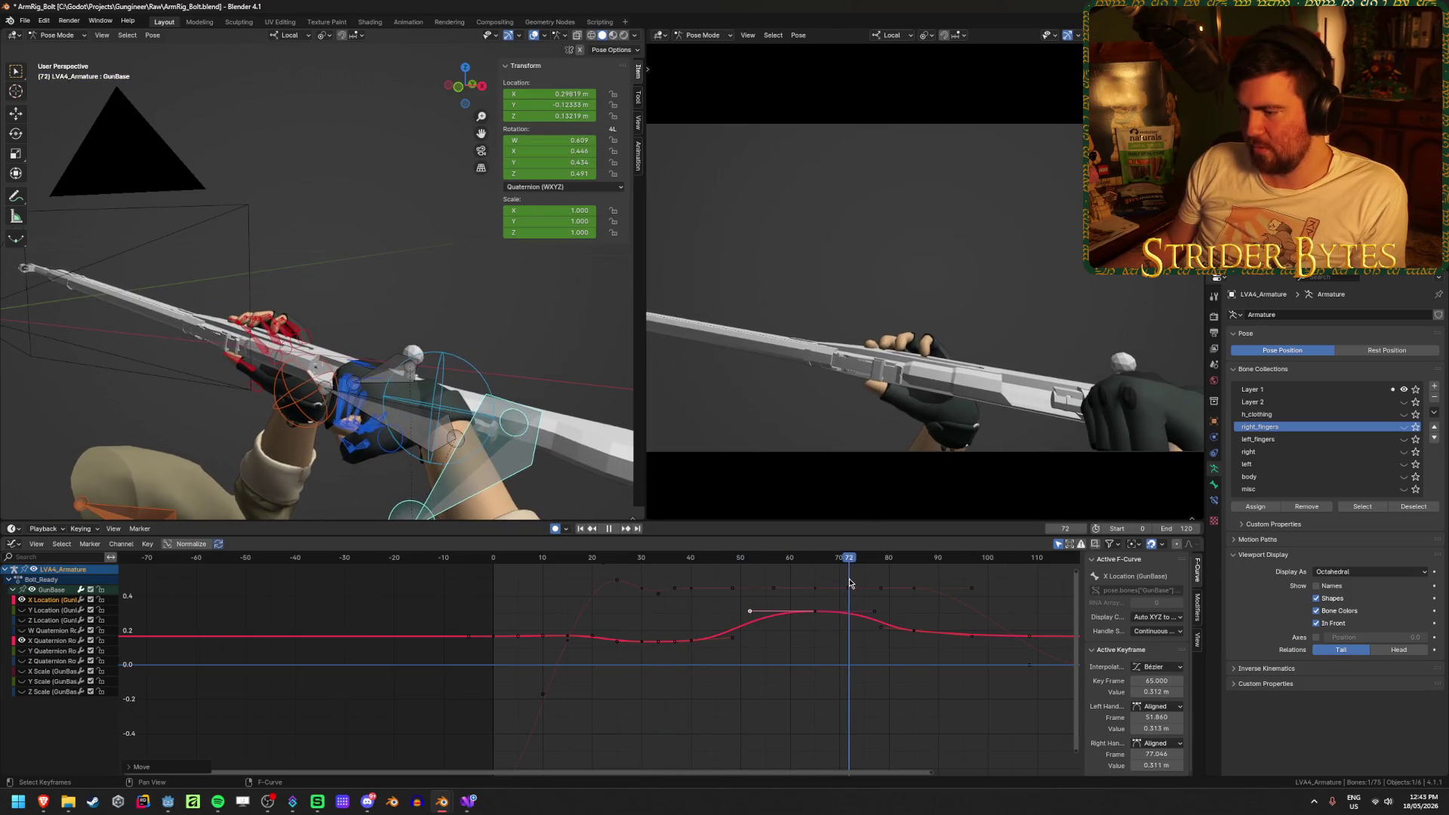
# Move the frame-65 right handle further to soften the peak and check from frame 52
pyautogui.click(874, 612)
pyautogui.scroll(2, 873, 615)
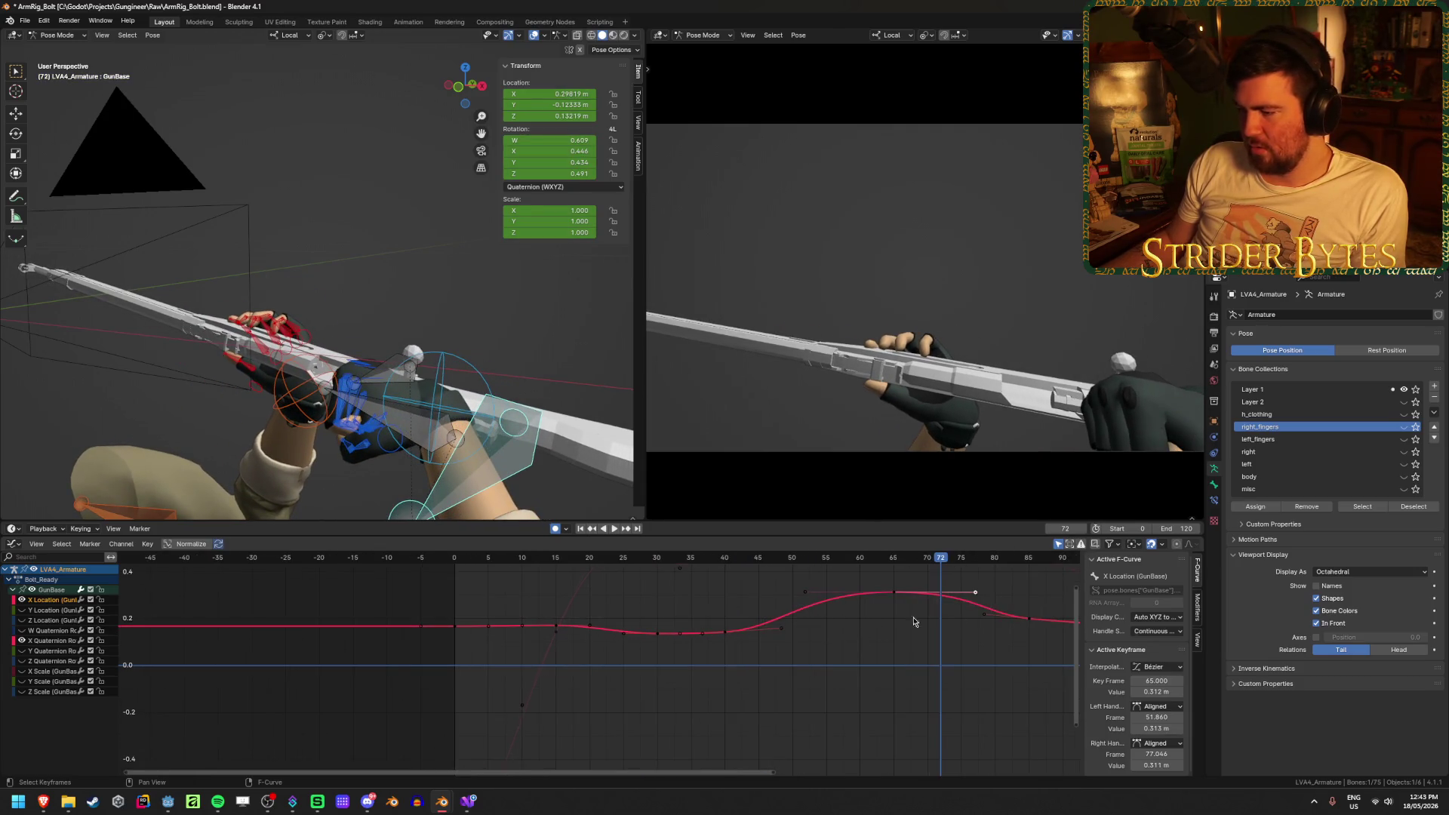
pyautogui.press('g')
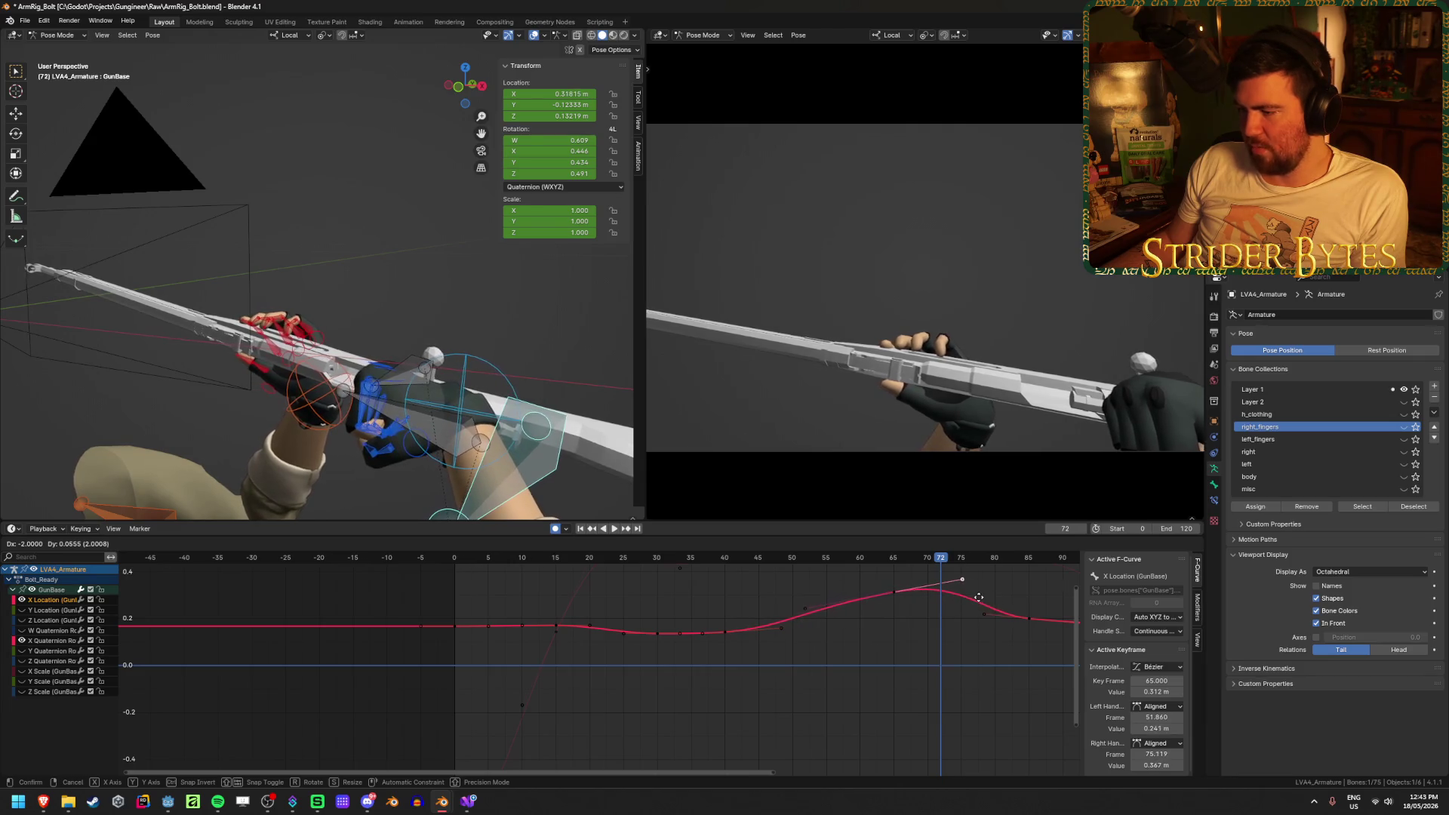
pyautogui.click(978, 597)
pyautogui.moveTo(755, 561); pyautogui.dragTo(936, 579)
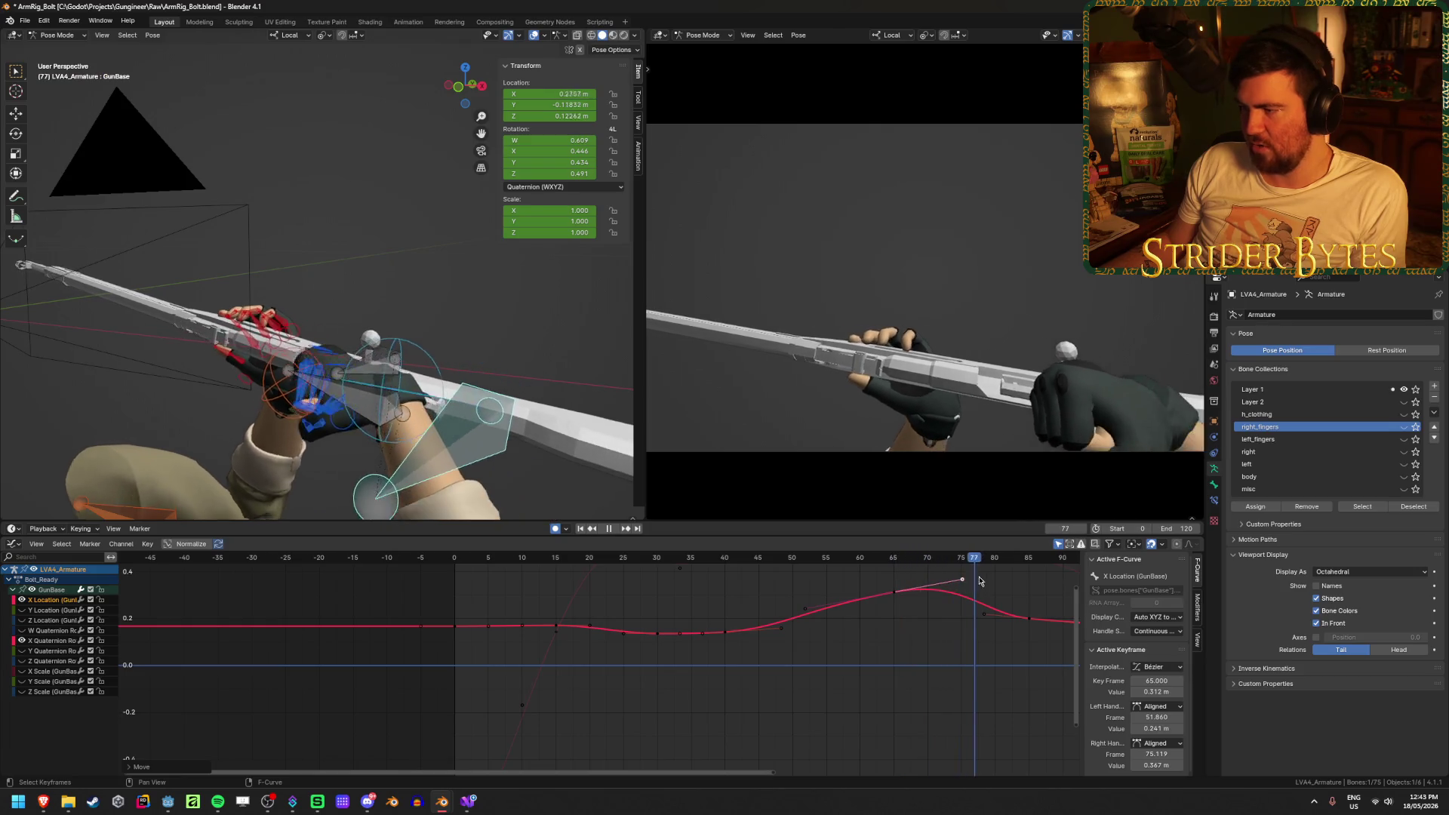
pyautogui.press('space')
# Save ArmRig_Bolt.blend, pan across the curves, and deselect the X Location curve
pyautogui.hotkey('ctrl', 's')
pyautogui.scroll(-1, 979, 662)
pyautogui.scroll(-1, 979, 661)
pyautogui.moveTo(979, 661); pyautogui.dragTo(770, 664, button='middle')
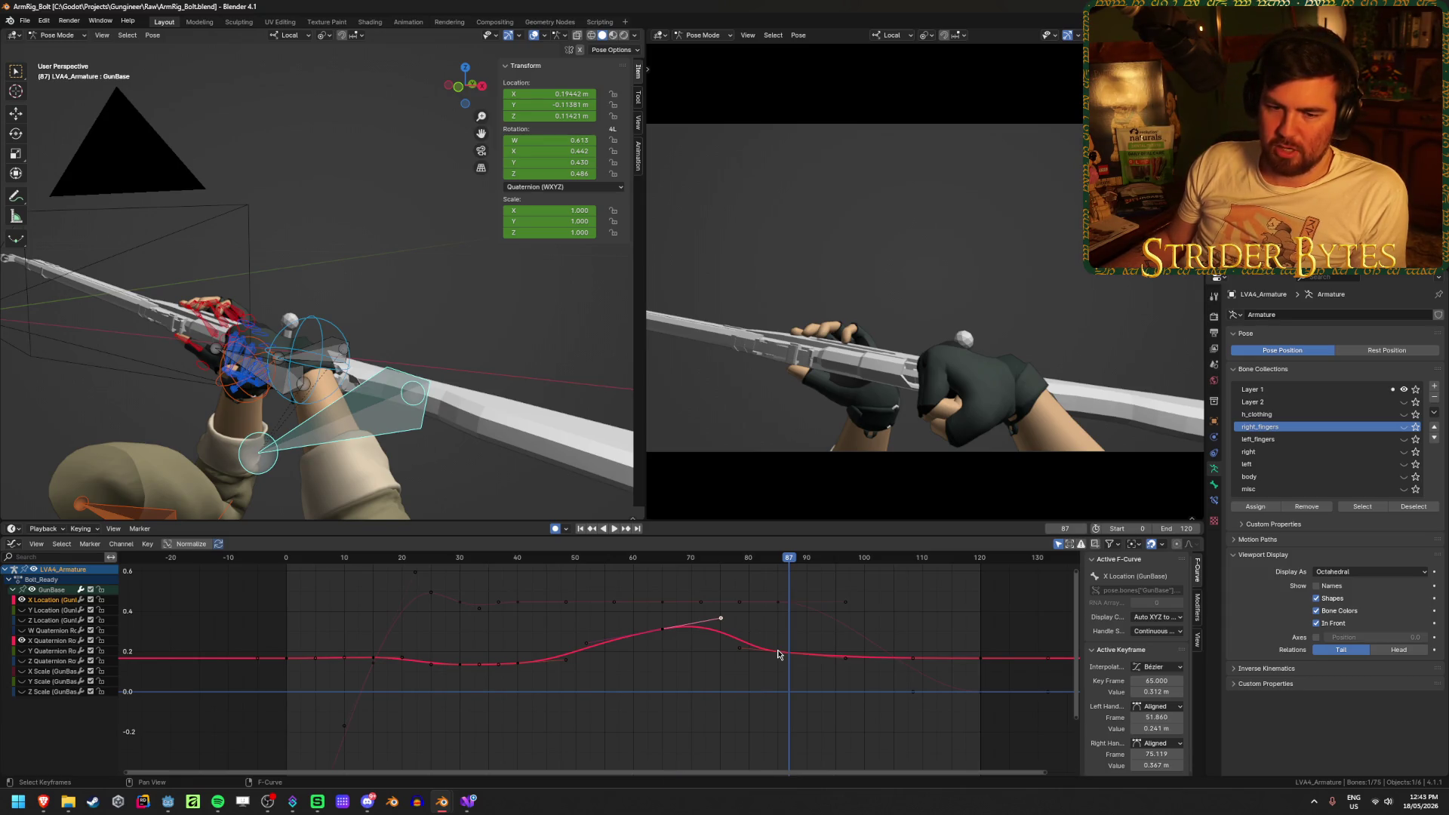
pyautogui.moveTo(506, 671)
pyautogui.mouseDown(button='middle')
pyautogui.moveTo(634, 682)
pyautogui.moveTo(666, 663)
pyautogui.mouseUp(button='middle')
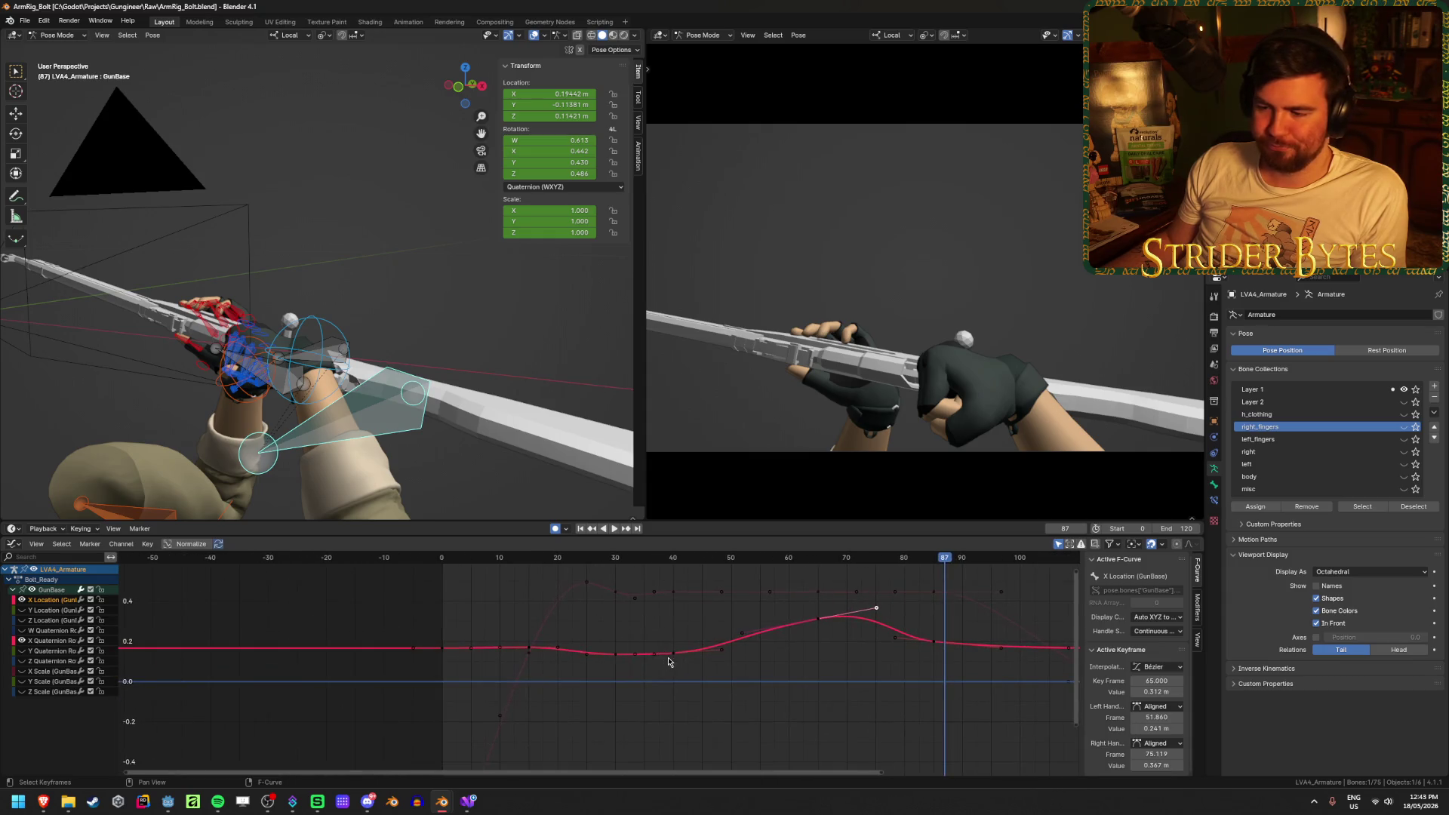
pyautogui.click(693, 703)
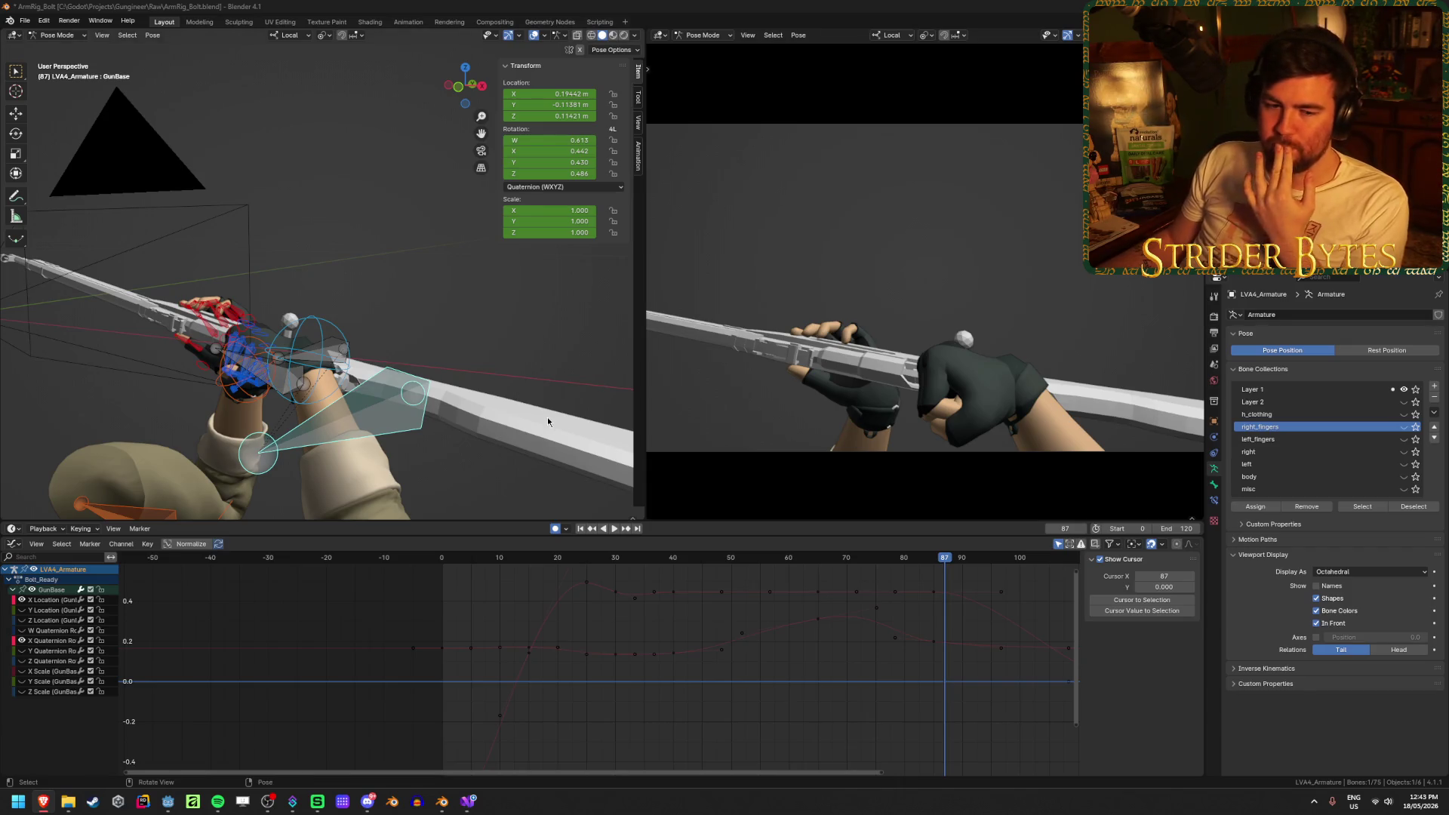
# Save the file, hide the Y Quaternion curve, and select the Z Quaternion frame-30 key
pyautogui.hotkey('ctrl', 's')
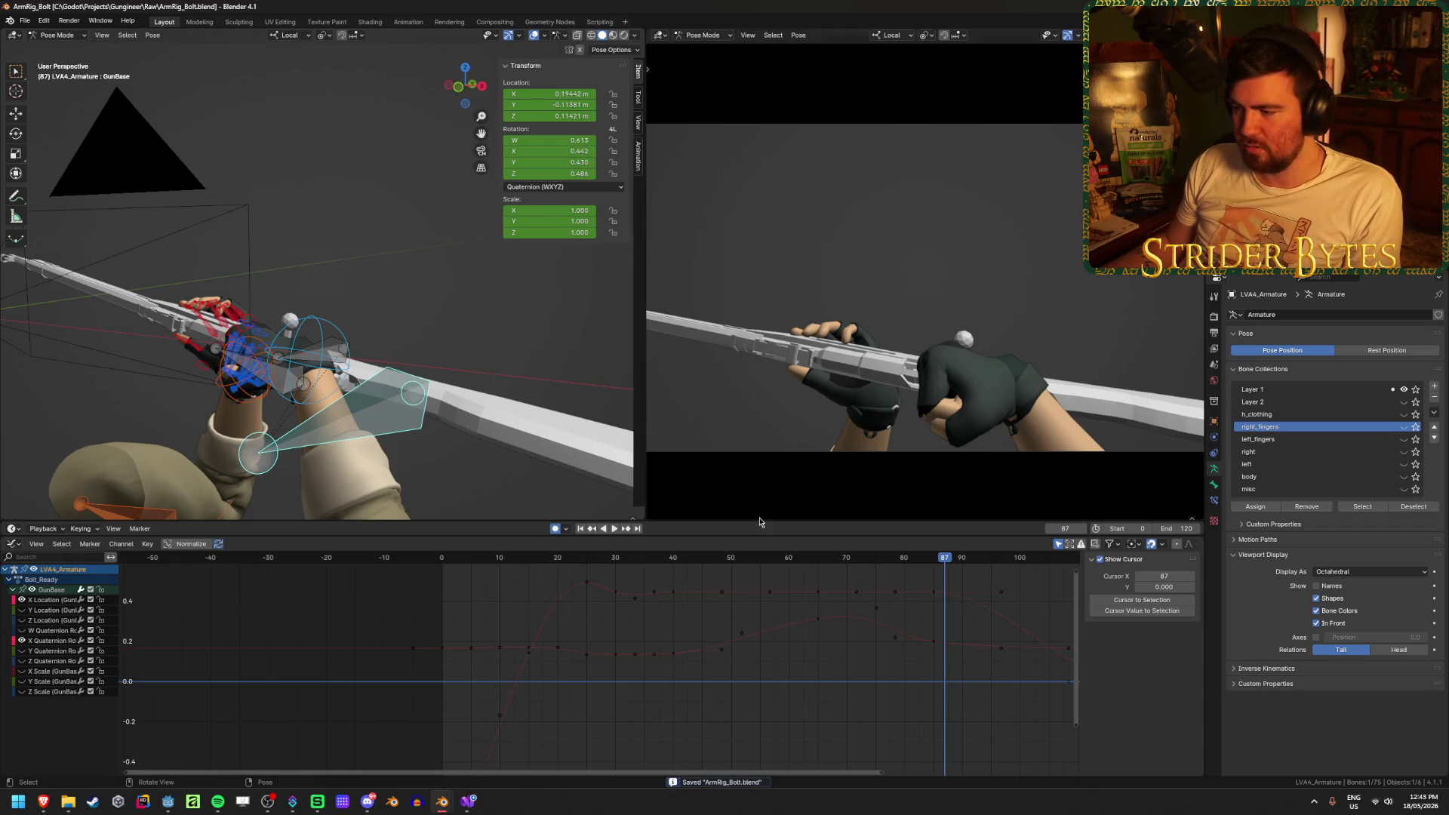
pyautogui.moveTo(925, 565)
pyautogui.mouseDown()
pyautogui.moveTo(449, 578)
pyautogui.moveTo(613, 598)
pyautogui.moveTo(566, 596)
pyautogui.moveTo(593, 597)
pyautogui.mouseUp()
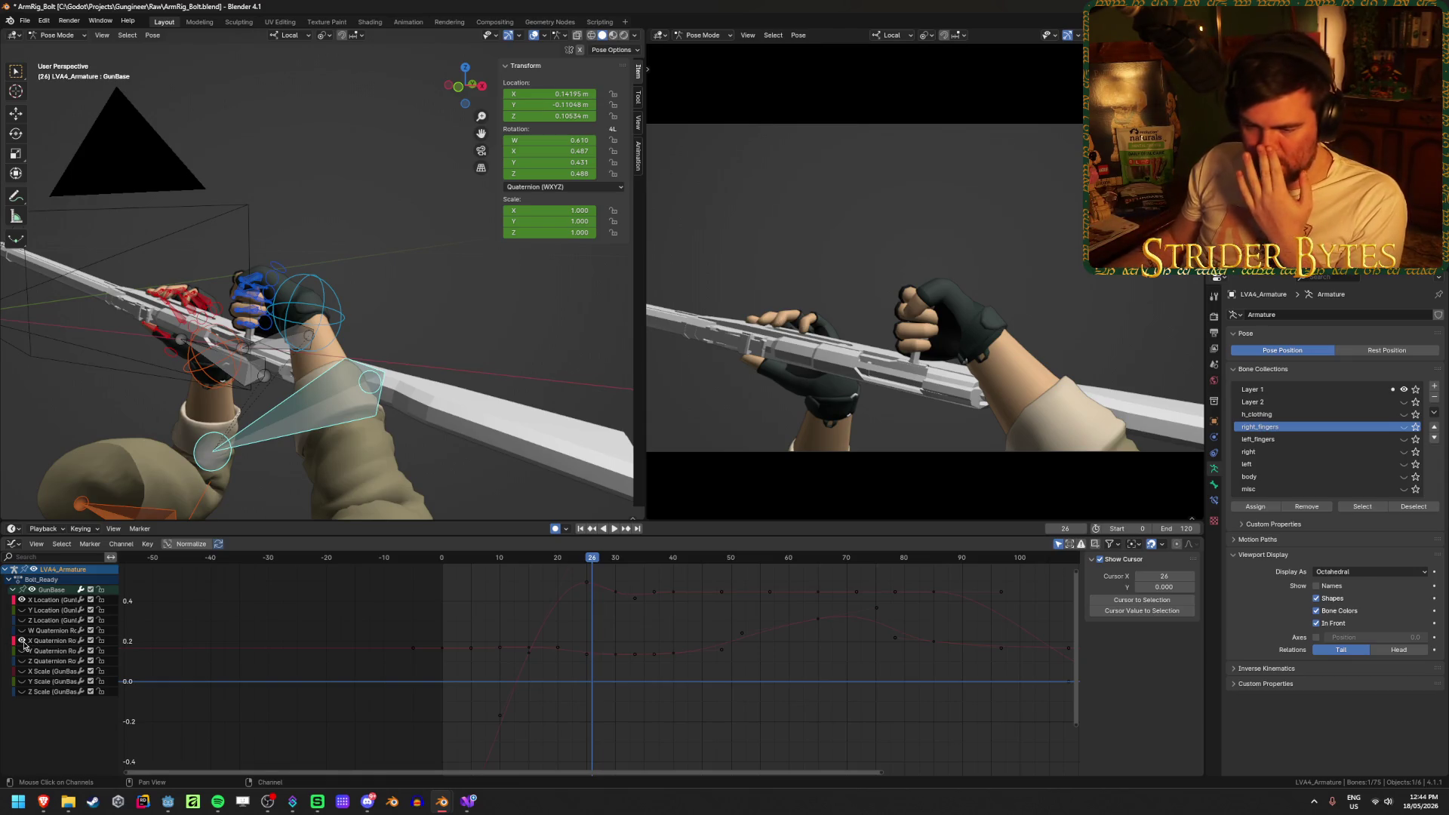
pyautogui.click(616, 596)
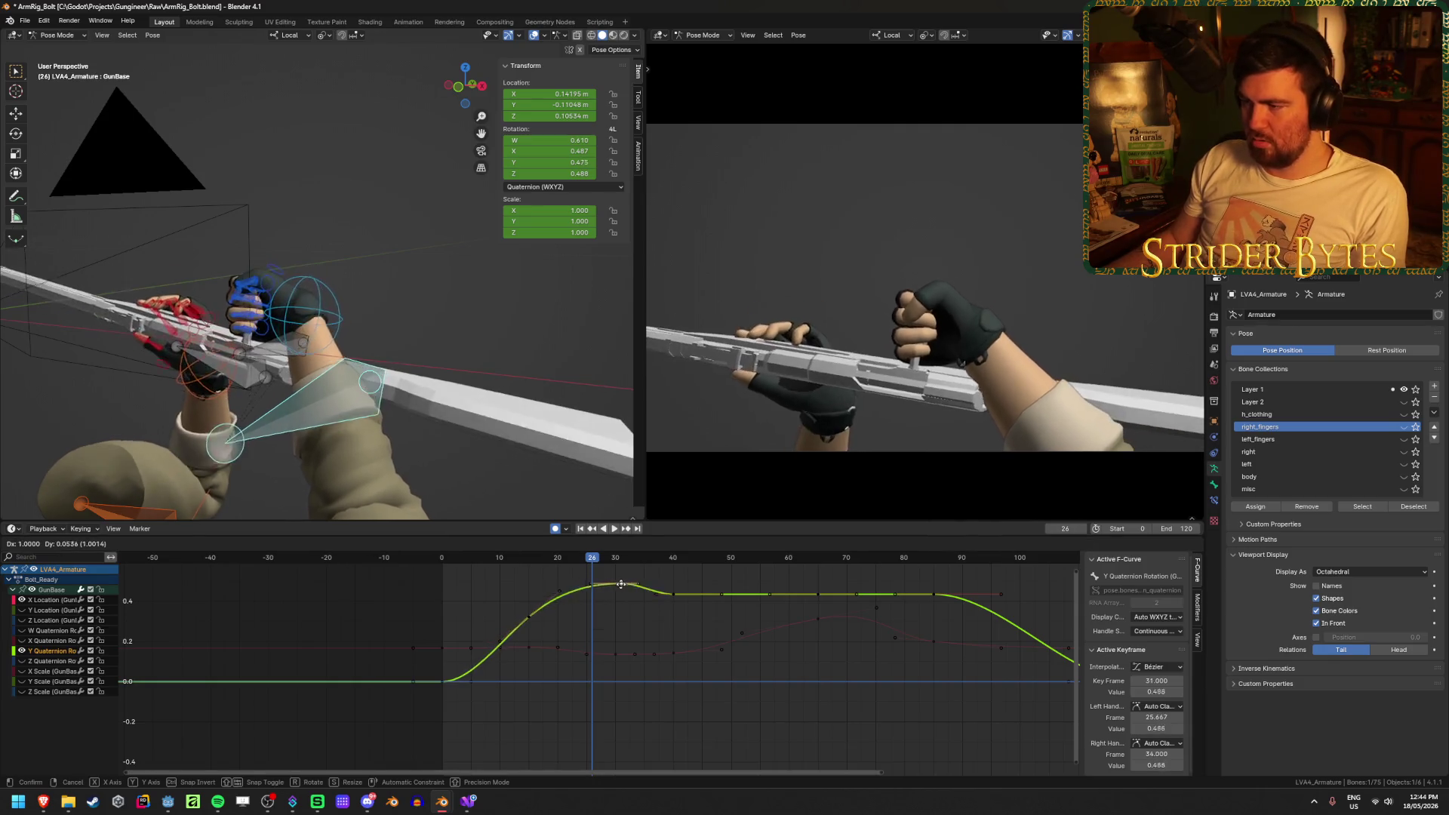
pyautogui.click(21, 650)
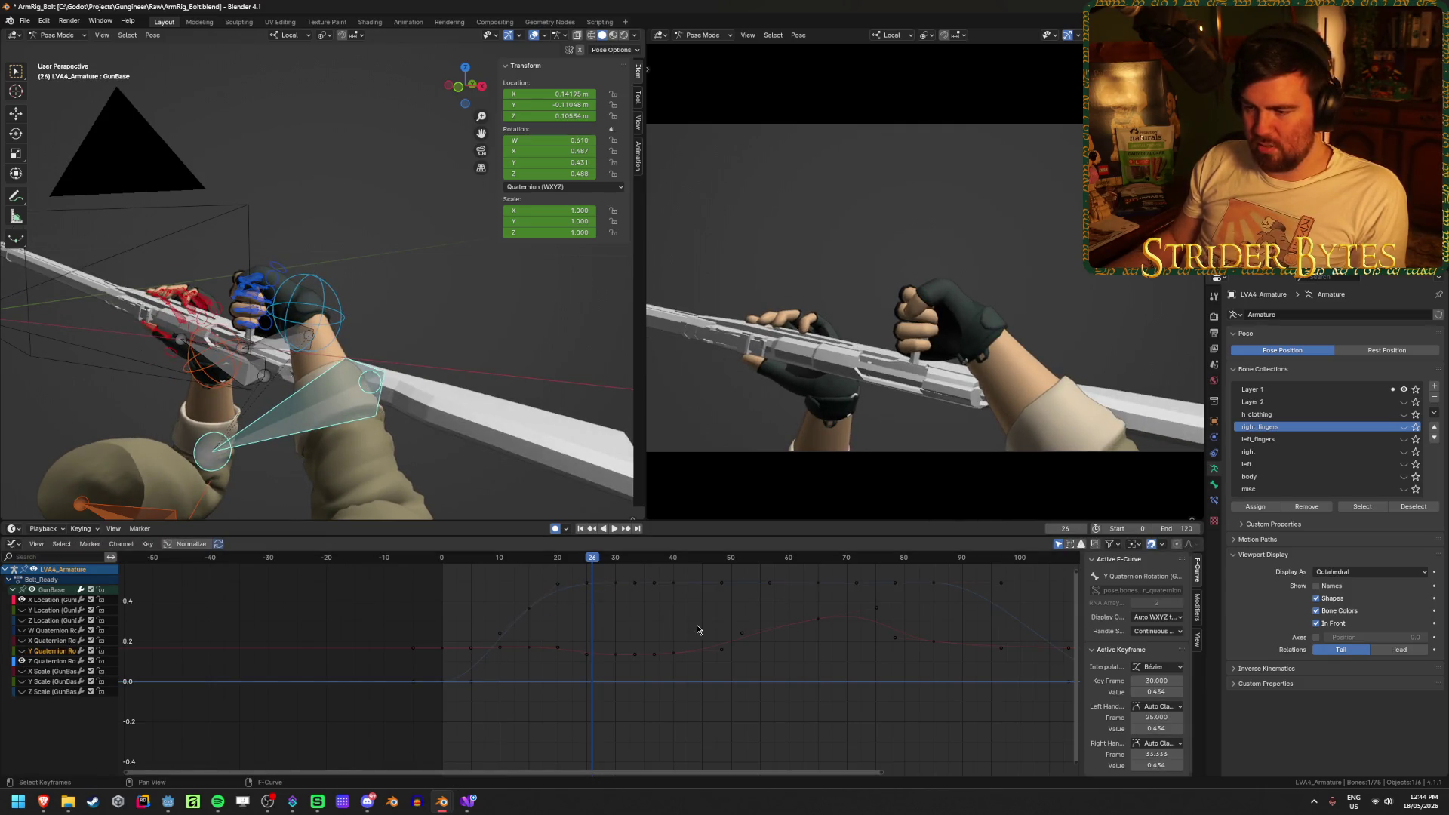
pyautogui.click(624, 594)
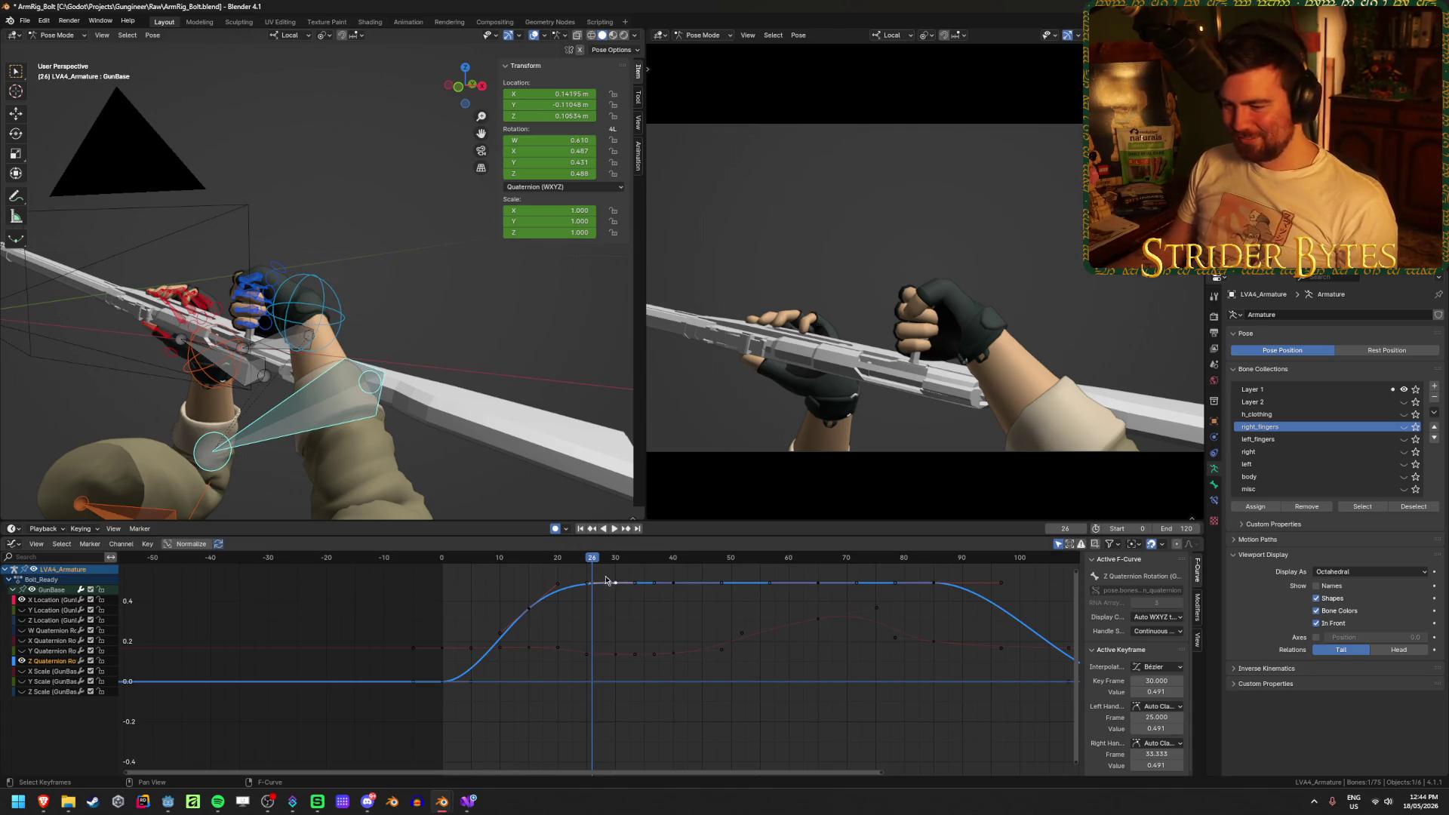
# Lower the Z Quaternion curve's frame-30 key and play back the motion
pyautogui.press('g')
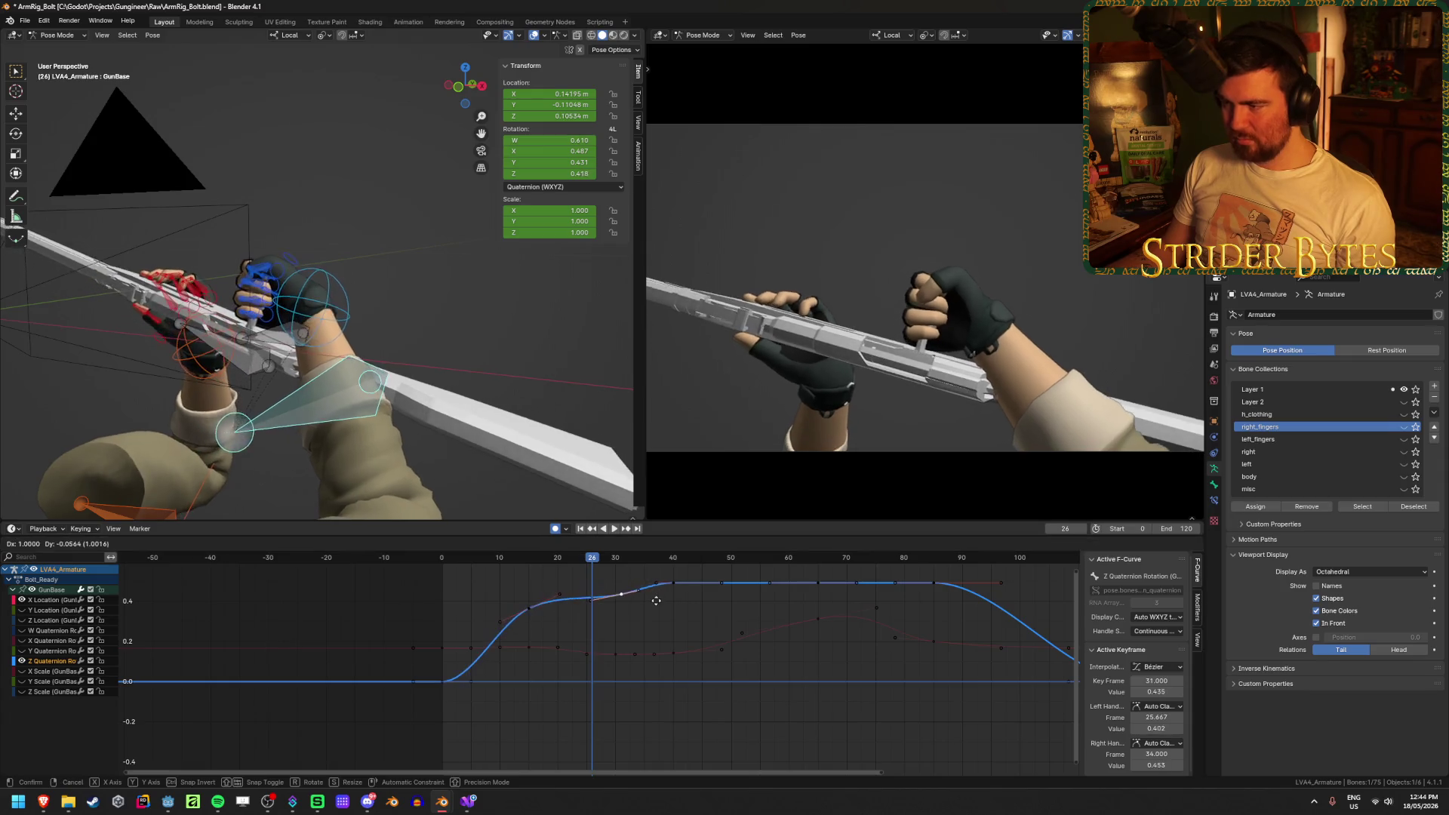
pyautogui.press('Escape')
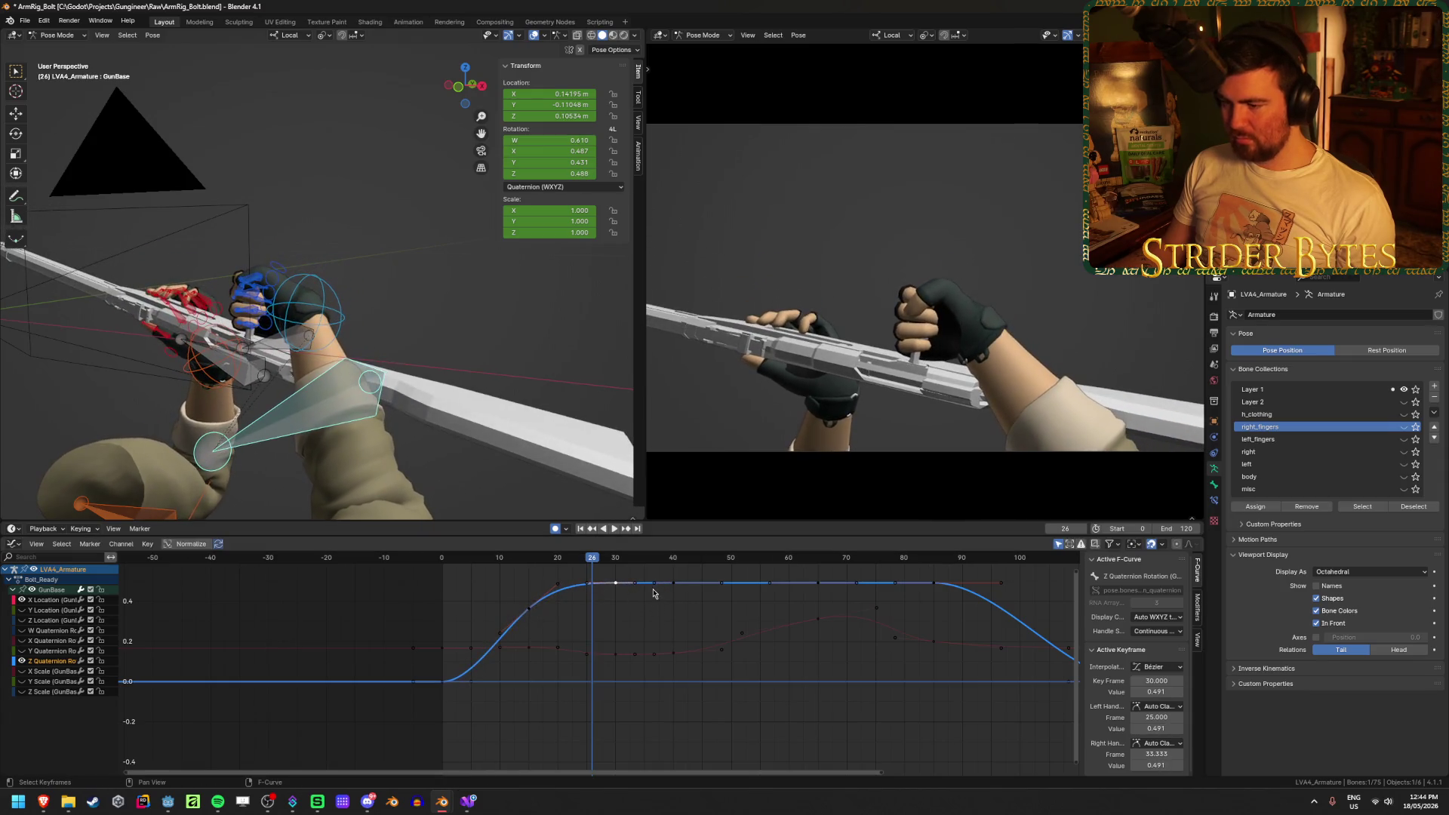
pyautogui.press('space')
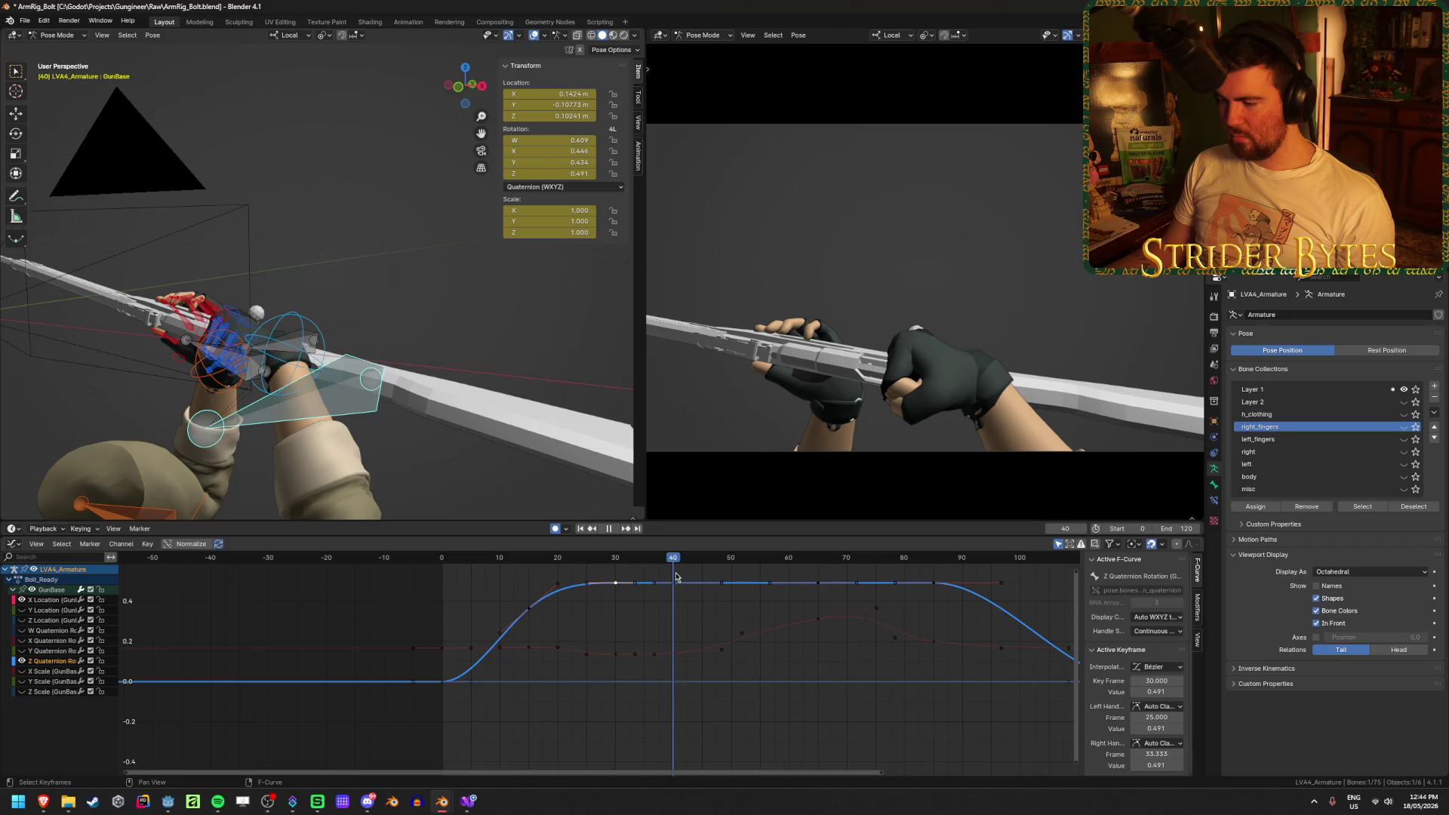
pyautogui.moveTo(702, 603); pyautogui.dragTo(720, 665, button='middle')
pyautogui.scroll(1, 720, 665)
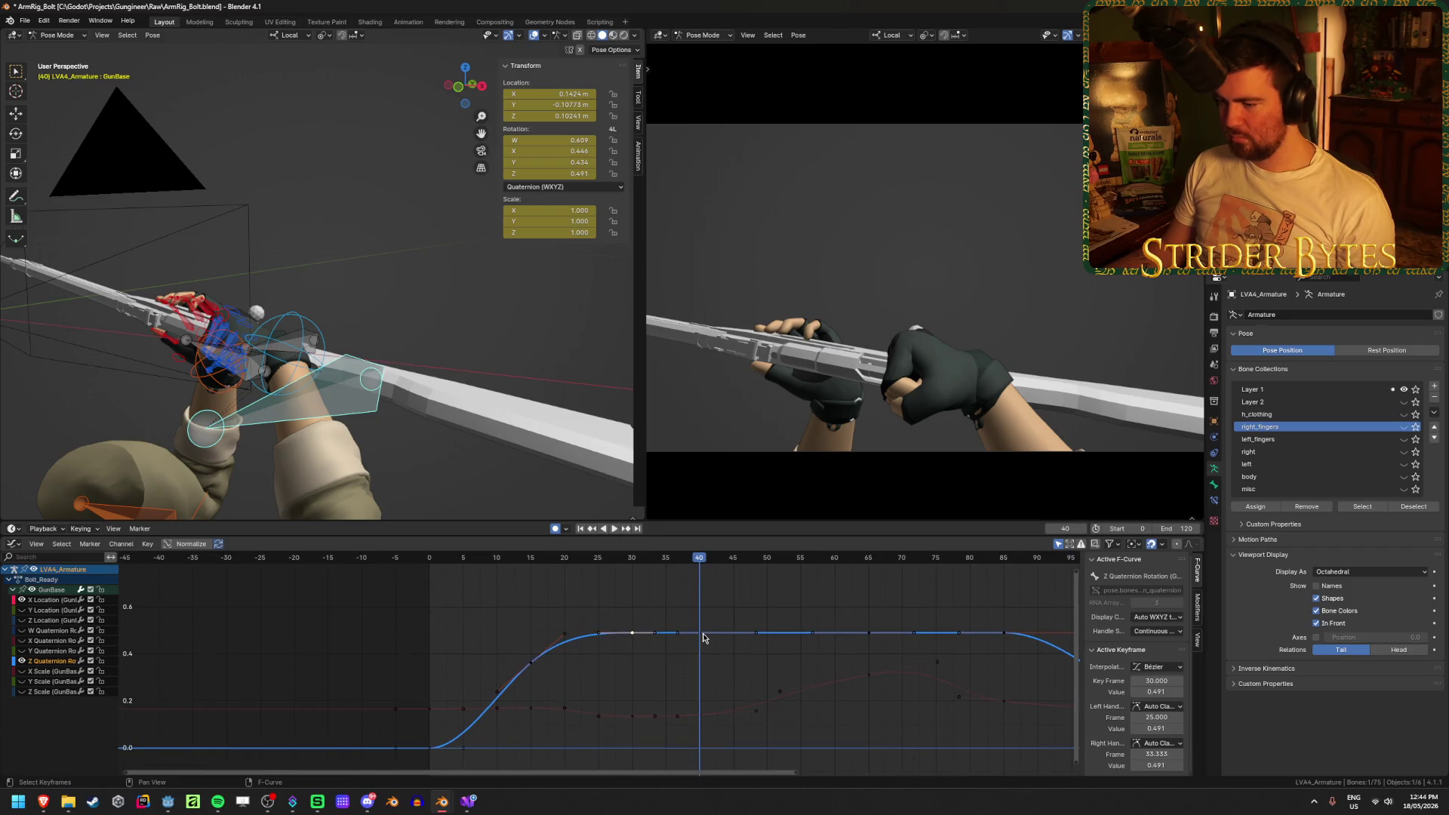
pyautogui.press('g')
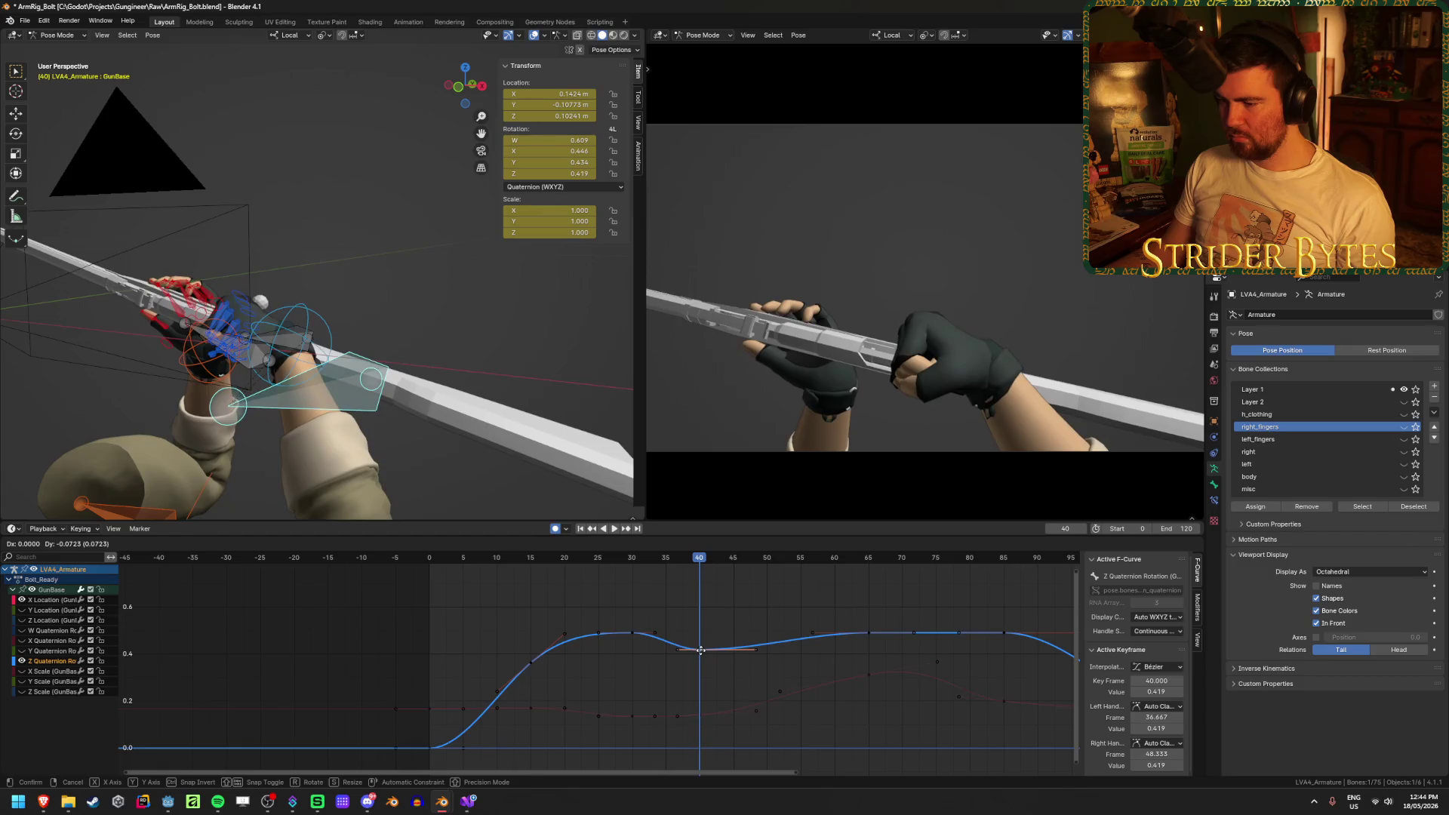
pyautogui.press('Escape')
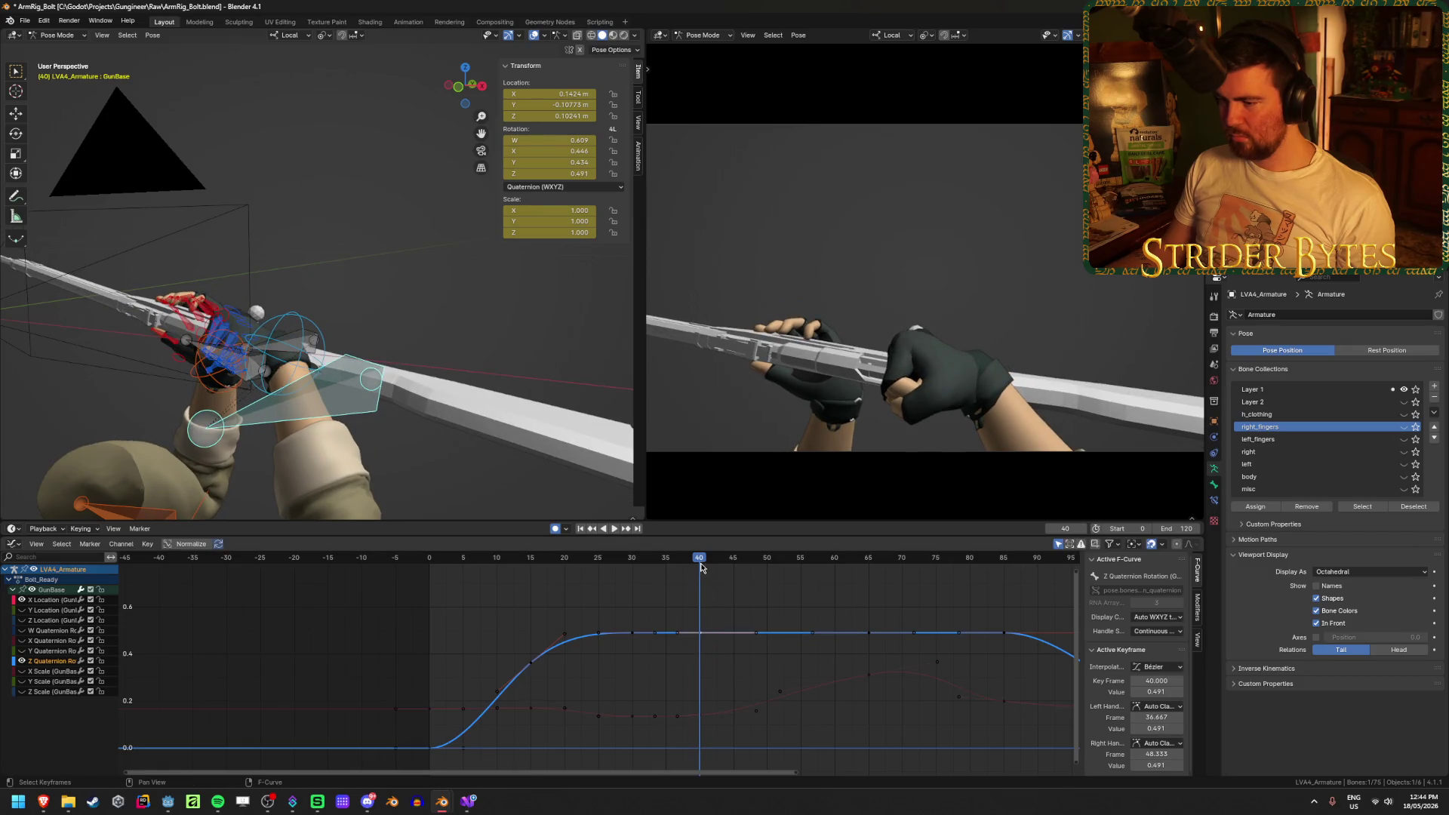
pyautogui.press('g')
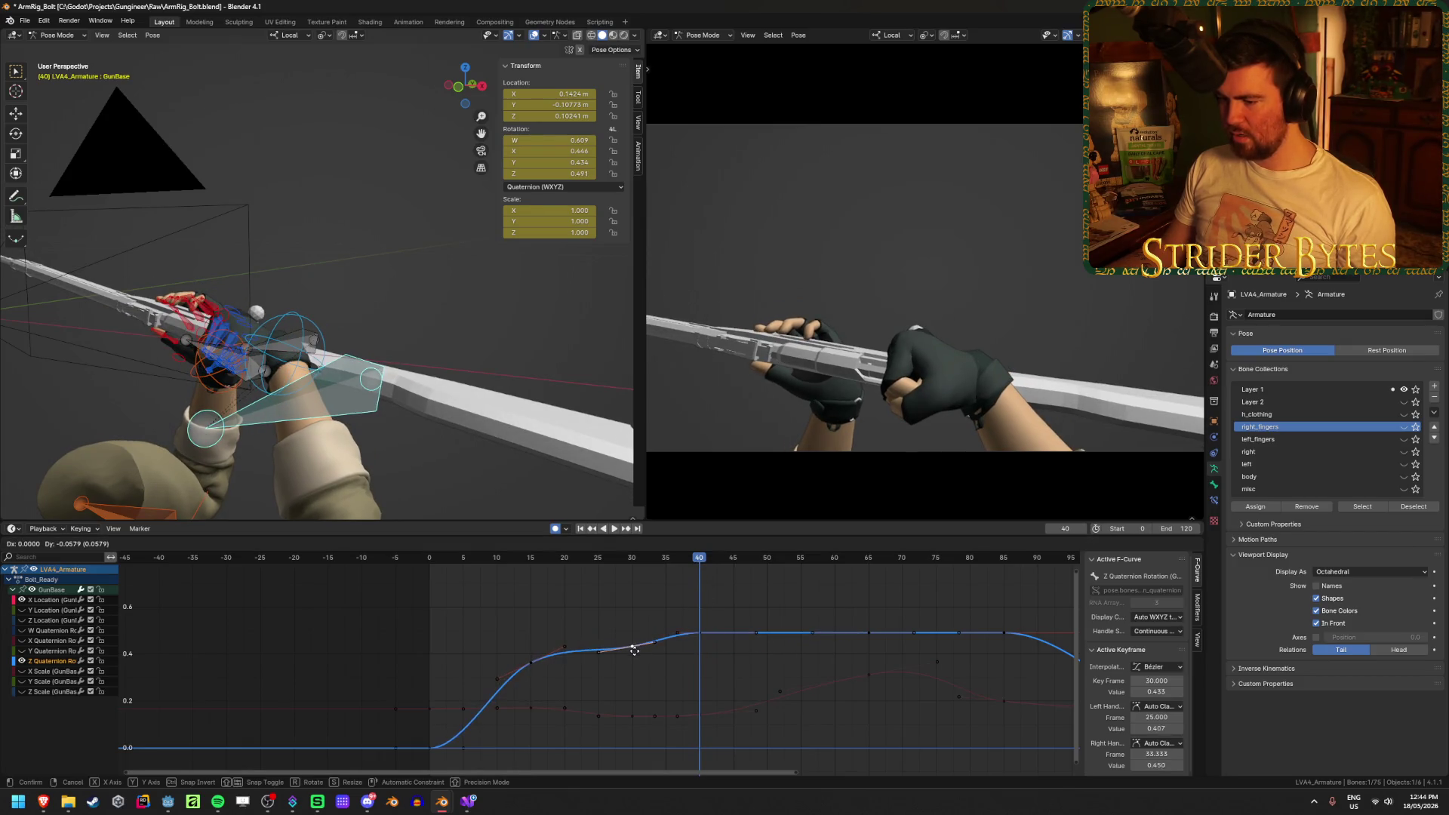
pyautogui.click(634, 651)
pyautogui.press('space')
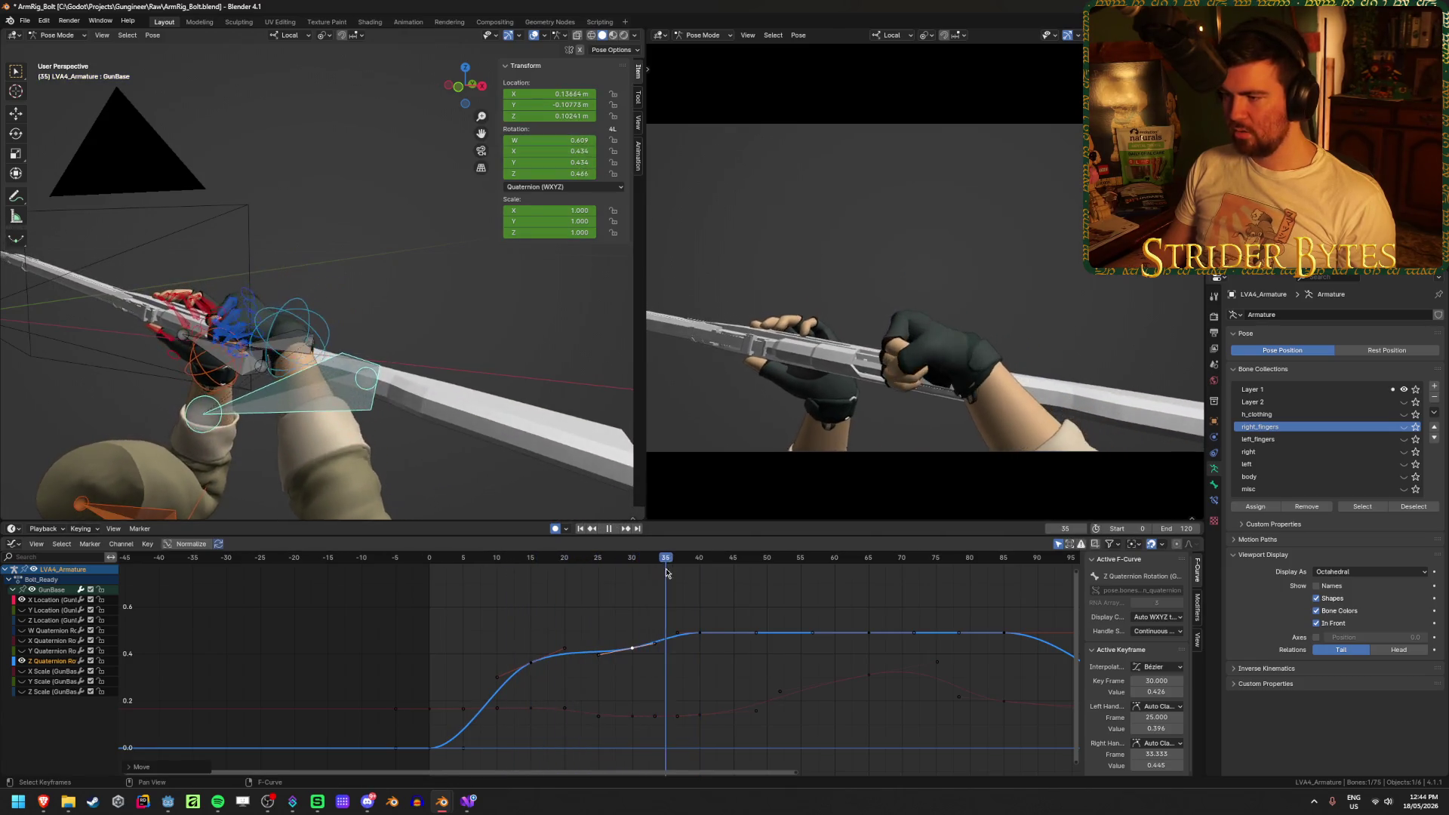
pyautogui.press('space')
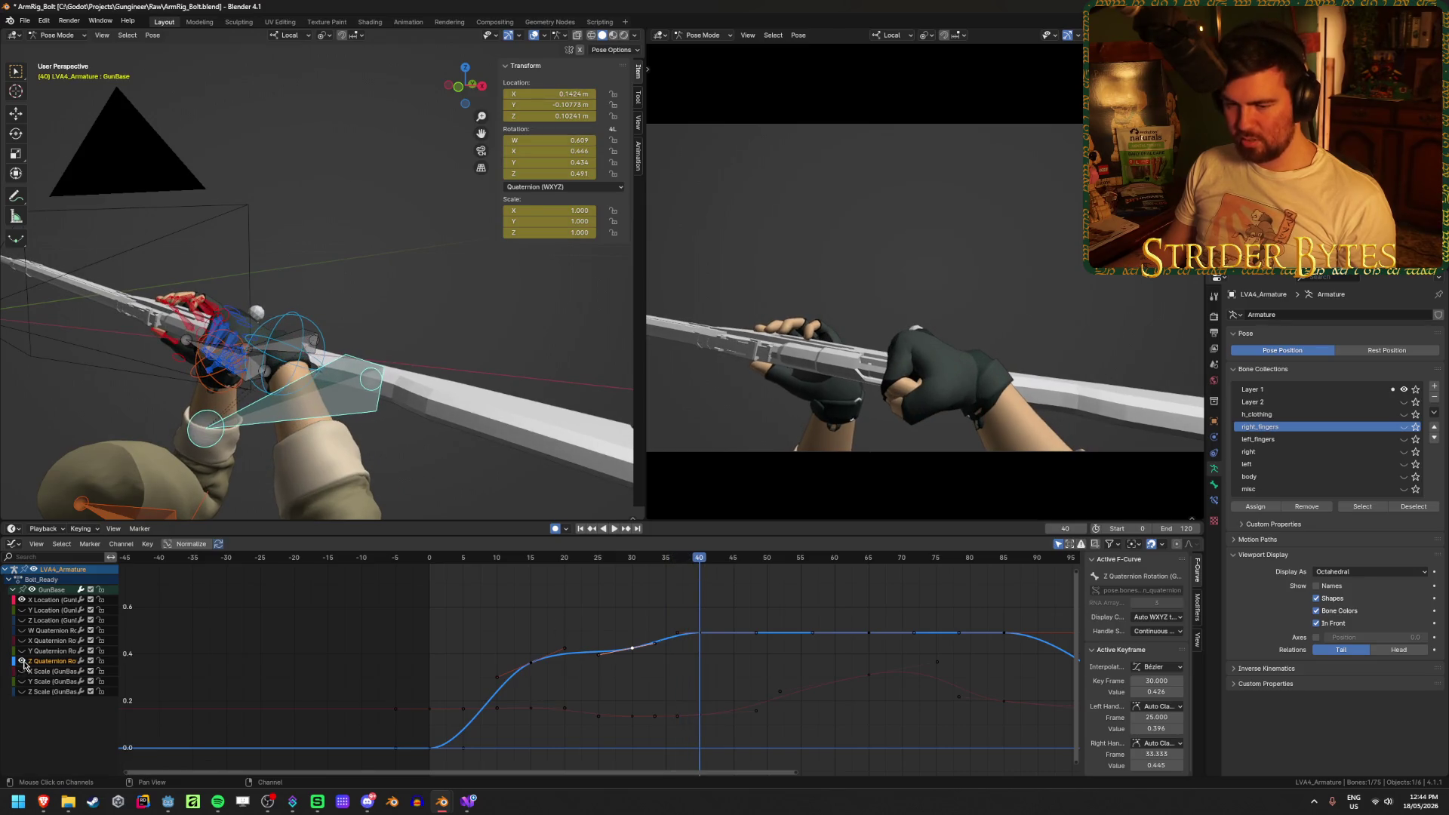
# Lower the Y Quaternion frame-30 key to 0.386 and replay from the start
pyautogui.click(702, 650)
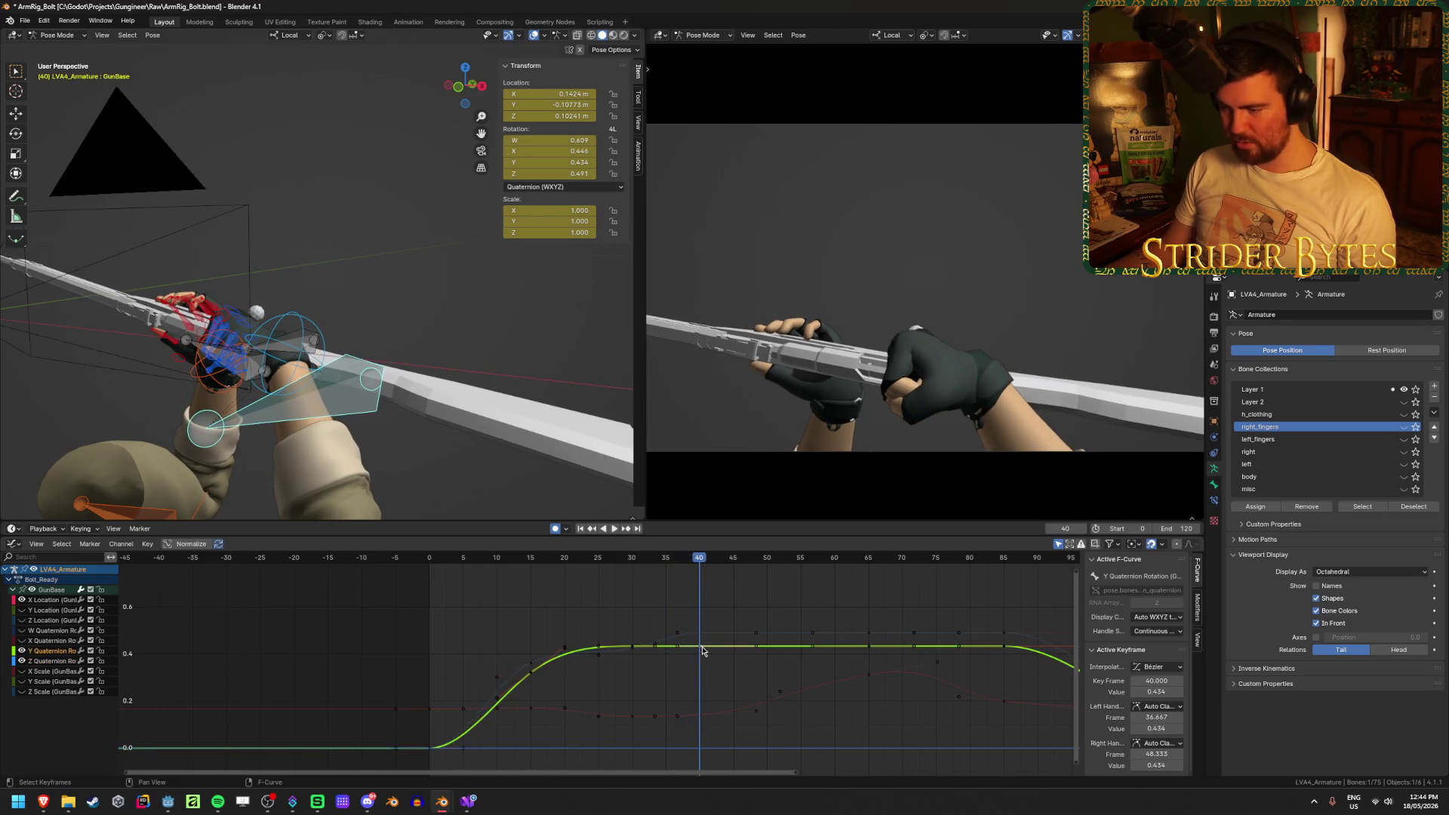
pyautogui.press('g')
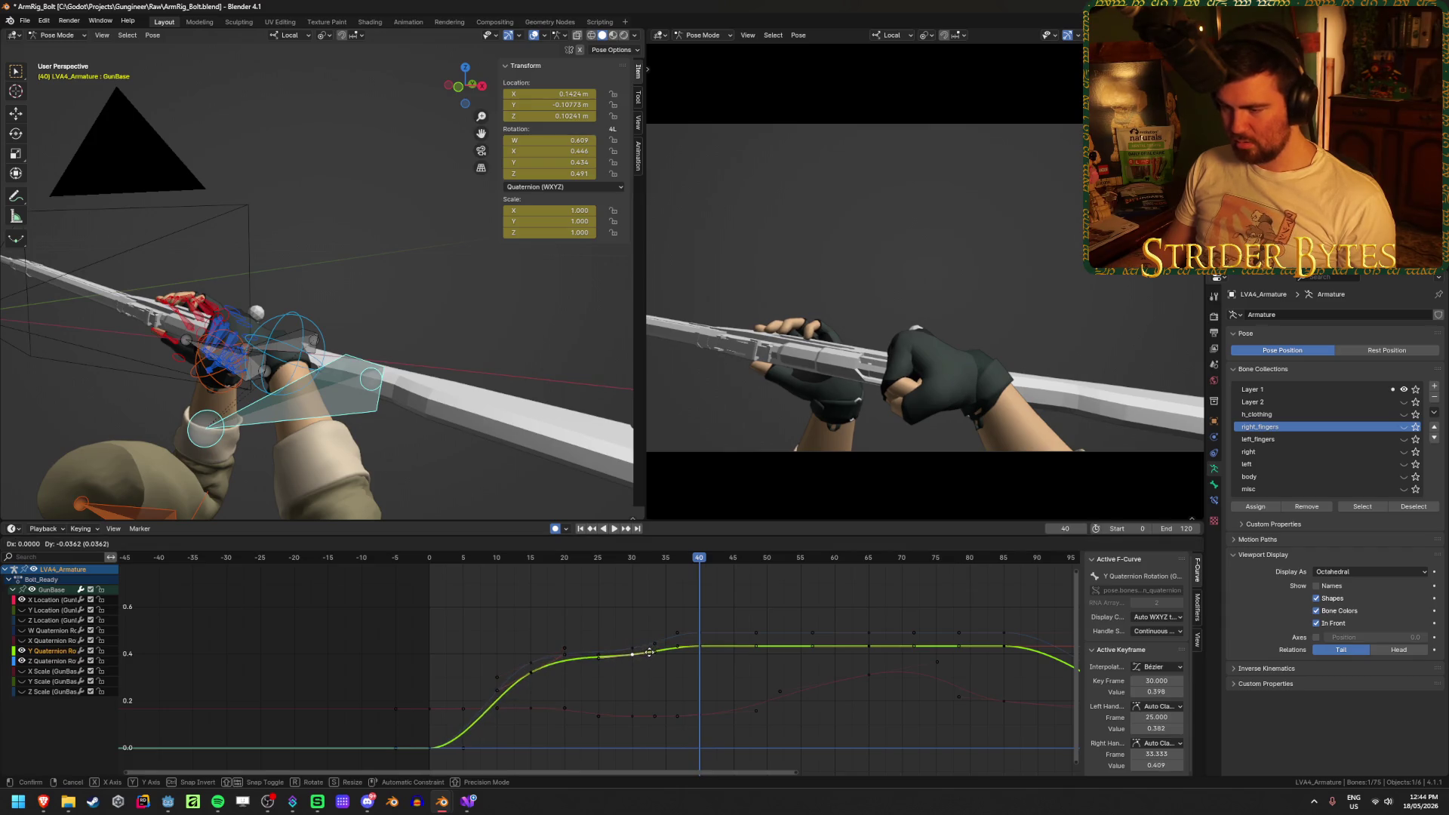
pyautogui.click(649, 655)
pyautogui.hotkey('shift', 'Left')
pyautogui.press('space')
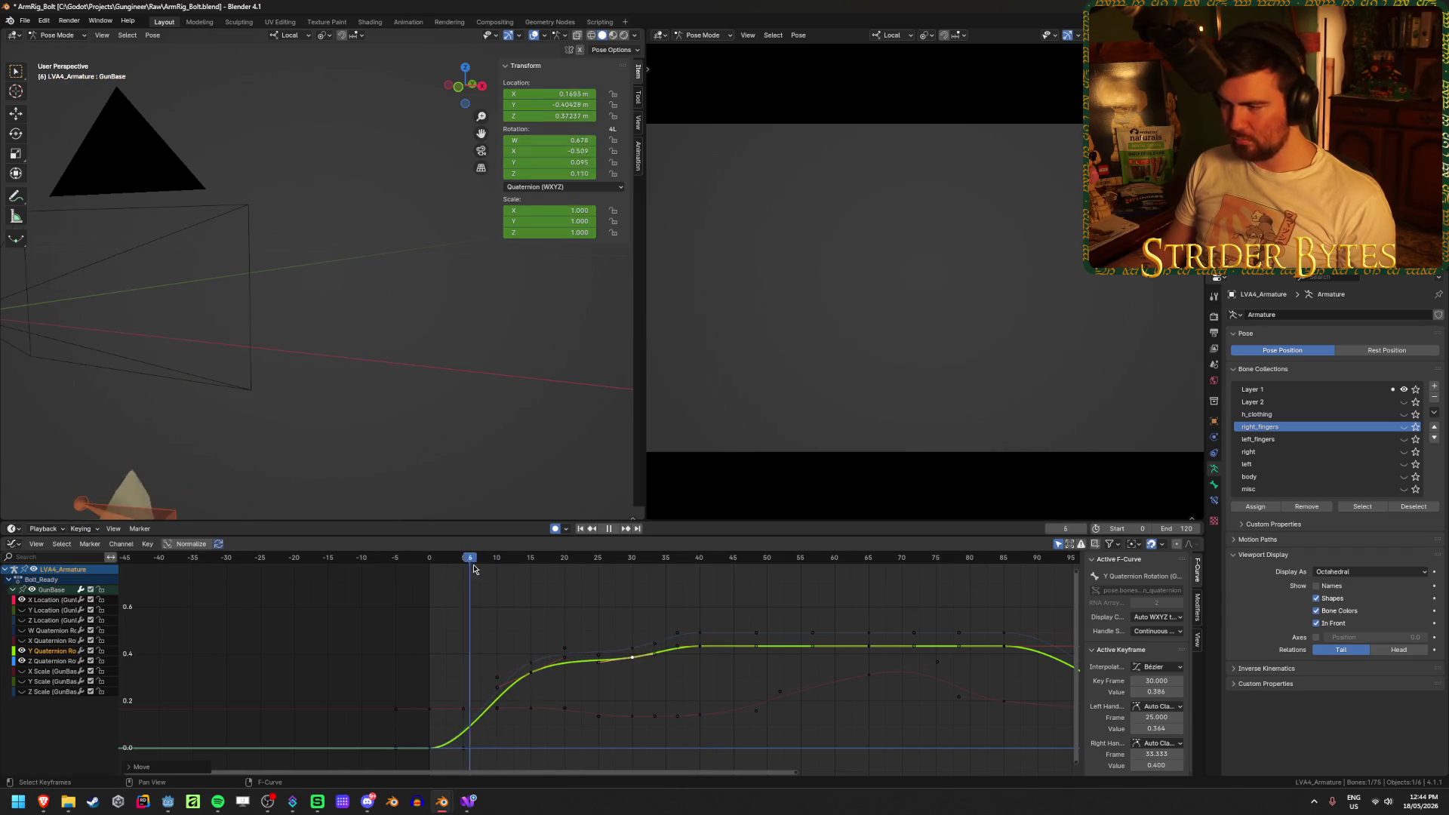
pyautogui.moveTo(612, 568)
pyautogui.mouseDown()
pyautogui.moveTo(637, 570)
pyautogui.moveTo(598, 574)
pyautogui.moveTo(663, 582)
pyautogui.moveTo(596, 587)
pyautogui.moveTo(647, 680)
pyautogui.mouseUp()
pyautogui.press('space')
# Raise the frame-27 keys on the Y and Z quaternion curves and check the pose at frame 36
pyautogui.press('g')
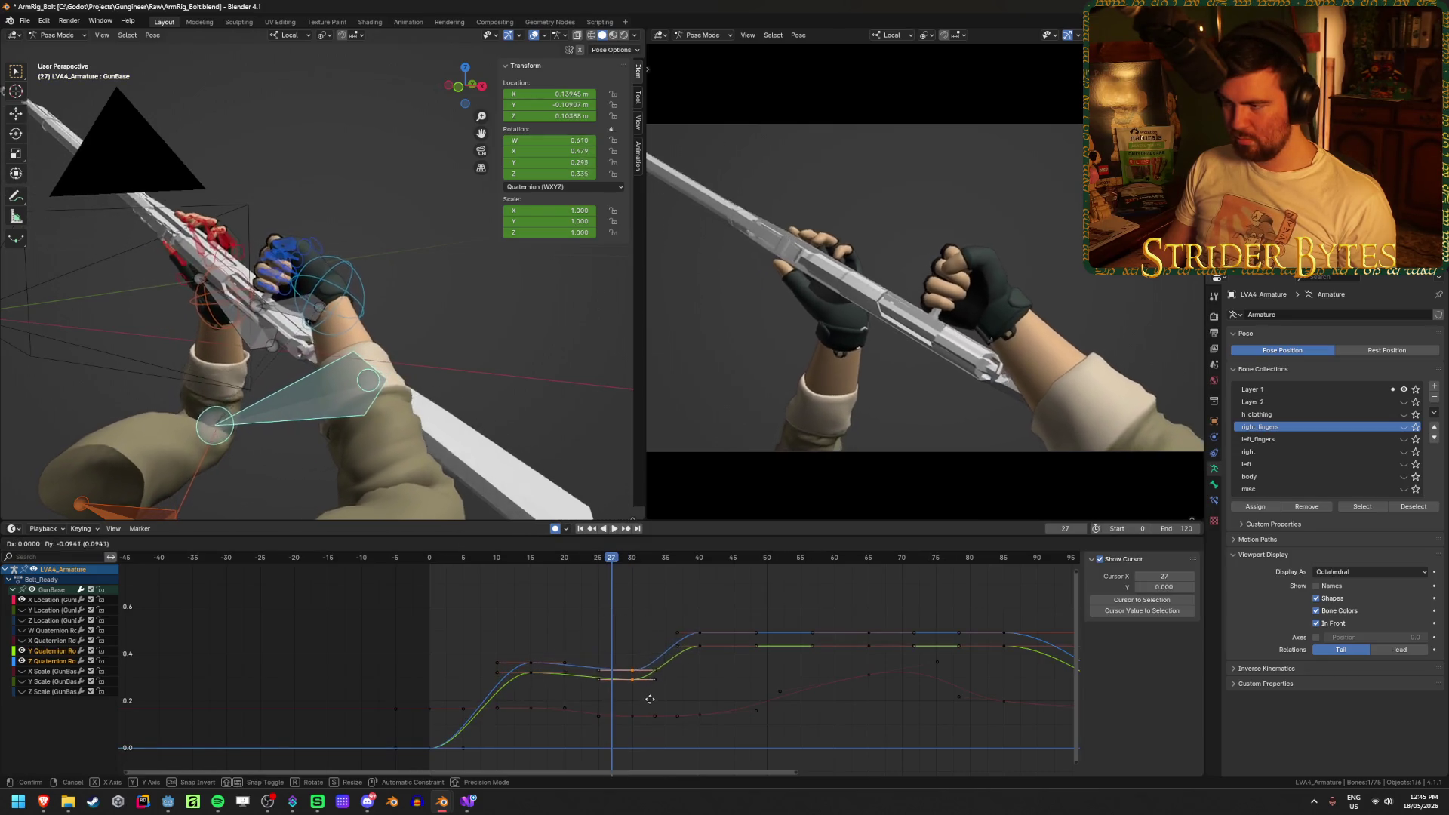
pyautogui.click(652, 677)
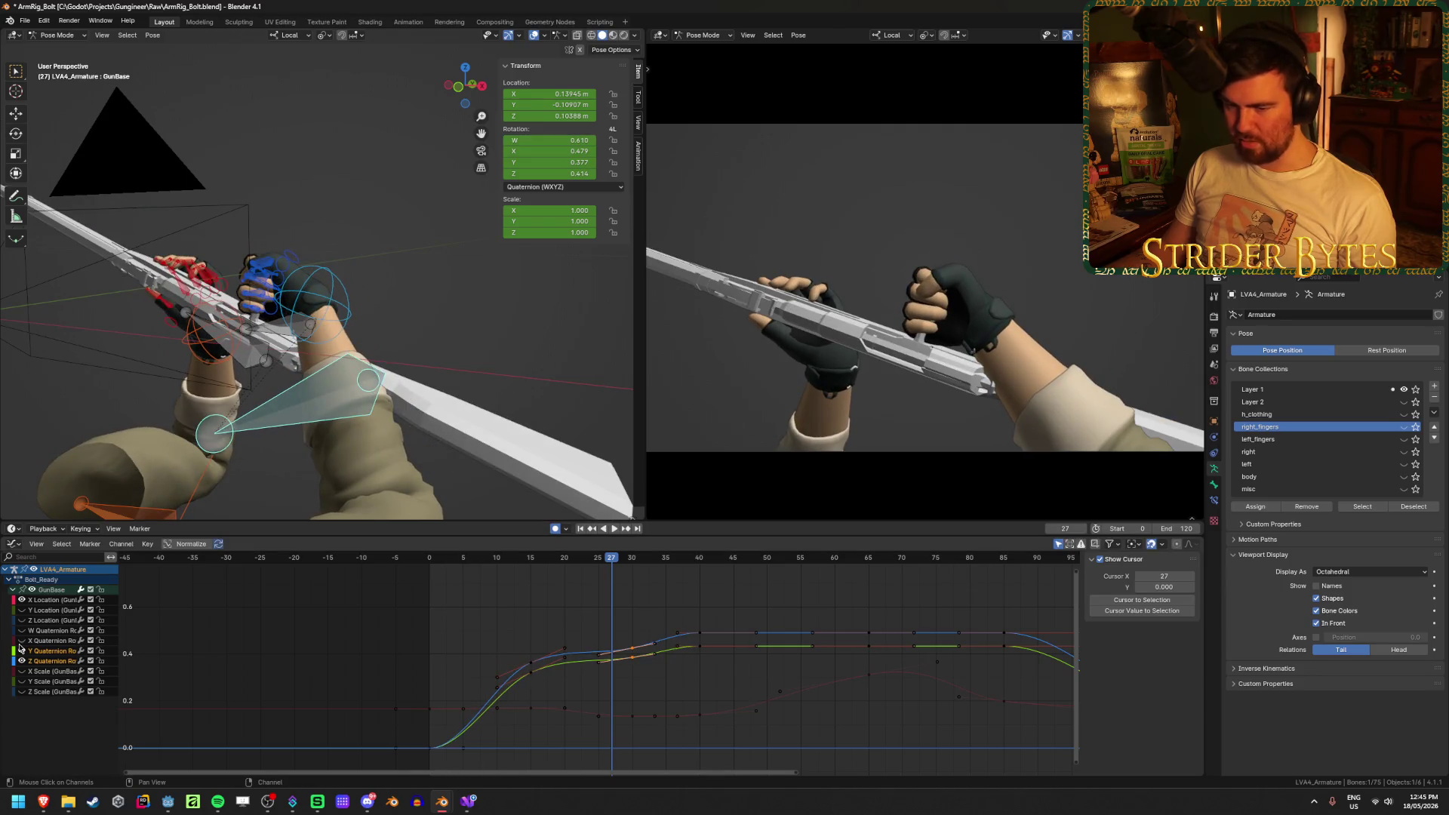
pyautogui.click(602, 633)
pyautogui.click(598, 633)
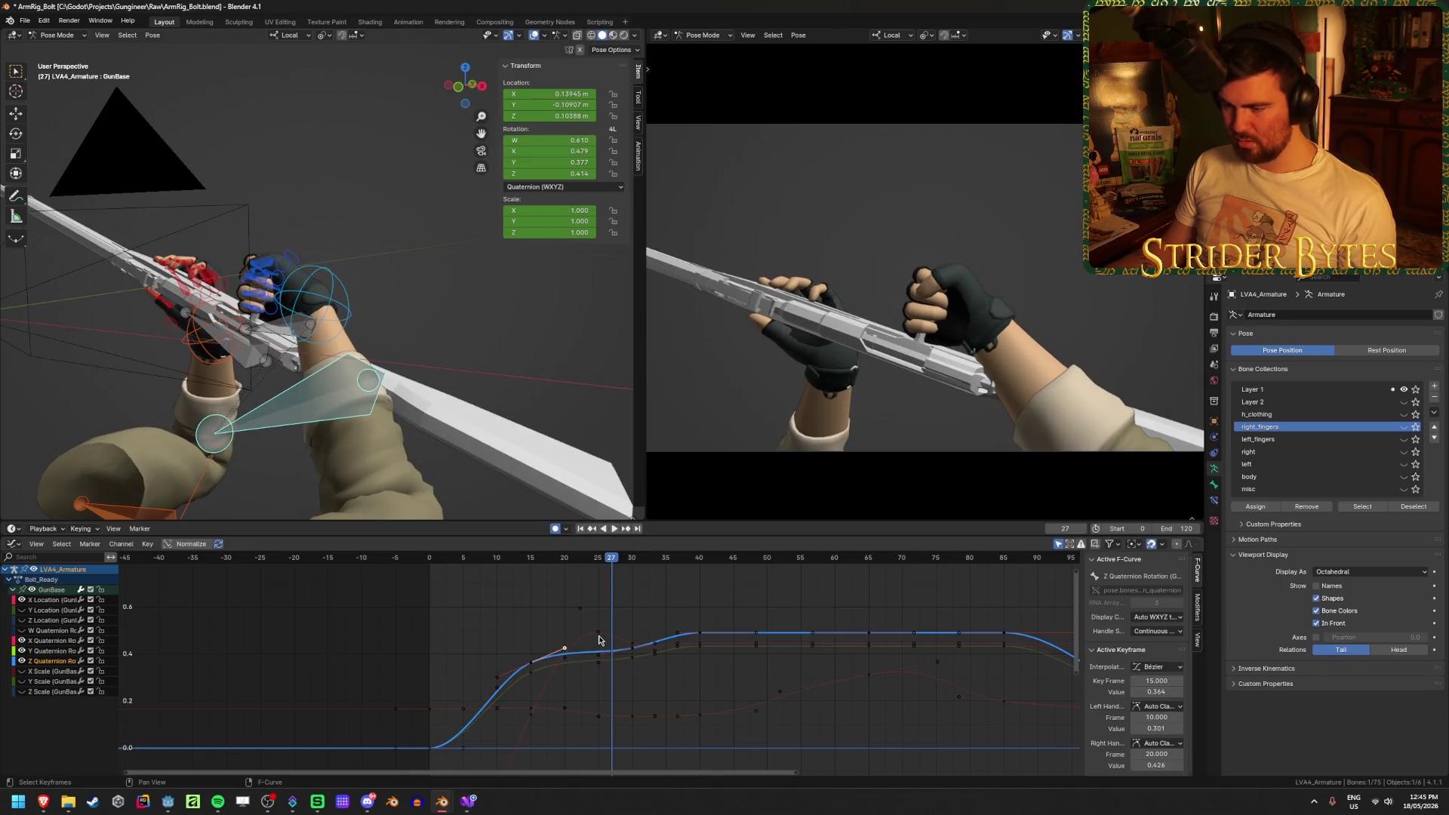
pyautogui.press('g')
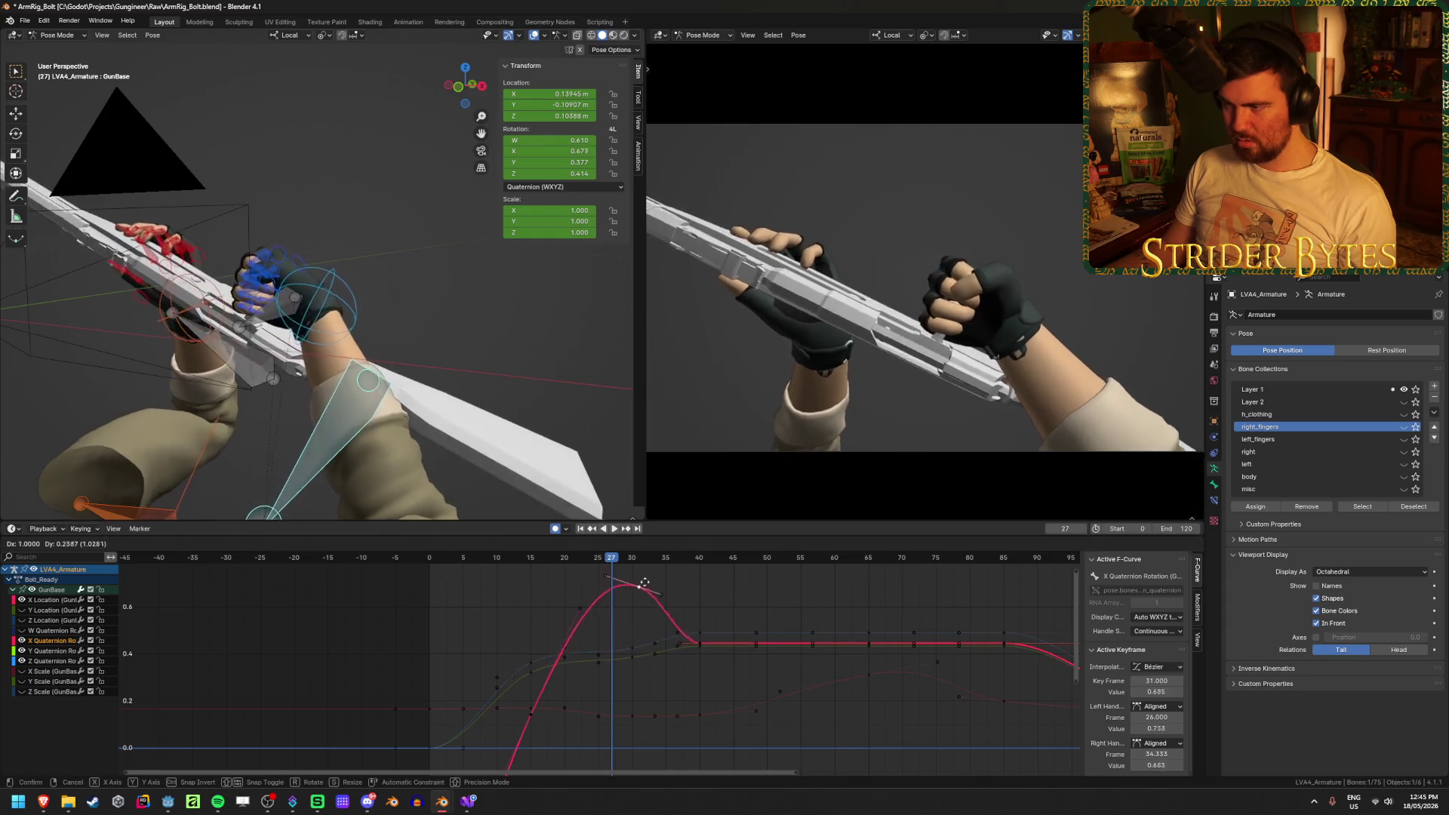
pyautogui.press('Escape')
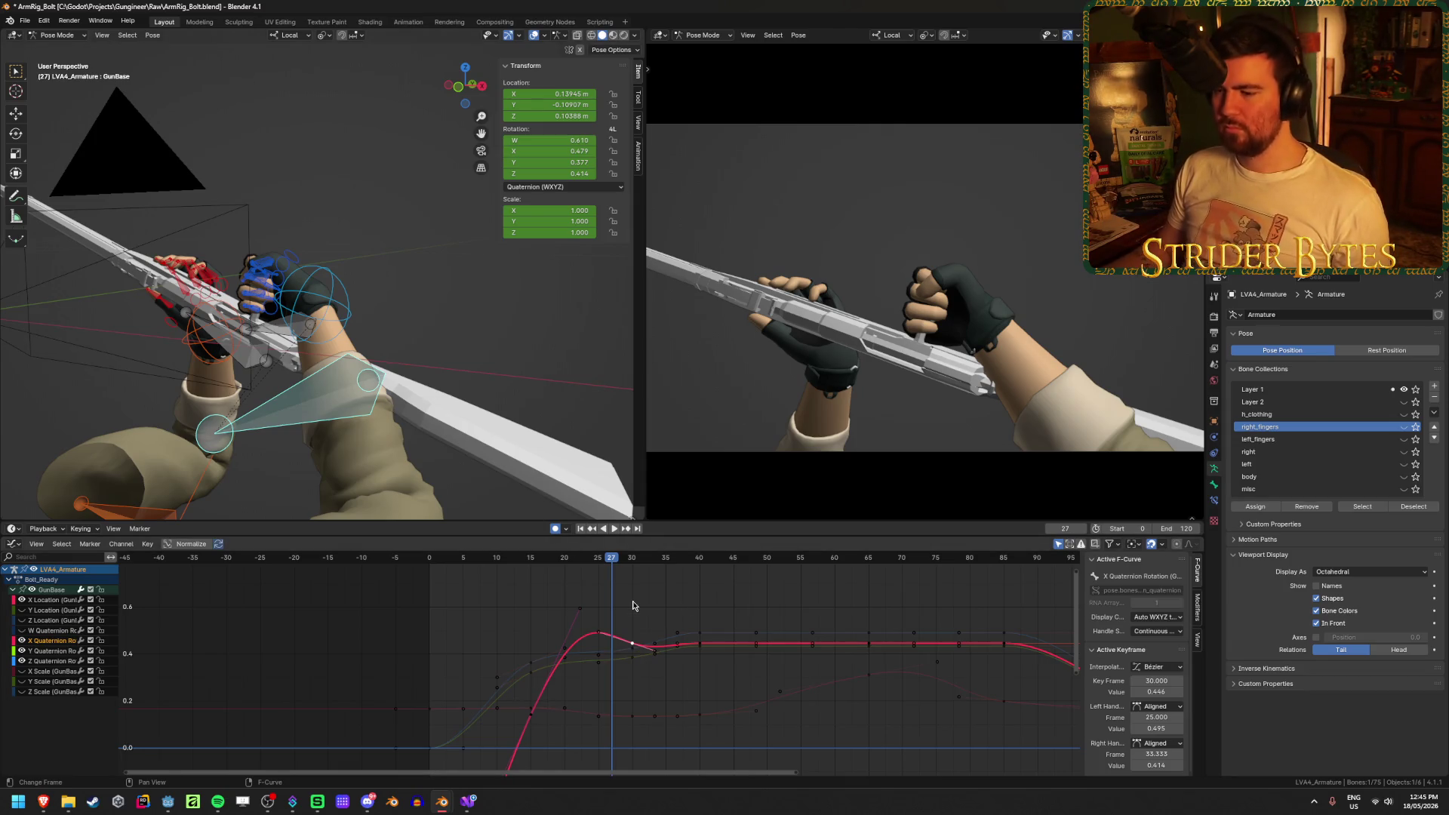
pyautogui.press('space')
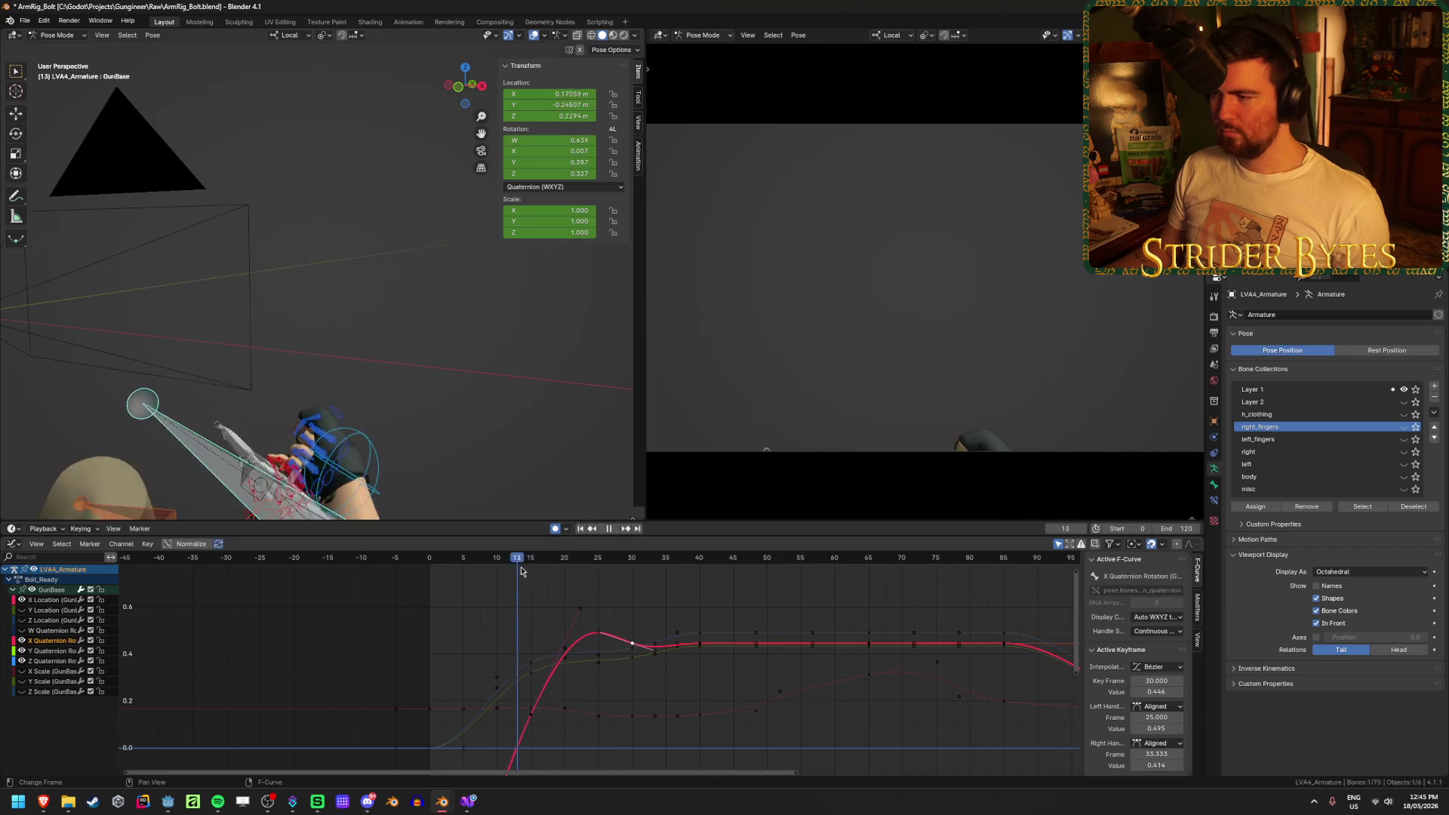
pyautogui.moveTo(601, 574)
pyautogui.mouseDown()
pyautogui.moveTo(673, 574)
pyautogui.moveTo(625, 574)
pyautogui.moveTo(640, 578)
pyautogui.mouseUp()
pyautogui.press('space')
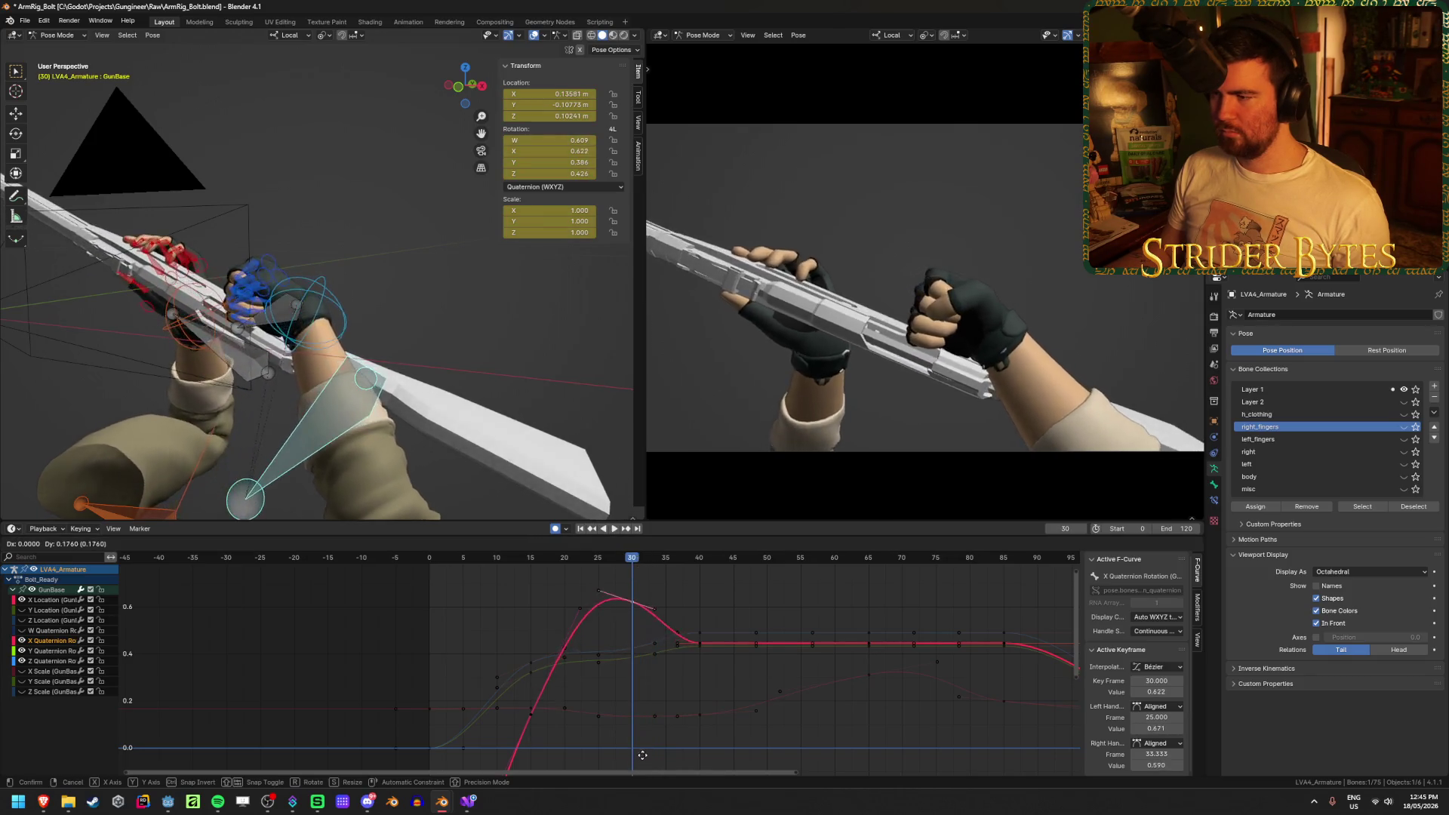
# Leave the X Quaternion key unchanged and save ArmRig_Bolt.blend
pyautogui.press('Escape')
pyautogui.press('g')
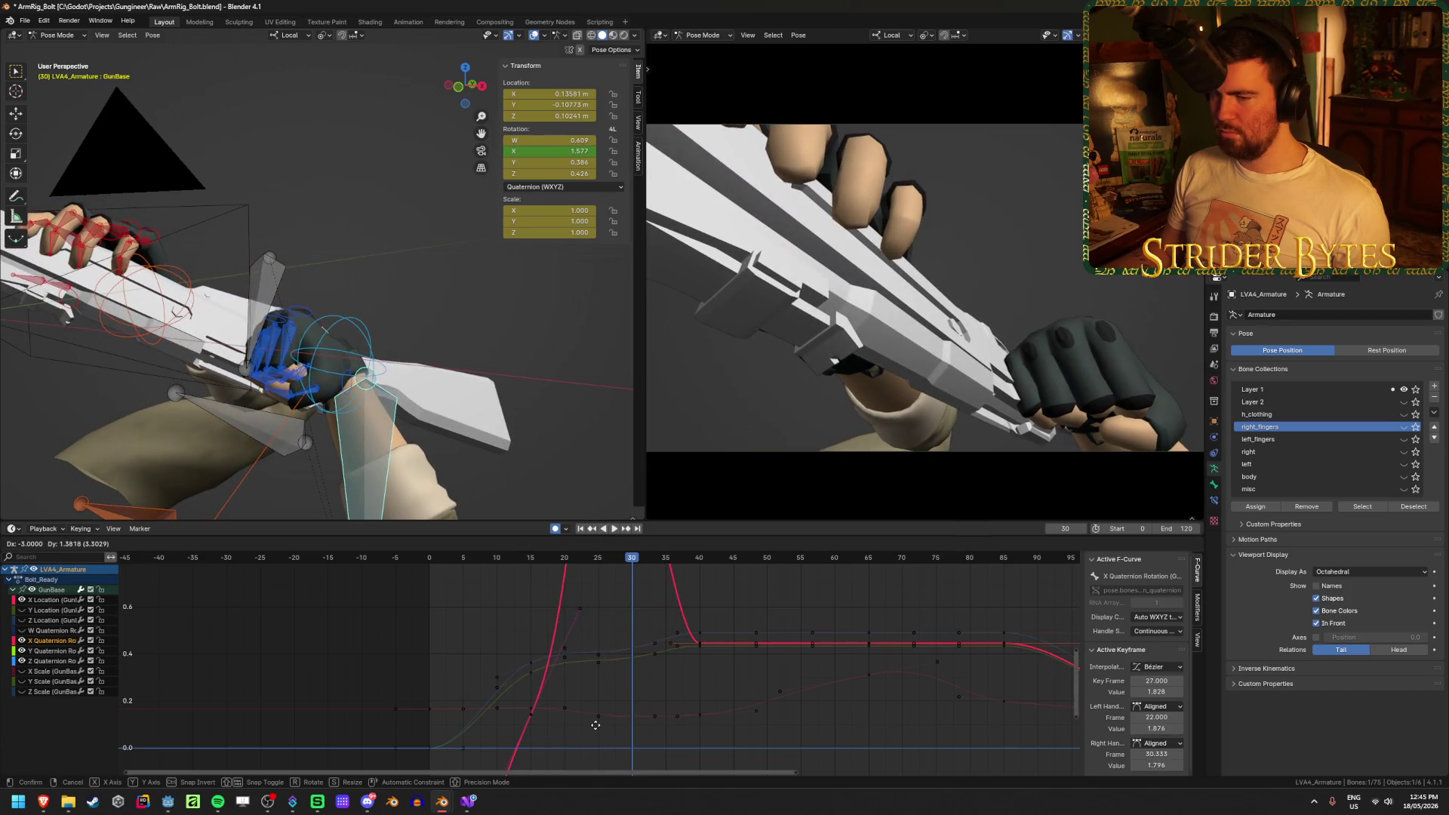
pyautogui.press('Escape')
pyautogui.hotkey('ctrl', 's')
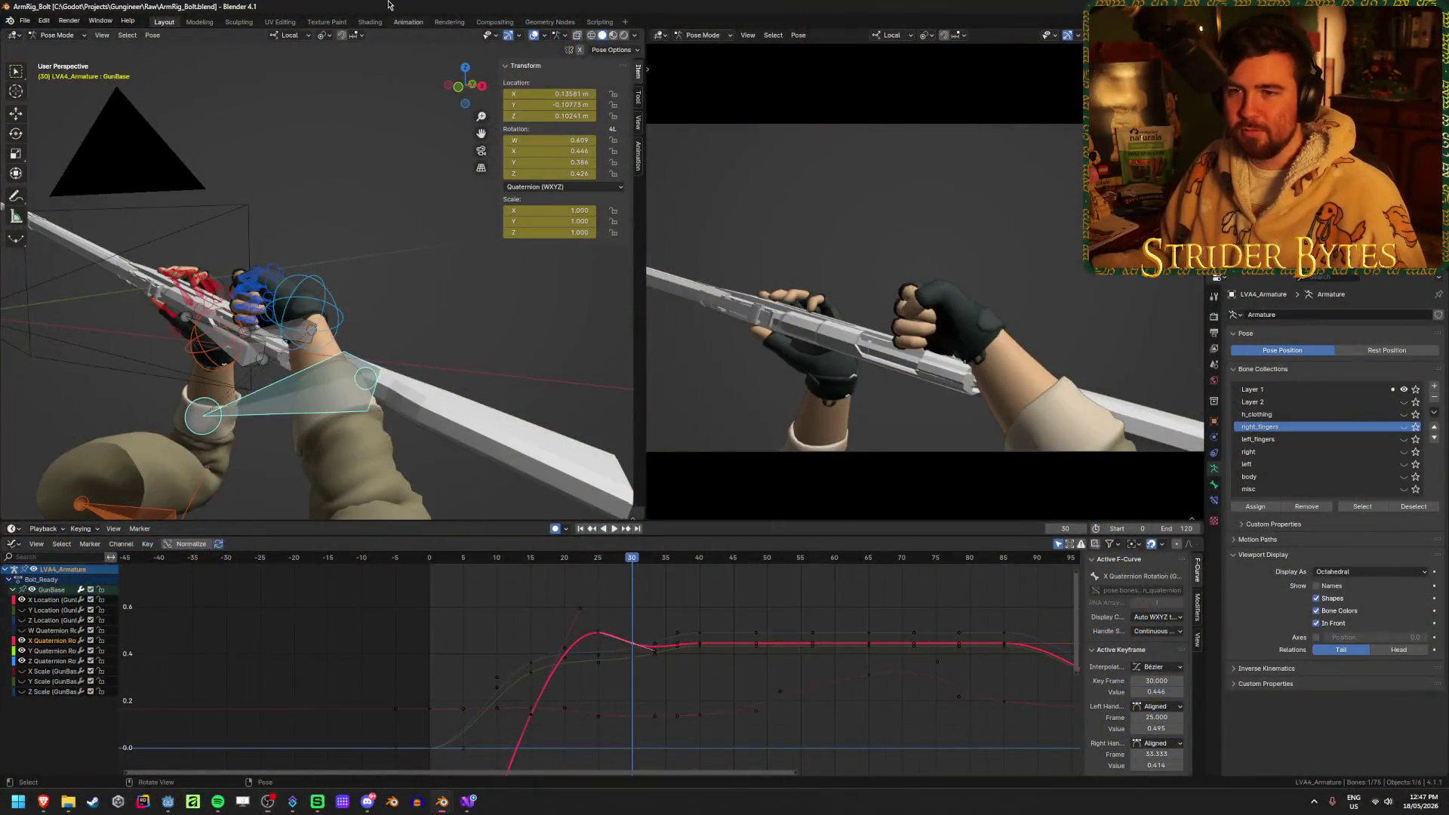
pyautogui.hotkey('ctrl', 's')
pyautogui.moveTo(633, 565)
pyautogui.mouseDown()
pyautogui.moveTo(530, 565)
pyautogui.moveTo(601, 565)
pyautogui.mouseUp()
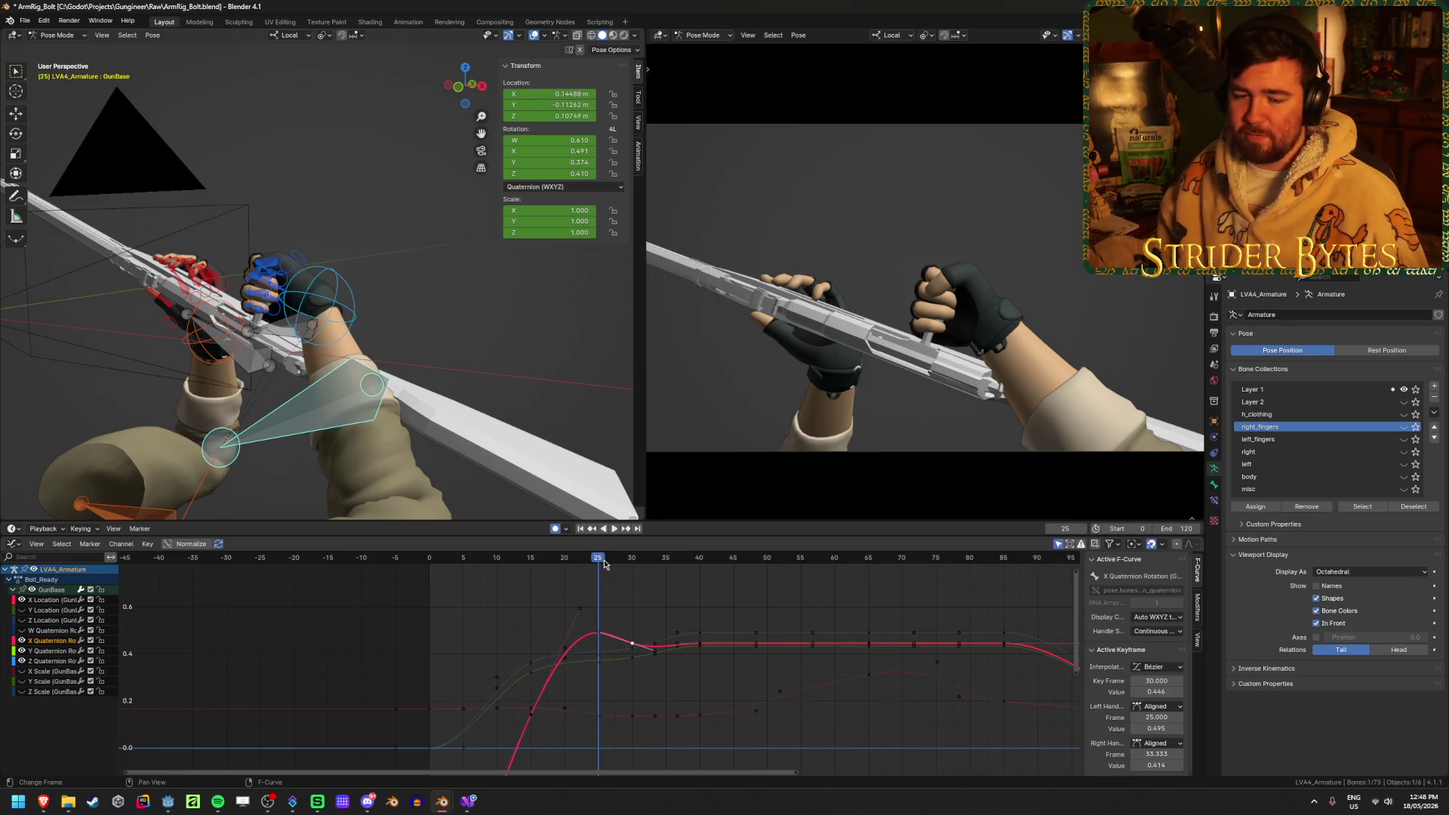
pyautogui.moveTo(598, 562)
pyautogui.mouseDown()
pyautogui.moveTo(686, 562)
pyautogui.moveTo(632, 562)
pyautogui.mouseUp()
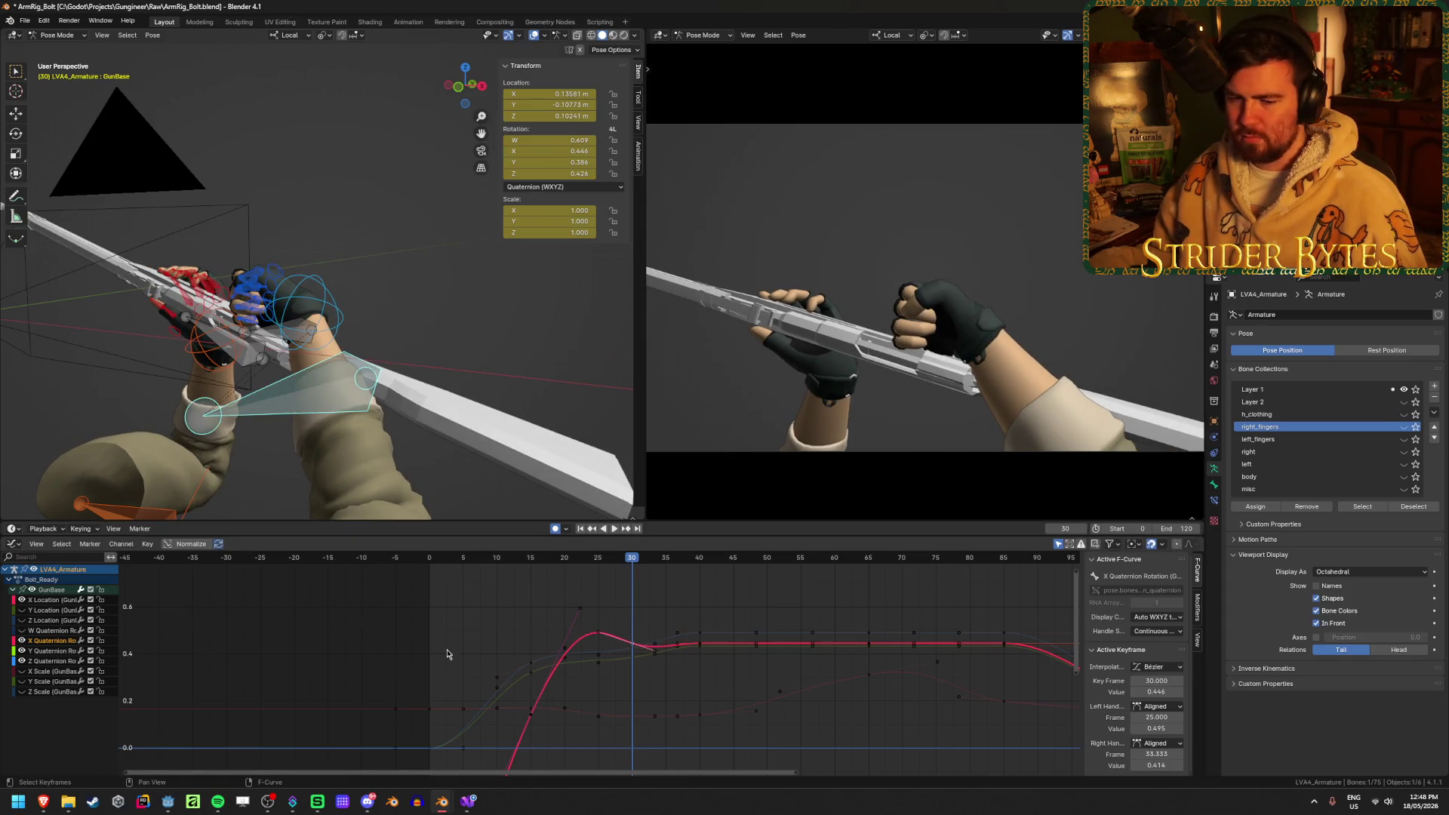
pyautogui.scroll(2, 629, 665)
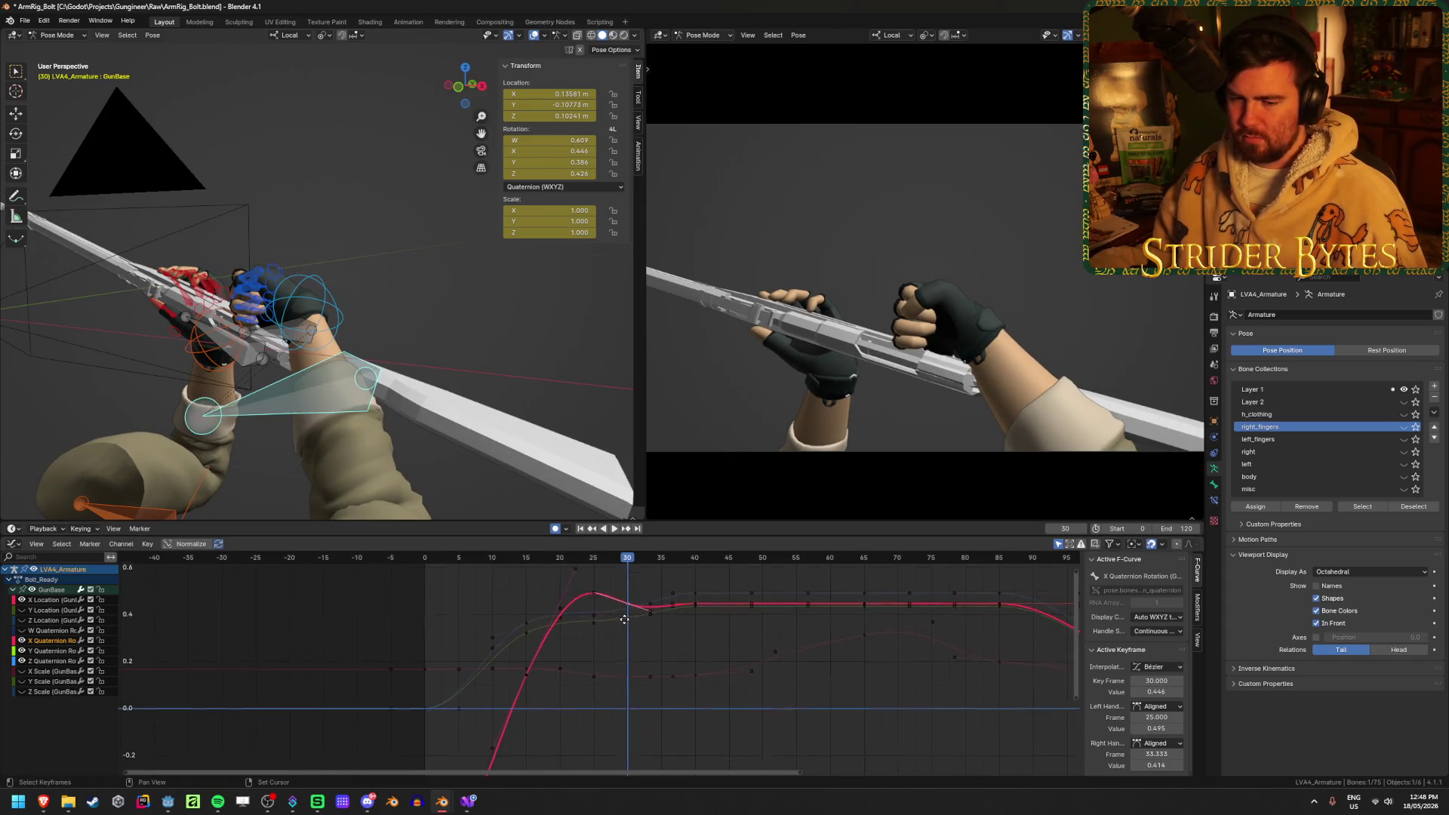
# Select the Y and Z quaternion keys at frame 40 and preview playback up to frame 40
pyautogui.scroll(1, 659, 604)
pyautogui.click(649, 616)
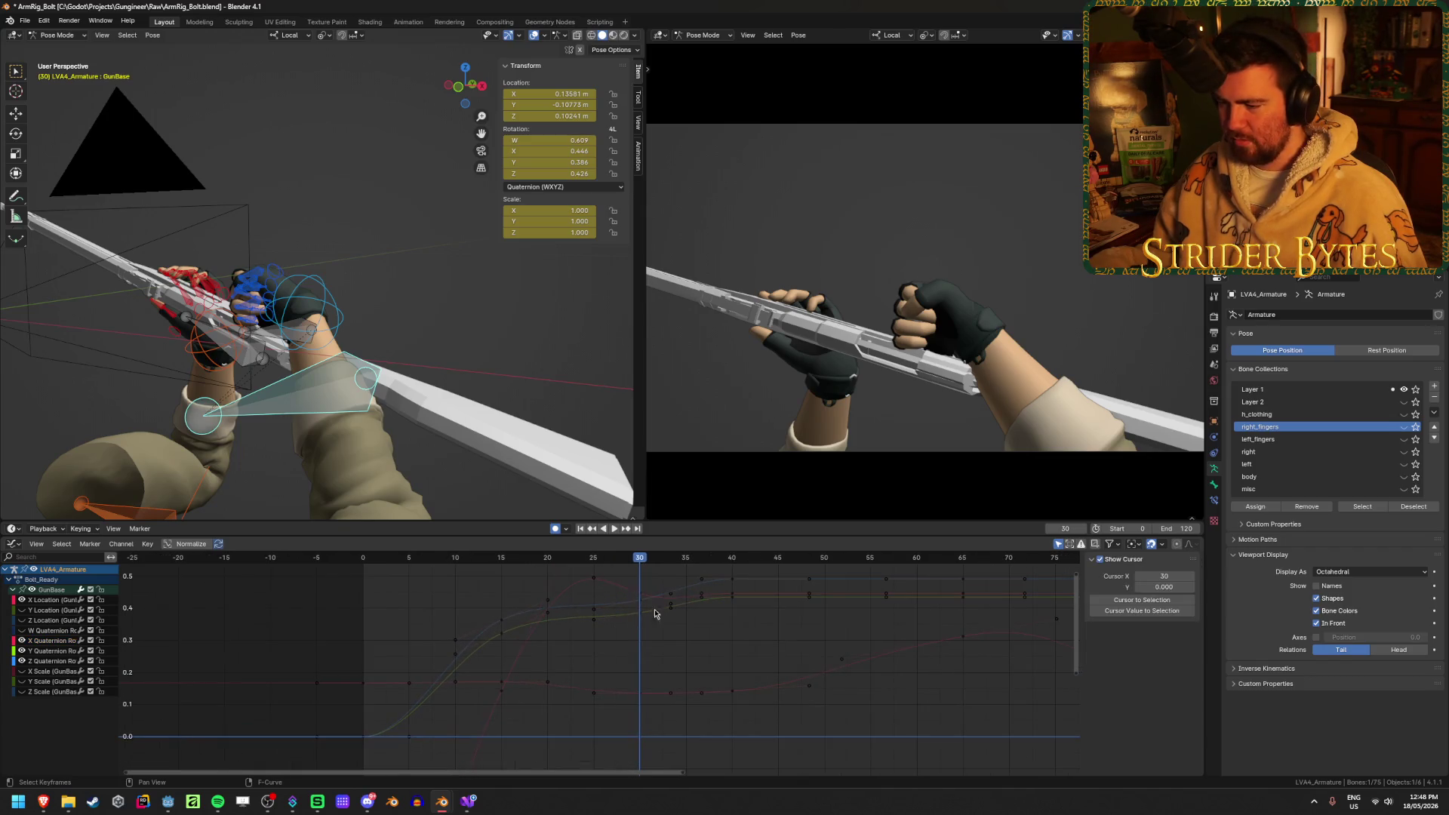
pyautogui.click(734, 599)
pyautogui.click(733, 604)
pyautogui.keyDown('shift'); pyautogui.click(734, 584); pyautogui.keyUp('shift')
pyautogui.press('g')
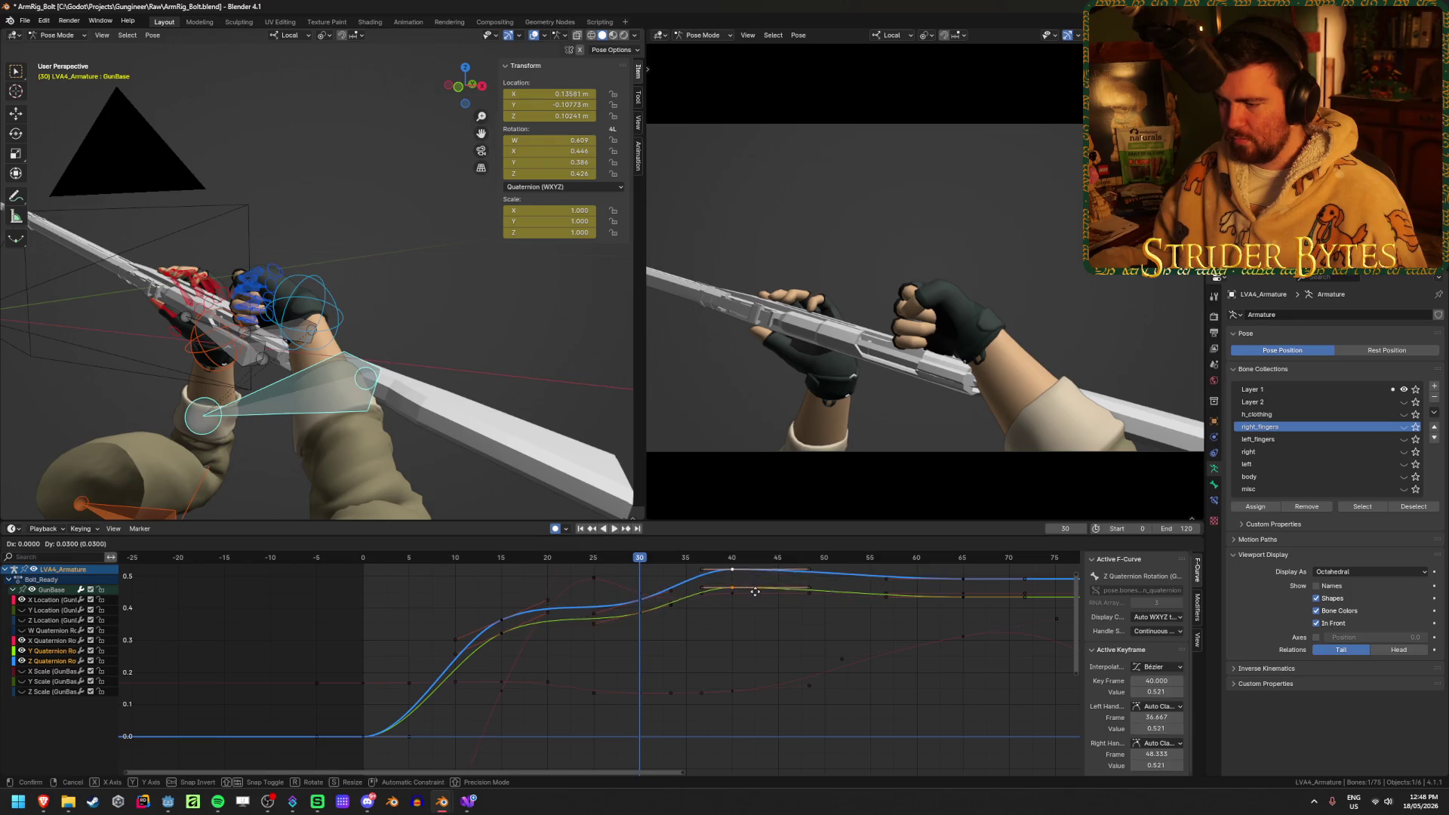
pyautogui.press('Escape')
pyautogui.press('space')
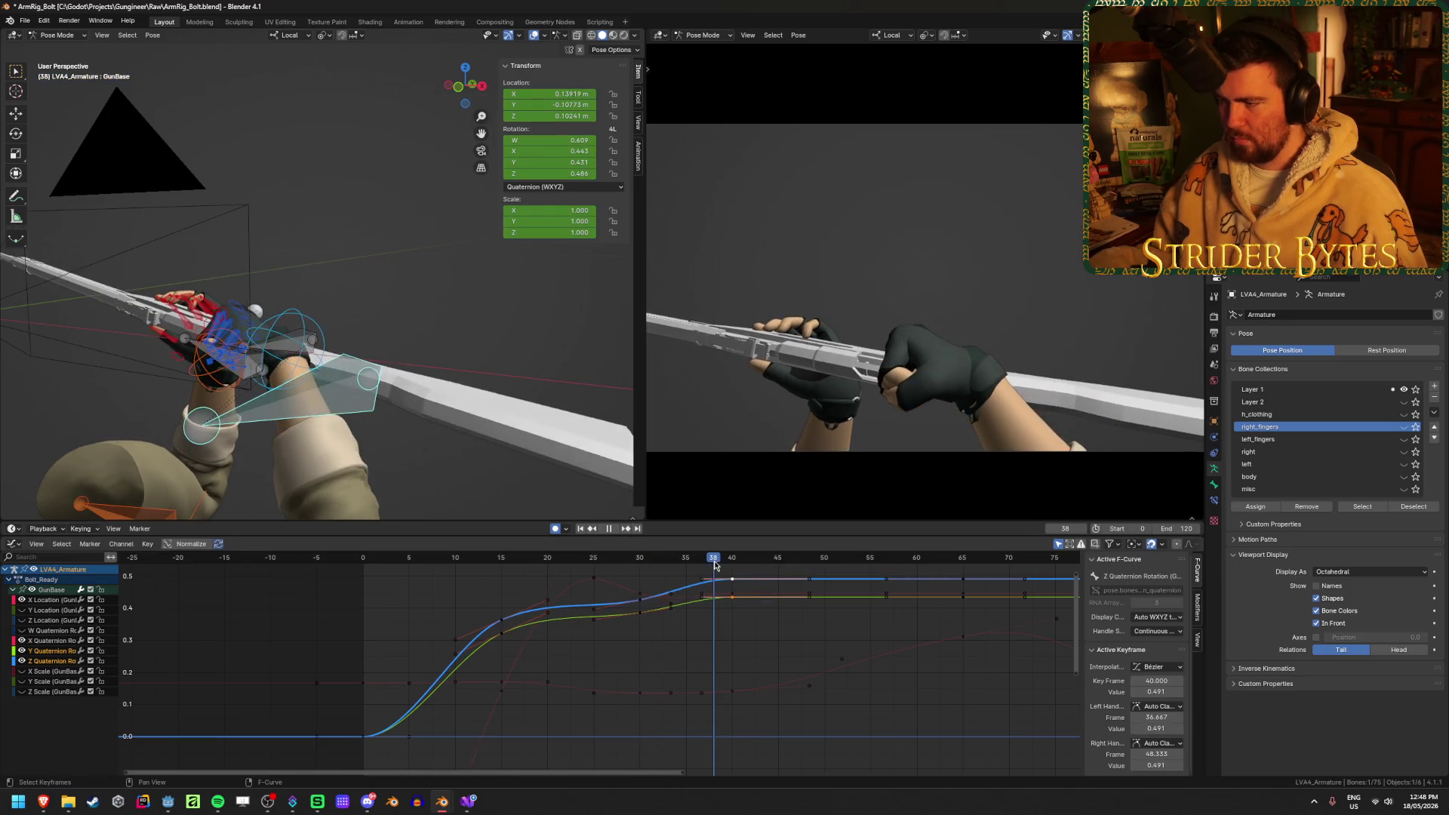
pyautogui.press('space')
pyautogui.press('g')
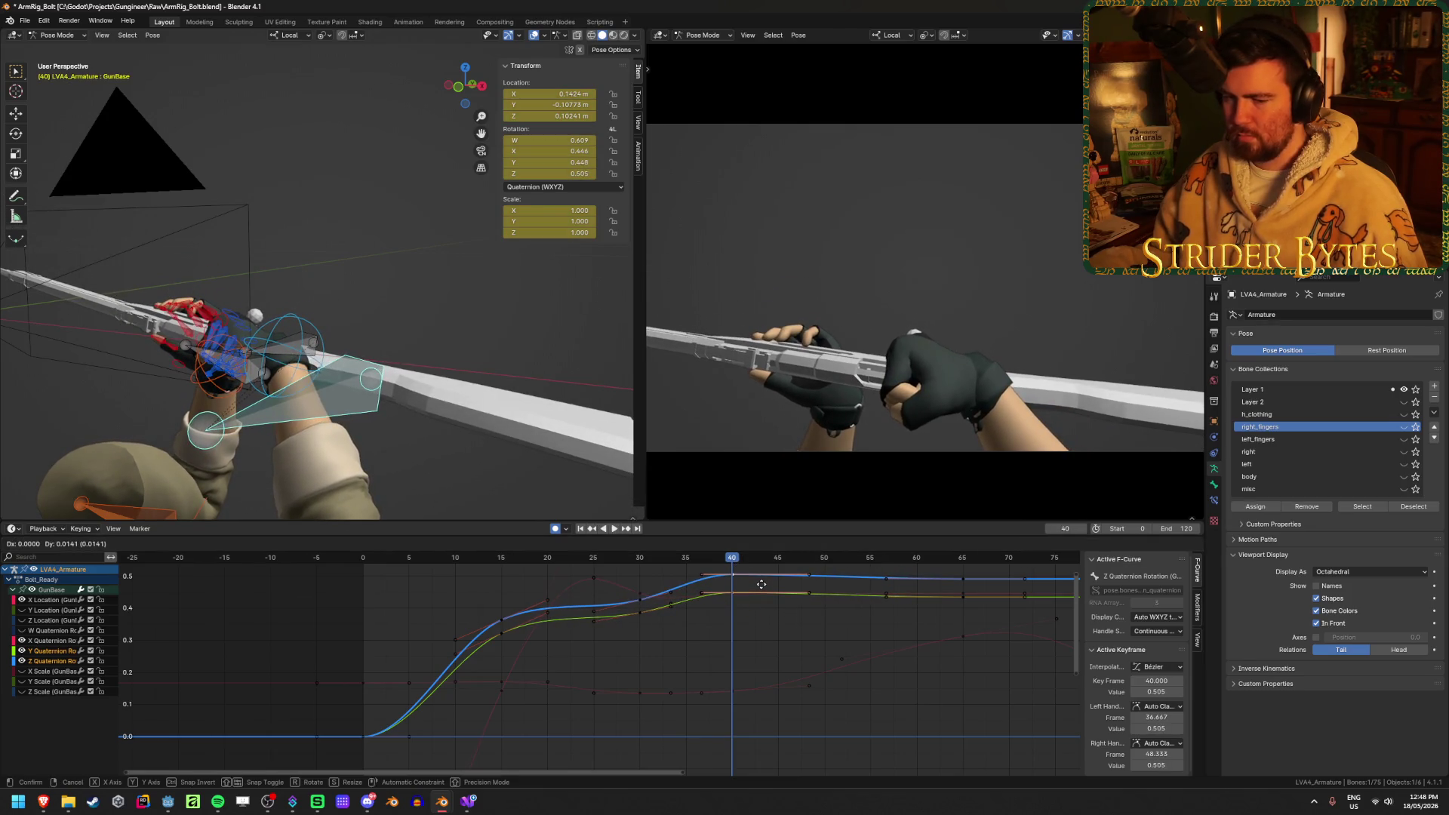
pyautogui.press('Escape')
# Lower the frame-30 Z quaternion key to about 0.387 and scrub to check the bolt pose
pyautogui.moveTo(644, 565); pyautogui.dragTo(638, 560)
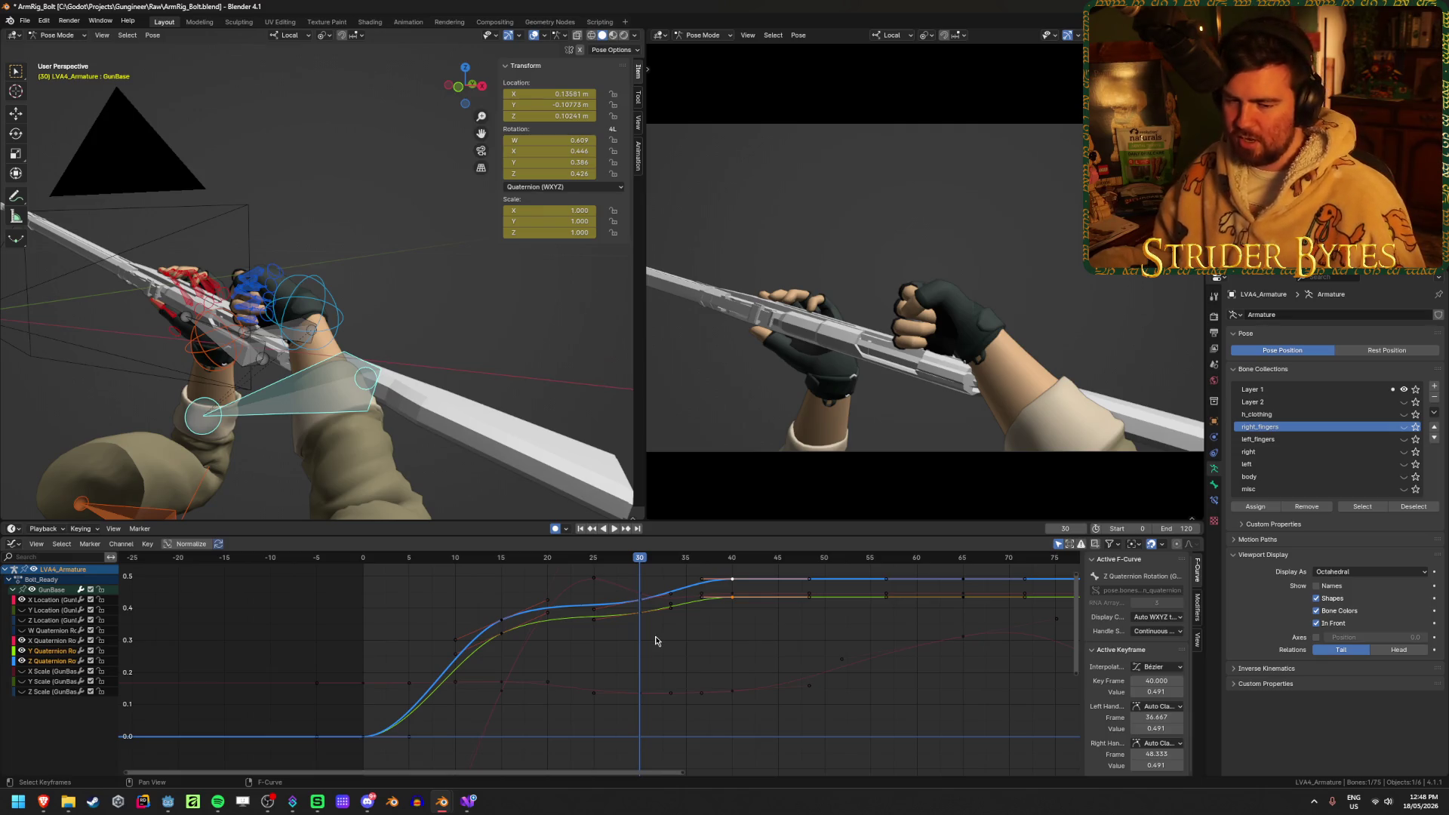
pyautogui.press('i')
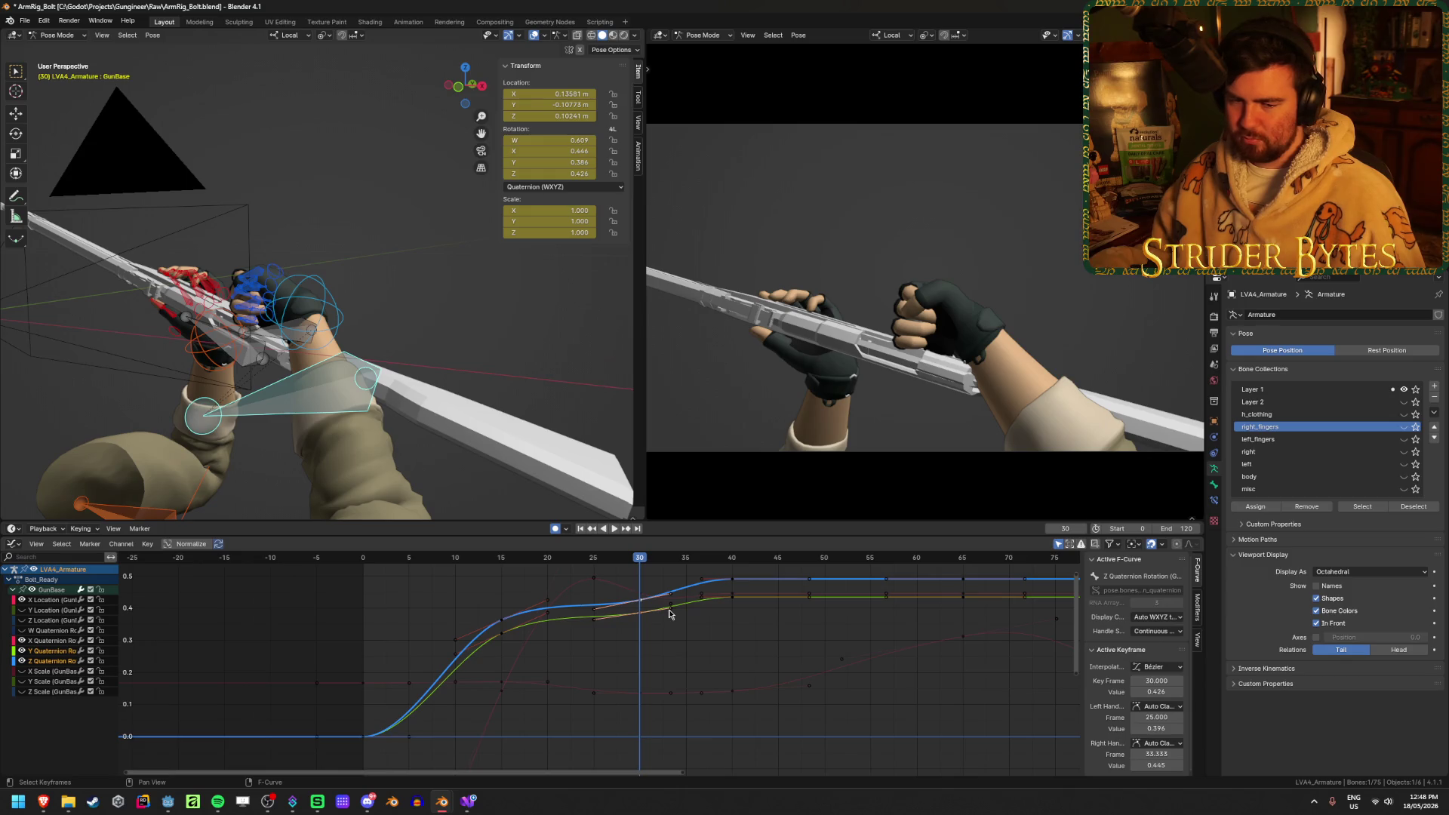
pyautogui.press('g')
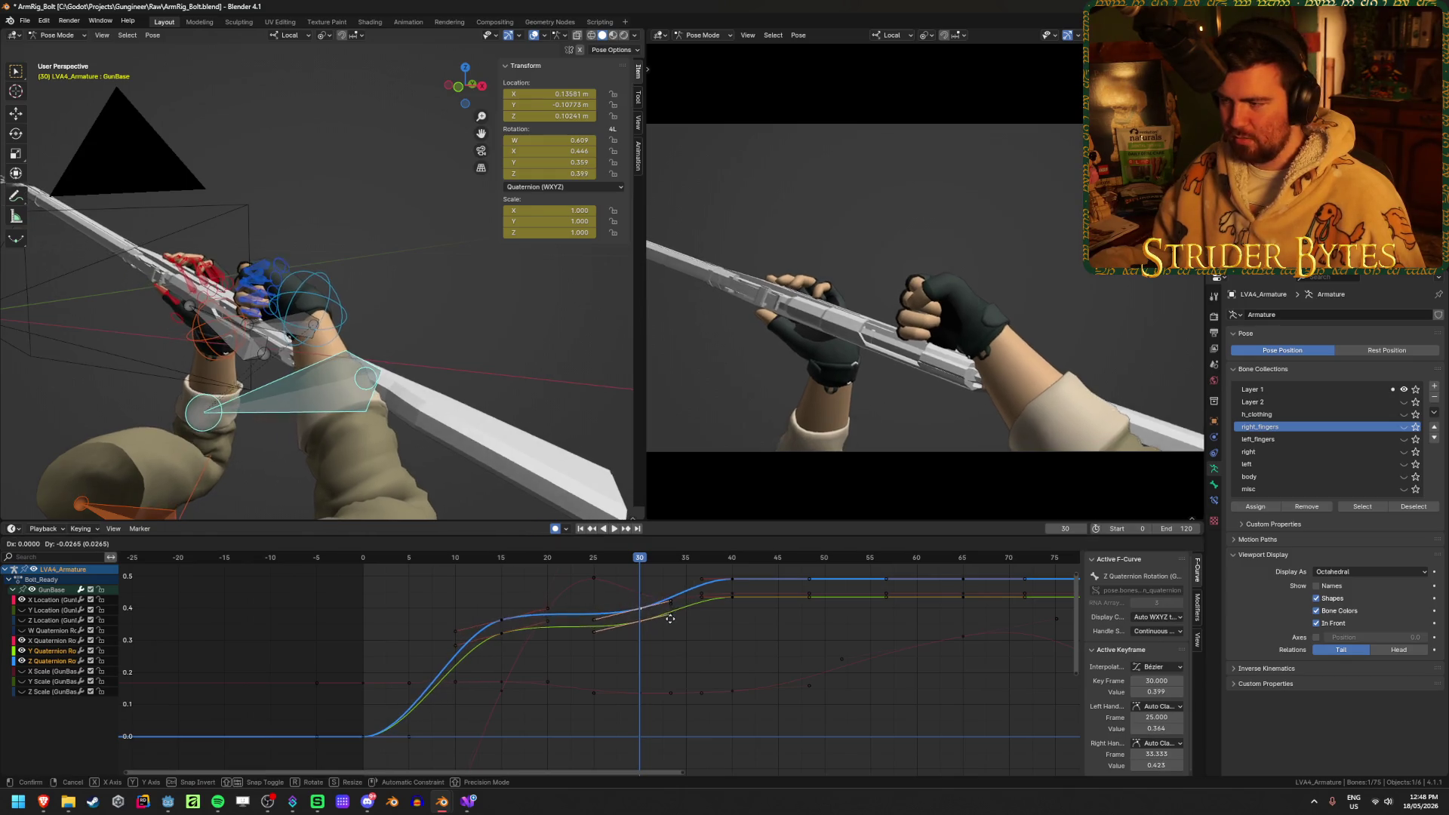
pyautogui.click(671, 622)
pyautogui.press('space')
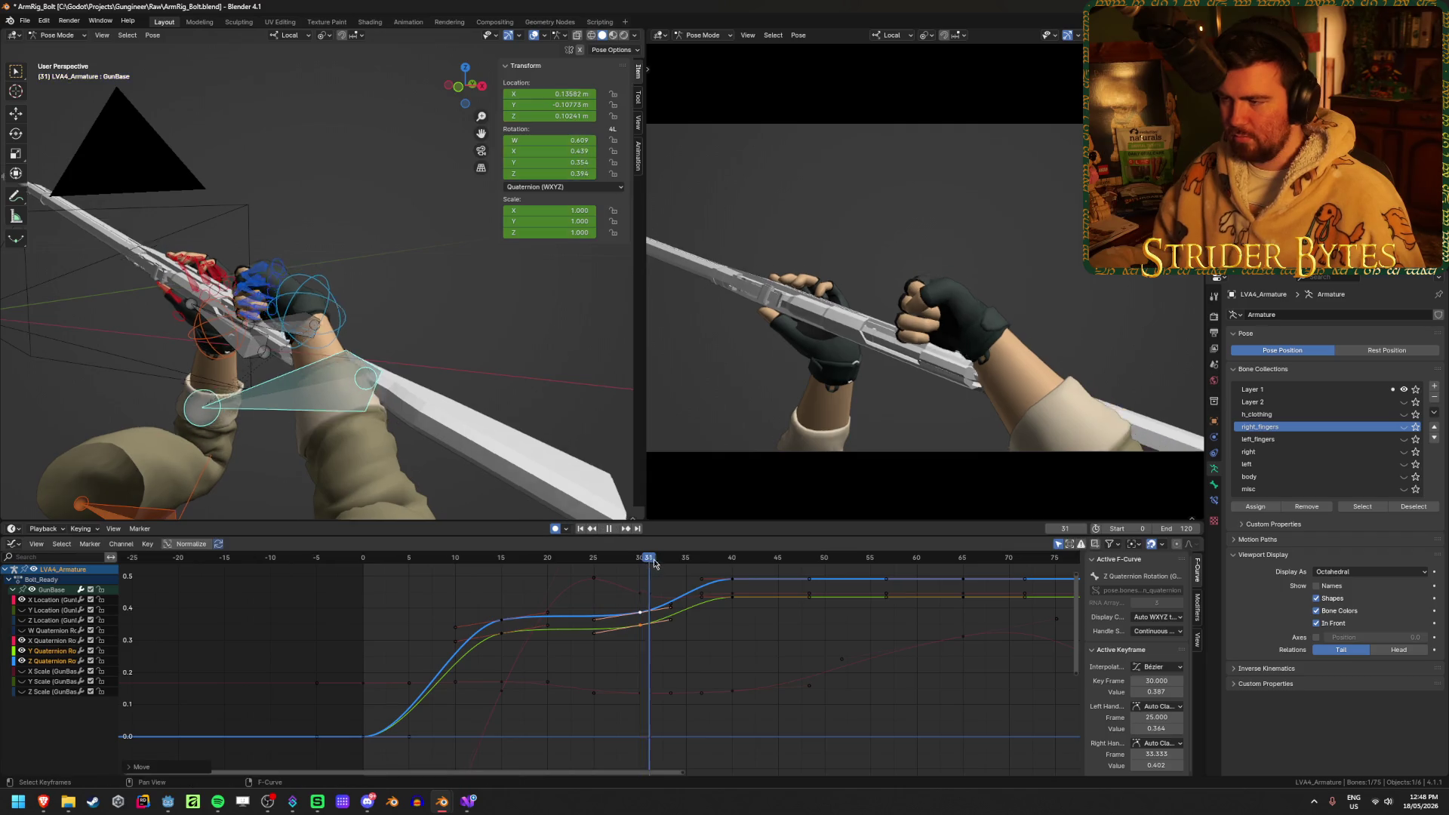
pyautogui.moveTo(714, 572)
pyautogui.mouseDown()
pyautogui.moveTo(825, 575)
pyautogui.moveTo(496, 587)
pyautogui.moveTo(714, 600)
pyautogui.moveTo(641, 608)
pyautogui.mouseUp()
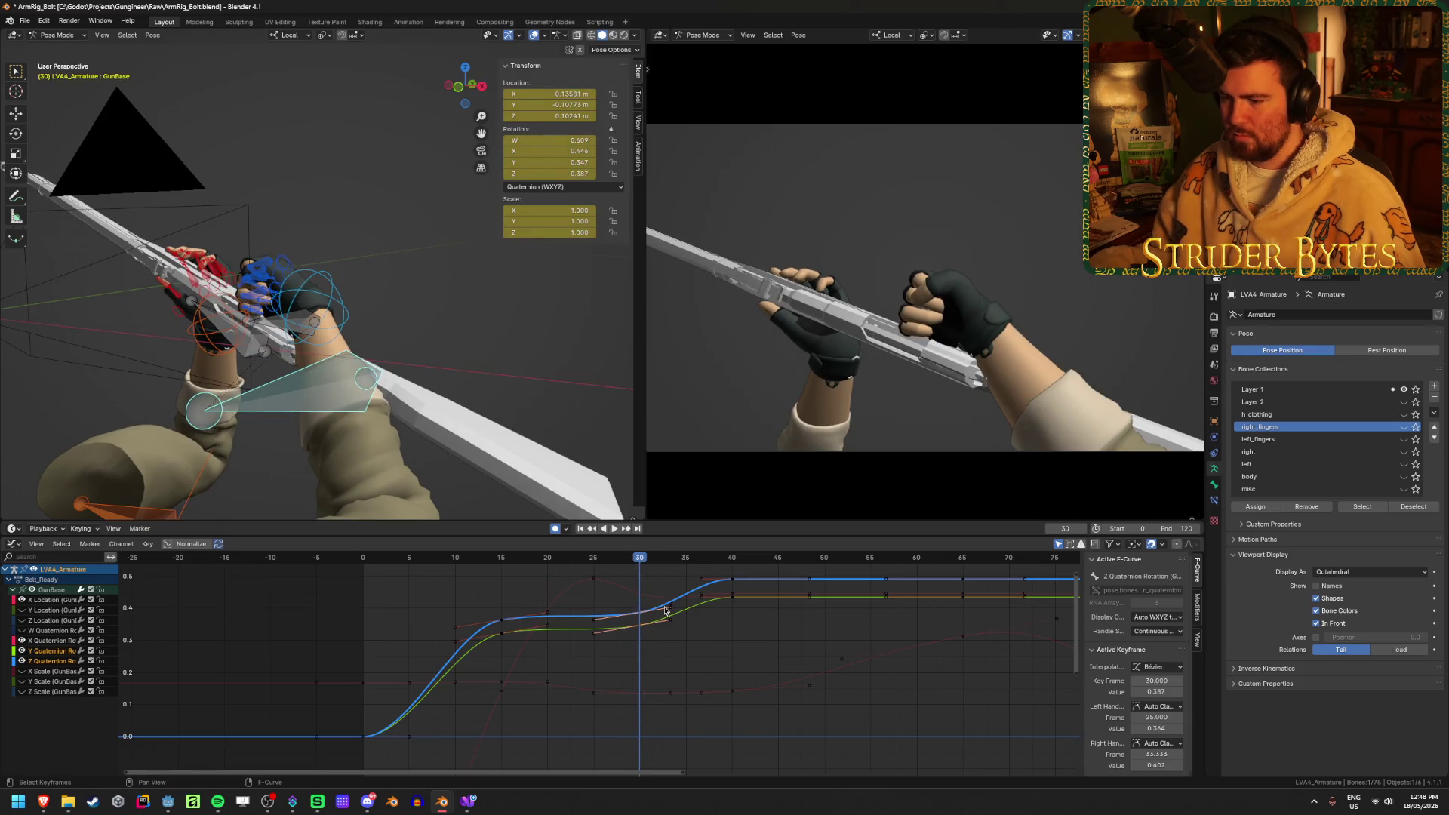
# Reposition the Y and Z quaternion handles at frame 30 and preview the curve
pyautogui.click(673, 622)
pyautogui.press('g')
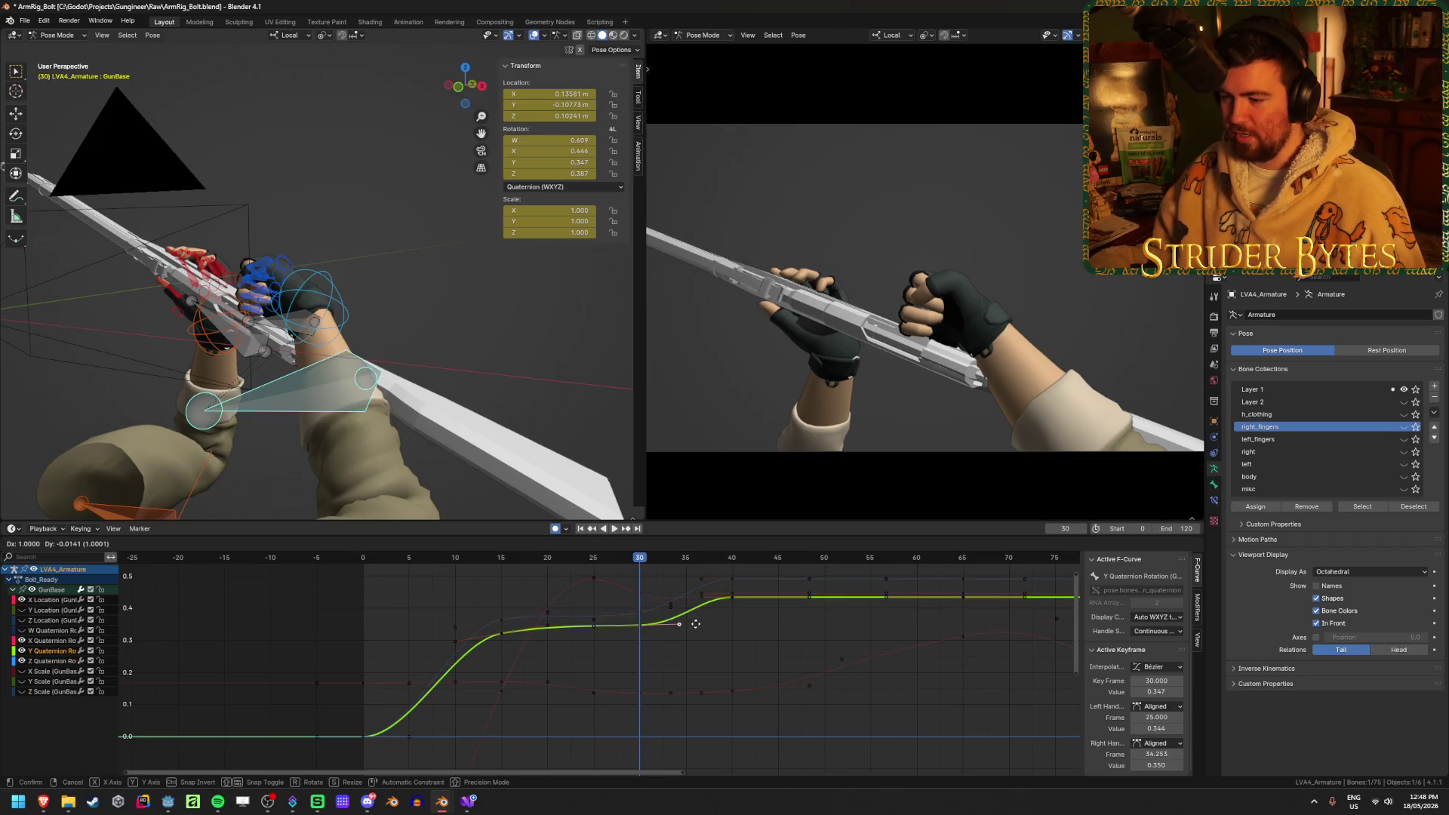
pyautogui.click(705, 624)
pyautogui.click(671, 608)
pyautogui.click(671, 607)
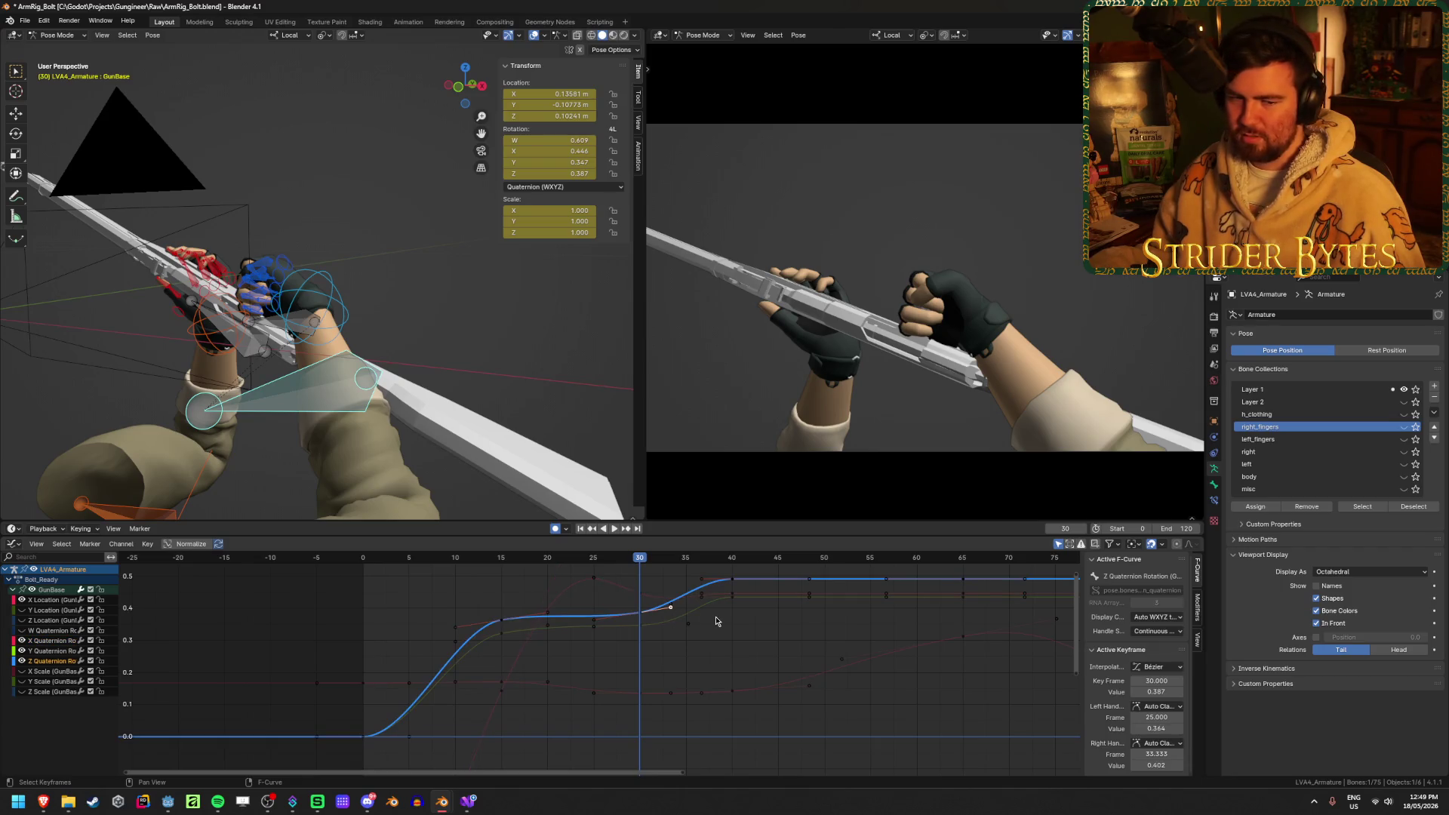
pyautogui.press('g')
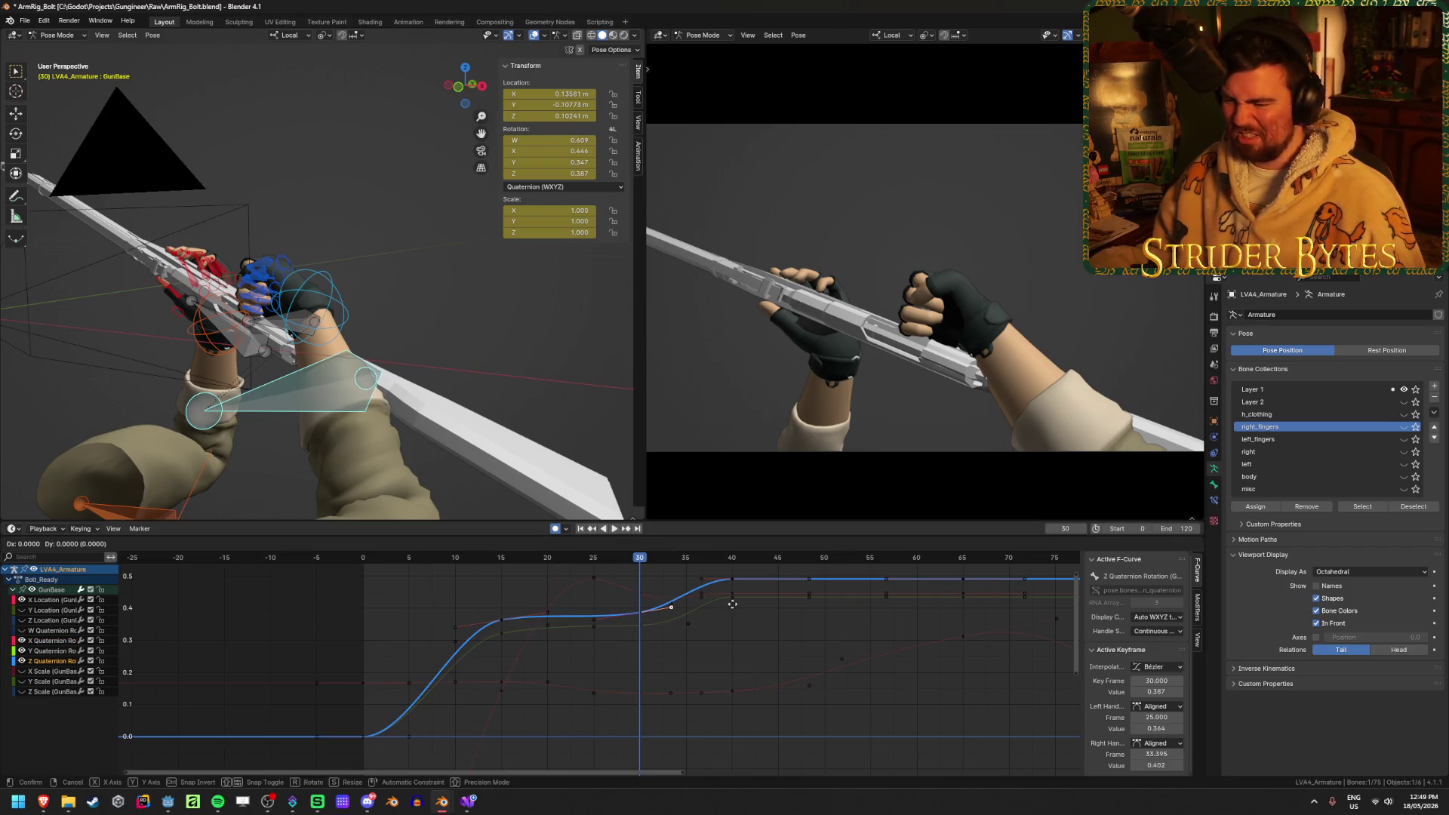
pyautogui.click(750, 613)
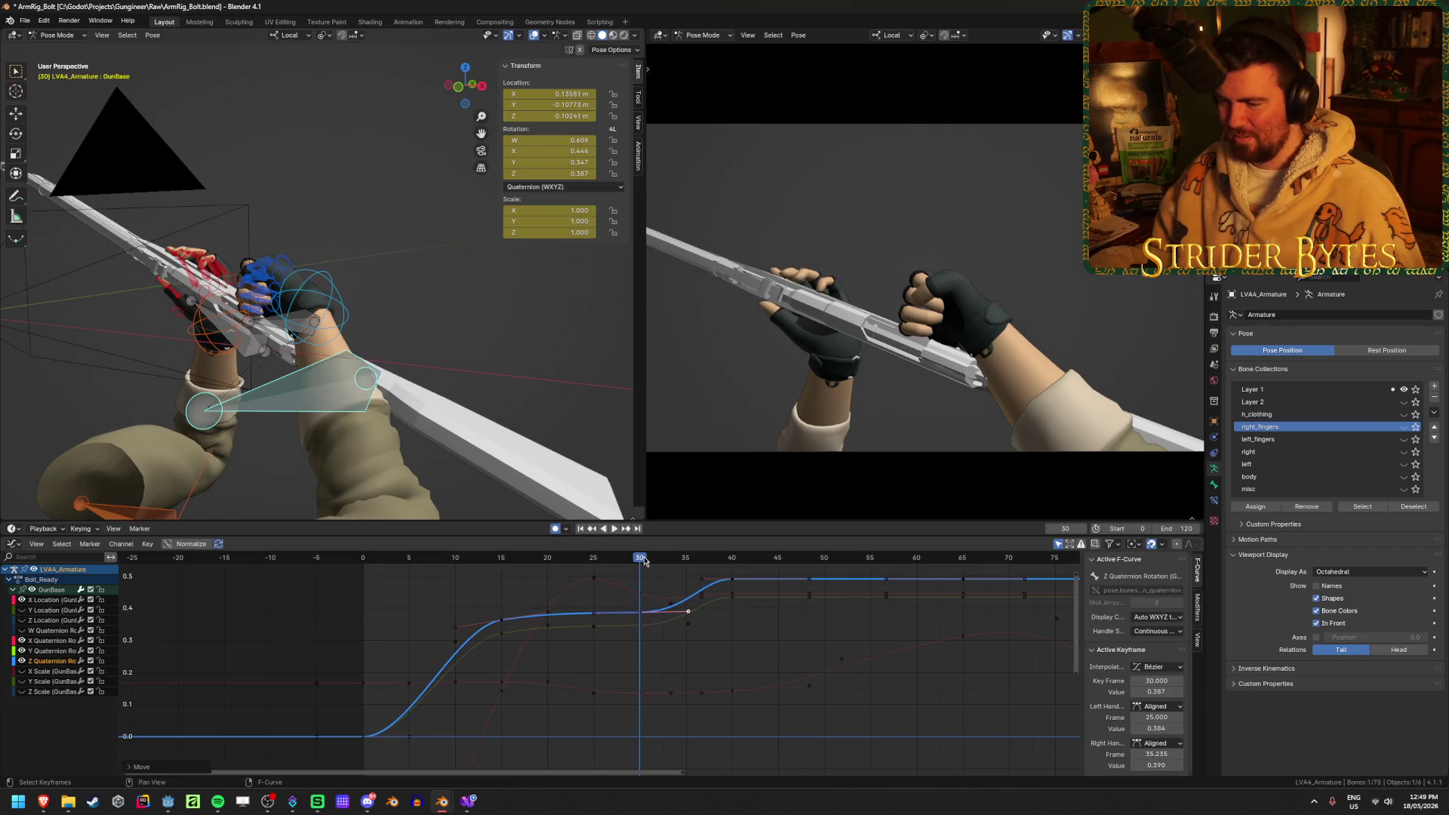
pyautogui.press('space')
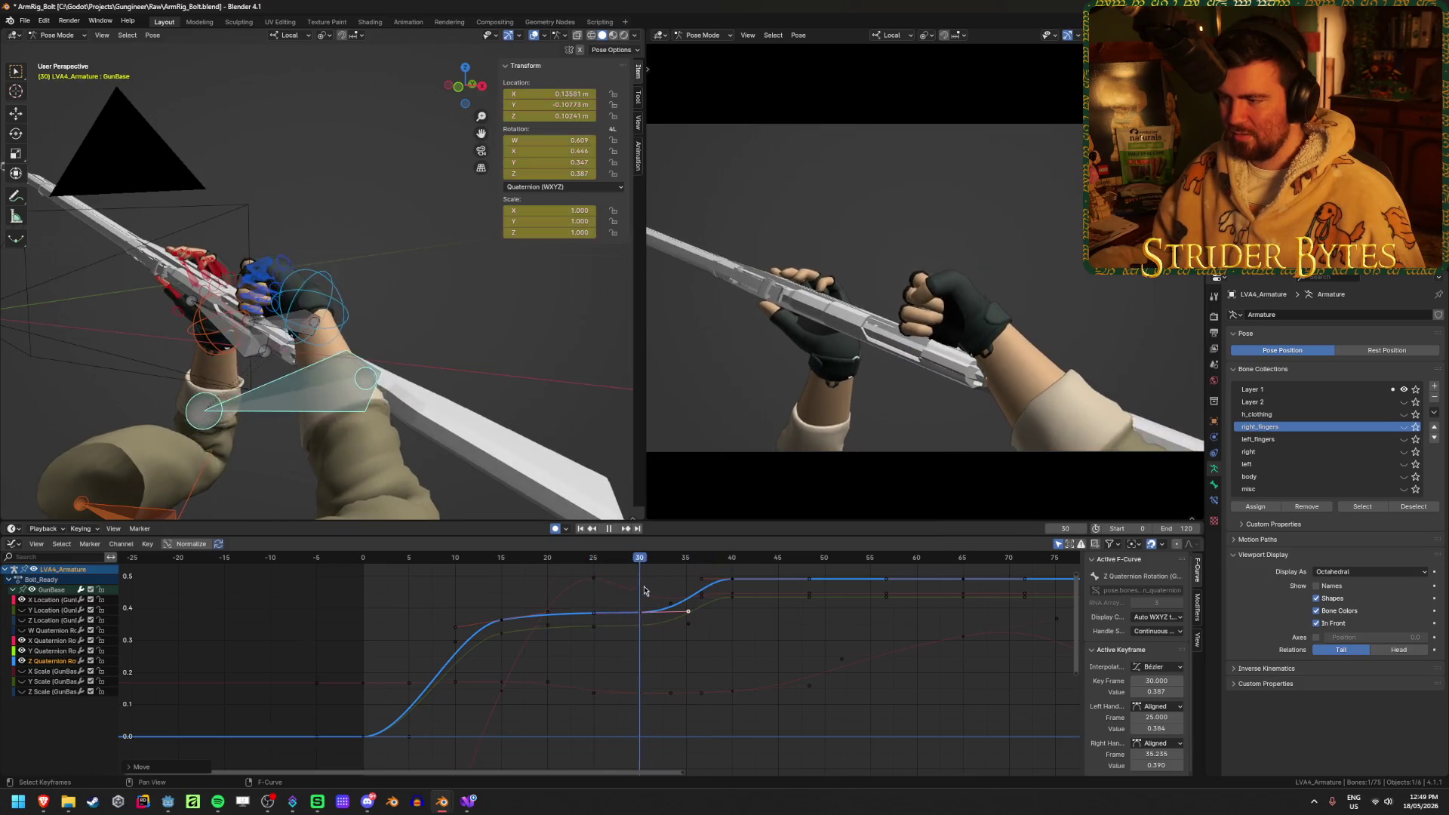
# Box-select and move the quaternion keys near frame 37
pyautogui.moveTo(704, 623); pyautogui.dragTo(693, 624)
pyautogui.press('g')
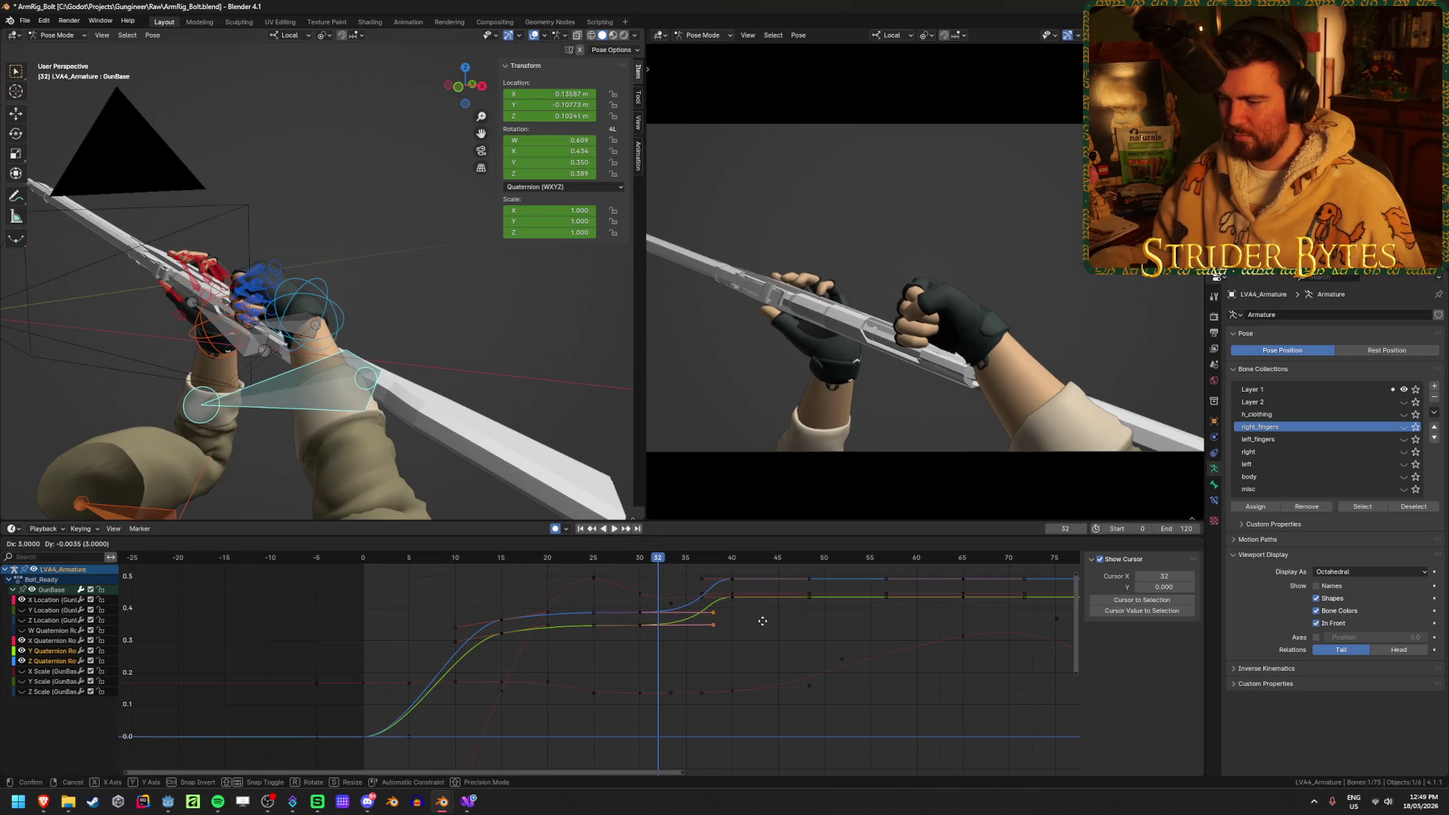
pyautogui.click(709, 567)
# Adjust the X, Y and Z quaternion handles at frame 40, Z left handle to frame 34.213
pyautogui.click(703, 579)
pyautogui.click(701, 596)
pyautogui.click(701, 596)
pyautogui.keyDown('shift'); pyautogui.click(701, 582); pyautogui.keyUp('shift')
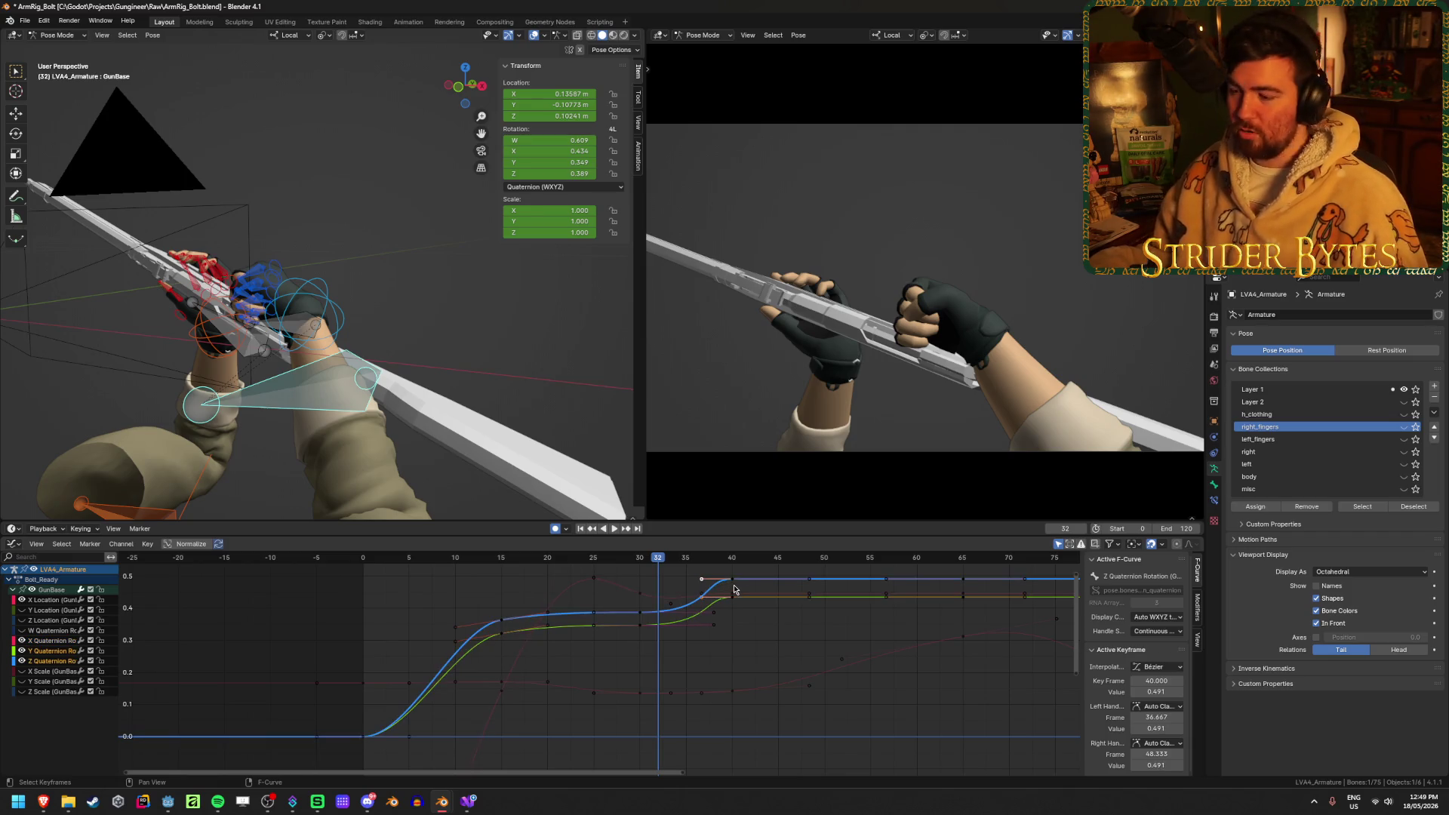
pyautogui.press('g')
pyautogui.click(712, 590)
pyautogui.press('space')
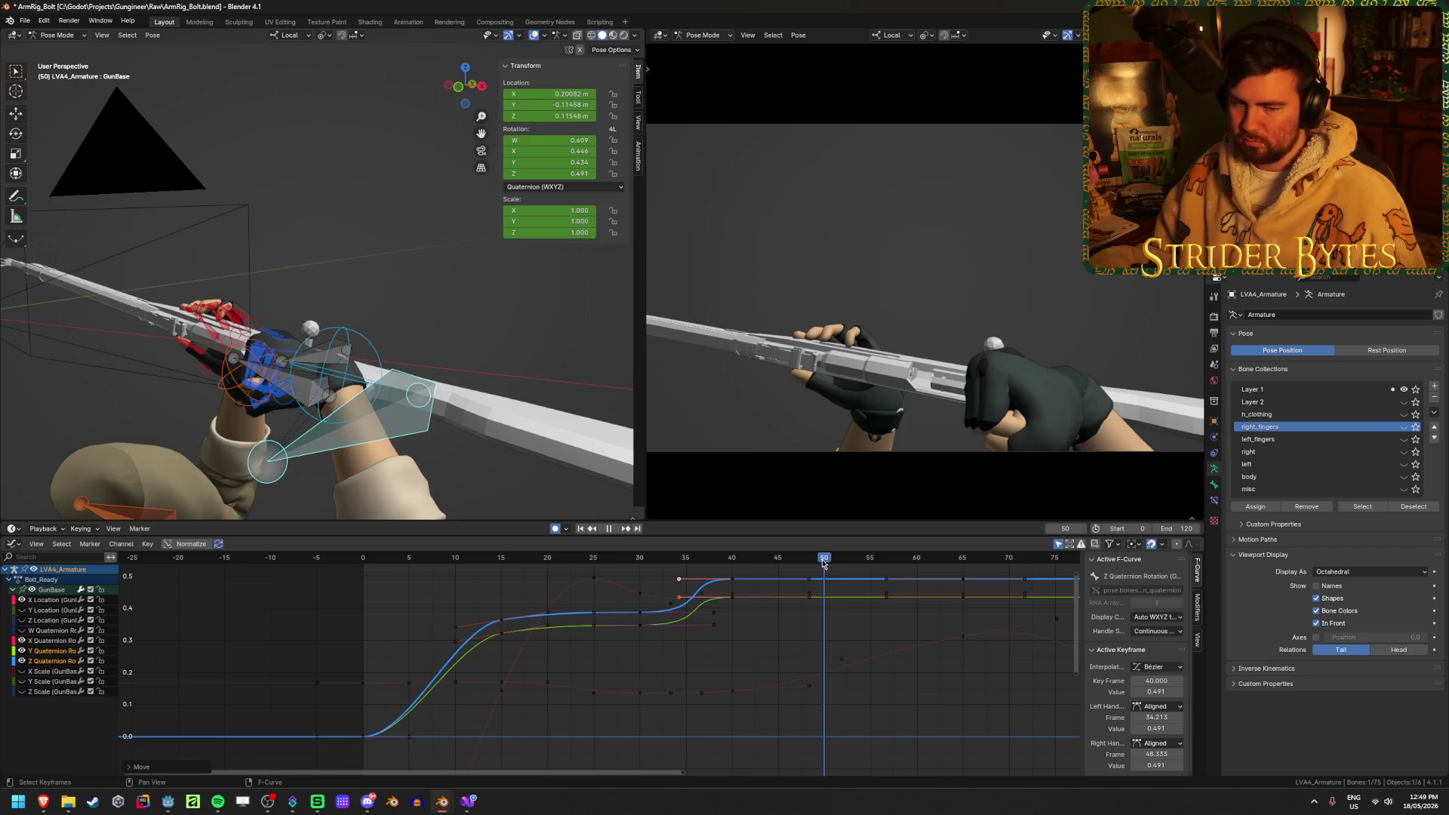
# Save ArmRig_Bolt.blend and replay the animation from an earlier frame
pyautogui.hotkey('ctrl', 's')
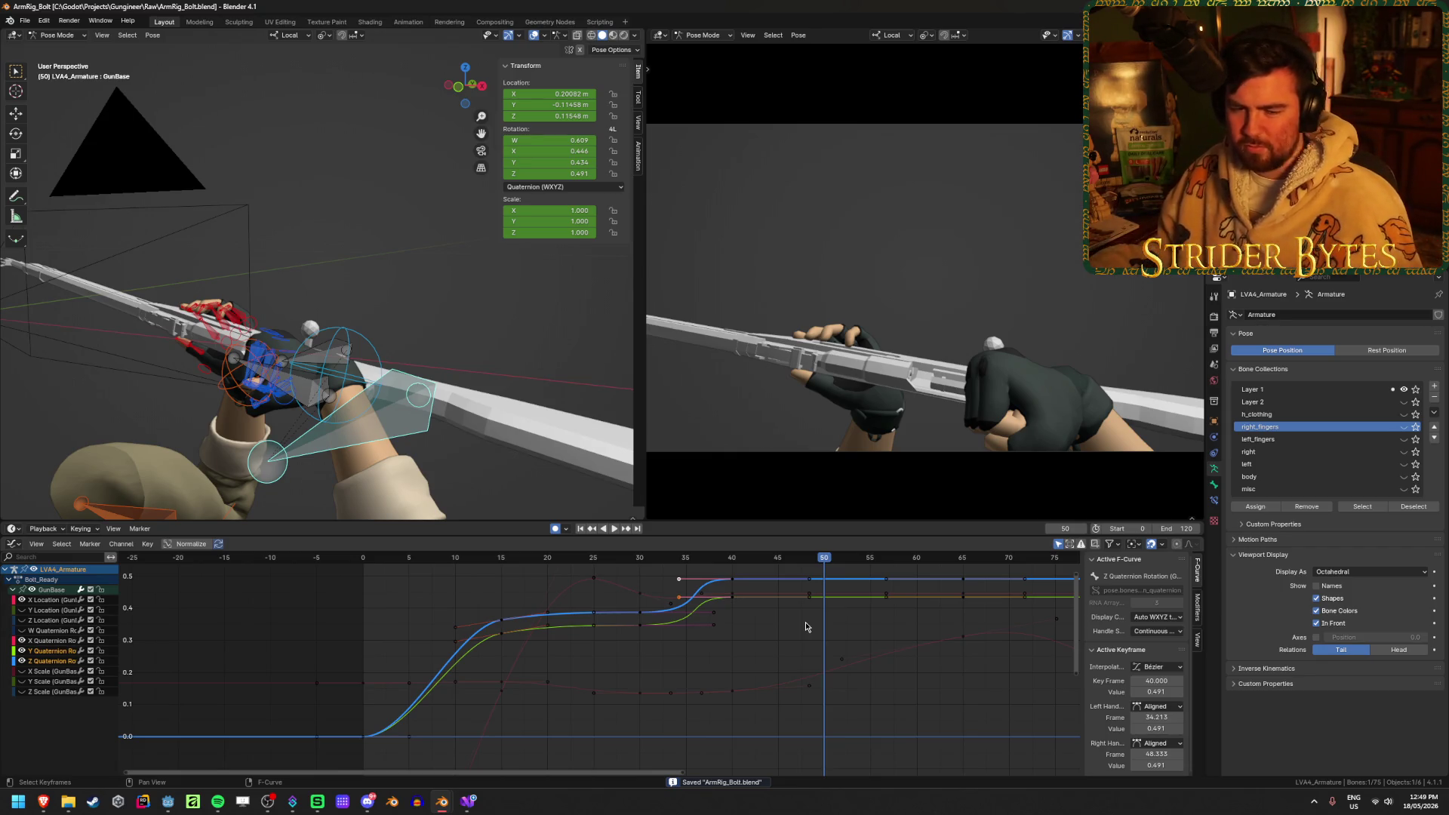
pyautogui.click(831, 630)
pyautogui.hotkey('ctrl', 's')
pyautogui.moveTo(834, 718); pyautogui.dragTo(787, 751, button='middle')
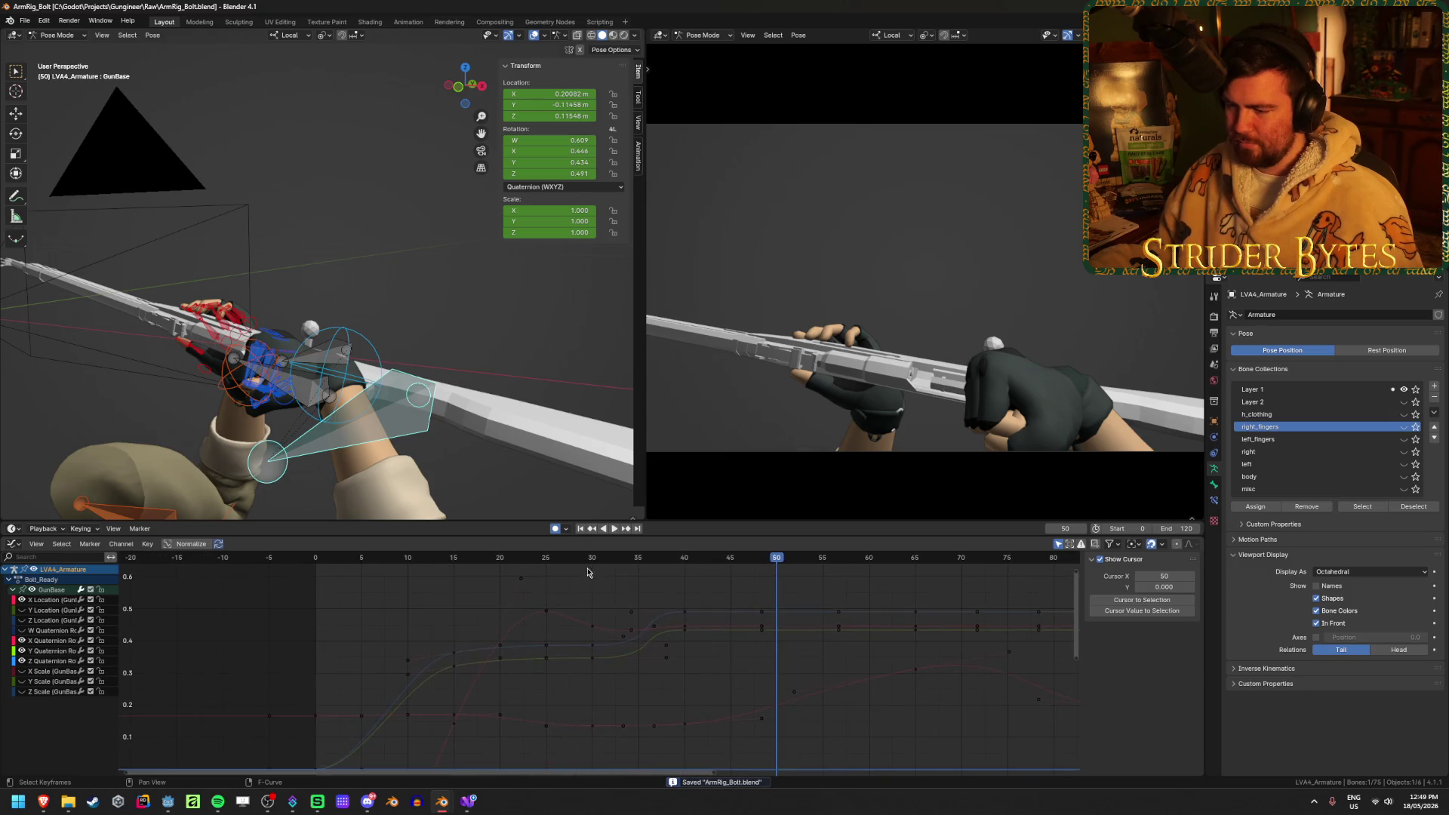
pyautogui.click(482, 571)
pyautogui.press('space')
pyautogui.press('space')
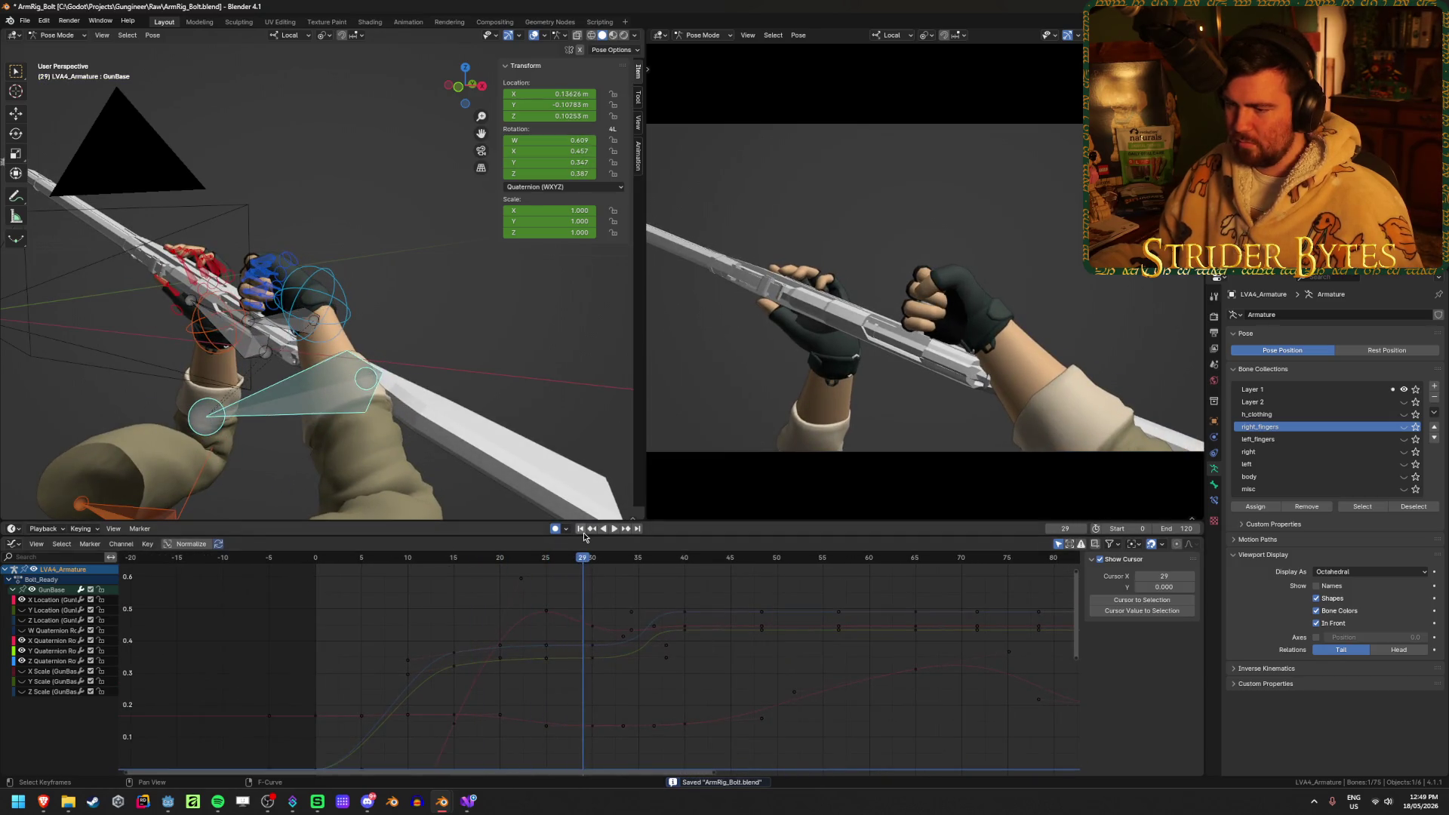
pyautogui.click(581, 529)
pyautogui.click(613, 529)
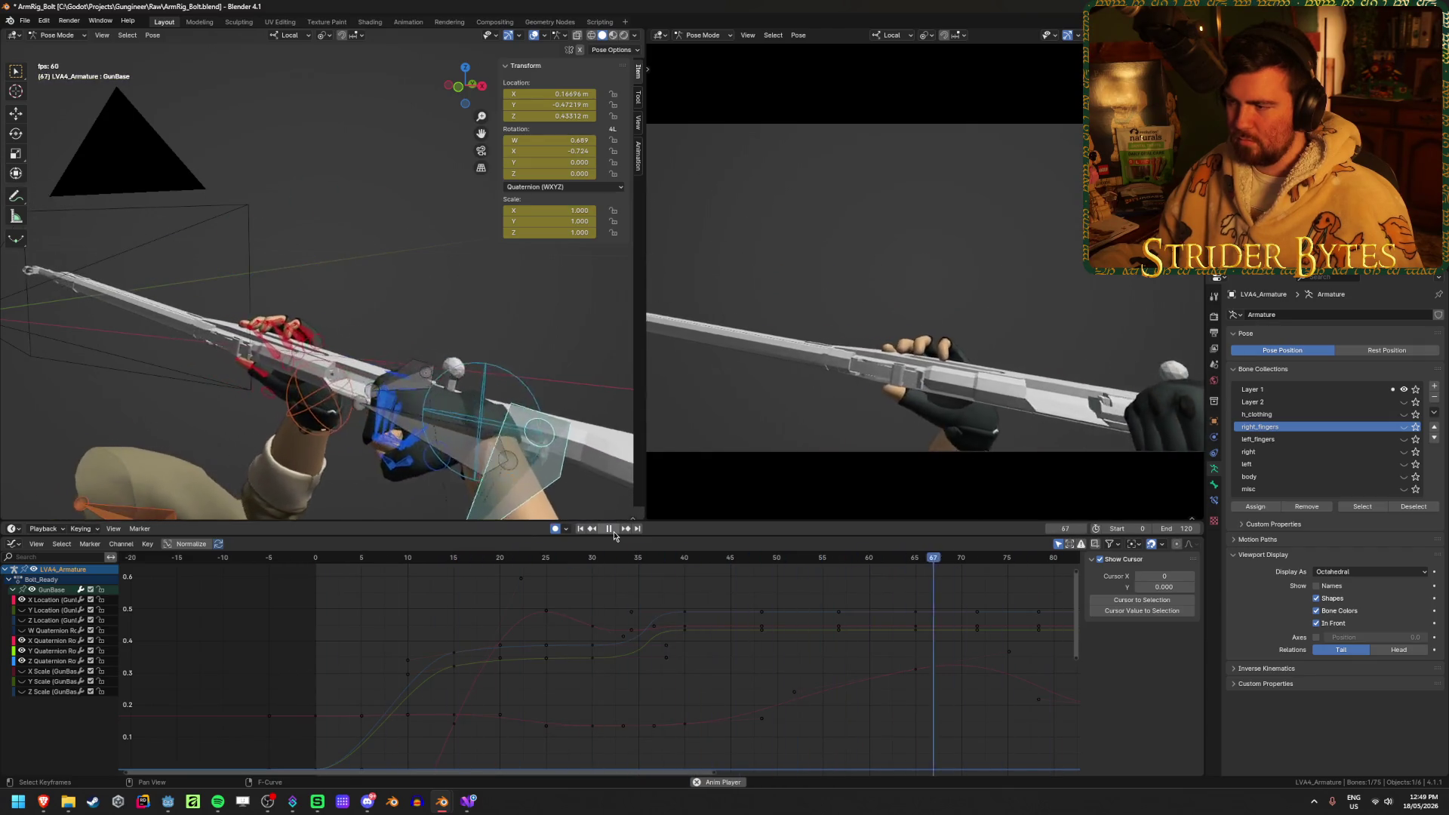
pyautogui.moveTo(658, 560)
pyautogui.mouseDown()
pyautogui.moveTo(602, 563)
pyautogui.moveTo(660, 575)
pyautogui.moveTo(488, 589)
pyautogui.mouseUp()
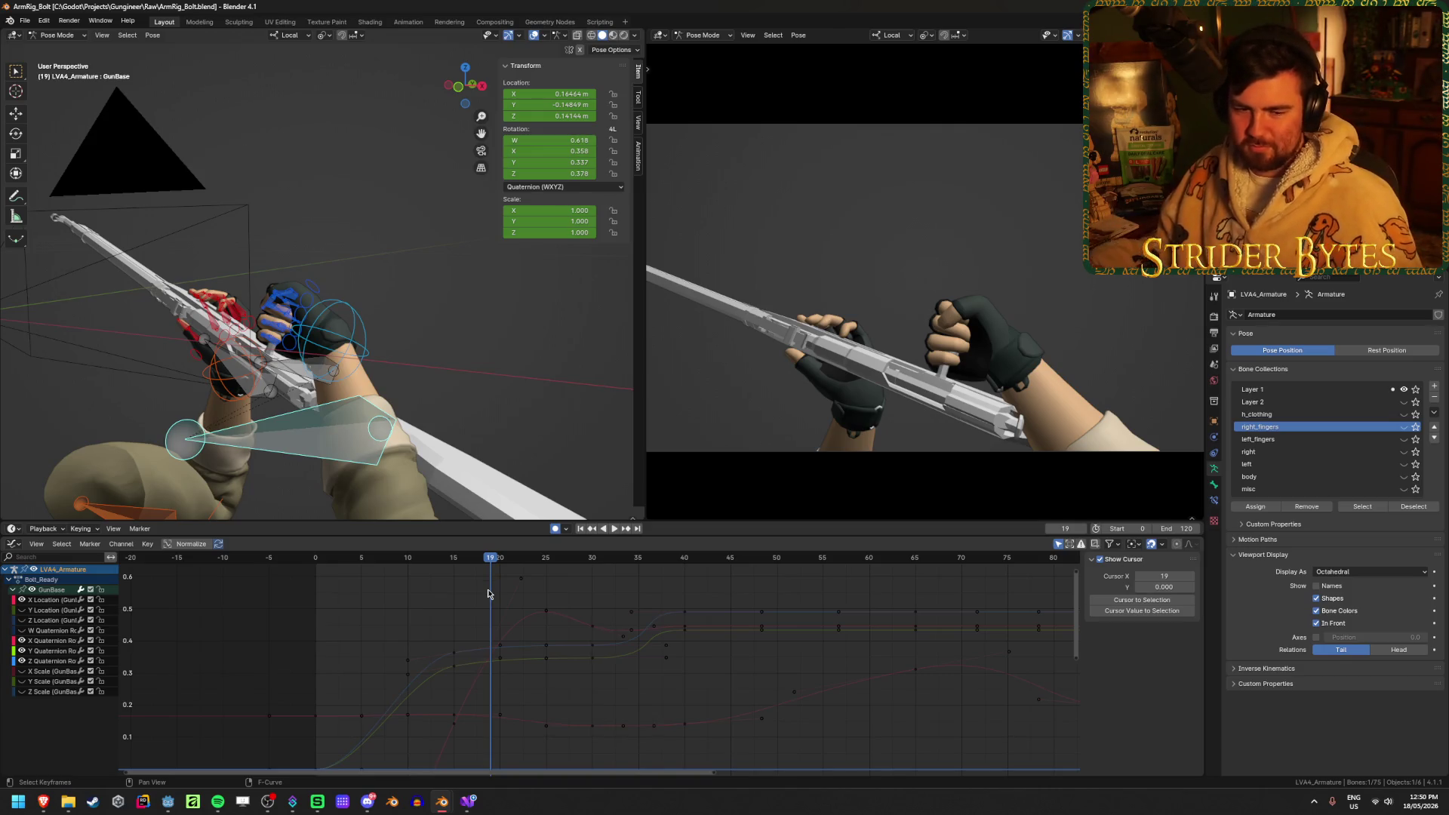
pyautogui.hotkey('ctrl', 's')
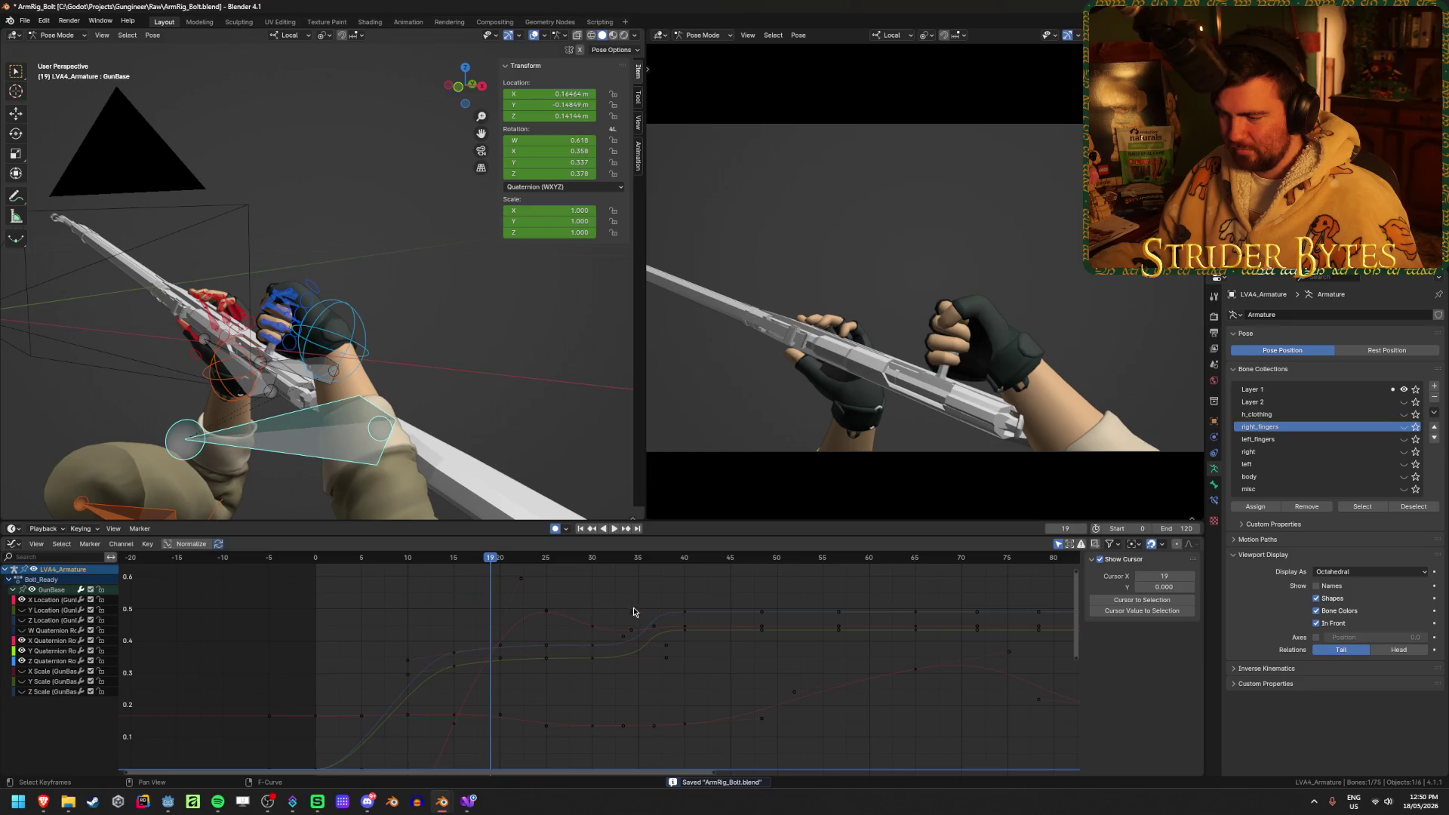
# Move the Y quaternion frame-40 key's left handle to frame 35.317
pyautogui.click(634, 611)
pyautogui.click(631, 633)
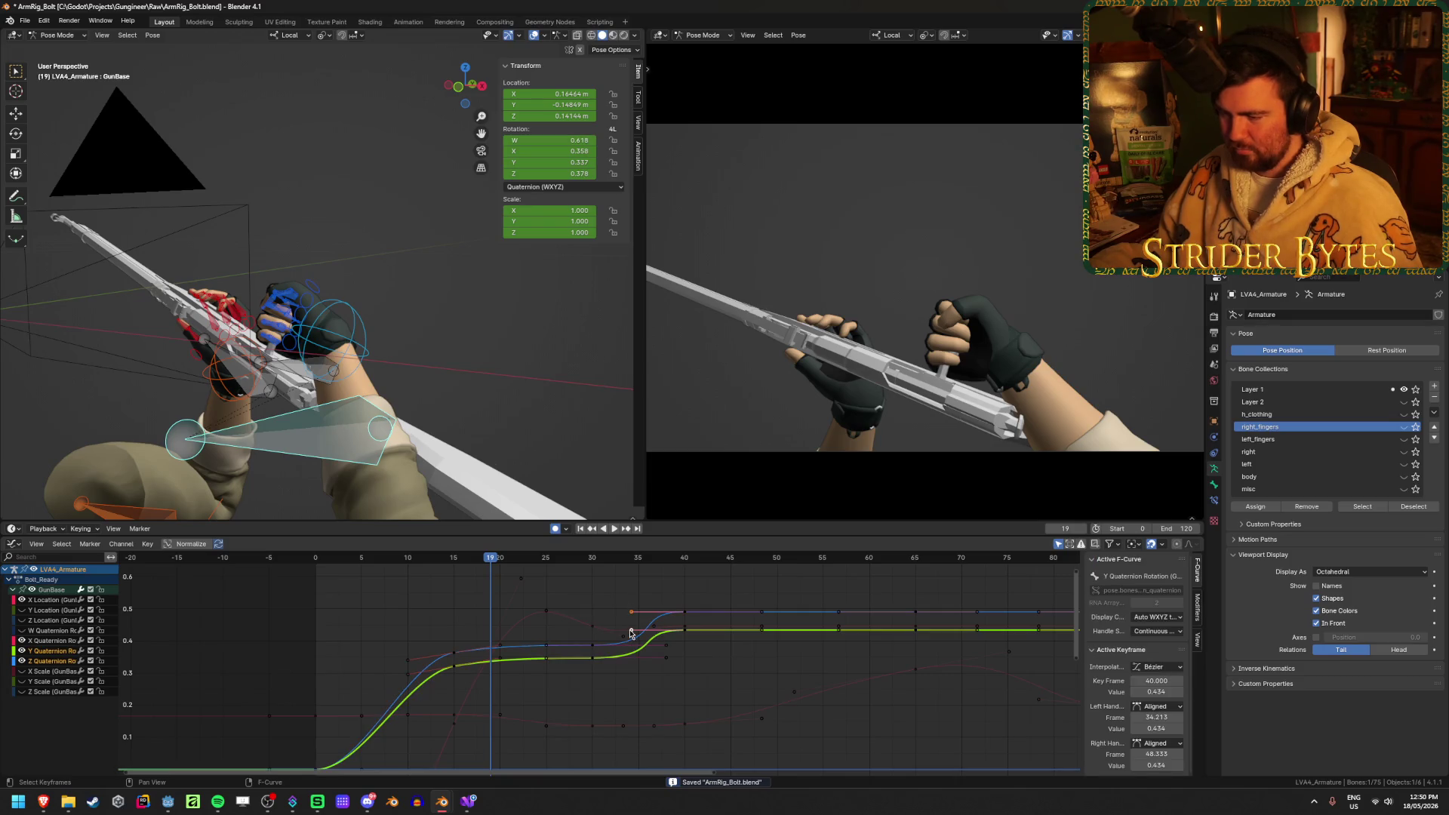
pyautogui.press('g')
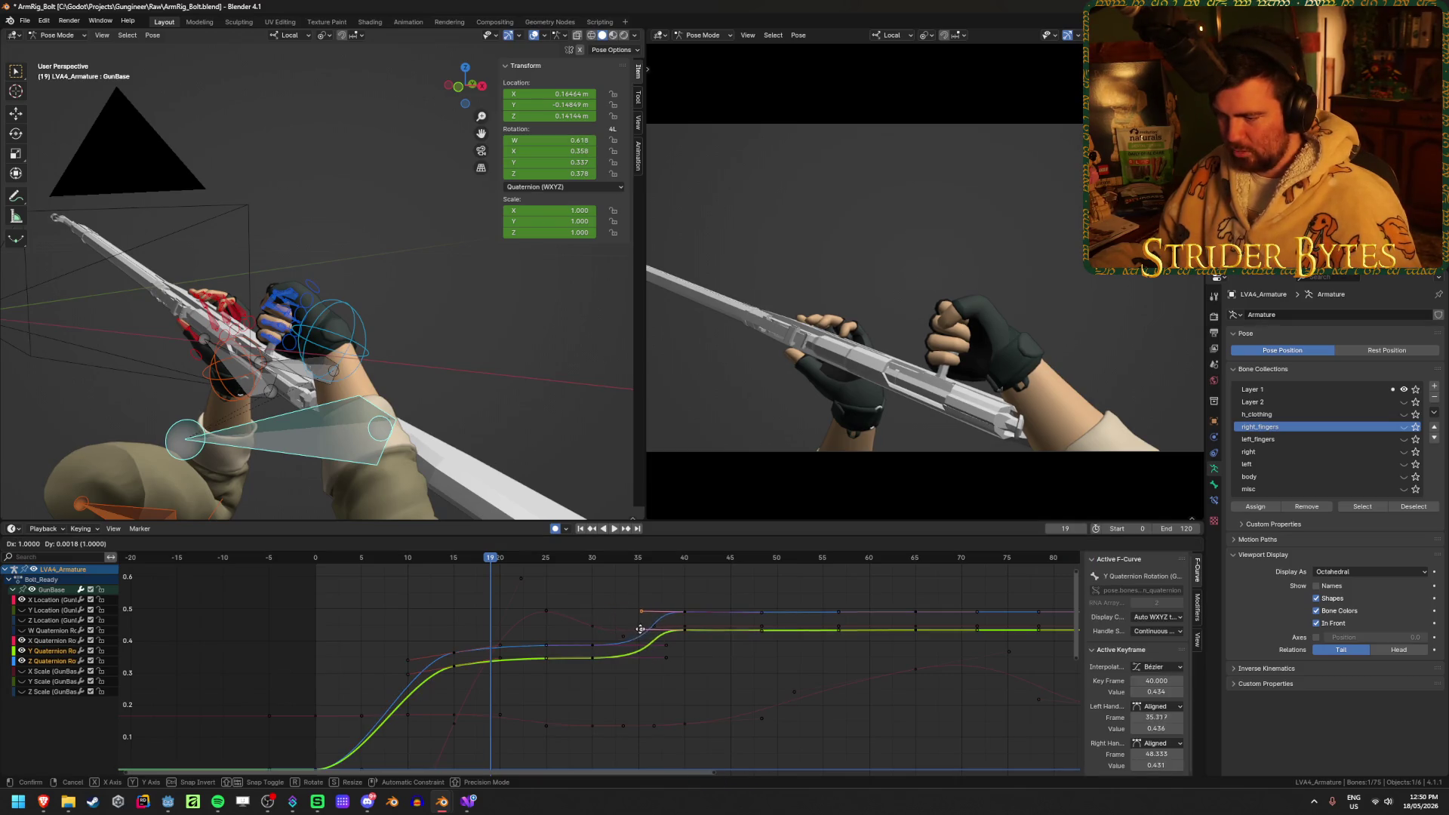
pyautogui.click(647, 628)
# Shift the two quaternion keys near frame 37, save ArmRig_Bolt.blend, and play it back
pyautogui.moveTo(659, 640); pyautogui.dragTo(687, 668)
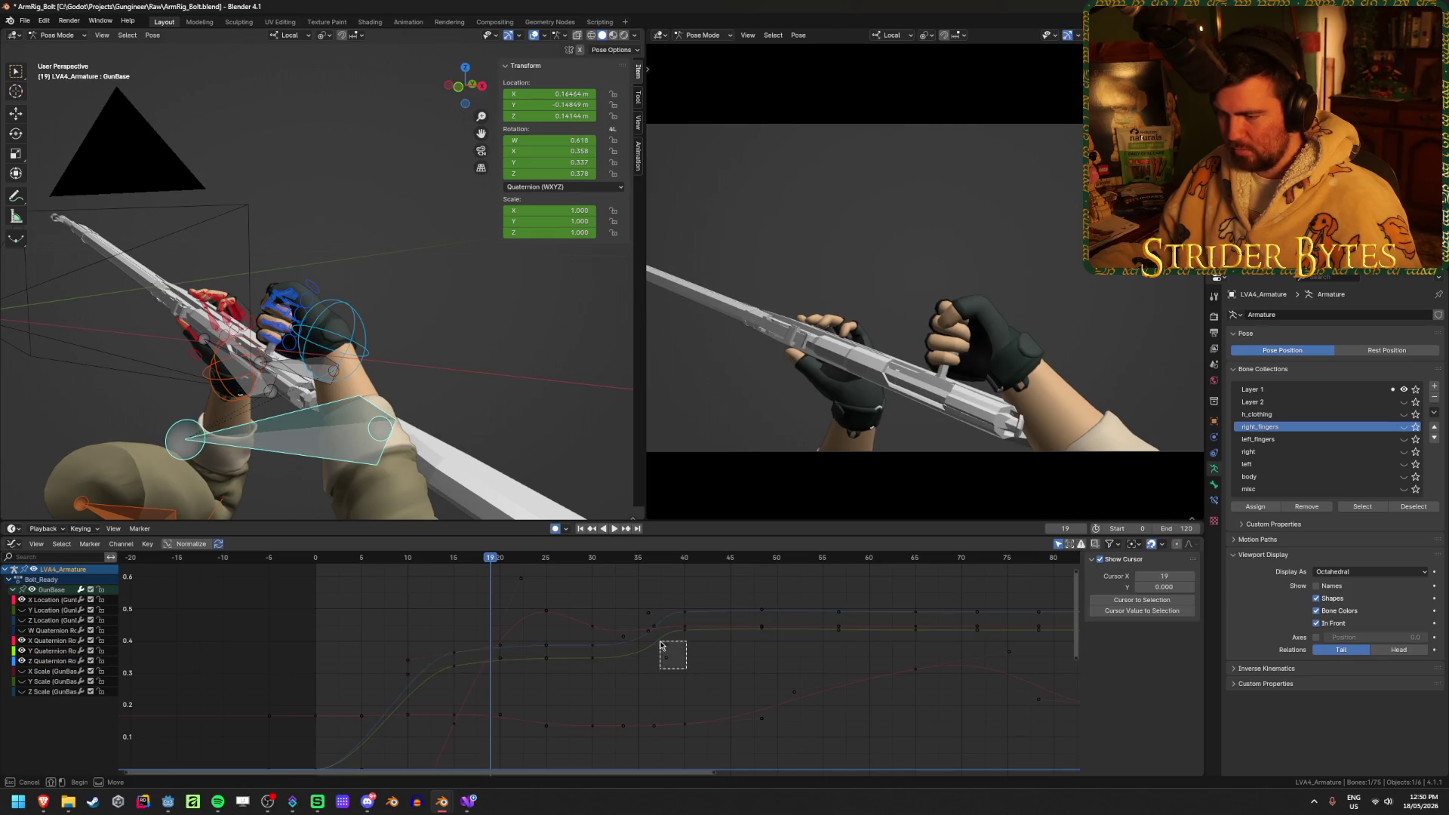
pyautogui.press('g')
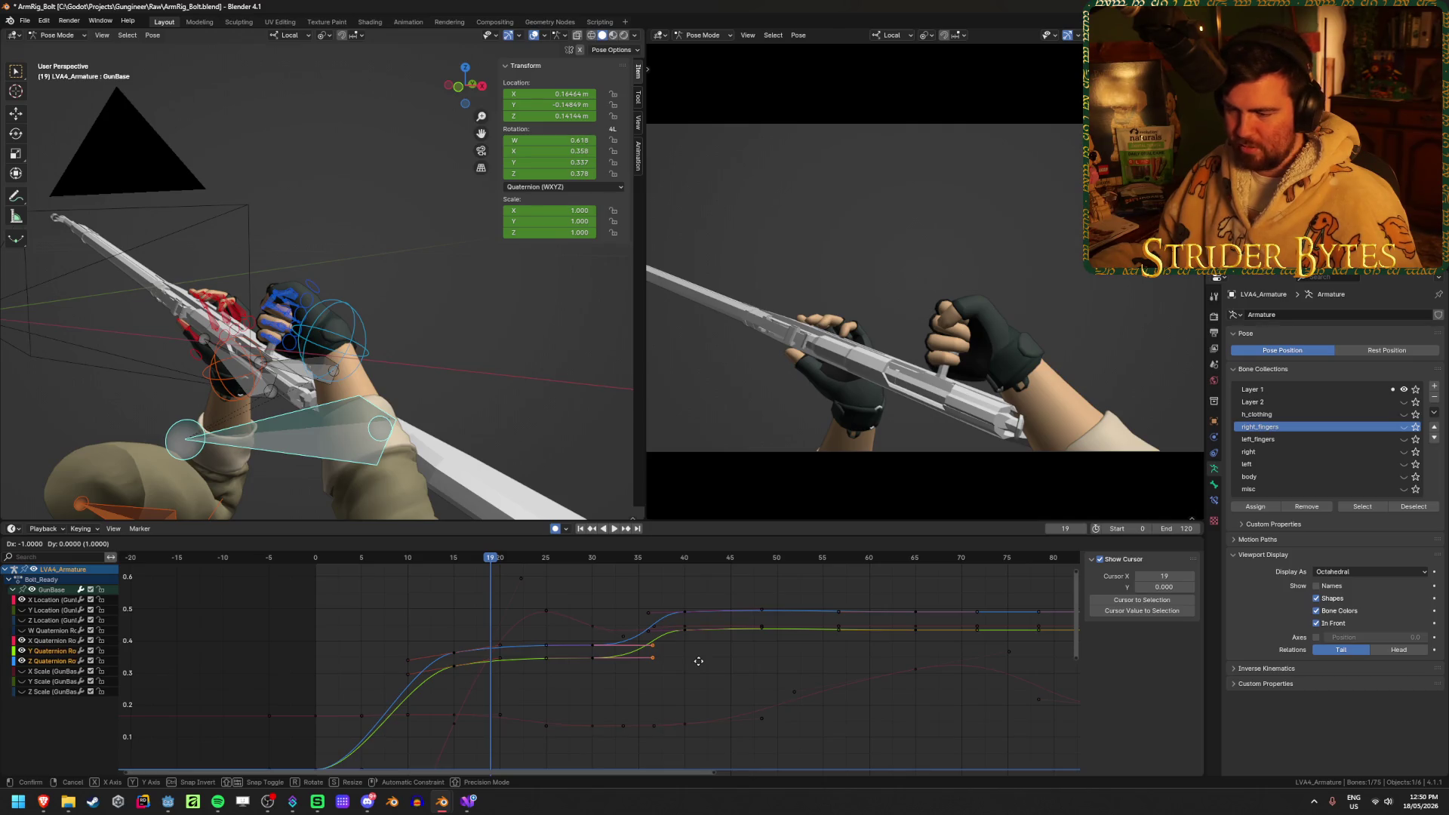
pyautogui.click(691, 661)
pyautogui.hotkey('ctrl', 's')
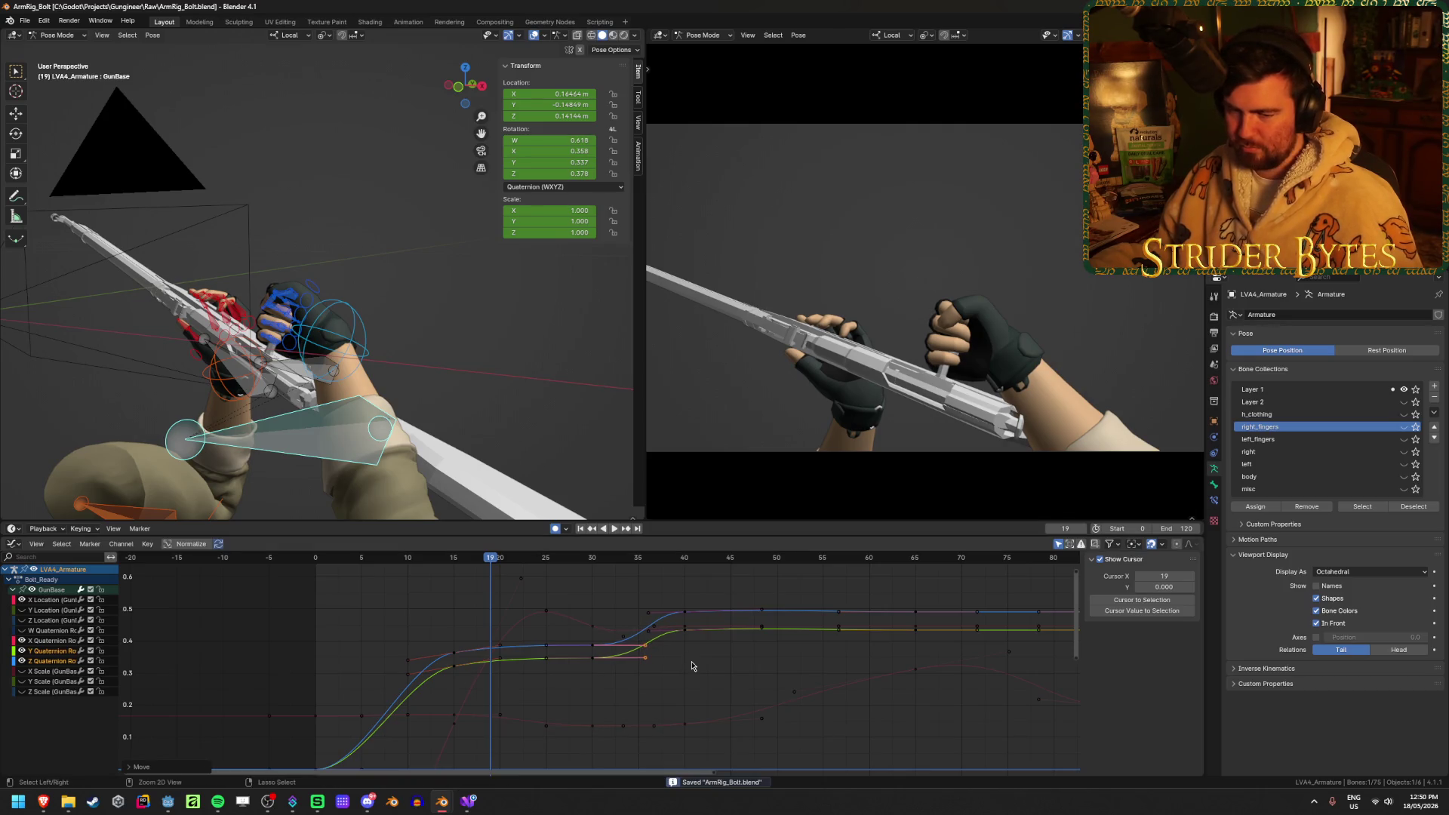
pyautogui.moveTo(658, 605); pyautogui.dragTo(550, 598, button='middle')
pyautogui.hotkey('shift', 'ctrl', 'space')
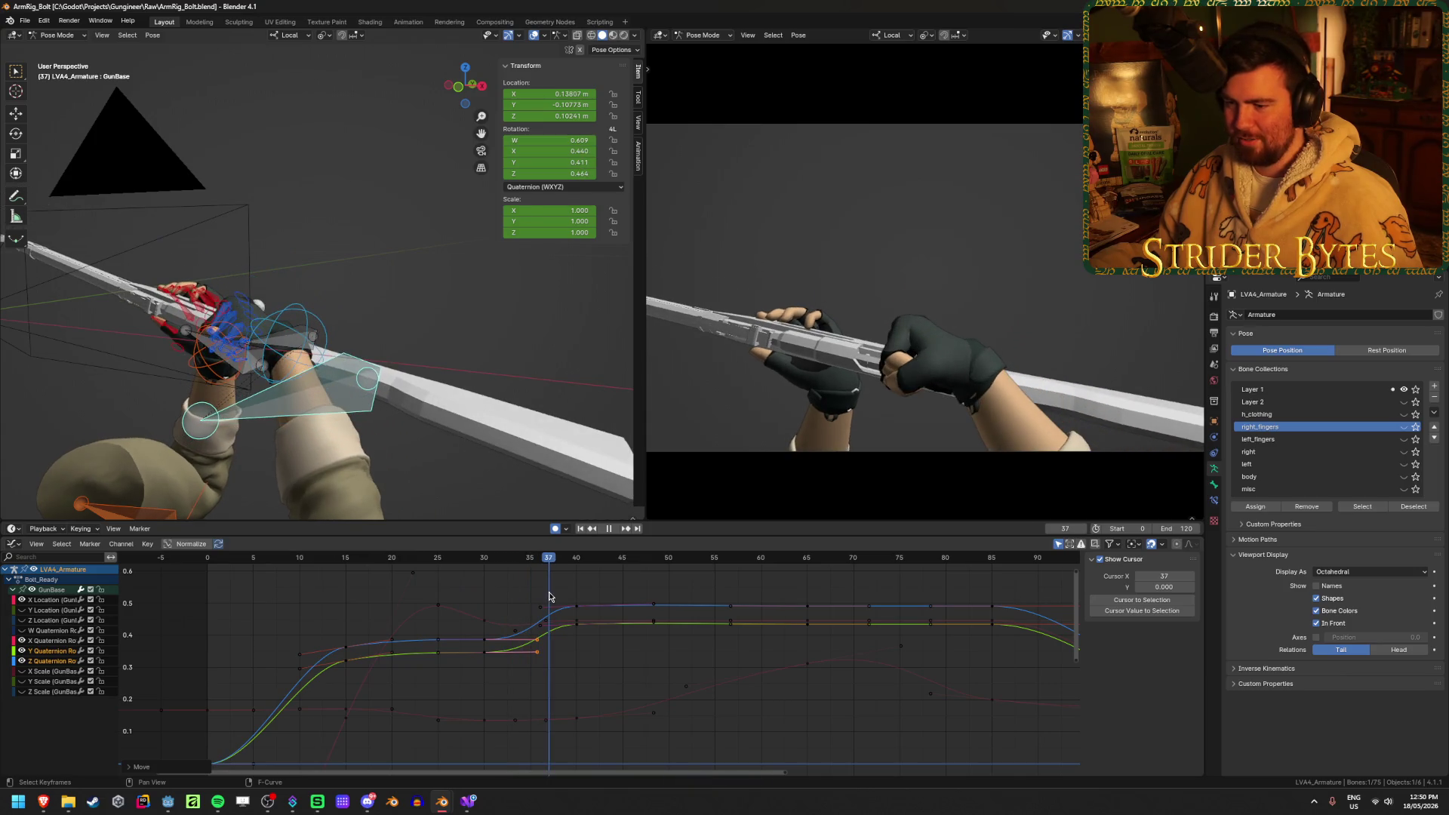
# Move the keys near frame 30 to about frame 34 and lower their value
pyautogui.press('space')
pyautogui.click(492, 641)
pyautogui.moveTo(494, 640); pyautogui.dragTo(551, 667)
pyautogui.moveTo(538, 563)
pyautogui.mouseDown()
pyautogui.moveTo(492, 563)
pyautogui.moveTo(575, 568)
pyautogui.moveTo(539, 597)
pyautogui.mouseUp()
pyautogui.press('g')
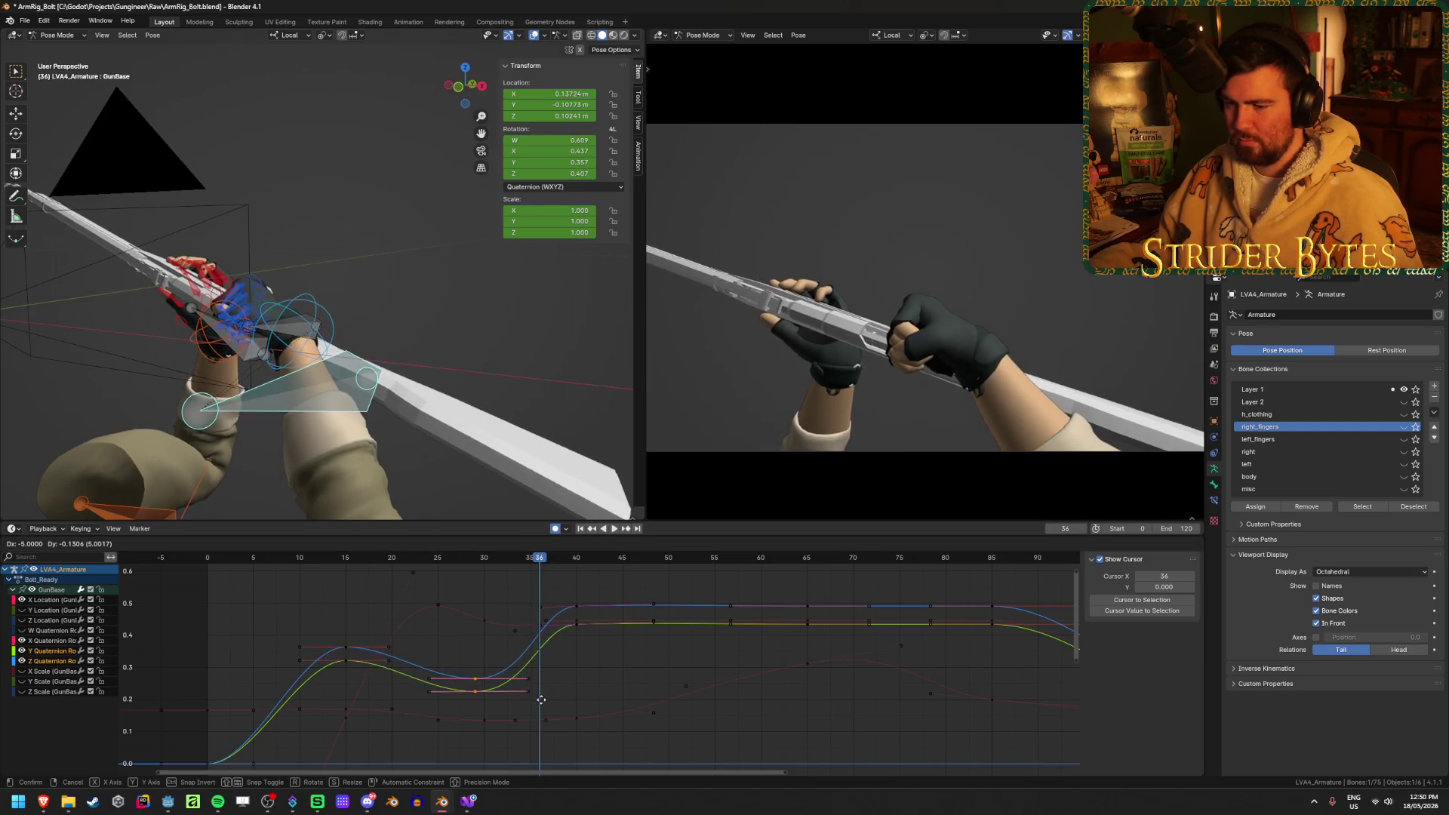
pyautogui.click(541, 689)
# Replay the animation from an early frame, then raise those keys slightly
pyautogui.click(274, 564)
pyautogui.press('space')
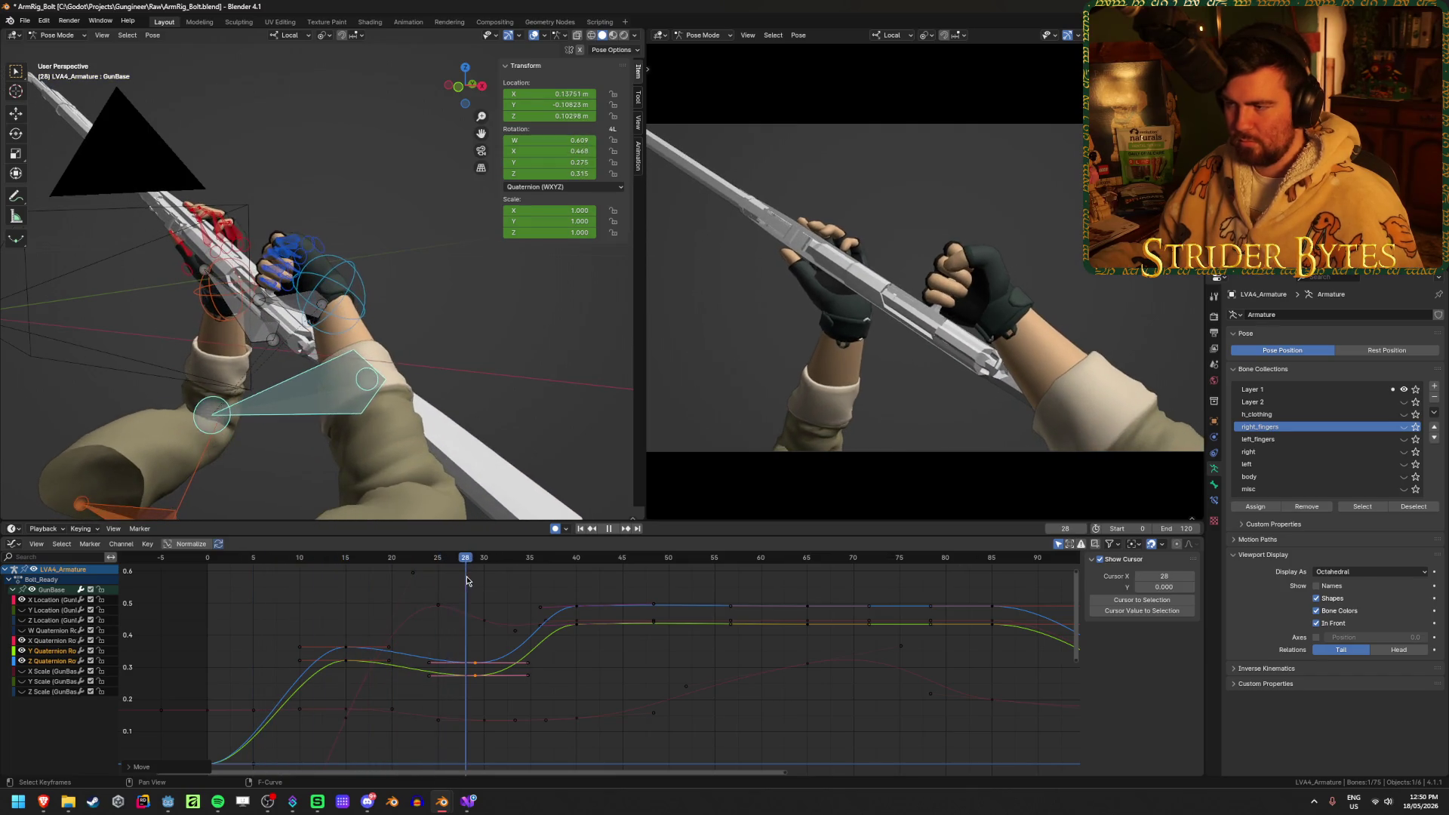
pyautogui.press('space')
pyautogui.press('g')
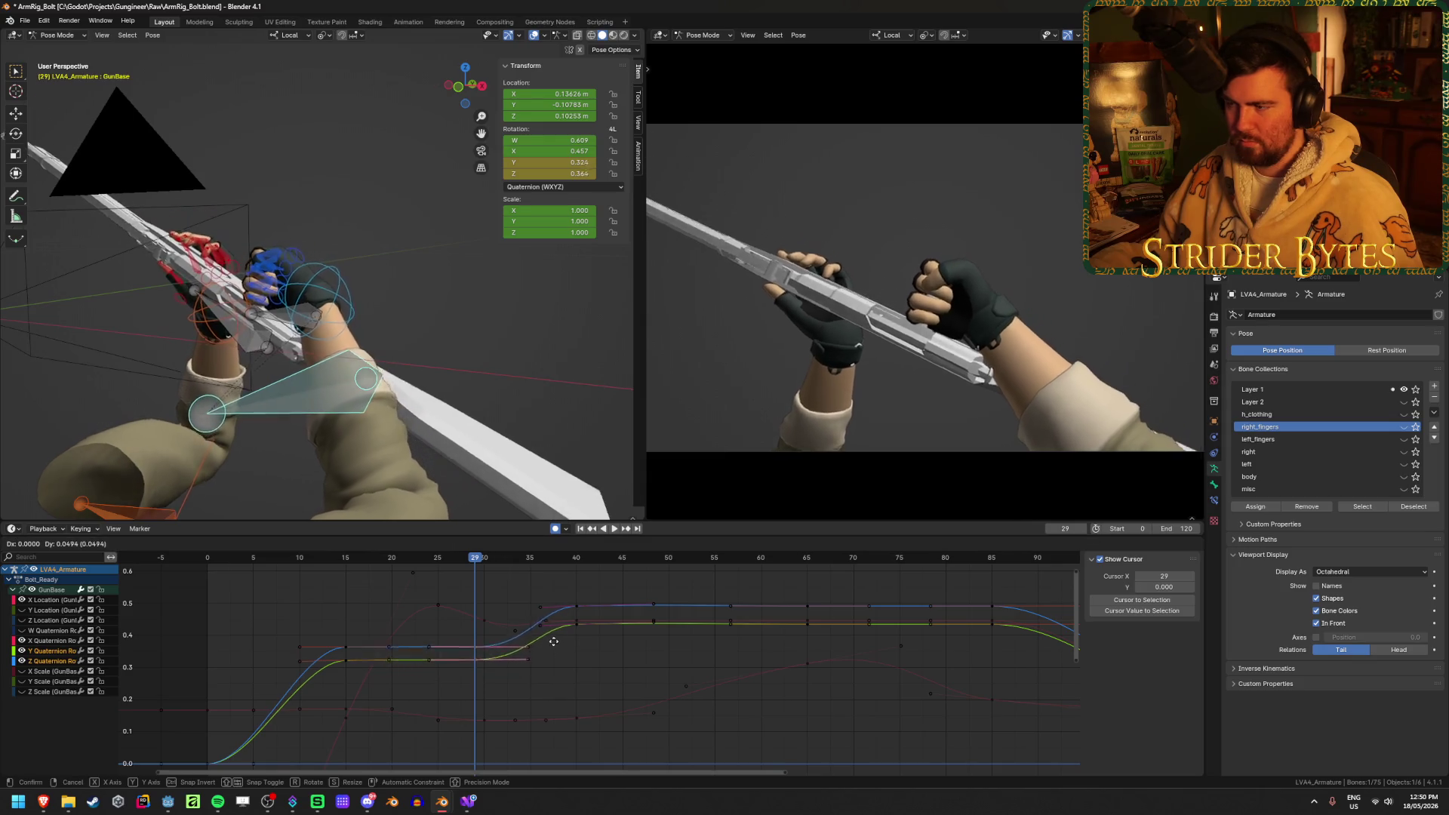
pyautogui.click(556, 635)
# Save ArmRig_Bolt.blend with all curves deselected and play a quick preview
pyautogui.hotkey('ctrl', 's')
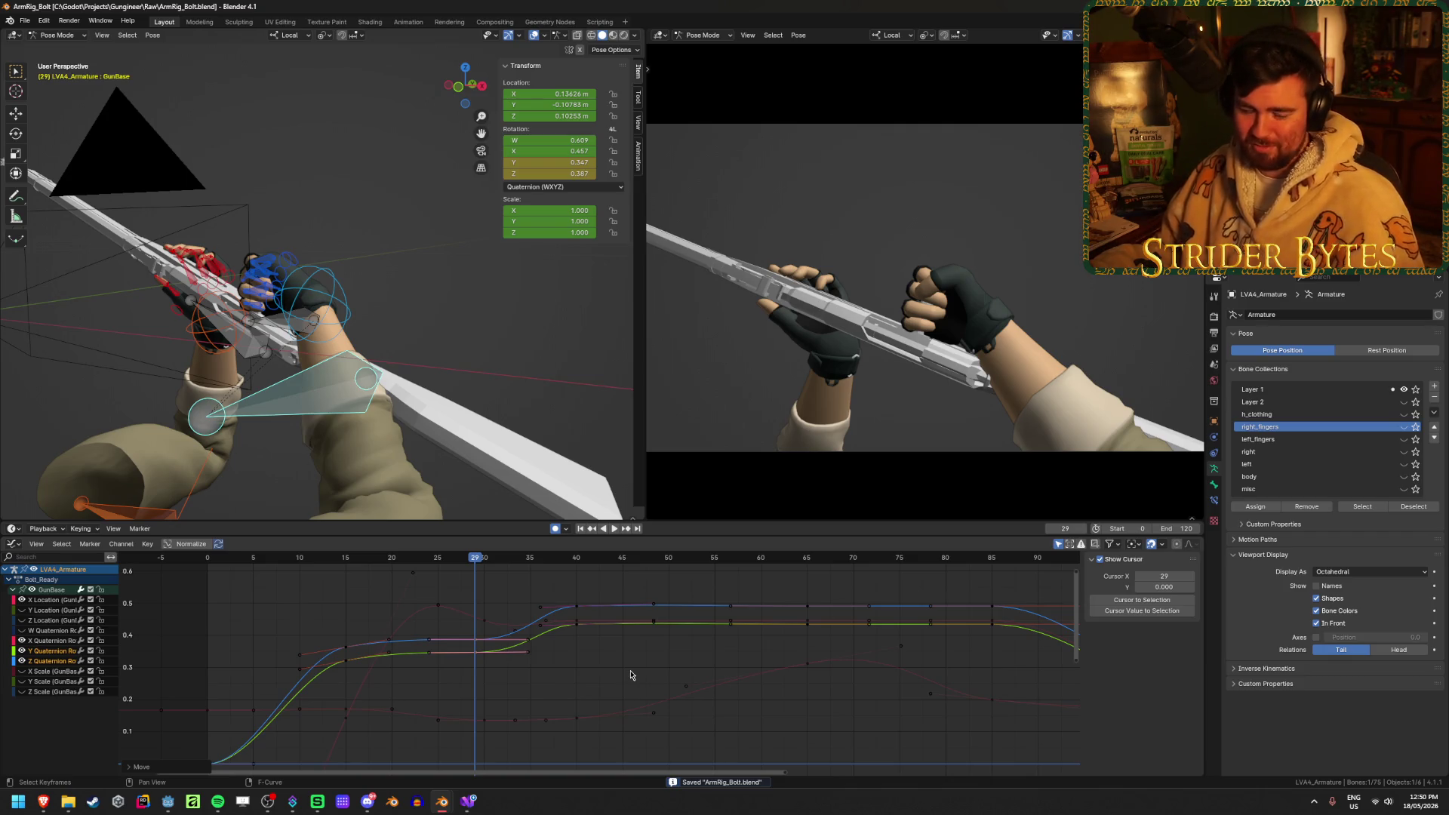
pyautogui.click(631, 675)
pyautogui.hotkey('ctrl', 's')
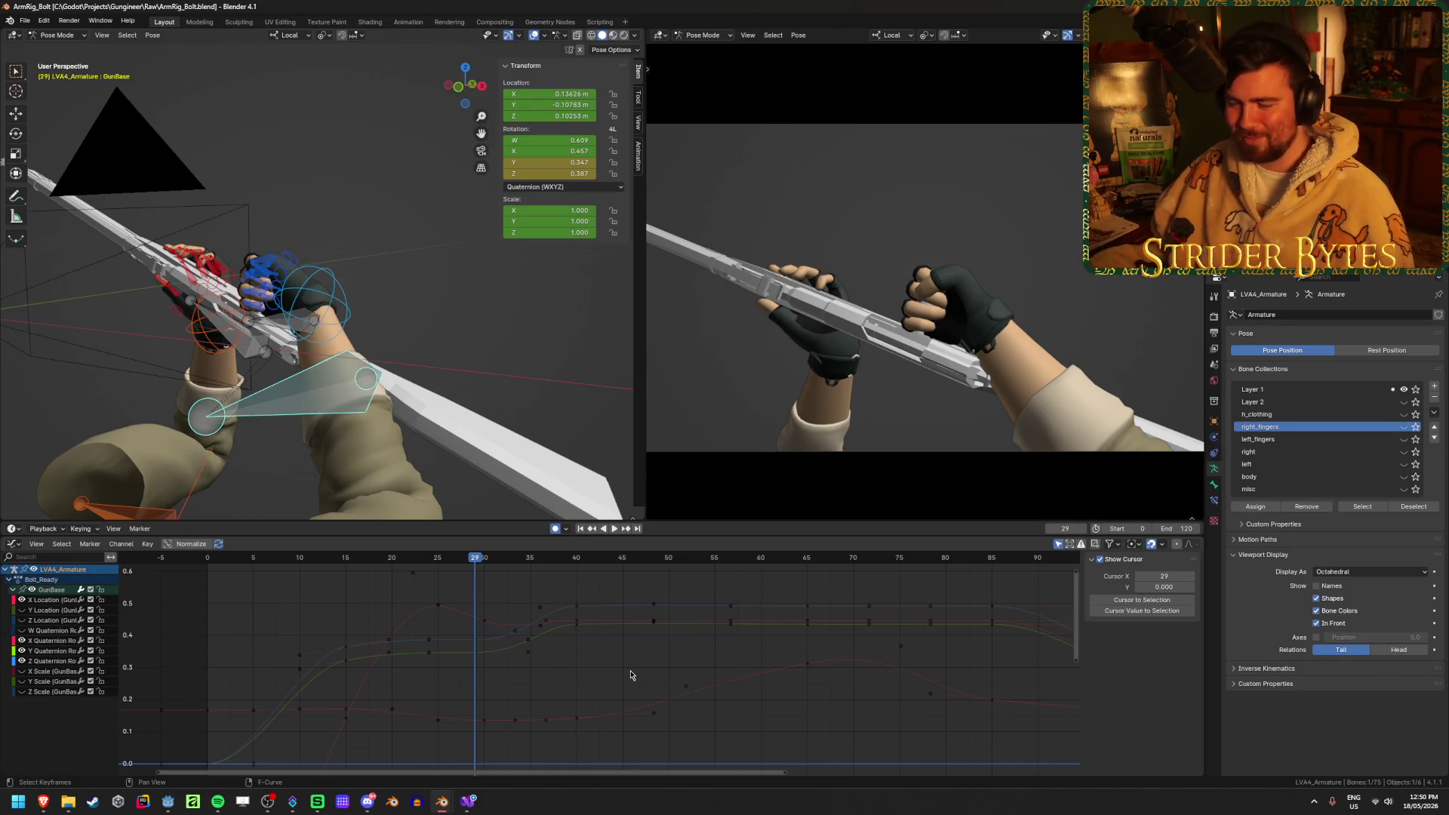
pyautogui.hotkey('ctrl', 's')
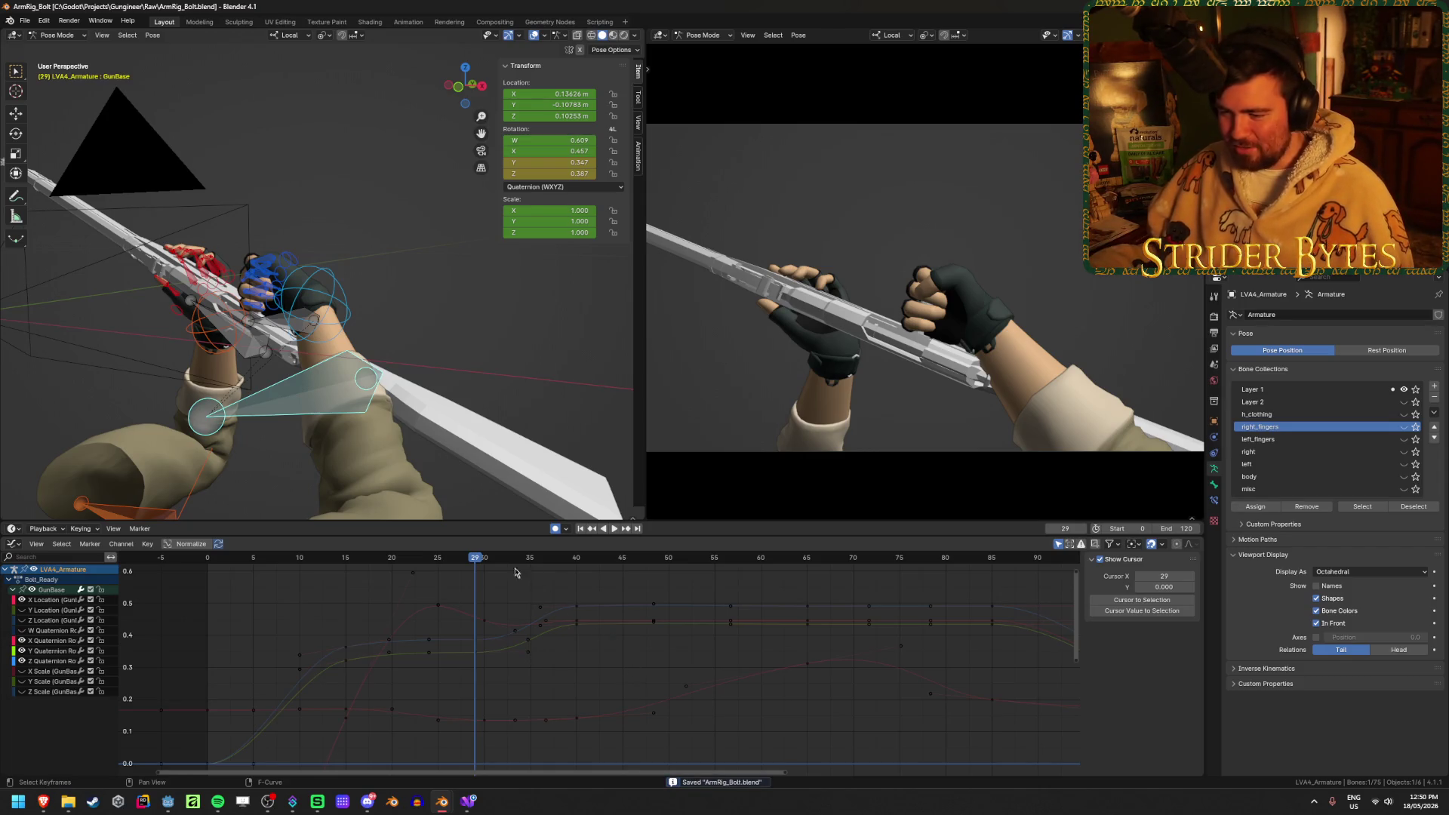
pyautogui.press('space')
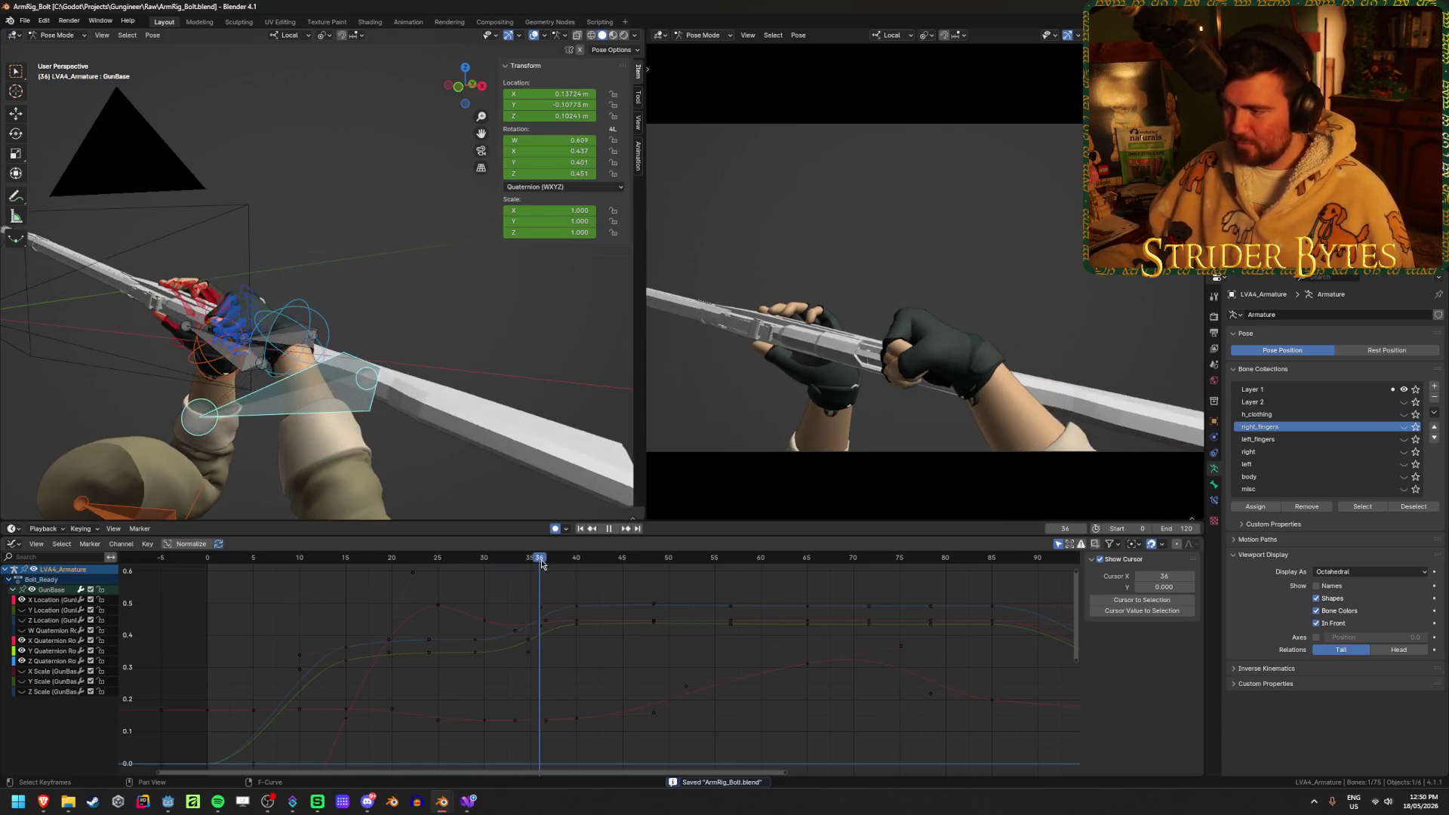
pyautogui.press('space')
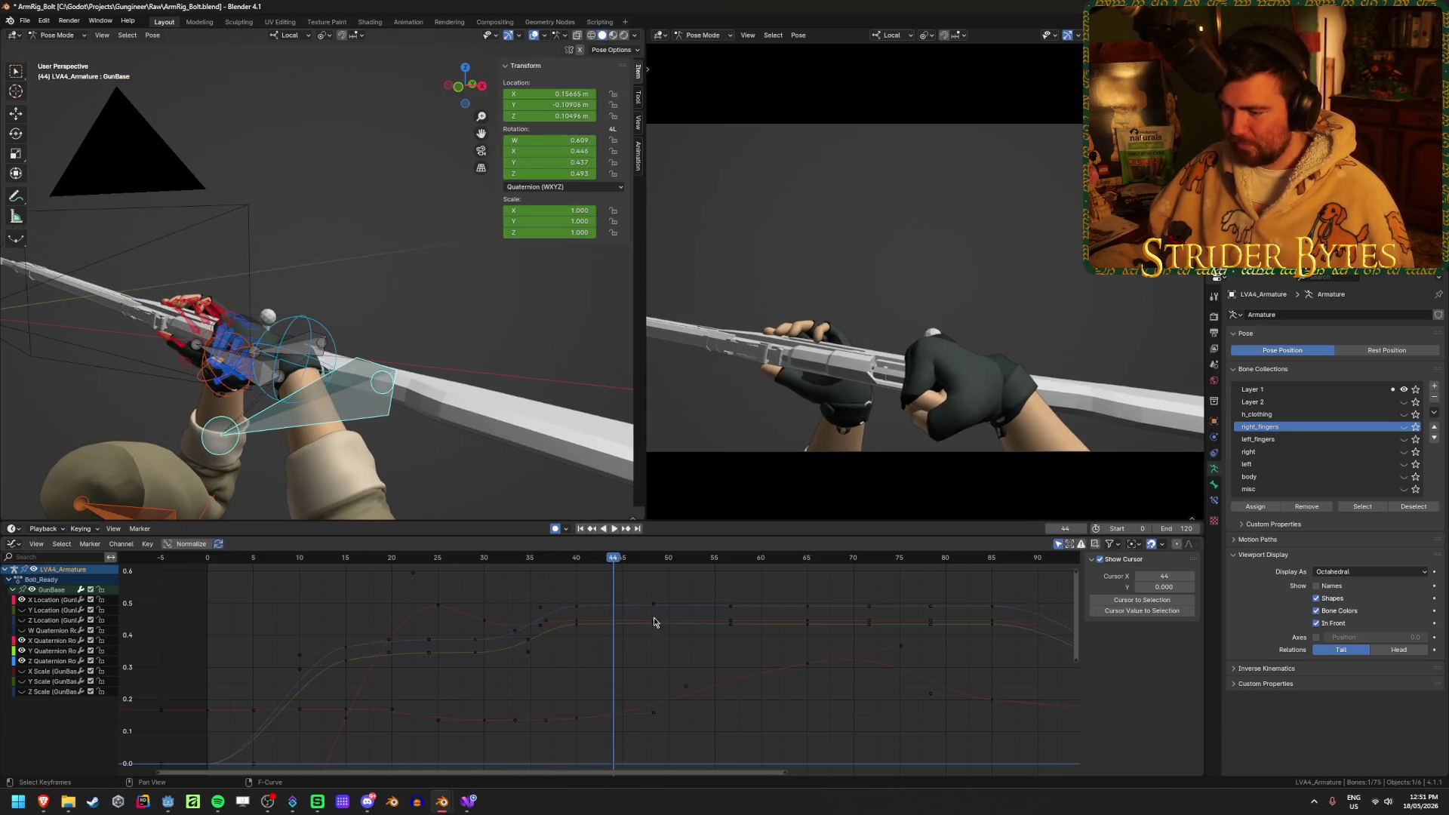
# Select the X Location key at frame 65 (0.312 m), save, and play from the first frame
pyautogui.click(809, 667)
pyautogui.moveTo(613, 559); pyautogui.dragTo(724, 560)
pyautogui.click(580, 529)
pyautogui.hotkey('ctrl', 's')
pyautogui.click(614, 530)
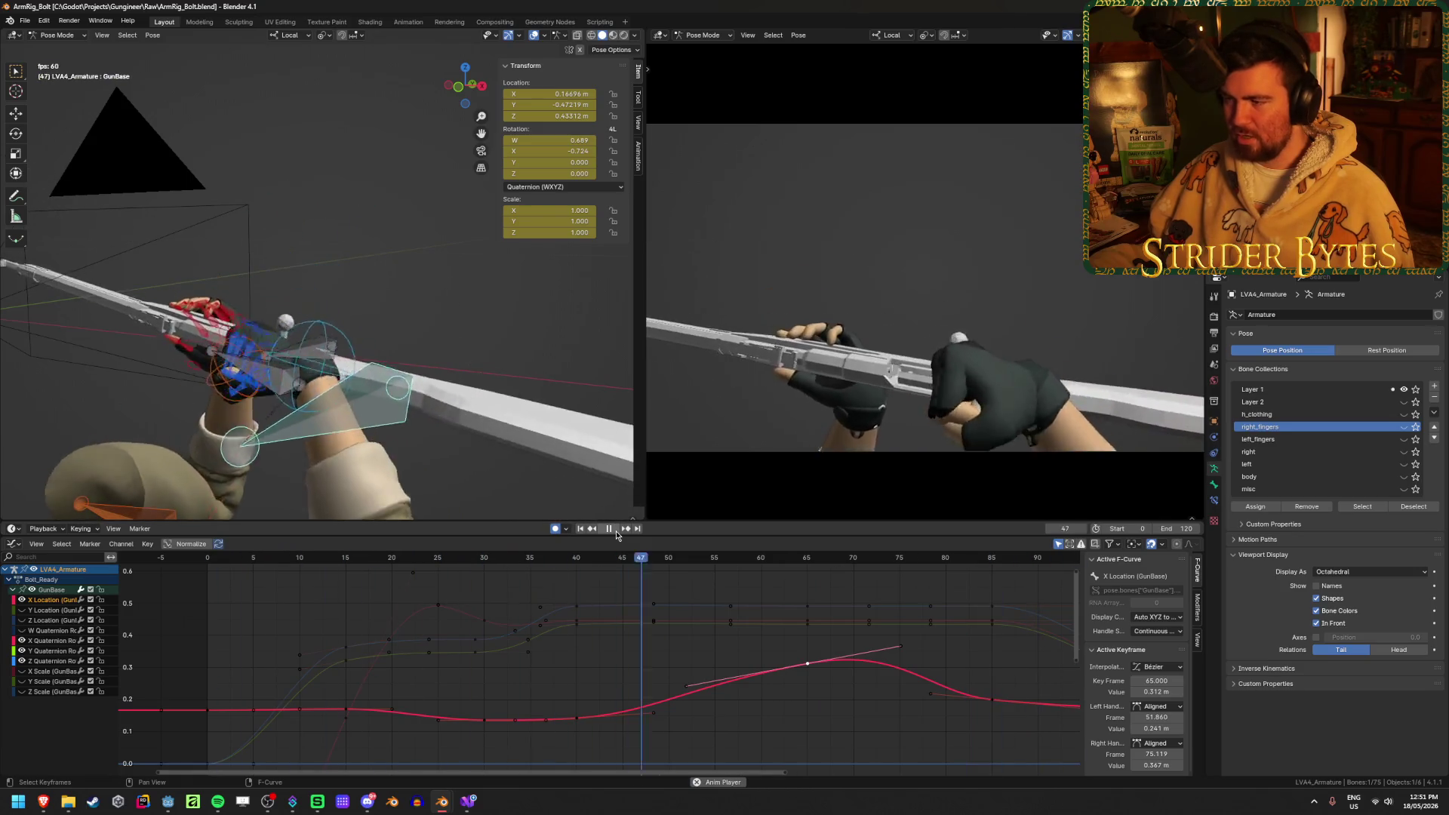
# Replay the animation, inspect the pose at frame 28, and save the file
pyautogui.click(615, 531)
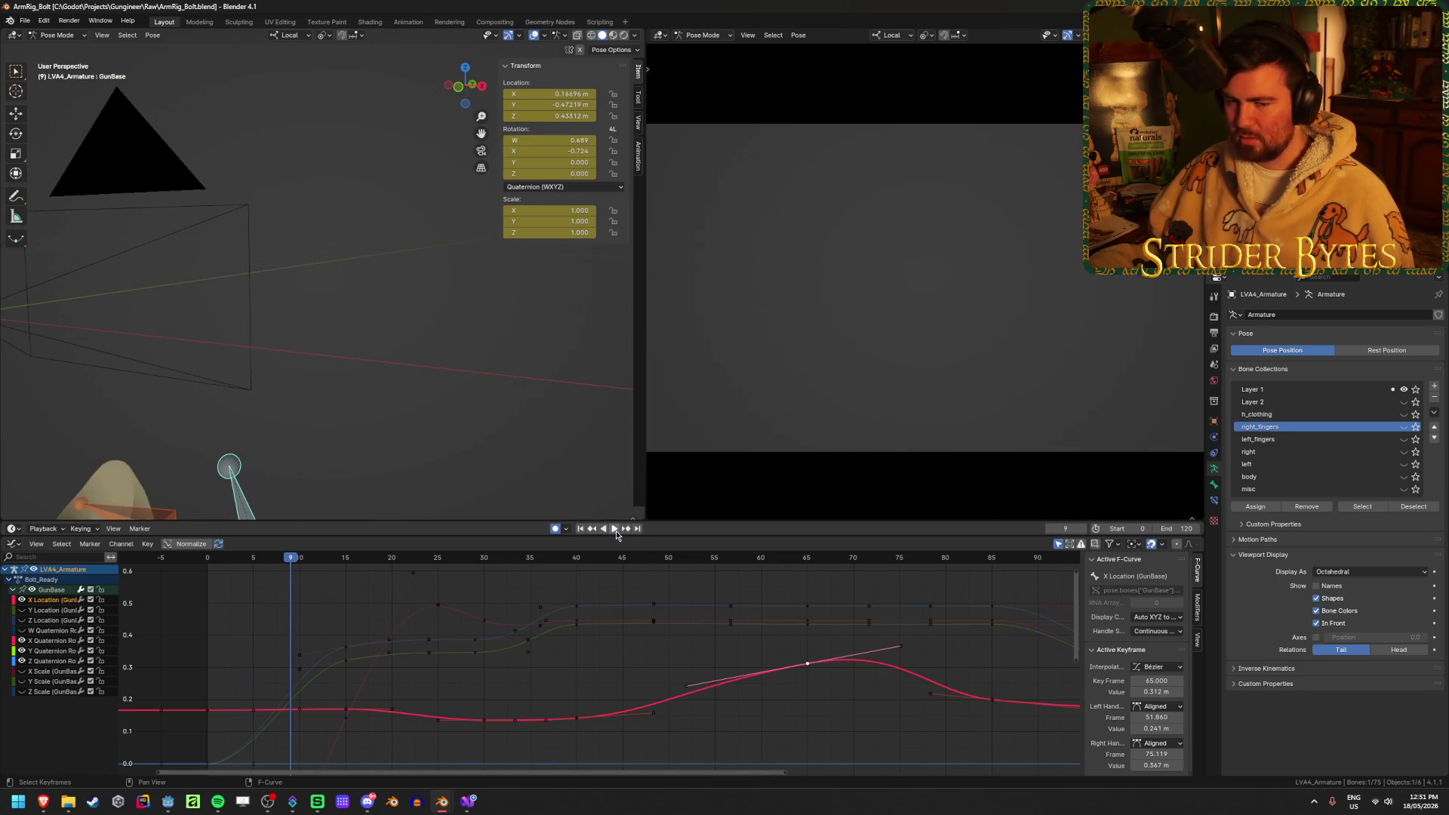
pyautogui.click(616, 531)
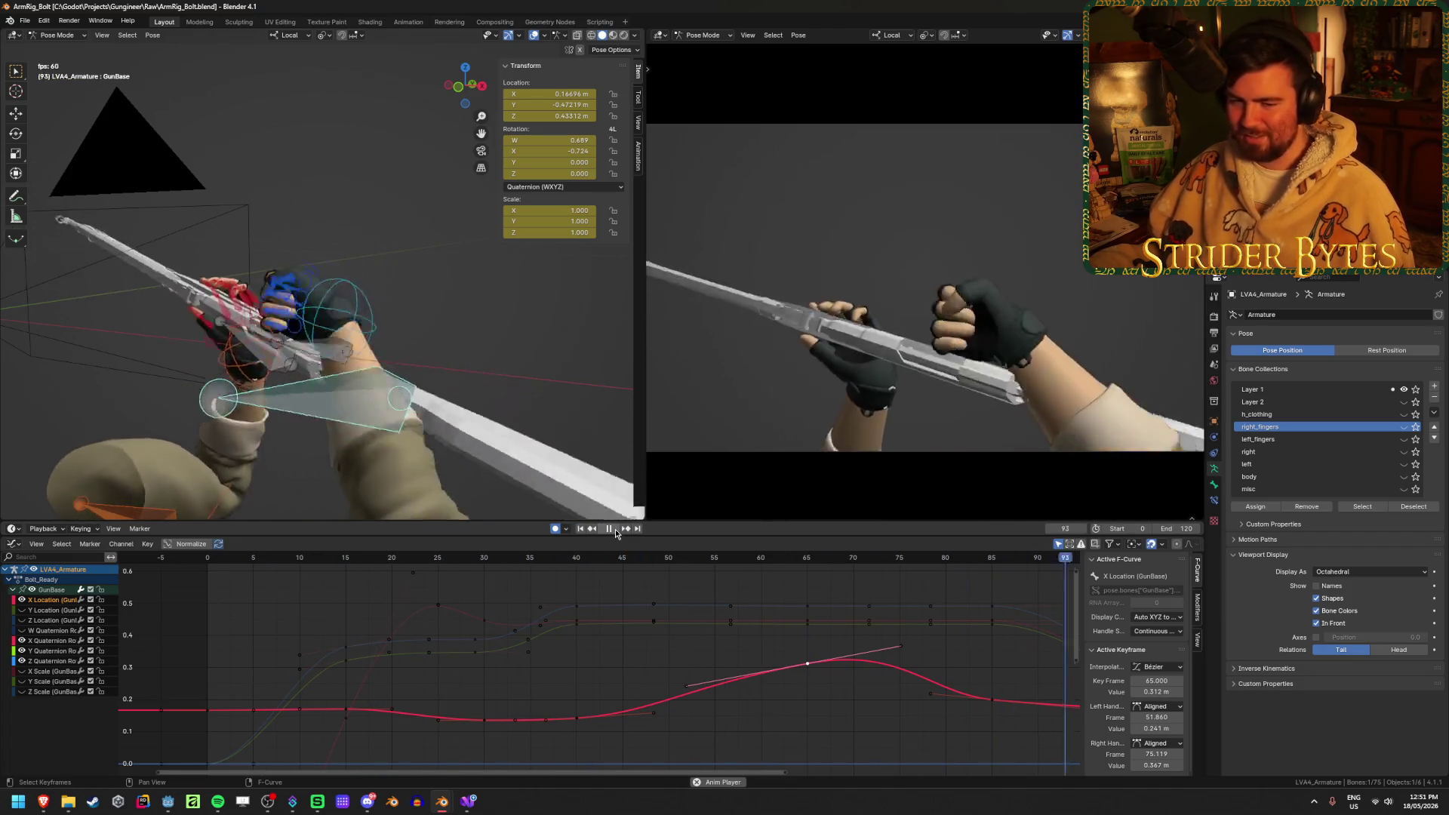
pyautogui.click(615, 532)
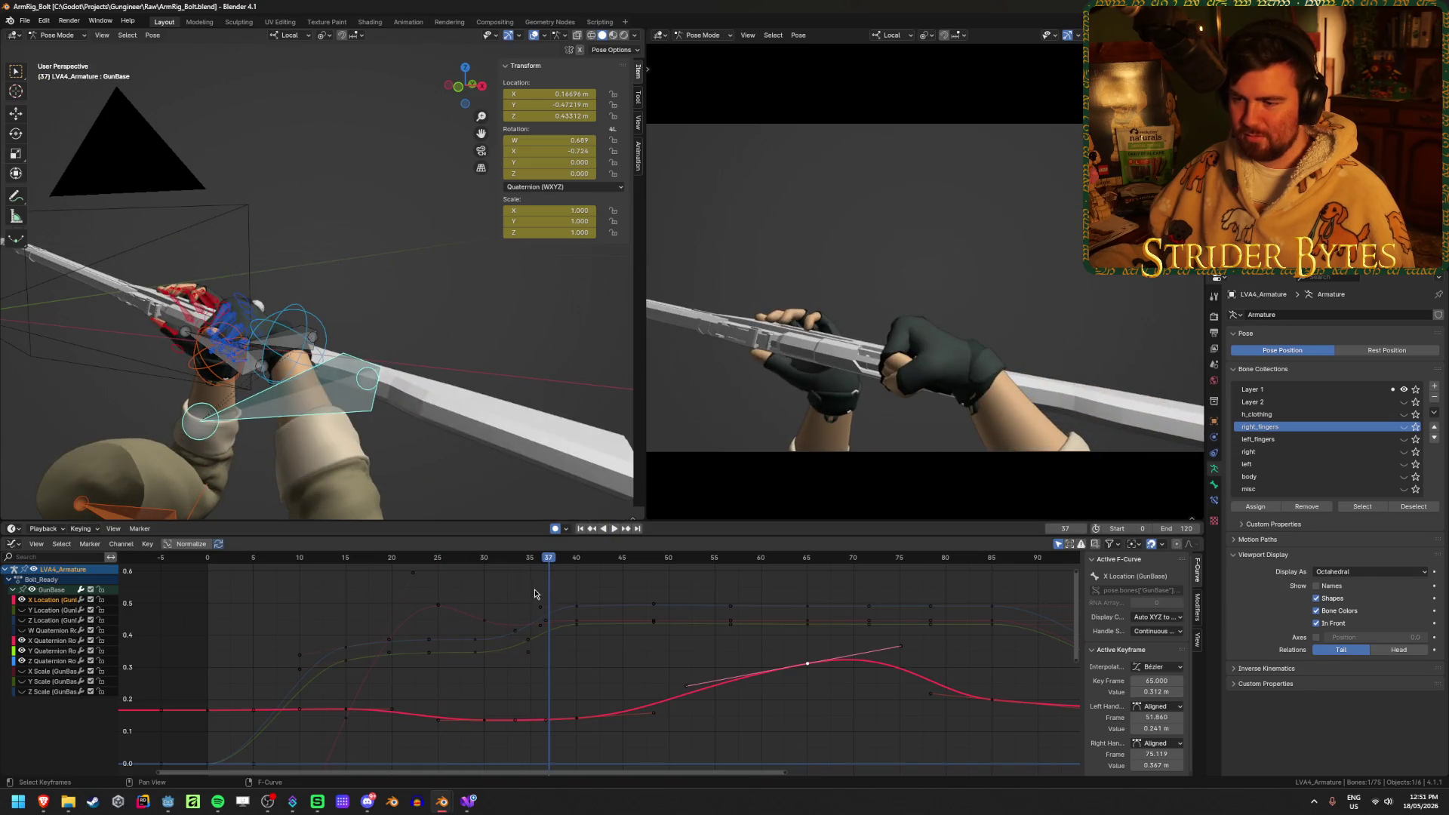
pyautogui.press('space')
pyautogui.moveTo(382, 579)
pyautogui.mouseDown()
pyautogui.moveTo(463, 595)
pyautogui.moveTo(371, 608)
pyautogui.mouseUp()
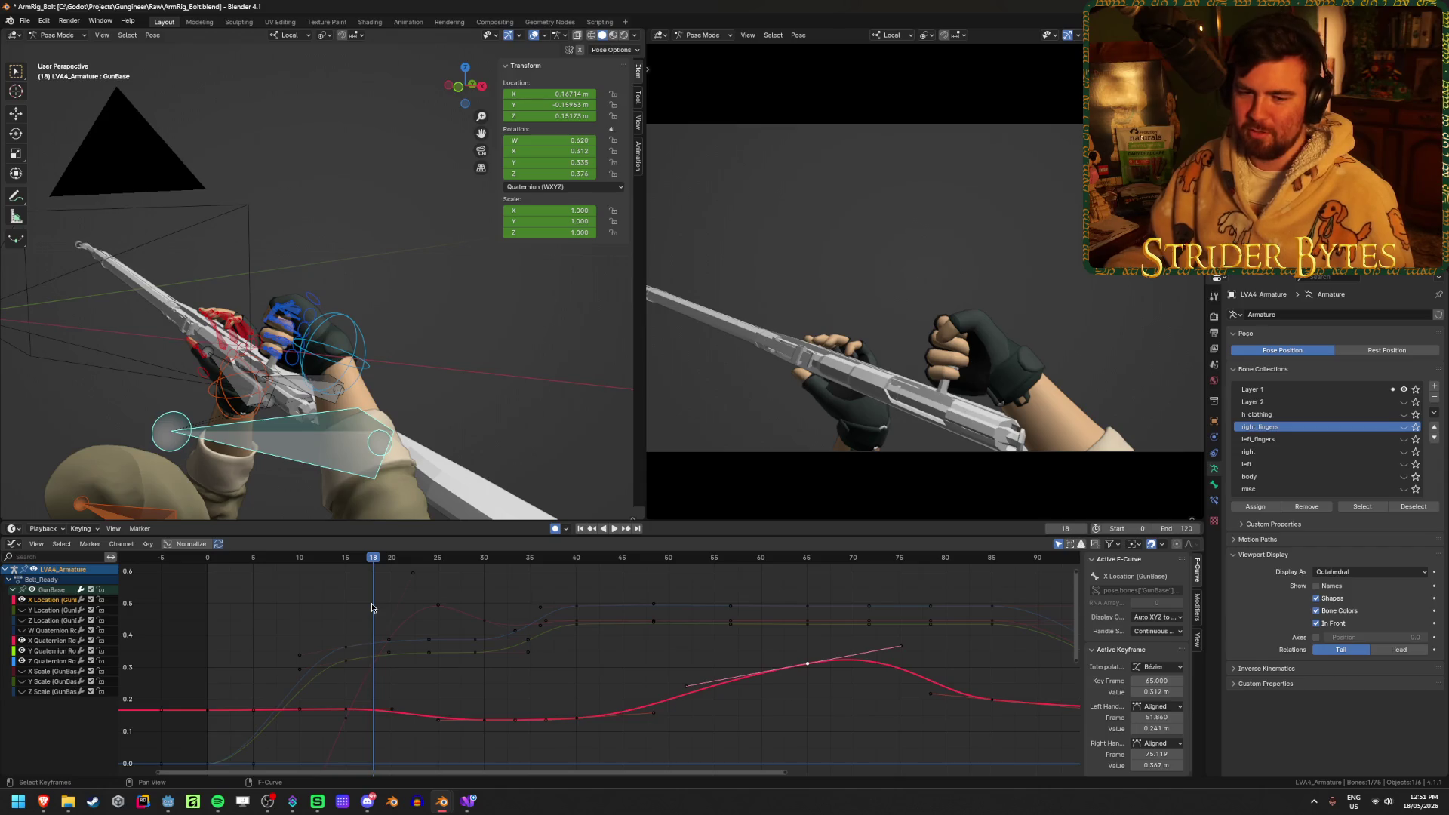
pyautogui.hotkey('ctrl', 's')
# Frame all keys, preview frames 15 to 84, and select the X Location key at frame 85
pyautogui.click(343, 560)
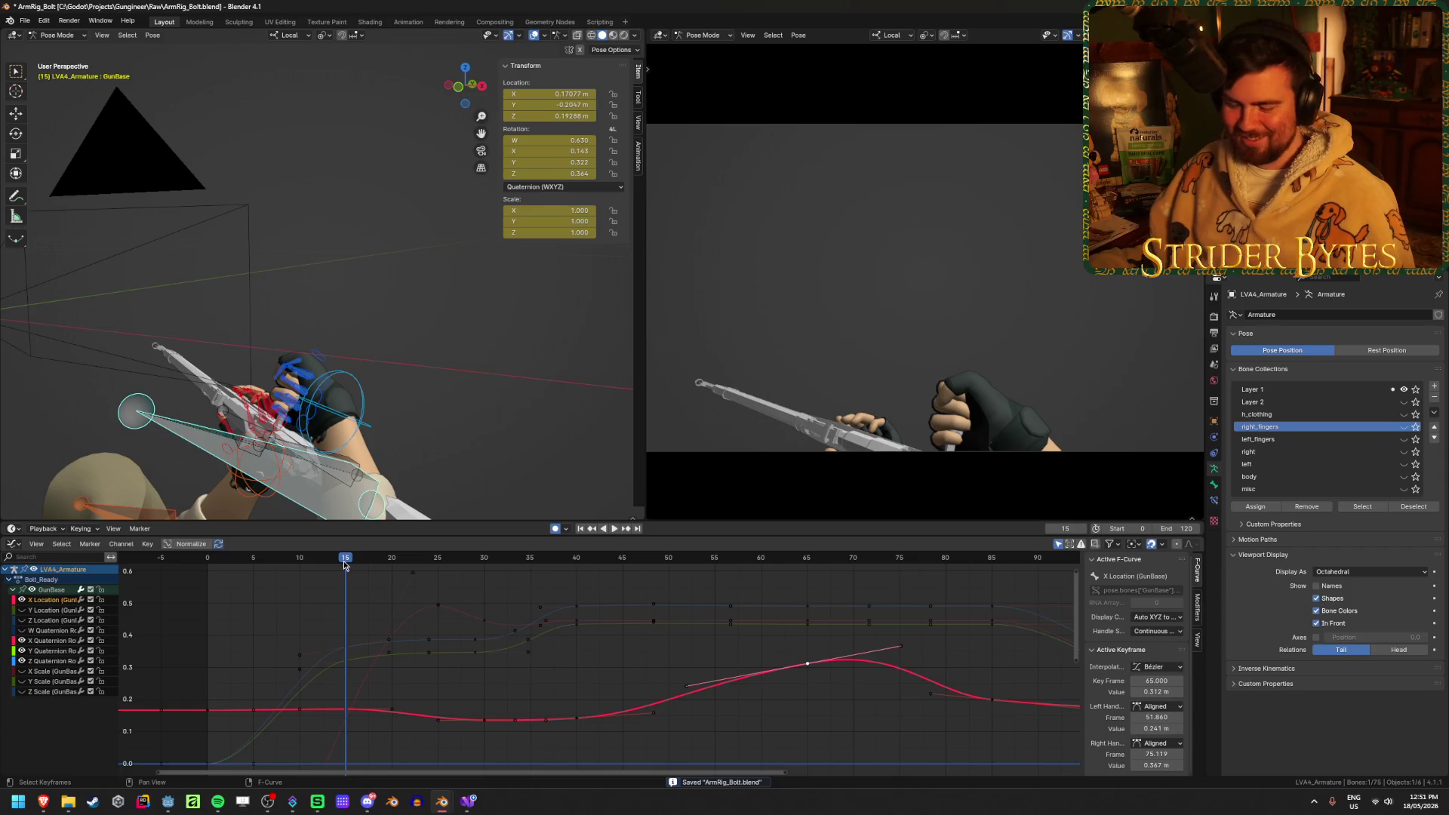
pyautogui.moveTo(390, 661); pyautogui.dragTo(414, 626, button='middle')
pyautogui.click(535, 660)
pyautogui.press('Home')
pyautogui.moveTo(542, 563)
pyautogui.mouseDown()
pyautogui.moveTo(835, 593)
pyautogui.moveTo(695, 596)
pyautogui.moveTo(810, 601)
pyautogui.moveTo(760, 608)
pyautogui.mouseUp()
pyautogui.click(769, 695)
pyautogui.press('Right')
pyautogui.press('Right')
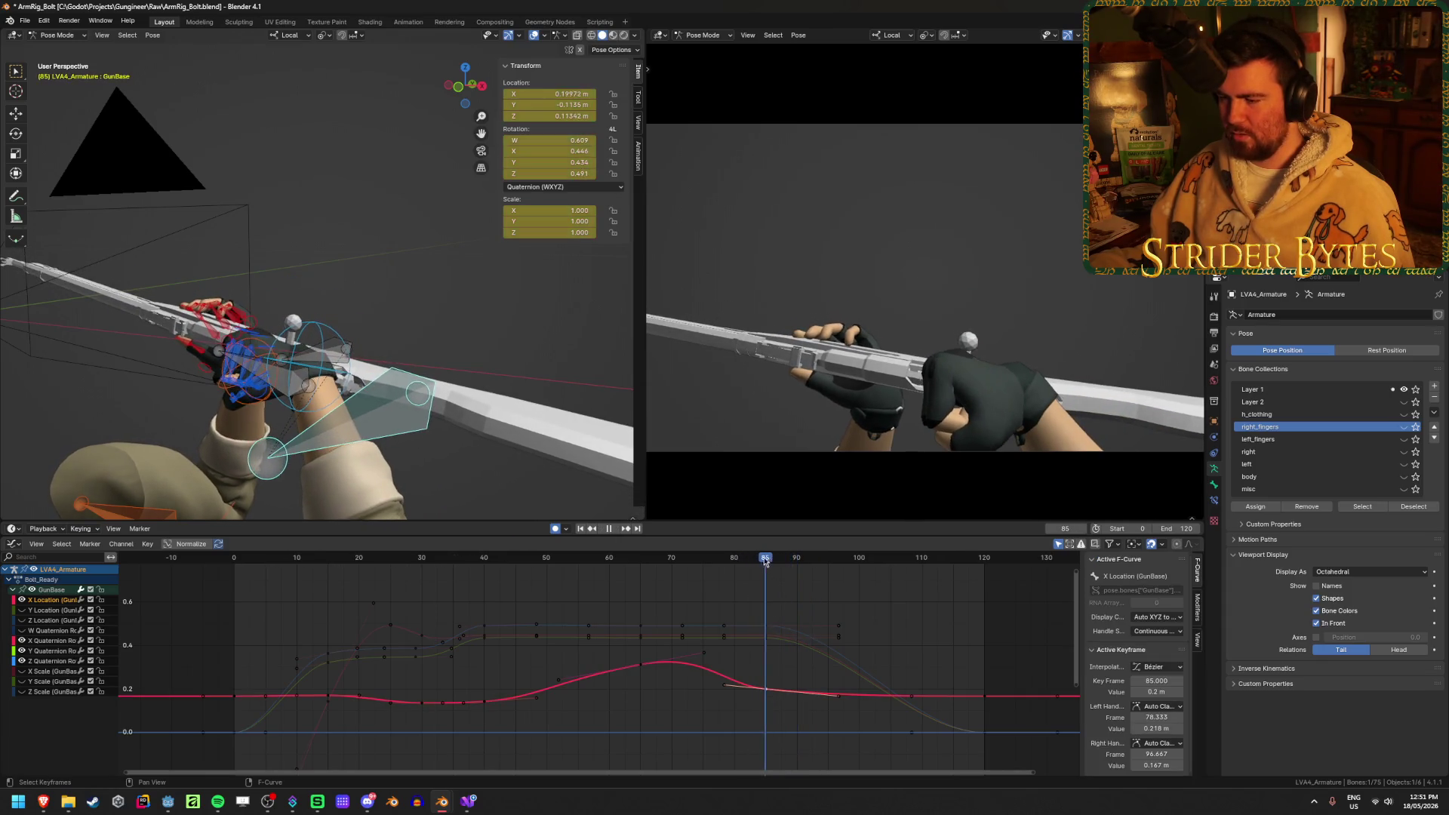
# Hide the X Location curve and move the quaternion keys near frame 96 seven frames earlier
pyautogui.press('Left')
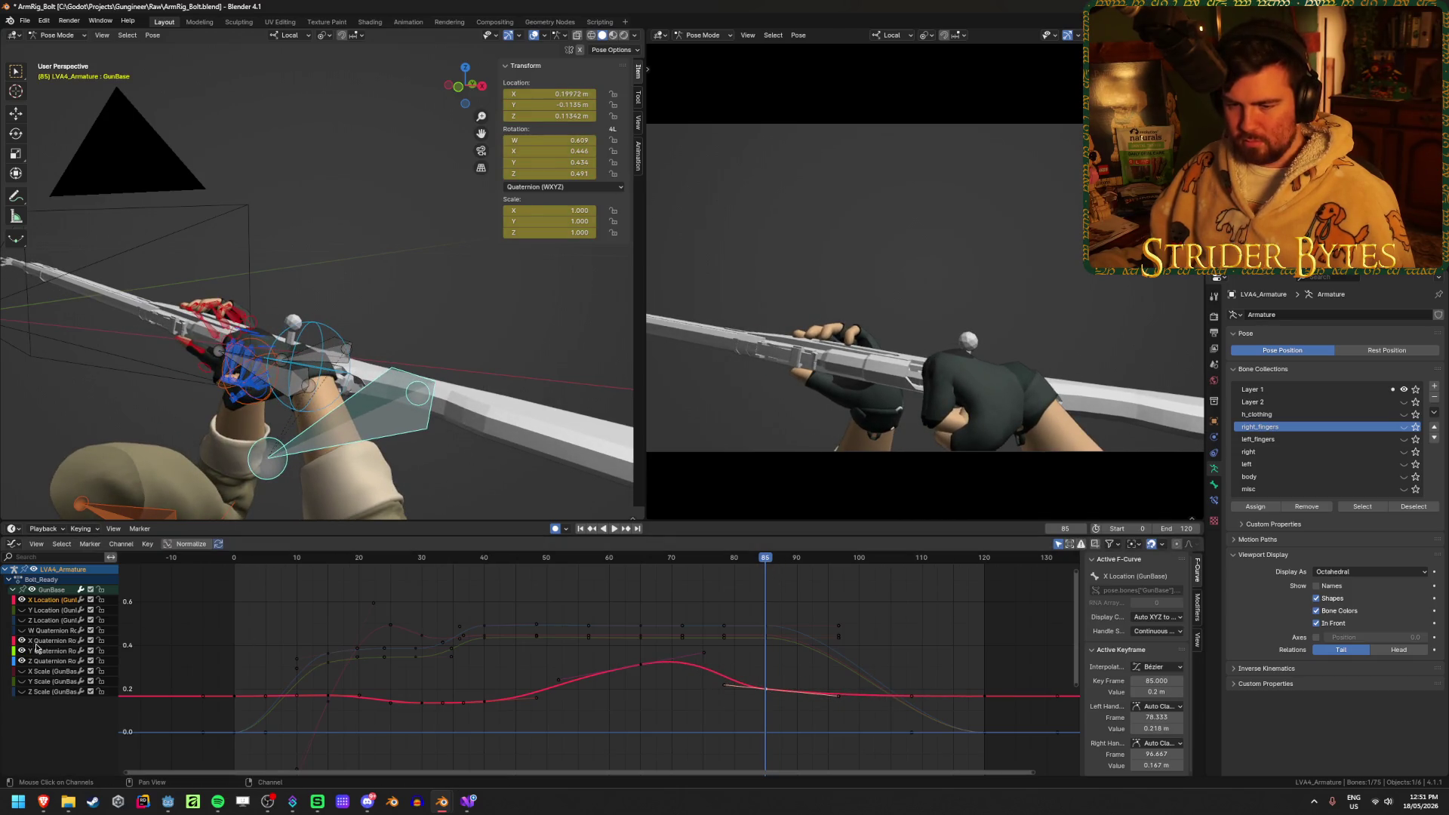
pyautogui.click(22, 601)
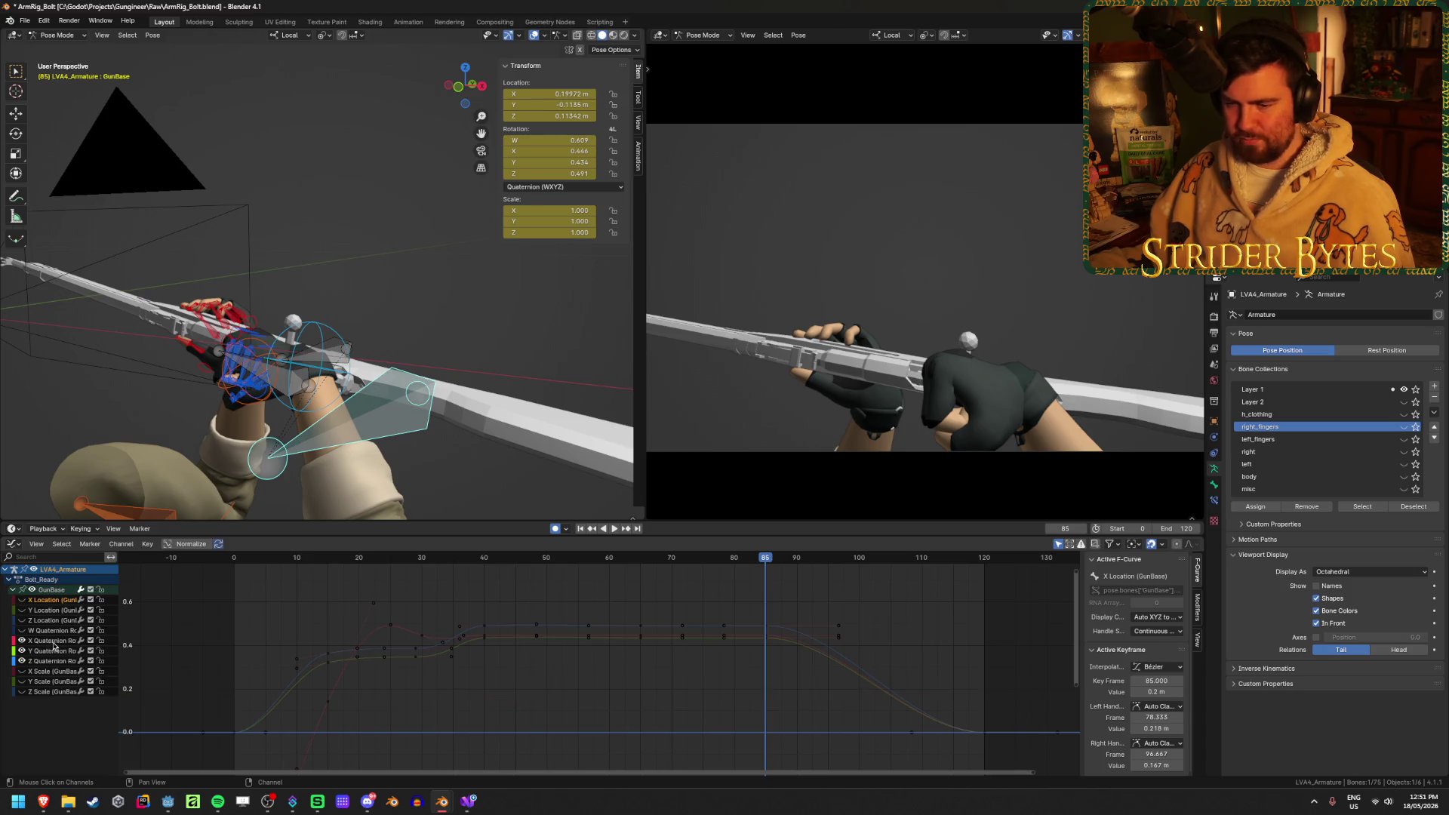
pyautogui.press('Home')
pyautogui.click(779, 662)
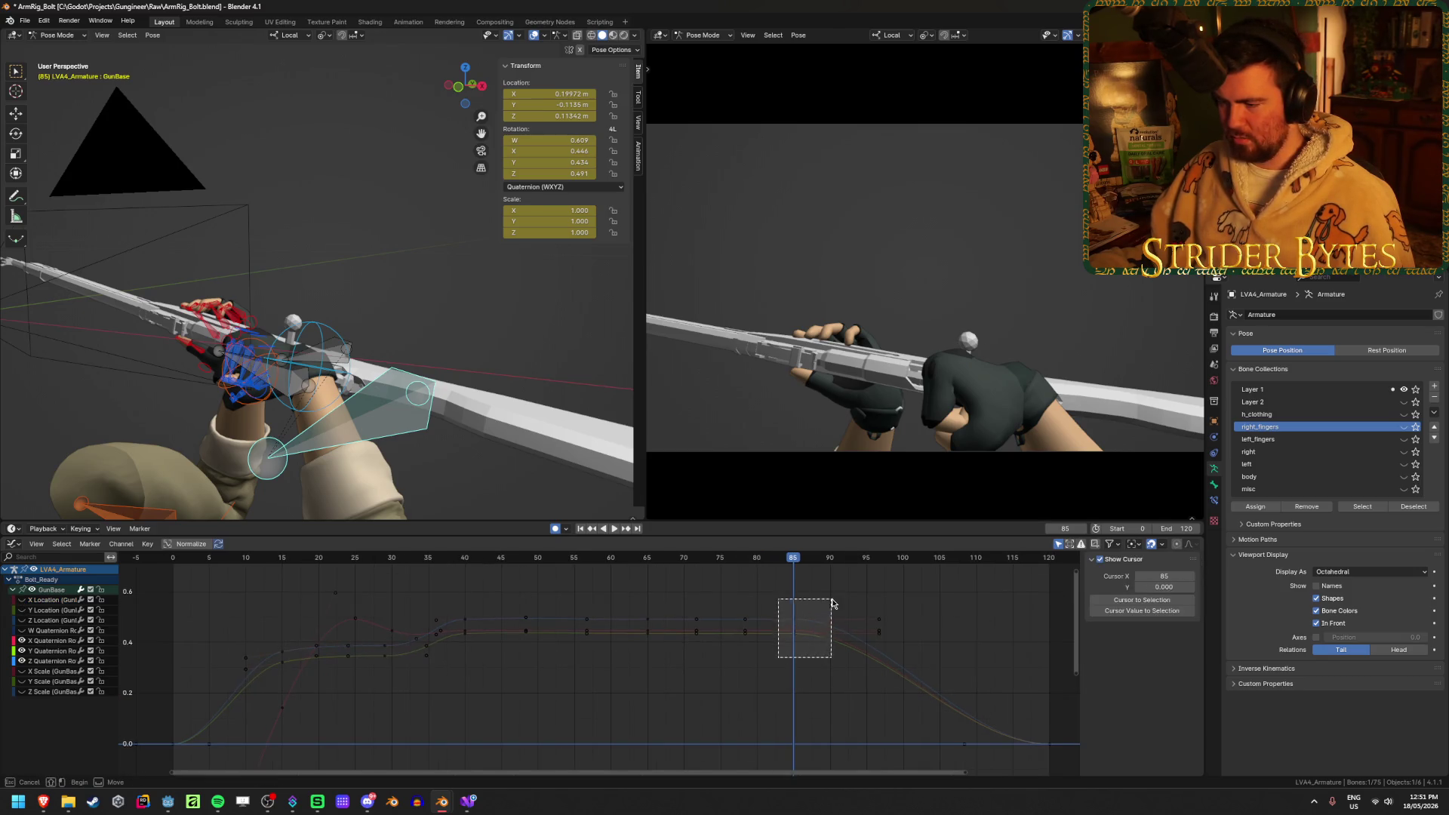
pyautogui.moveTo(828, 674); pyautogui.dragTo(895, 611)
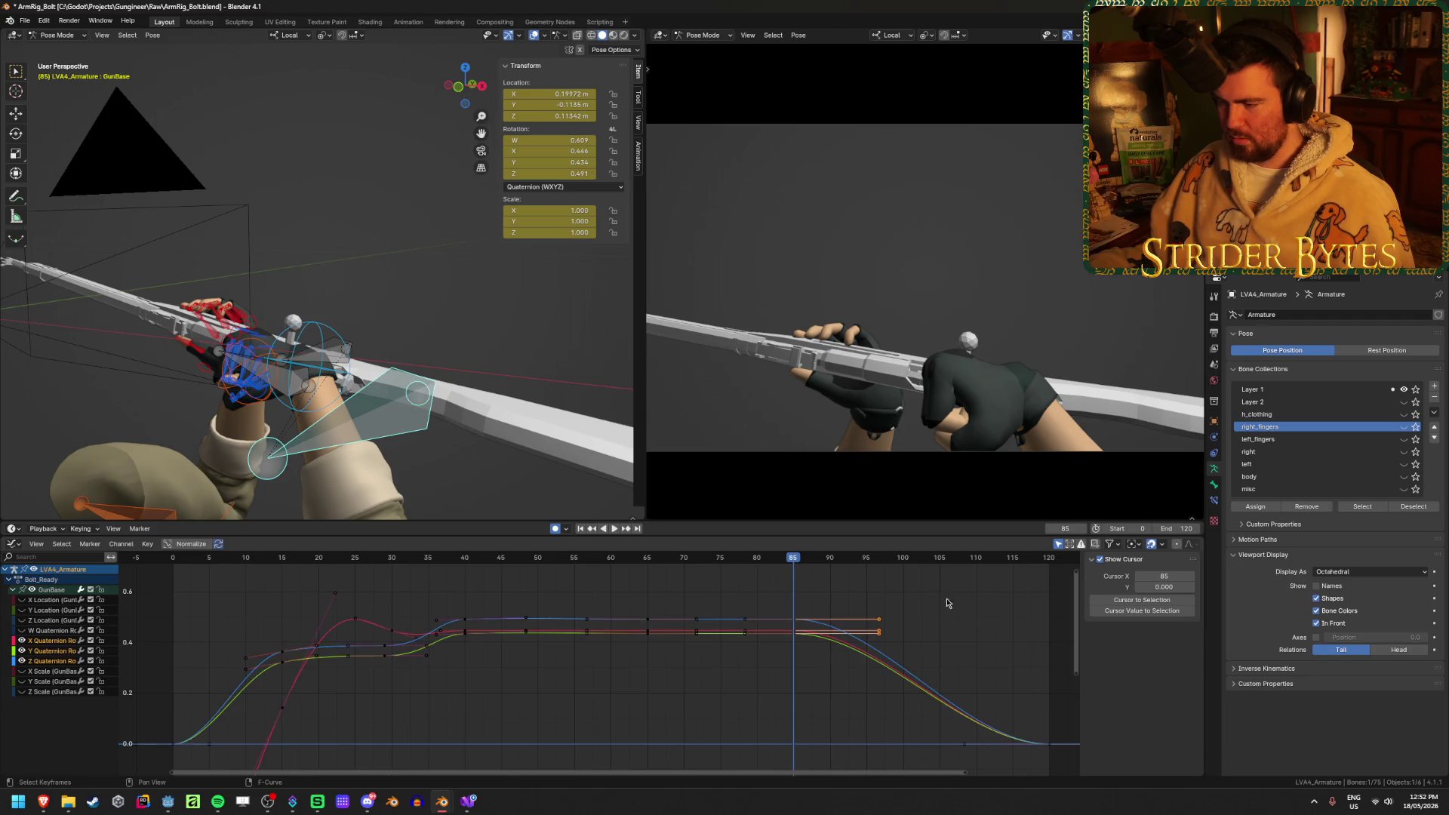
pyautogui.press('g')
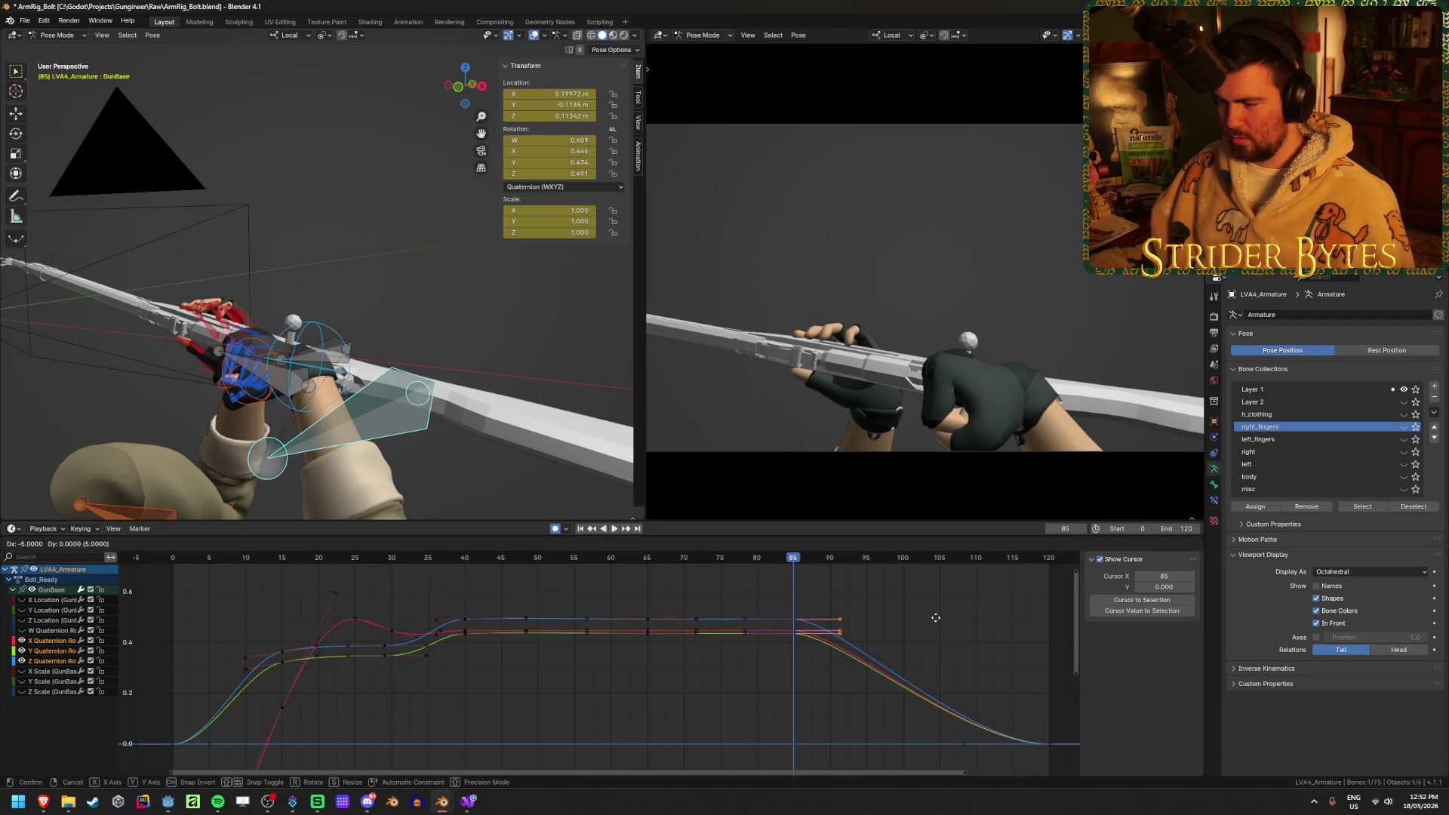
pyautogui.click(945, 630)
pyautogui.press('space')
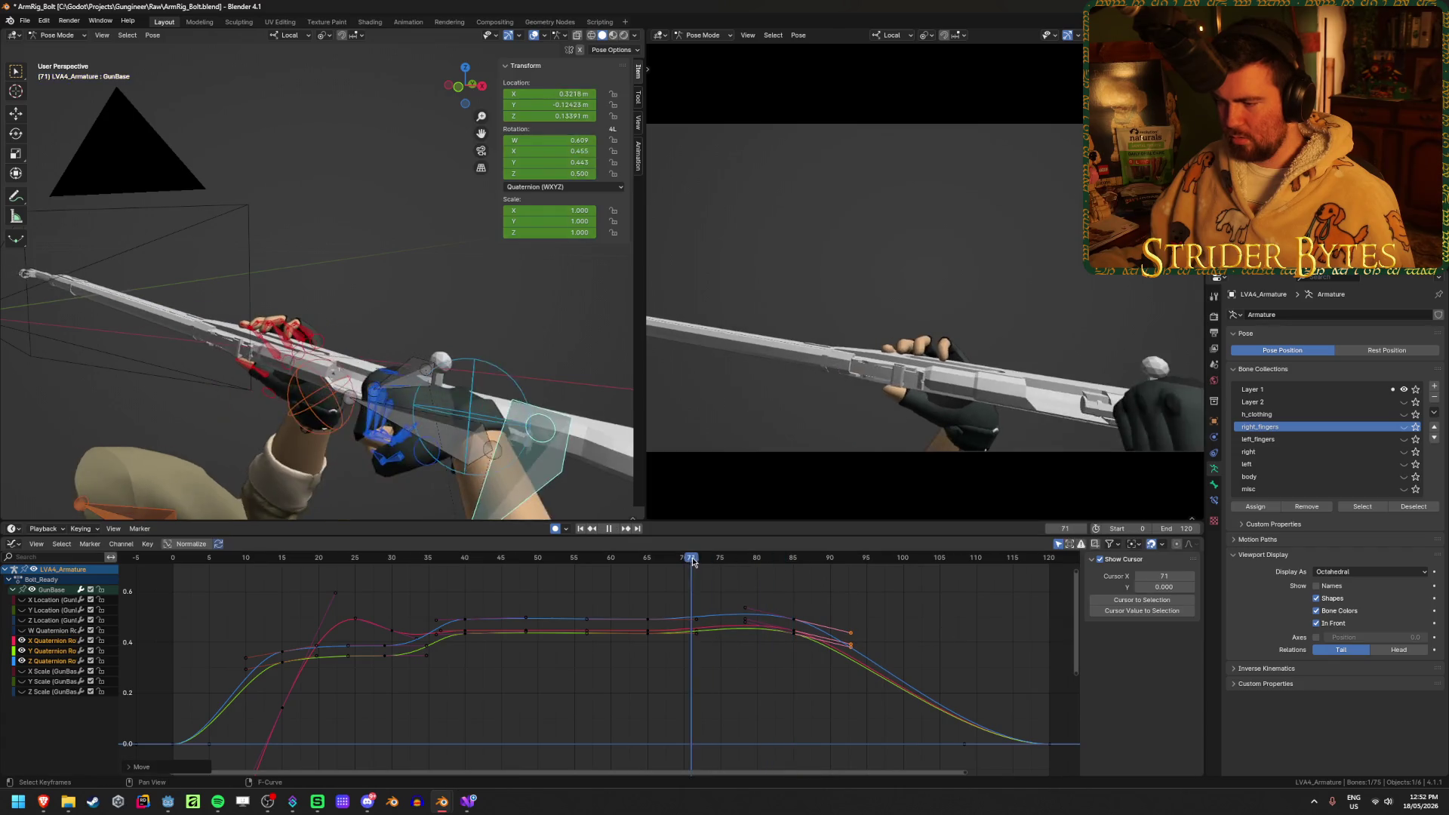
# Lower the keys near frame 88 and rotate the descending quaternion keys to bend the curves
pyautogui.moveTo(806, 573)
pyautogui.mouseDown()
pyautogui.moveTo(847, 573)
pyautogui.moveTo(717, 576)
pyautogui.moveTo(876, 587)
pyautogui.mouseUp()
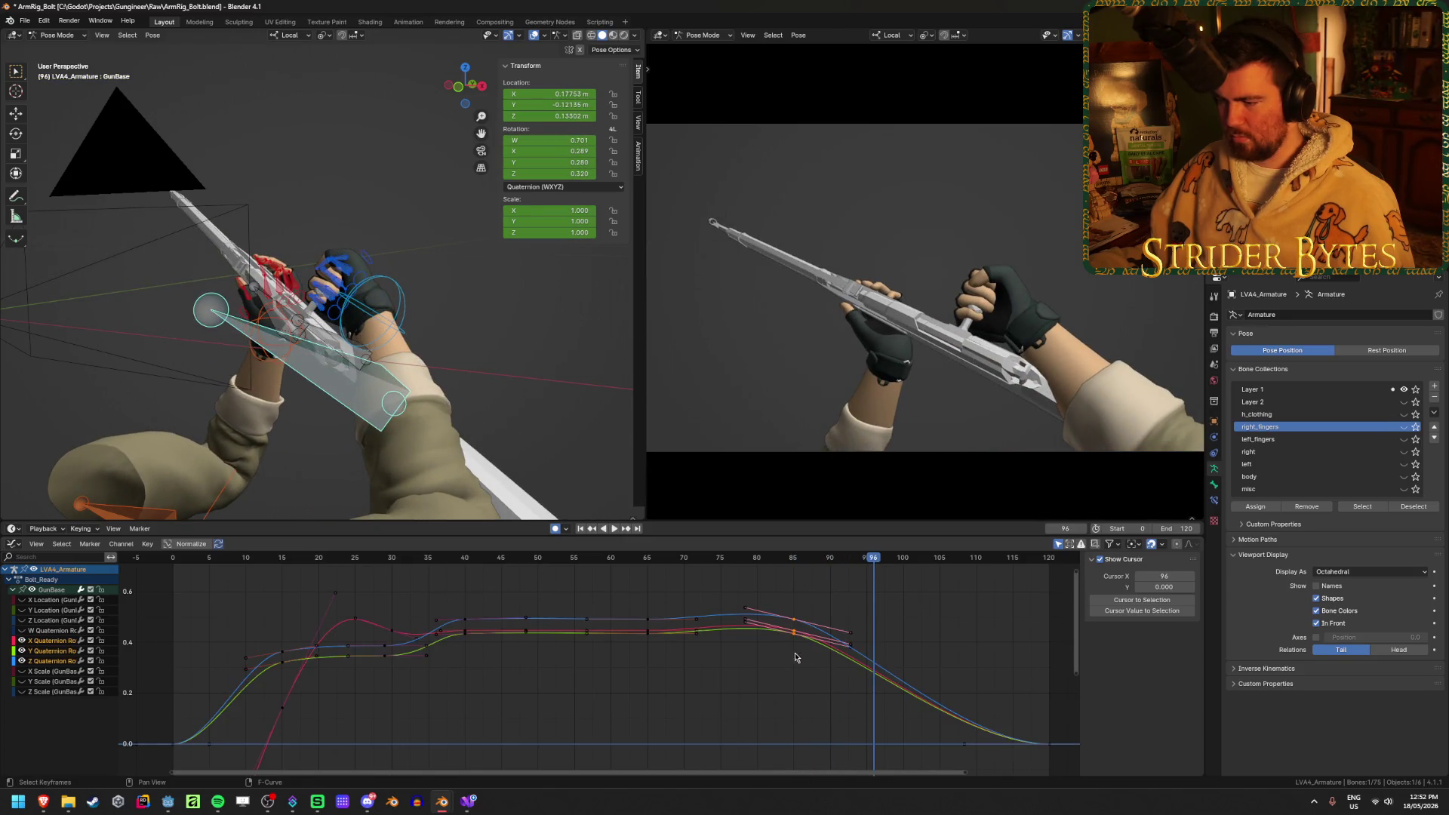
pyautogui.press('g')
pyautogui.click(873, 674)
pyautogui.moveTo(841, 631); pyautogui.dragTo(905, 695)
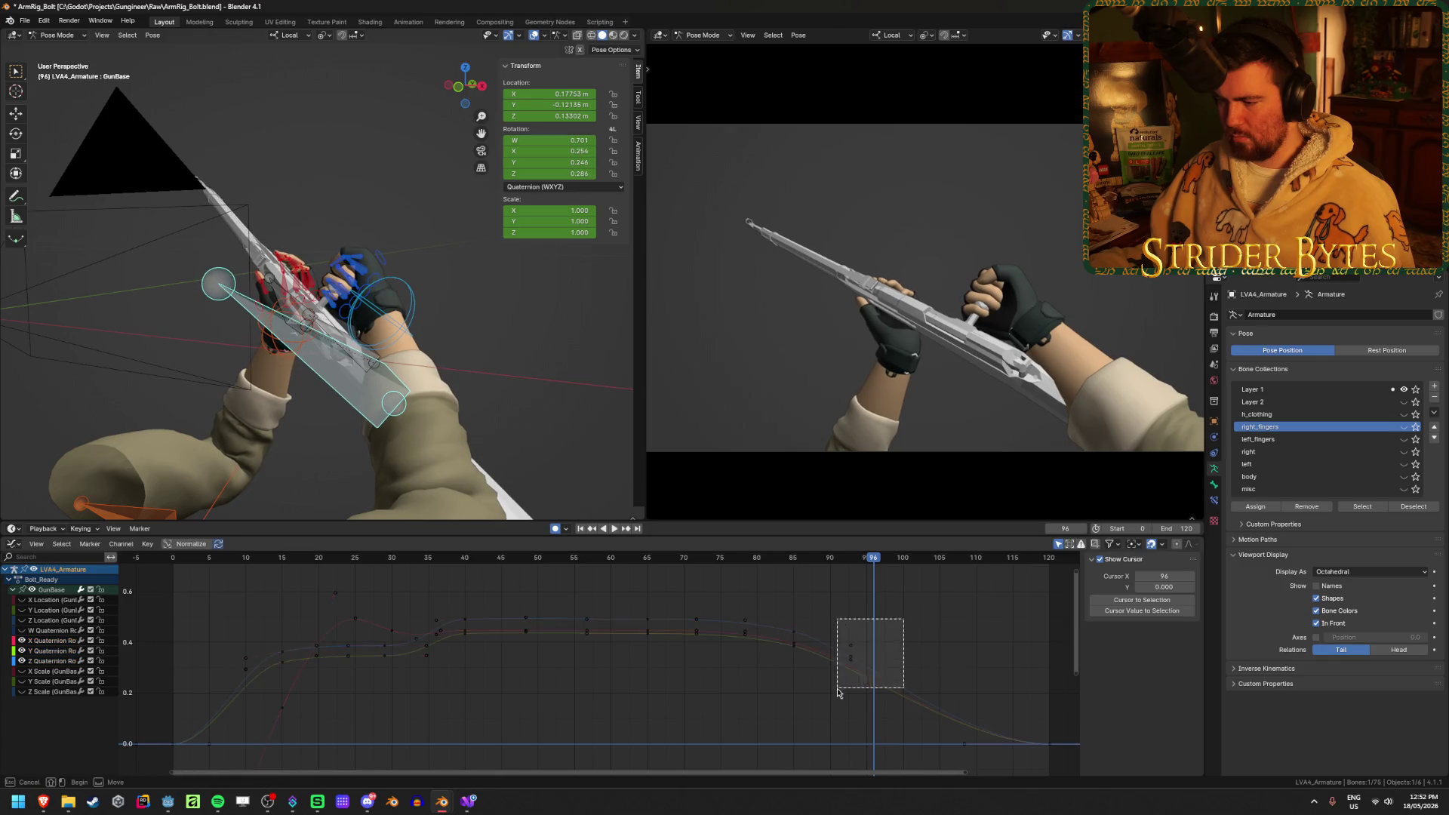
pyautogui.press('r')
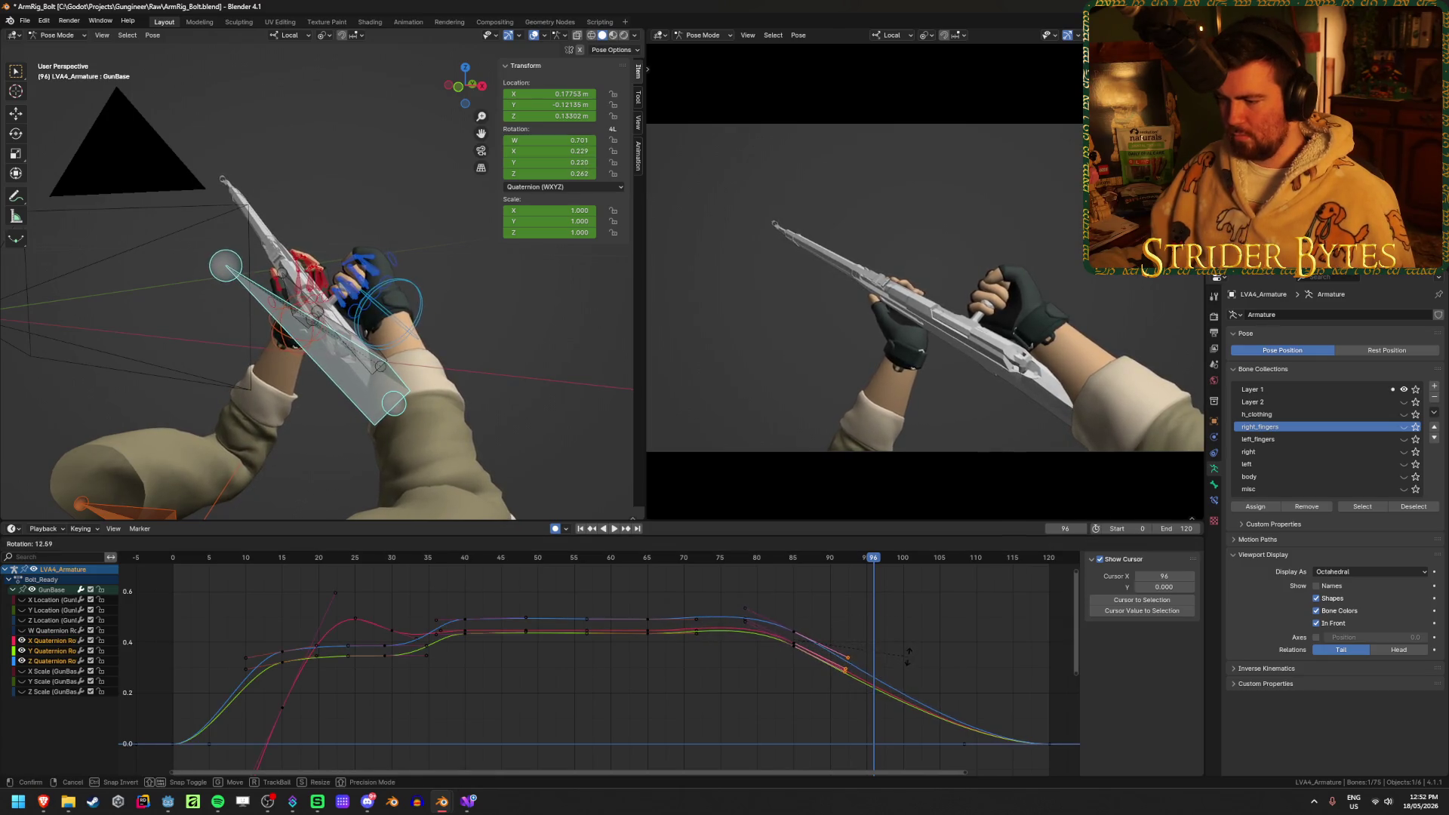
pyautogui.click(907, 657)
pyautogui.moveTo(684, 561)
pyautogui.mouseDown()
pyautogui.moveTo(930, 595)
pyautogui.moveTo(793, 586)
pyautogui.mouseUp()
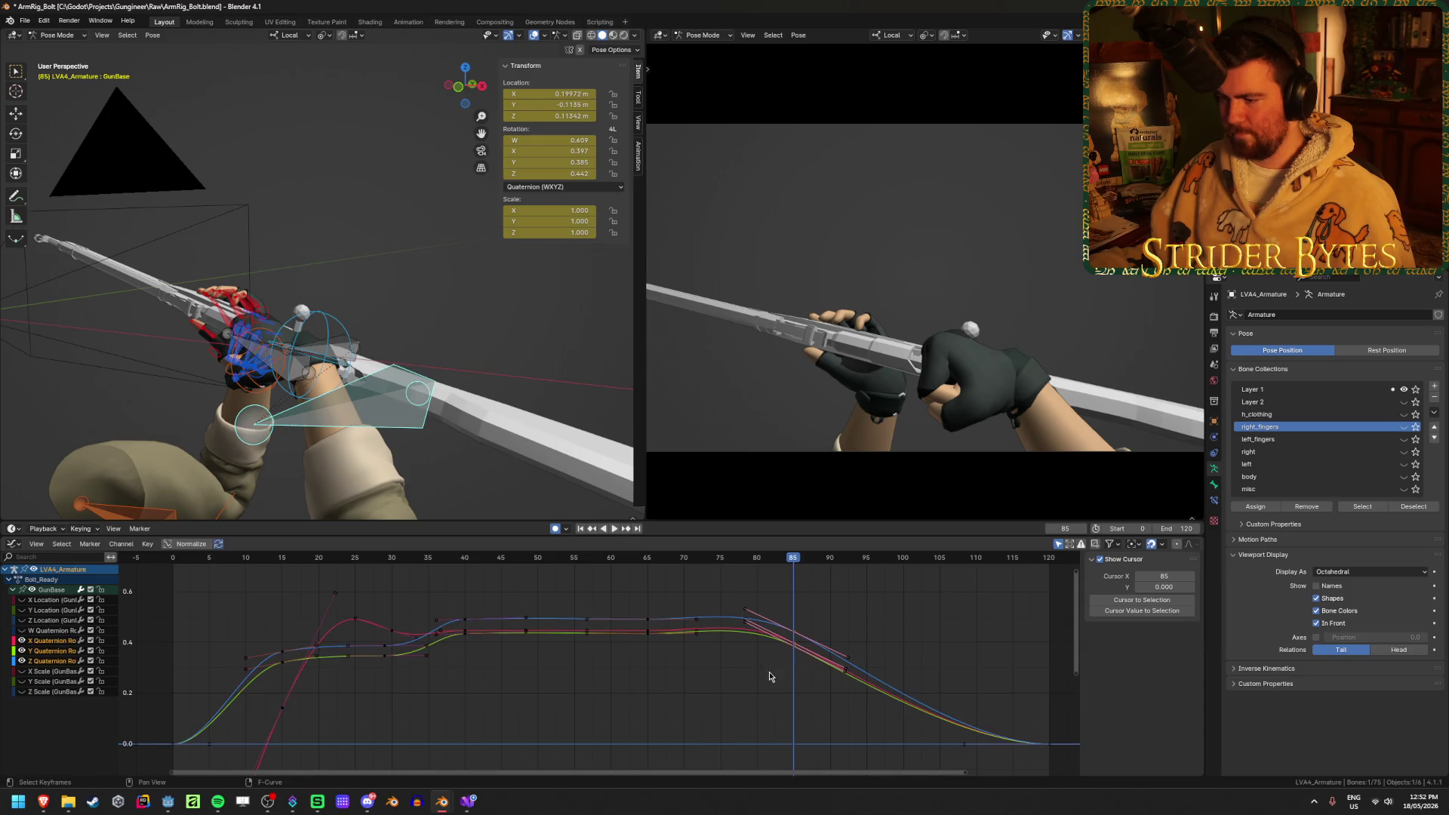
# Shift the selected keys about 5 frames later, move the frame-90/96 keys up and later
pyautogui.press('g')
pyautogui.click(760, 573)
pyautogui.moveTo(760, 573)
pyautogui.mouseDown()
pyautogui.moveTo(647, 576)
pyautogui.moveTo(868, 585)
pyautogui.moveTo(708, 591)
pyautogui.moveTo(829, 604)
pyautogui.moveTo(860, 698)
pyautogui.moveTo(811, 602)
pyautogui.mouseUp()
pyautogui.press('g')
pyautogui.click(863, 685)
pyautogui.press('g')
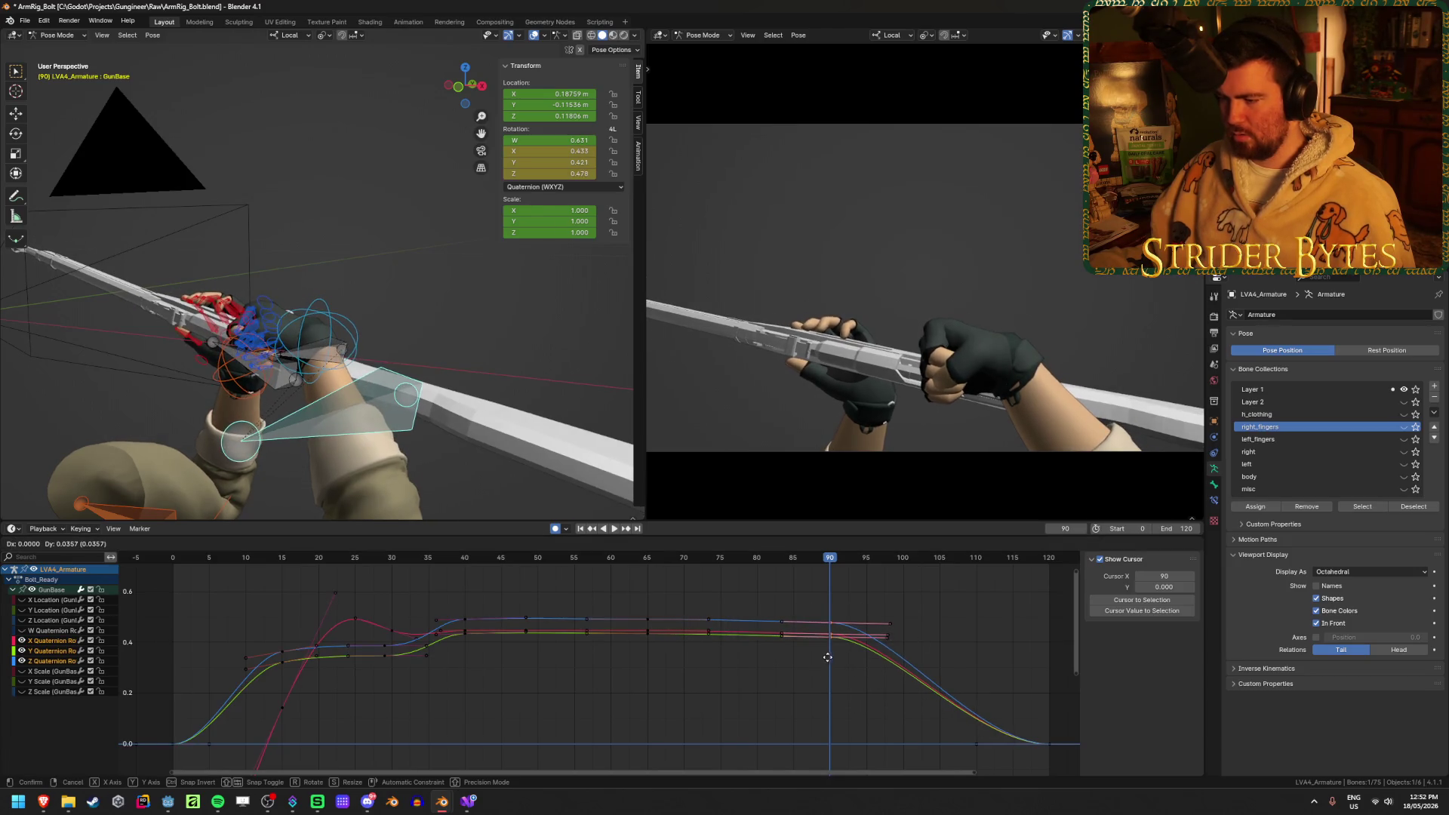
pyautogui.click(846, 655)
pyautogui.press('space')
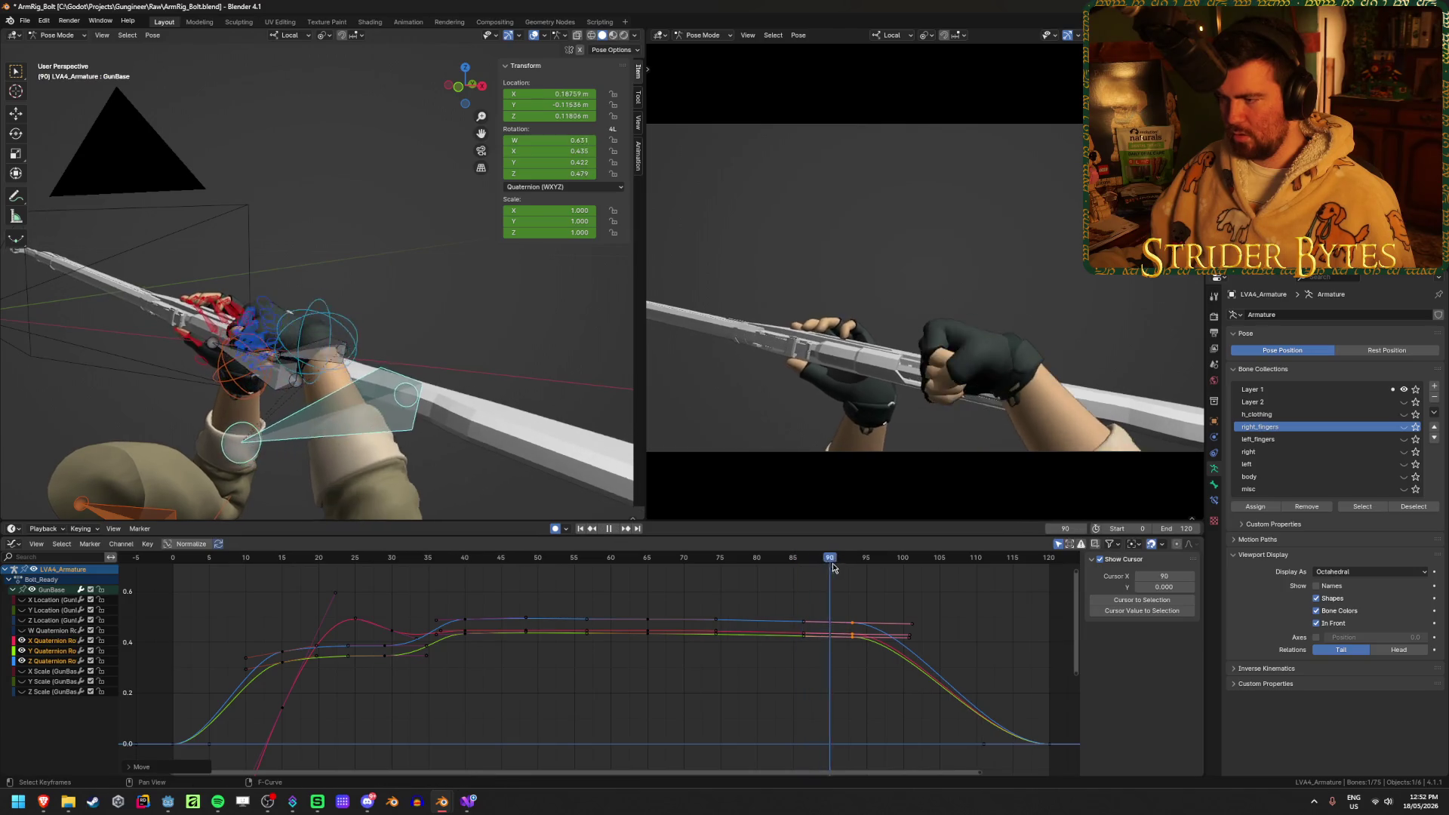
pyautogui.press('space')
# Move the right-hand keys 2 frames later, save ArmRig_Bolt.blend, and play from the start
pyautogui.press('g')
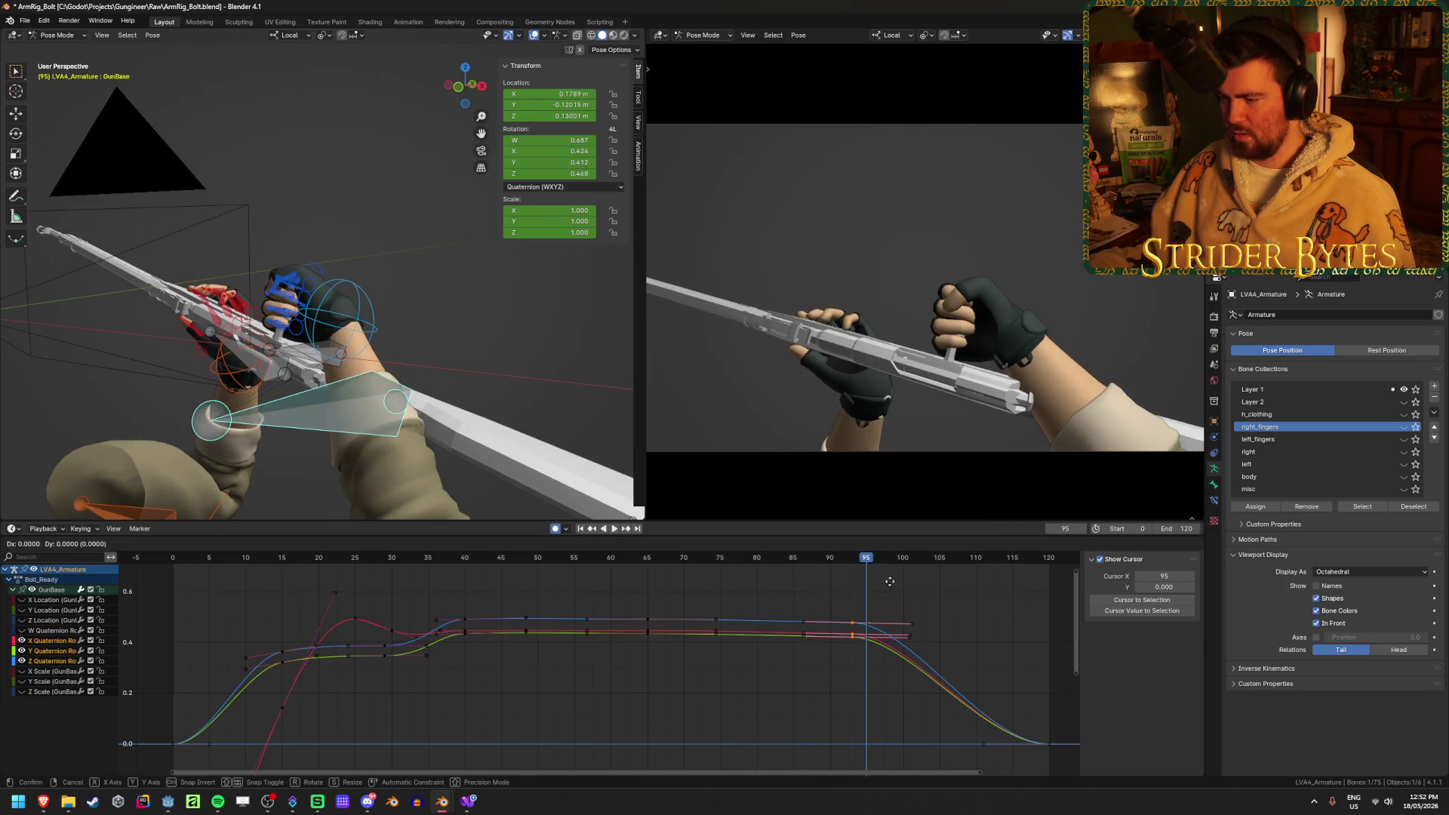
pyautogui.click(893, 586)
pyautogui.hotkey('ctrl', 's')
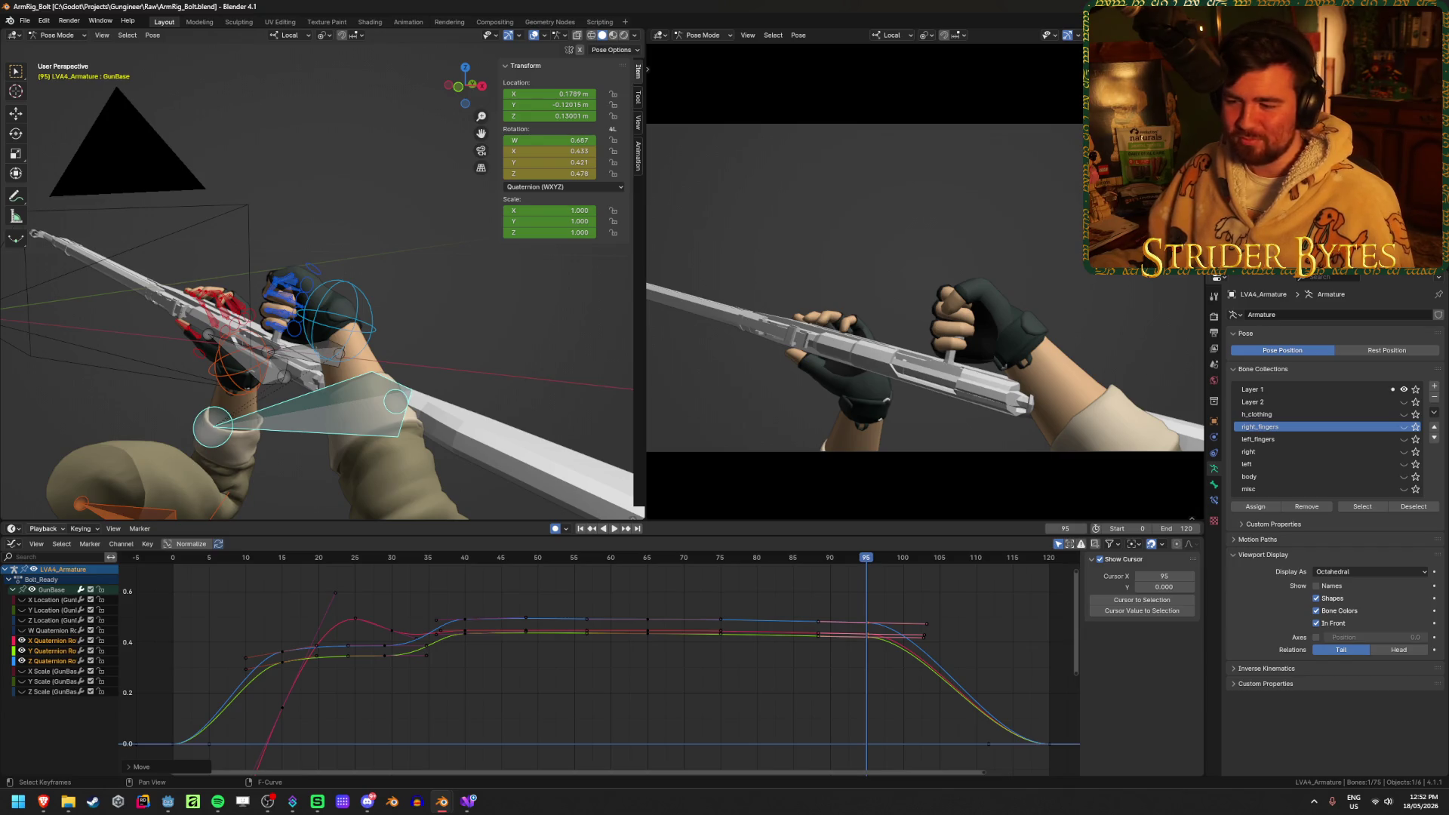
pyautogui.click(663, 695)
pyautogui.press('space')
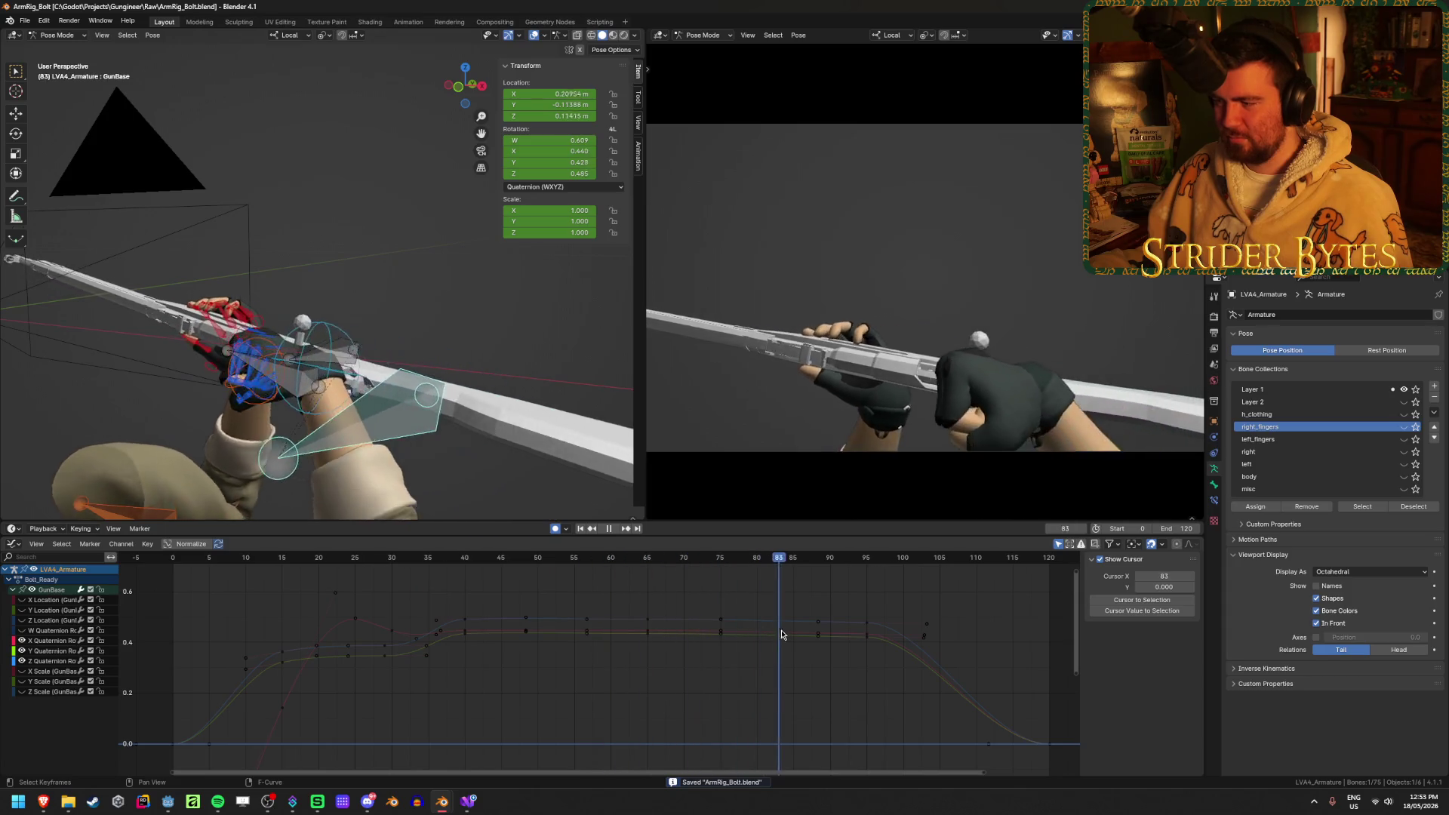
pyautogui.press('space')
pyautogui.click(580, 530)
pyautogui.click(611, 529)
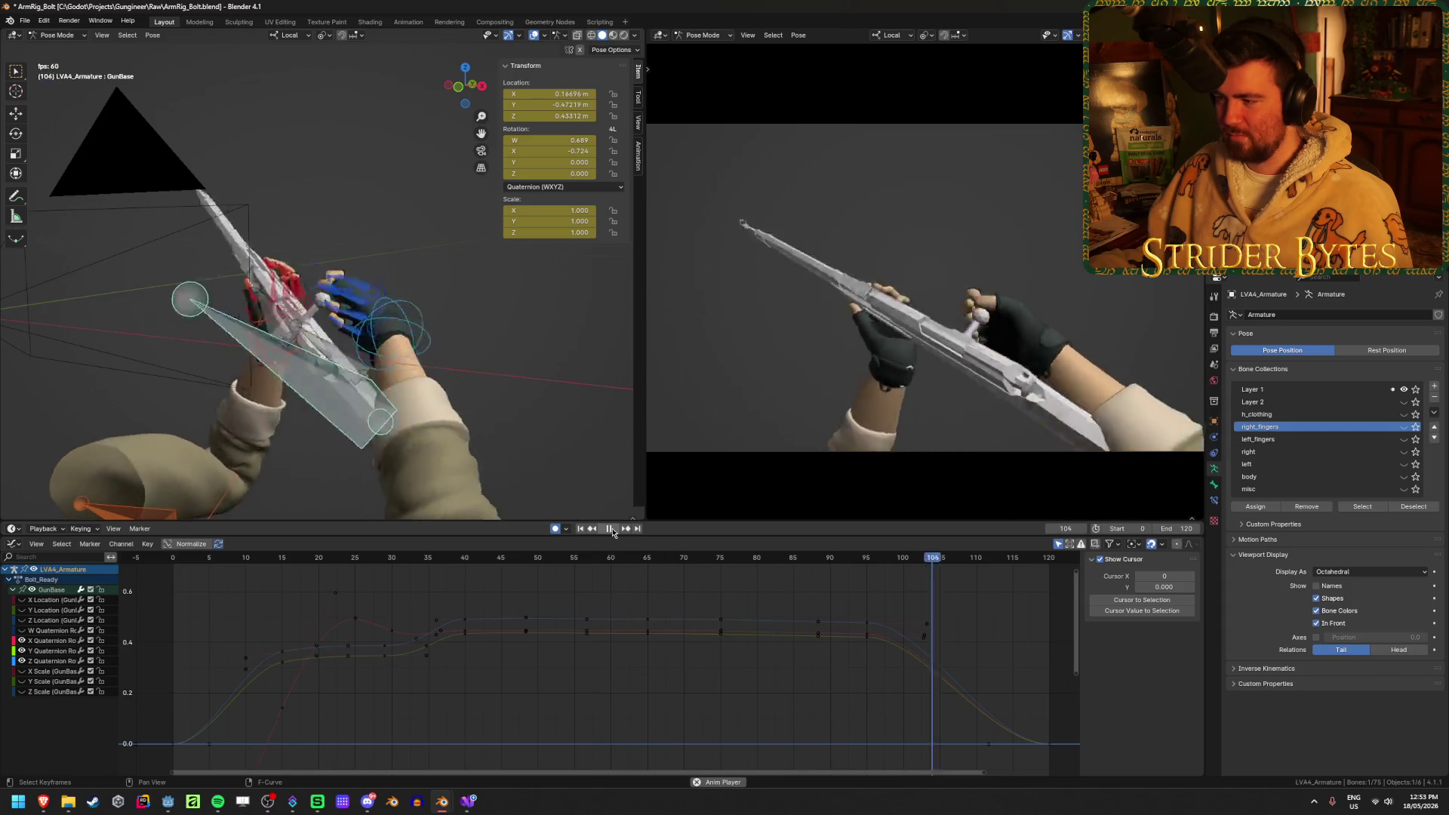
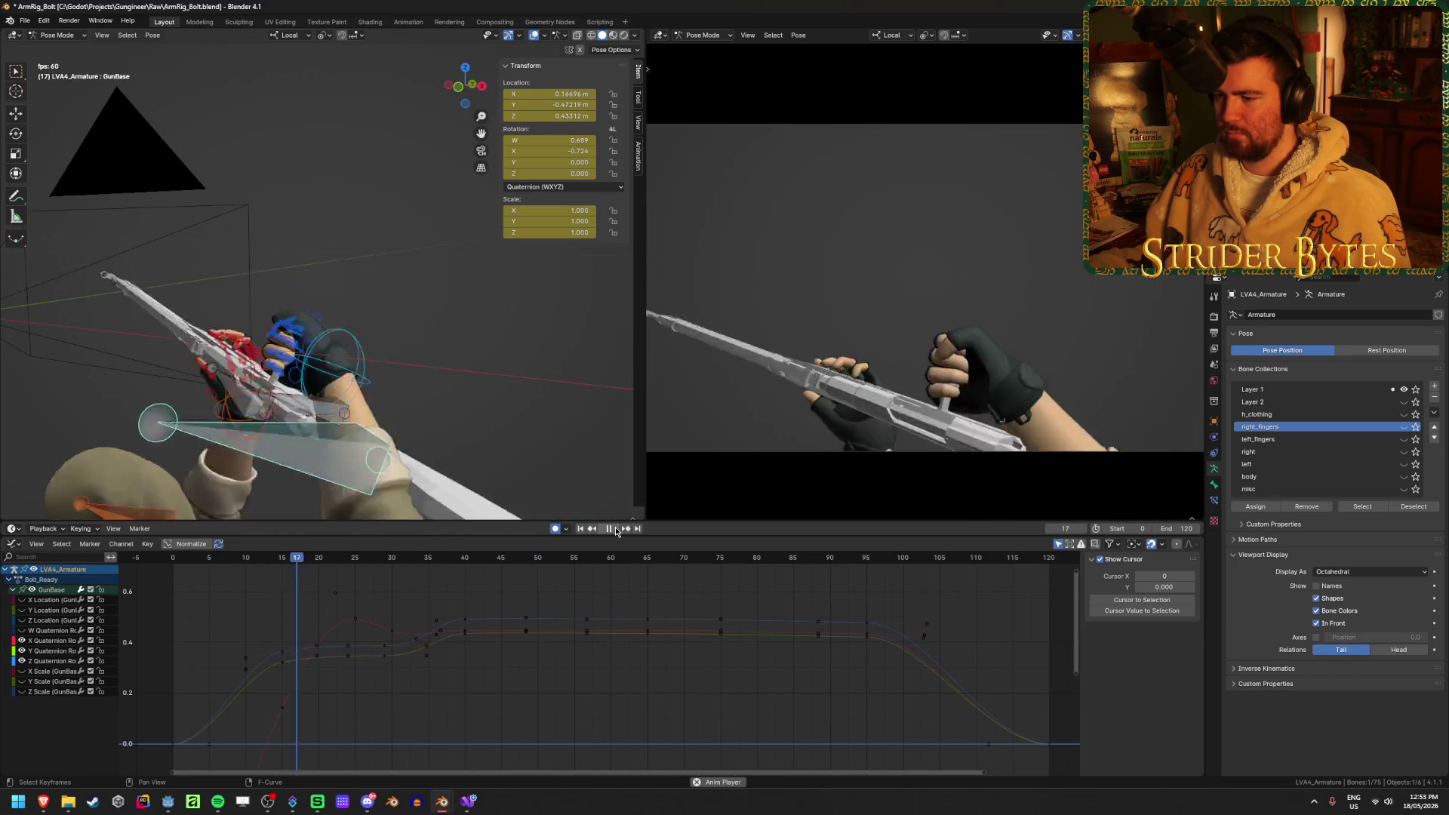
# Scrub Bolt_Ready around frame 55 to inspect the rifle lift pose
pyautogui.click(574, 560)
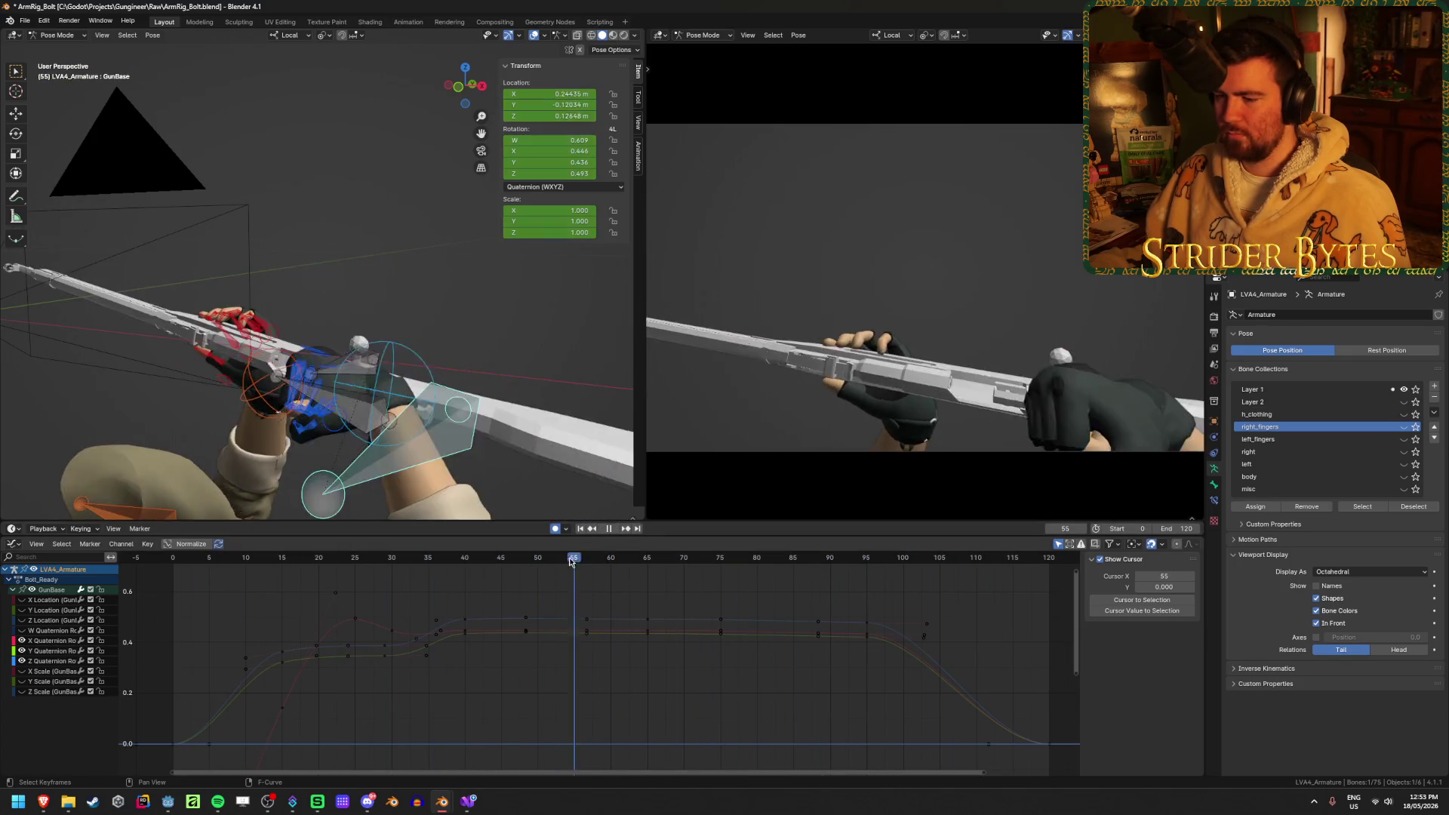
pyautogui.moveTo(543, 564)
pyautogui.mouseDown()
pyautogui.moveTo(833, 585)
pyautogui.moveTo(685, 591)
pyautogui.mouseUp()
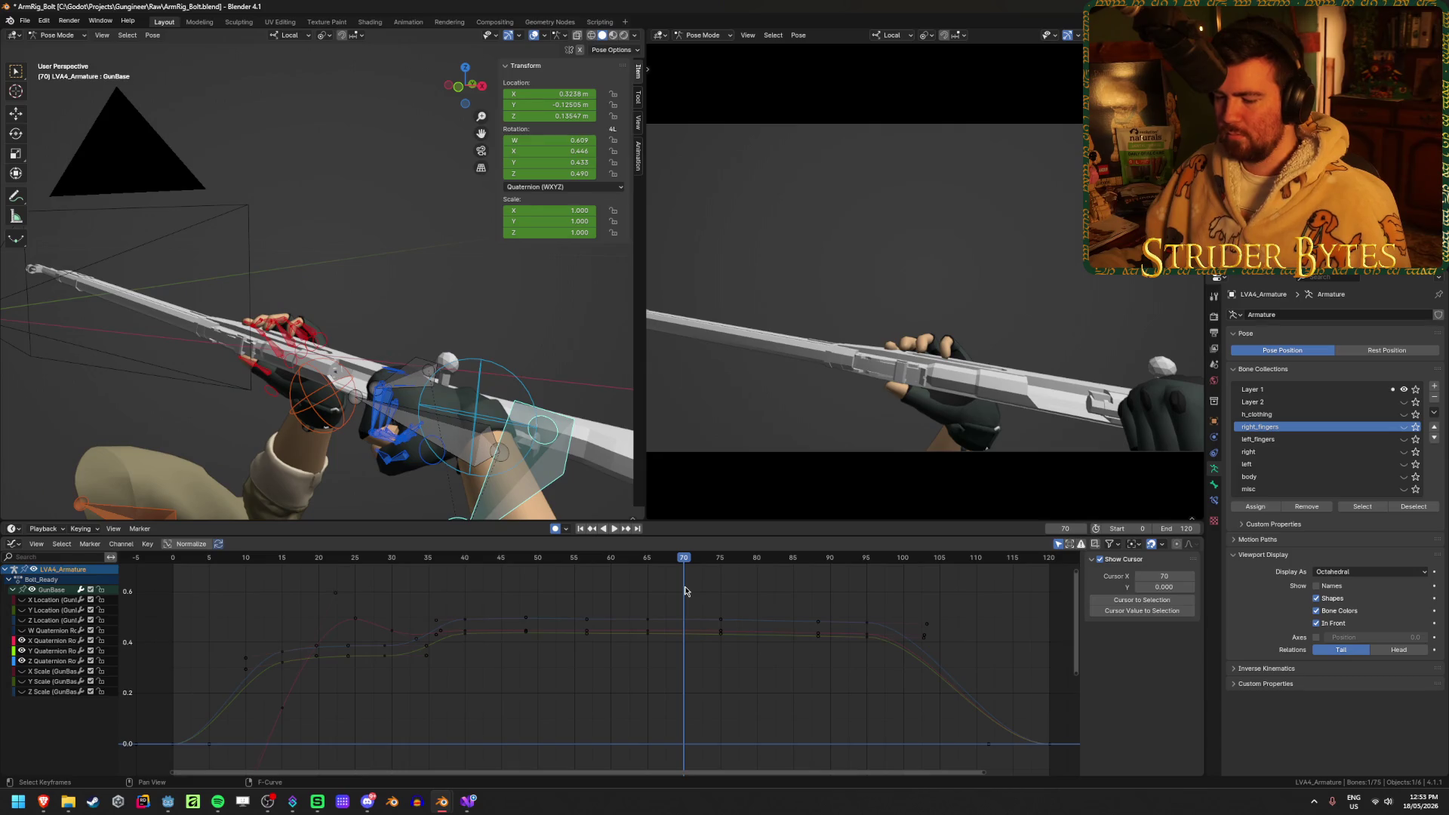
pyautogui.click(580, 529)
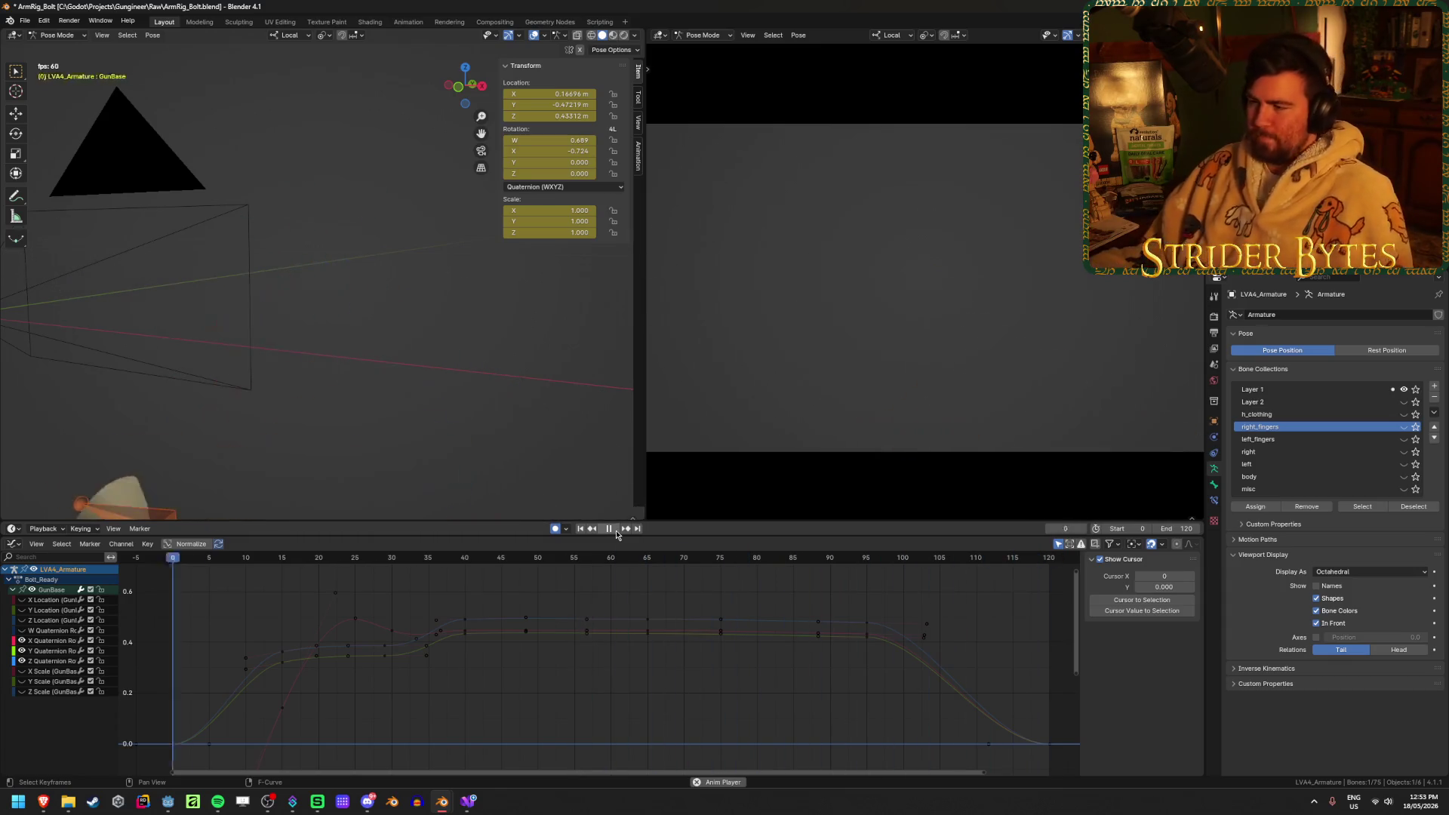
pyautogui.click(615, 531)
pyautogui.moveTo(373, 557)
pyautogui.mouseDown()
pyautogui.moveTo(307, 558)
pyautogui.moveTo(355, 574)
pyautogui.mouseUp()
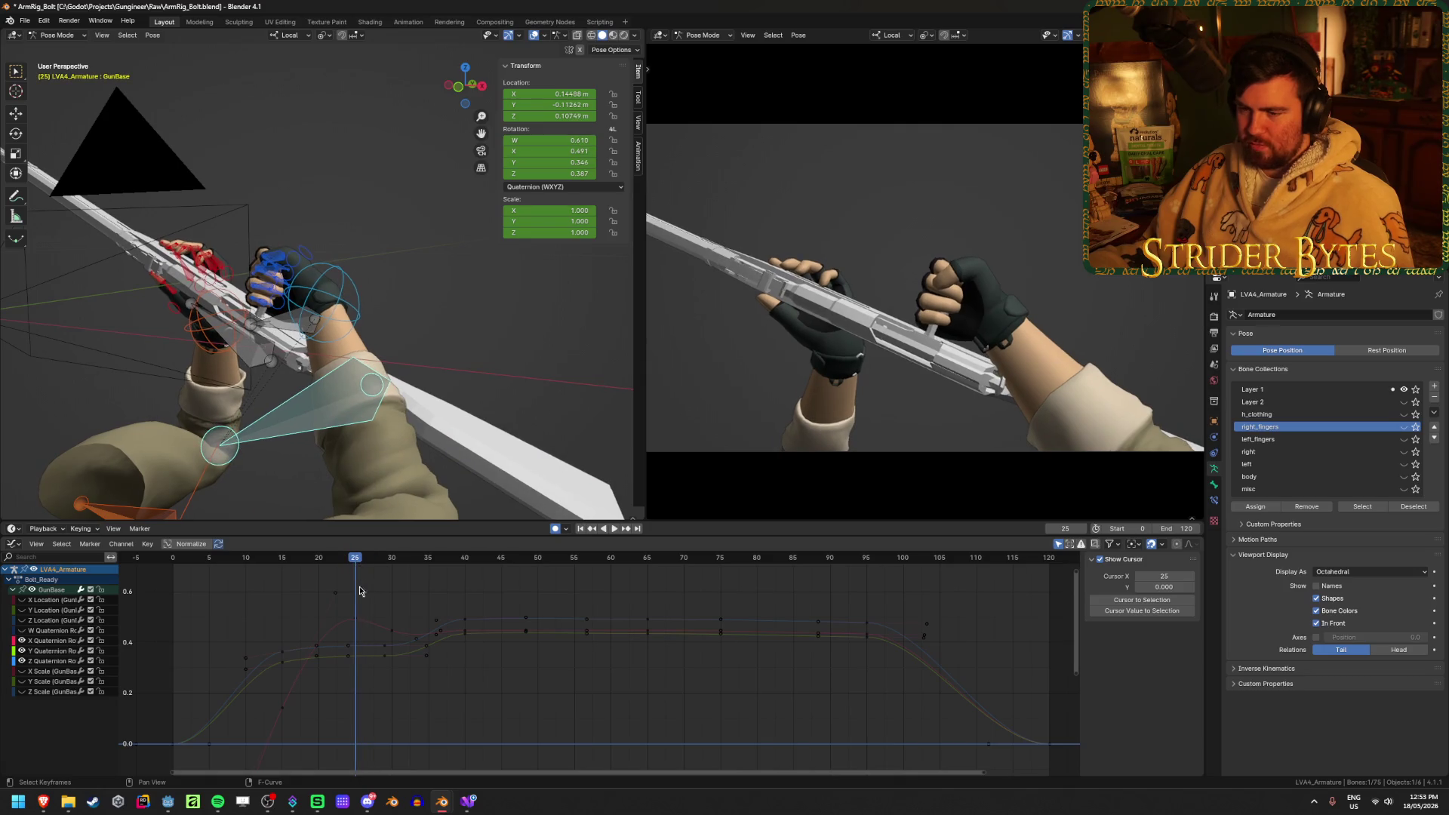
# Lower the X Quaternion handles at frames 30 and 15, then replay to review the curve
pyautogui.click(359, 621)
pyautogui.click(380, 625)
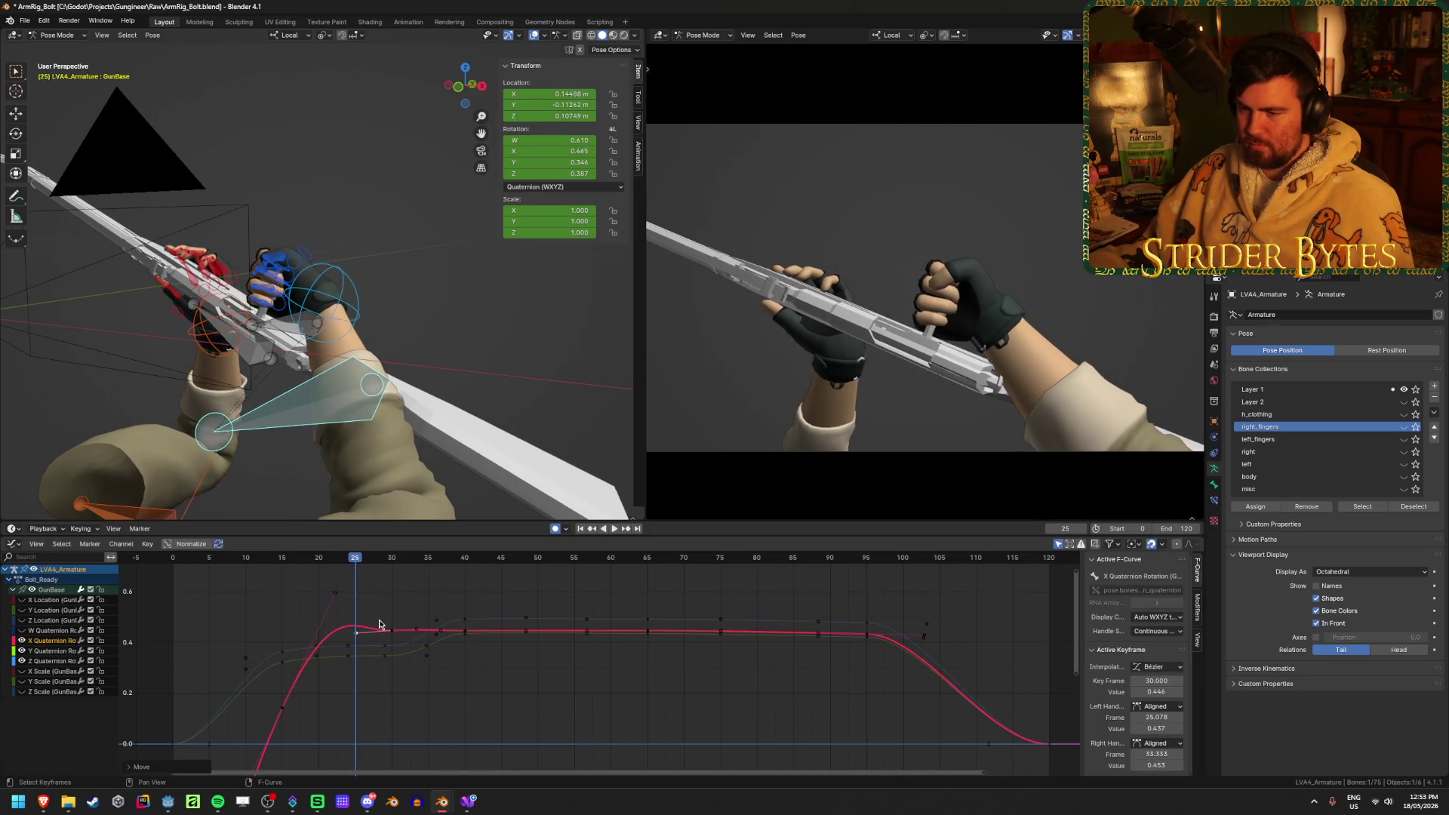
pyautogui.click(363, 636)
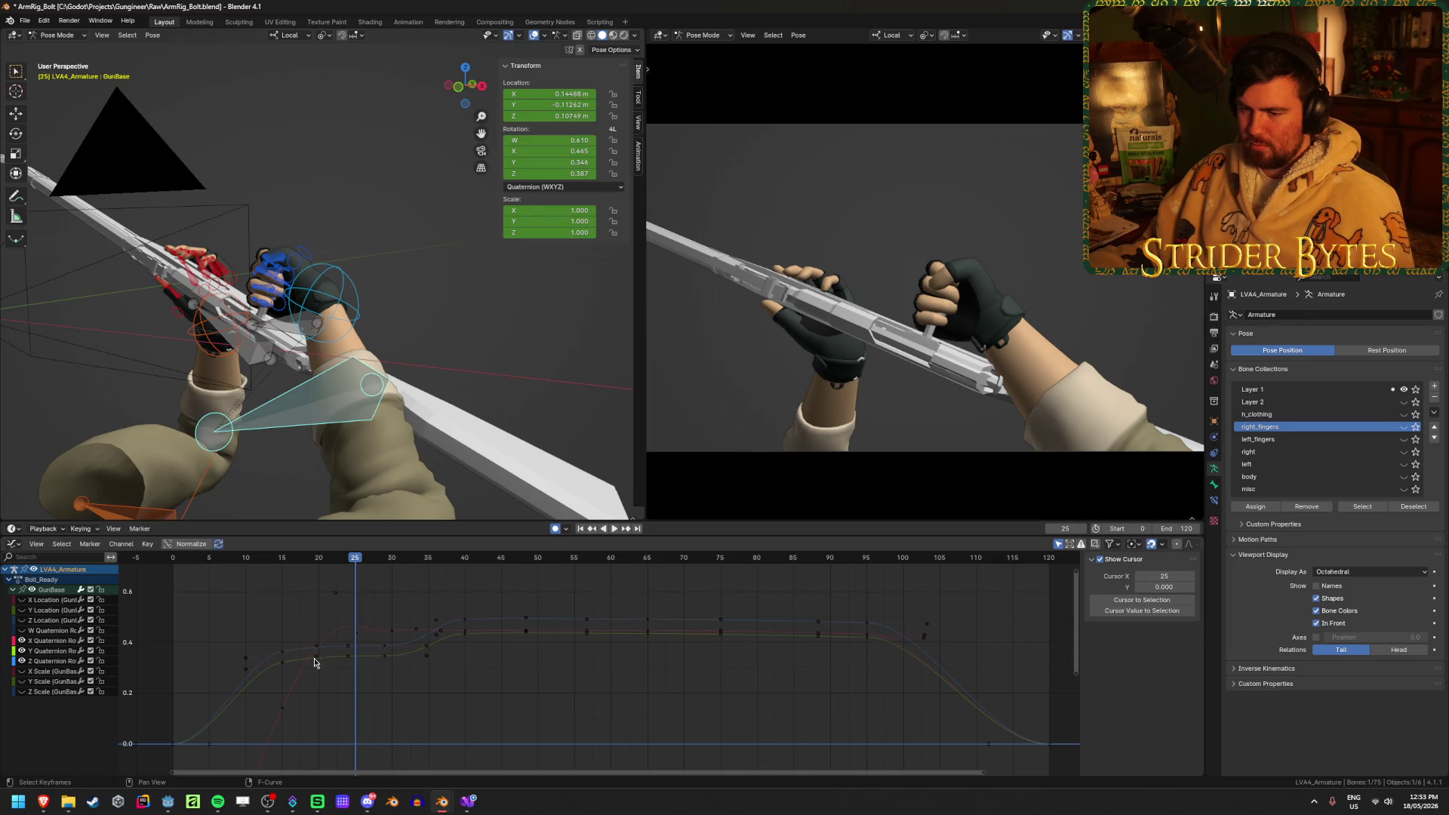
pyautogui.click(336, 594)
pyautogui.press('g')
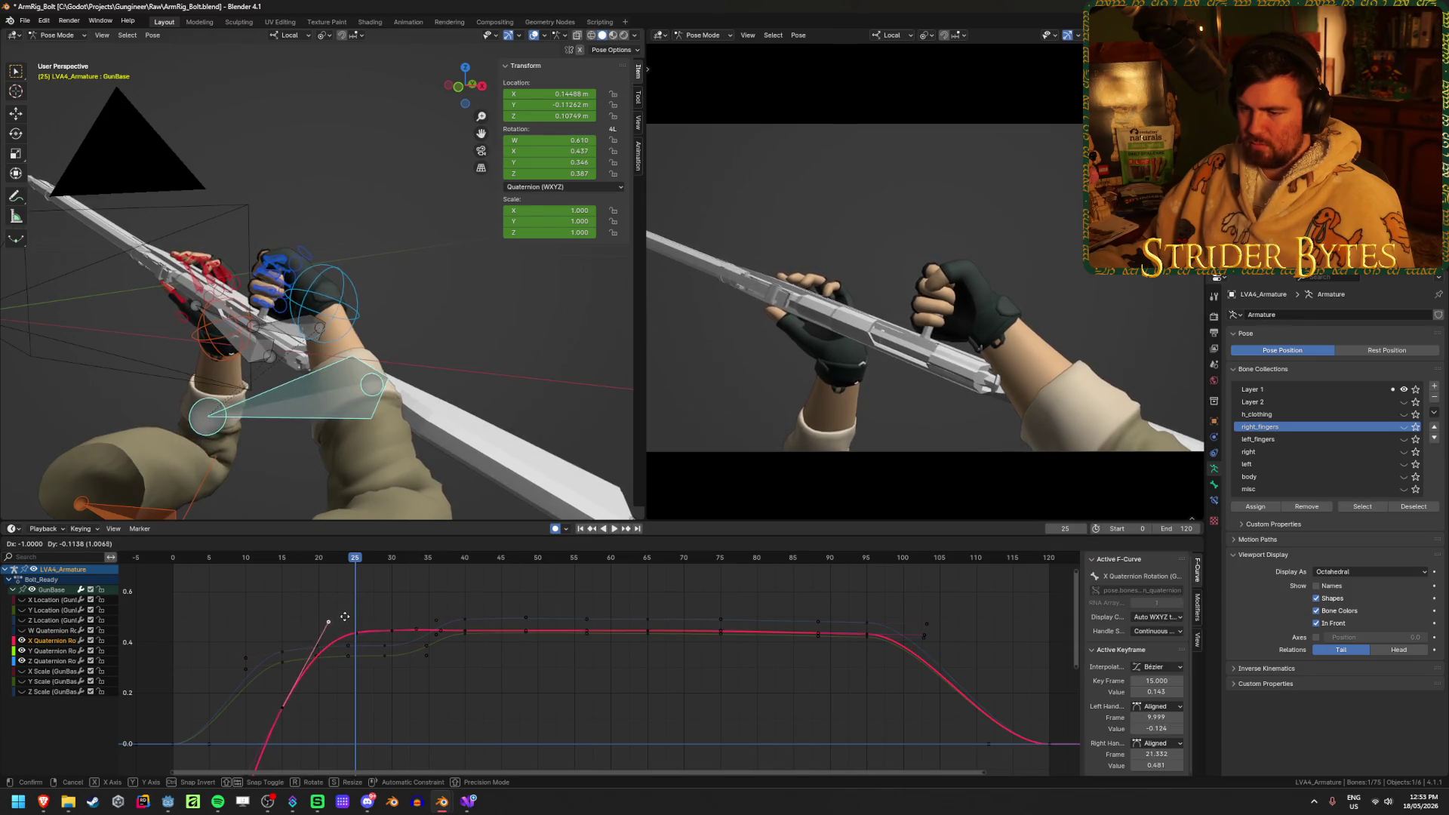
pyautogui.click(349, 622)
pyautogui.press('space')
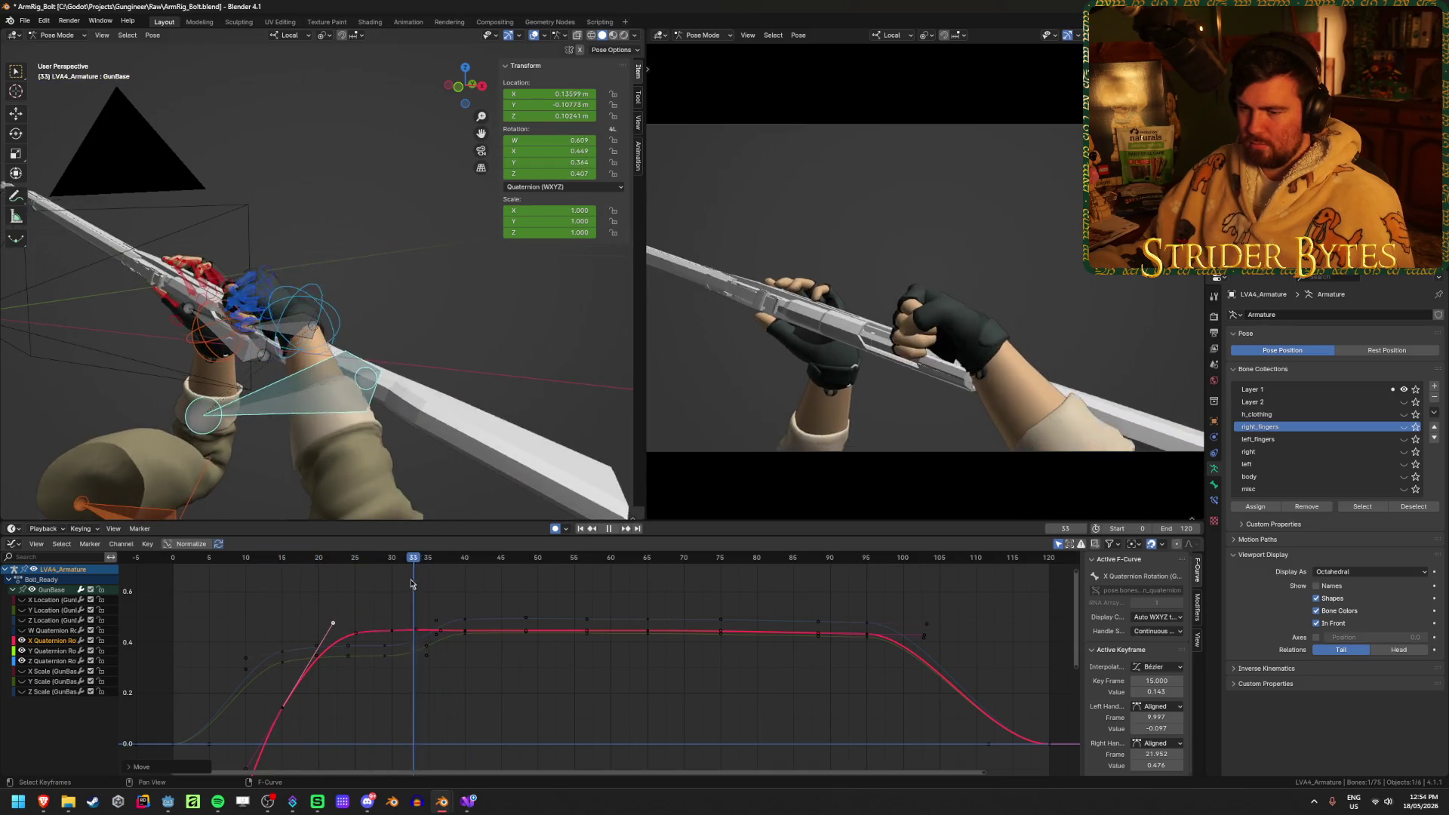
pyautogui.press('Escape')
# Try raising the frame-30 Y and Z rotation keys, undo it, and zoom into the curves
pyautogui.click(389, 688)
pyautogui.moveTo(375, 677); pyautogui.dragTo(398, 645)
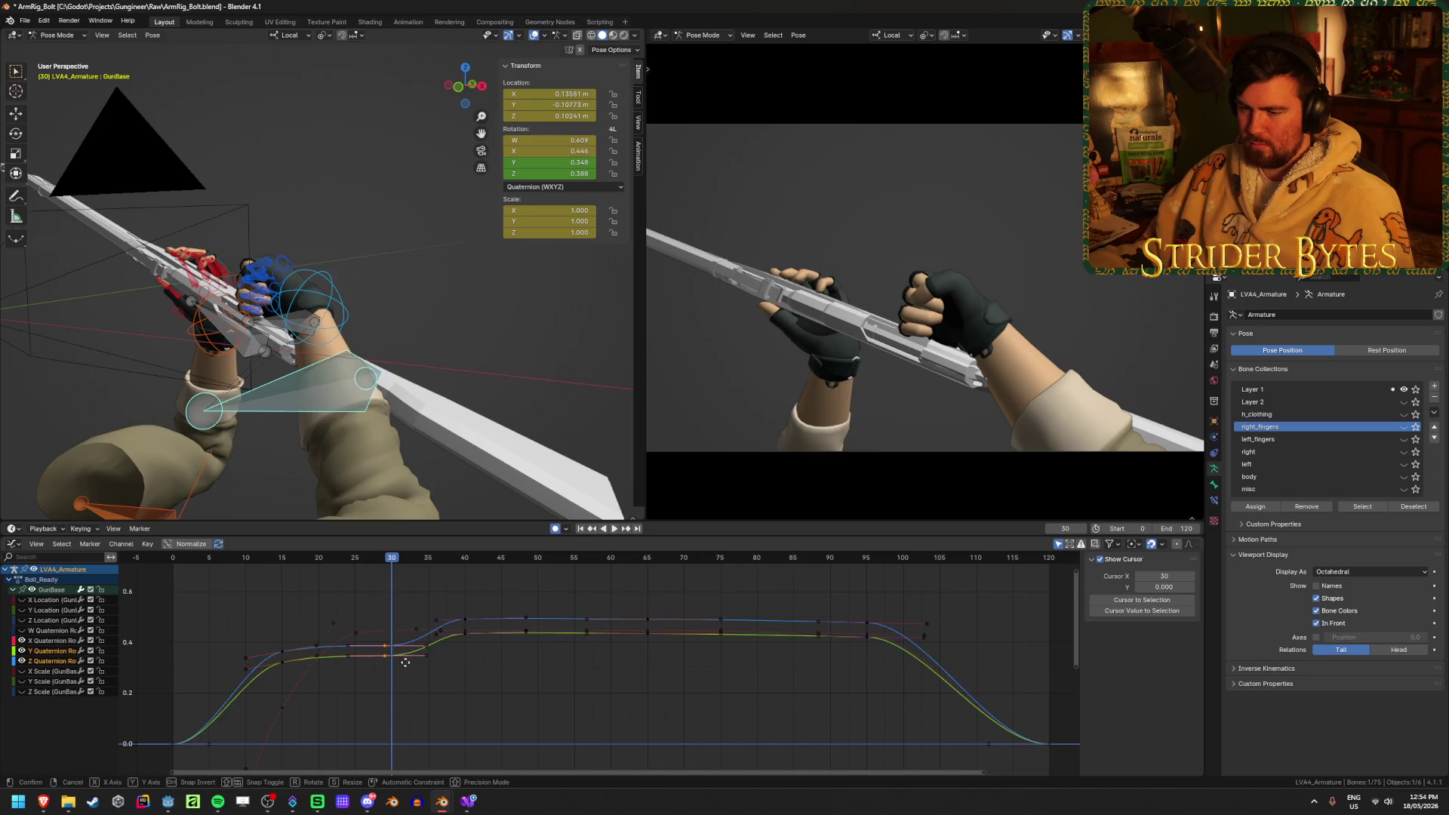
pyautogui.press('g')
pyautogui.click(404, 643)
pyautogui.moveTo(262, 557)
pyautogui.mouseDown()
pyautogui.moveTo(237, 562)
pyautogui.moveTo(617, 595)
pyautogui.moveTo(577, 600)
pyautogui.mouseUp()
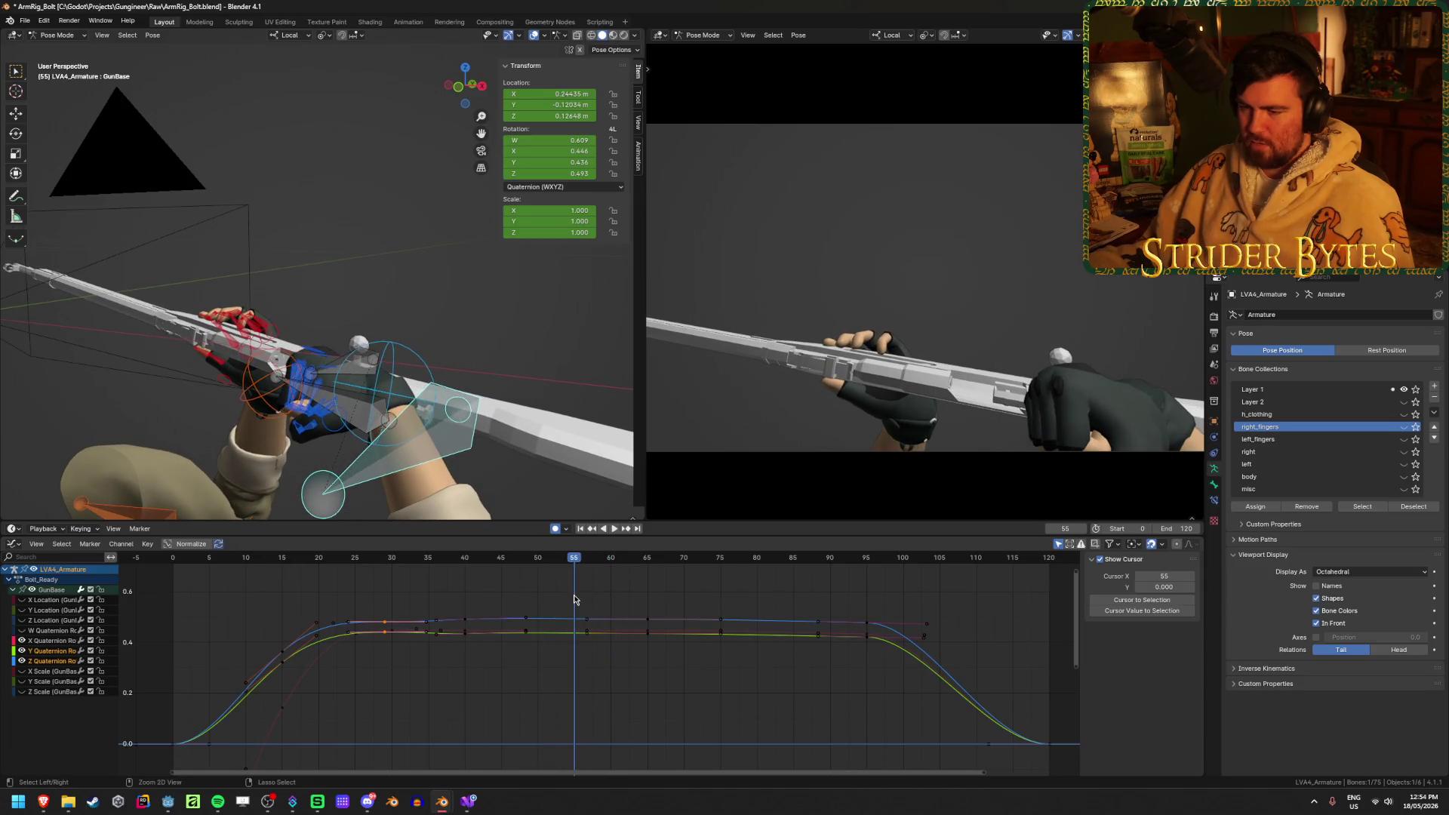
pyautogui.hotkey('ctrl', 'z')
pyautogui.moveTo(386, 565)
pyautogui.mouseDown()
pyautogui.moveTo(226, 582)
pyautogui.moveTo(385, 601)
pyautogui.mouseUp()
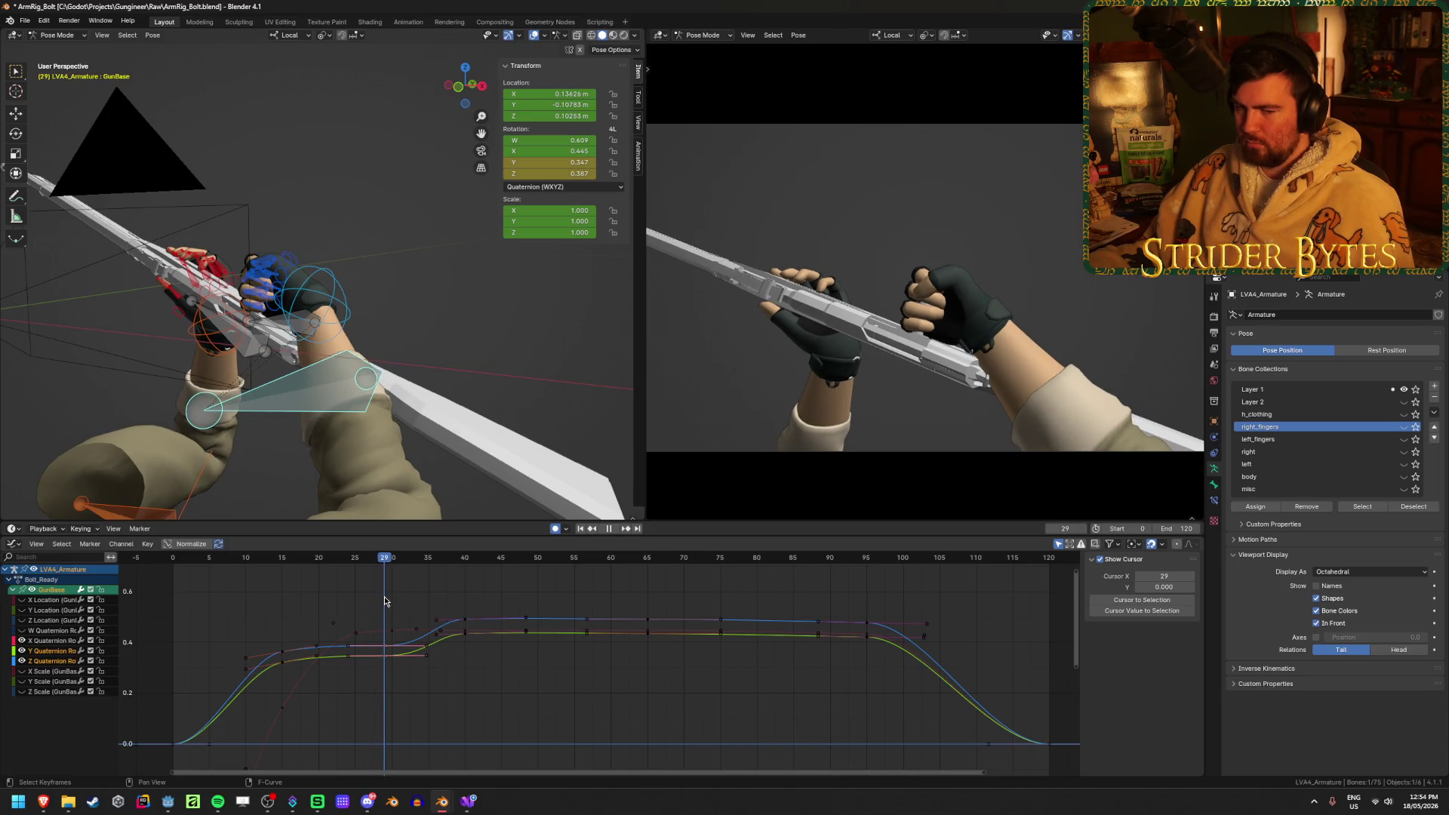
pyautogui.moveTo(383, 596)
pyautogui.keyDown('ctrl'); pyautogui.mouseDown(button='middle')
pyautogui.moveTo(375, 711)
pyautogui.moveTo(402, 684)
pyautogui.moveTo(462, 705)
pyautogui.mouseUp(button='middle'); pyautogui.keyUp('ctrl')
pyautogui.click(426, 645)
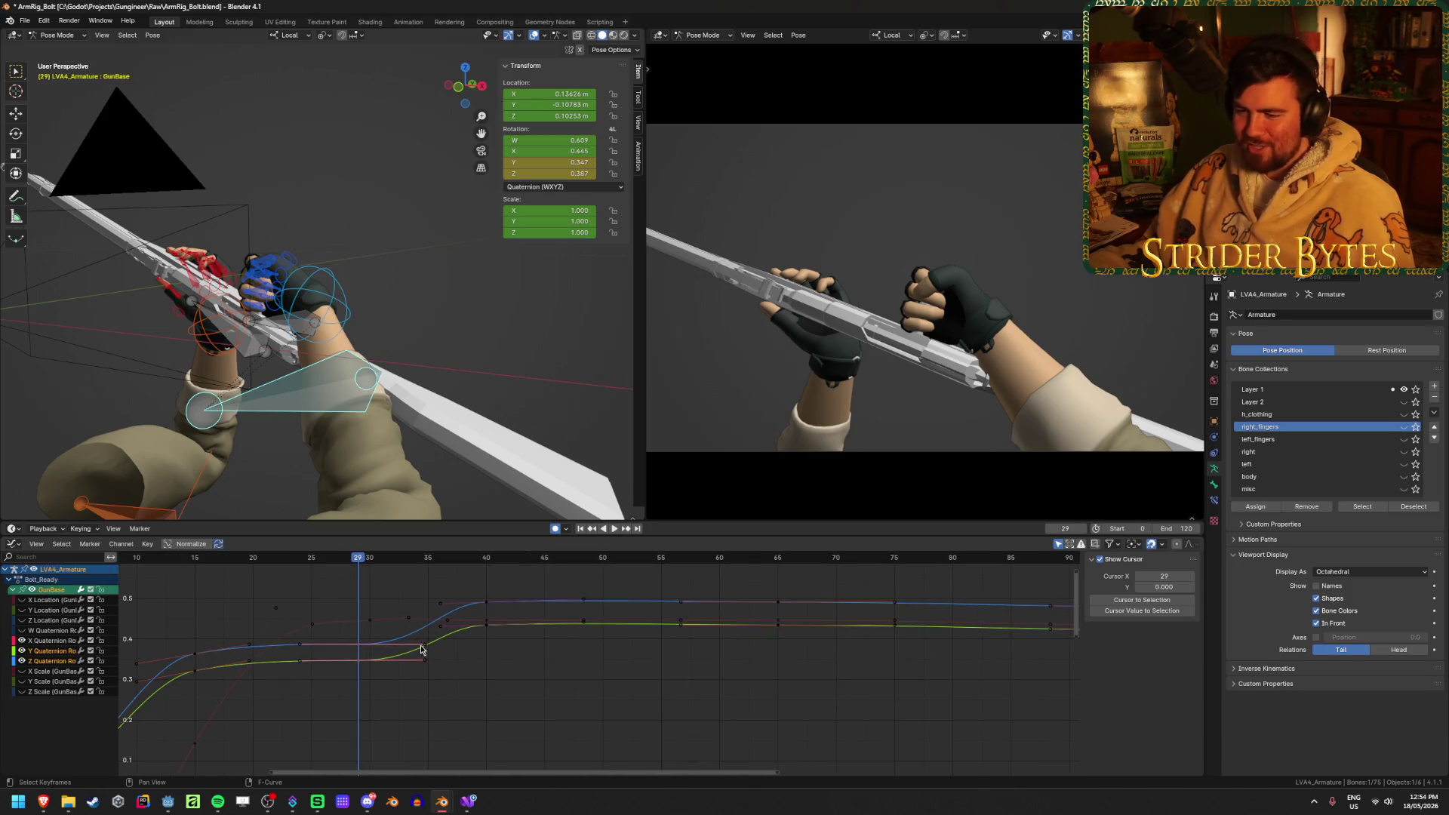
# Slide the Z and Y Quaternion handles near frame 35 along the frame axis
pyautogui.press('g')
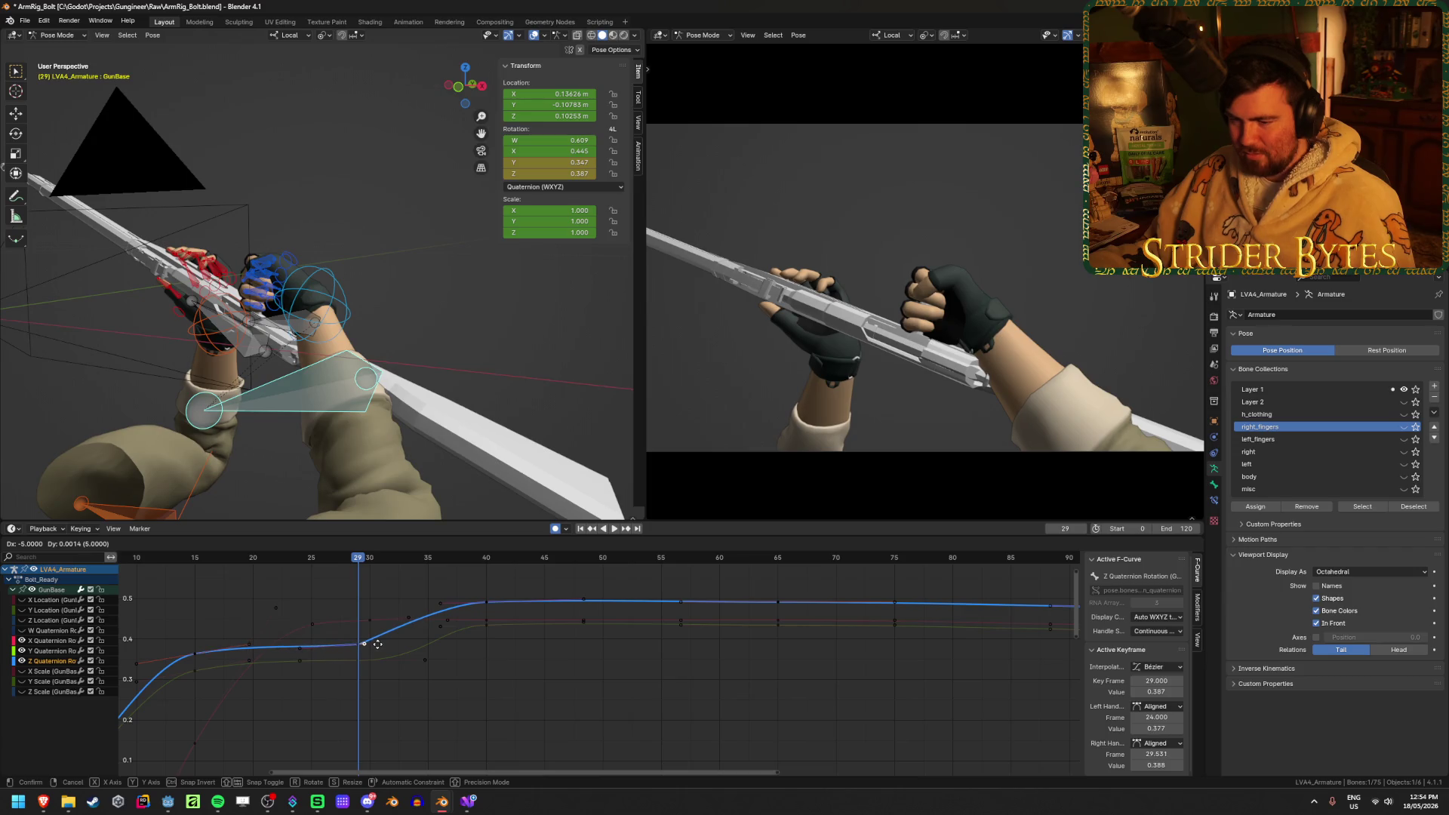
pyautogui.press('x')
pyautogui.click(380, 644)
pyautogui.moveTo(401, 647); pyautogui.dragTo(446, 679)
pyautogui.press('g')
pyautogui.press('x')
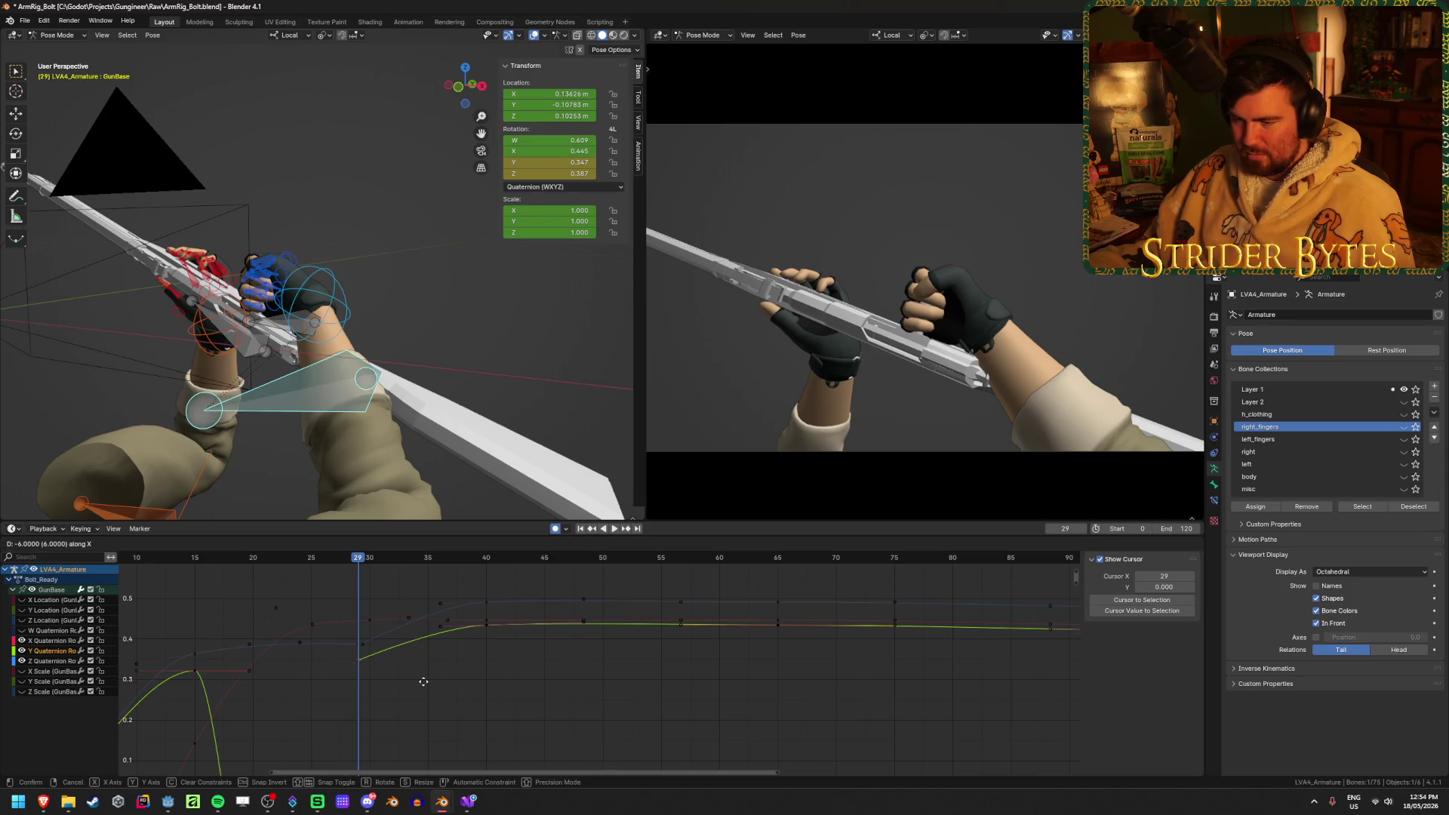
pyautogui.click(431, 683)
# Replay the motion, then nudge the frame-29 Y and Z Quaternion keys
pyautogui.moveTo(355, 572)
pyautogui.mouseDown()
pyautogui.moveTo(215, 573)
pyautogui.moveTo(569, 596)
pyautogui.moveTo(352, 615)
pyautogui.moveTo(363, 621)
pyautogui.moveTo(218, 617)
pyautogui.mouseUp()
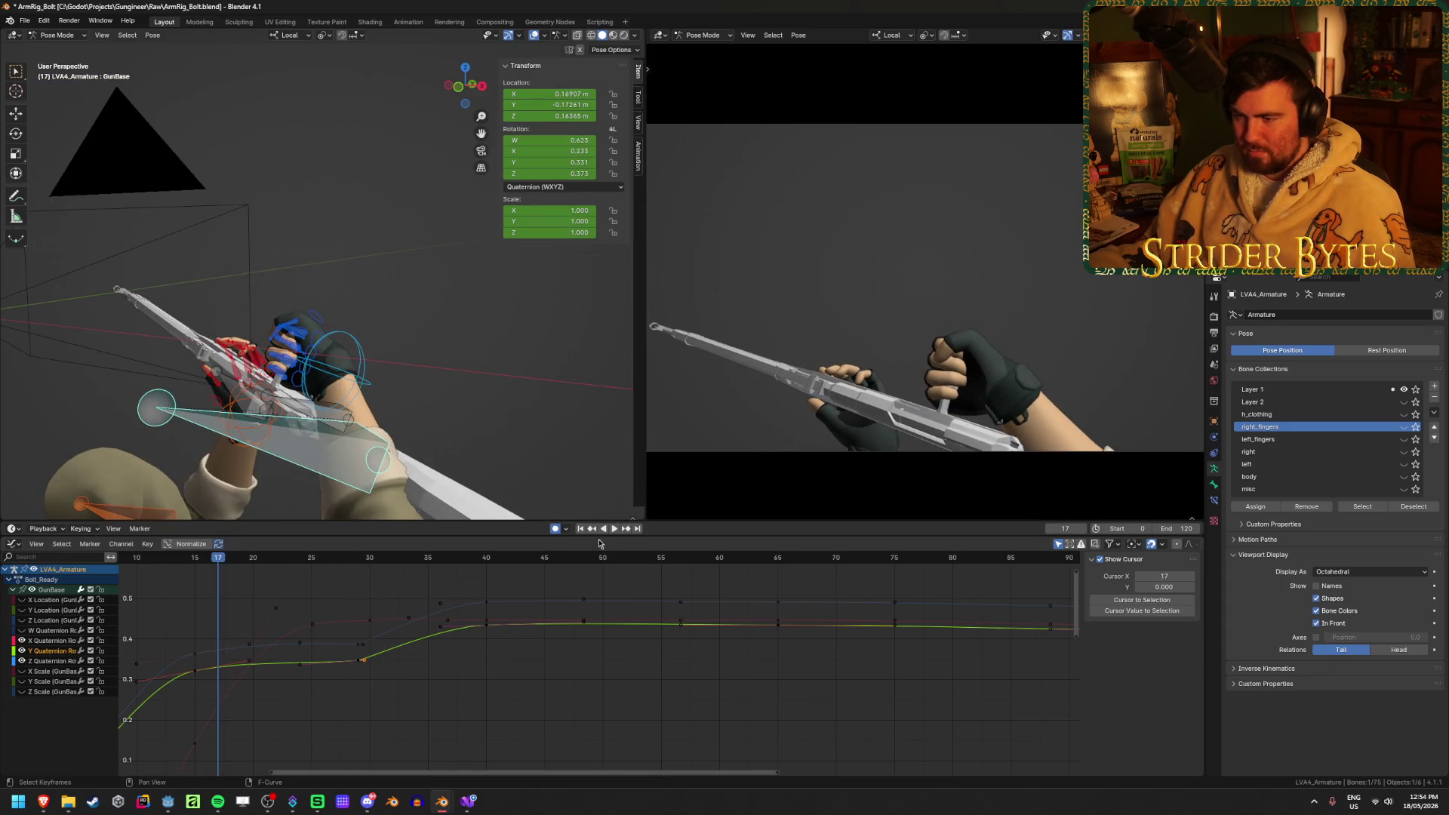
pyautogui.click(616, 529)
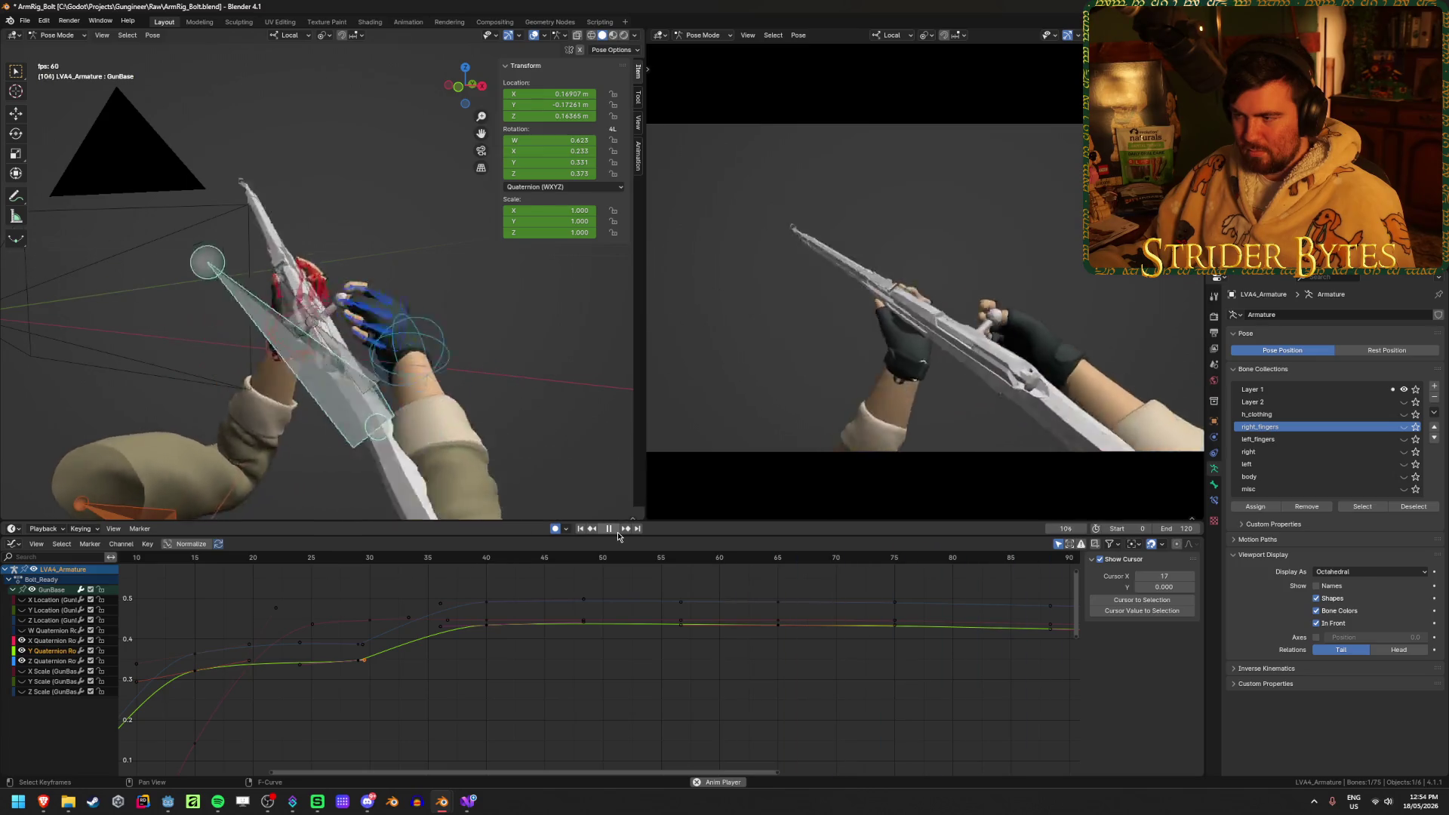
pyautogui.click(617, 533)
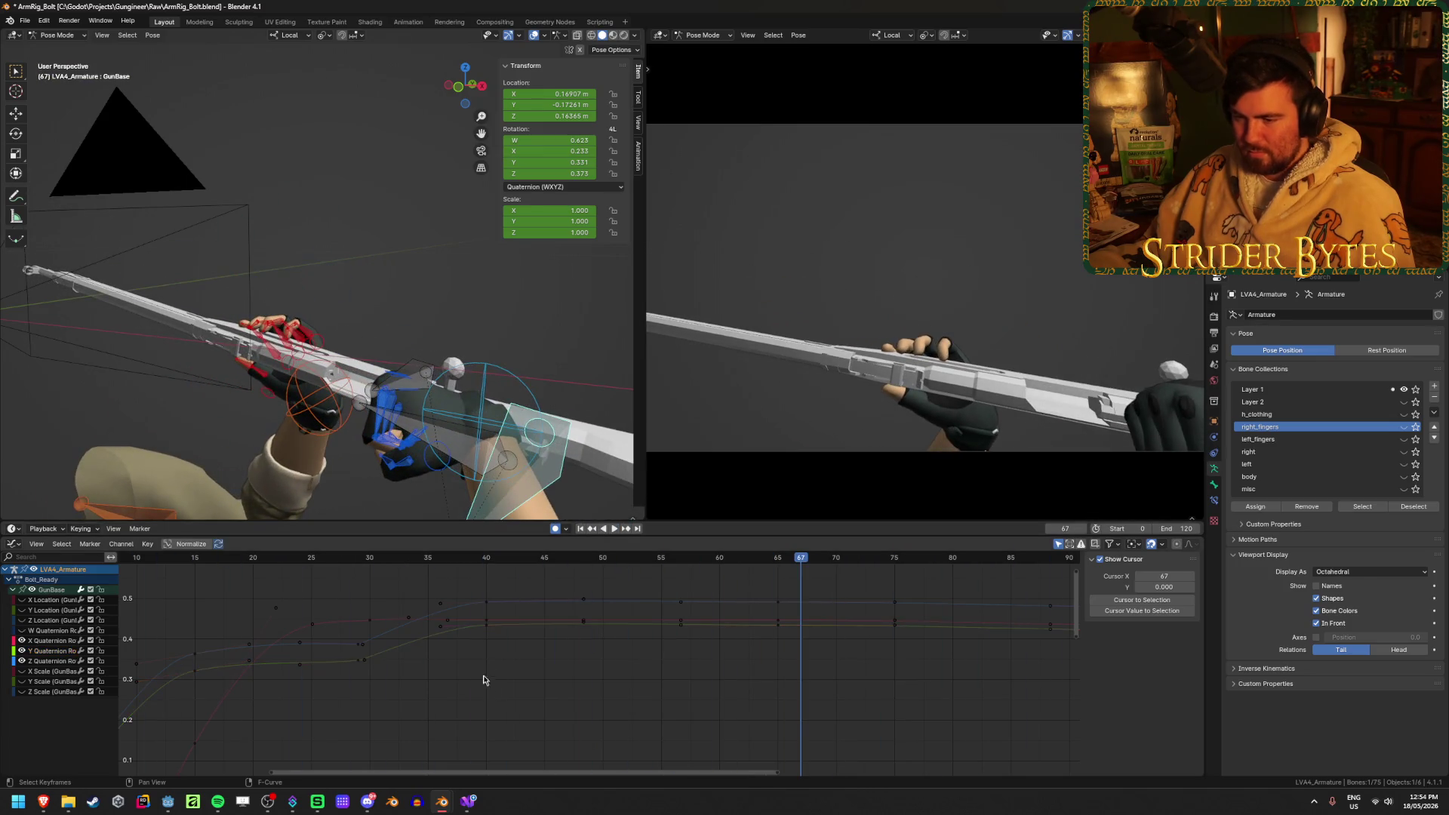
pyautogui.click(444, 608)
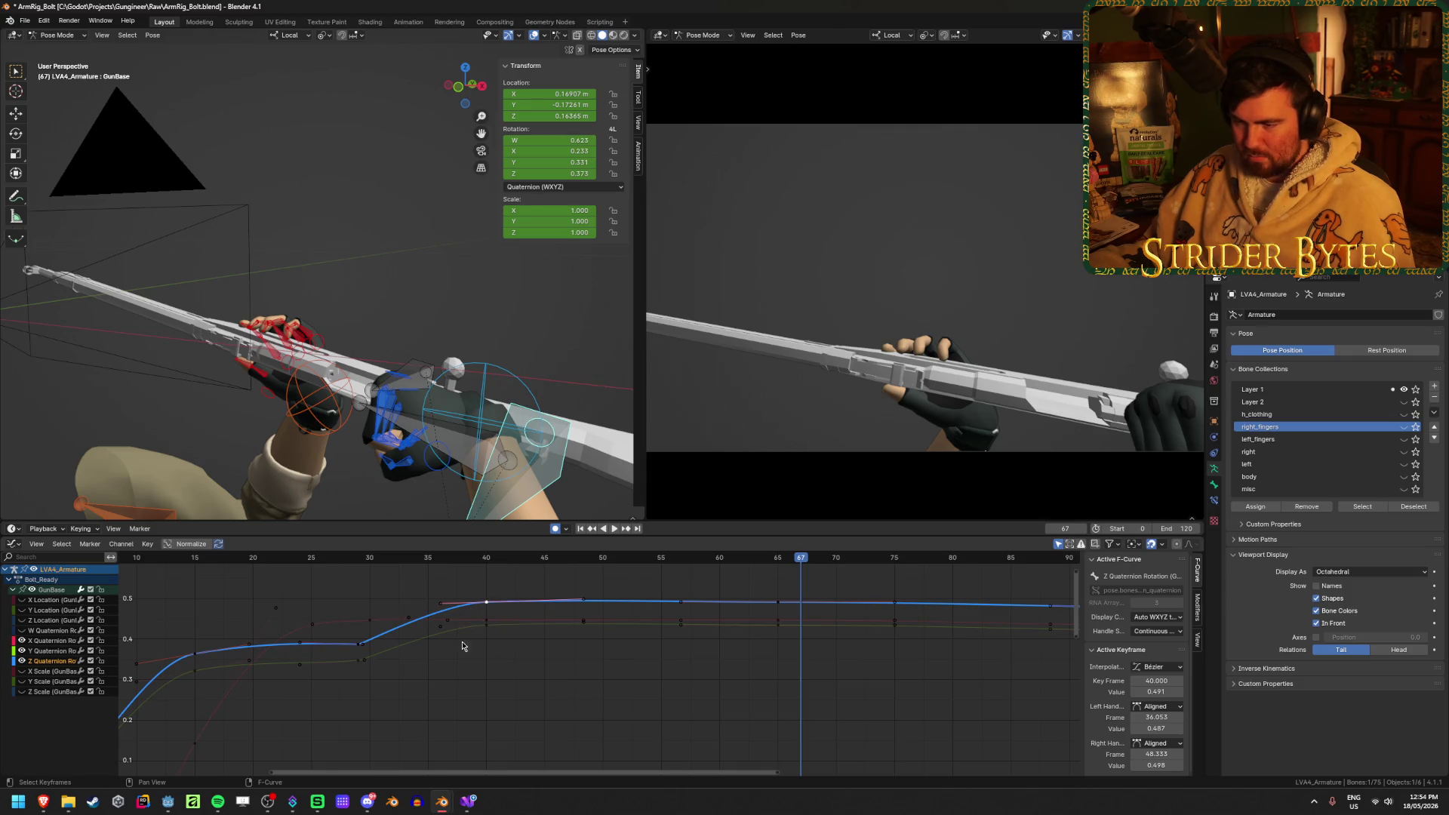
pyautogui.click(366, 663)
pyautogui.click(360, 661)
pyautogui.press('g')
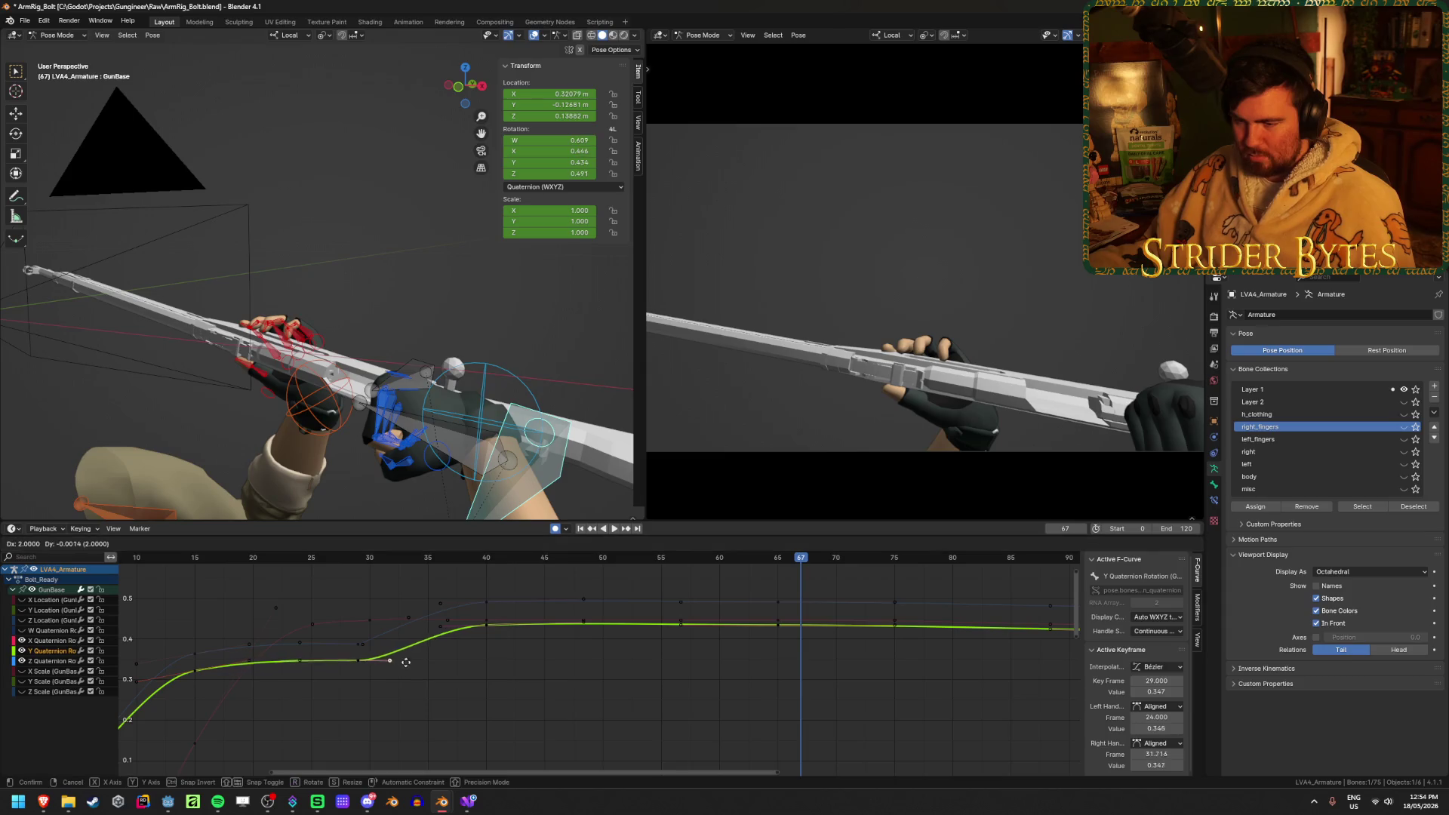
pyautogui.press('Escape')
pyautogui.click(358, 644)
pyautogui.press('g')
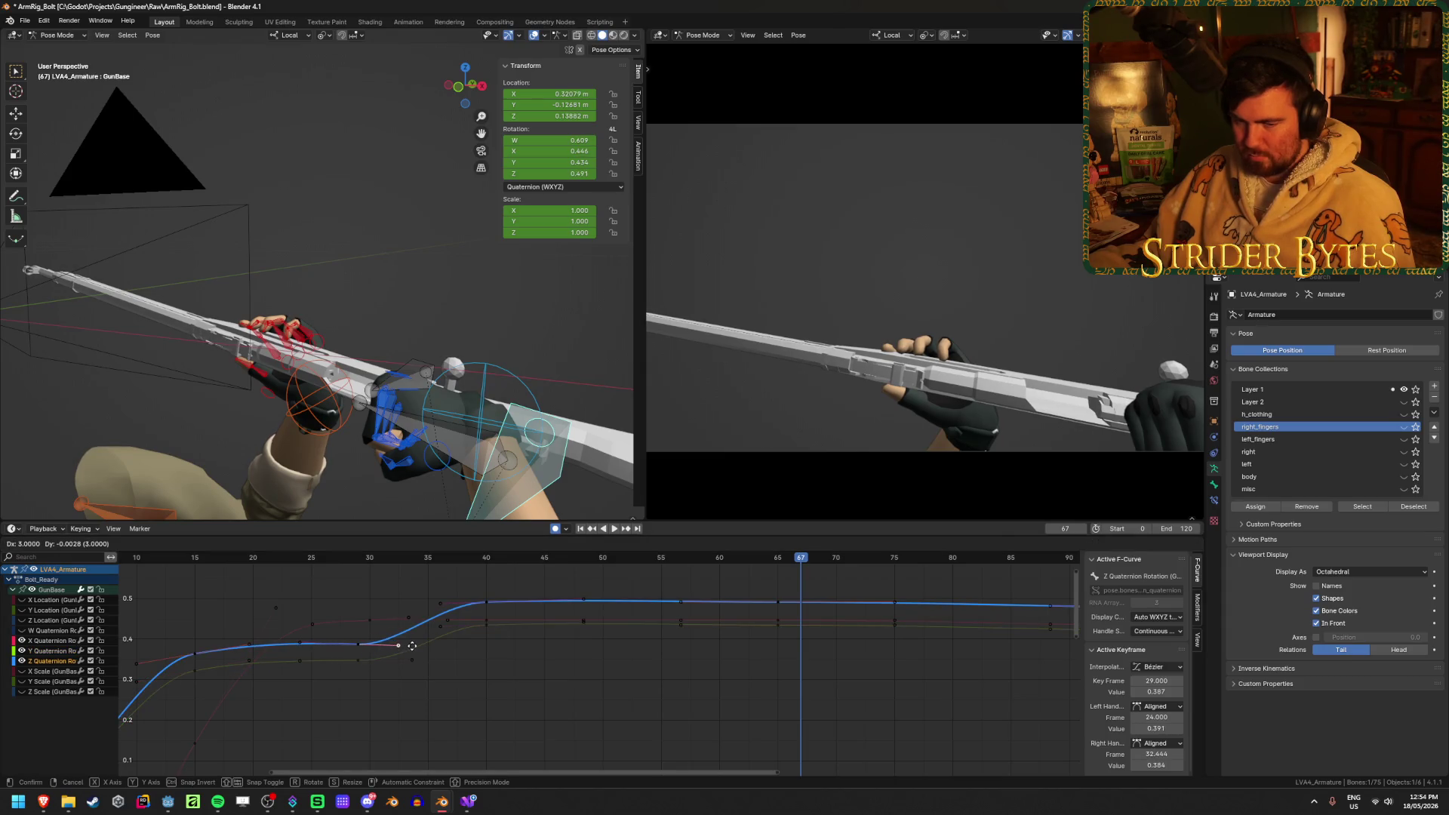
pyautogui.press('Escape')
# Save the blend file and select the frame-40 Z Quaternion and X Location keys
pyautogui.hotkey('ctrl', 's')
pyautogui.click(501, 673)
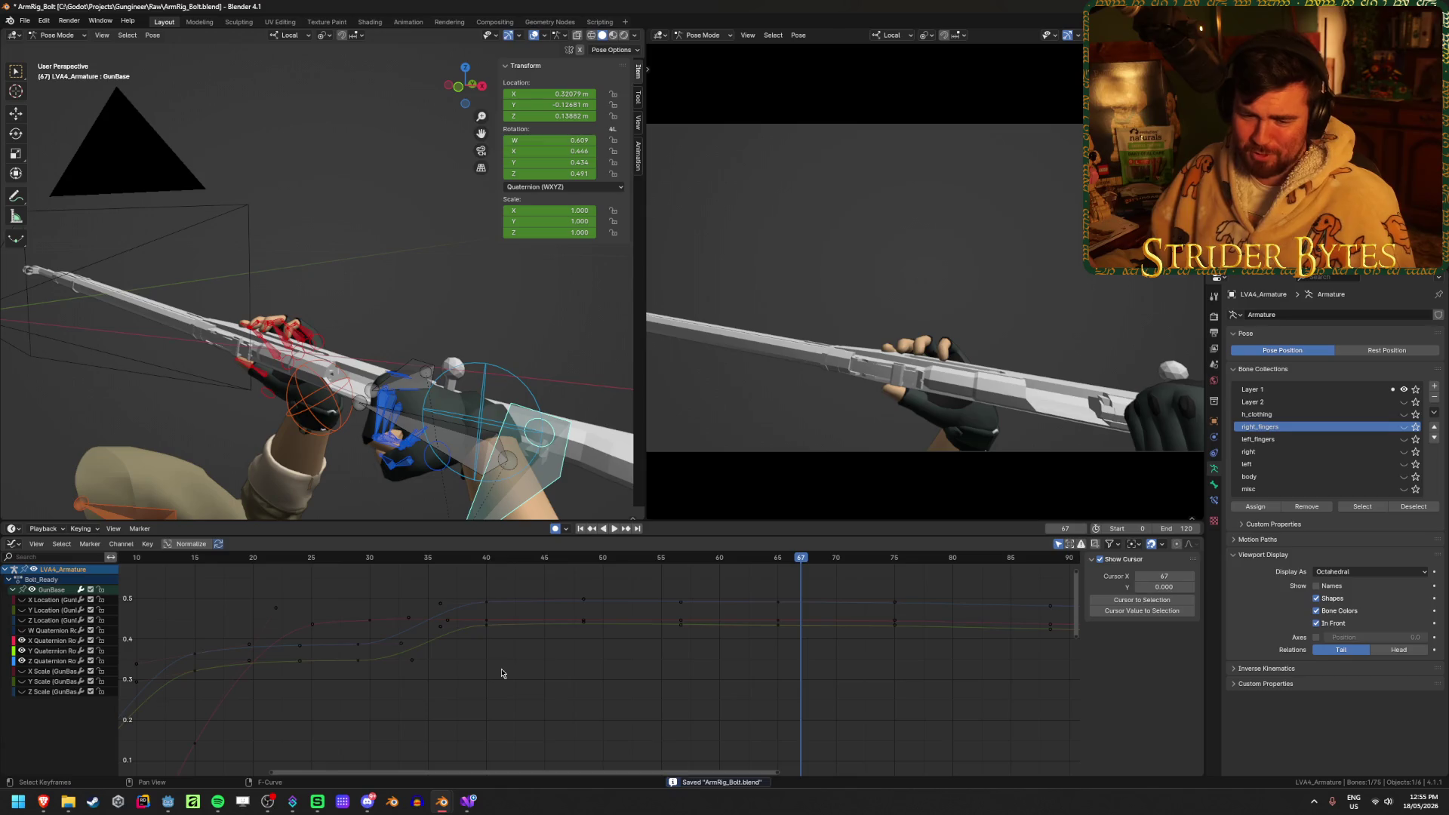
pyautogui.click(489, 609)
pyautogui.moveTo(317, 557)
pyautogui.mouseDown()
pyautogui.moveTo(314, 570)
pyautogui.moveTo(511, 596)
pyautogui.moveTo(487, 613)
pyautogui.mouseUp()
pyautogui.scroll(-2, 552, 698)
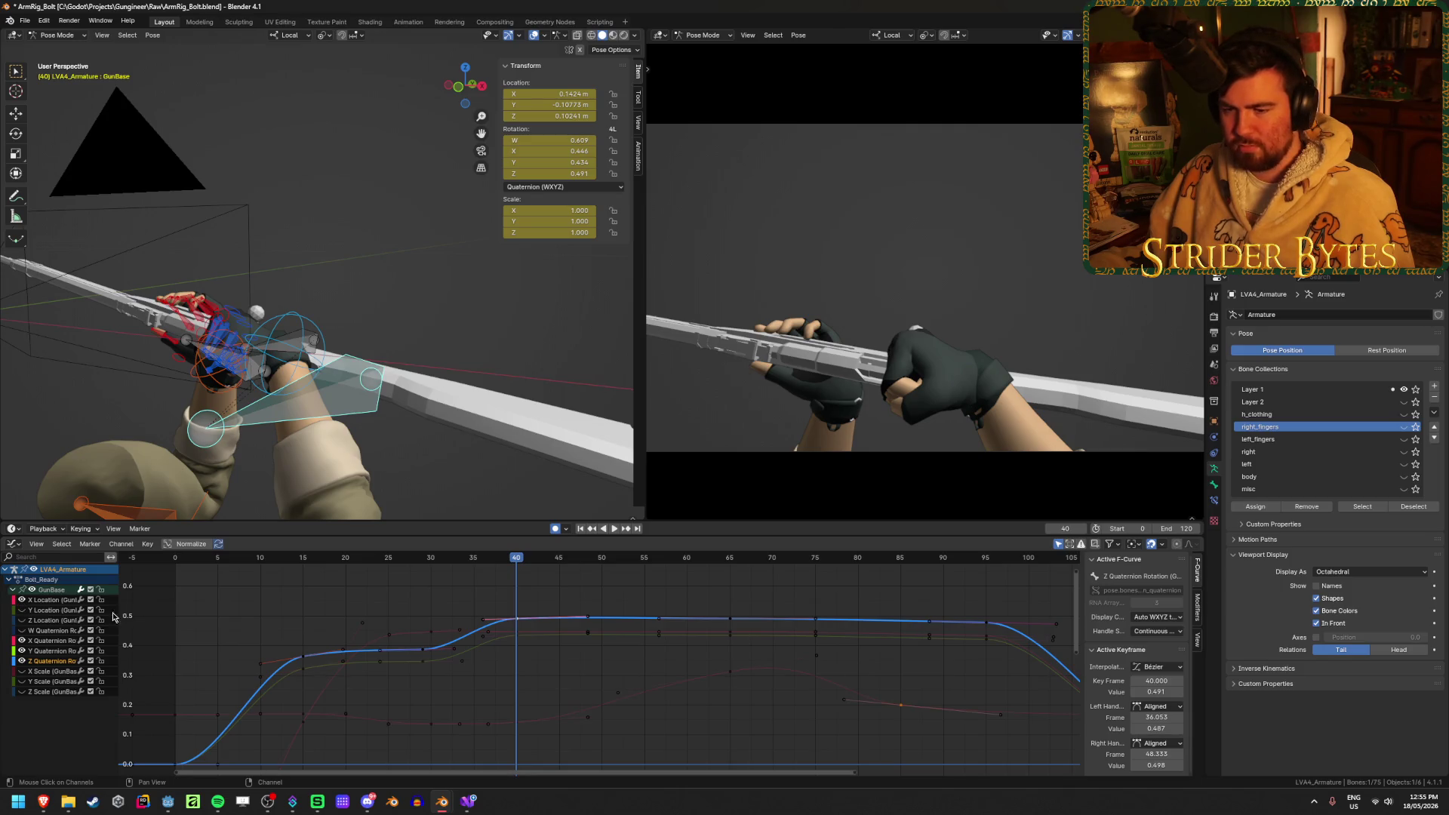
pyautogui.click(516, 725)
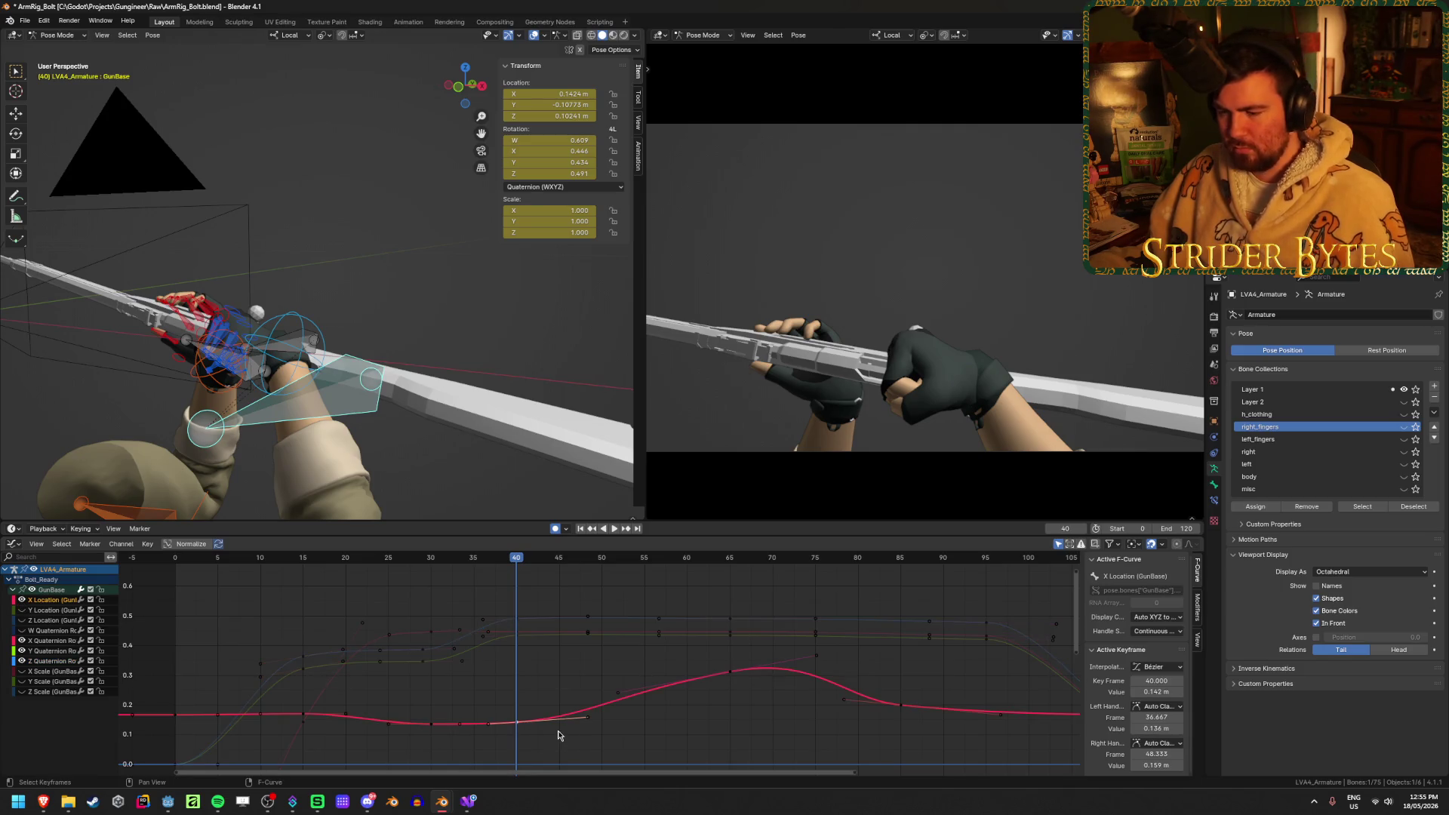
# Move the X Location key from frame 40 to frame 45 and replay from frame 0
pyautogui.press('g')
pyautogui.click(607, 731)
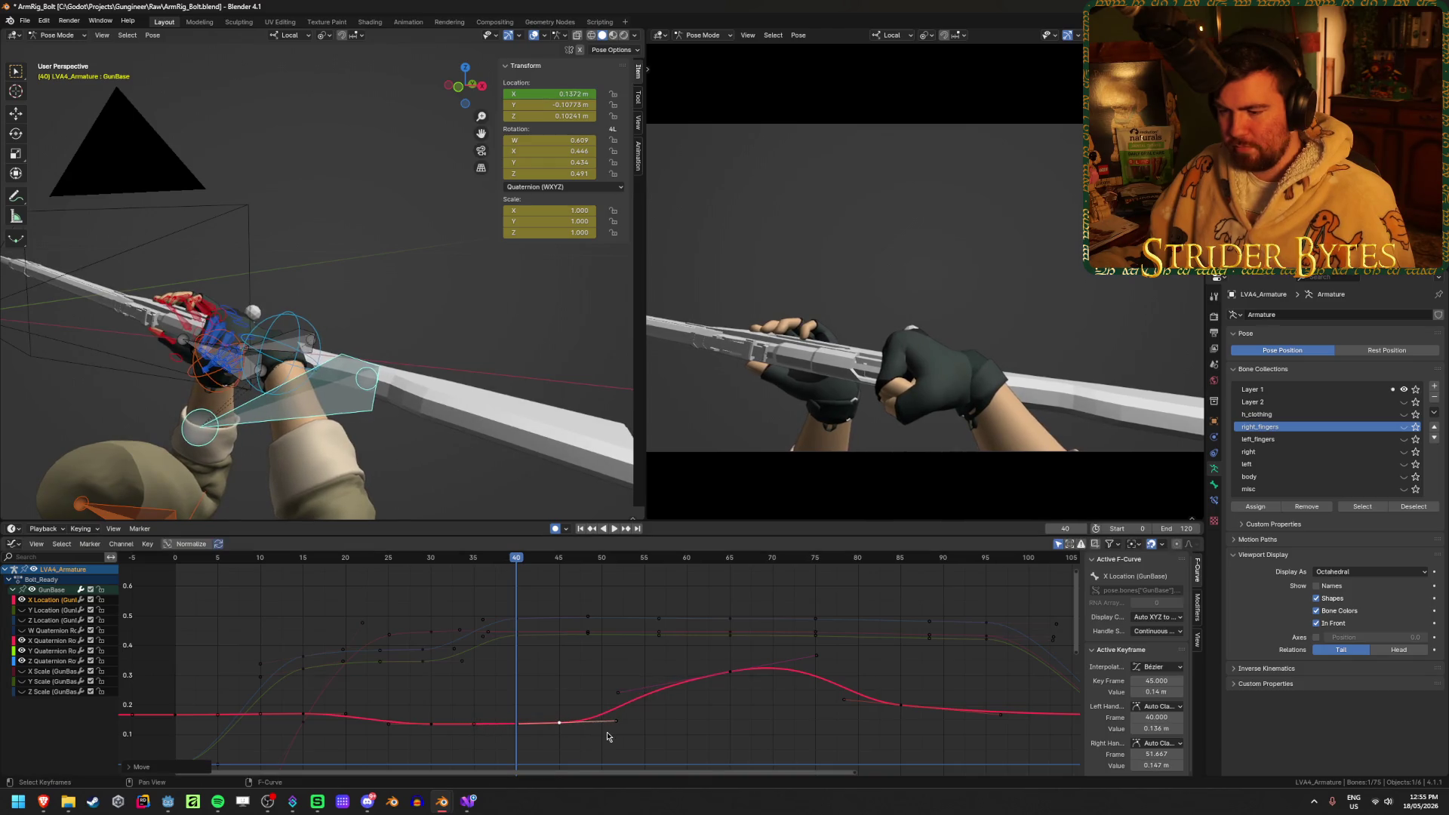
pyautogui.press('space')
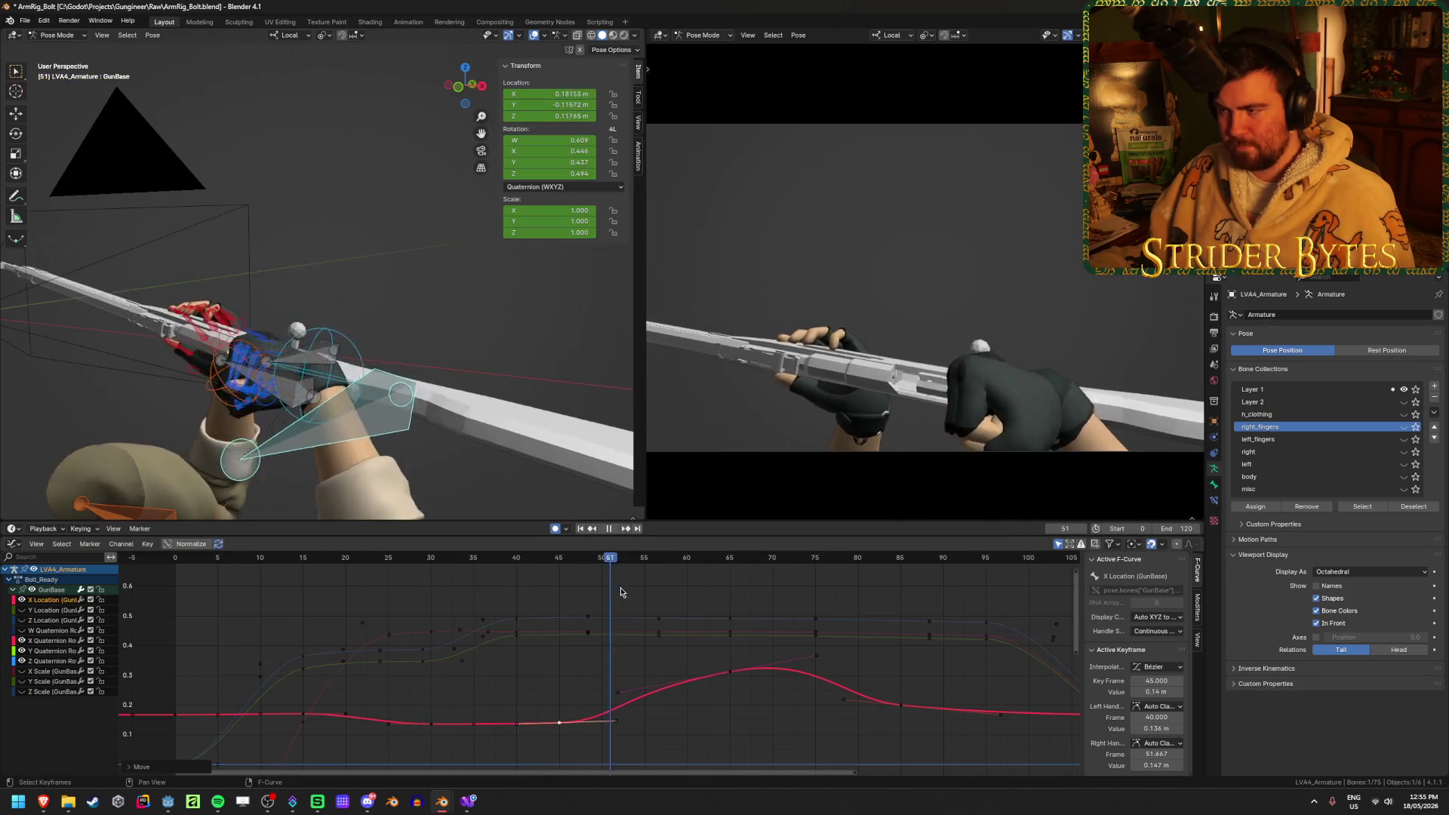
pyautogui.click(609, 529)
pyautogui.hotkey('shift', 'Left')
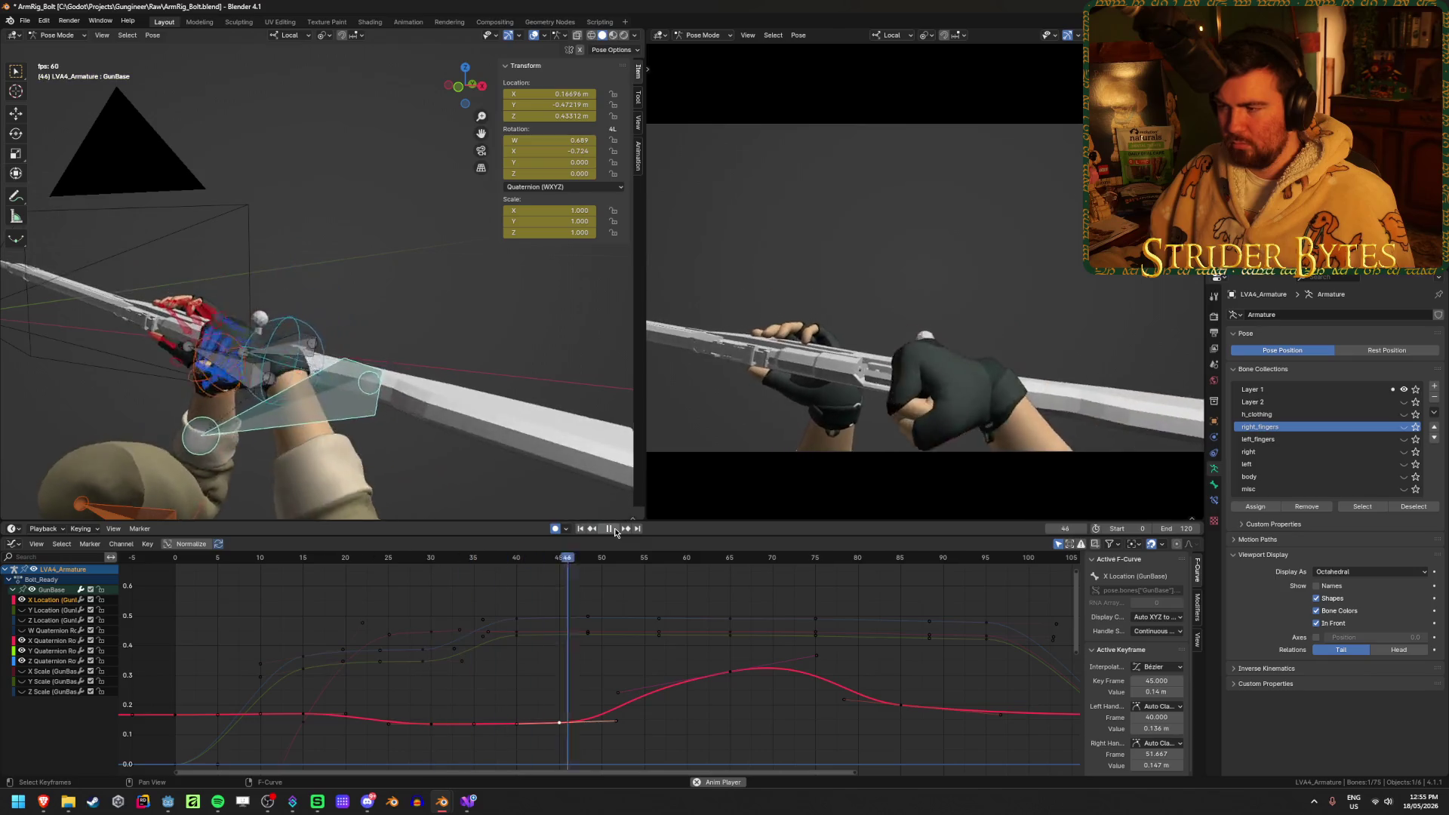
# Play and scrub Bolt_Ready toward frame 100 to watch the hands work the bolt
pyautogui.click(613, 529)
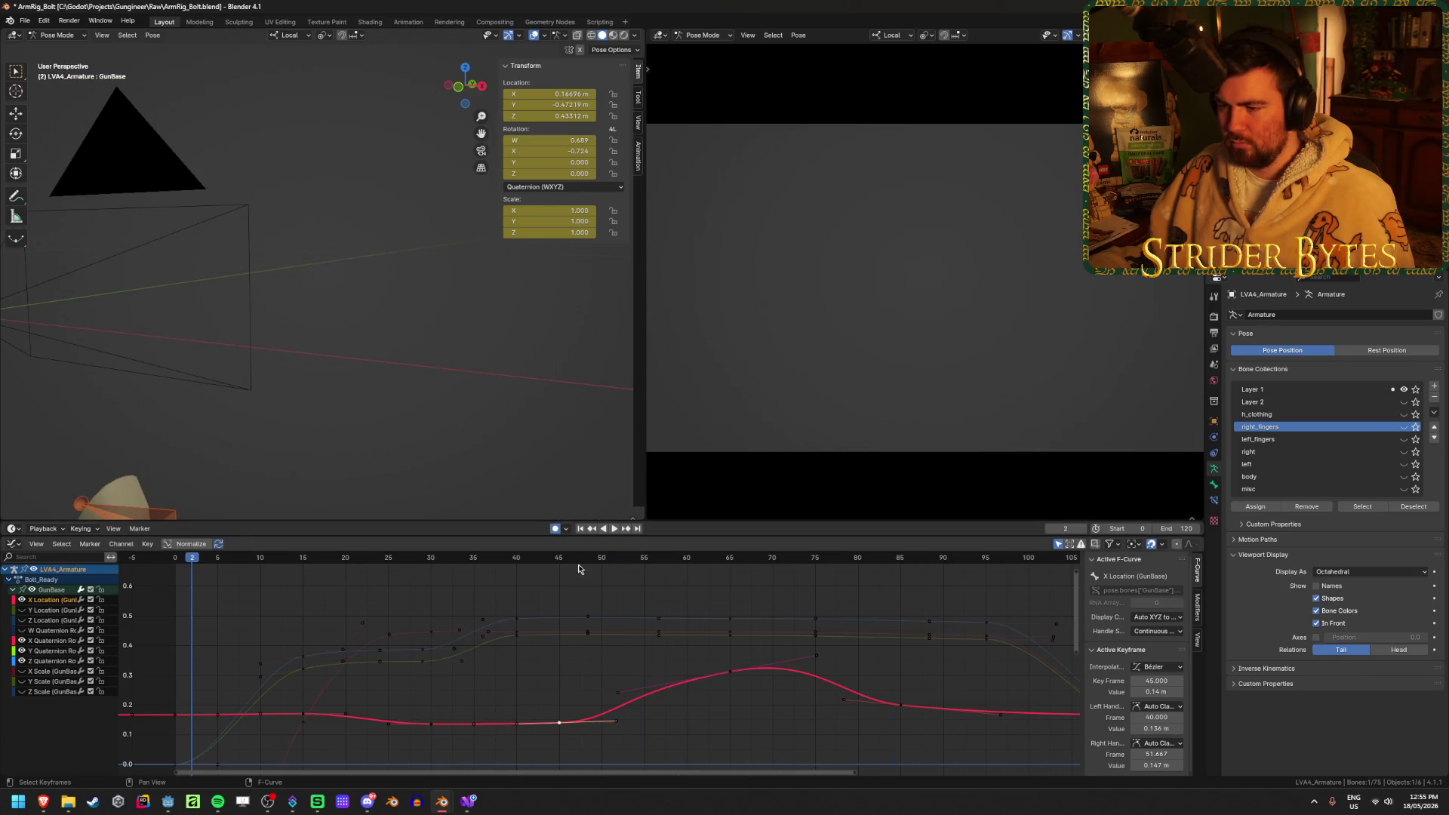
pyautogui.click(499, 565)
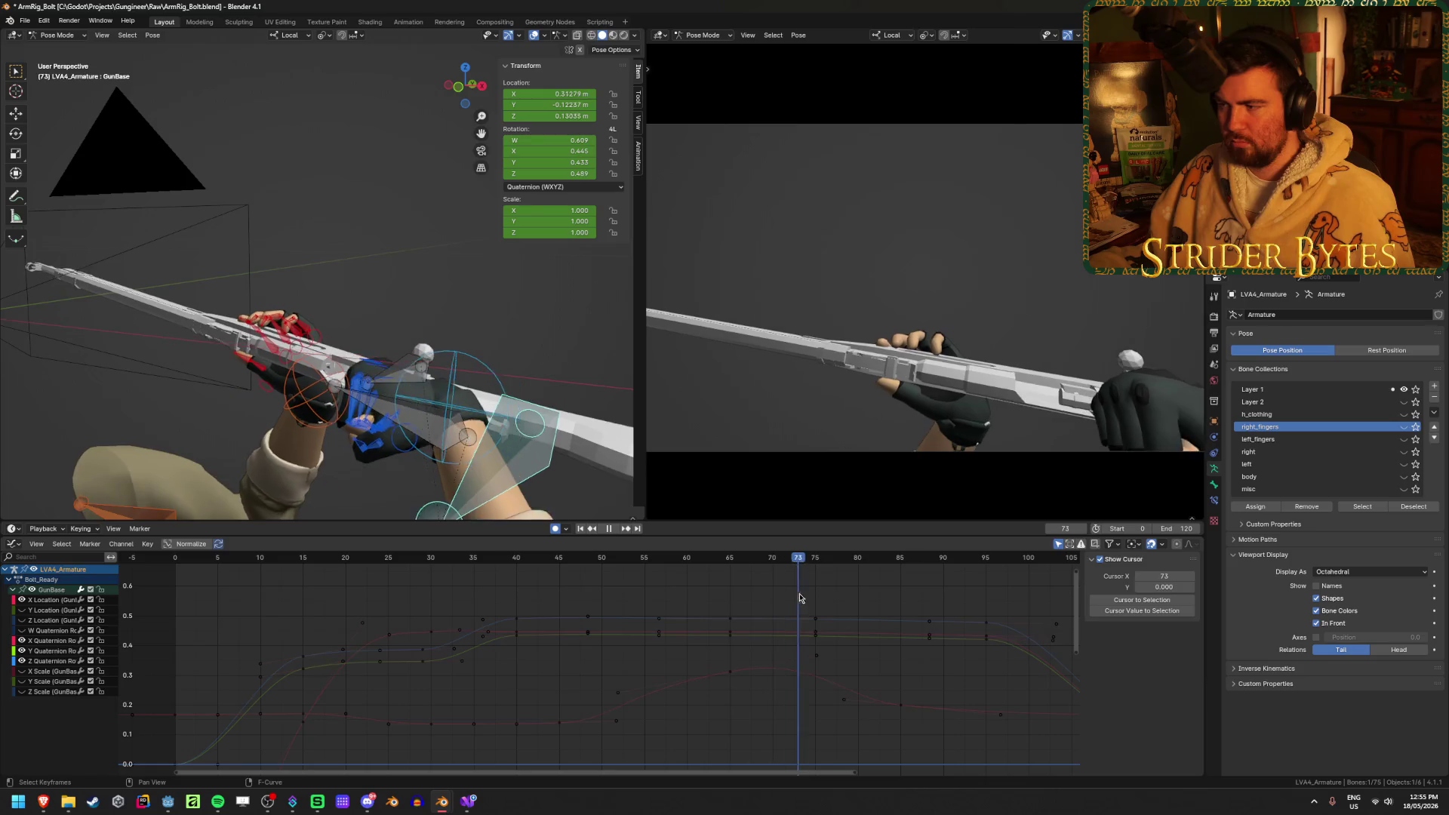
pyautogui.moveTo(944, 610)
pyautogui.mouseDown()
pyautogui.moveTo(1050, 618)
pyautogui.moveTo(989, 621)
pyautogui.mouseUp()
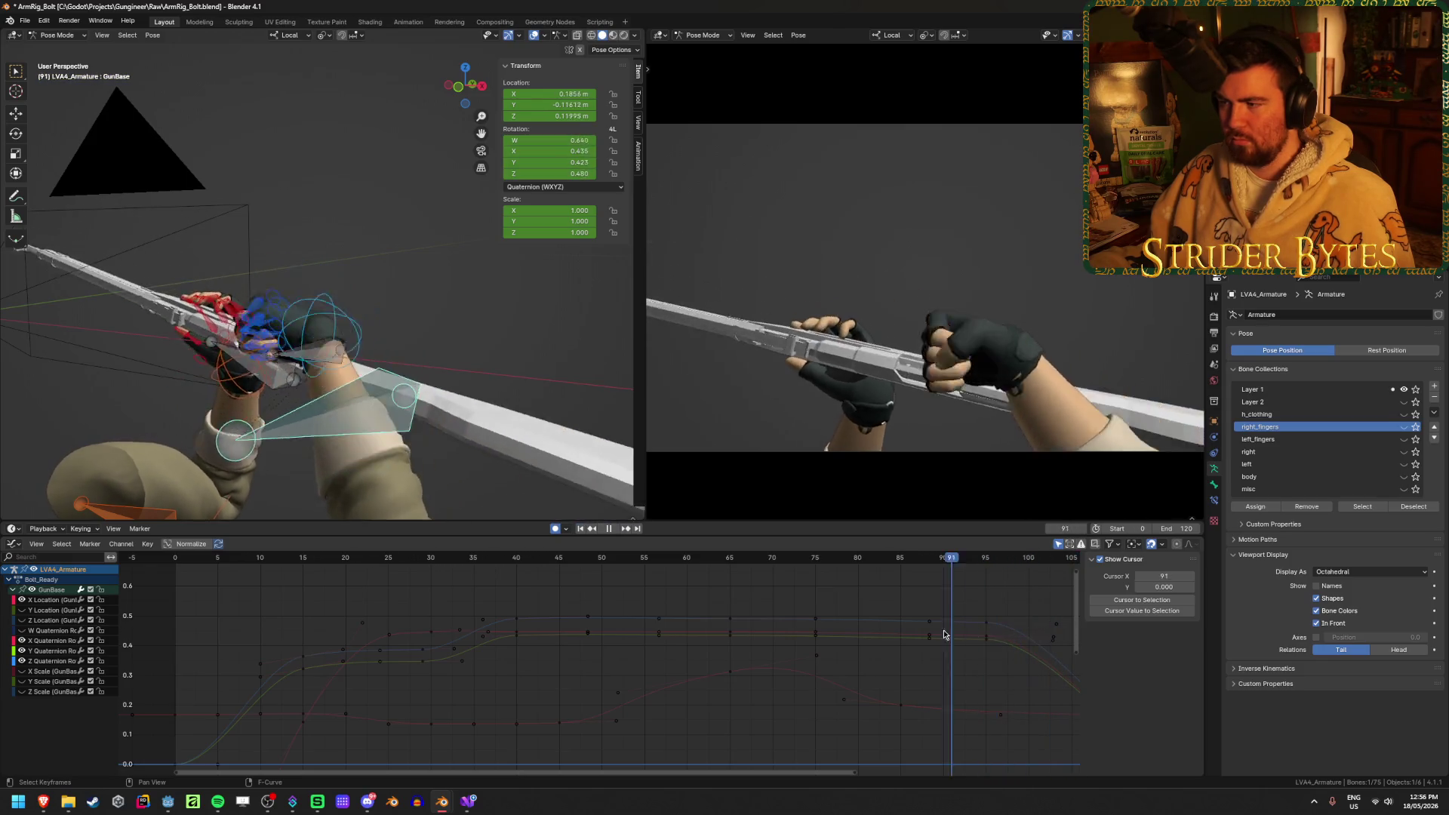
pyautogui.click(616, 530)
pyautogui.click(622, 531)
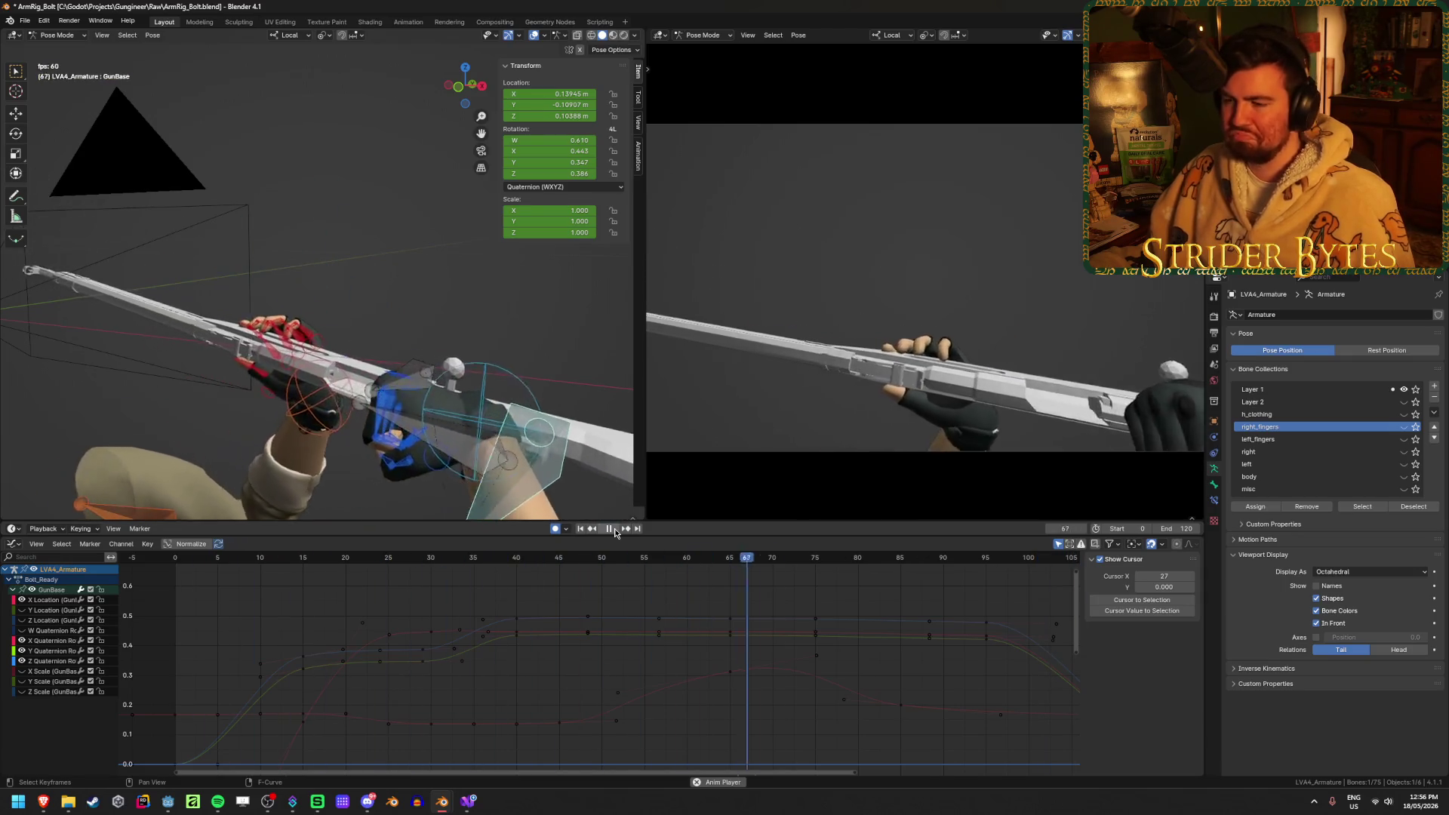
pyautogui.click(615, 529)
# Save the file and preview the bolt motion between frames 16 and 70
pyautogui.hotkey('ctrl', 's')
pyautogui.scroll(-2, 451, 647)
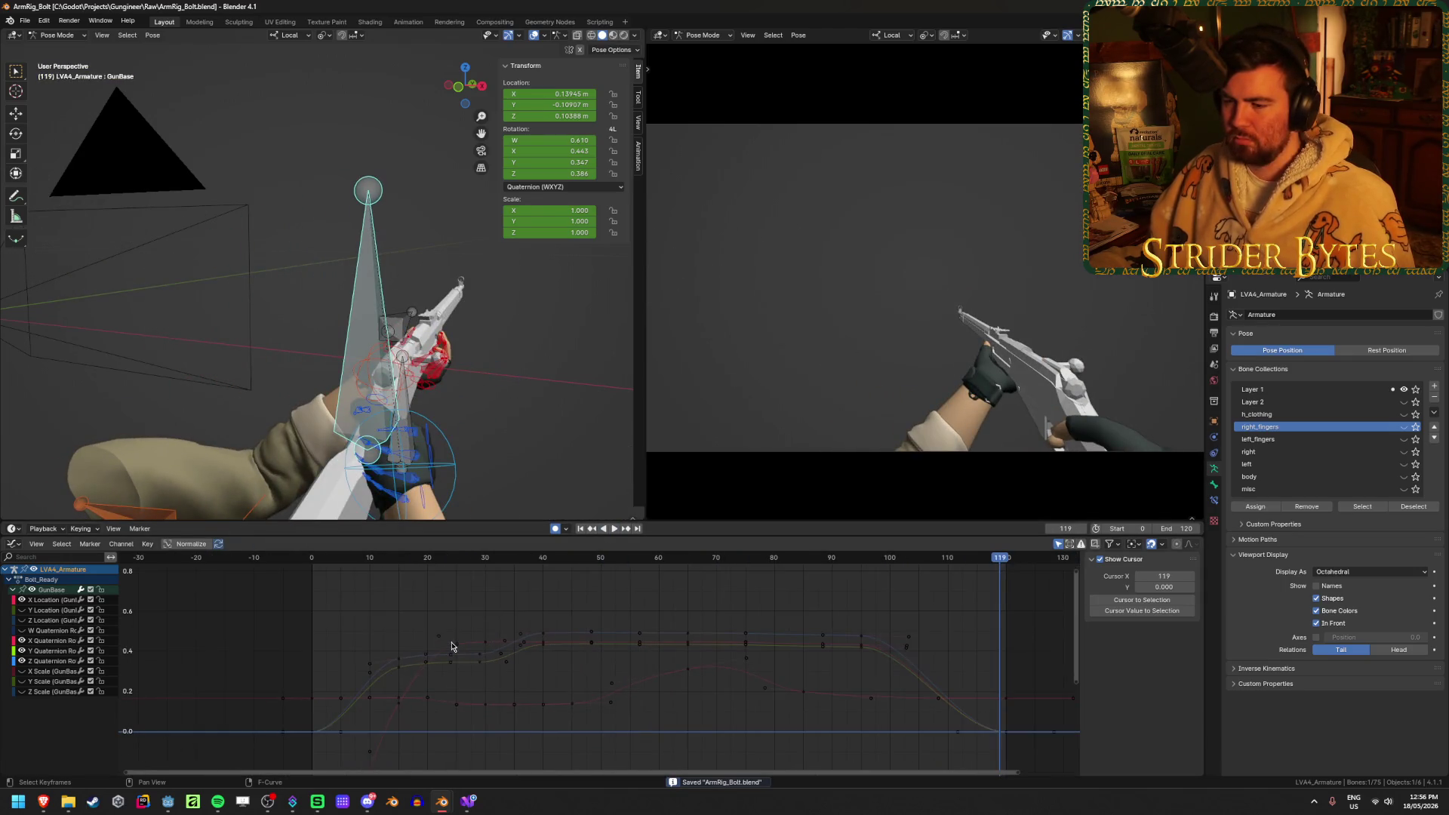
pyautogui.press('space')
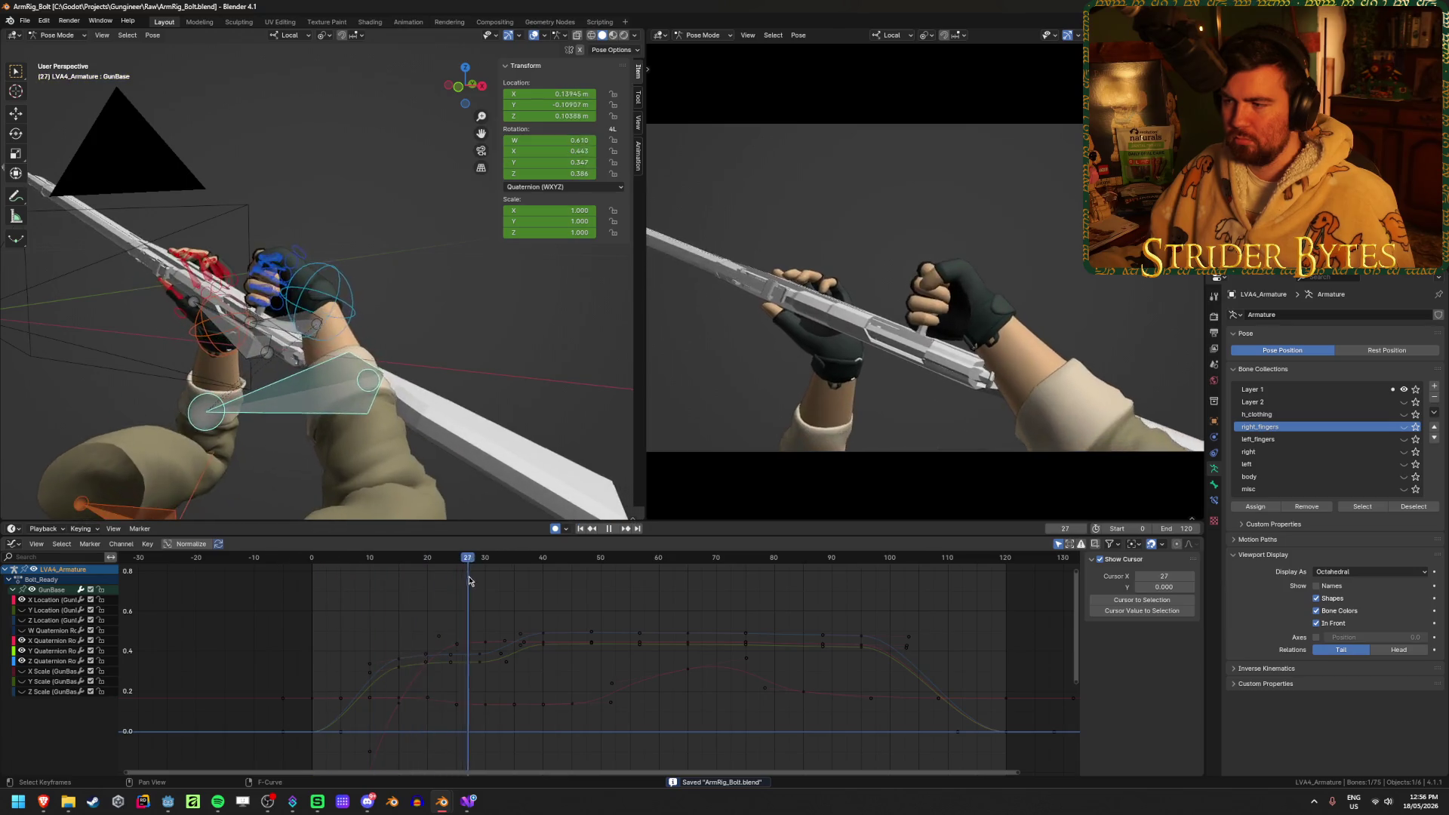
pyautogui.moveTo(492, 585)
pyautogui.mouseDown()
pyautogui.moveTo(459, 591)
pyautogui.moveTo(715, 608)
pyautogui.mouseUp()
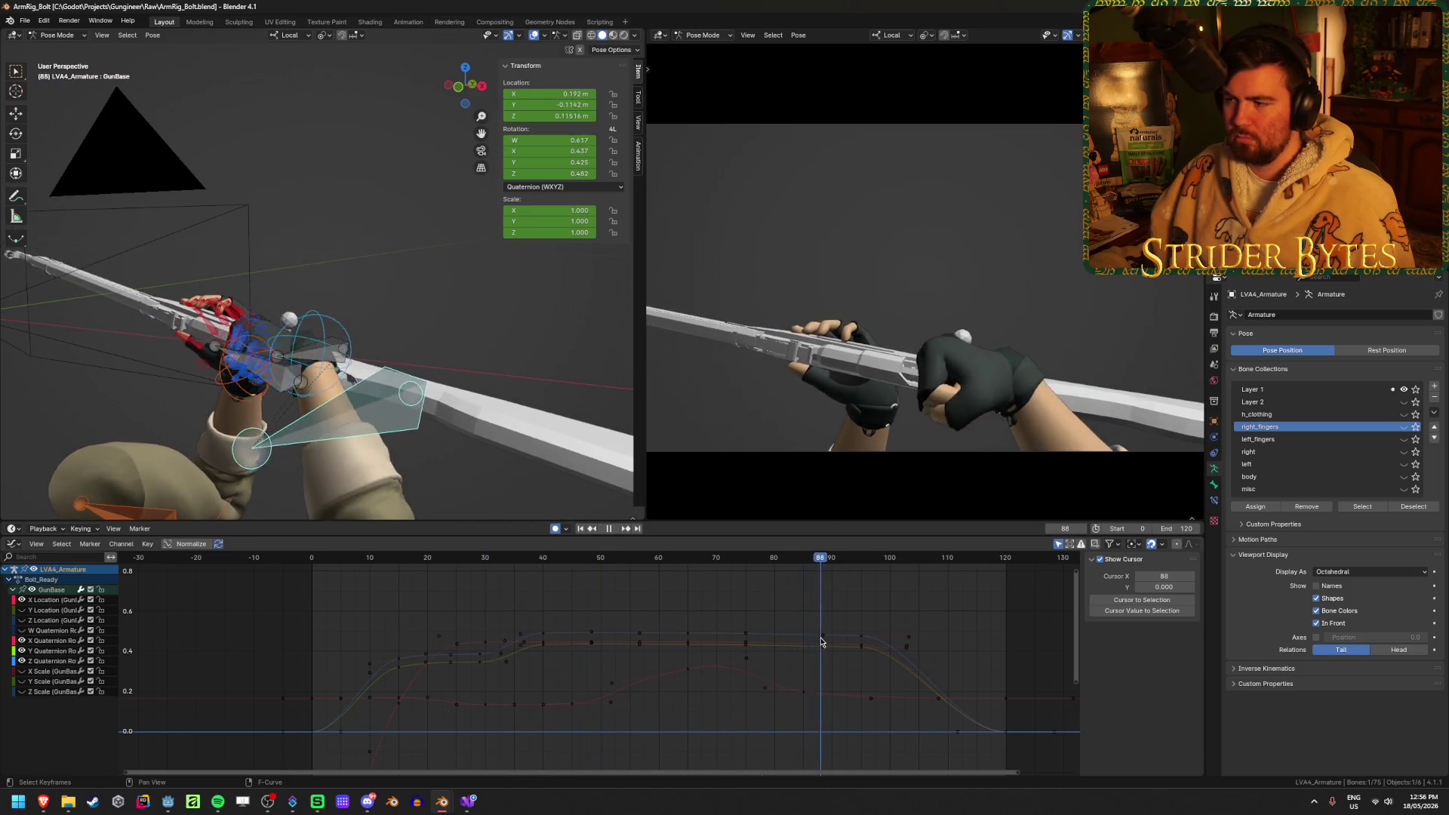
pyautogui.click(411, 634)
pyautogui.click(411, 634)
pyautogui.click(609, 528)
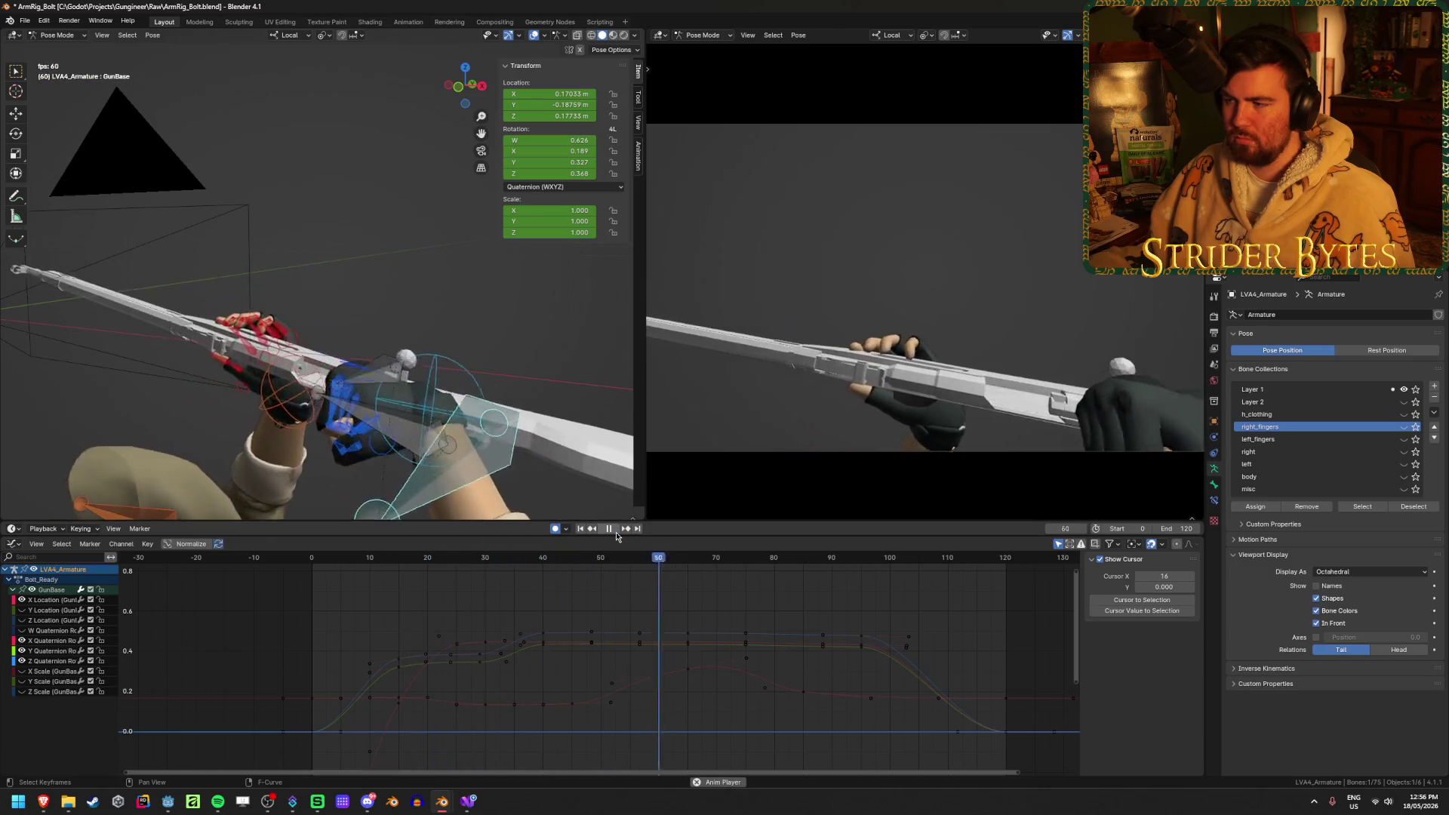
pyautogui.click(606, 560)
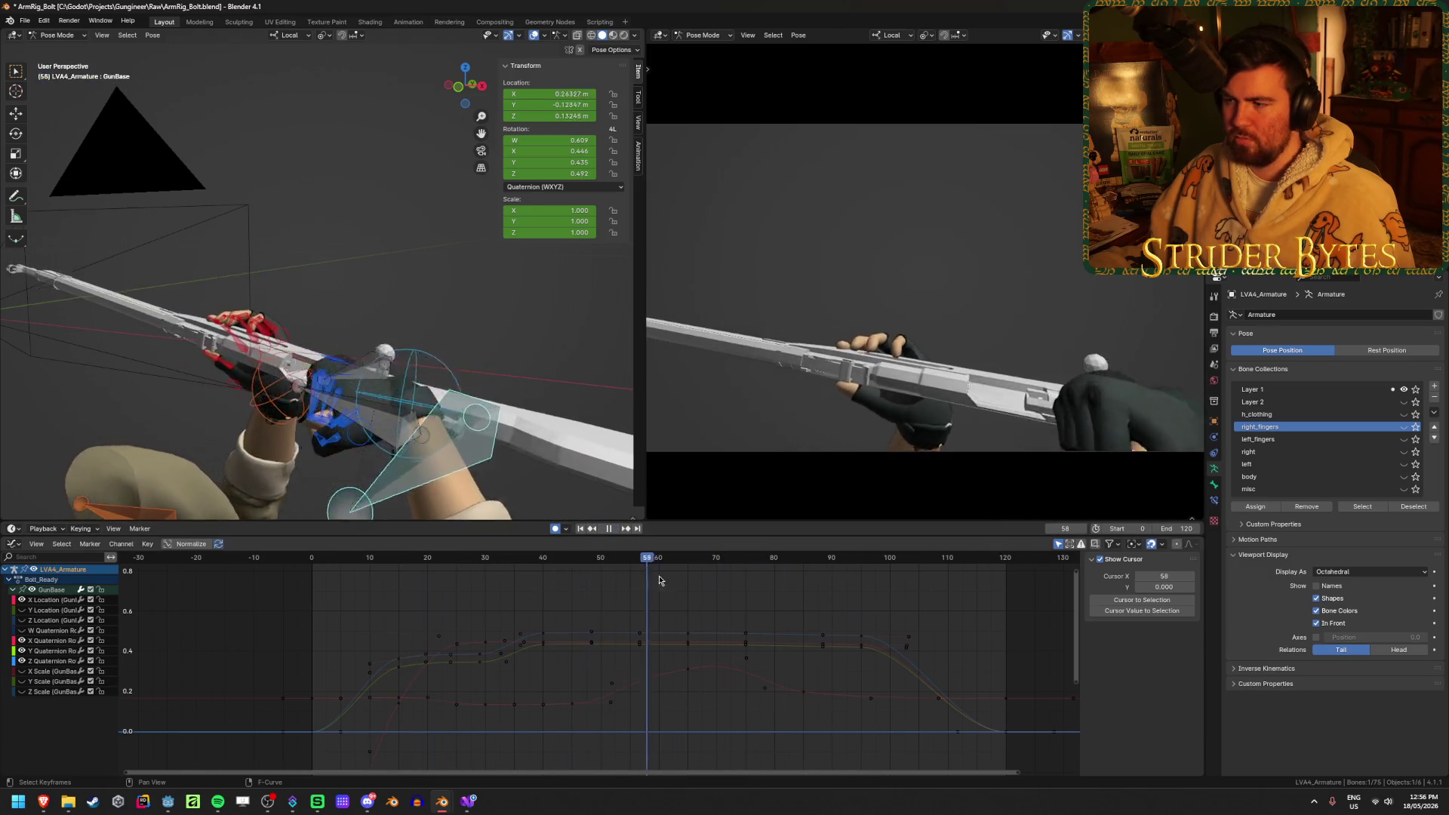
pyautogui.press('Escape')
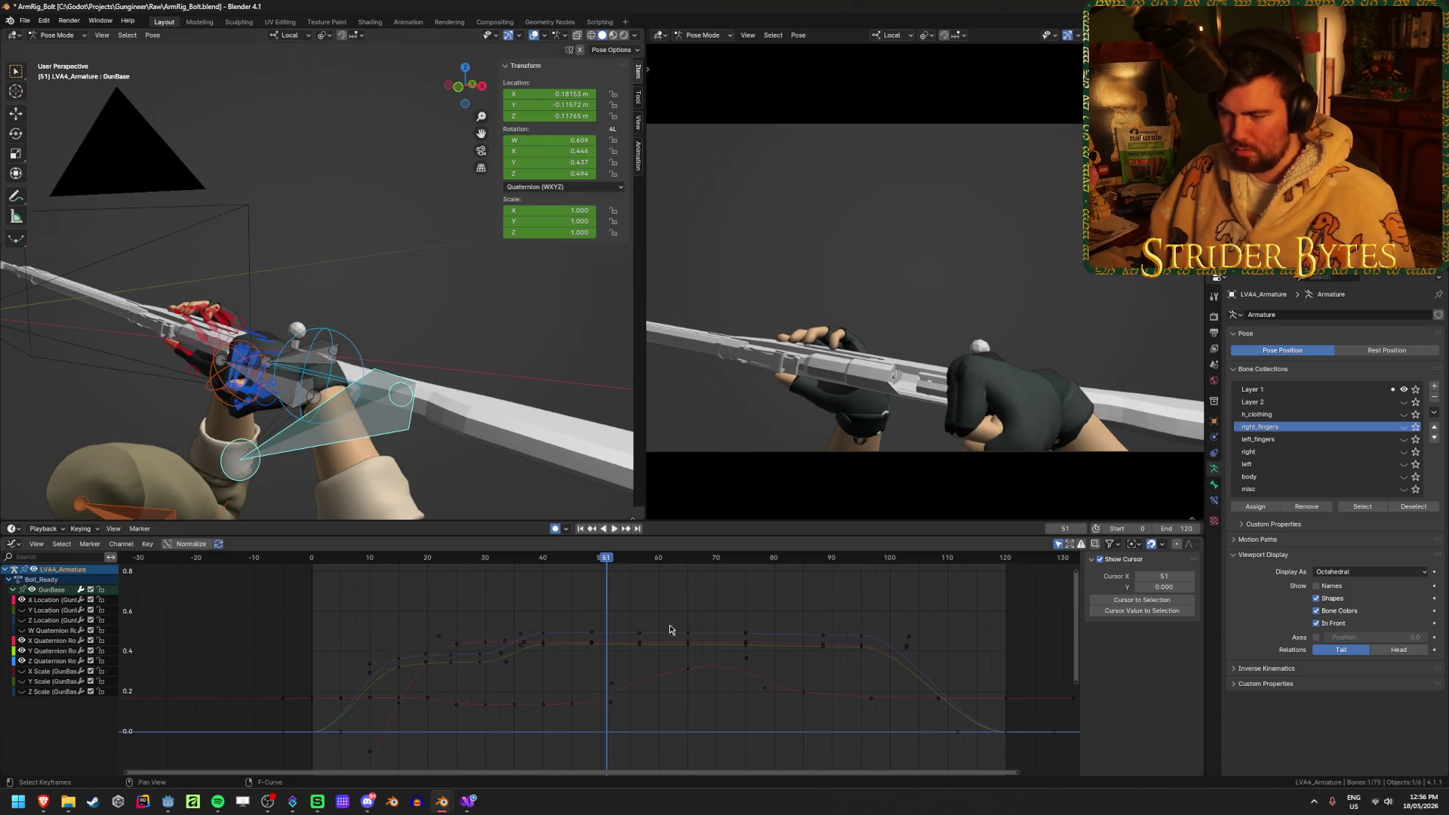
# Move the X Location peak key from frame 65 to 60 and stretch the frame-45 handle
pyautogui.click(688, 672)
pyautogui.moveTo(611, 559); pyautogui.dragTo(572, 565)
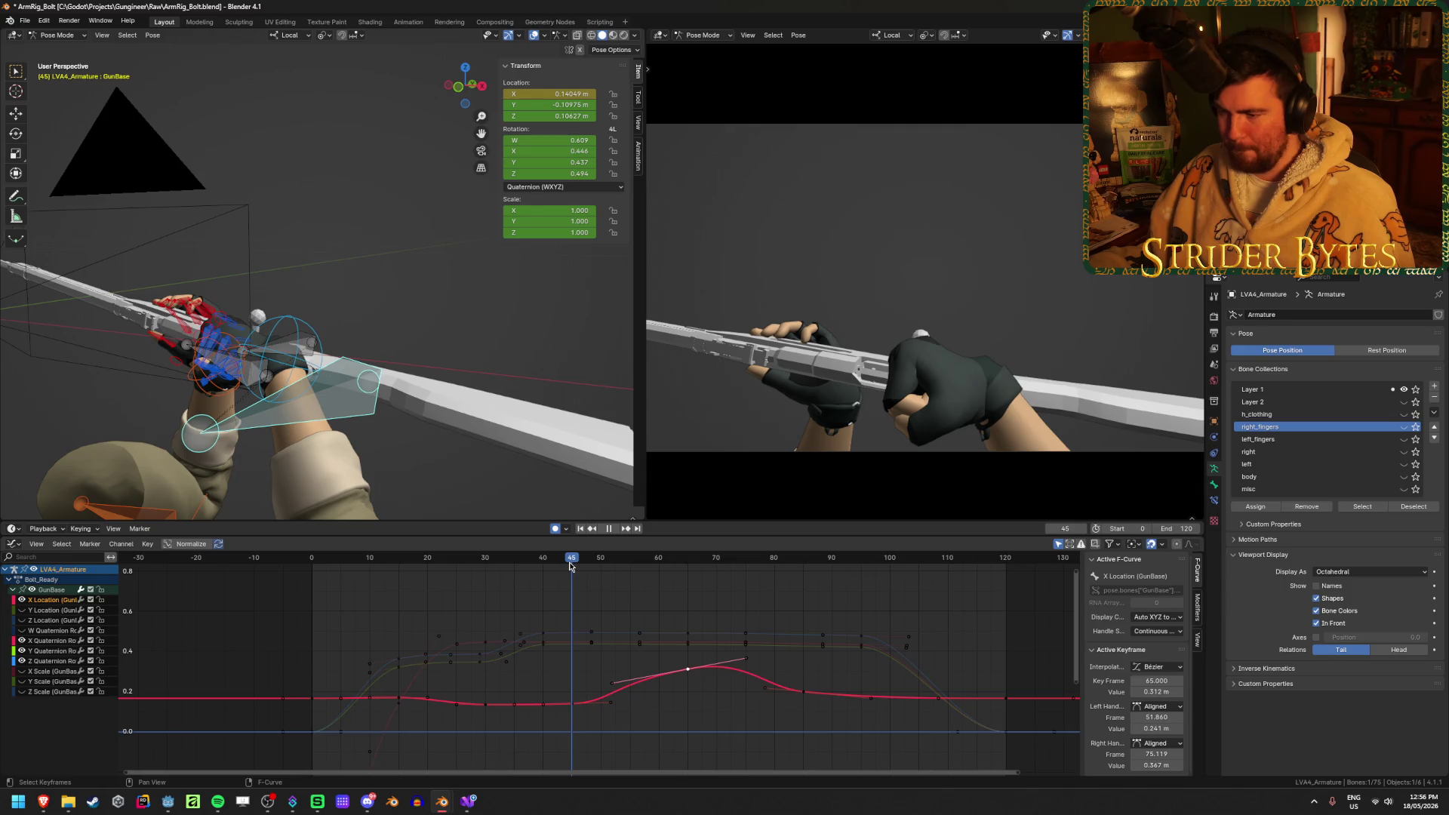
pyautogui.press('Escape')
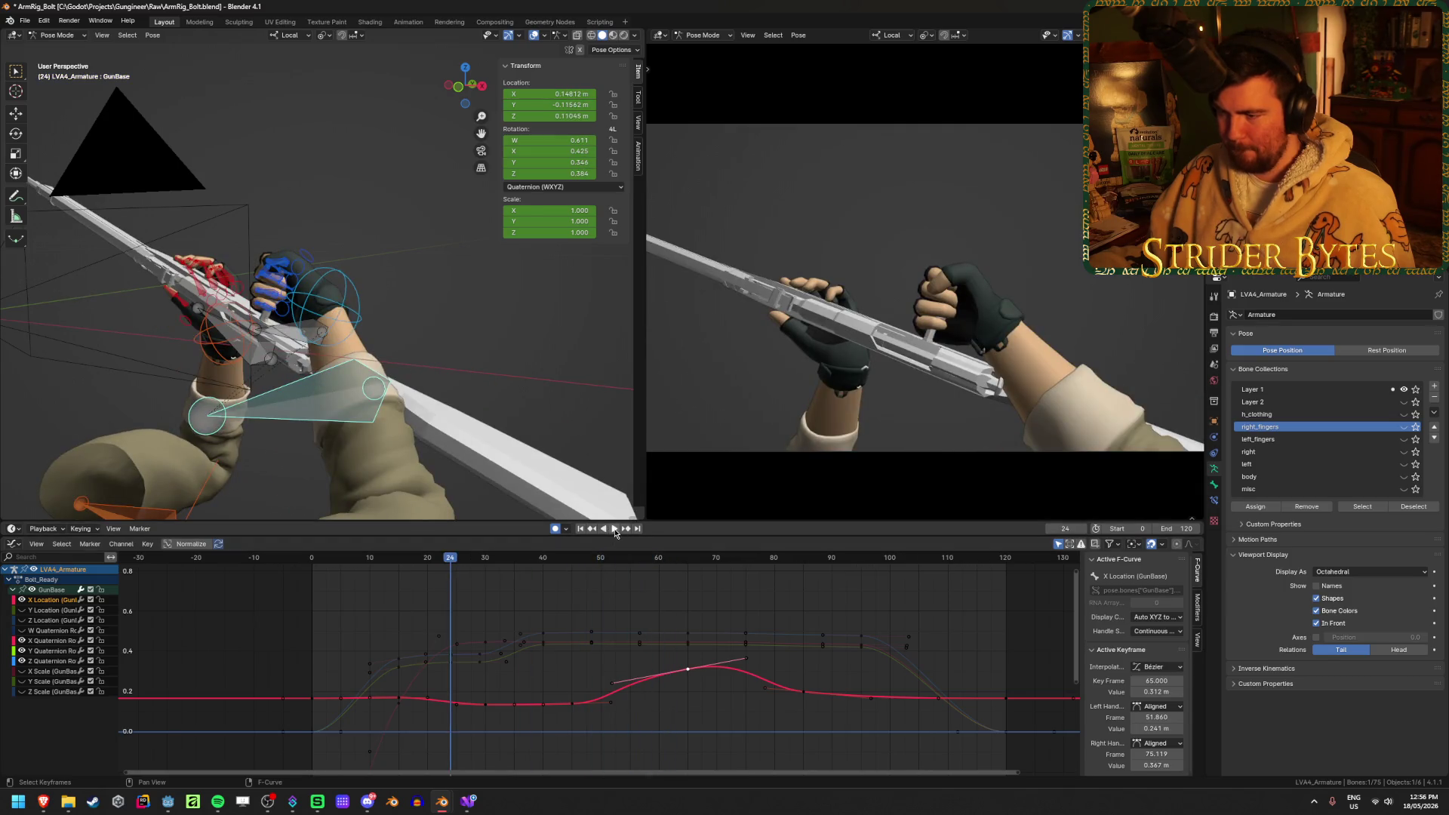
pyautogui.click(615, 529)
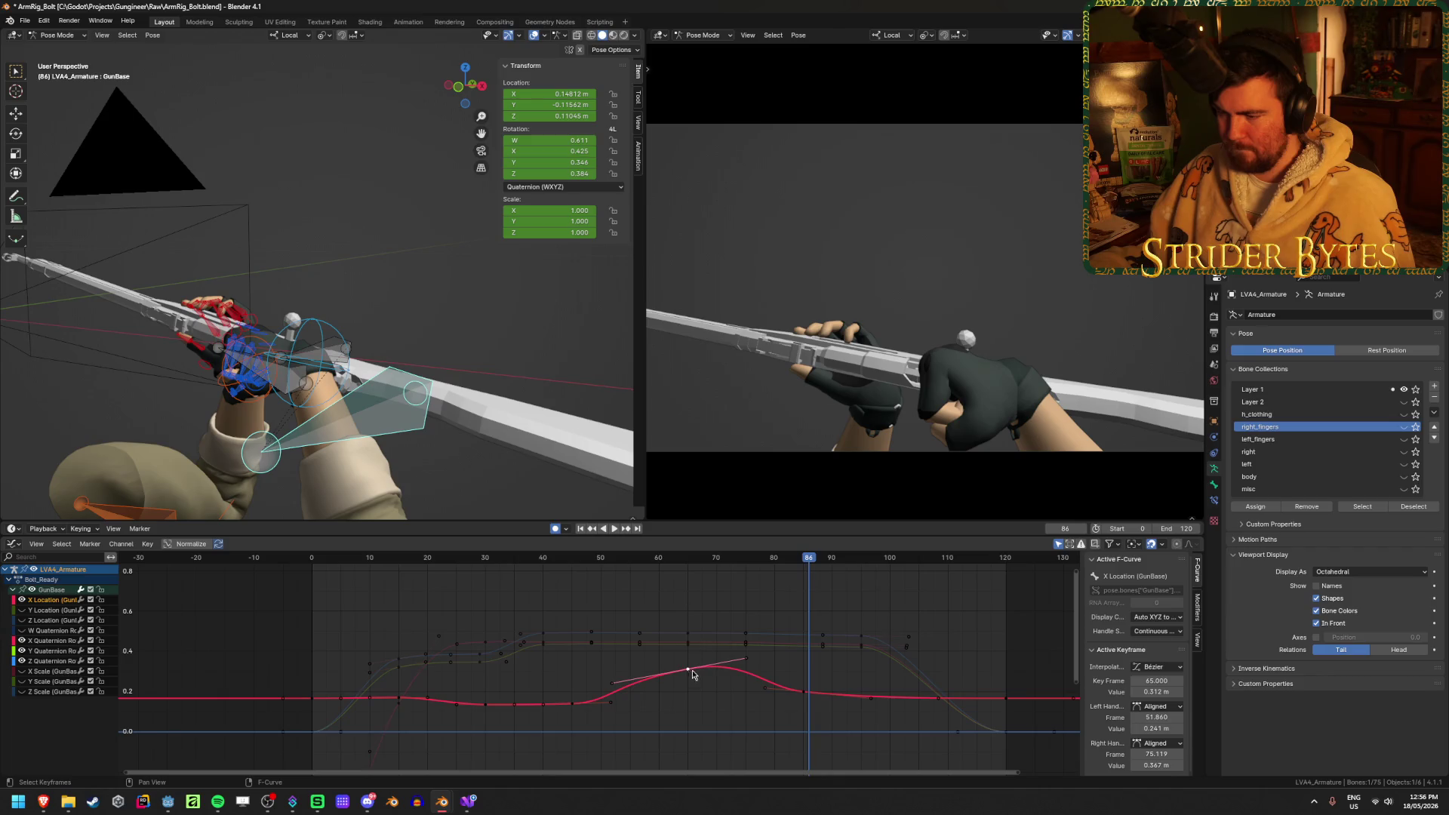
pyautogui.moveTo(693, 676); pyautogui.dragTo(659, 671)
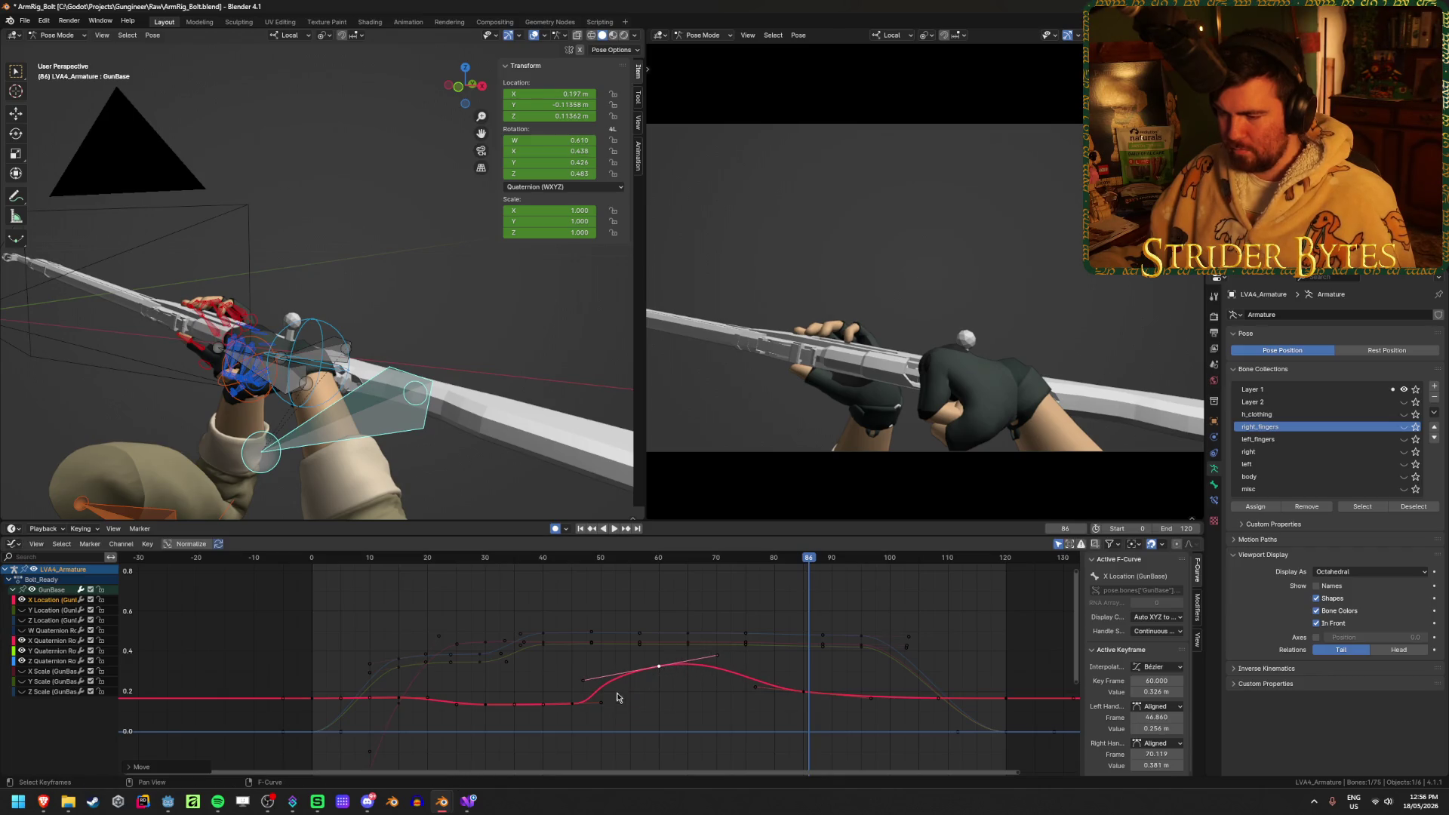
pyautogui.moveTo(601, 708); pyautogui.dragTo(646, 705)
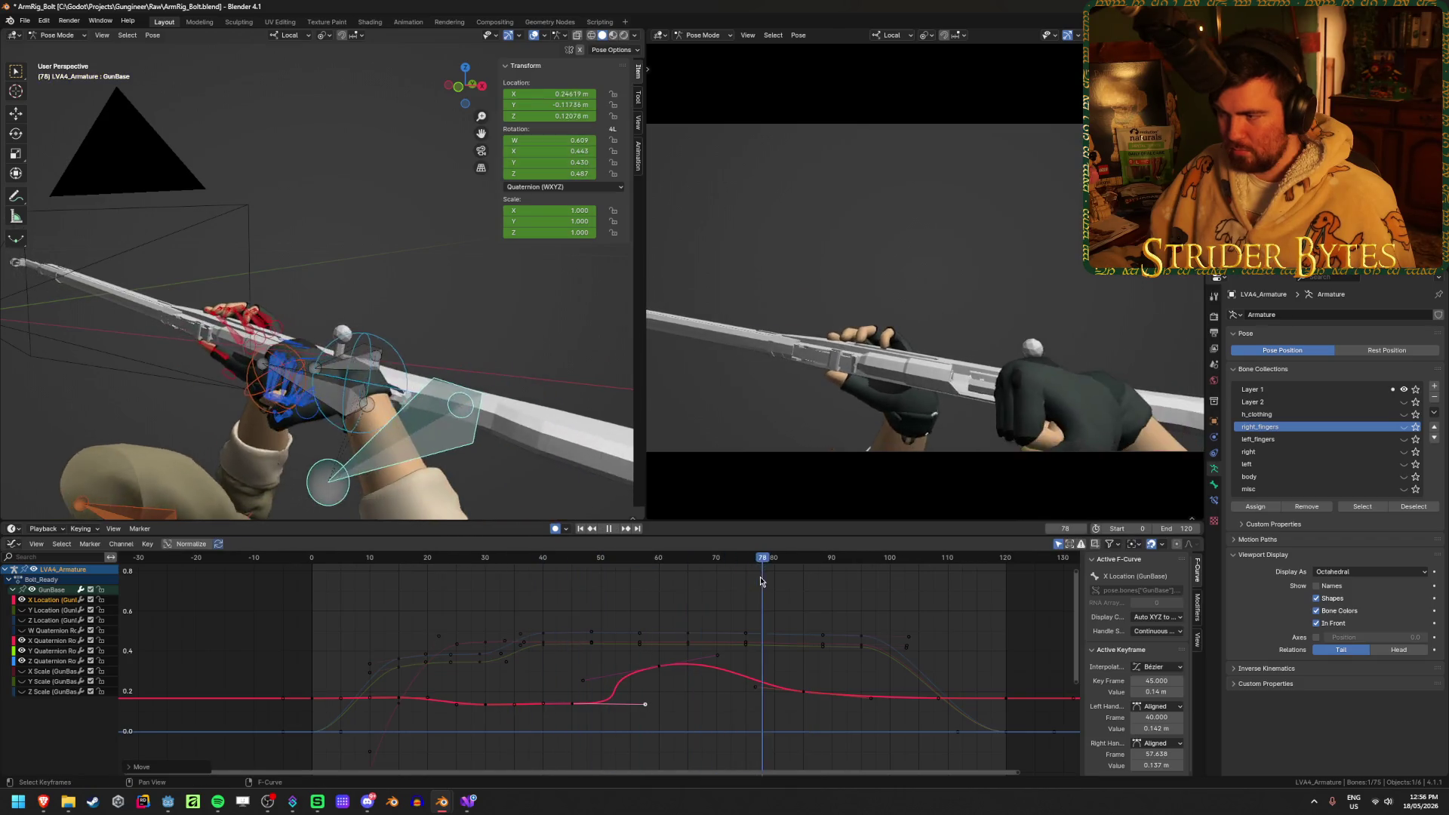
pyautogui.press('Escape')
# Pull the key's left handle to smooth the curve, replay from frame 0, and save
pyautogui.click(613, 532)
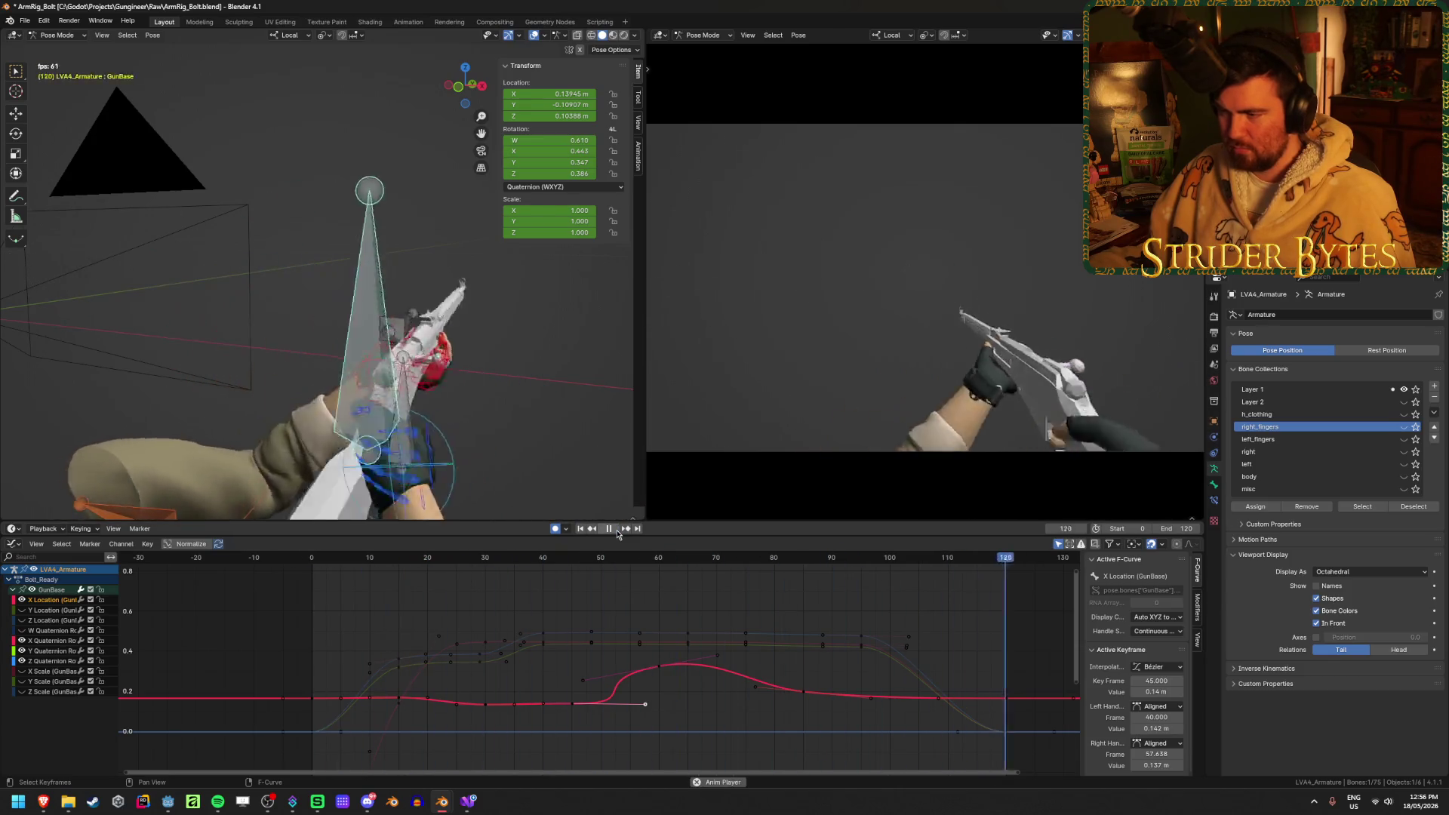
pyautogui.moveTo(583, 683); pyautogui.dragTo(611, 647)
pyautogui.click(580, 529)
pyautogui.click(614, 529)
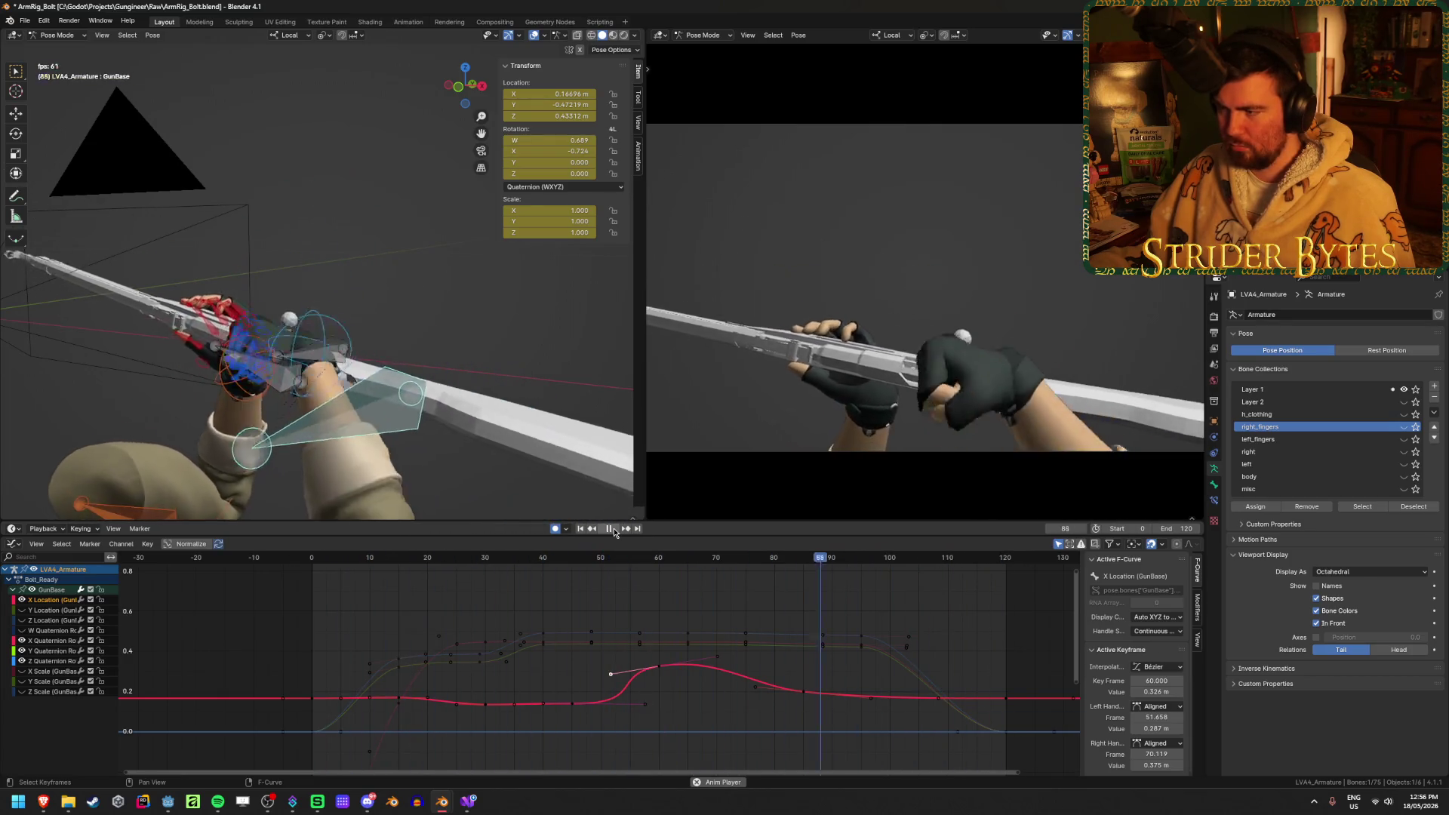
pyautogui.click(613, 532)
pyautogui.hotkey('ctrl', 's')
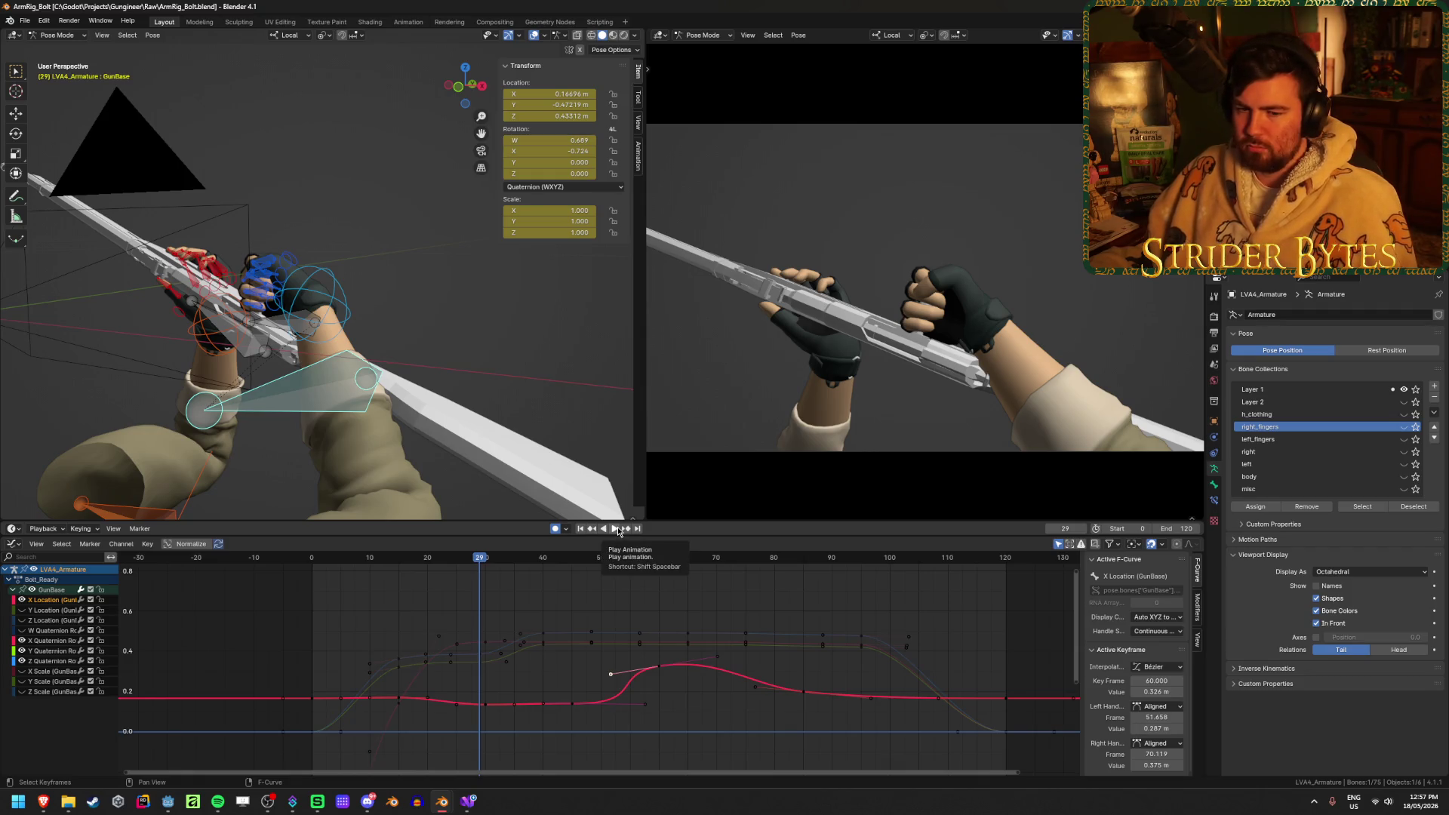
pyautogui.click(643, 593)
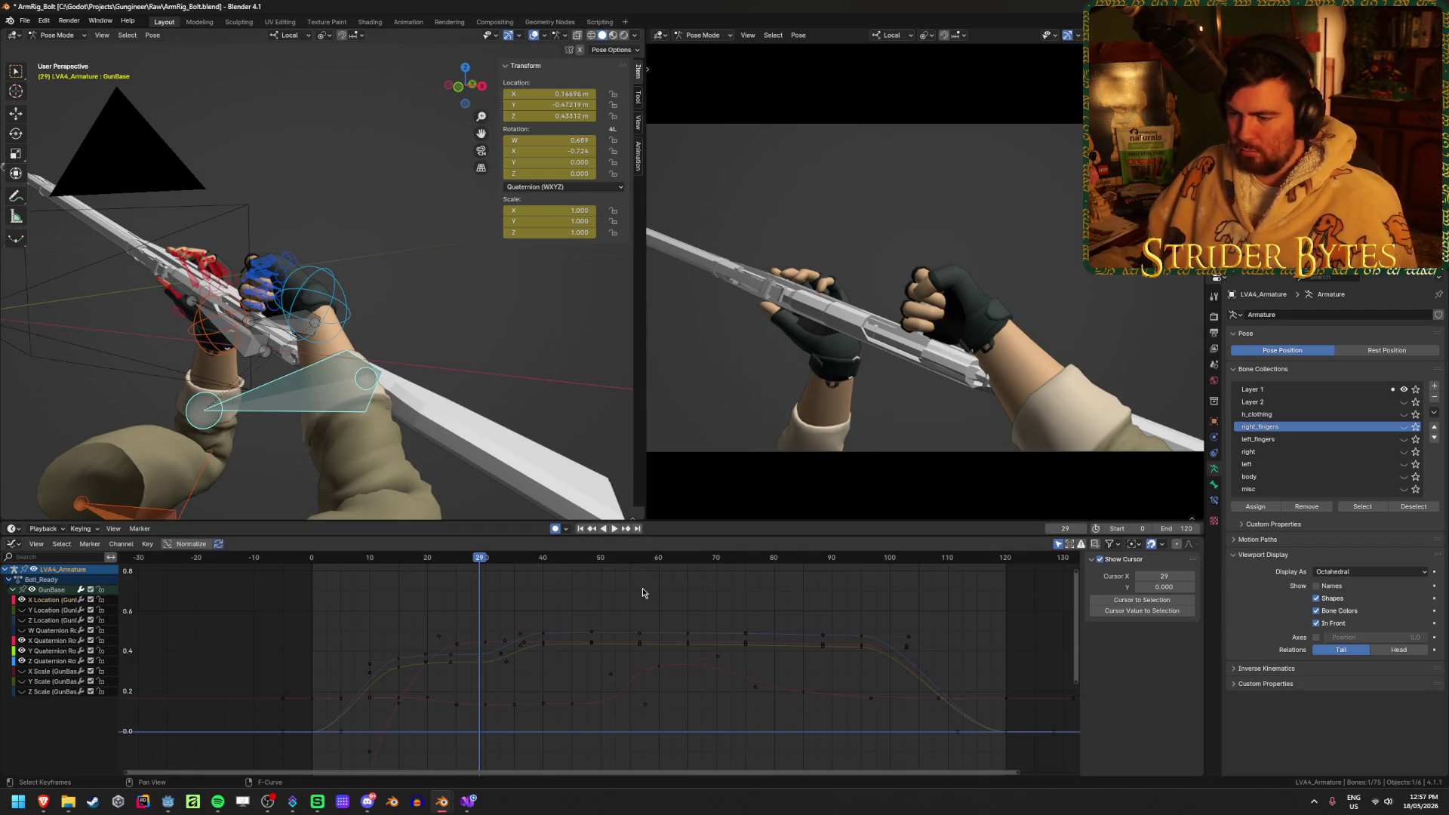
# Save ArmRig_Bolt.blend, replay Bolt_Ready from frame 0, and scrub the opening frames
pyautogui.hotkey('ctrl', 's')
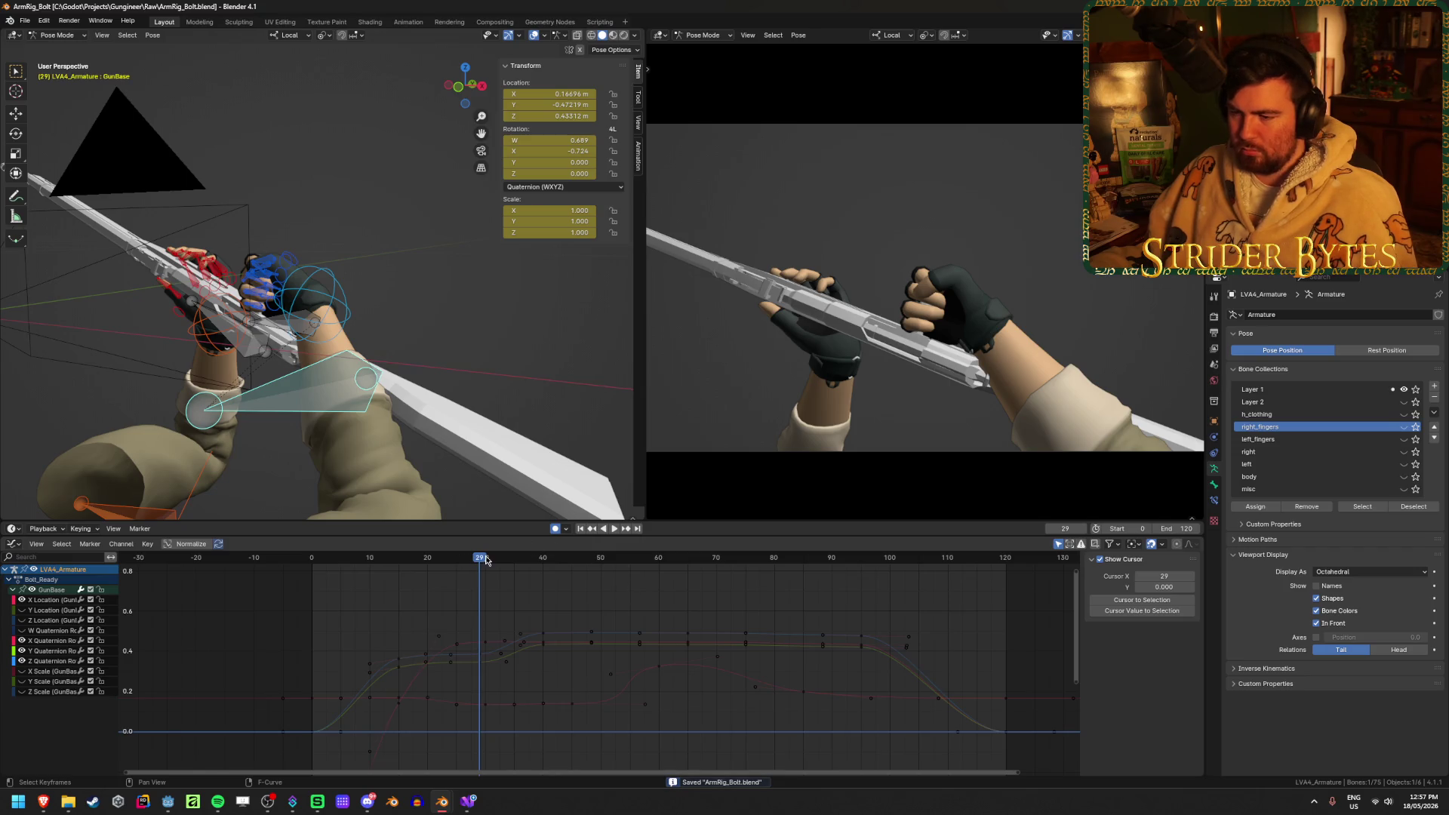
pyautogui.hotkey('shift', 'Left')
pyautogui.press('space')
pyautogui.moveTo(513, 588)
pyautogui.mouseDown()
pyautogui.moveTo(613, 592)
pyautogui.moveTo(422, 598)
pyautogui.moveTo(517, 607)
pyautogui.moveTo(479, 613)
pyautogui.mouseUp()
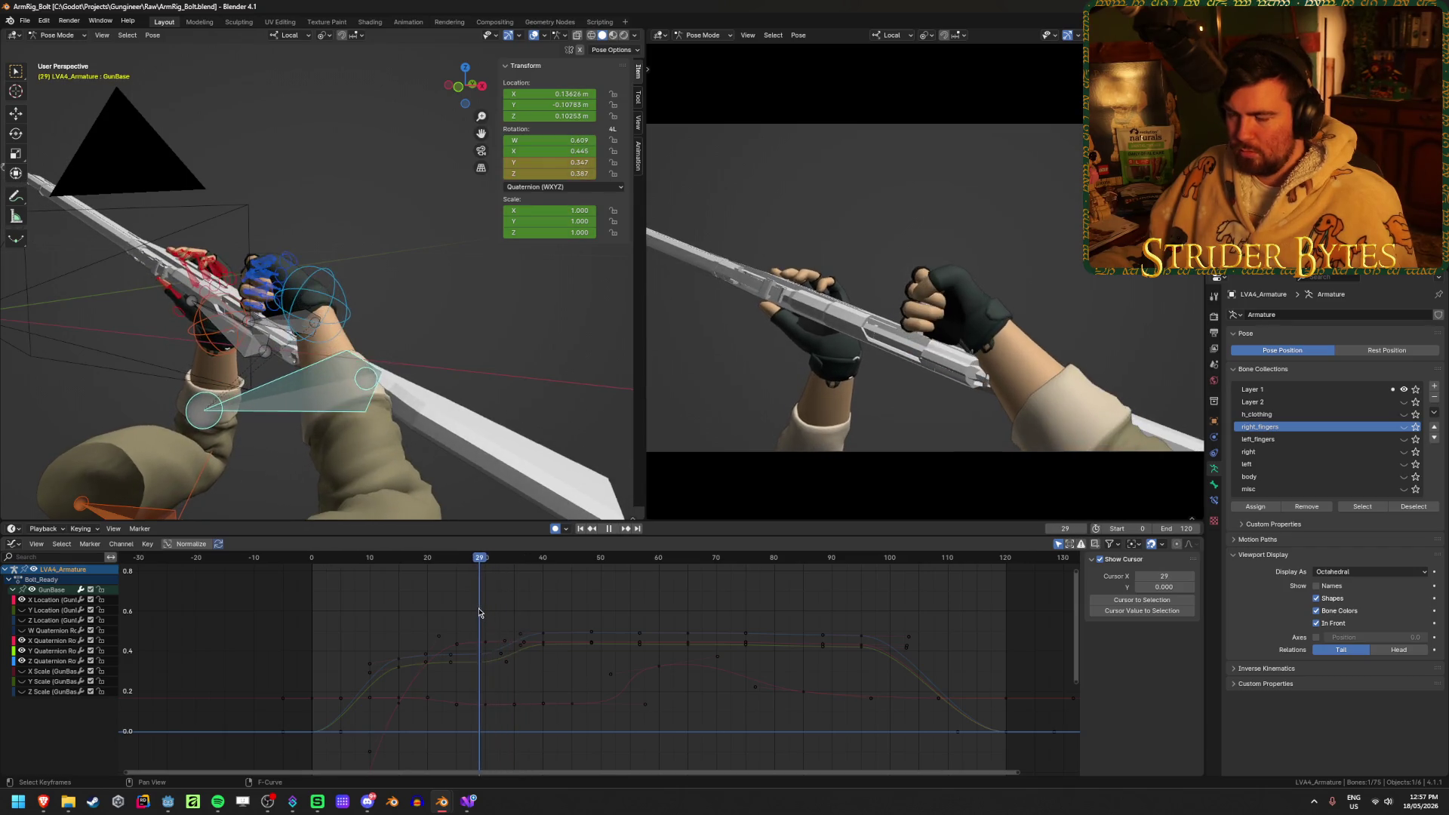
pyautogui.hotkey('shift', 'Left')
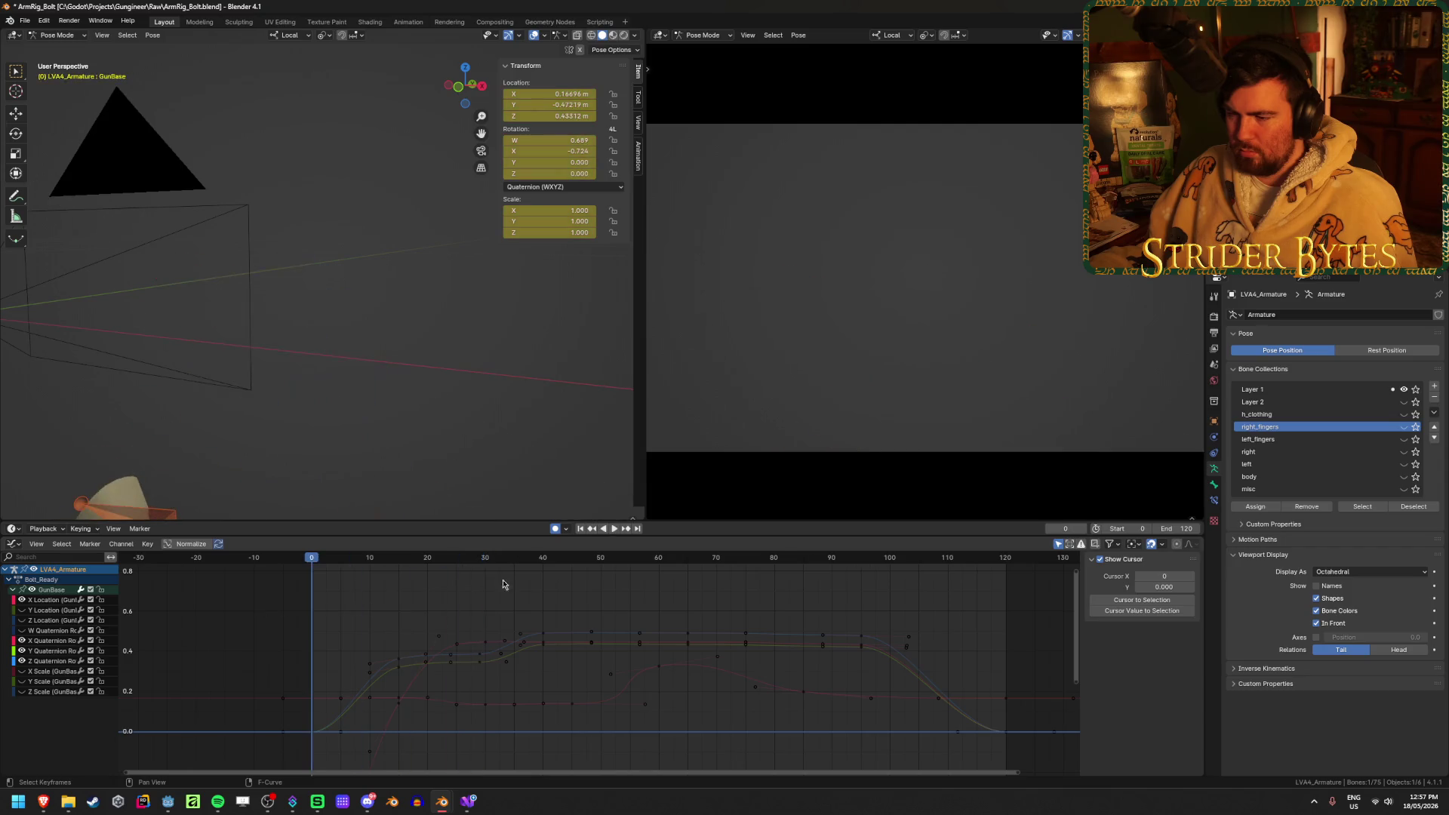
pyautogui.click(612, 530)
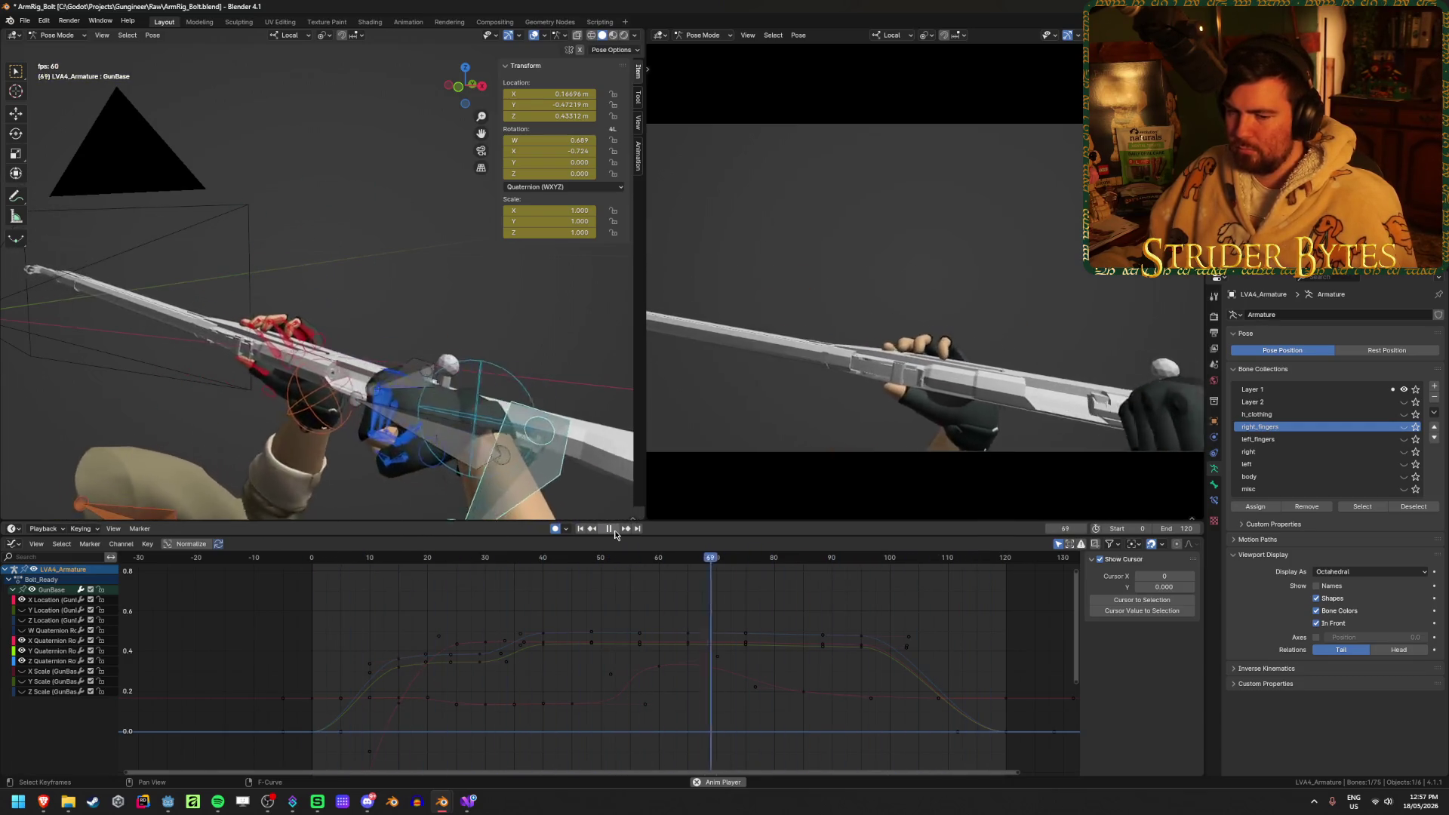
pyautogui.click(609, 528)
pyautogui.hotkey('ctrl', 's')
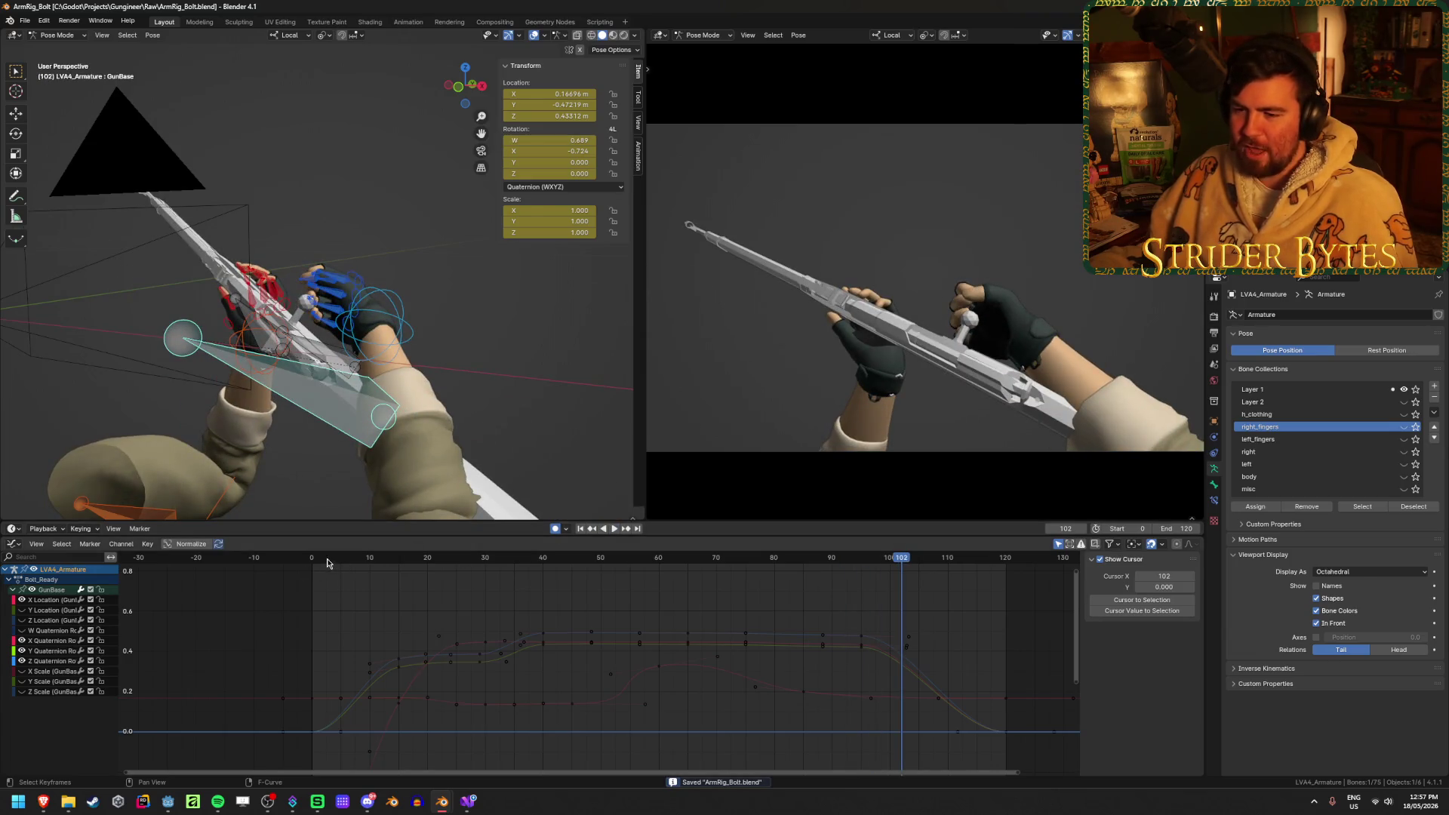
pyautogui.hotkey('shift', 'Left')
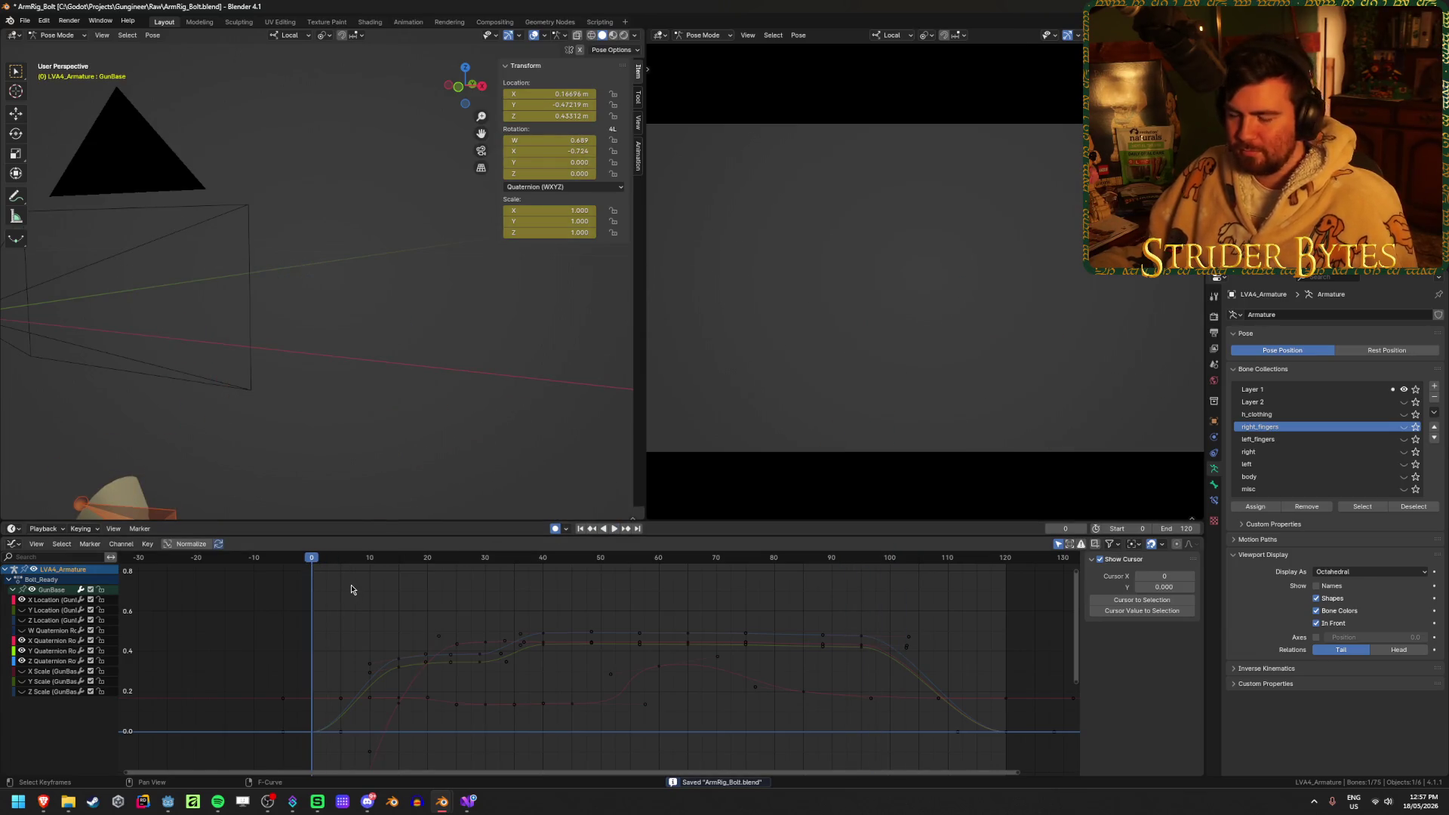
pyautogui.moveTo(328, 561)
pyautogui.mouseDown()
pyautogui.moveTo(469, 581)
pyautogui.moveTo(344, 587)
pyautogui.mouseUp()
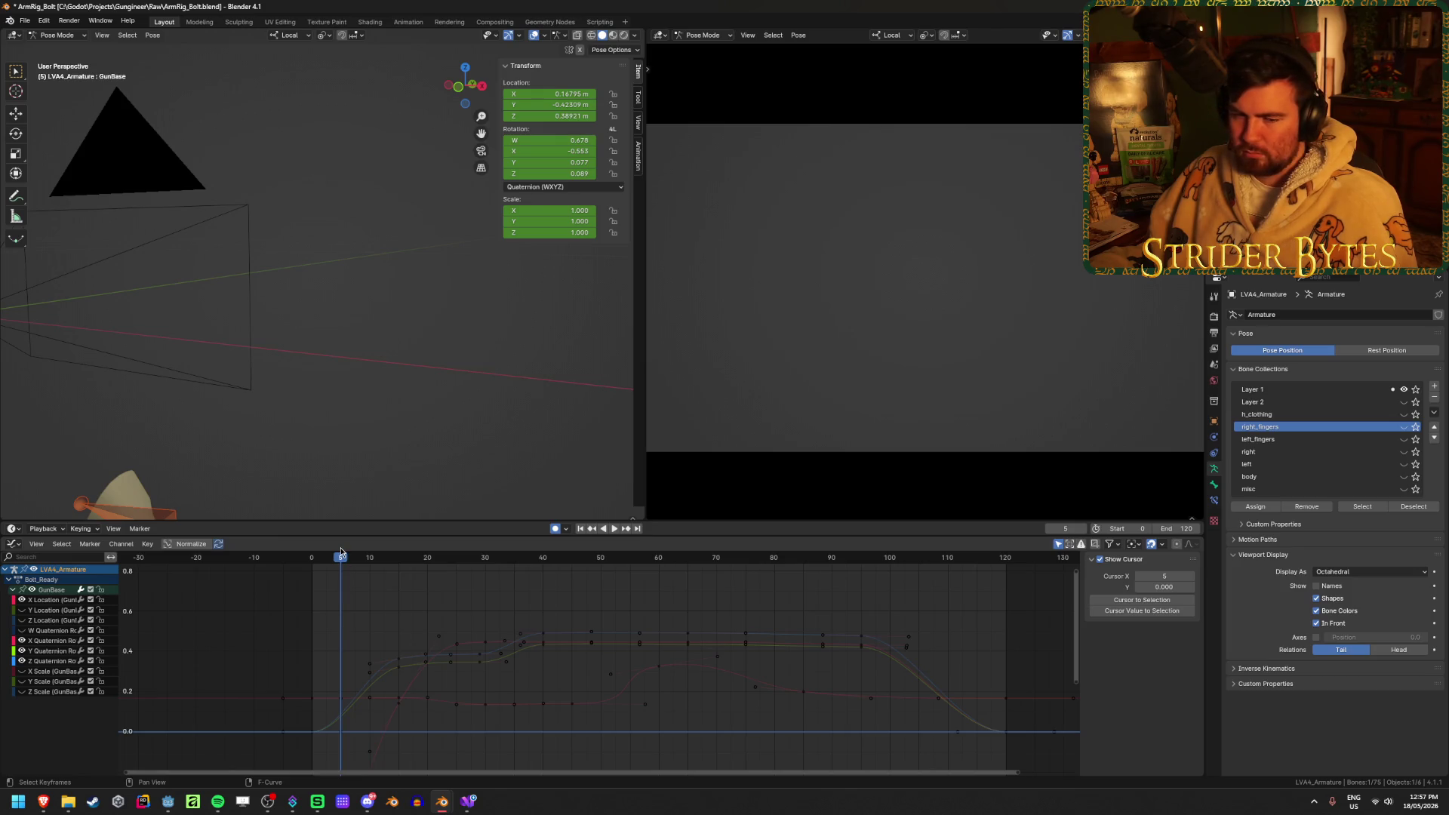
# Replay the animation, save ArmRig_Bolt.blend, and bring up the glTF 2.0 export for Anim_Bolt.glb
pyautogui.click(614, 528)
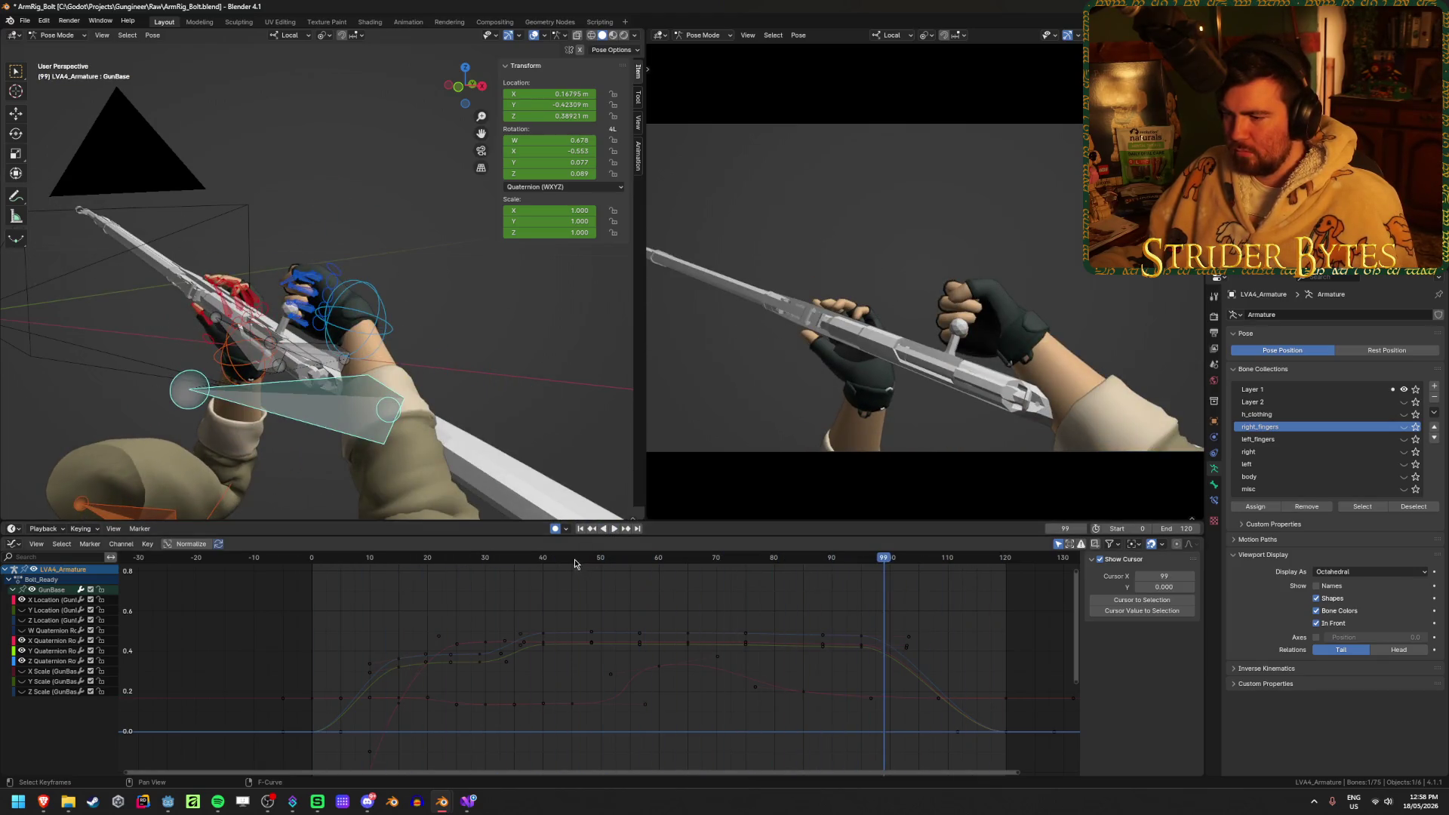
pyautogui.press('Escape')
pyautogui.hotkey('ctrl', 's')
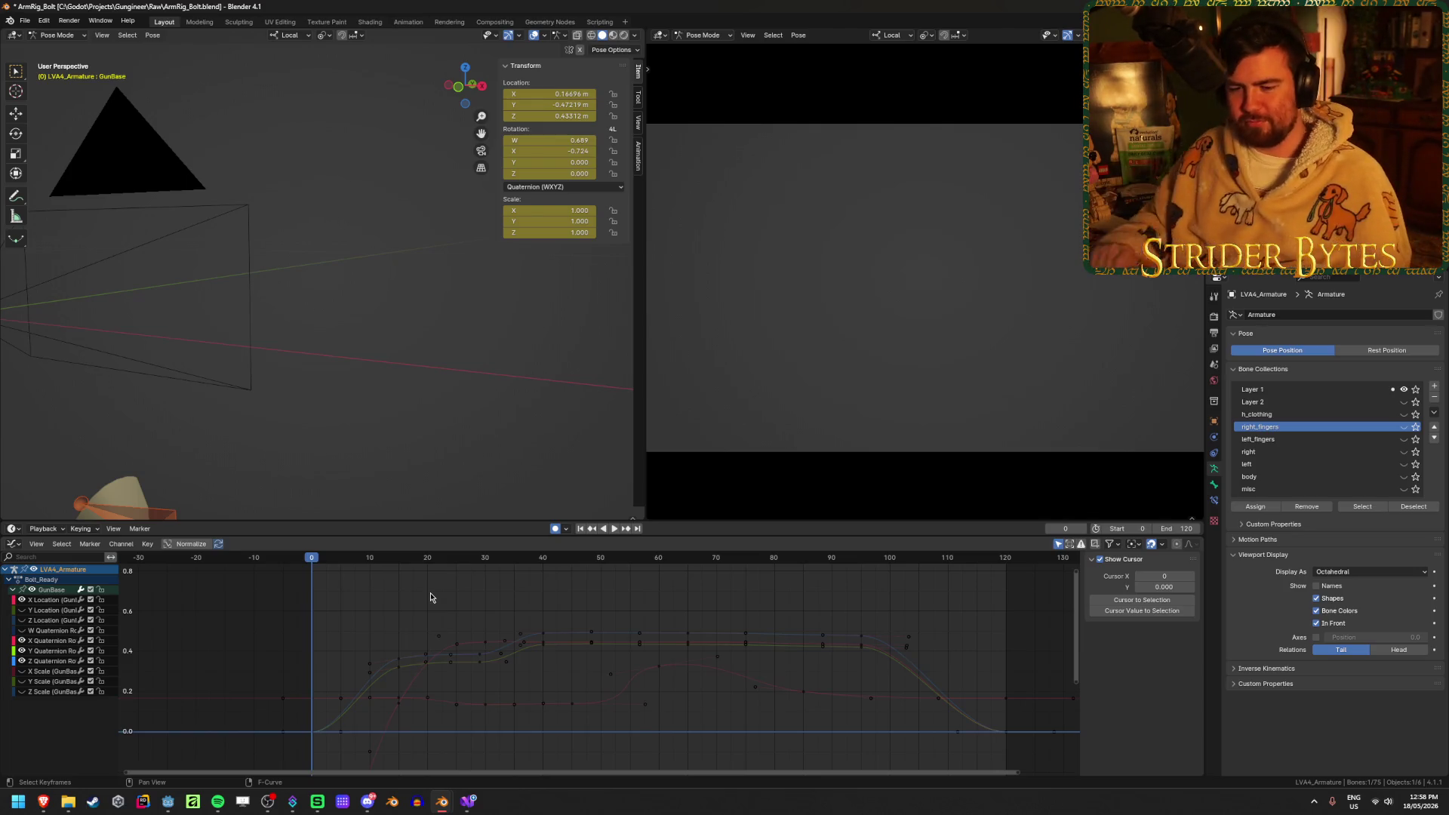
pyautogui.hotkey('ctrl', 's')
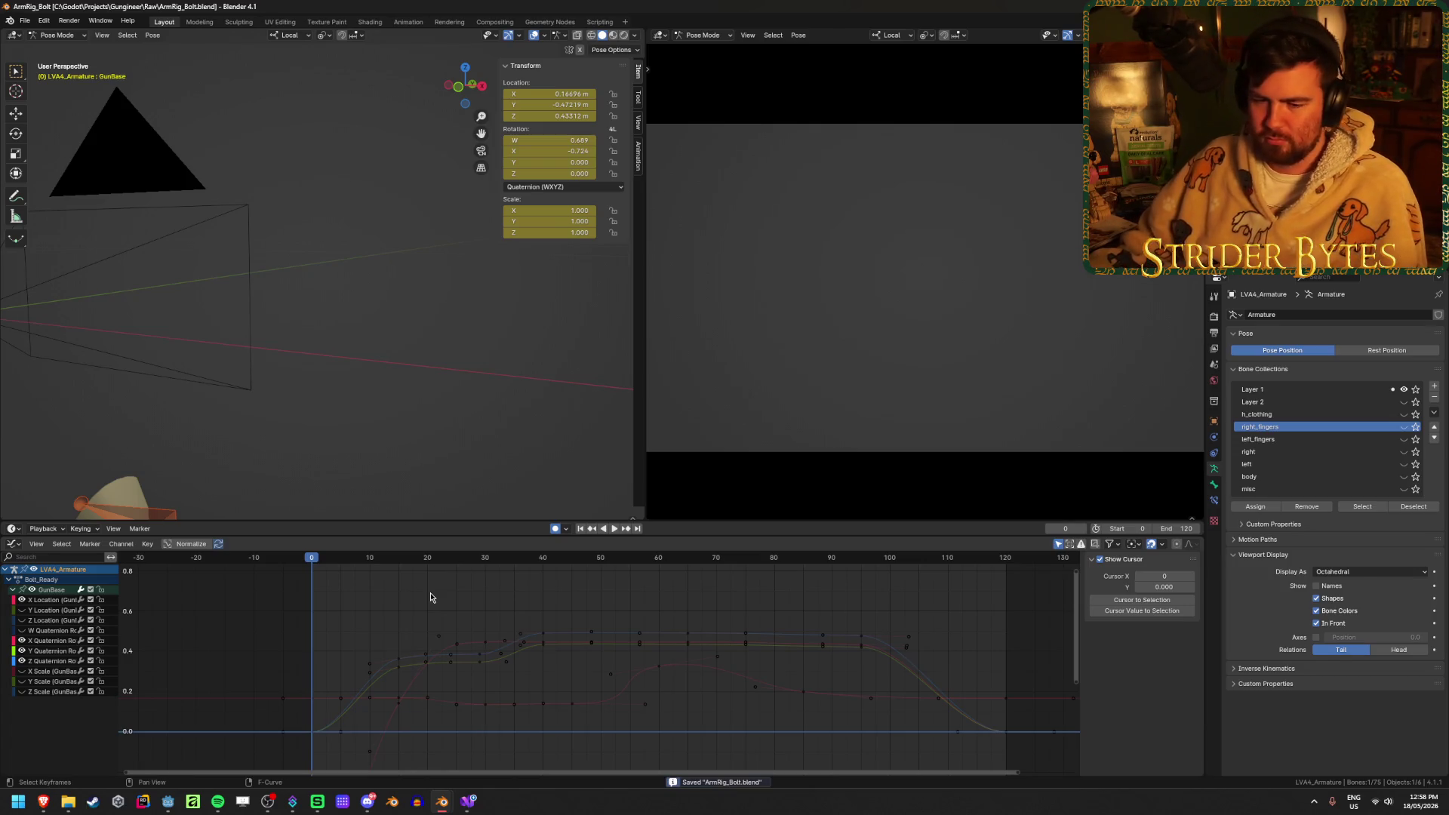
pyautogui.click(431, 597)
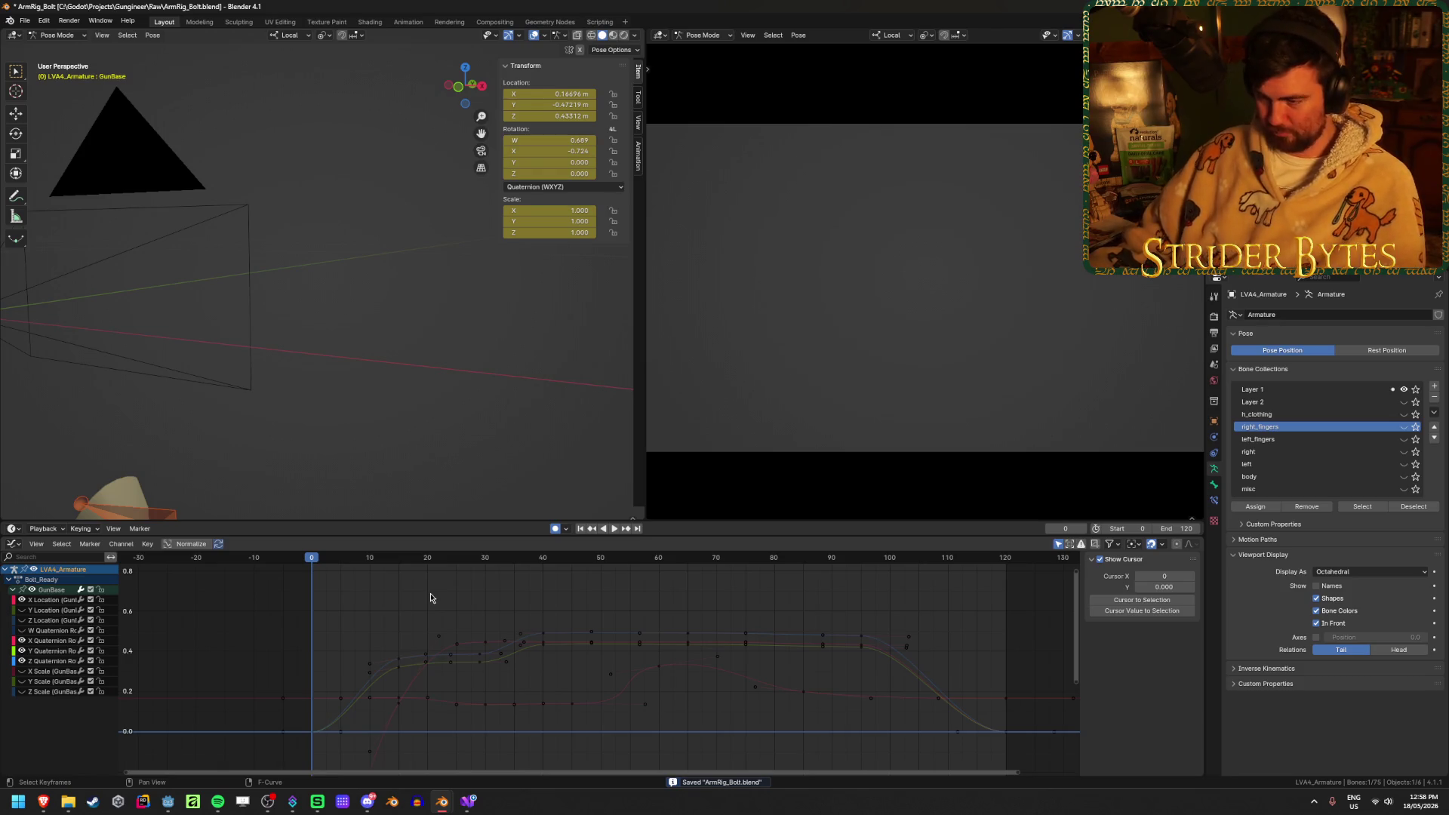
pyautogui.hotkey('ctrl', 's')
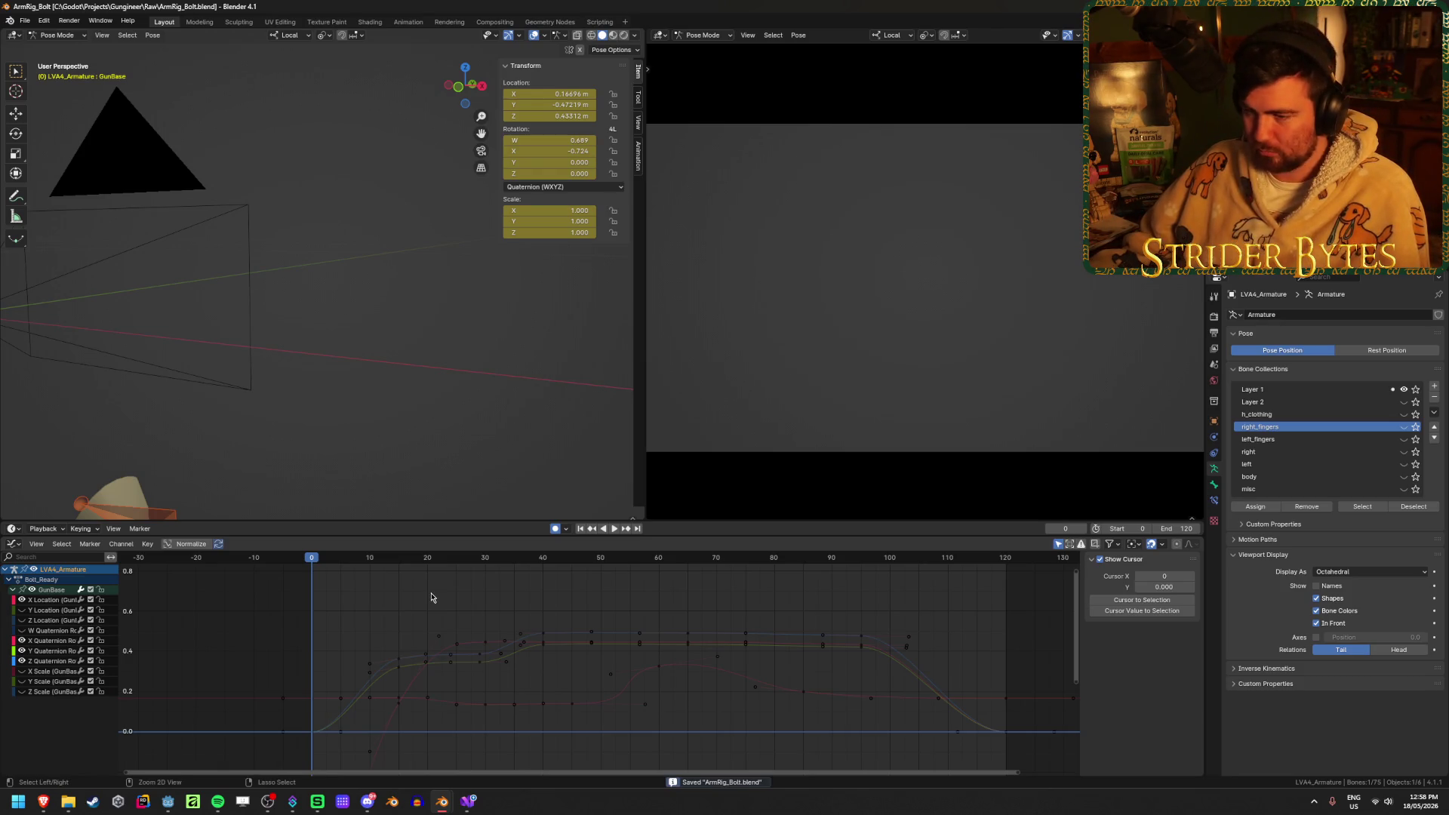
pyautogui.hotkey('ctrl', 'shift', 'e')
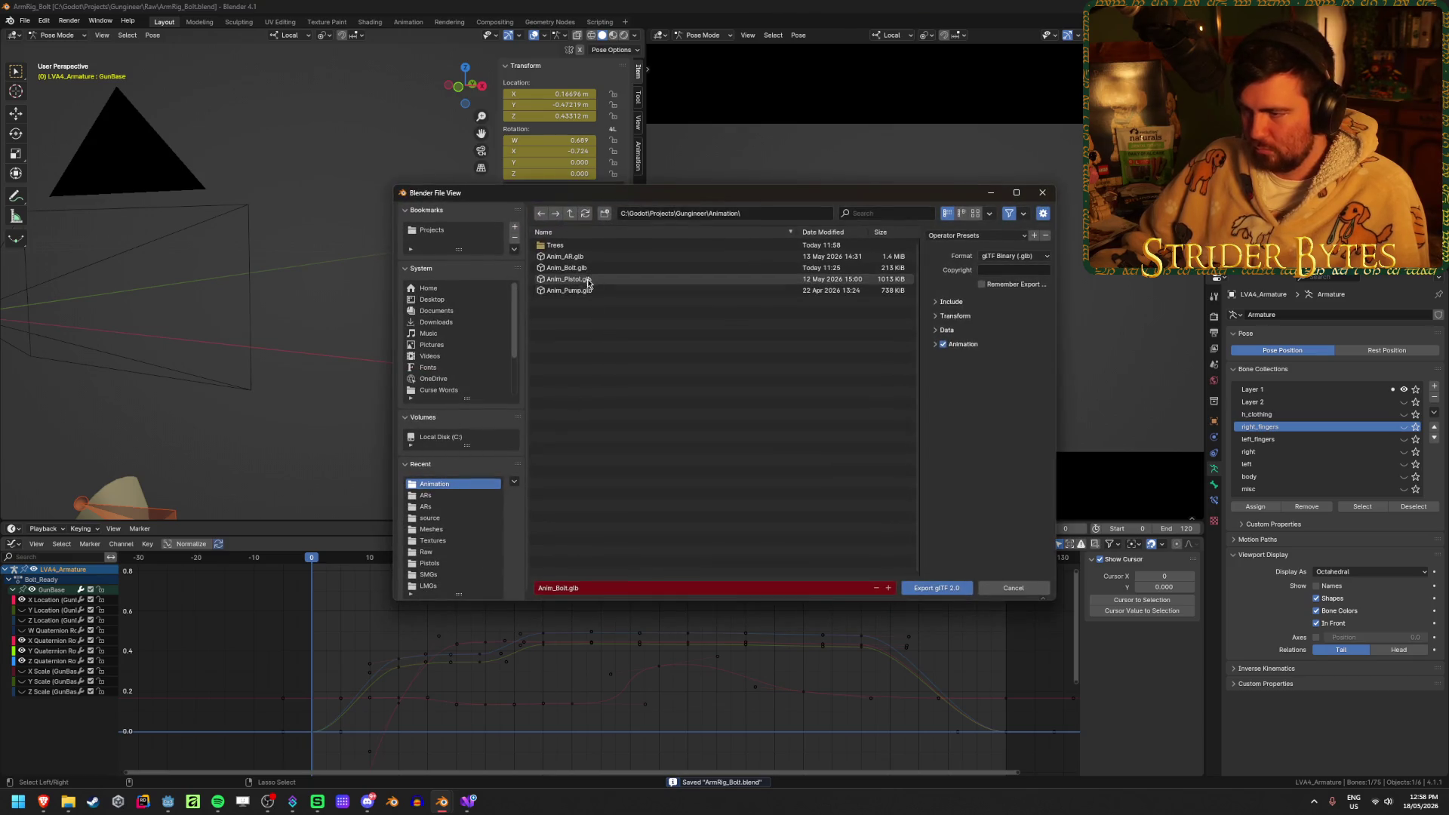
# Export the rig animations over Anim_Bolt.glb, then return to Godot
pyautogui.click(952, 302)
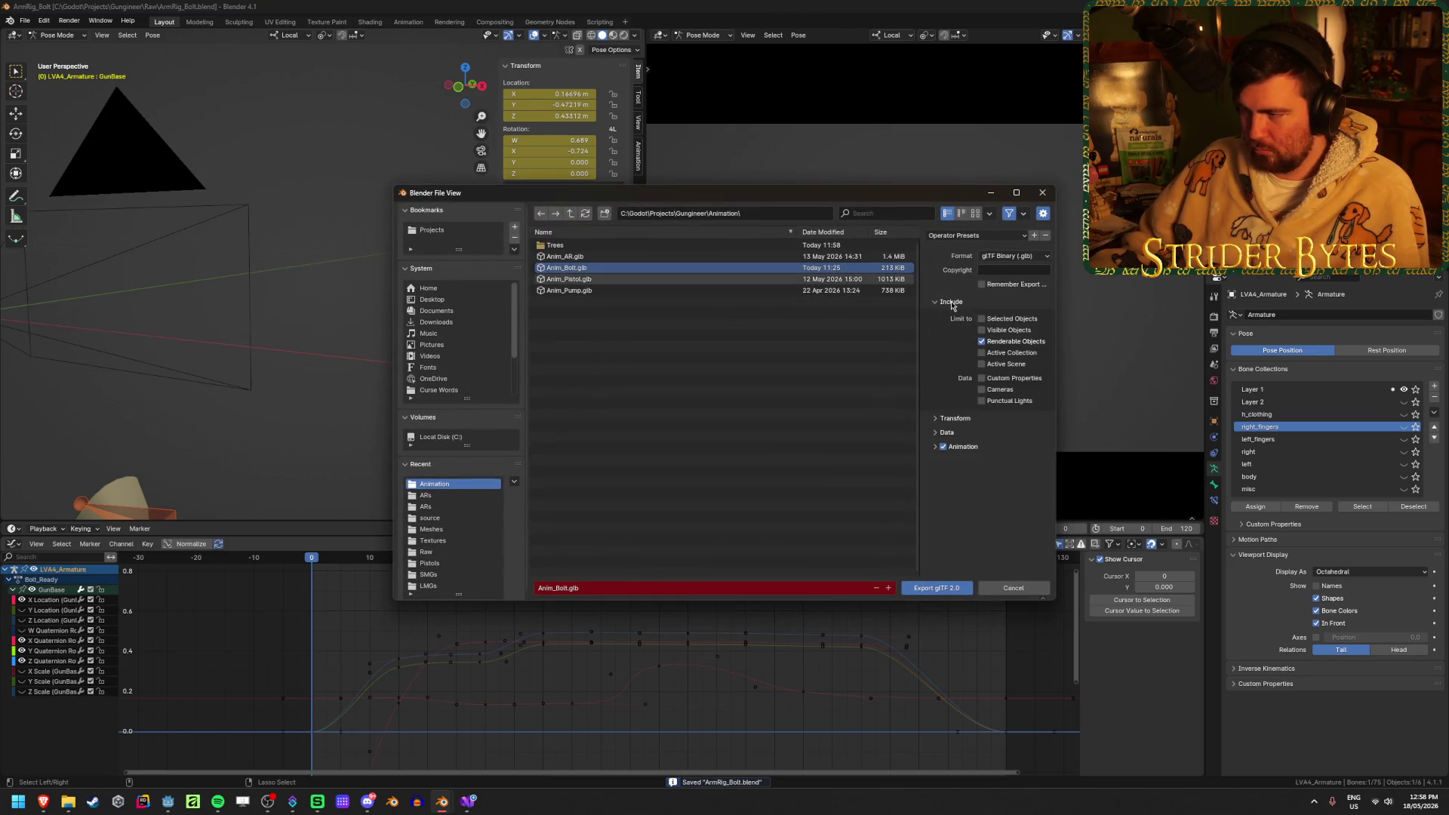
pyautogui.click(944, 590)
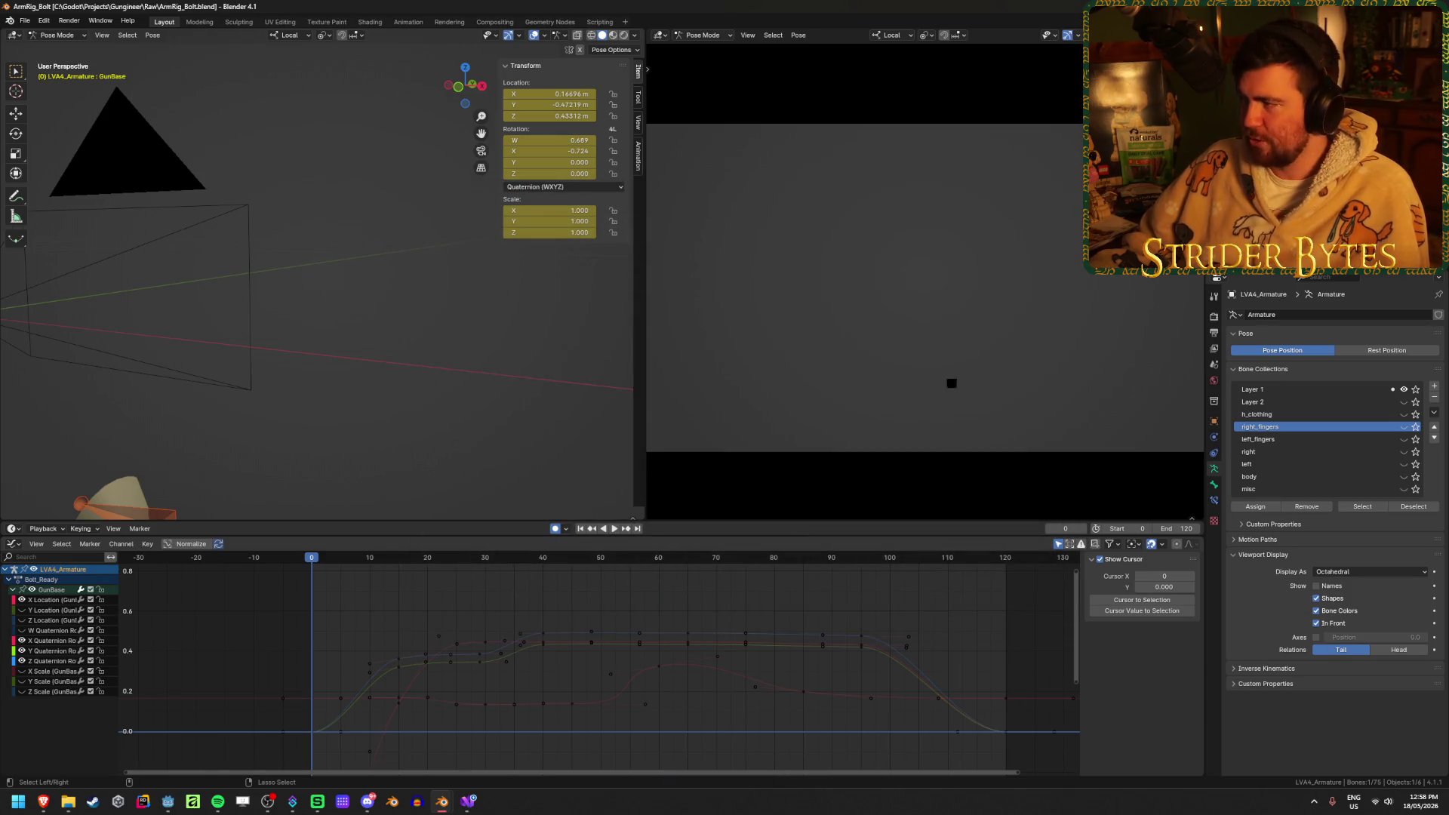
pyautogui.hotkey('alt', 'Tab')
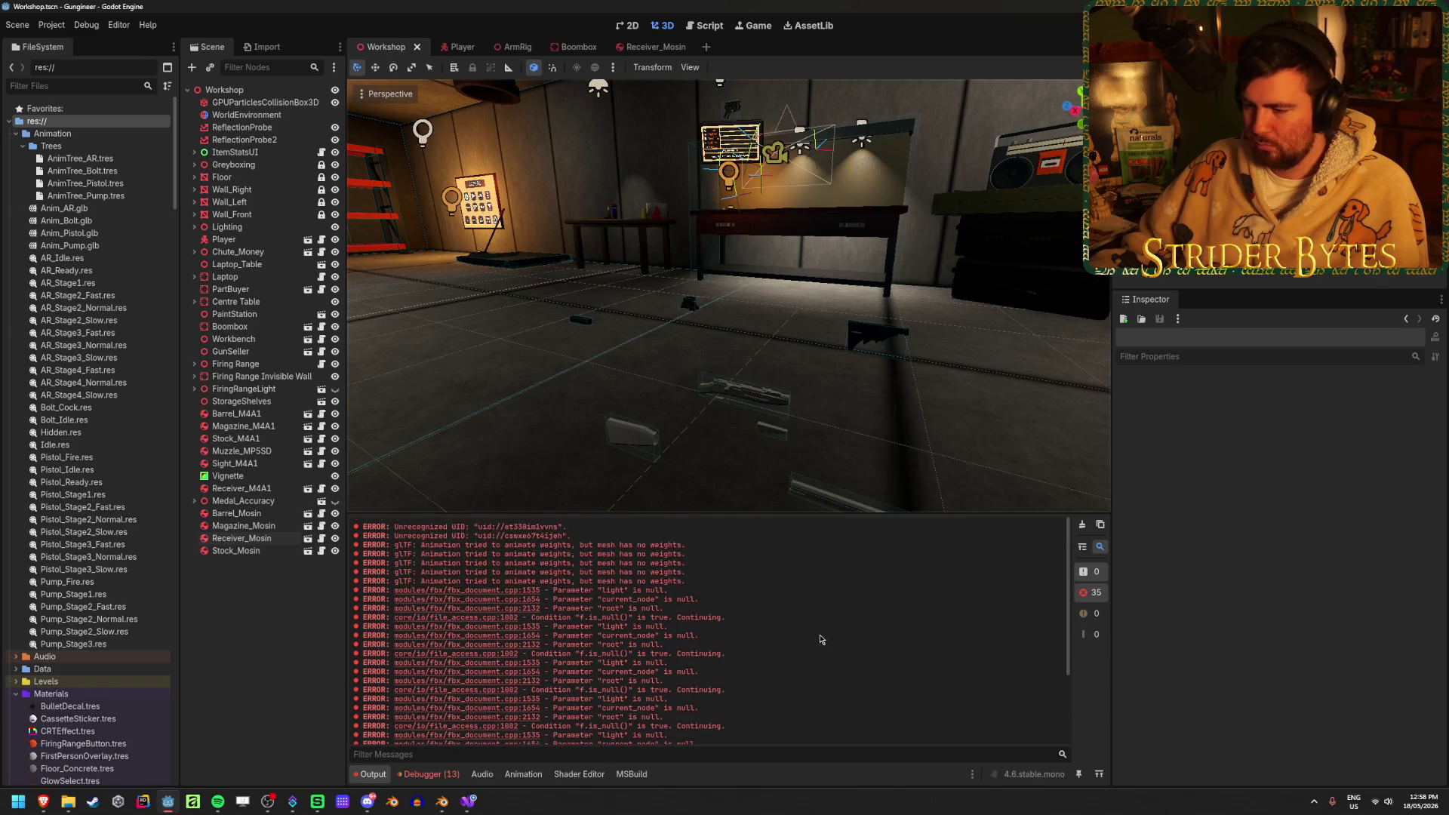
# Clear the Output log and move the Start node left in the Player's AnimTree_Bolt graph
pyautogui.click(1082, 523)
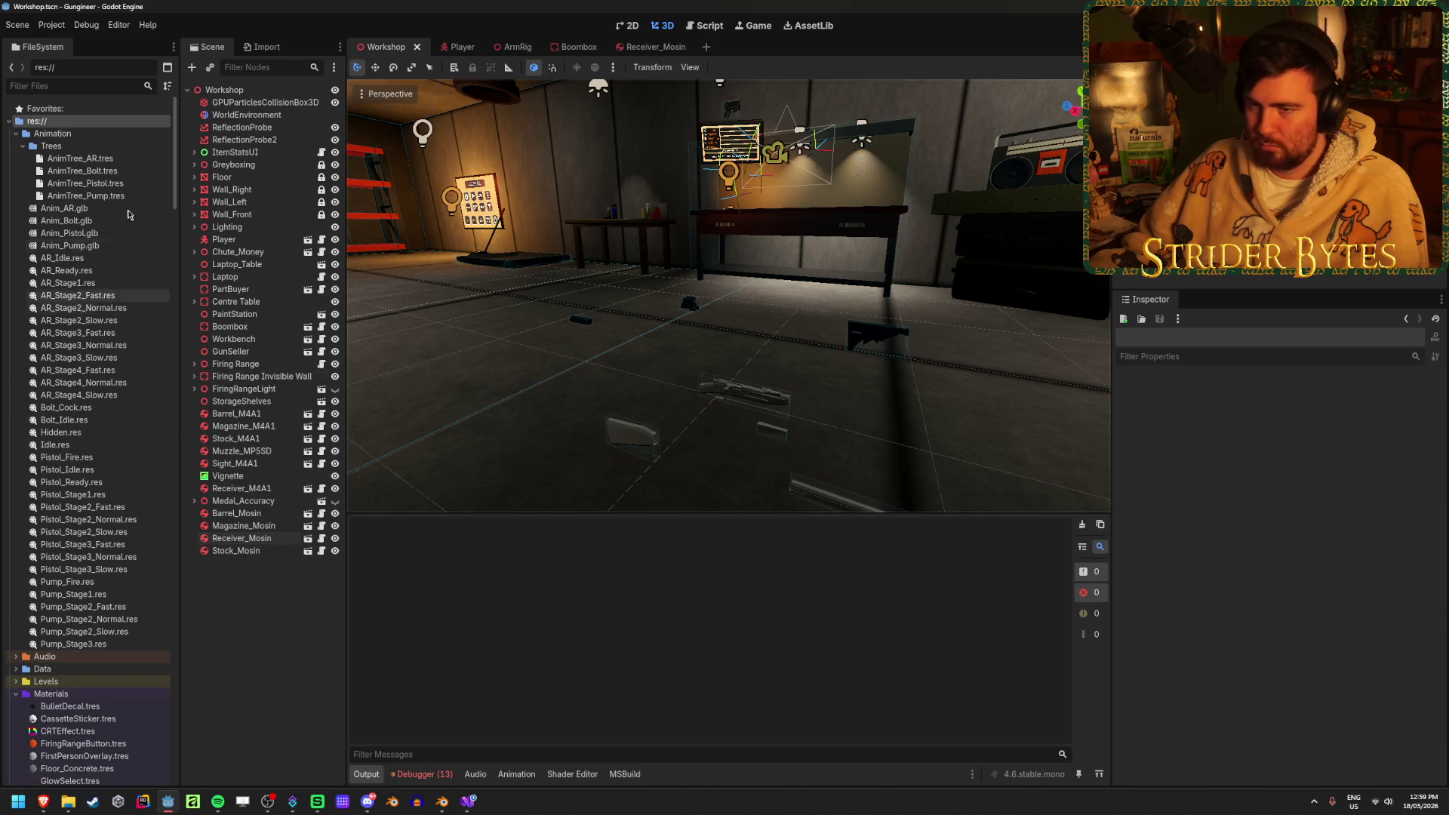
pyautogui.click(459, 47)
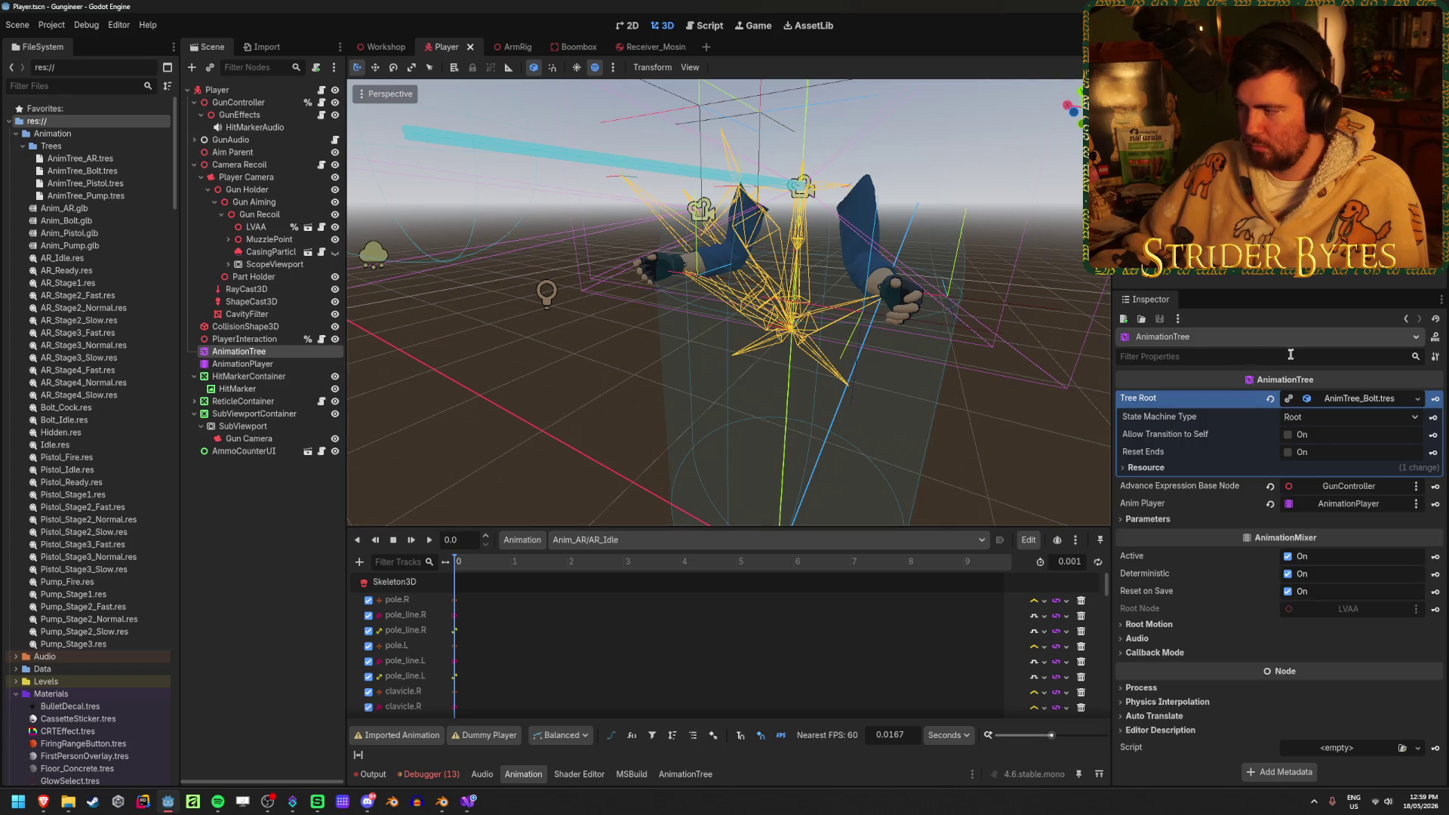
pyautogui.click(685, 775)
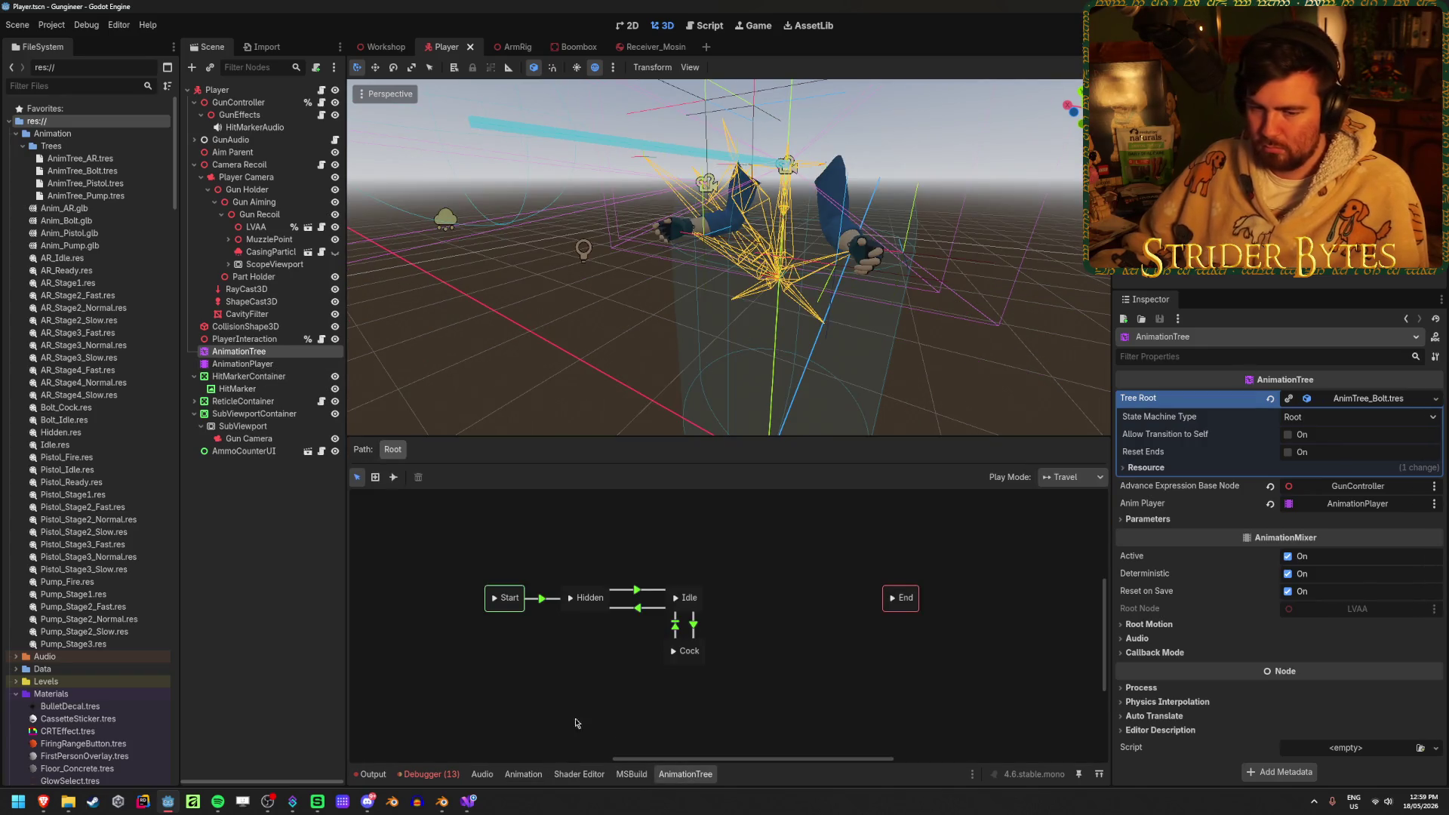
pyautogui.click(495, 687)
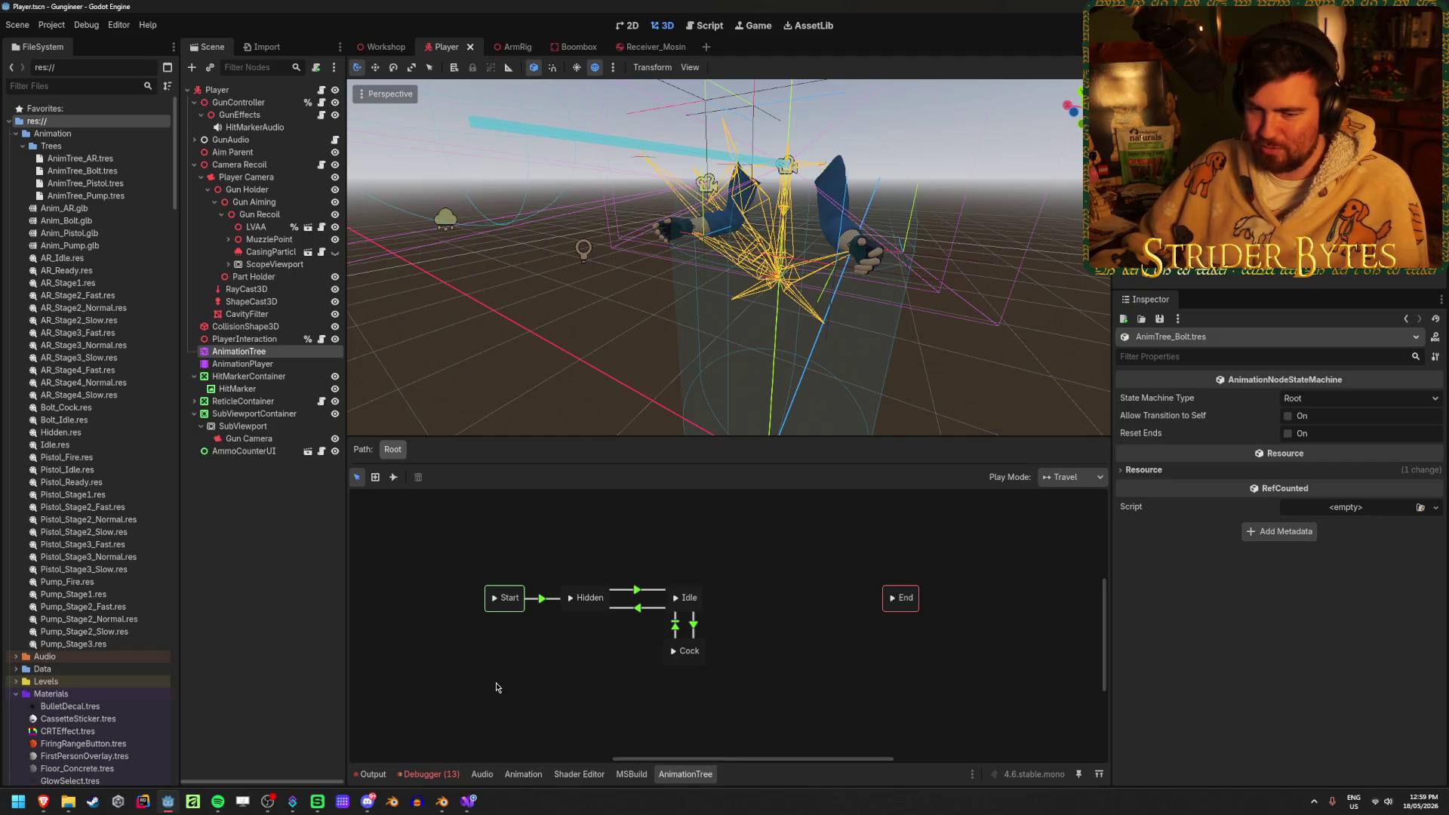
pyautogui.moveTo(453, 688)
pyautogui.mouseDown()
pyautogui.moveTo(505, 597)
pyautogui.moveTo(480, 610)
pyautogui.mouseUp()
pyautogui.click(545, 644)
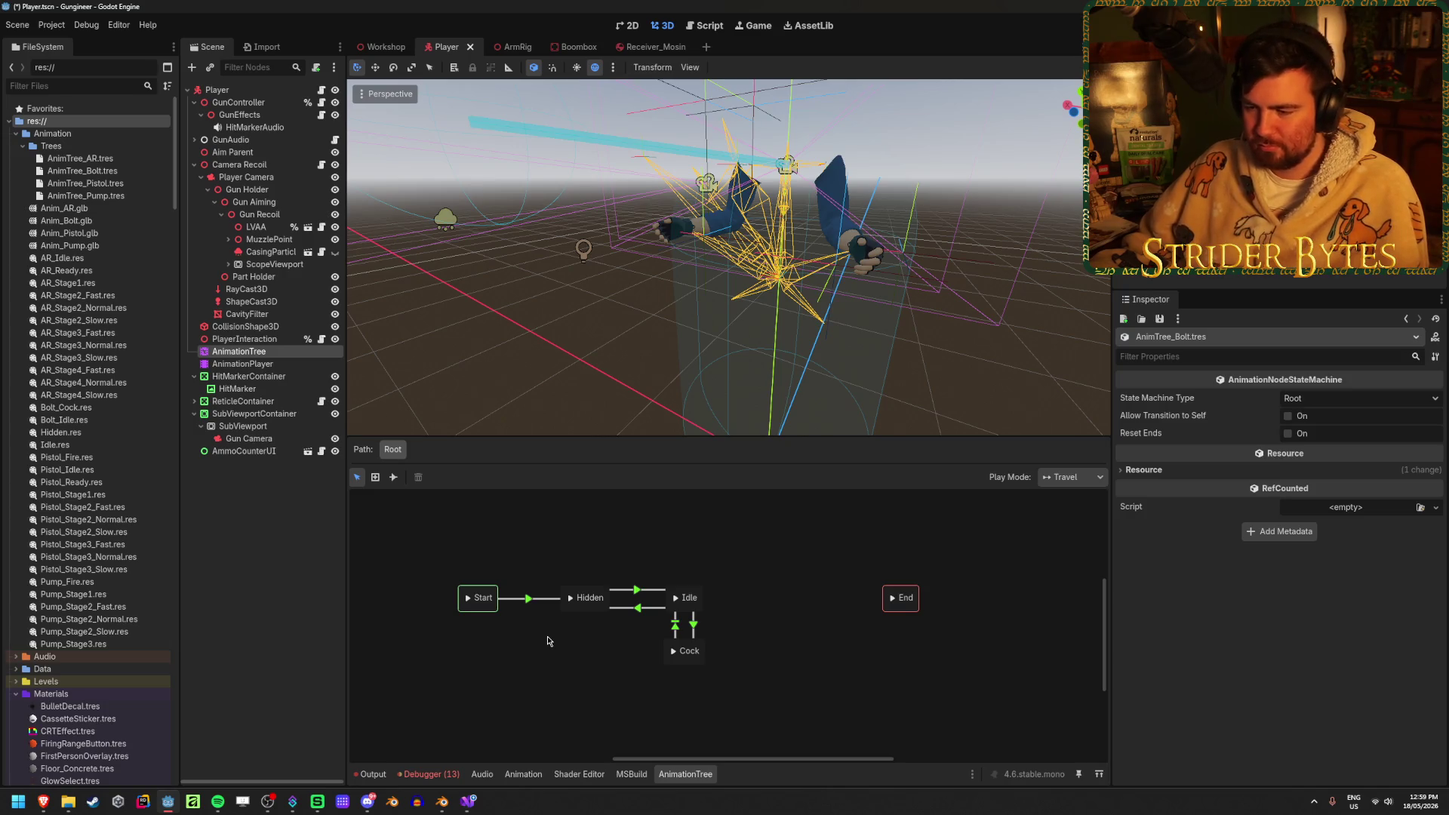
# Dismiss the add-state menu, select AnimTree_Bolt.tres, and show the Import dock
pyautogui.rightClick(538, 554)
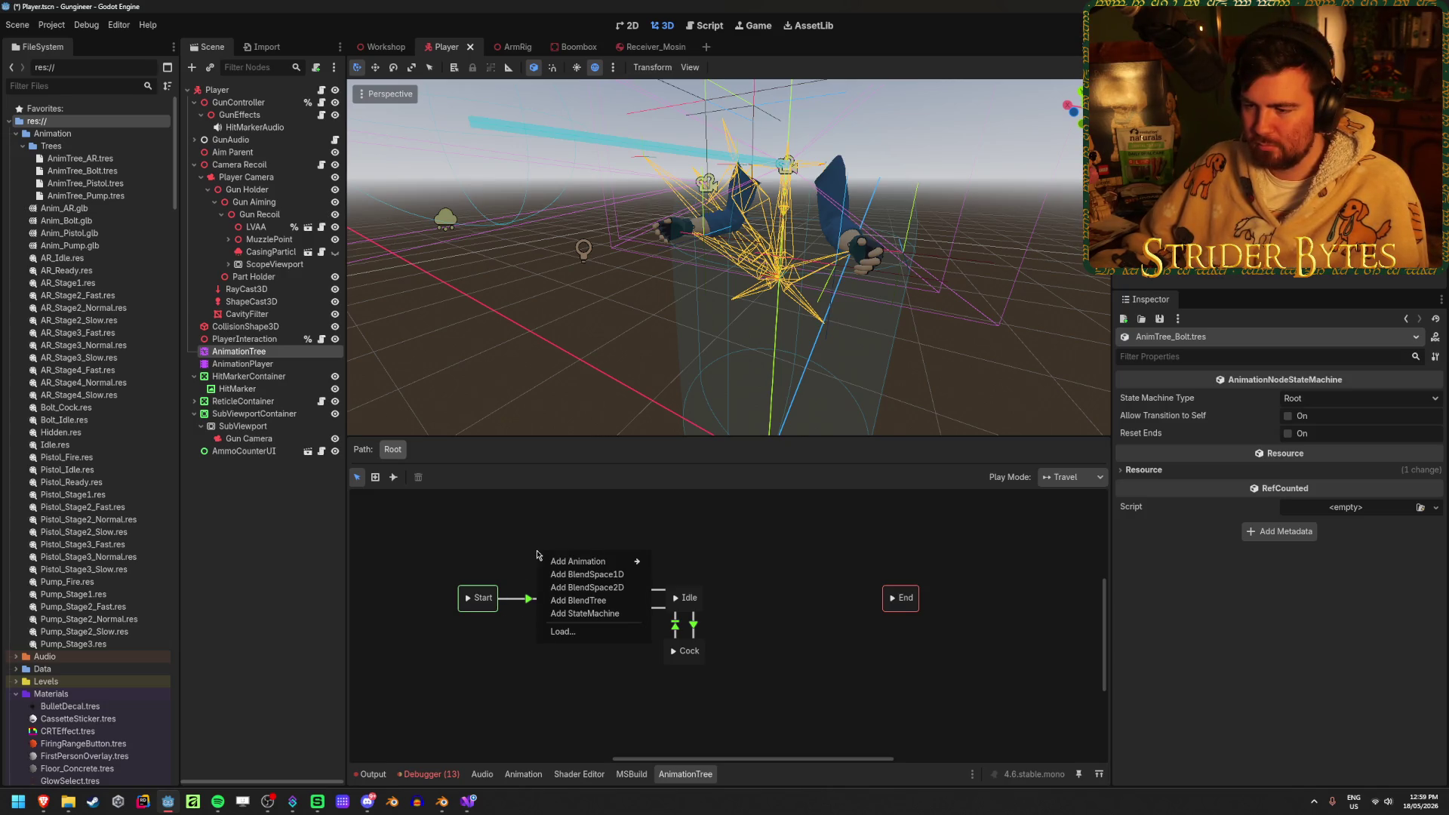
pyautogui.moveTo(578, 561)
pyautogui.click(717, 450)
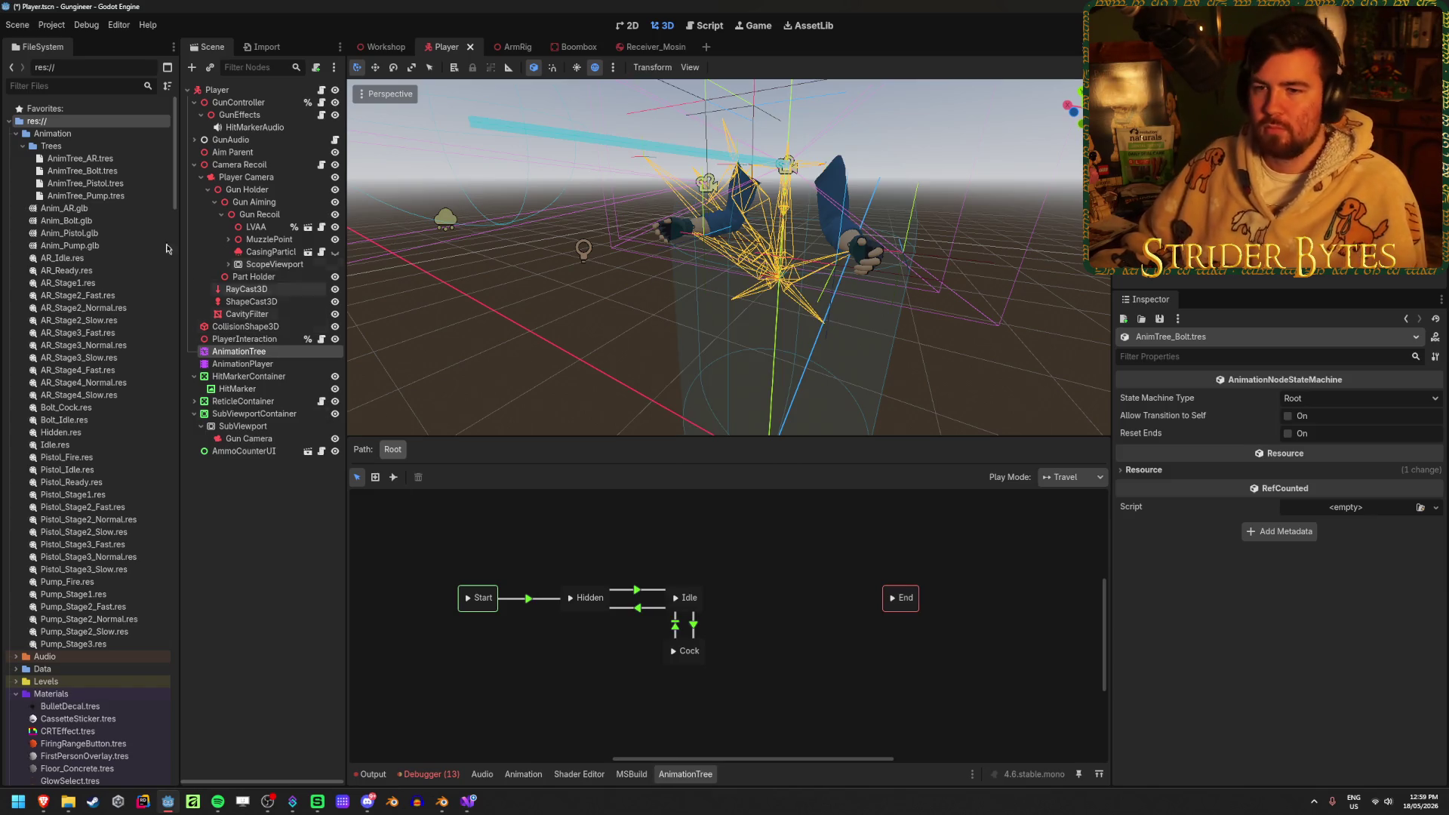
pyautogui.click(123, 172)
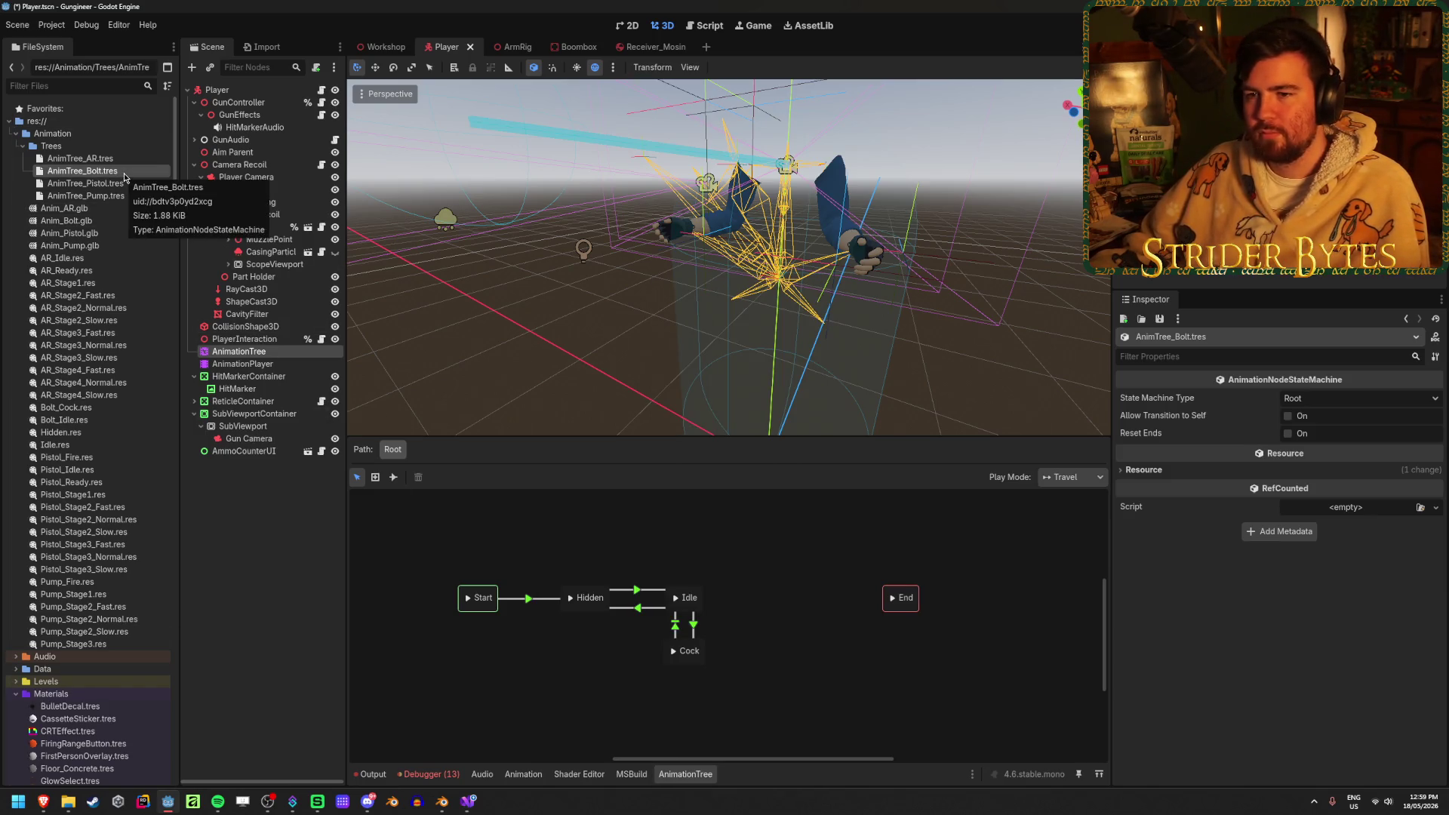
pyautogui.click(260, 47)
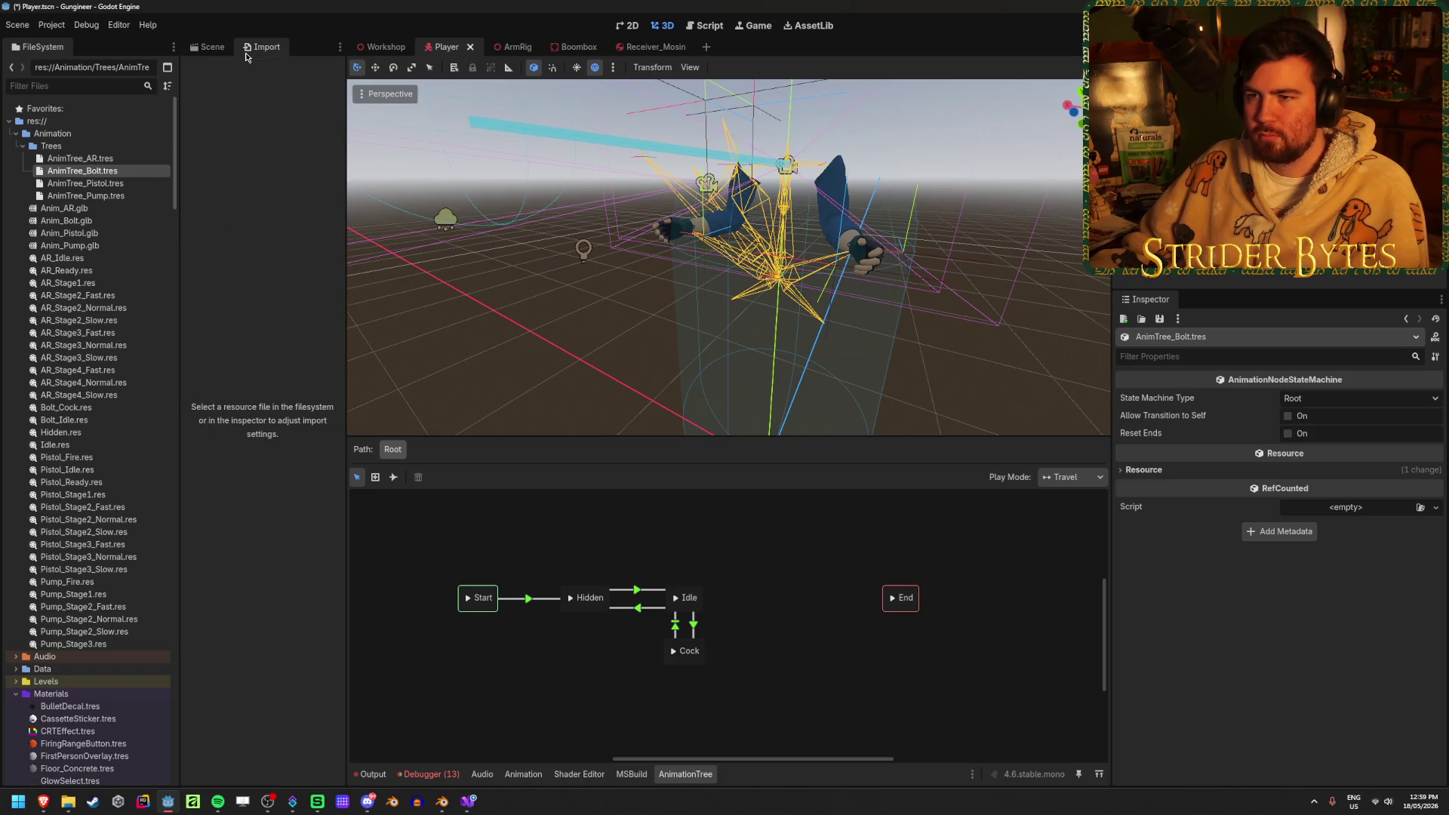
# Set Anim_Bolt.glb's animation save paths to the Animation folder and reimport it
pyautogui.click(85, 221)
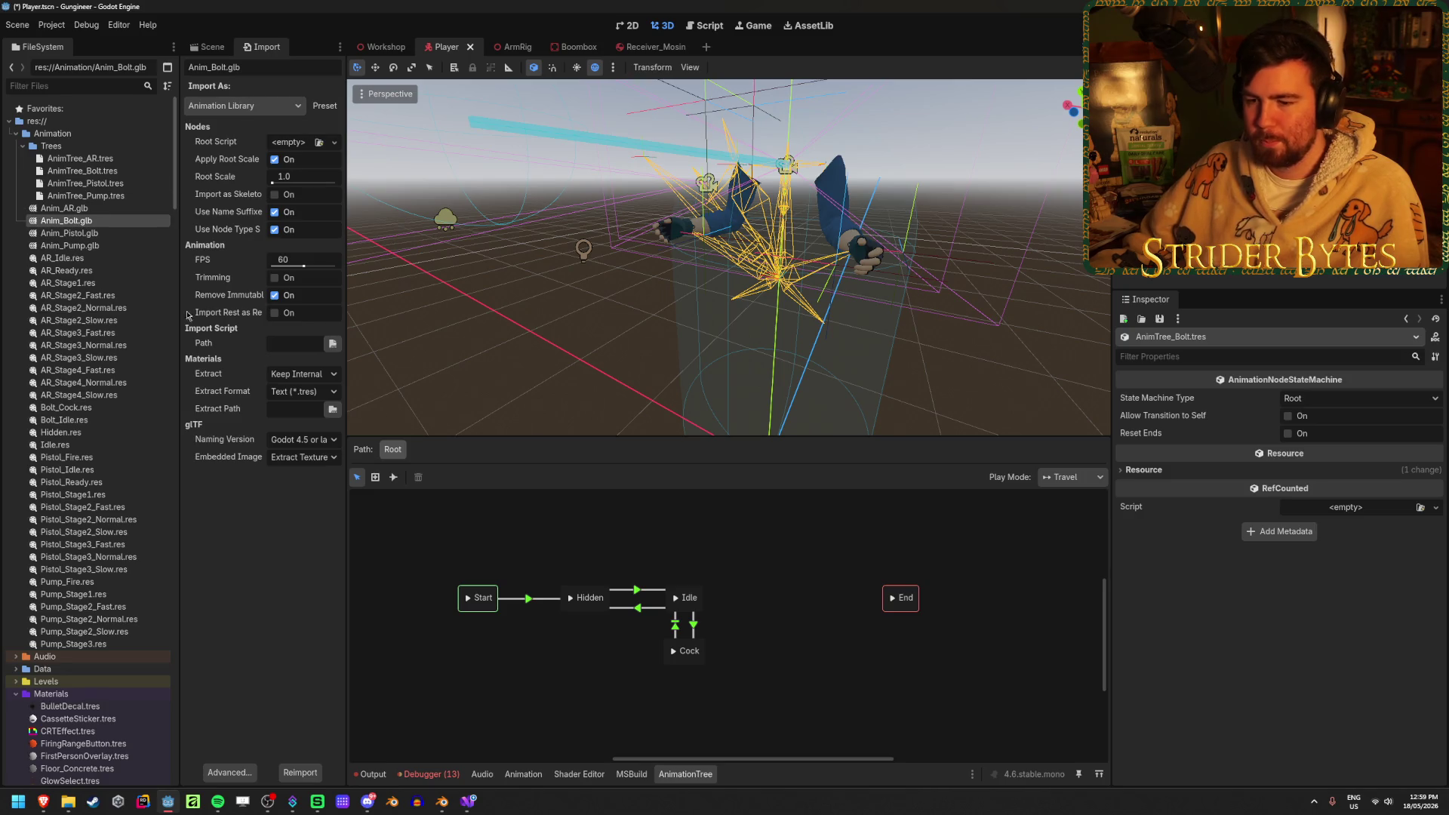
pyautogui.click(207, 46)
pyautogui.doubleClick(93, 221)
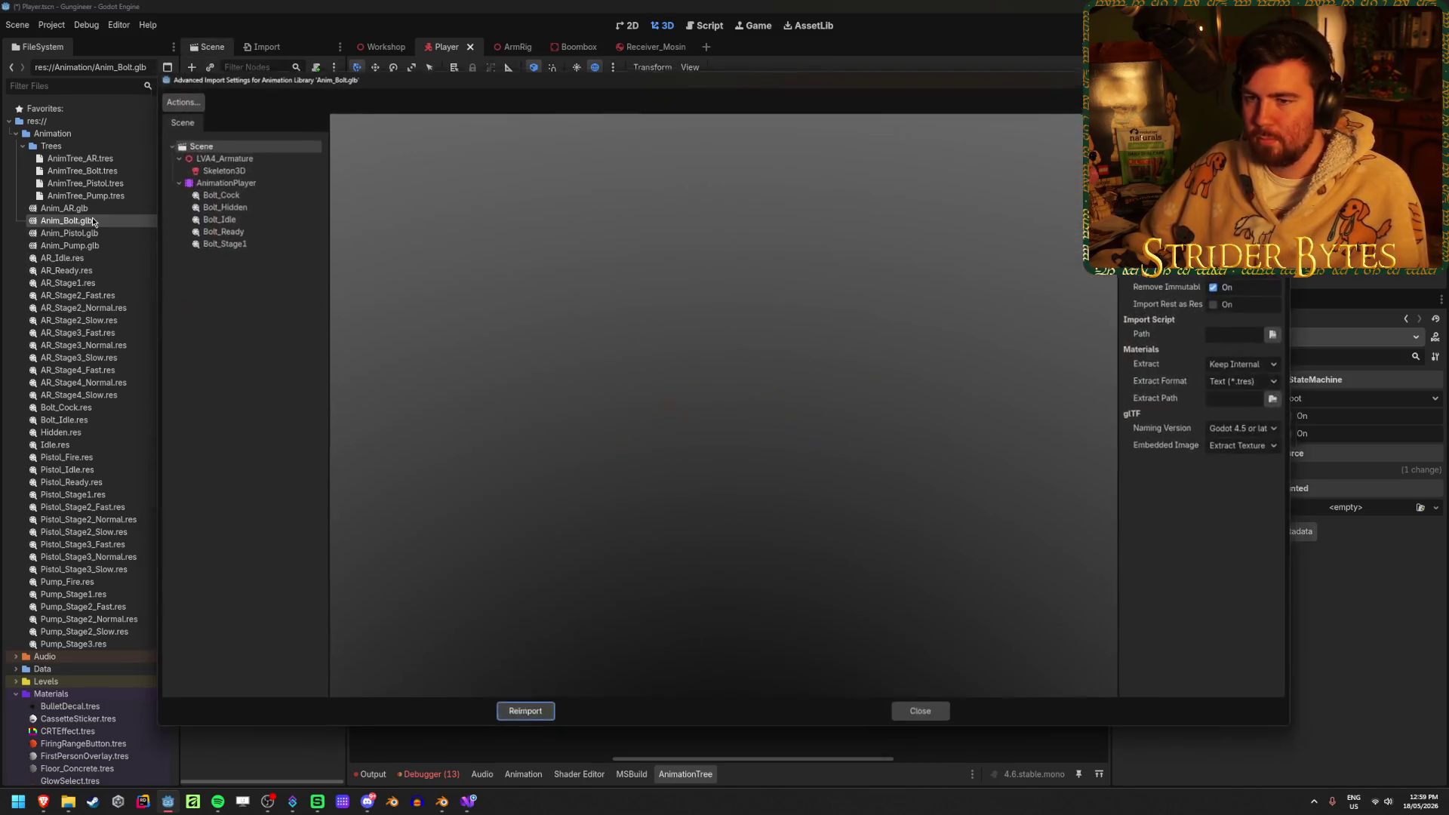
pyautogui.click(185, 103)
pyautogui.click(196, 139)
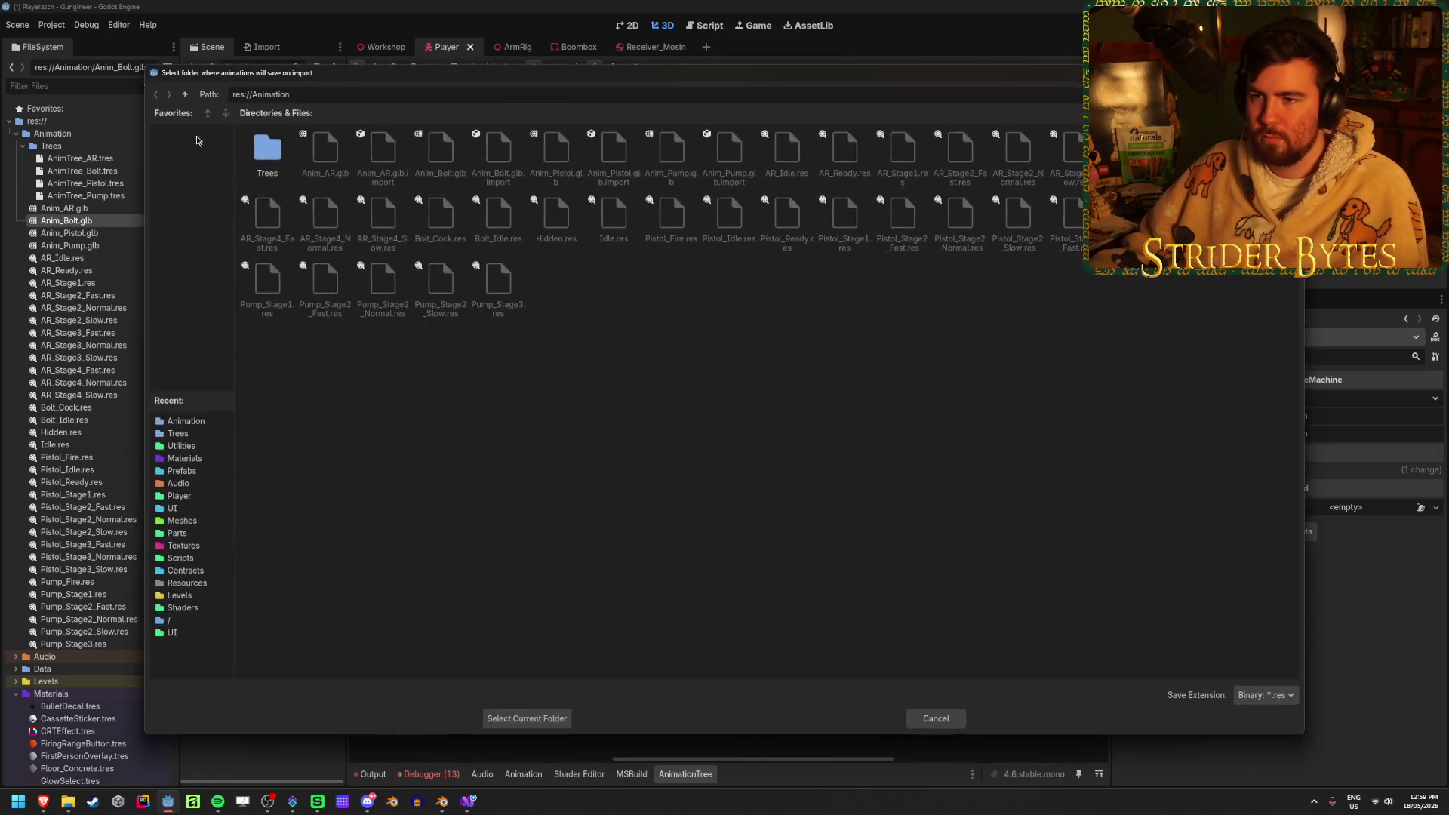
pyautogui.click(532, 719)
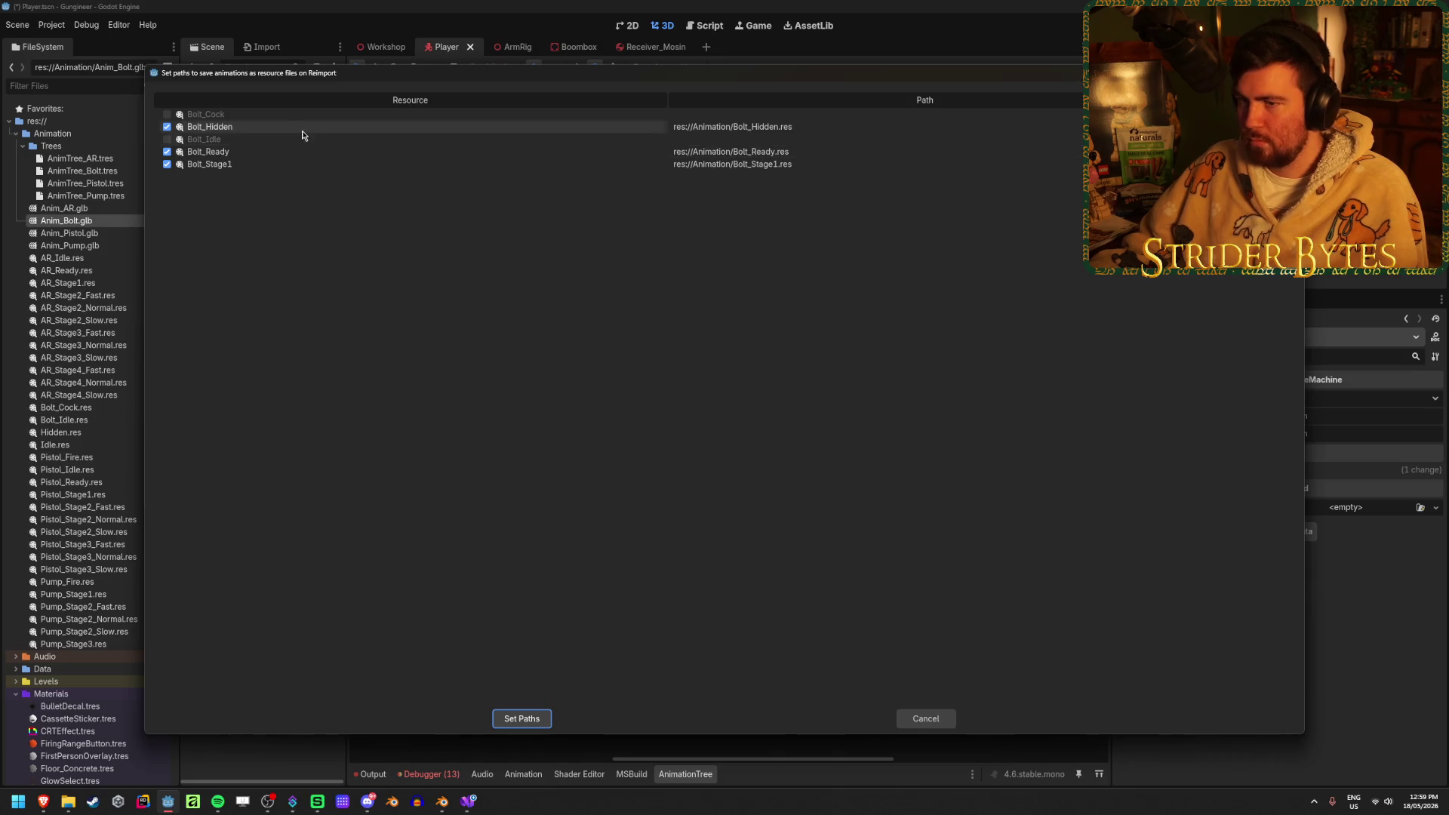
pyautogui.click(168, 118)
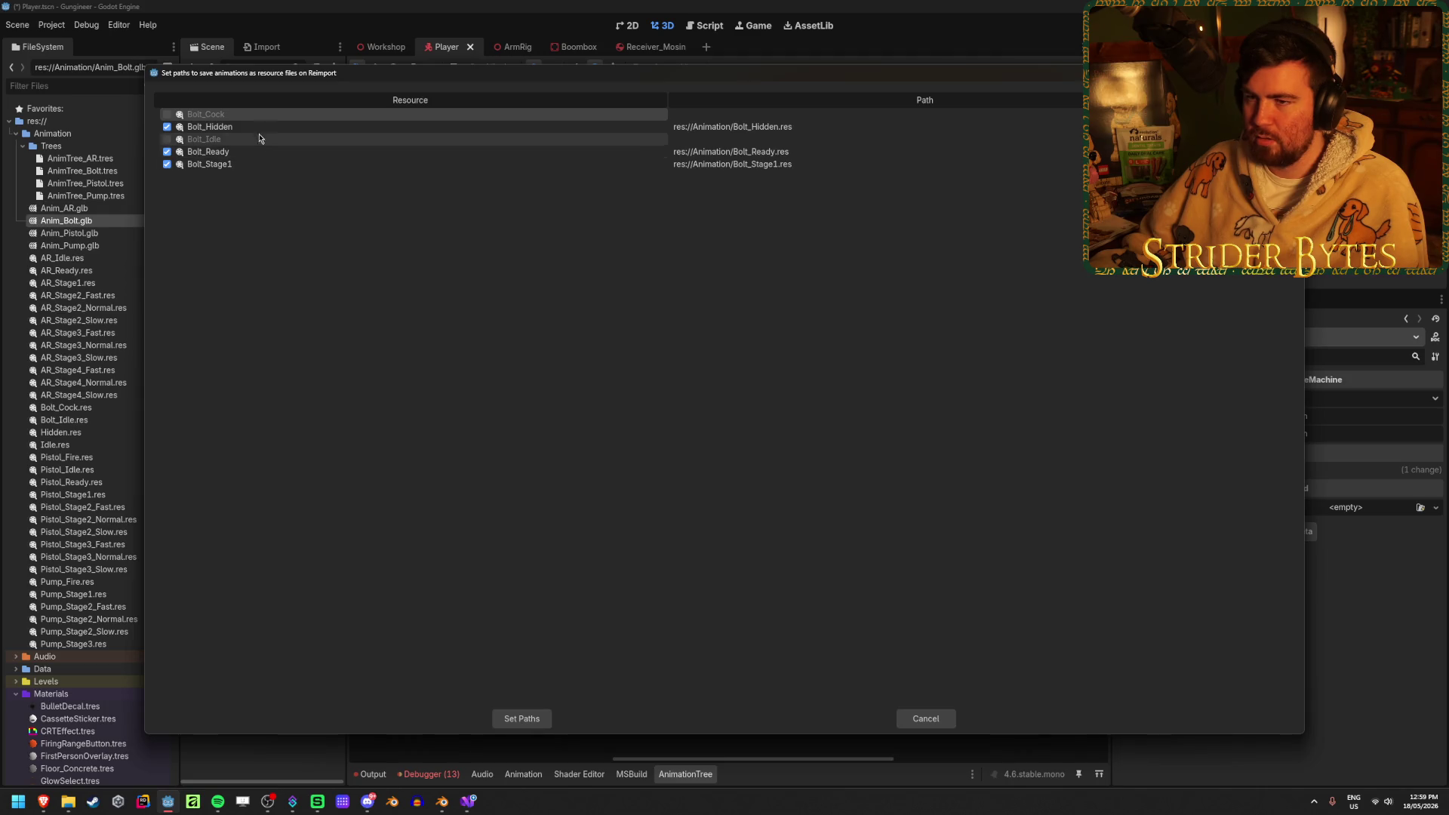
pyautogui.click(529, 718)
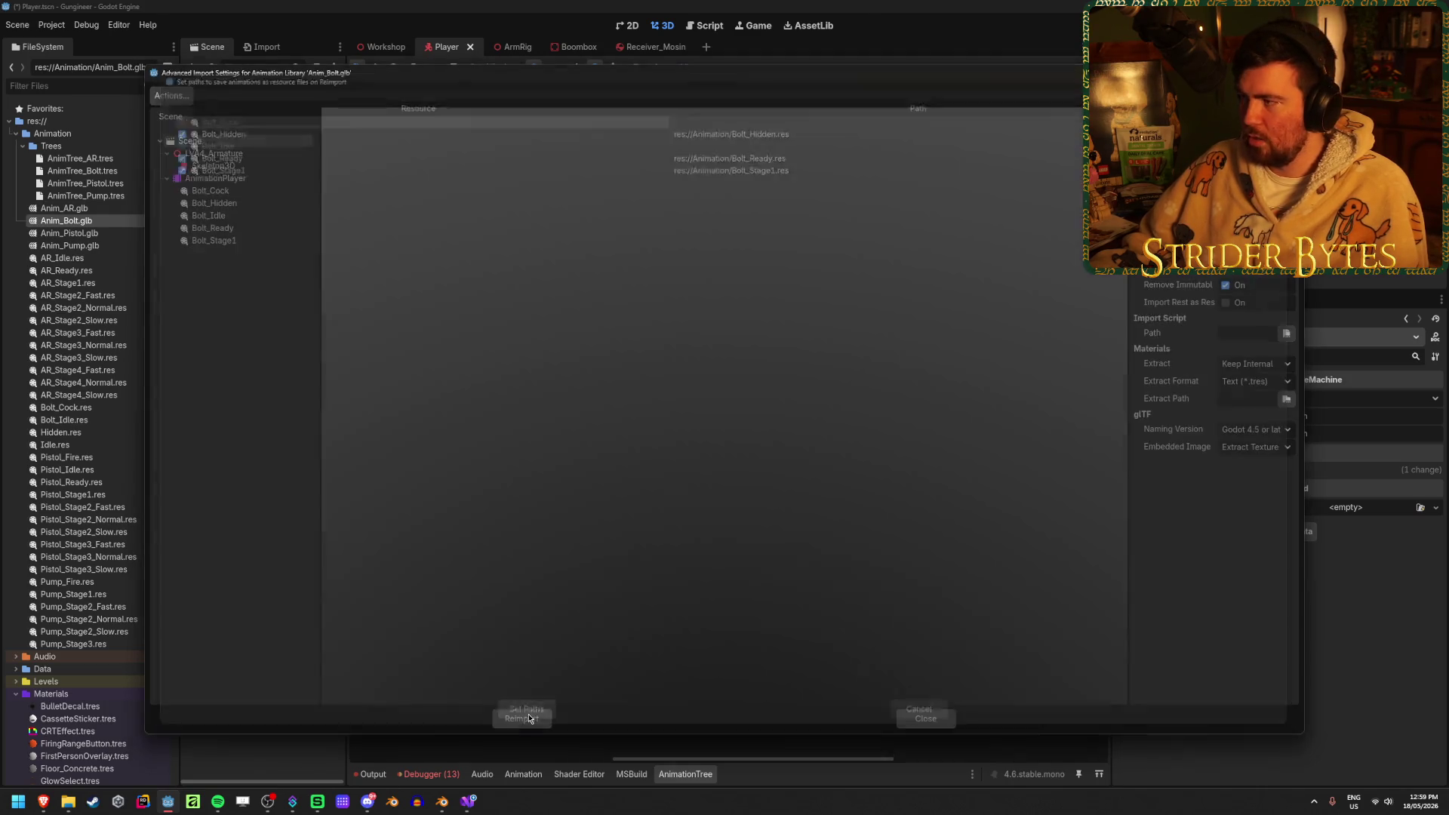
pyautogui.click(521, 721)
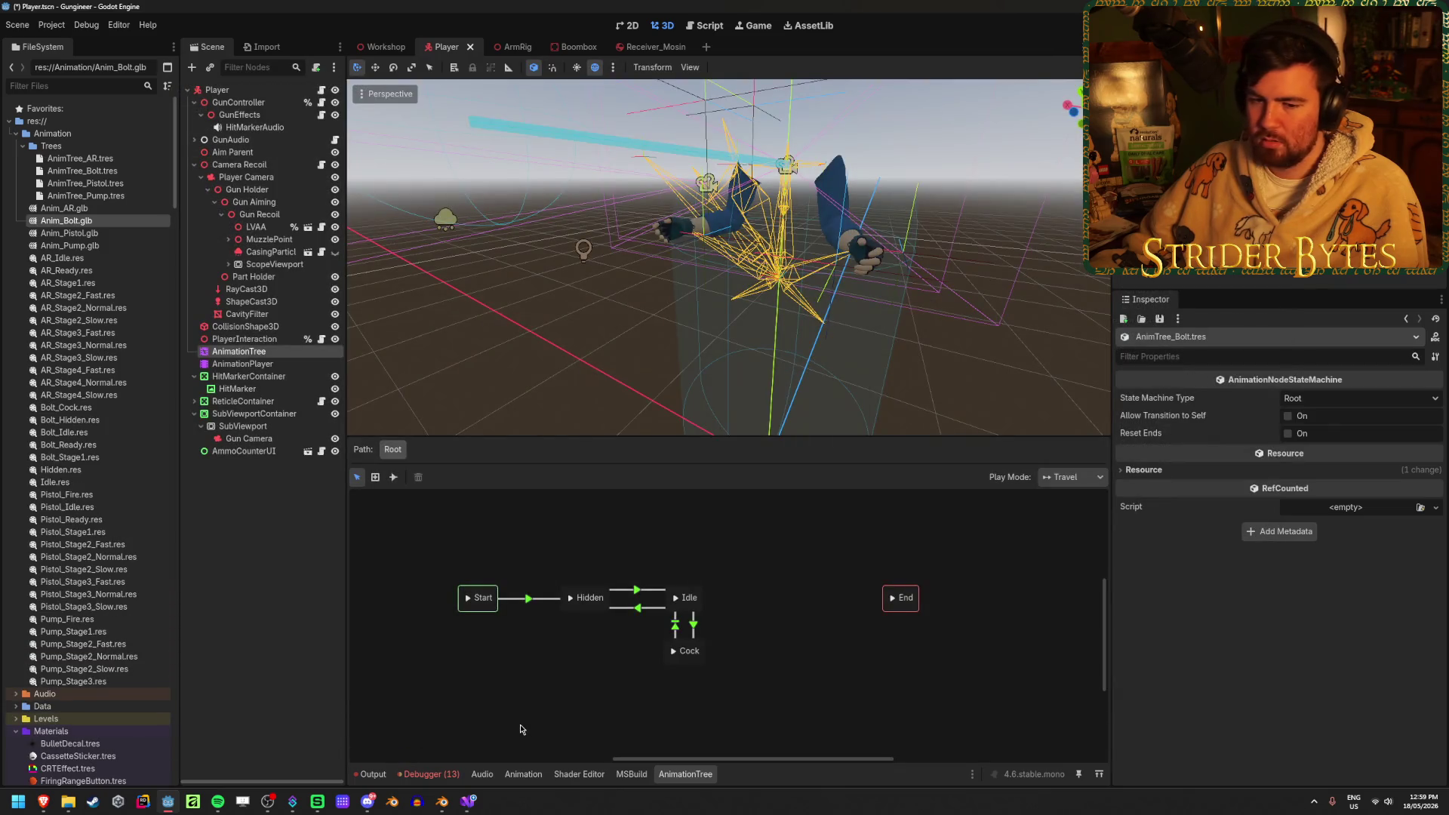
# Add the Bolt_Ready animation as a new state and rename it Ready
pyautogui.rightClick(526, 529)
pyautogui.moveTo(553, 538)
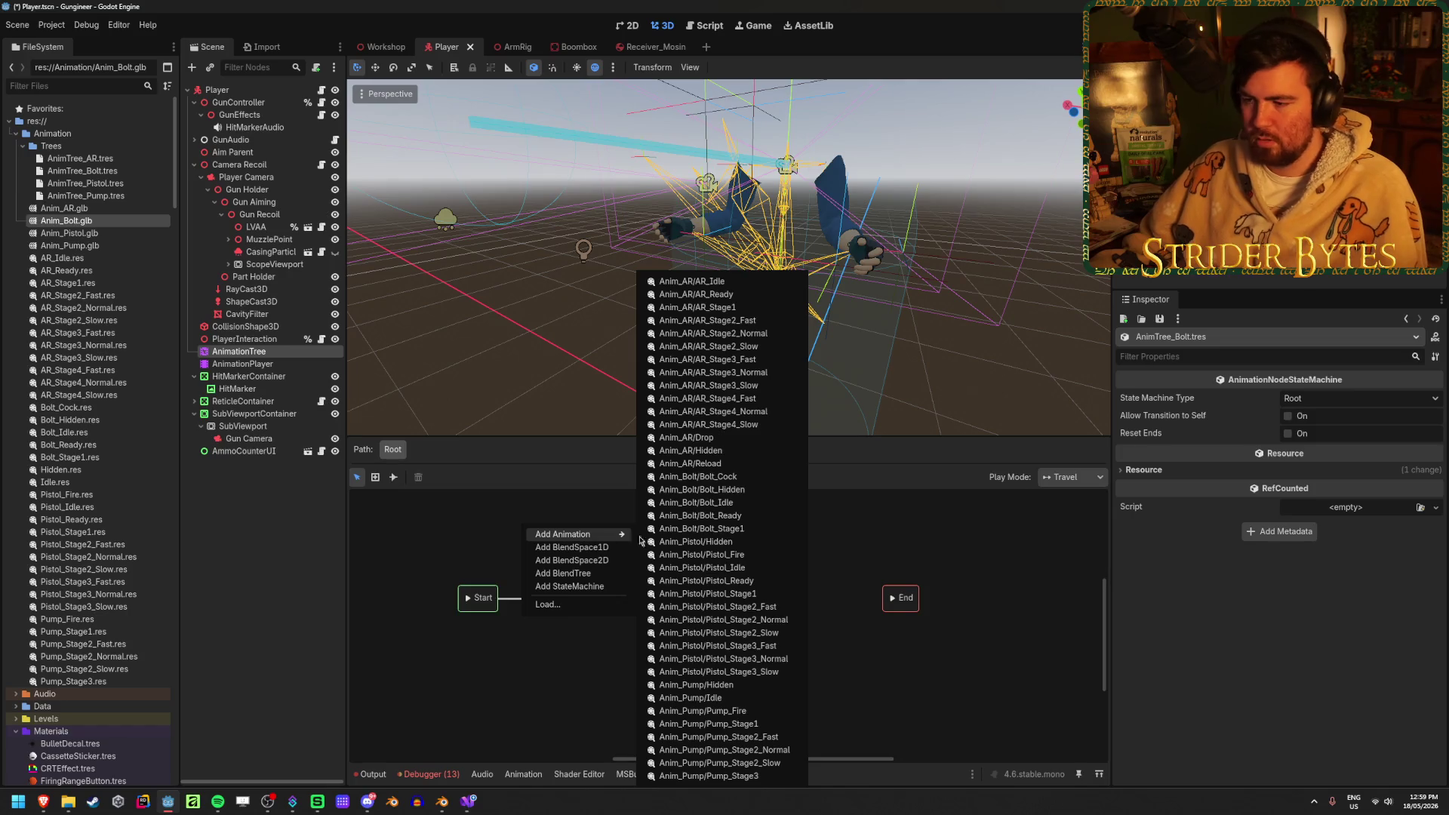
pyautogui.click(717, 516)
pyautogui.doubleClick(536, 523)
pyautogui.write('Ready')
pyautogui.press('Return')
# Place Ready above Start, delete the Start-to-Hidden transition, and connect Start to Ready
pyautogui.moveTo(521, 534)
pyautogui.mouseDown()
pyautogui.moveTo(551, 555)
pyautogui.moveTo(465, 599)
pyautogui.mouseUp()
pyautogui.click(442, 646)
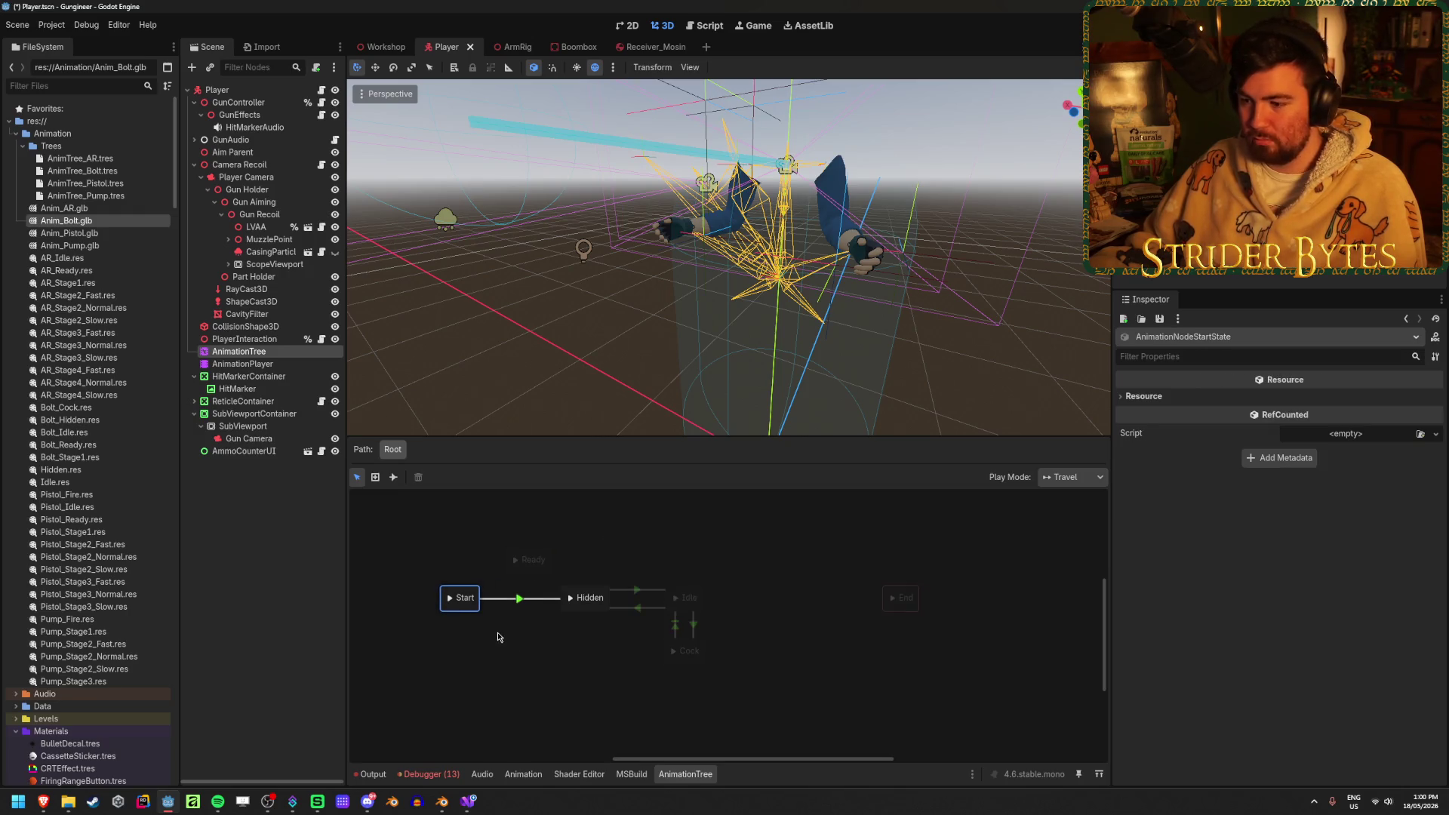
pyautogui.click(489, 631)
pyautogui.click(521, 605)
pyautogui.press('Delete')
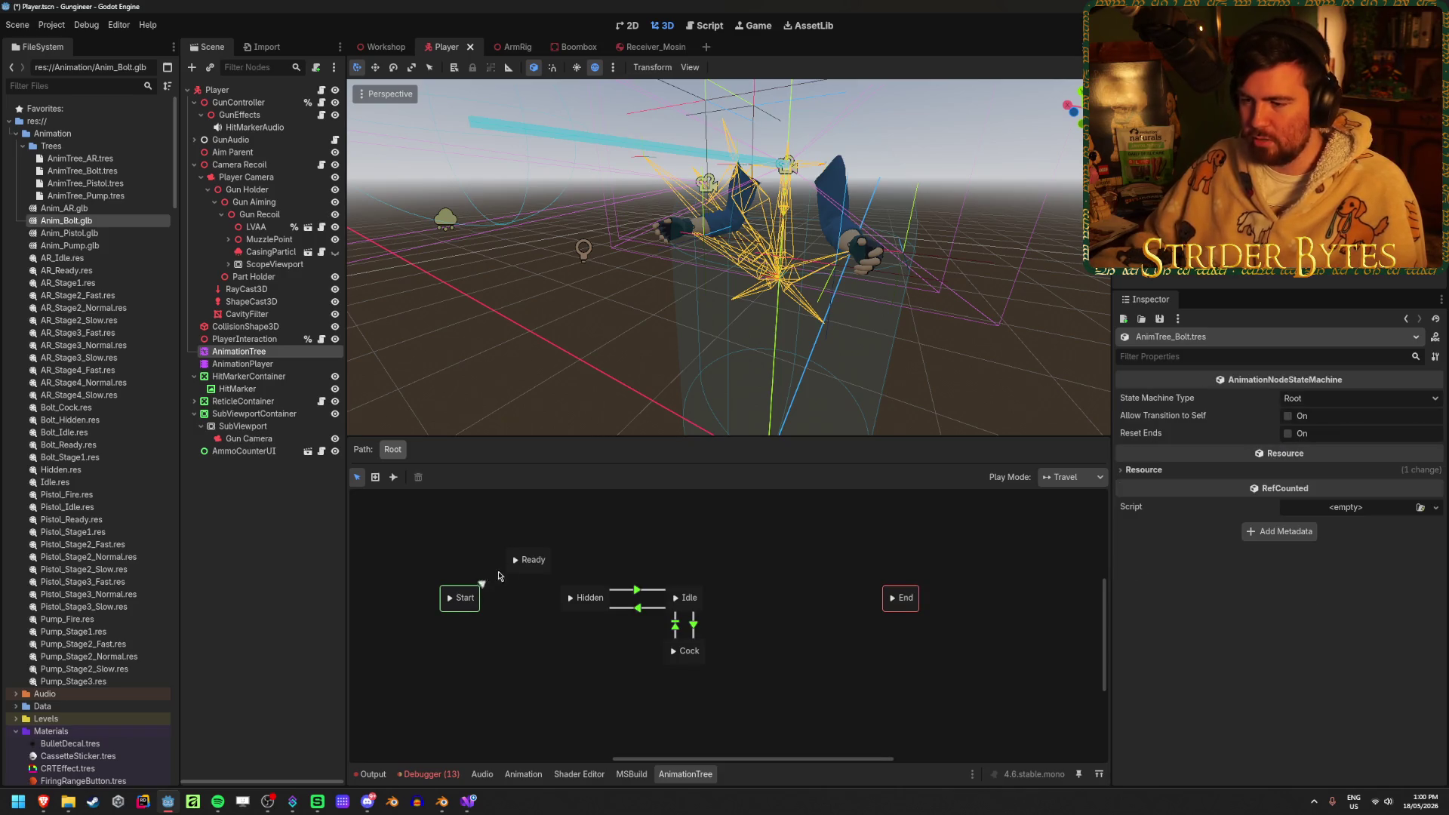
pyautogui.keyDown('shift'); pyautogui.moveTo(457, 597); pyautogui.dragTo(520, 566); pyautogui.keyUp('shift')
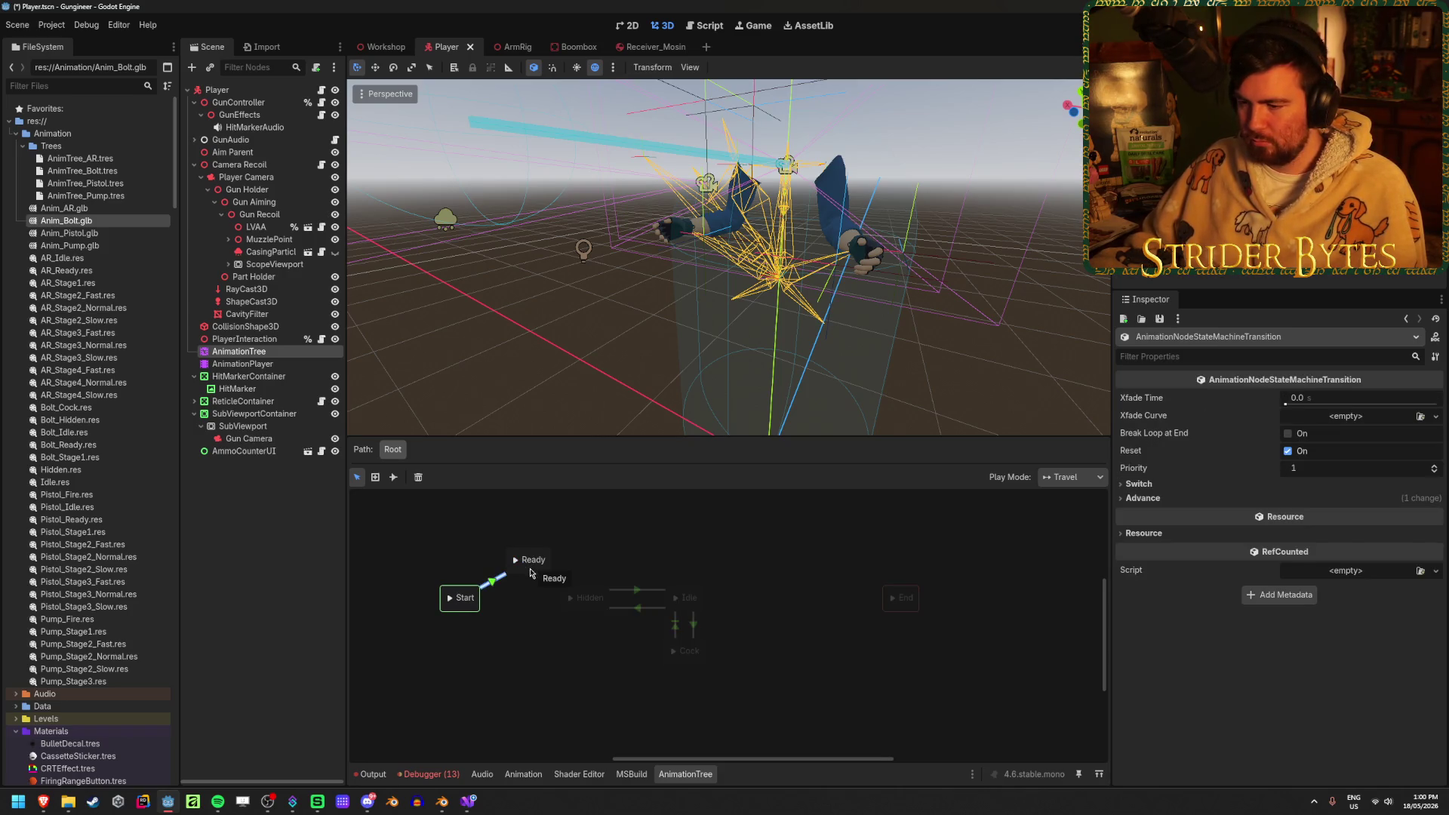
# Move Hidden down-left and shift Idle and Cock about 100 px left
pyautogui.click(532, 573)
pyautogui.moveTo(588, 612); pyautogui.dragTo(531, 655)
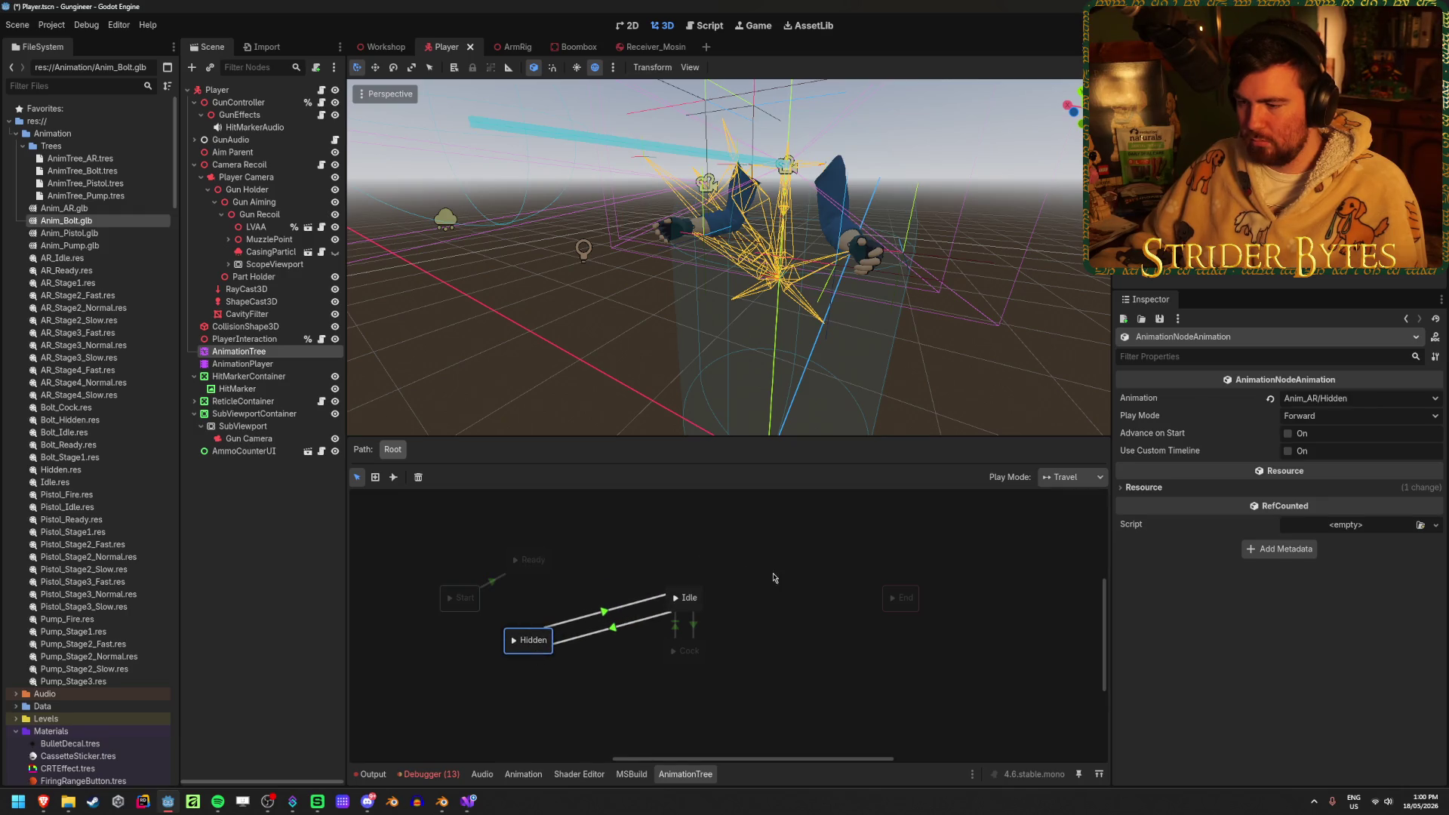
pyautogui.moveTo(770, 576); pyautogui.dragTo(678, 675)
pyautogui.moveTo(699, 610); pyautogui.dragTo(623, 610)
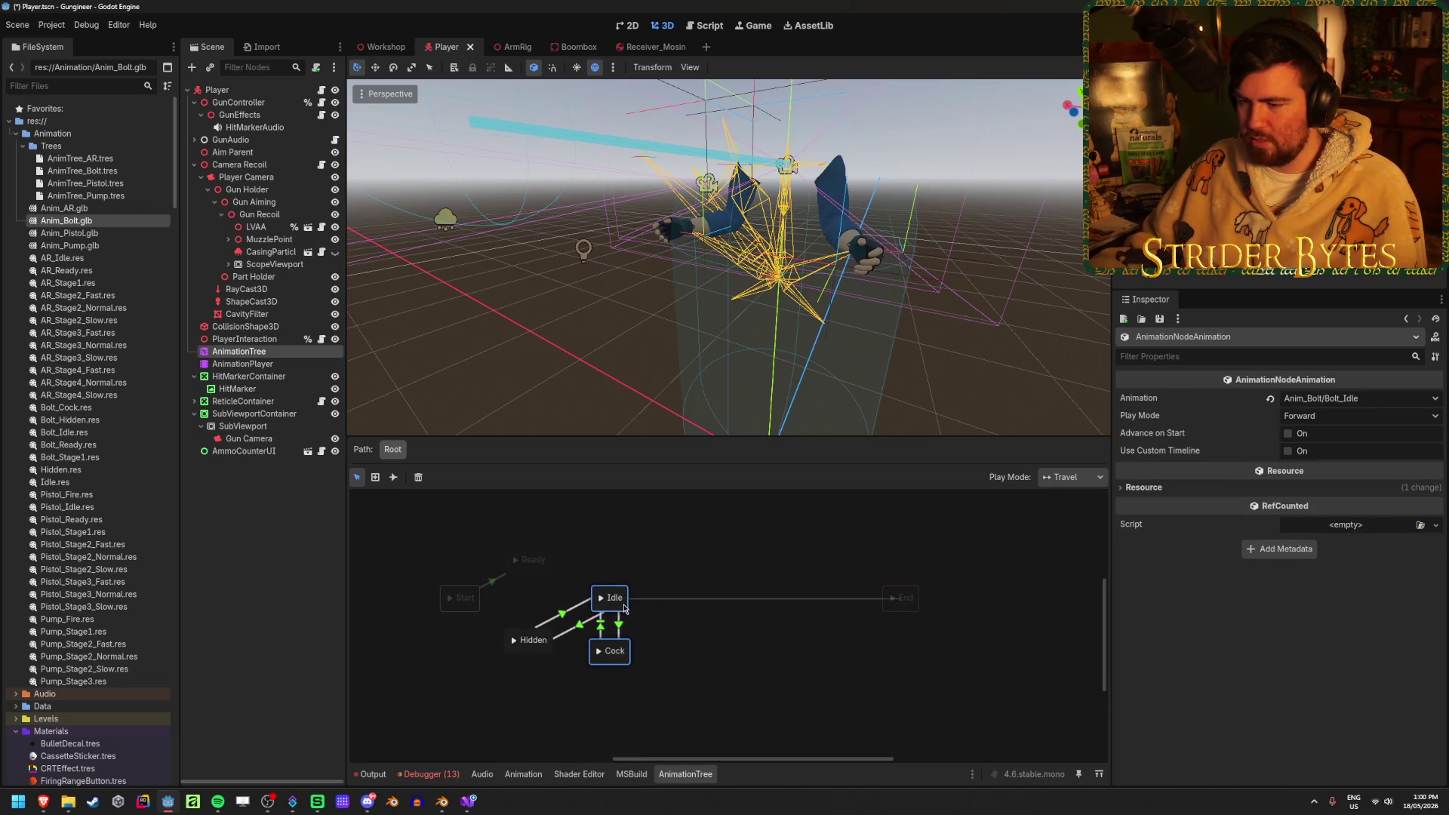
pyautogui.click(541, 654)
pyautogui.moveTo(540, 653)
pyautogui.mouseDown()
pyautogui.moveTo(519, 656)
pyautogui.moveTo(541, 658)
pyautogui.mouseUp()
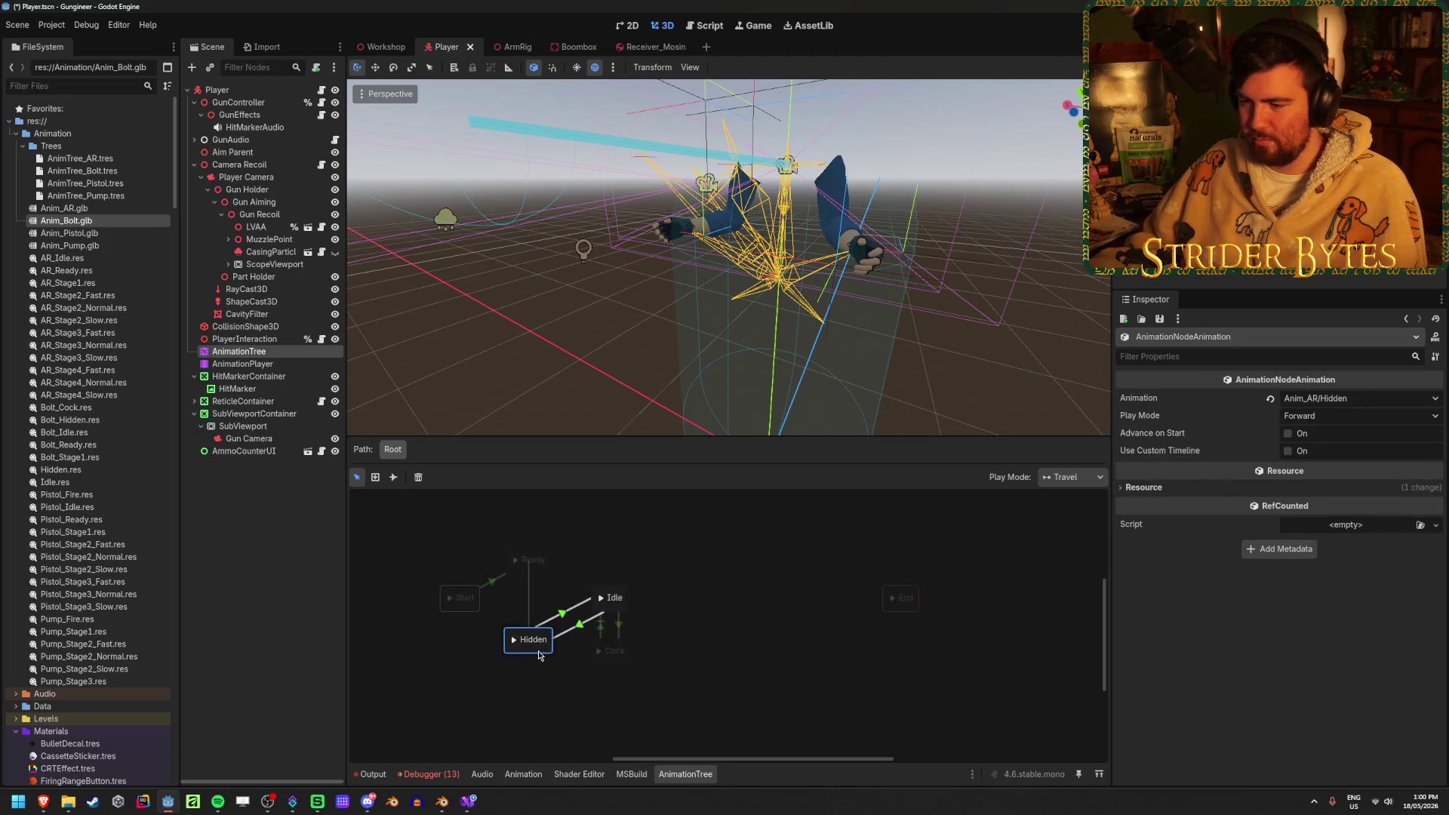
pyautogui.click(622, 616)
# Delete the duplicate Hidden–Idle transition, then connect Ready to Idle and Hidden to Ready
pyautogui.click(565, 618)
pyautogui.press('Delete')
pyautogui.keyDown('shift'); pyautogui.moveTo(541, 576); pyautogui.dragTo(610, 598); pyautogui.keyUp('shift')
pyautogui.click(508, 644)
pyautogui.rightClick(528, 640)
pyautogui.press('Escape')
pyautogui.keyDown('shift'); pyautogui.moveTo(528, 641); pyautogui.dragTo(528, 563); pyautogui.keyUp('shift')
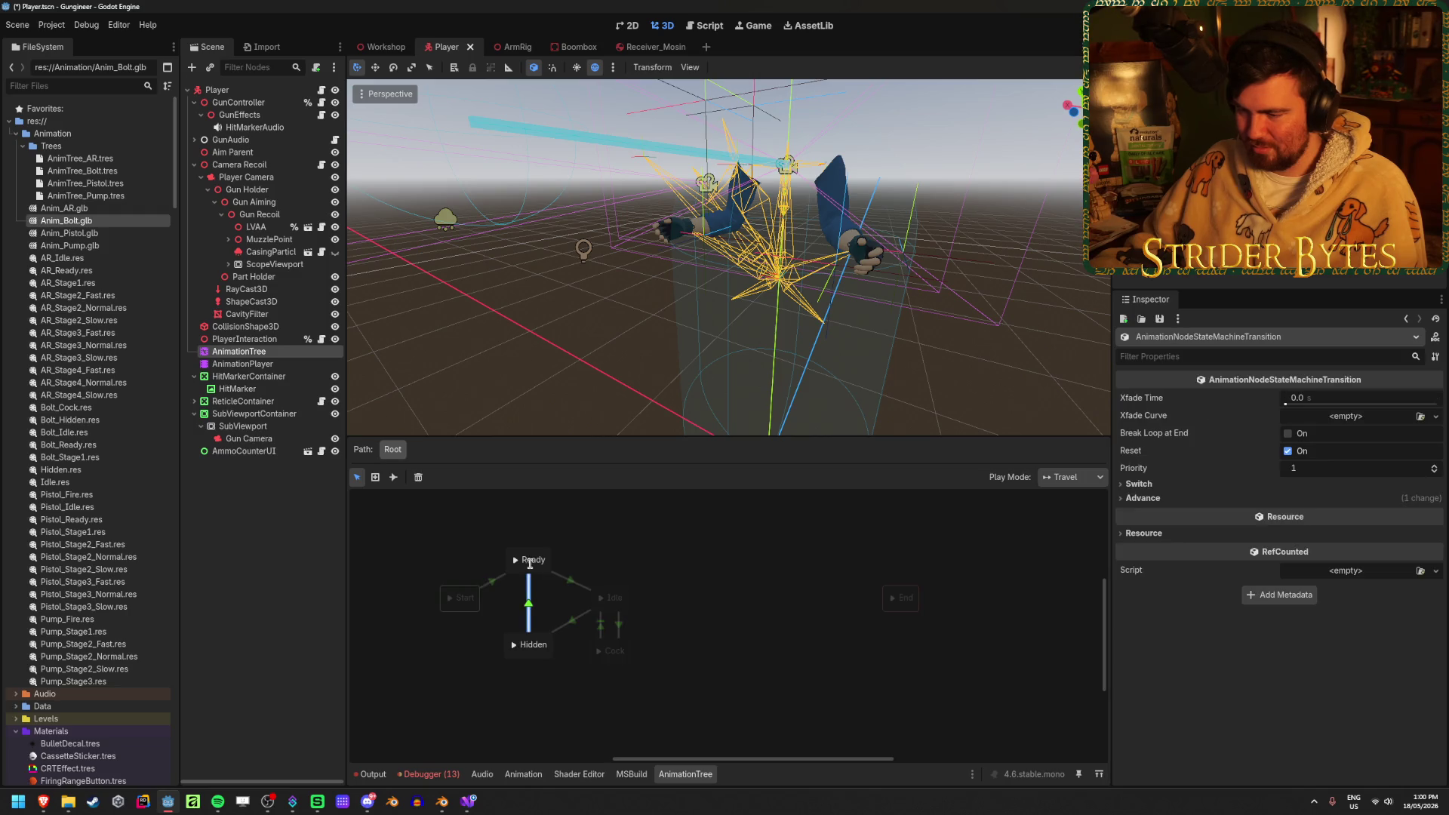
# Check the Start-to-Ready transition, save the scene, and select the AnimationTree node
pyautogui.click(492, 584)
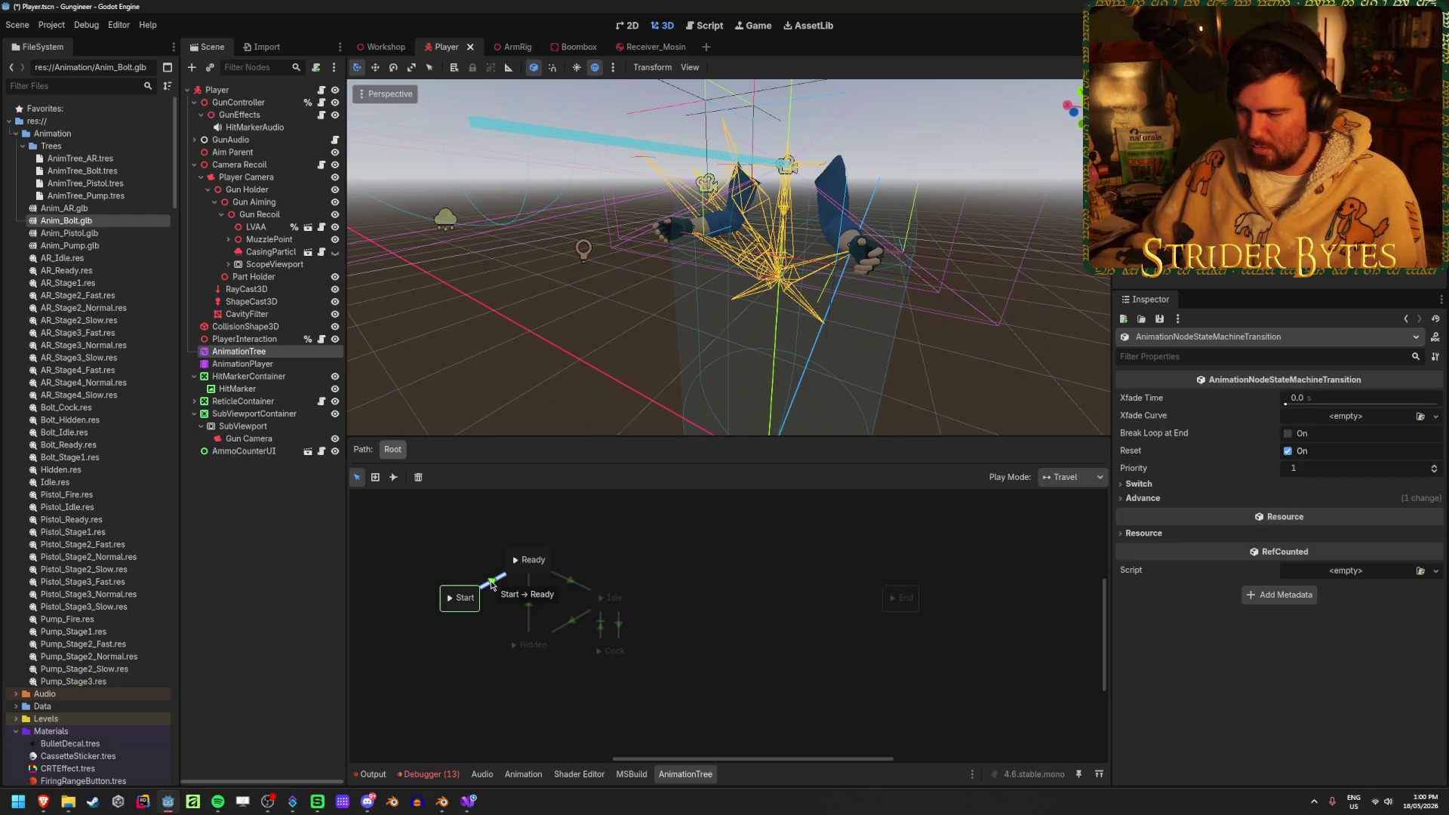
pyautogui.click(463, 683)
pyautogui.hotkey('ctrl', 's')
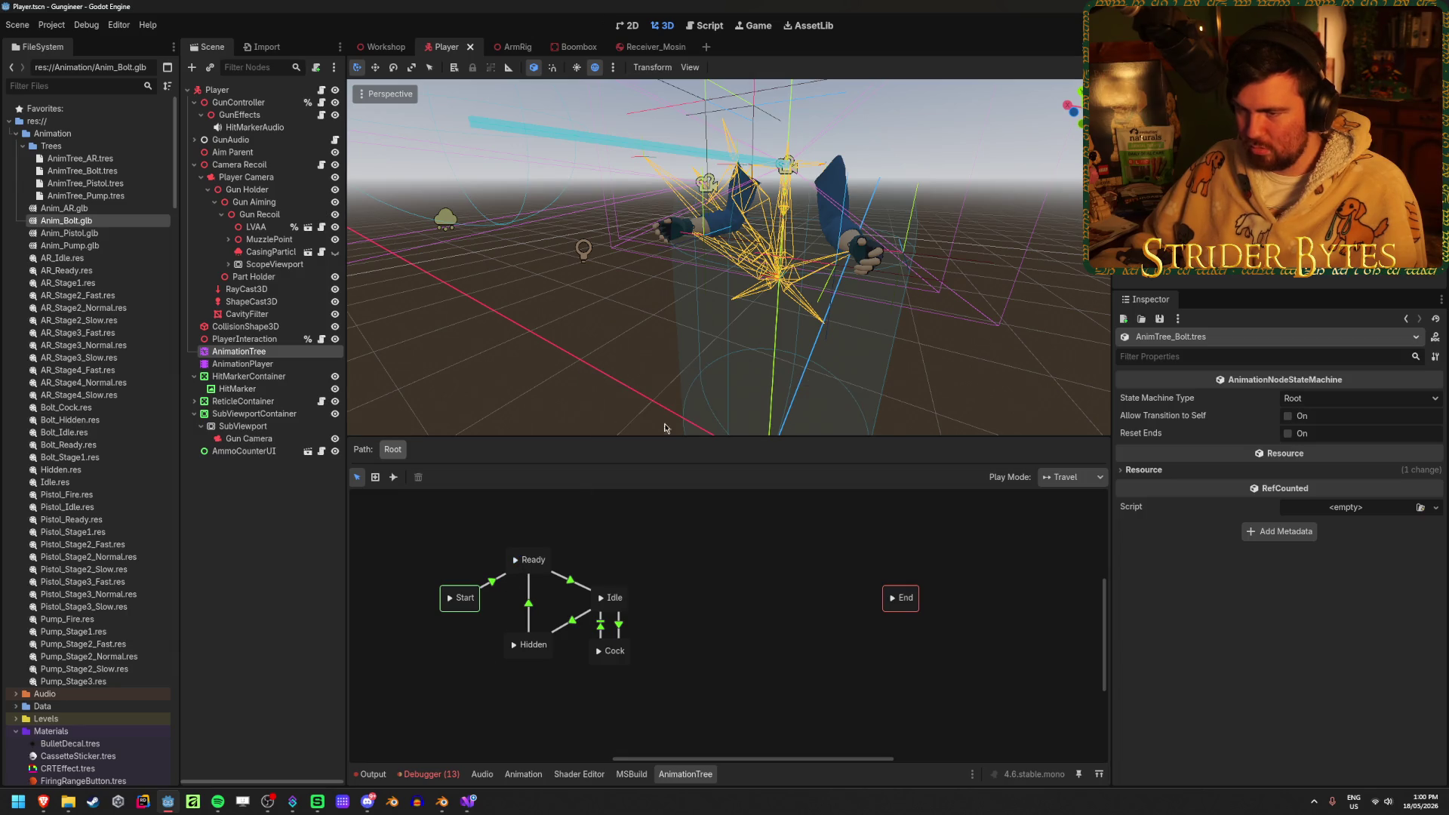
pyautogui.click(272, 351)
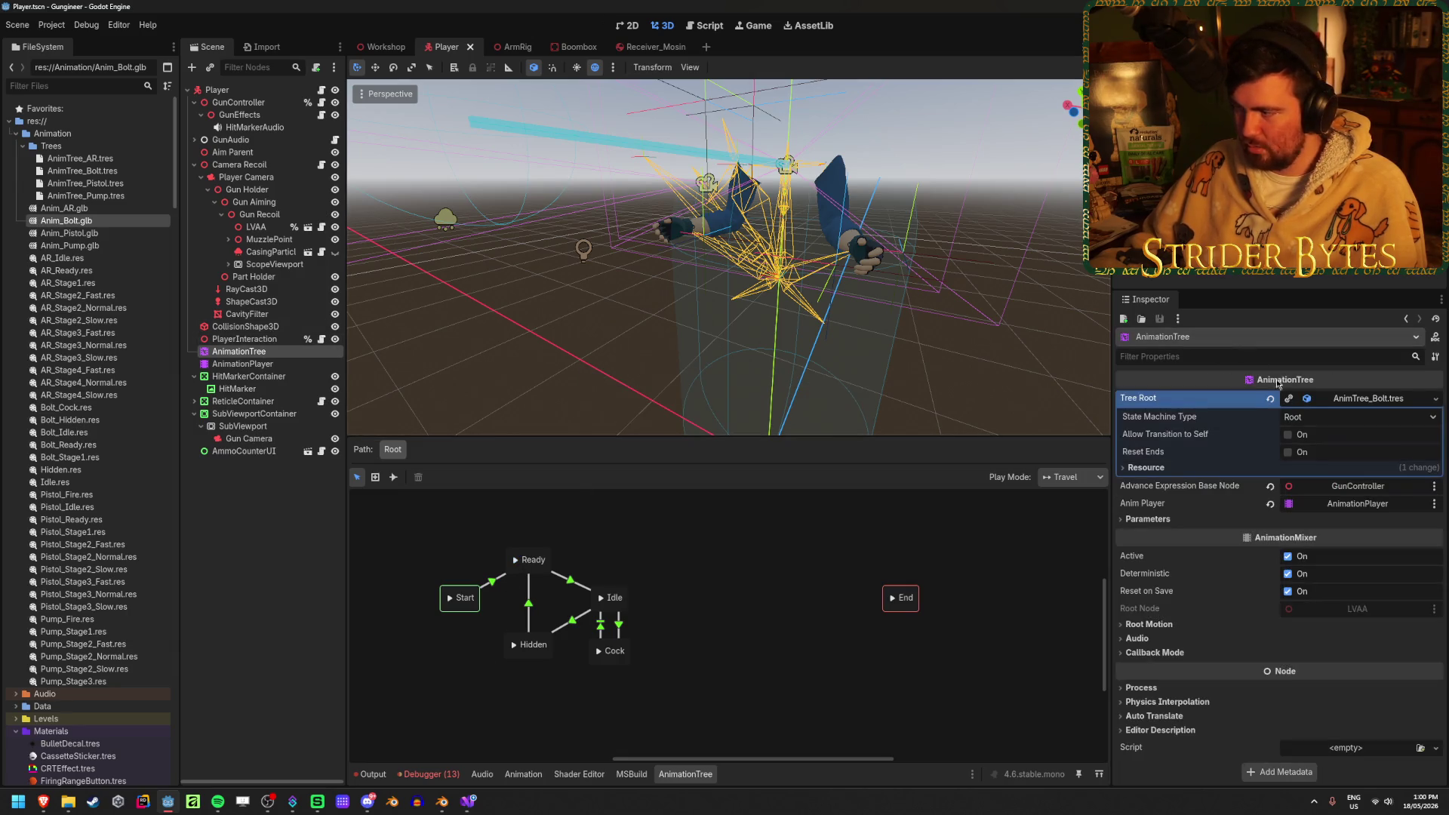
# Quick Load AnimTree_AR.tres into the Tree Root to compare it
pyautogui.click(1435, 399)
pyautogui.click(1345, 505)
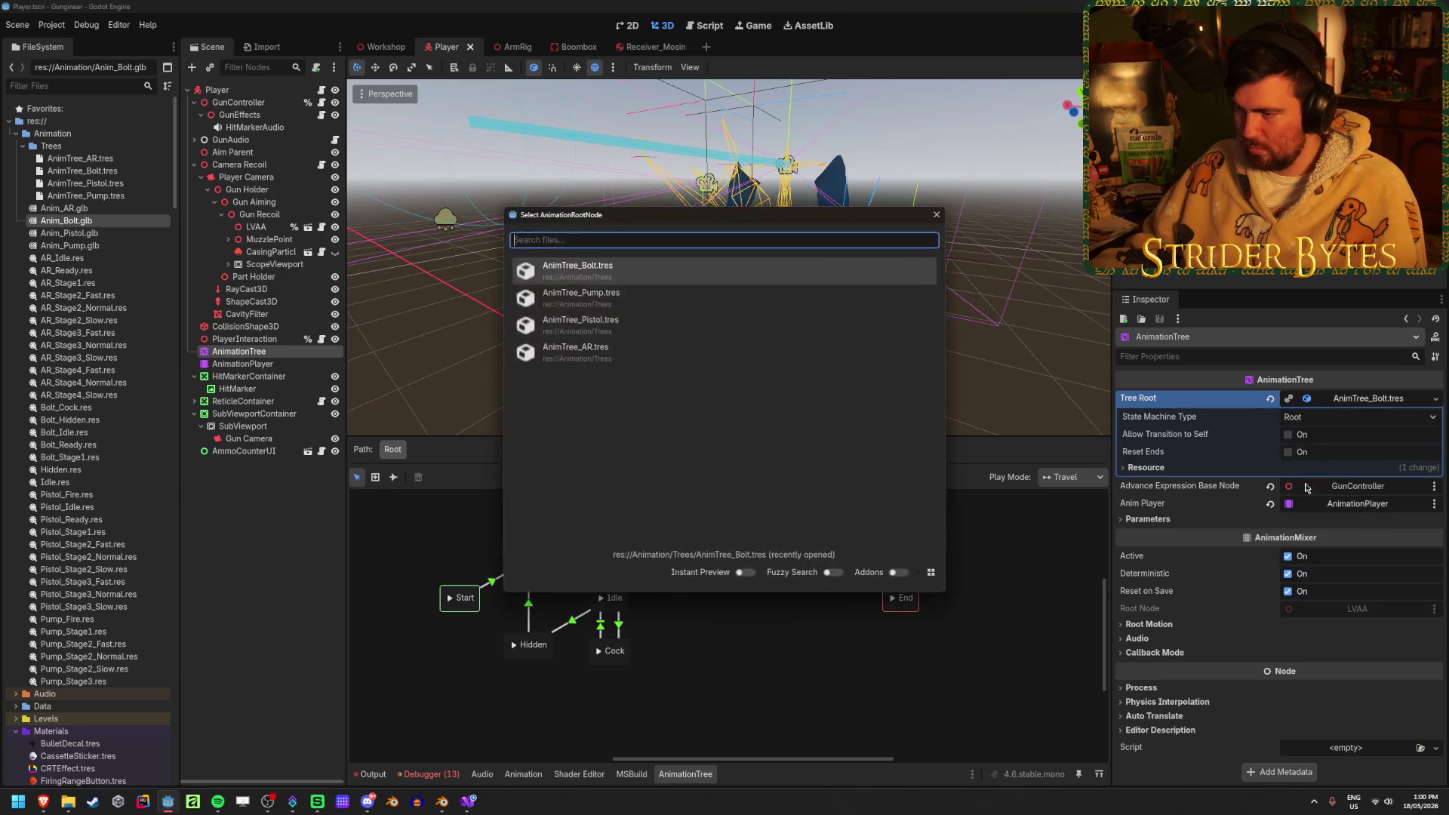
pyautogui.click(672, 352)
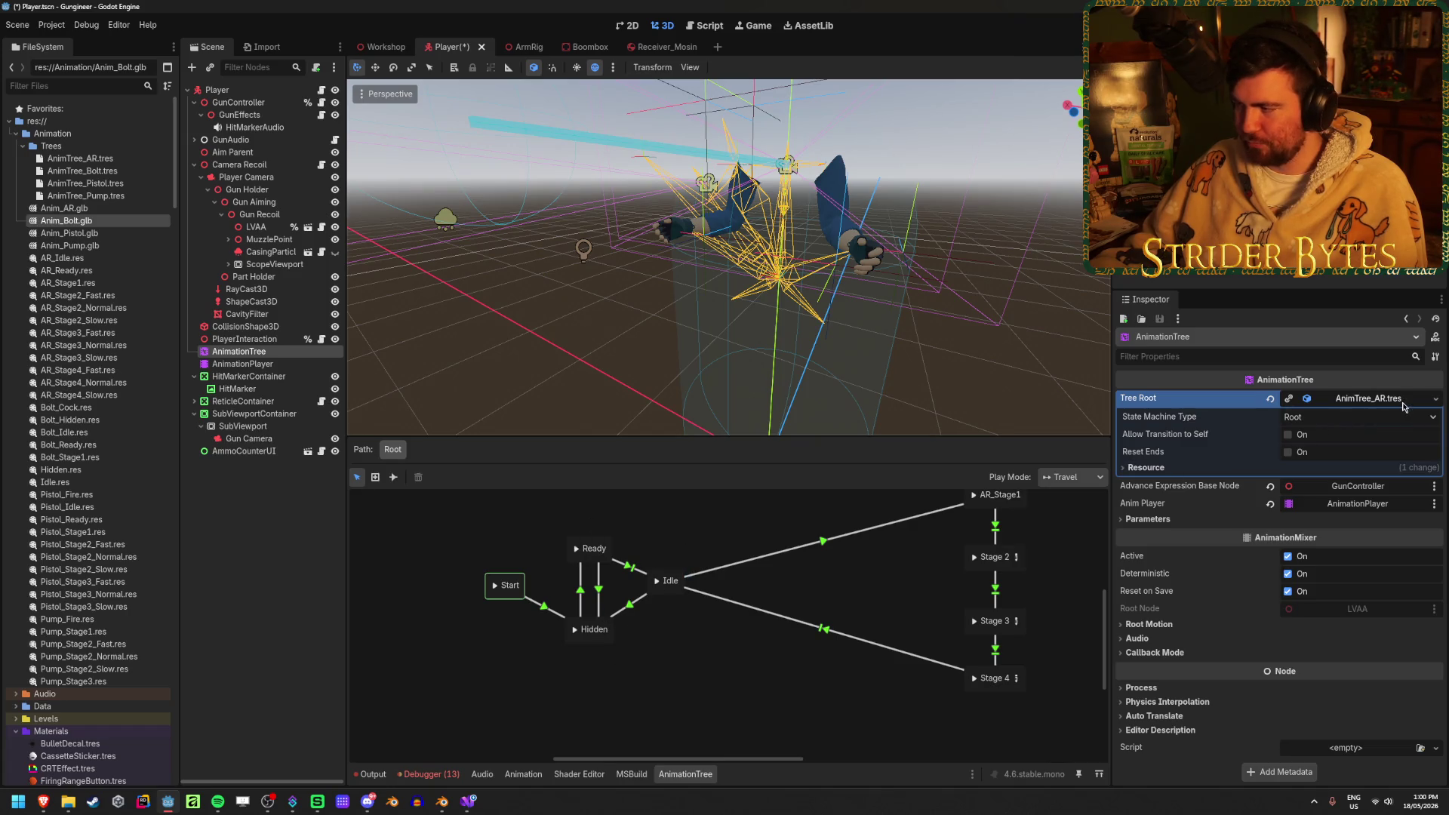
# Clear the Tree Root, quick load AnimTree_Bolt.tres, and reroute Start into Hidden
pyautogui.click(1271, 399)
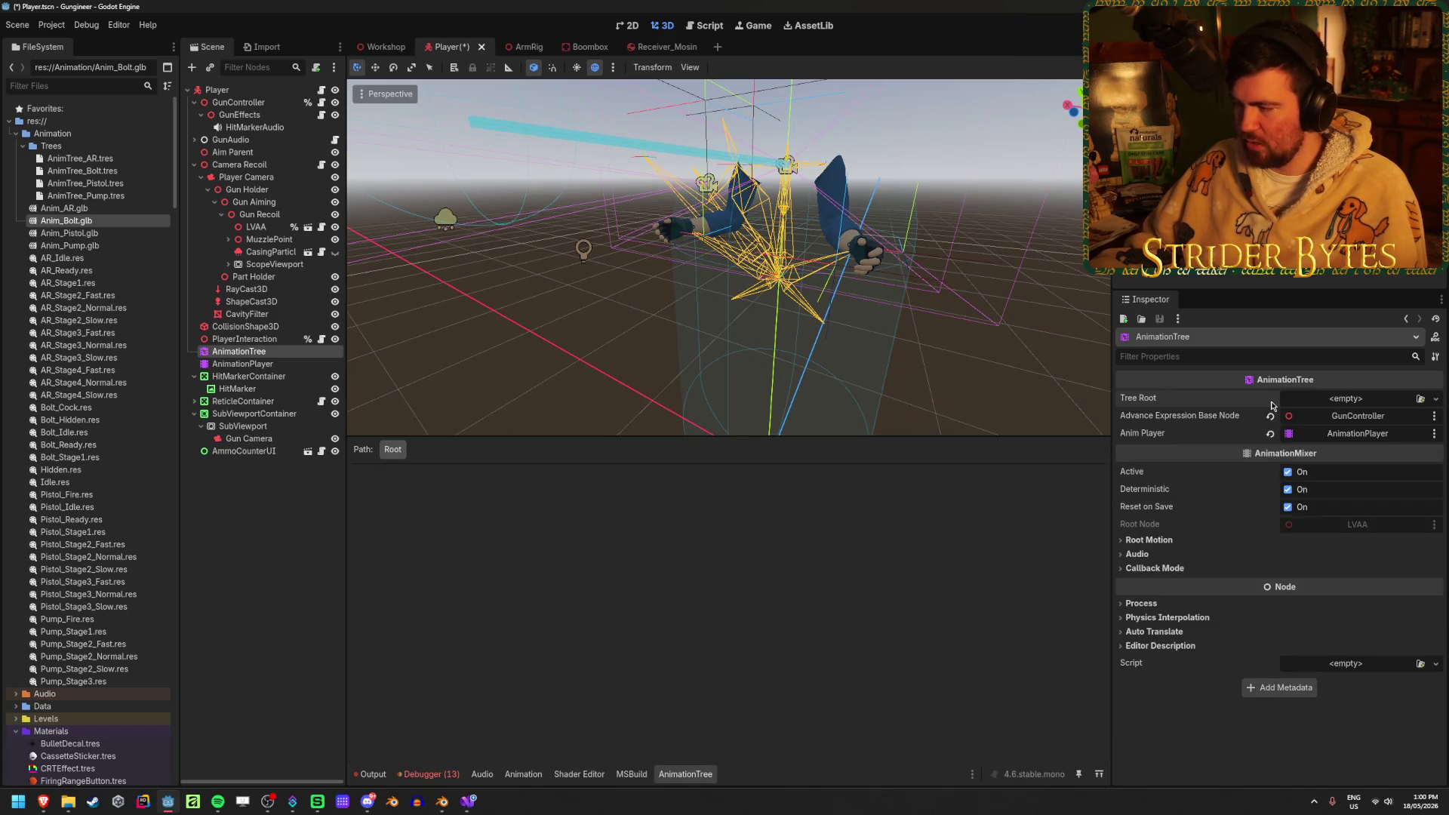
pyautogui.click(1436, 399)
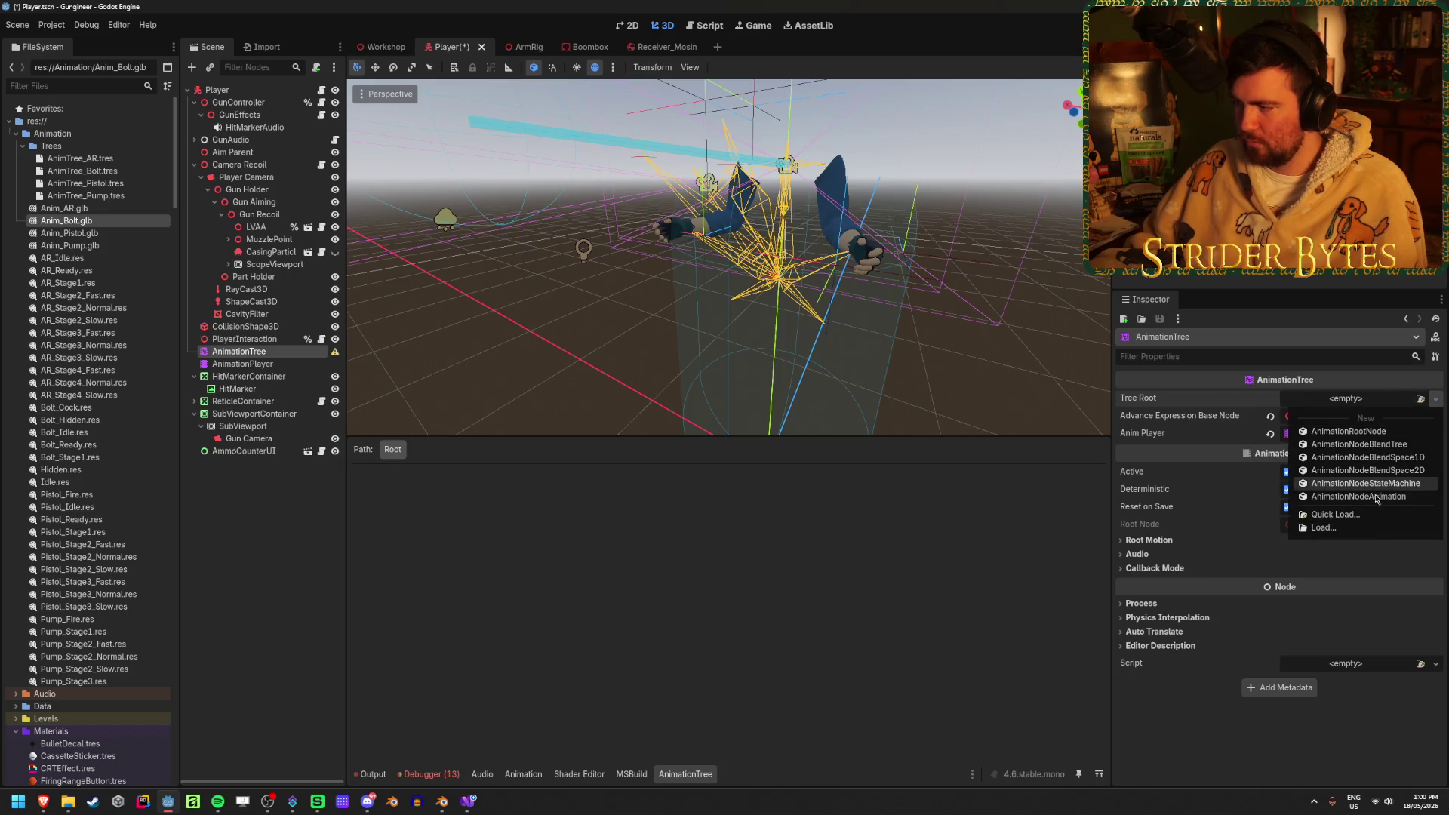
pyautogui.click(1404, 514)
pyautogui.click(578, 293)
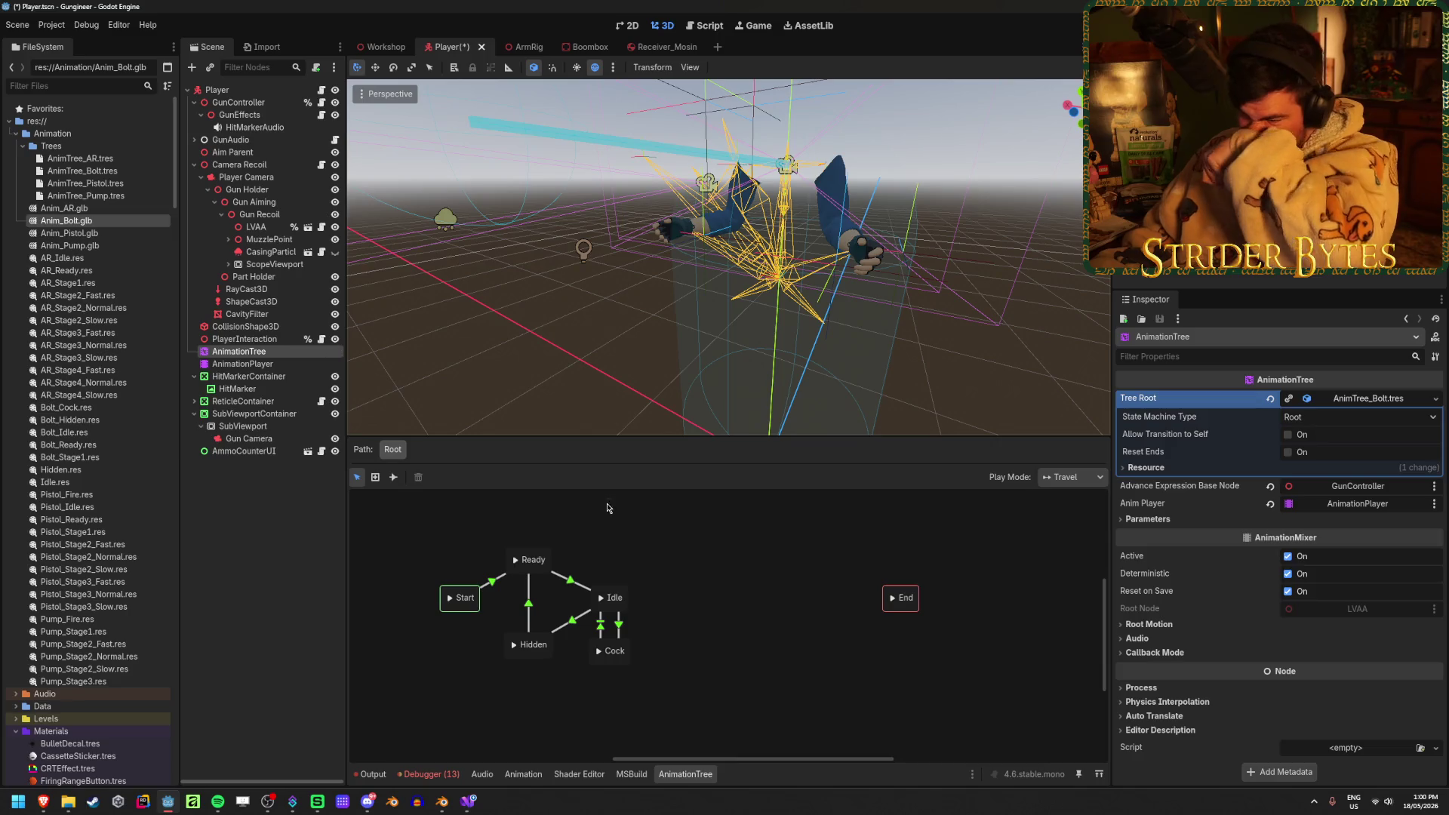
pyautogui.click(495, 583)
pyautogui.click(500, 607)
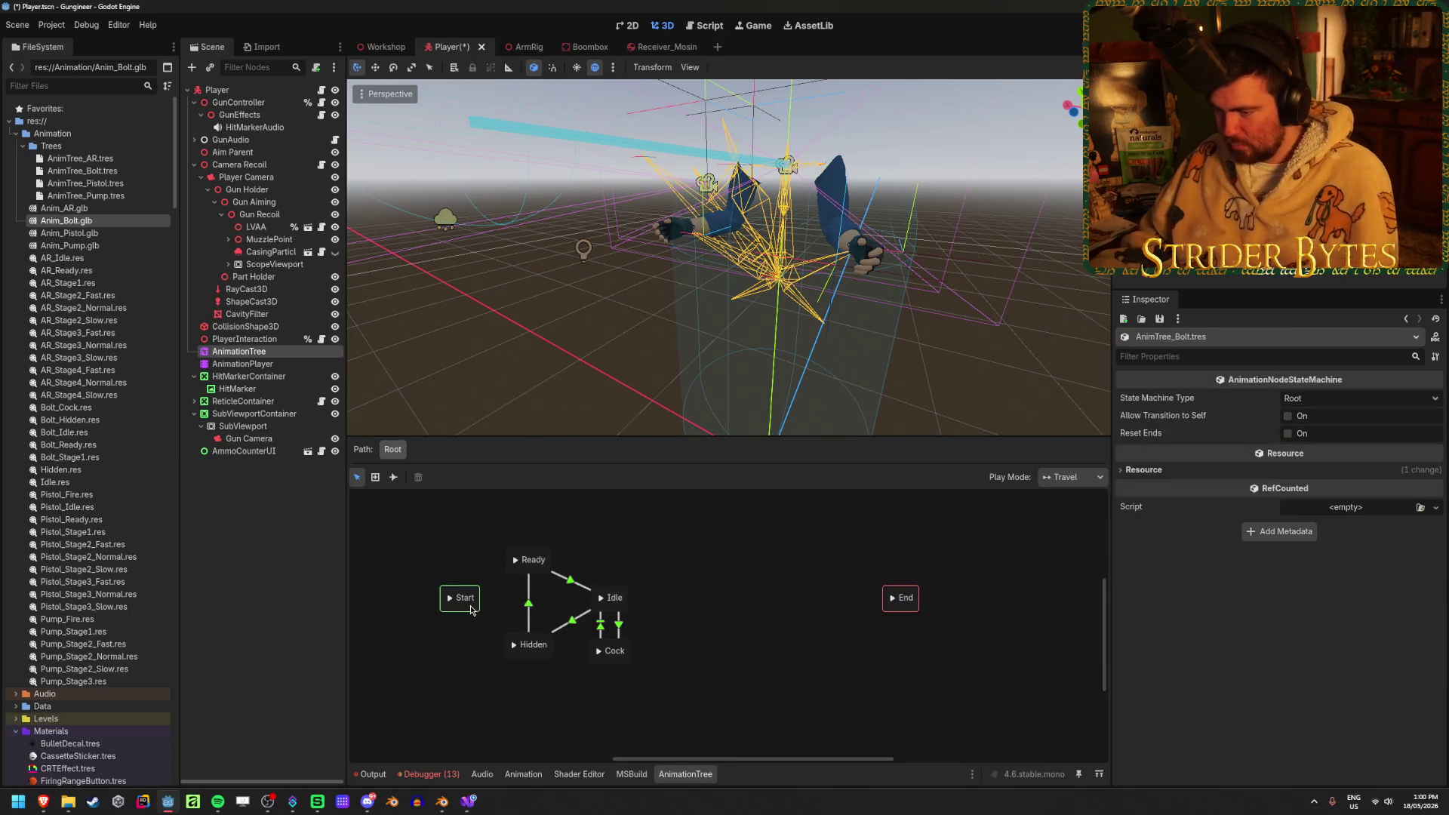
# Set the Ready-to-Idle transition's switch mode to At End
pyautogui.click(496, 624)
pyautogui.click(537, 664)
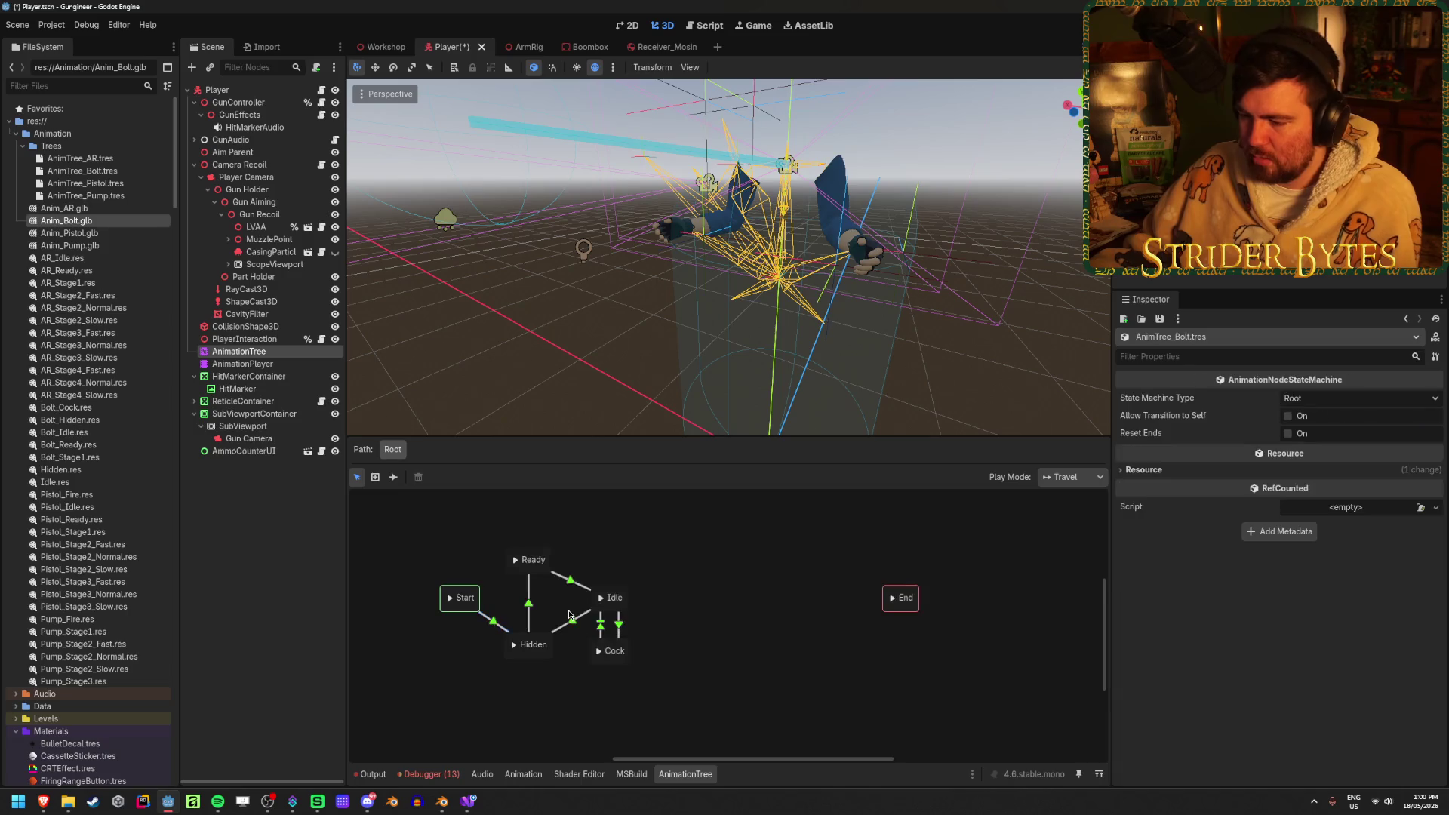
pyautogui.click(530, 609)
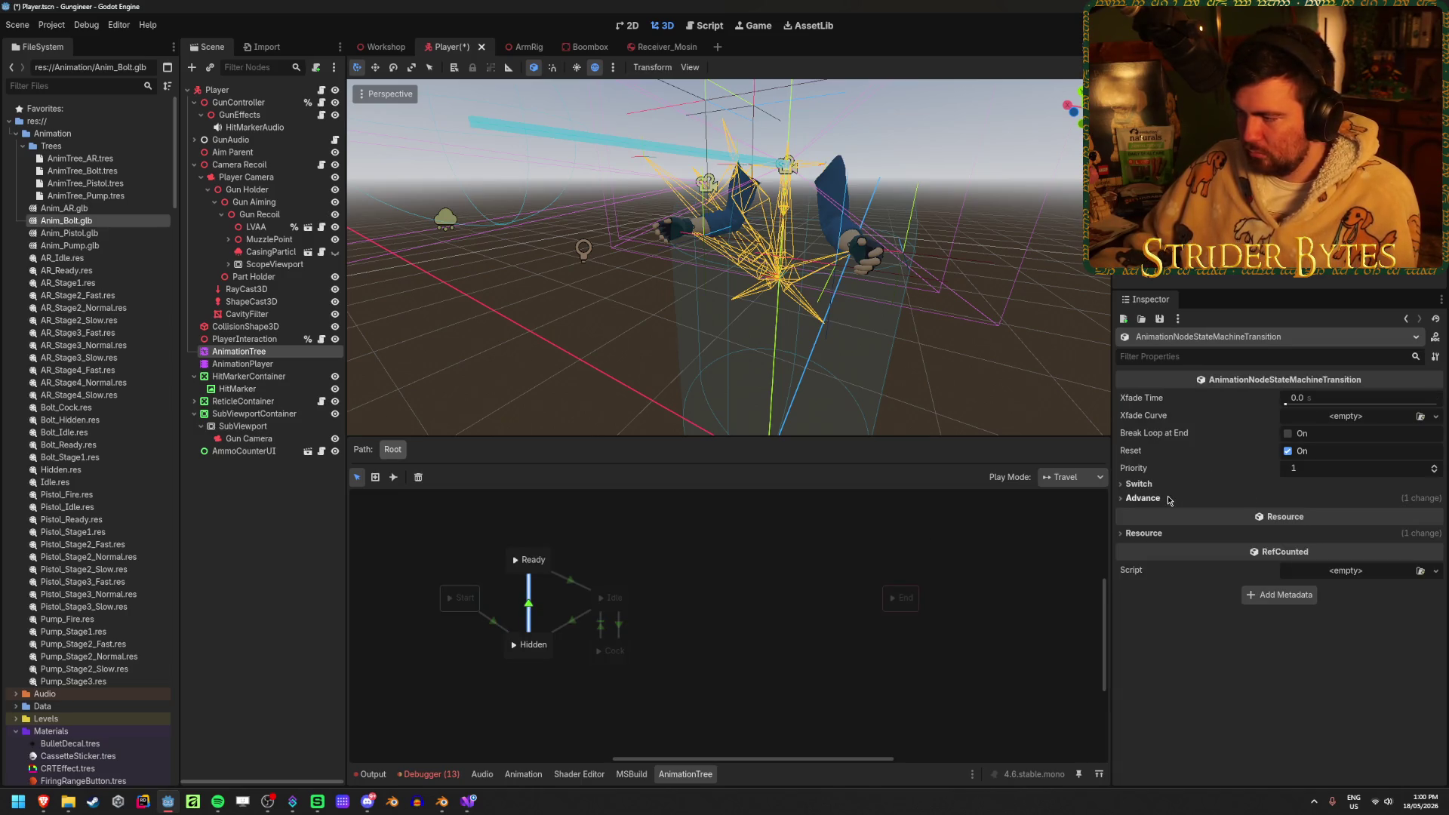
pyautogui.click(572, 584)
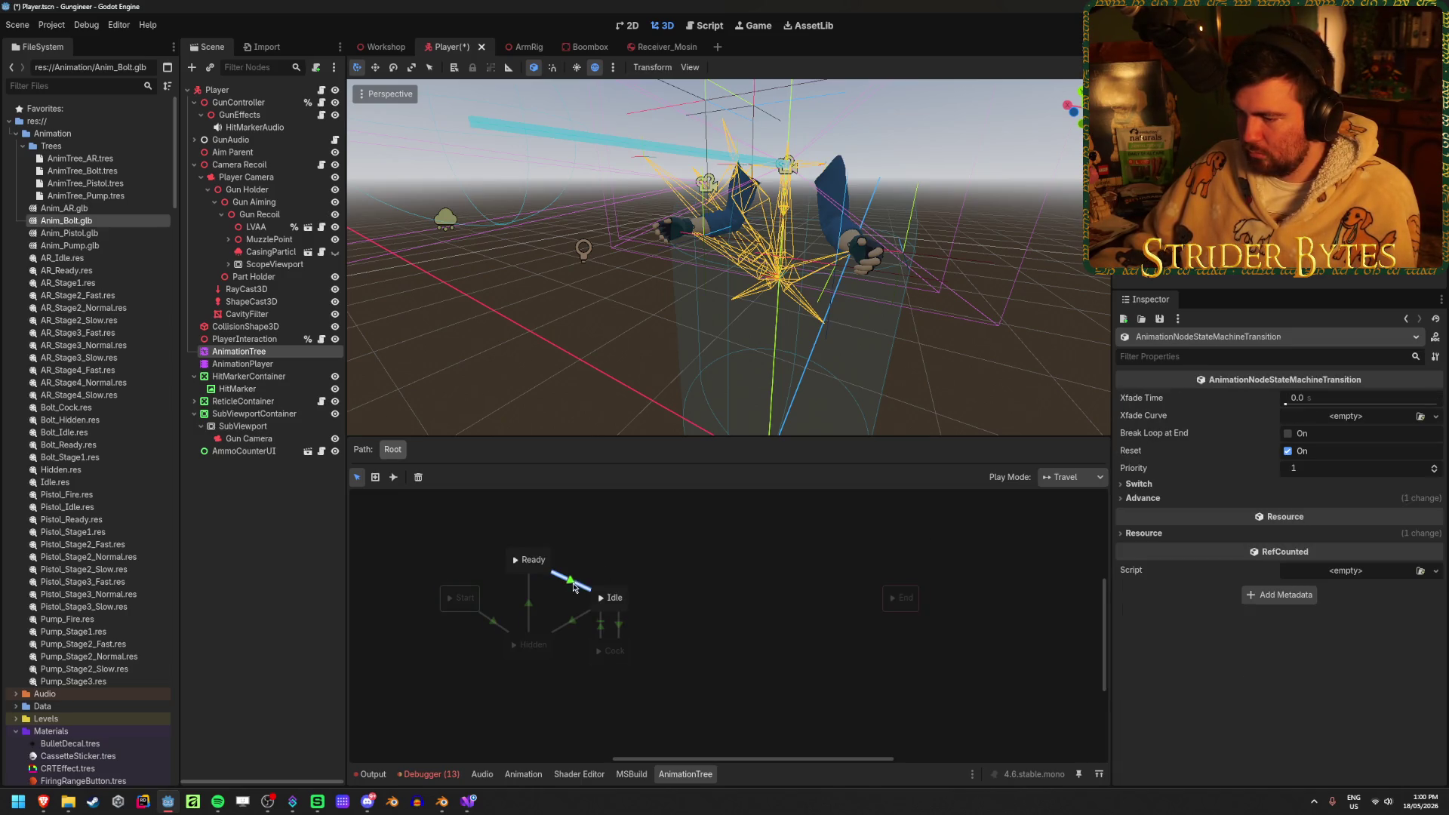
pyautogui.click(1183, 483)
pyautogui.click(1377, 499)
pyautogui.click(1382, 551)
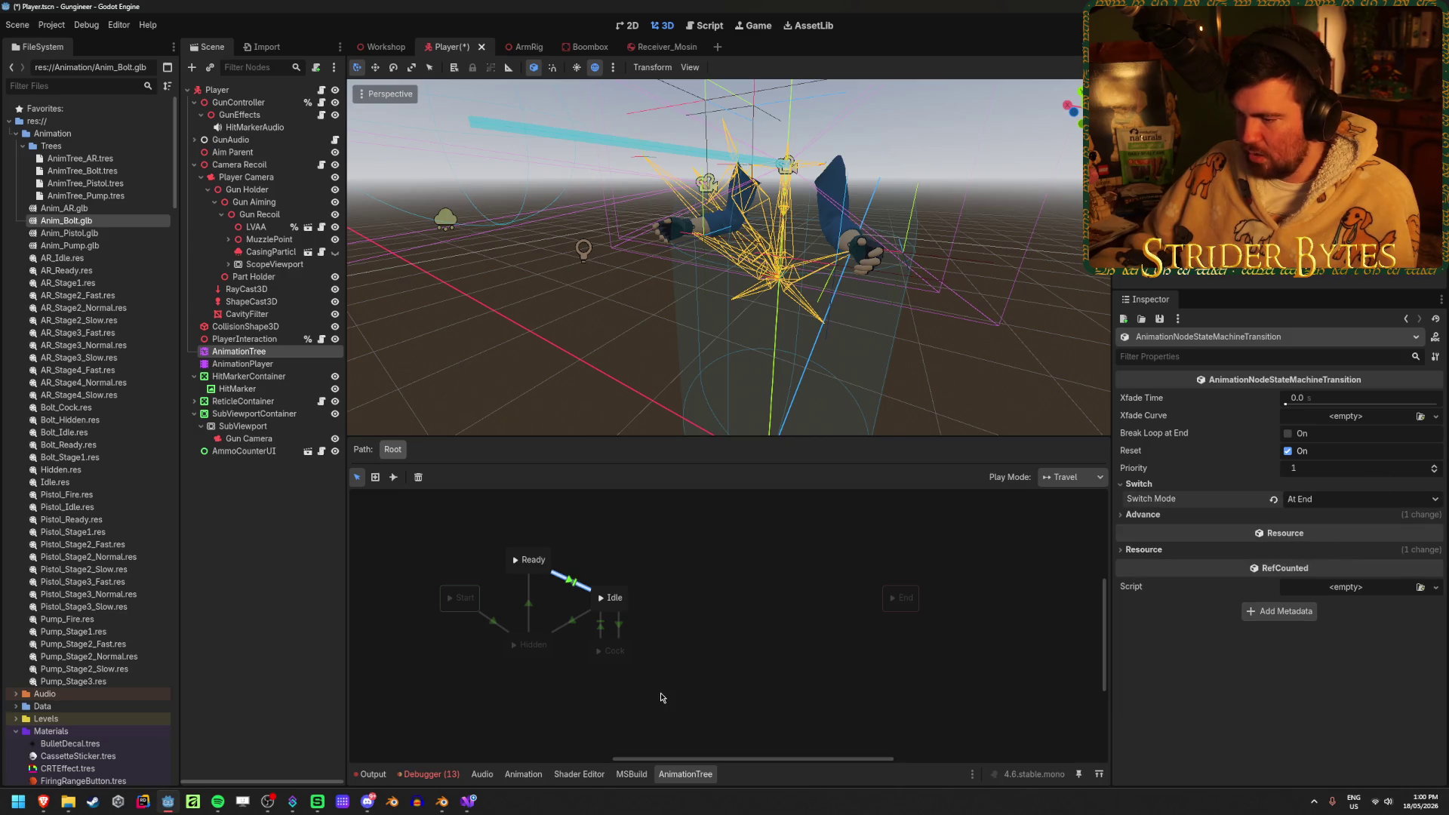
pyautogui.click(662, 697)
# Give the Hidden-to-Ready transition the advance expression 'equippedGun != null' and save
pyautogui.click(528, 604)
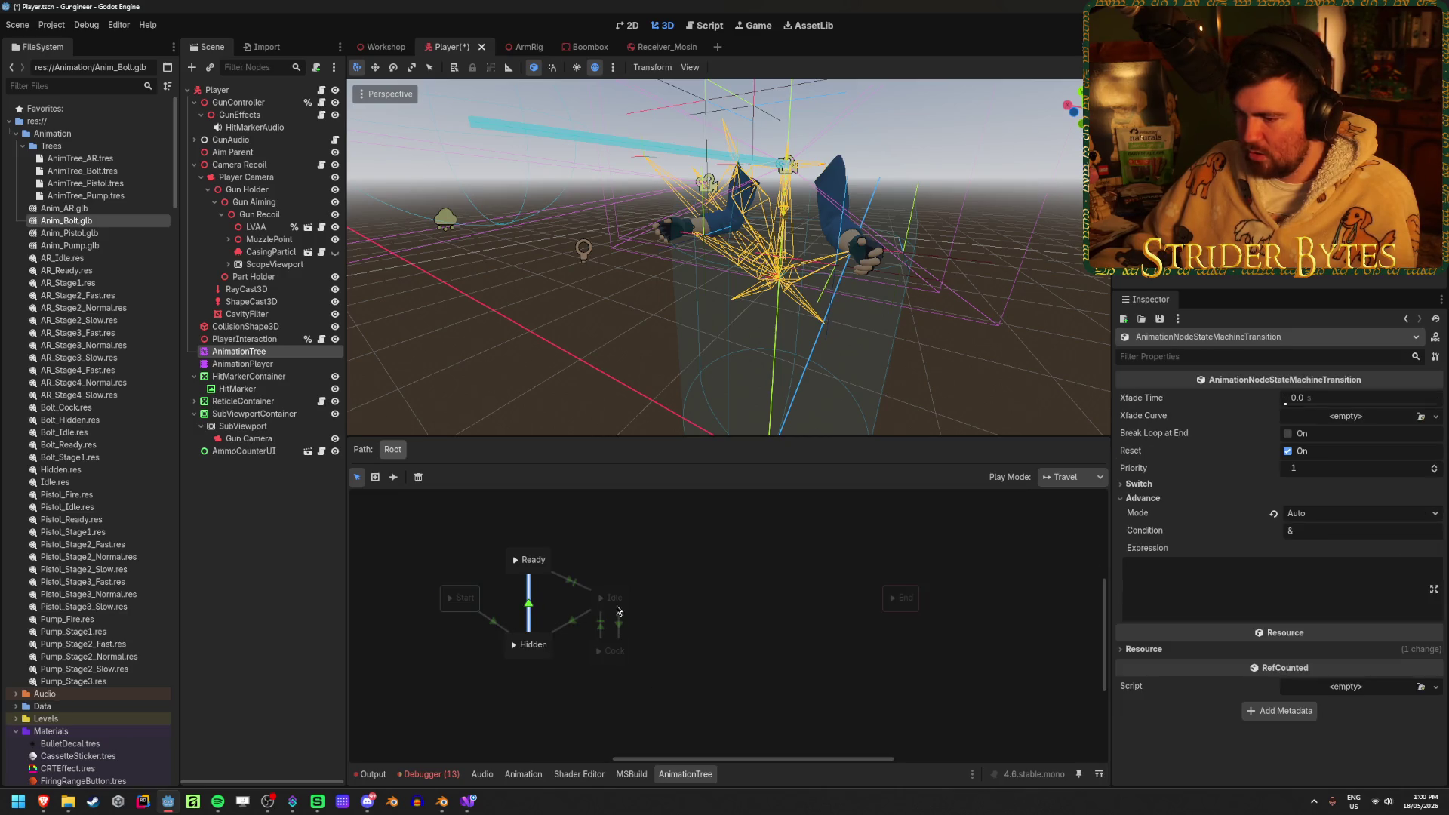
pyautogui.click(572, 584)
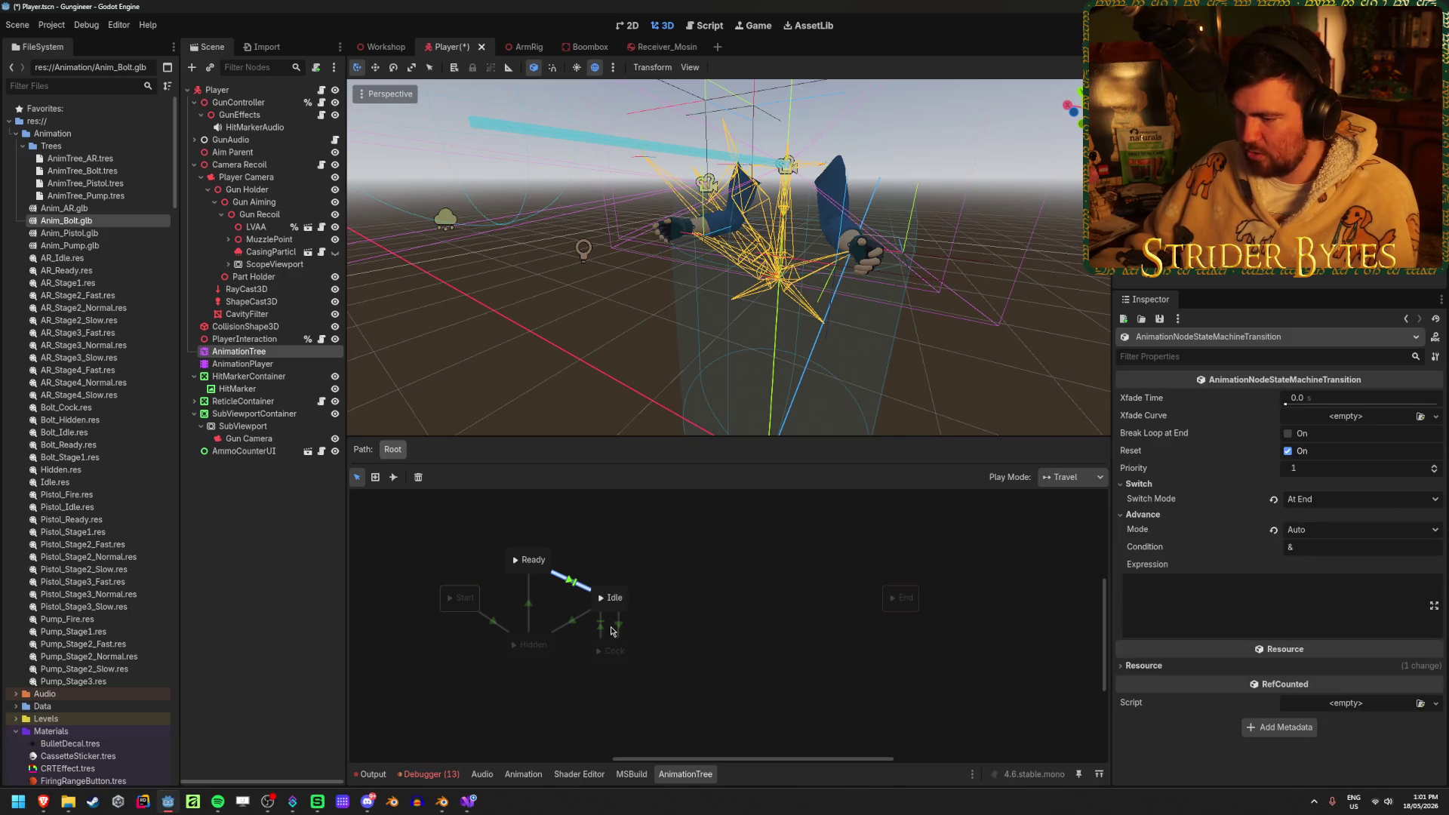
pyautogui.click(531, 616)
pyautogui.click(1287, 573)
pyautogui.write('equippedG')
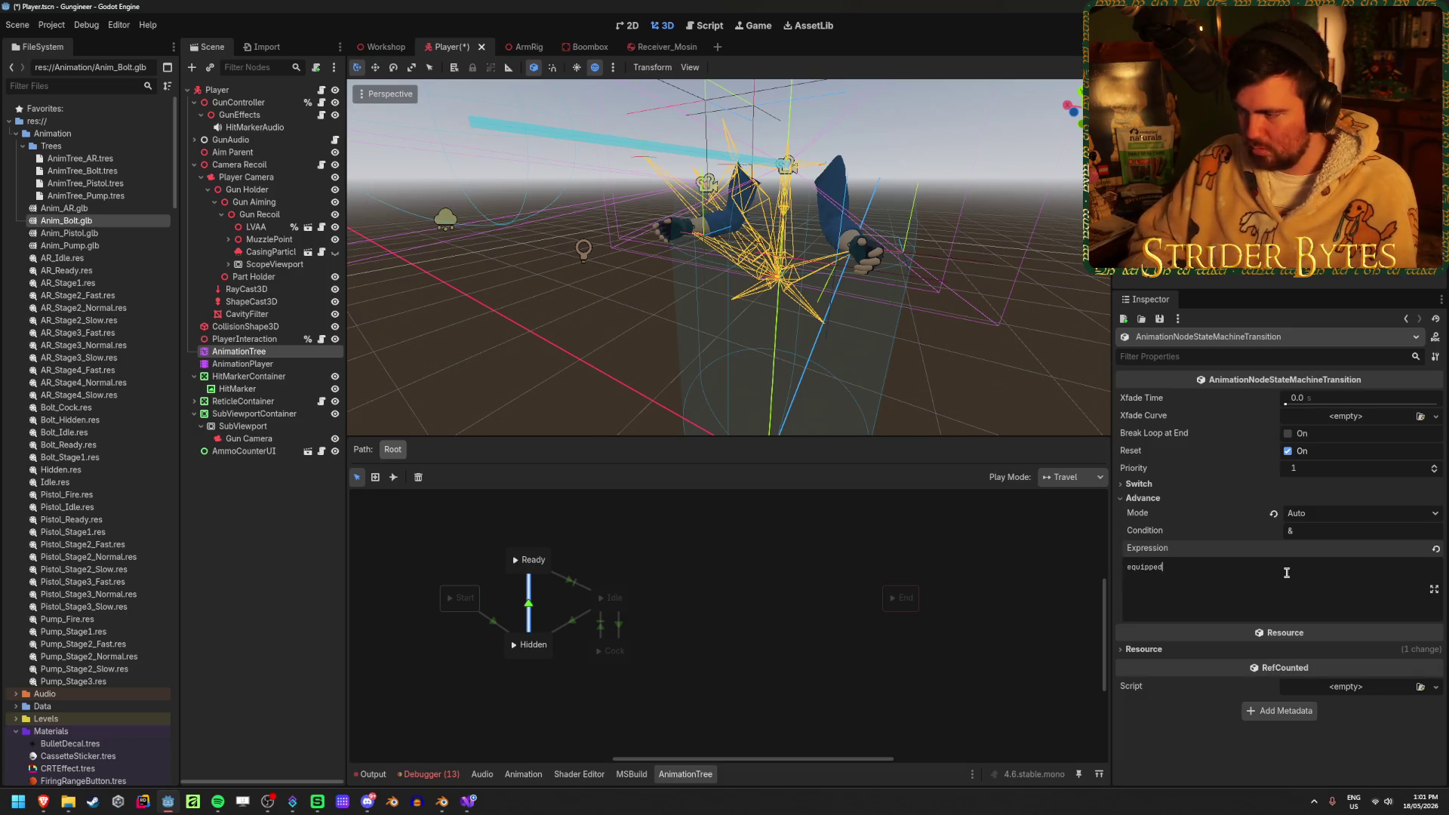
pyautogui.write('un !')
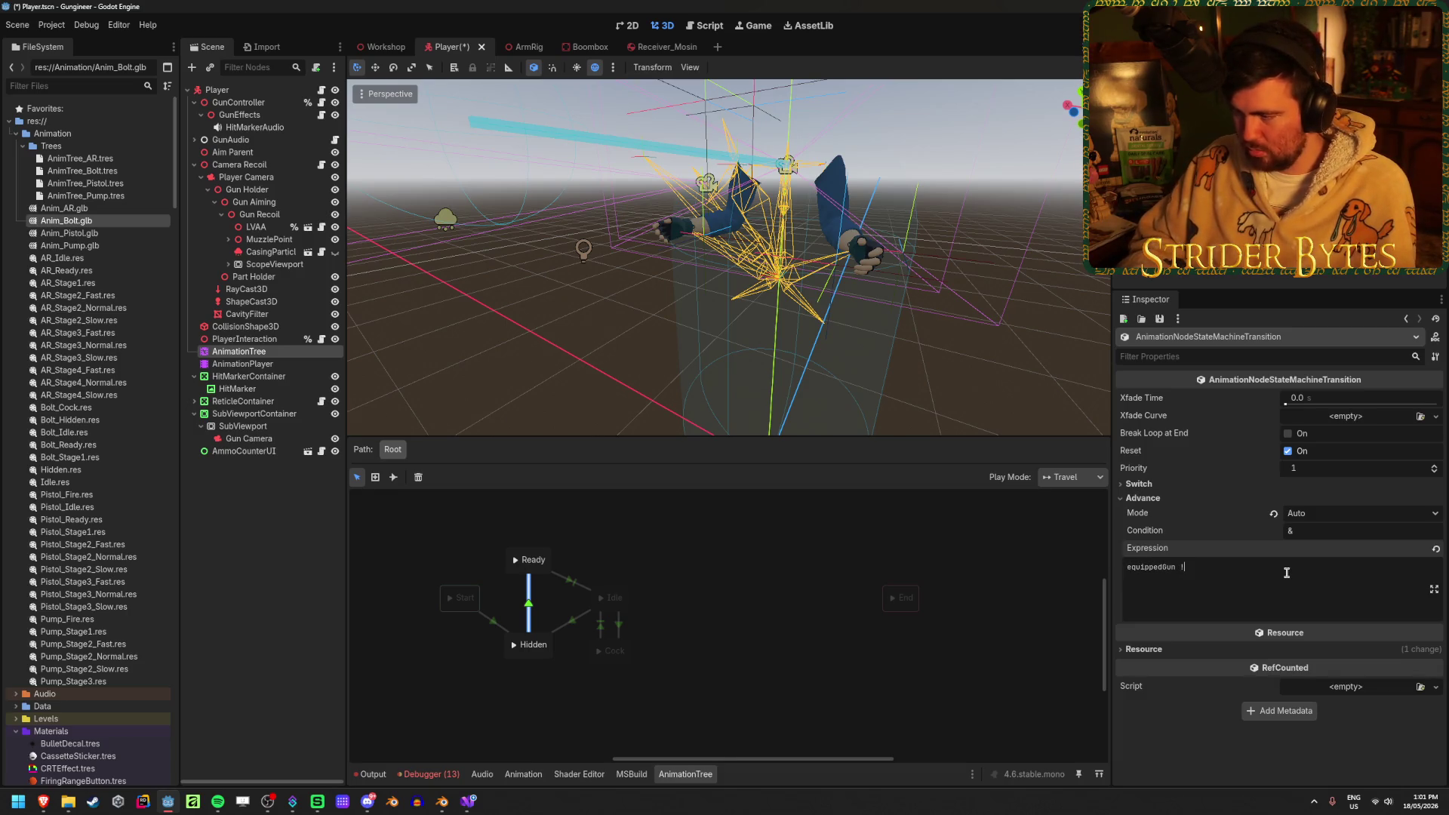
pyautogui.write('= null')
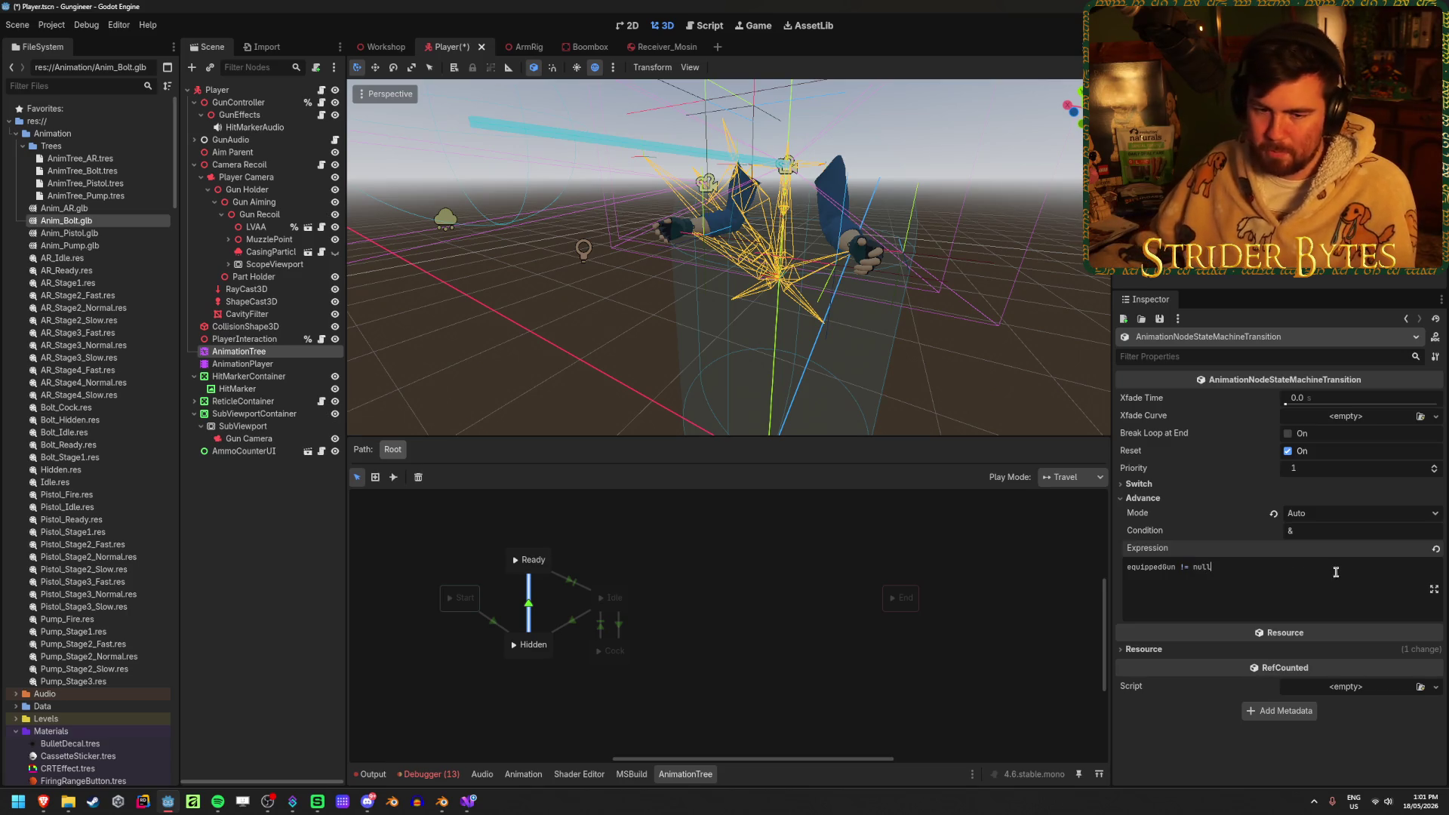
pyautogui.click(643, 553)
pyautogui.hotkey('ctrl', 's')
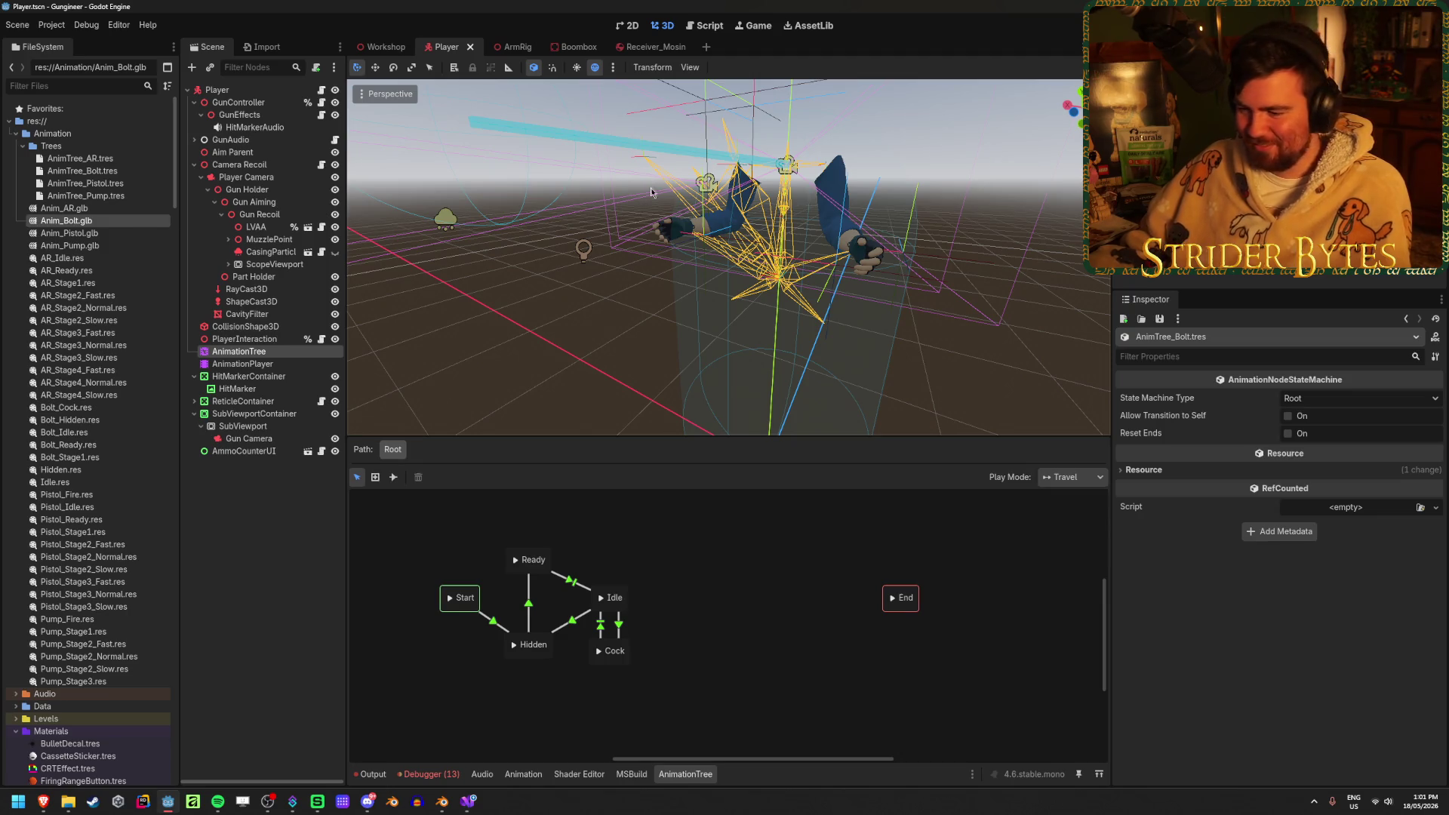
# Add a Ready-to-Hidden transition advancing on 'equippedGun == null' and save the Player scene
pyautogui.click(574, 623)
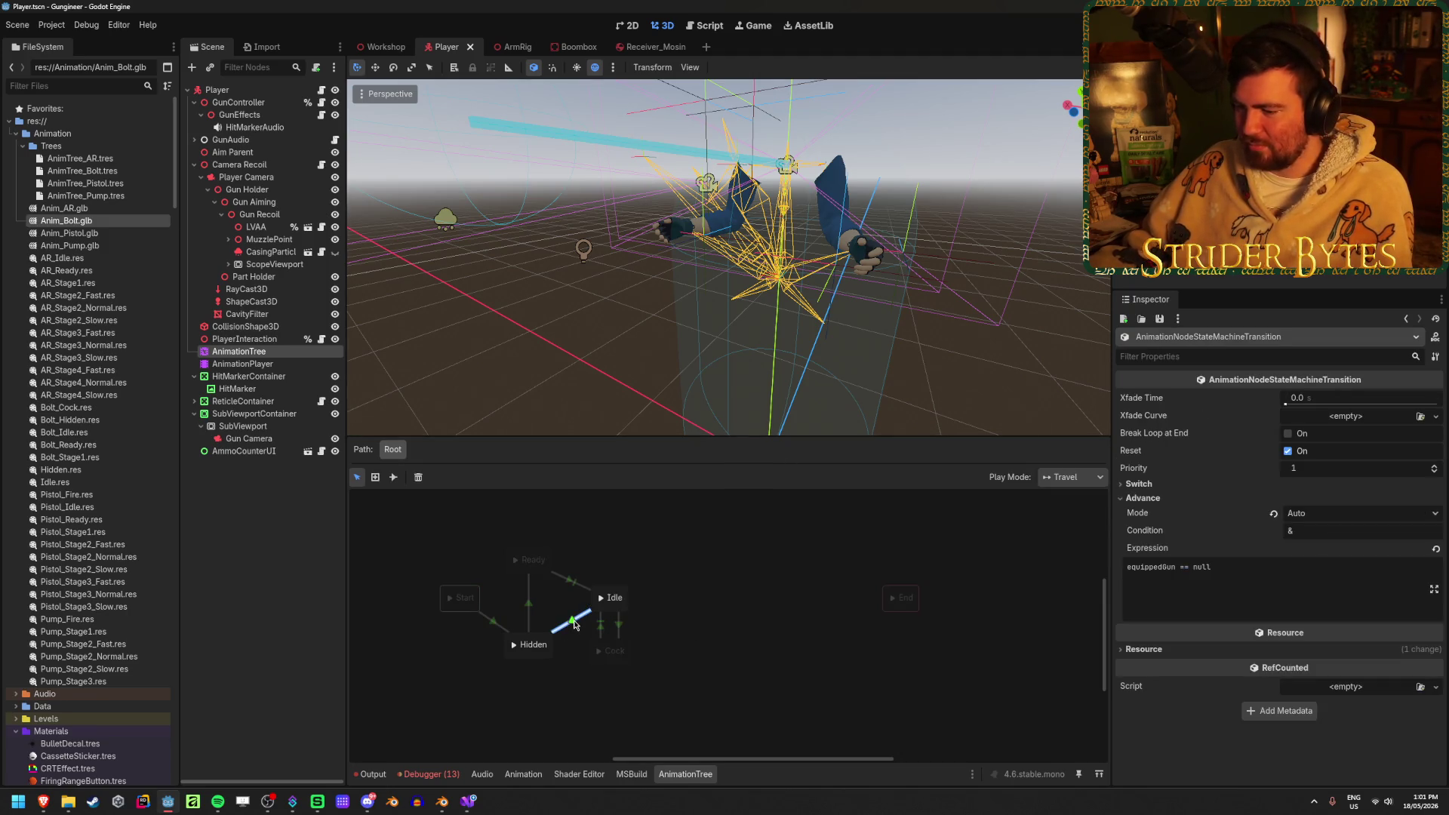
pyautogui.click(557, 608)
pyautogui.keyDown('shift'); pyautogui.moveTo(541, 571); pyautogui.dragTo(535, 643); pyautogui.keyUp('shift')
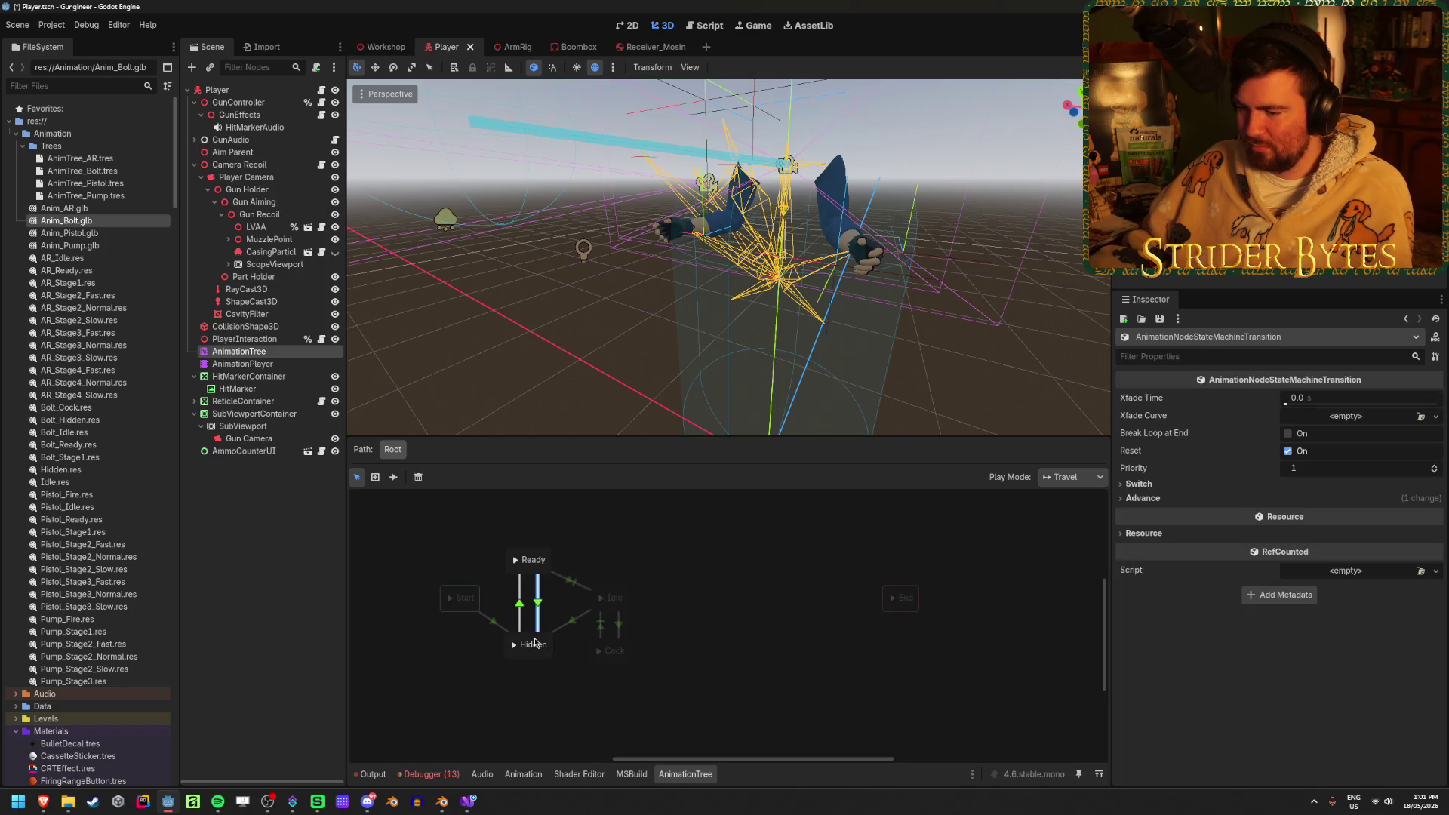
pyautogui.click(1144, 498)
pyautogui.click(1218, 589)
pyautogui.write('equippedGu')
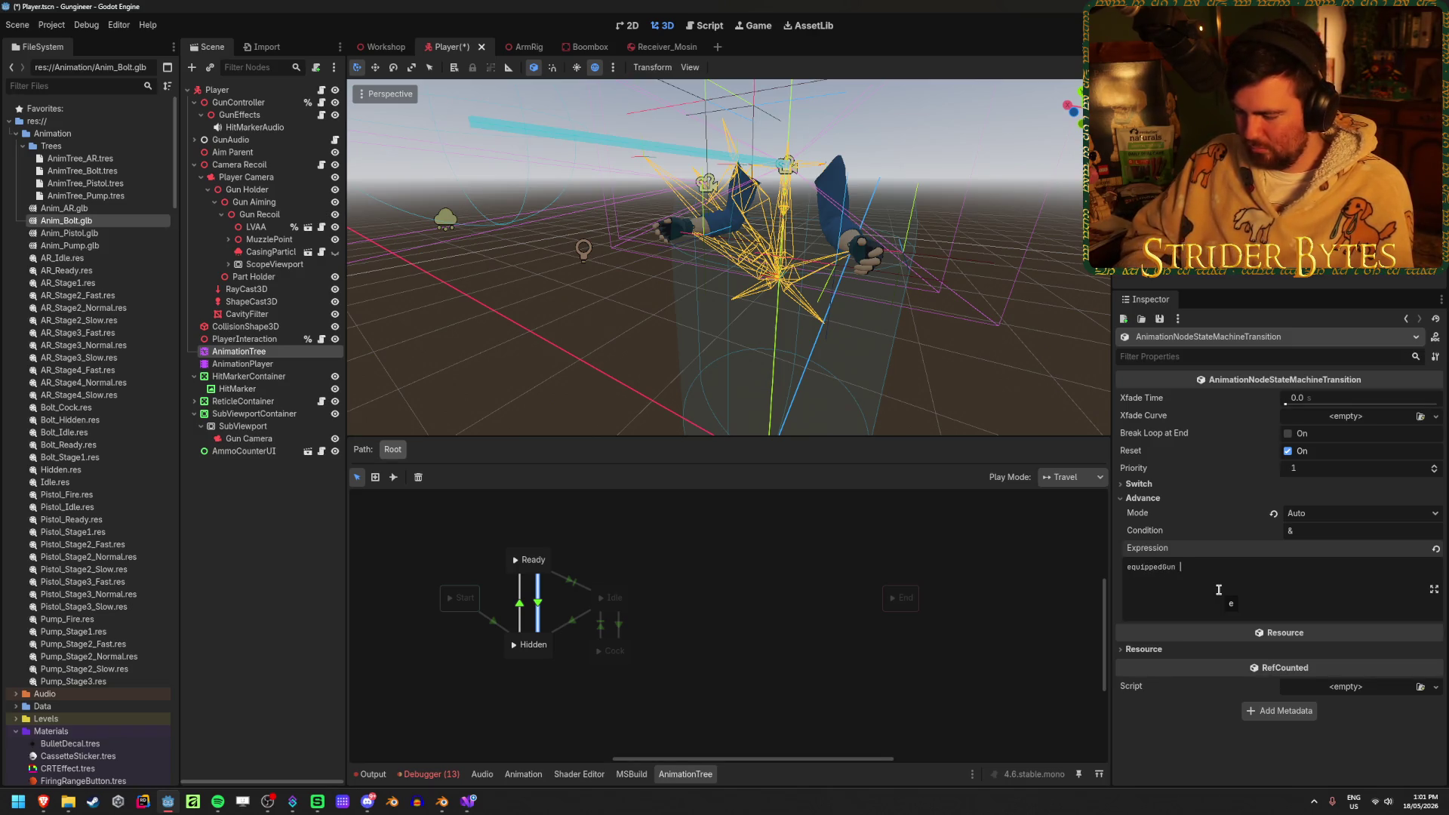
pyautogui.write('null')
pyautogui.hotkey('ctrl', 'a')
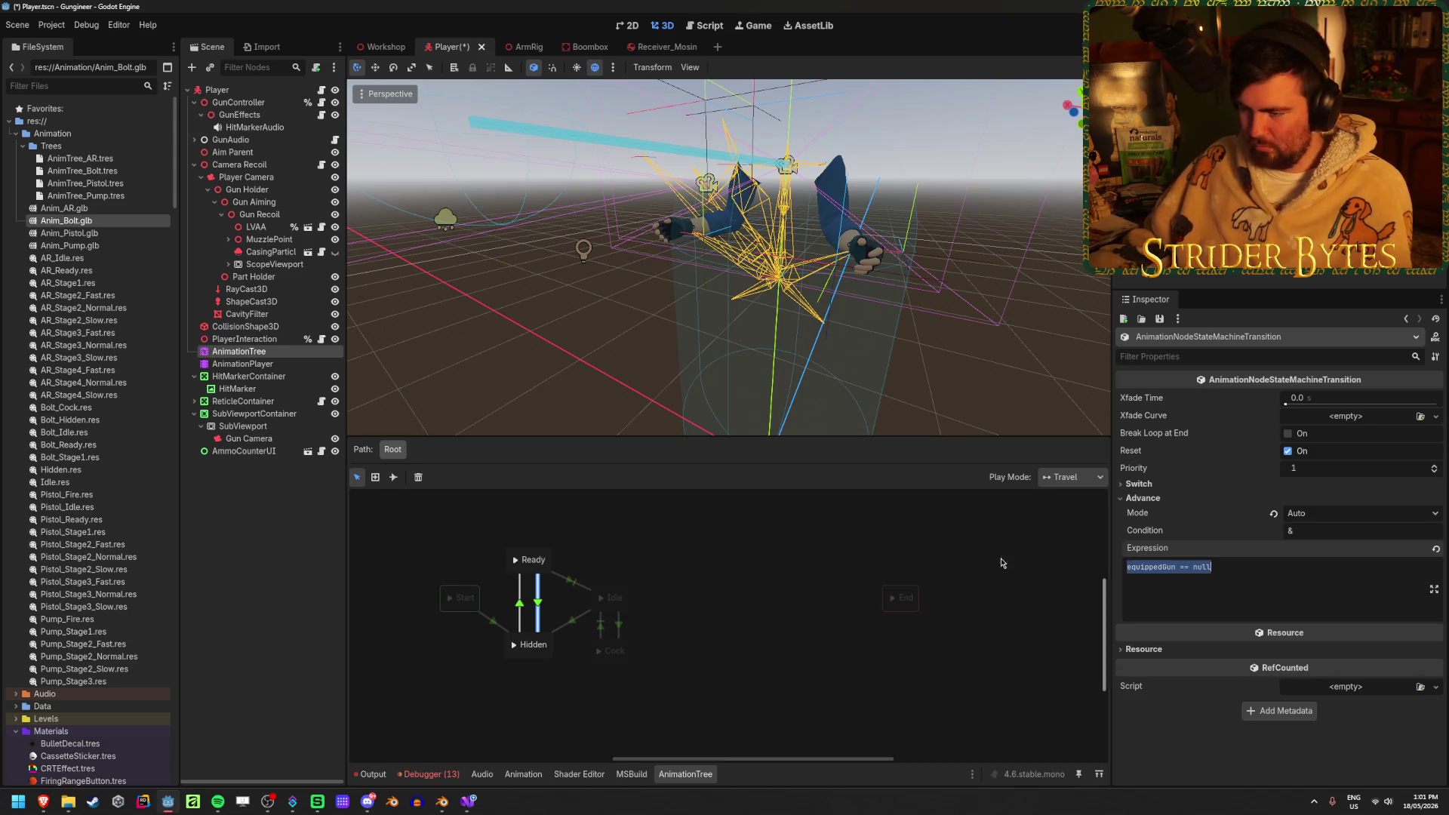
pyautogui.click(572, 624)
pyautogui.click(576, 591)
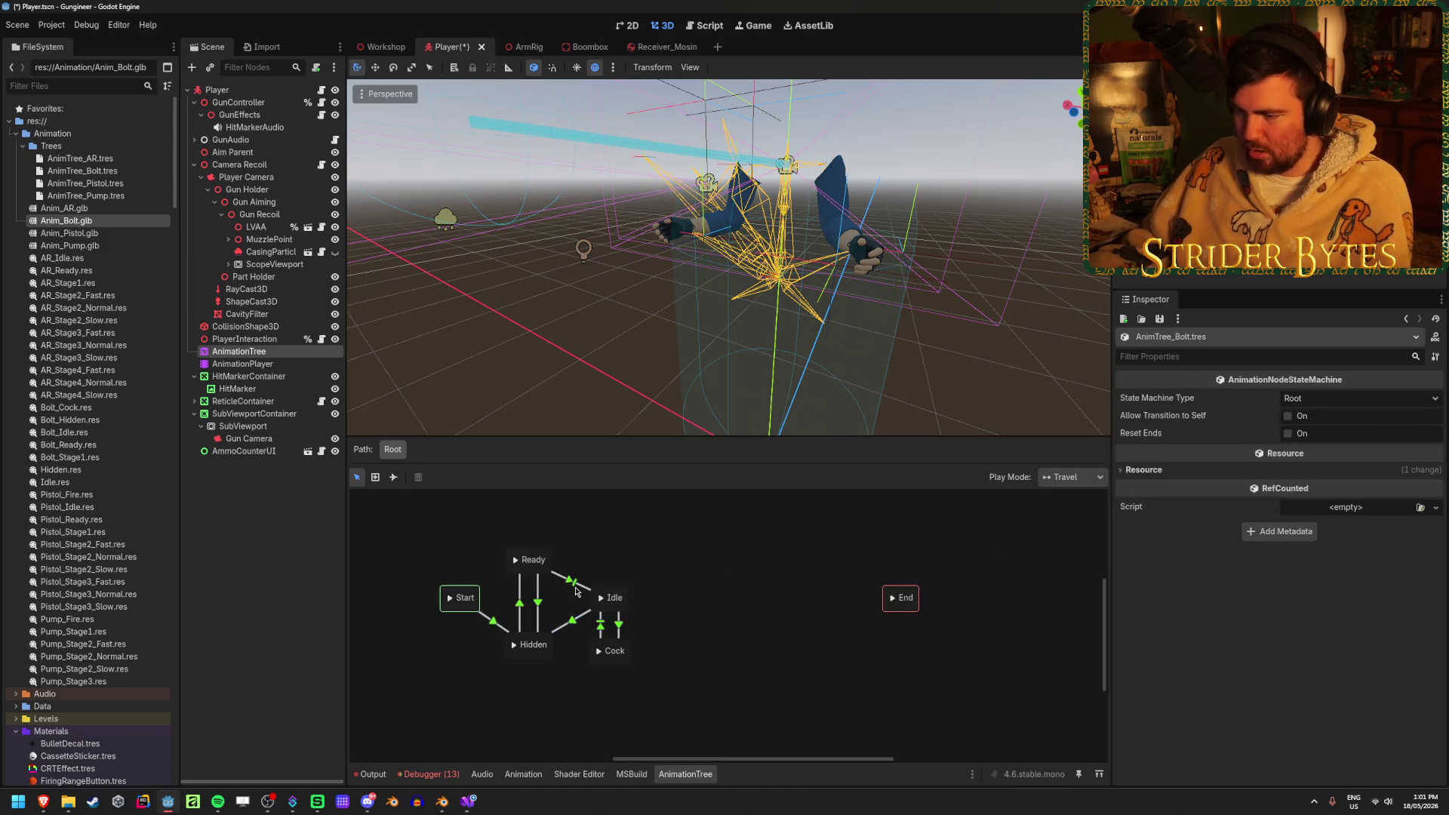
pyautogui.hotkey('ctrl', 's')
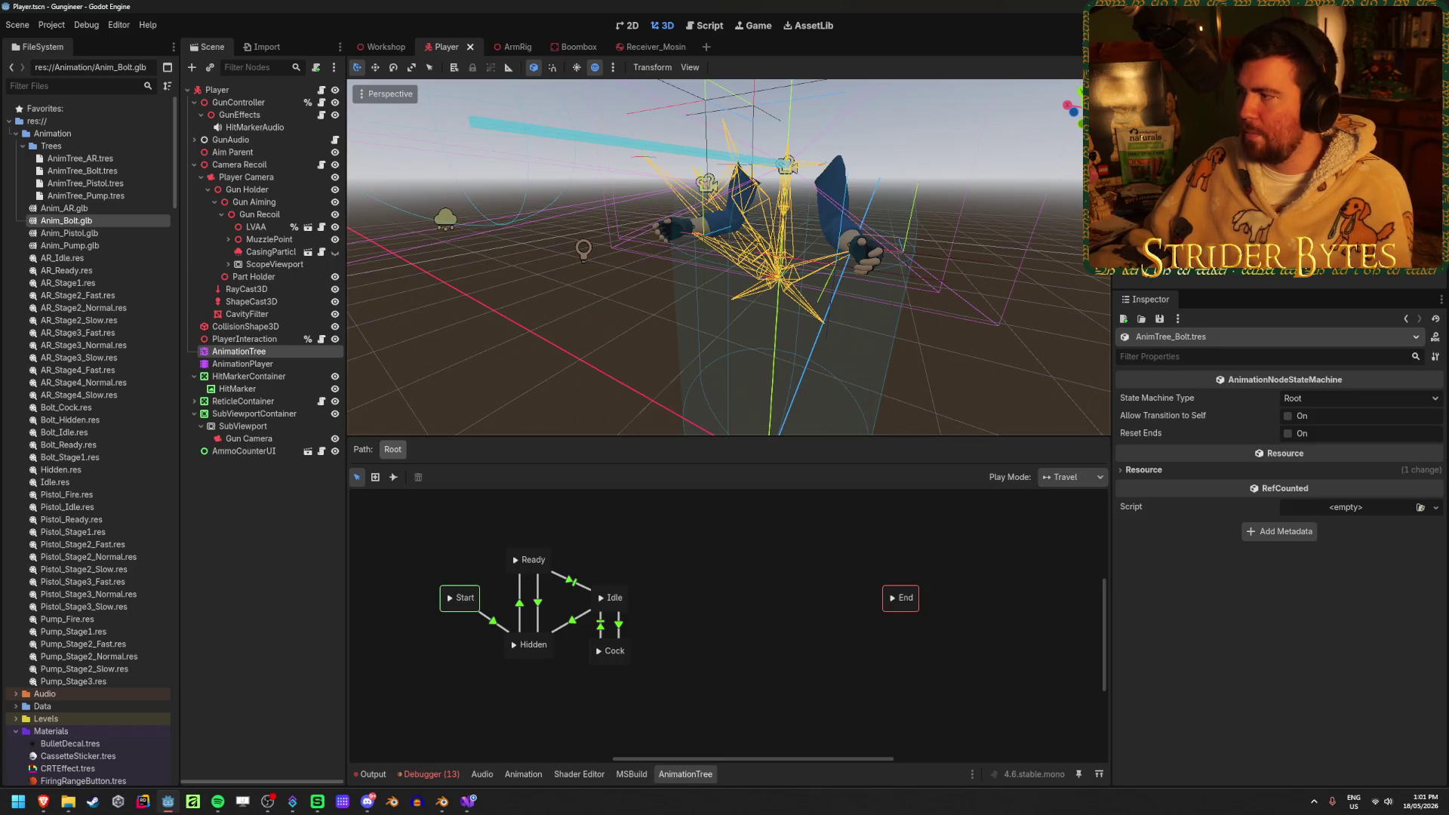
# Run the game, pick up the bolt-action rifle at the workbench, trigger its arm animations with R, then stop
pyautogui.press('F5')
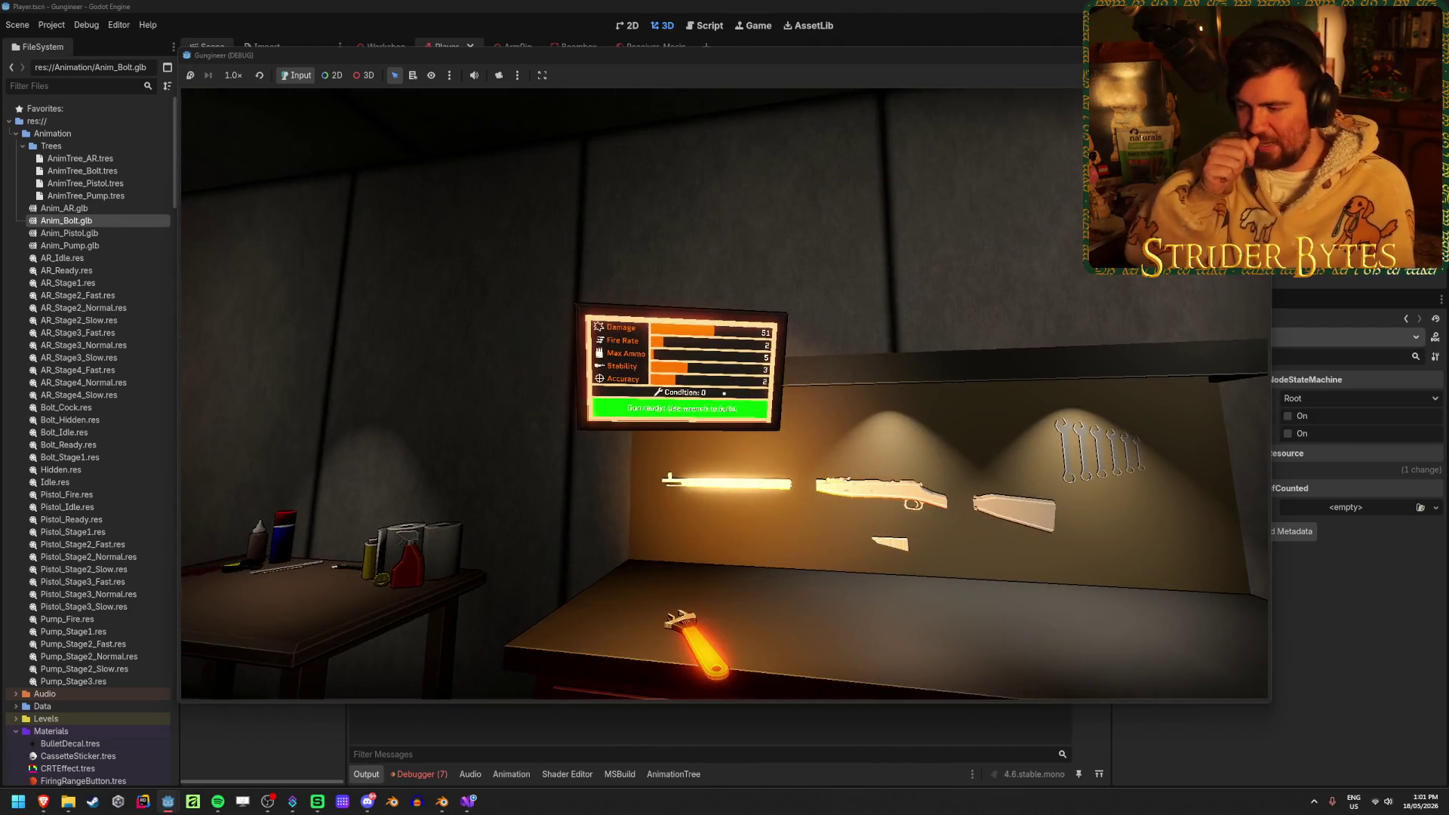
pyautogui.press('w')
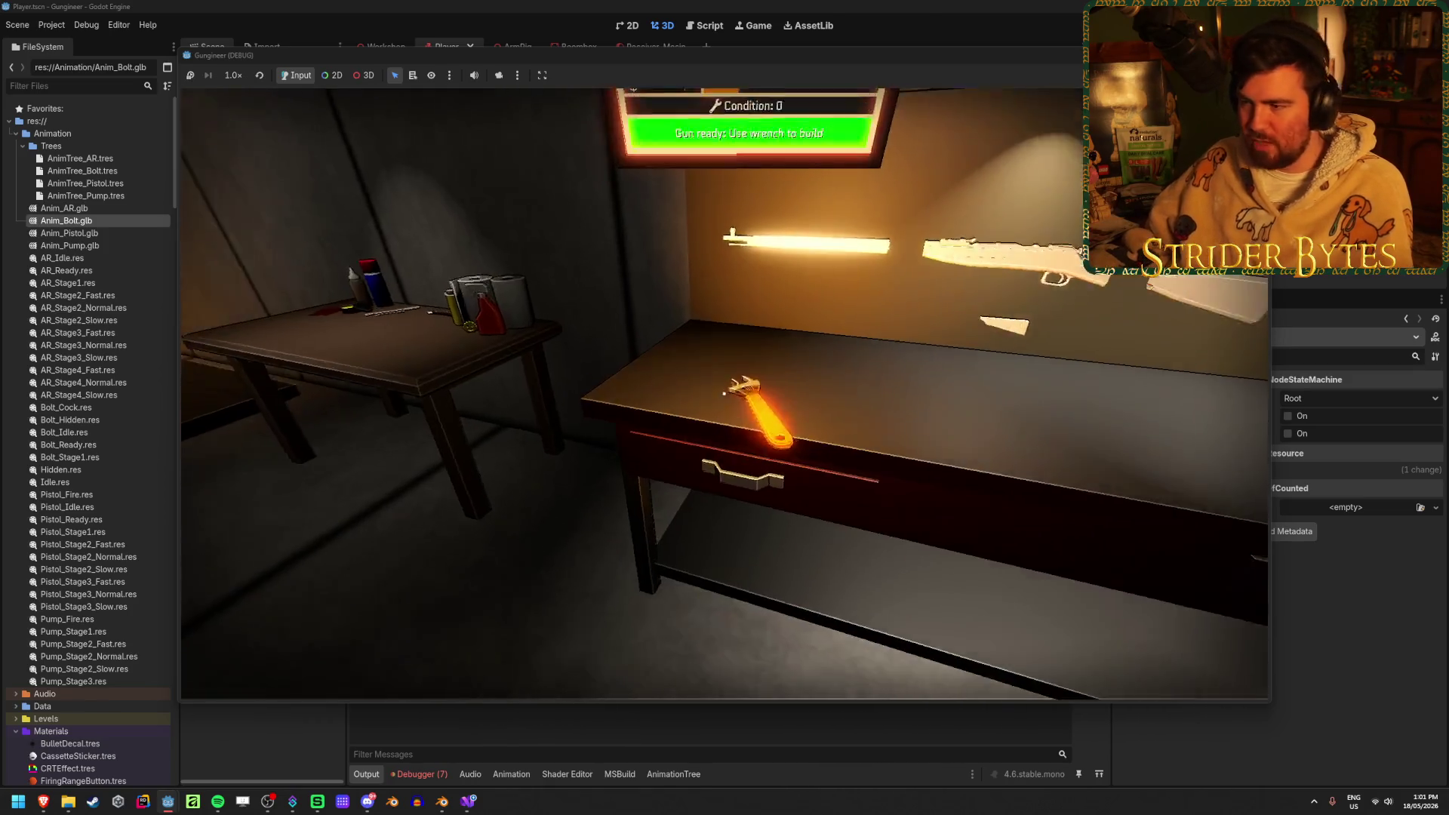
pyautogui.press('w')
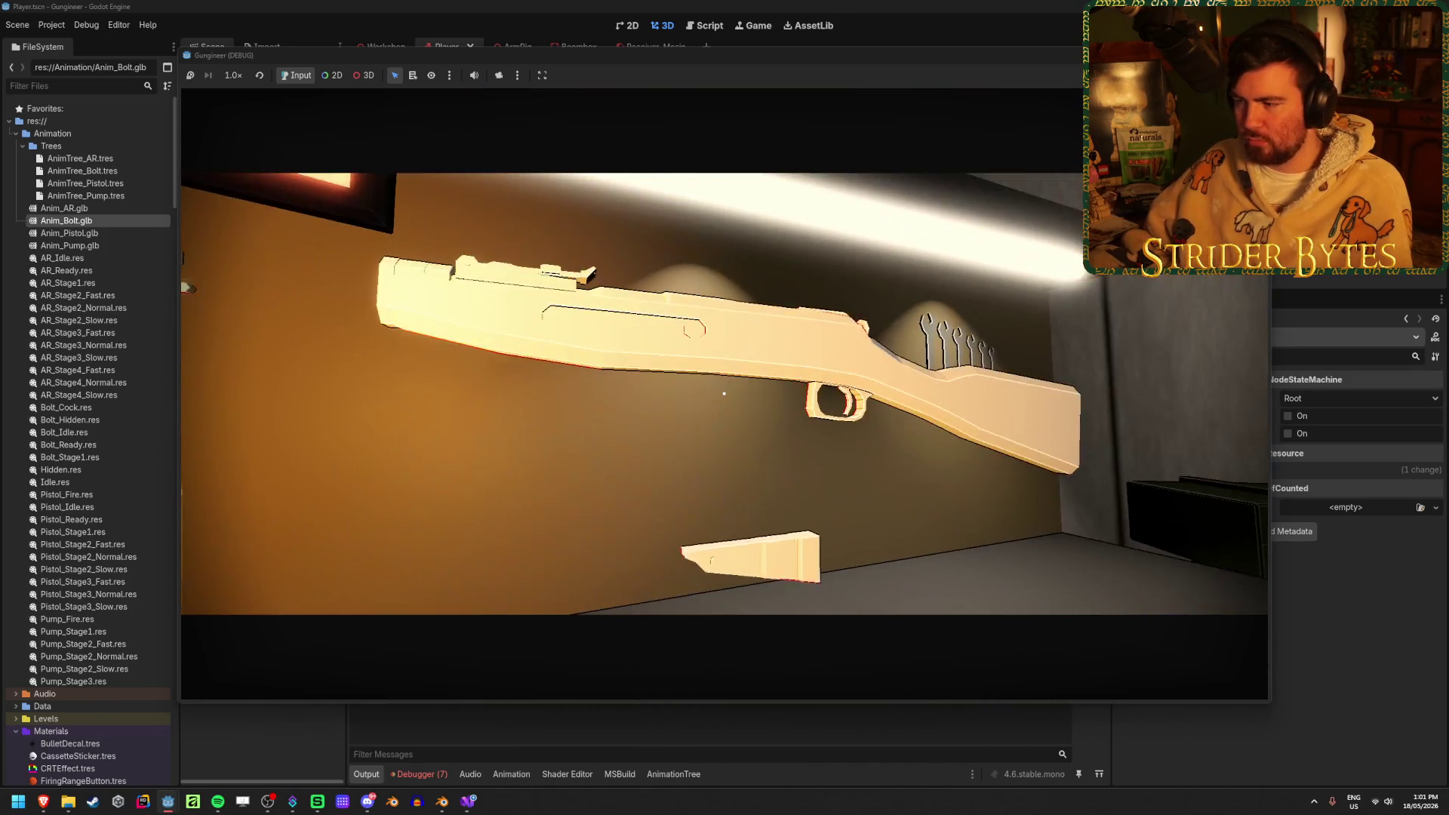
pyautogui.click(724, 393)
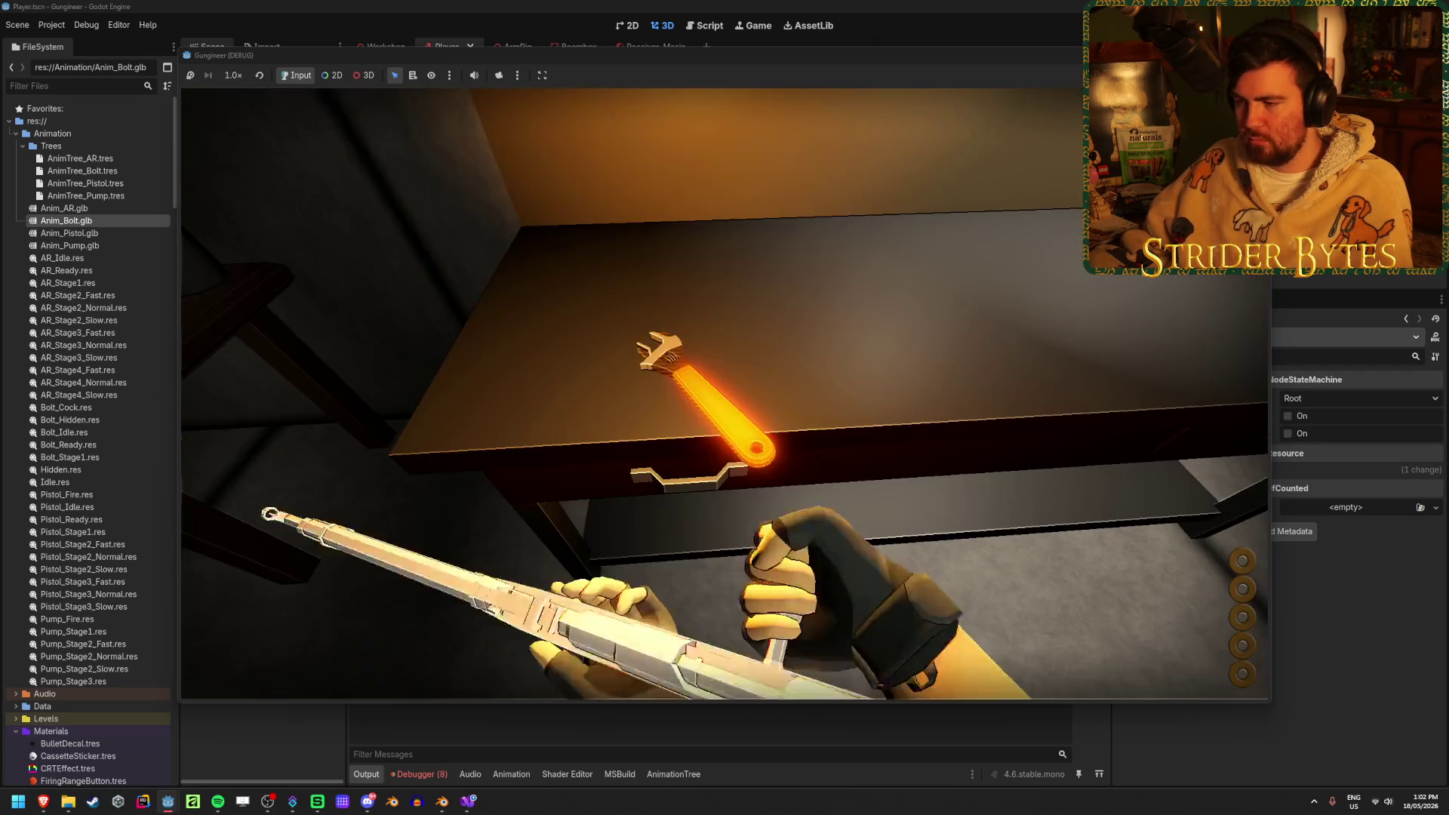
pyautogui.press('s')
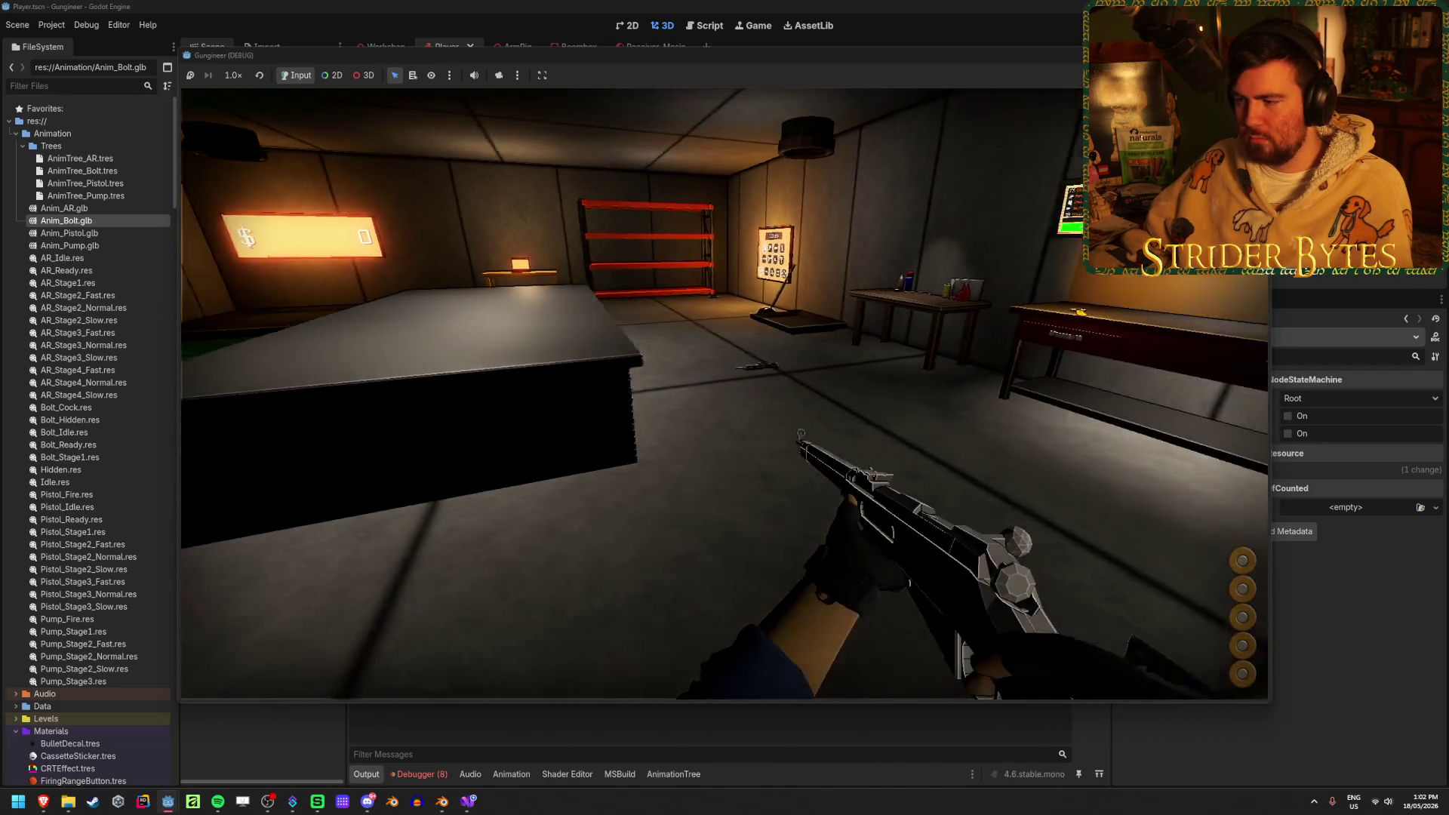
pyautogui.press('r')
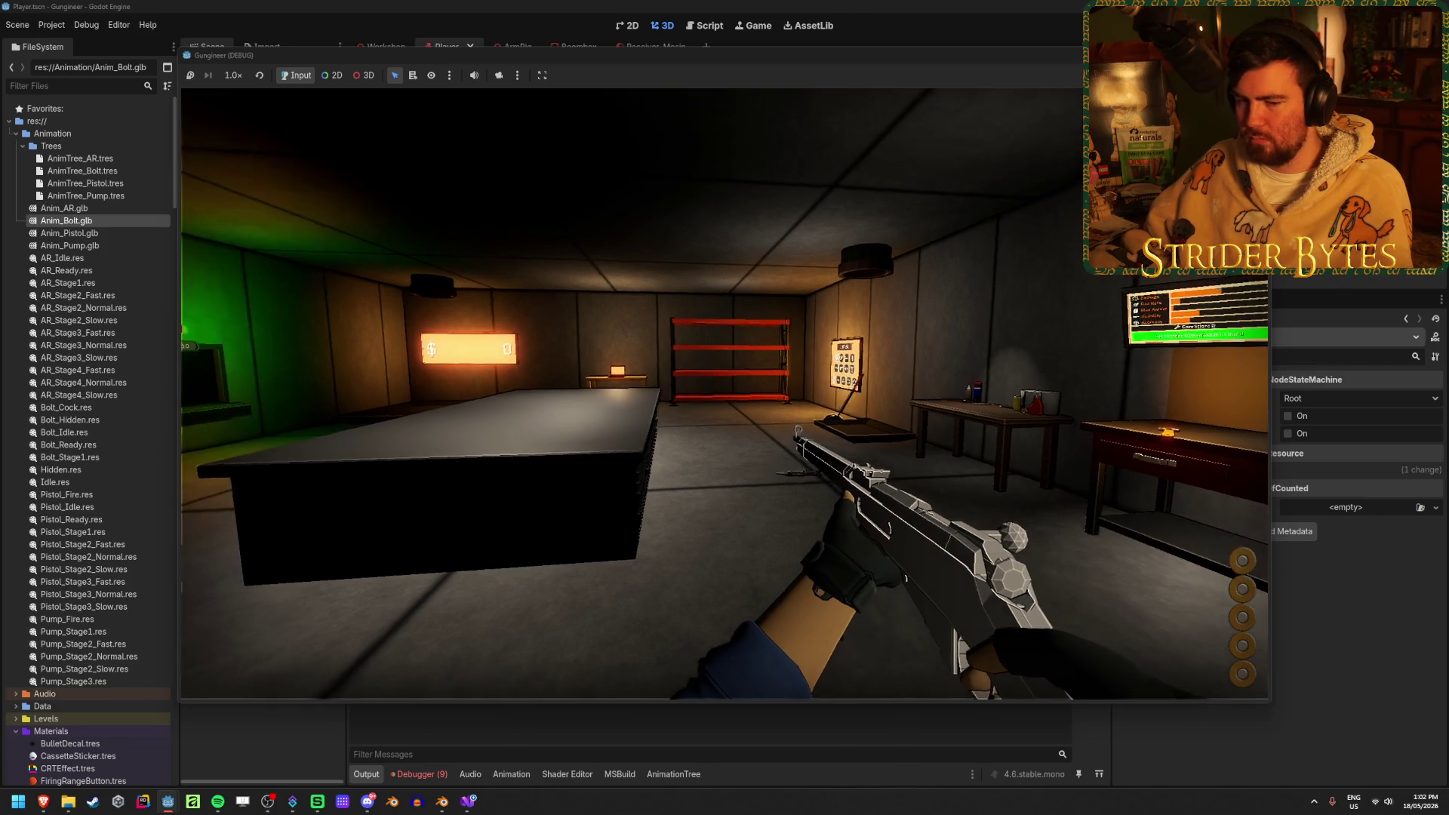
pyautogui.press('r')
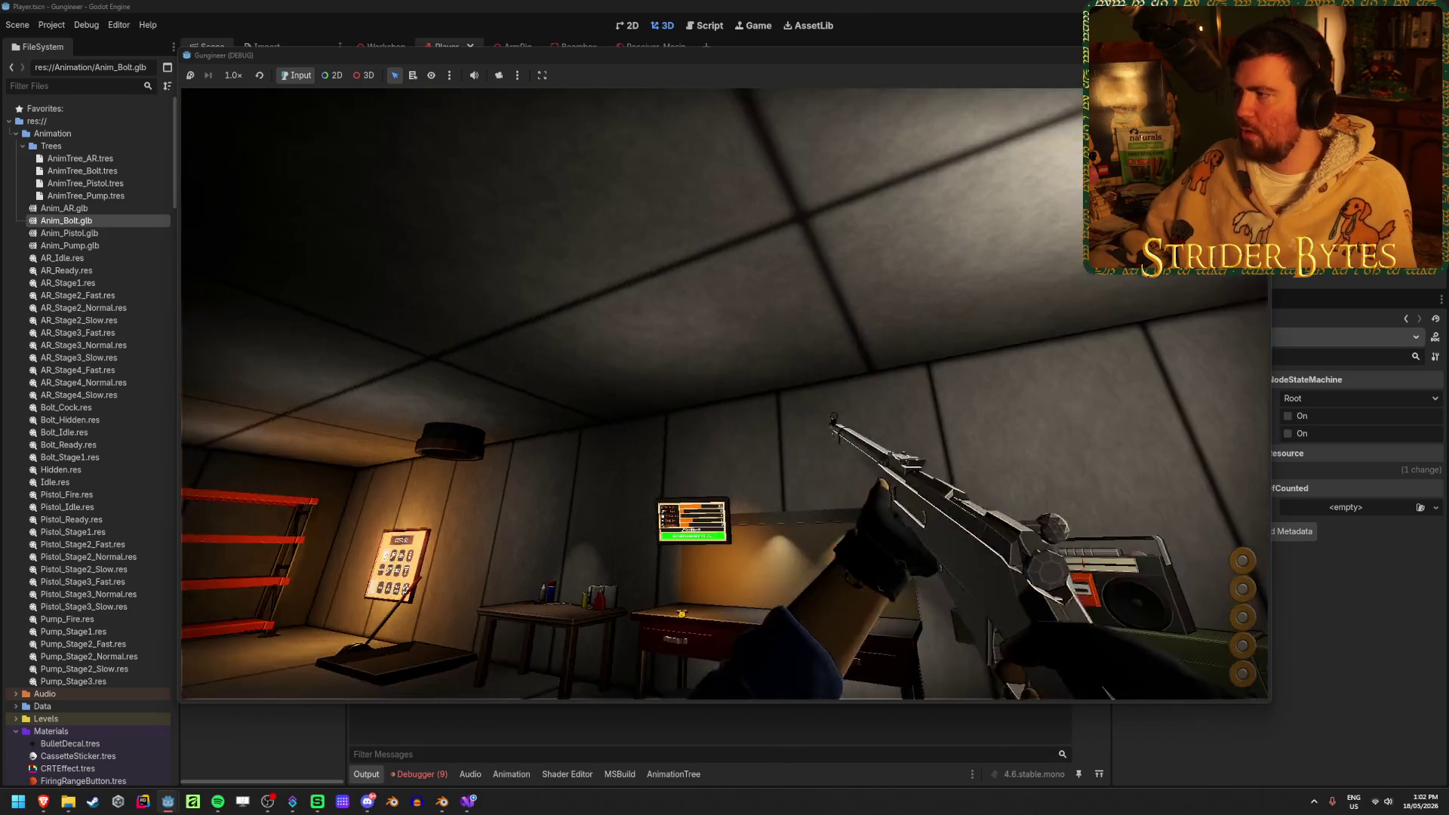
pyautogui.press('F8')
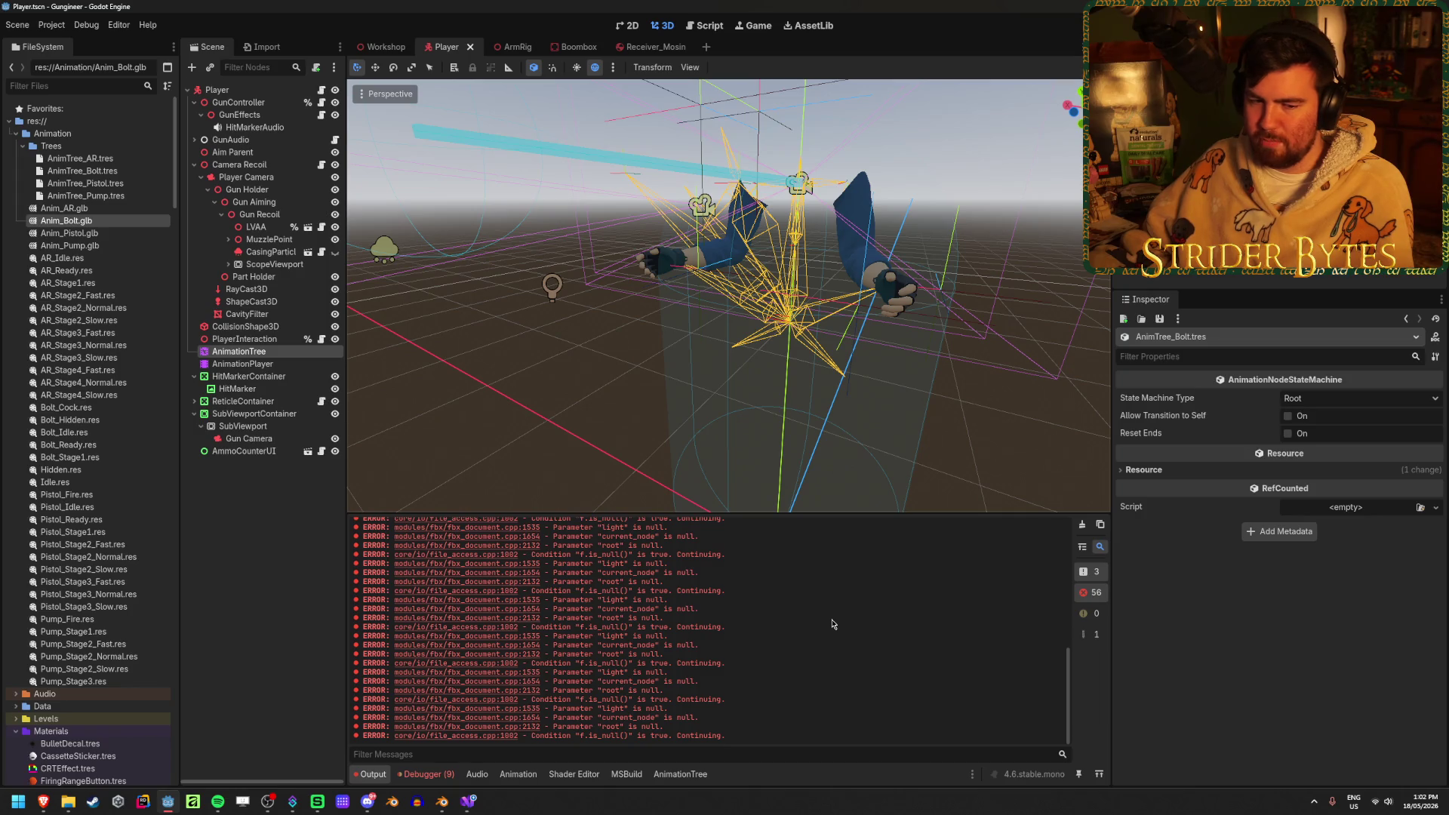
# Return to the editor so the animation file reimports, clearing the FBX output messages
pyautogui.click(1083, 524)
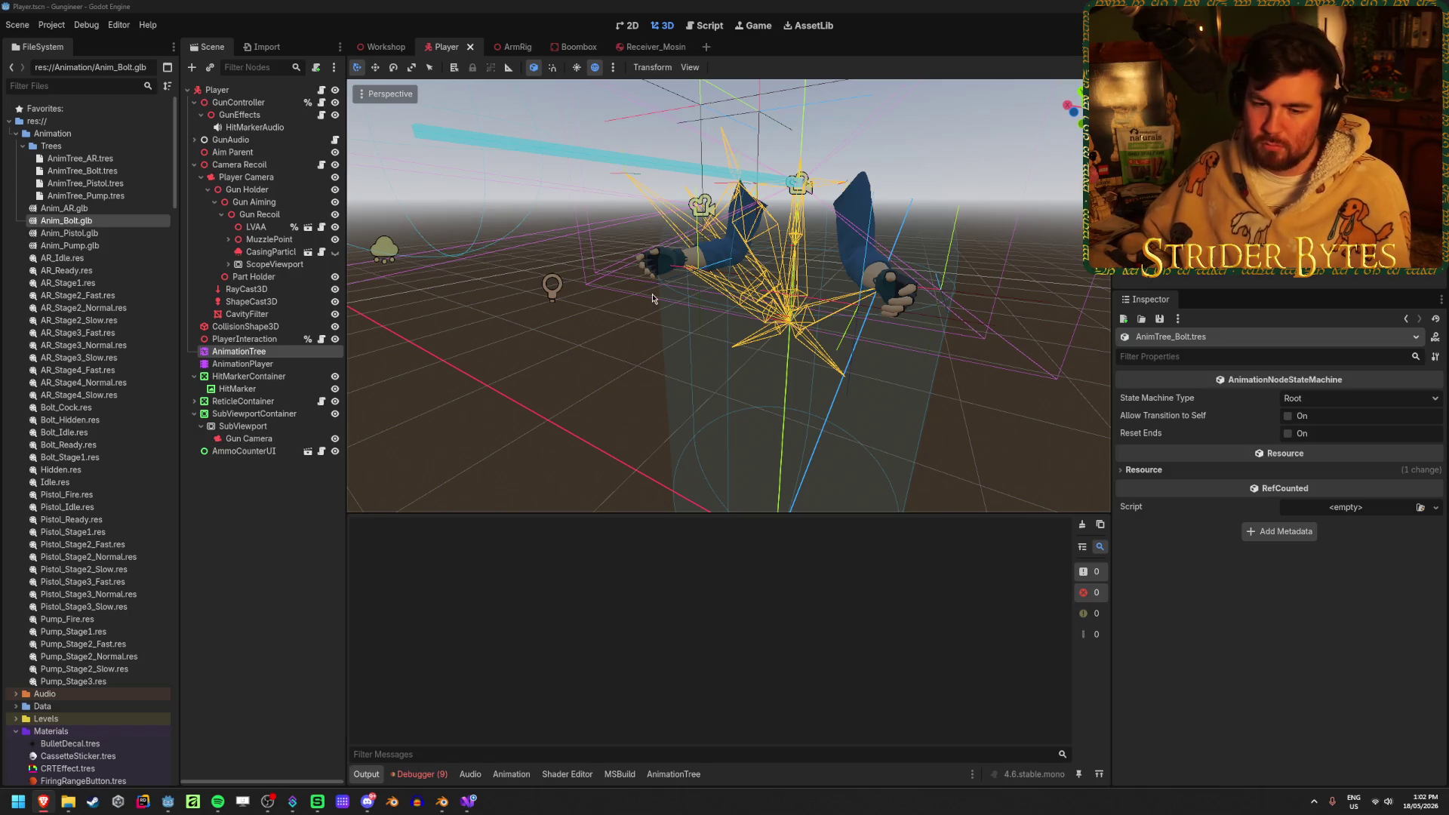
pyautogui.click(606, 5)
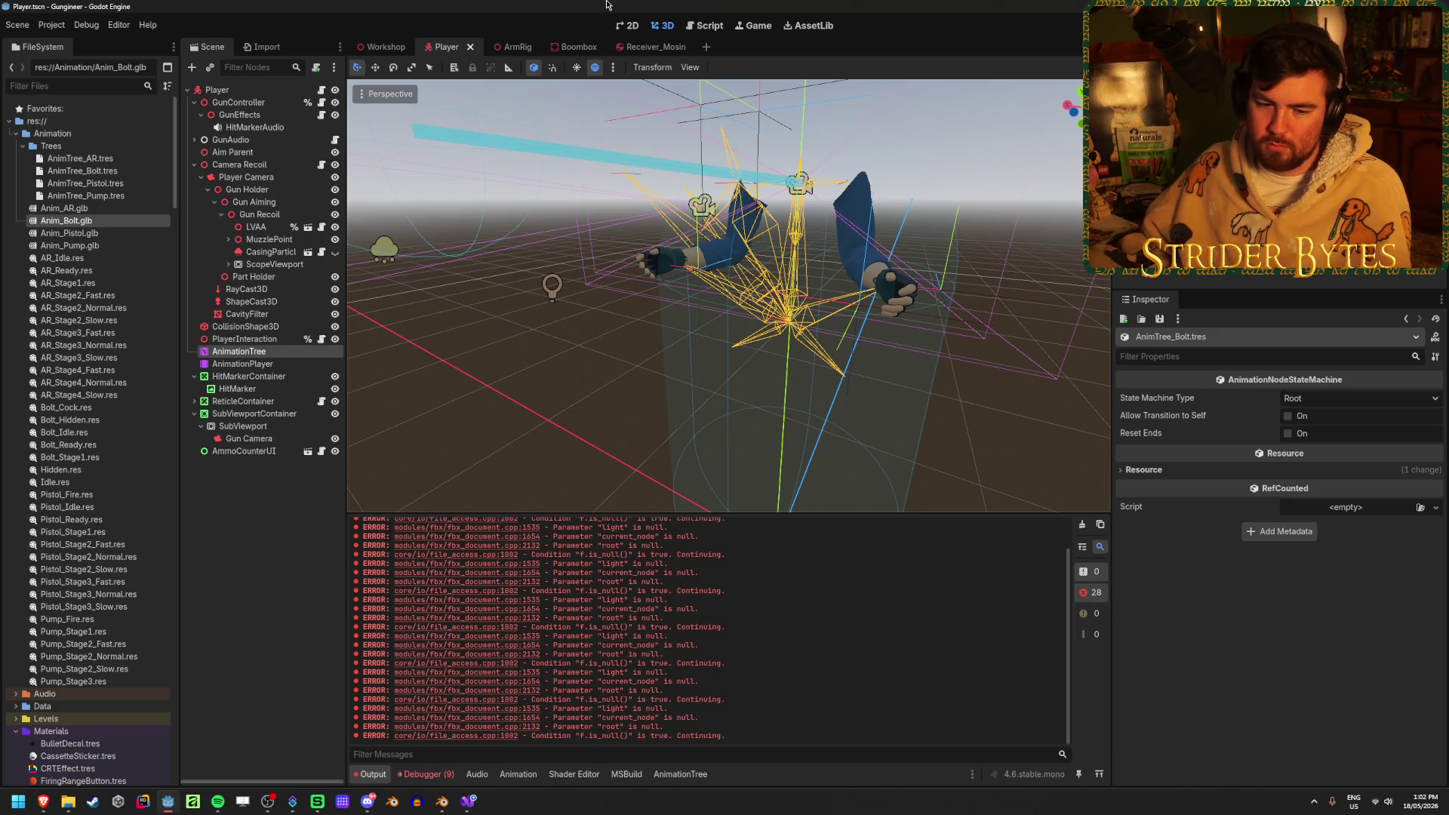
pyautogui.click(1083, 525)
pyautogui.hotkey('alt', 'Tab')
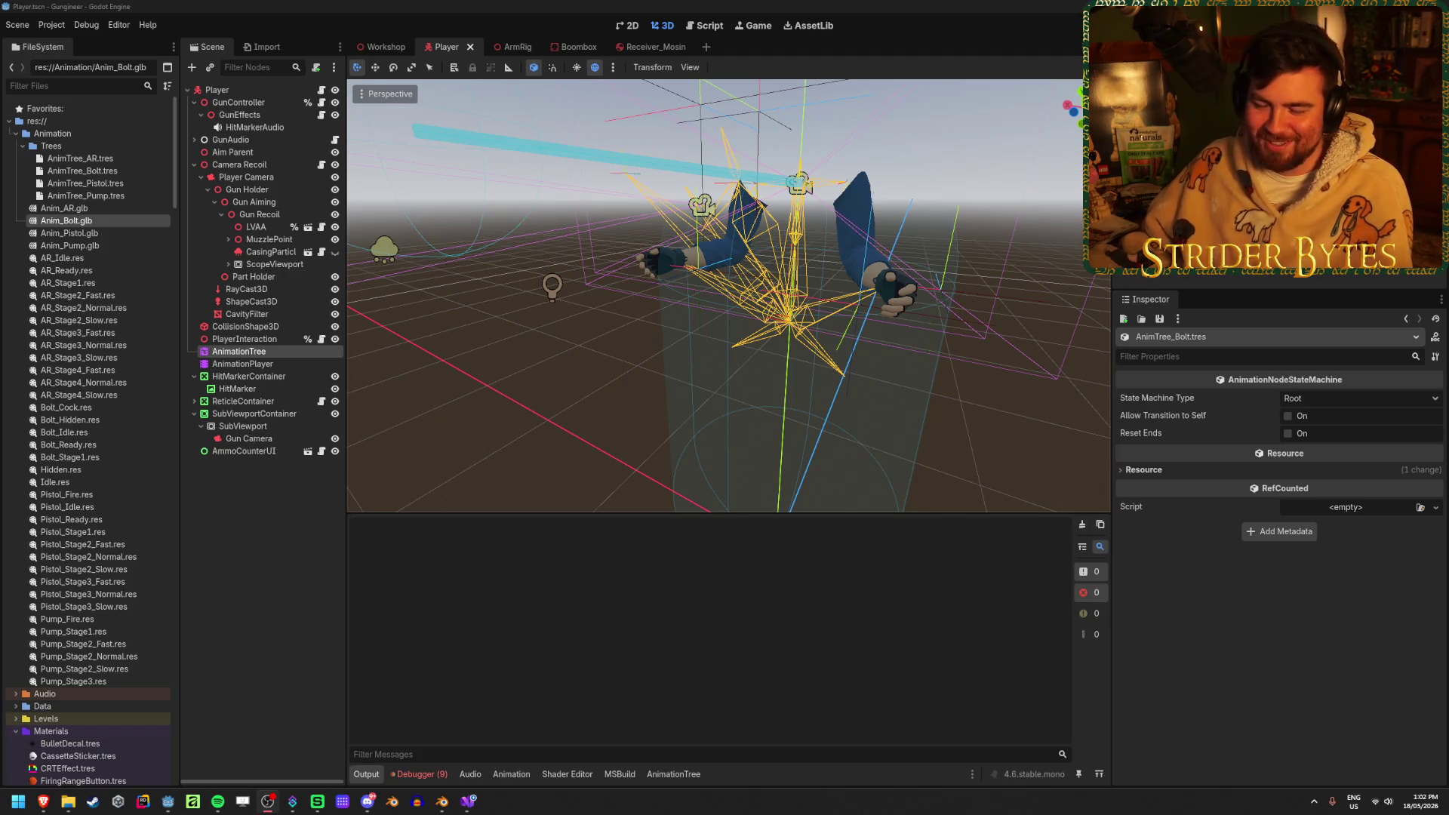
pyautogui.click(300, 575)
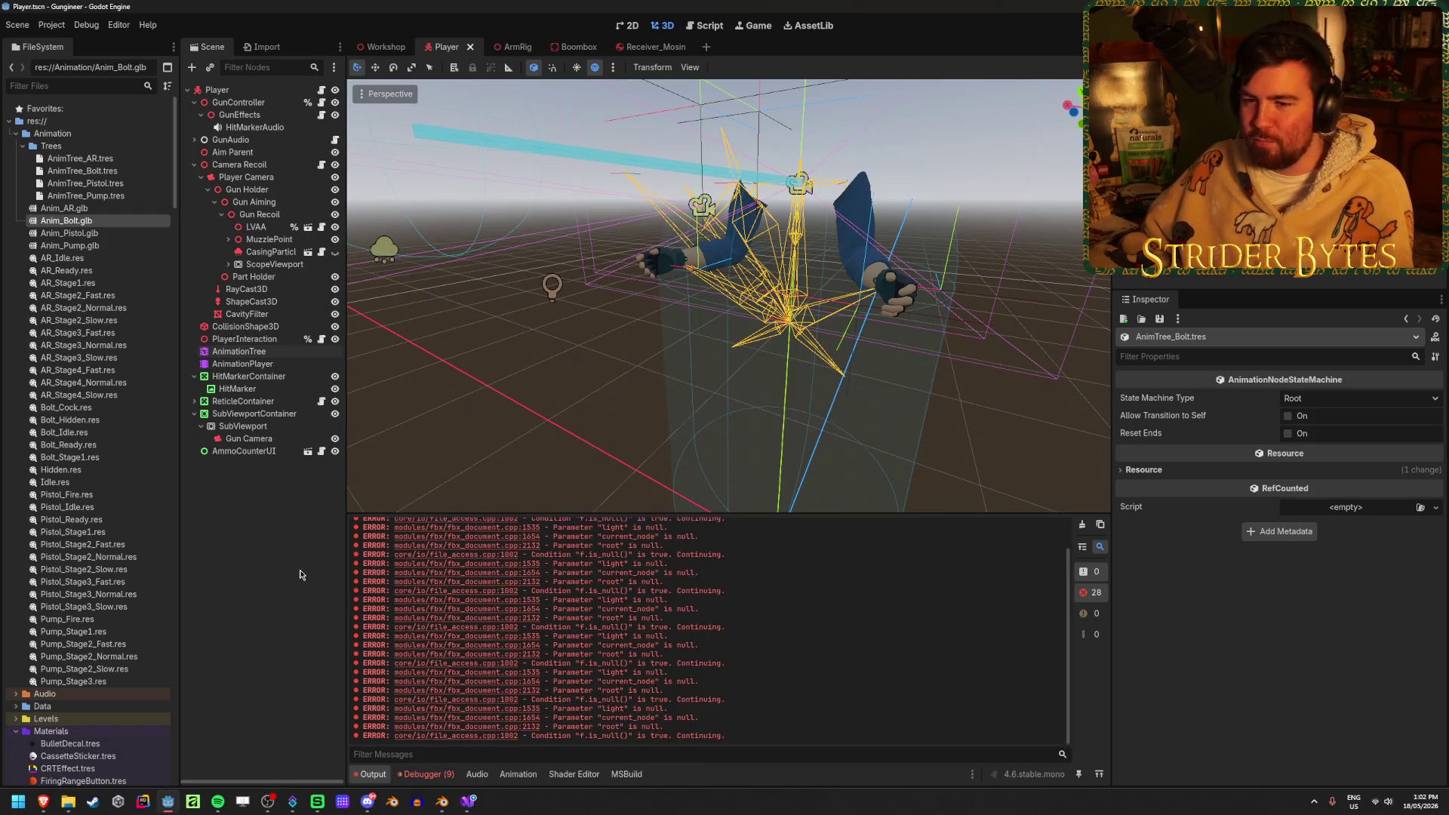
pyautogui.click(1084, 526)
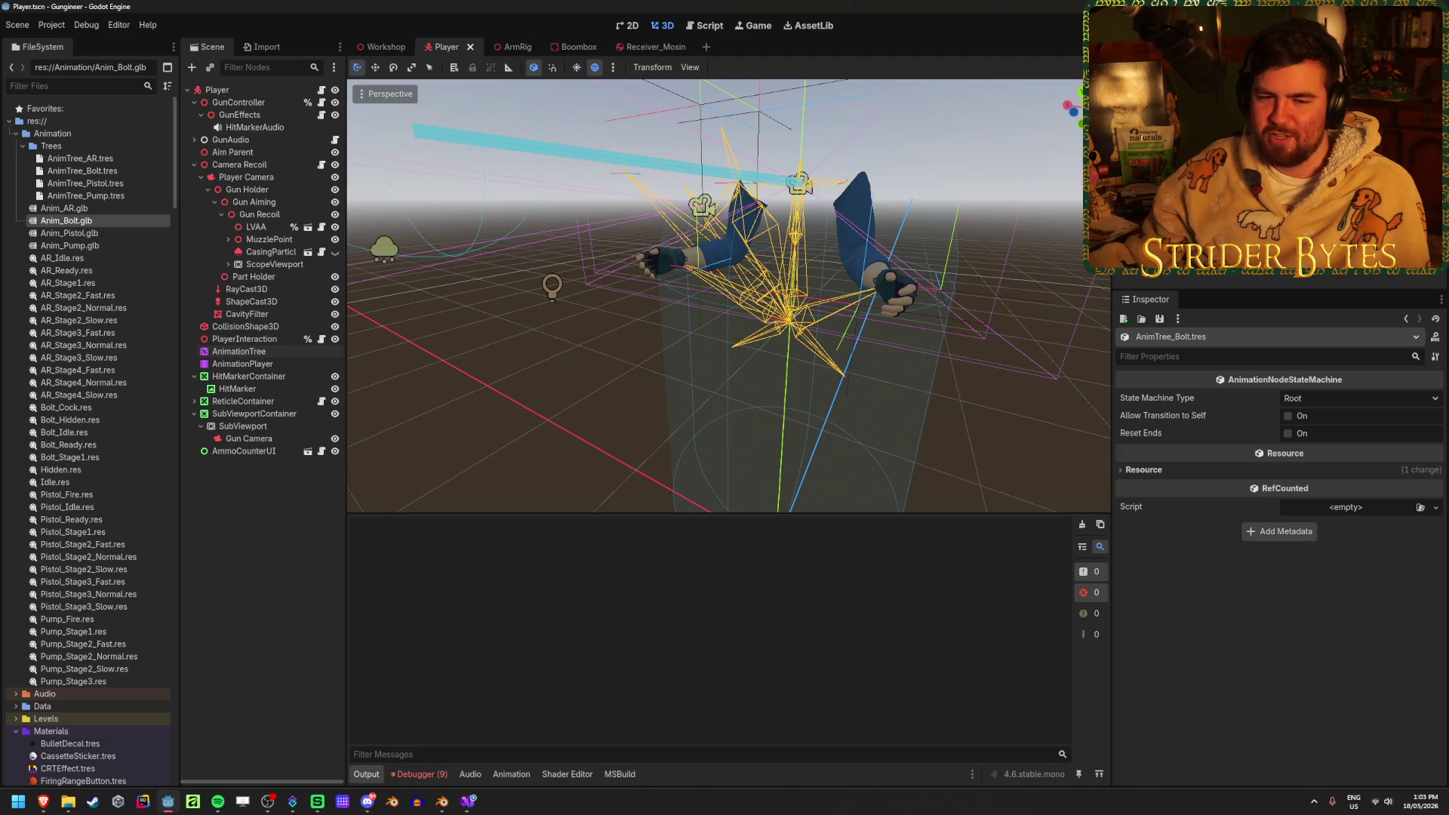
# Reimport again, clear the Output and Debugger errors, save, and select the AnimationTree
pyautogui.hotkey('alt', 'Tab')
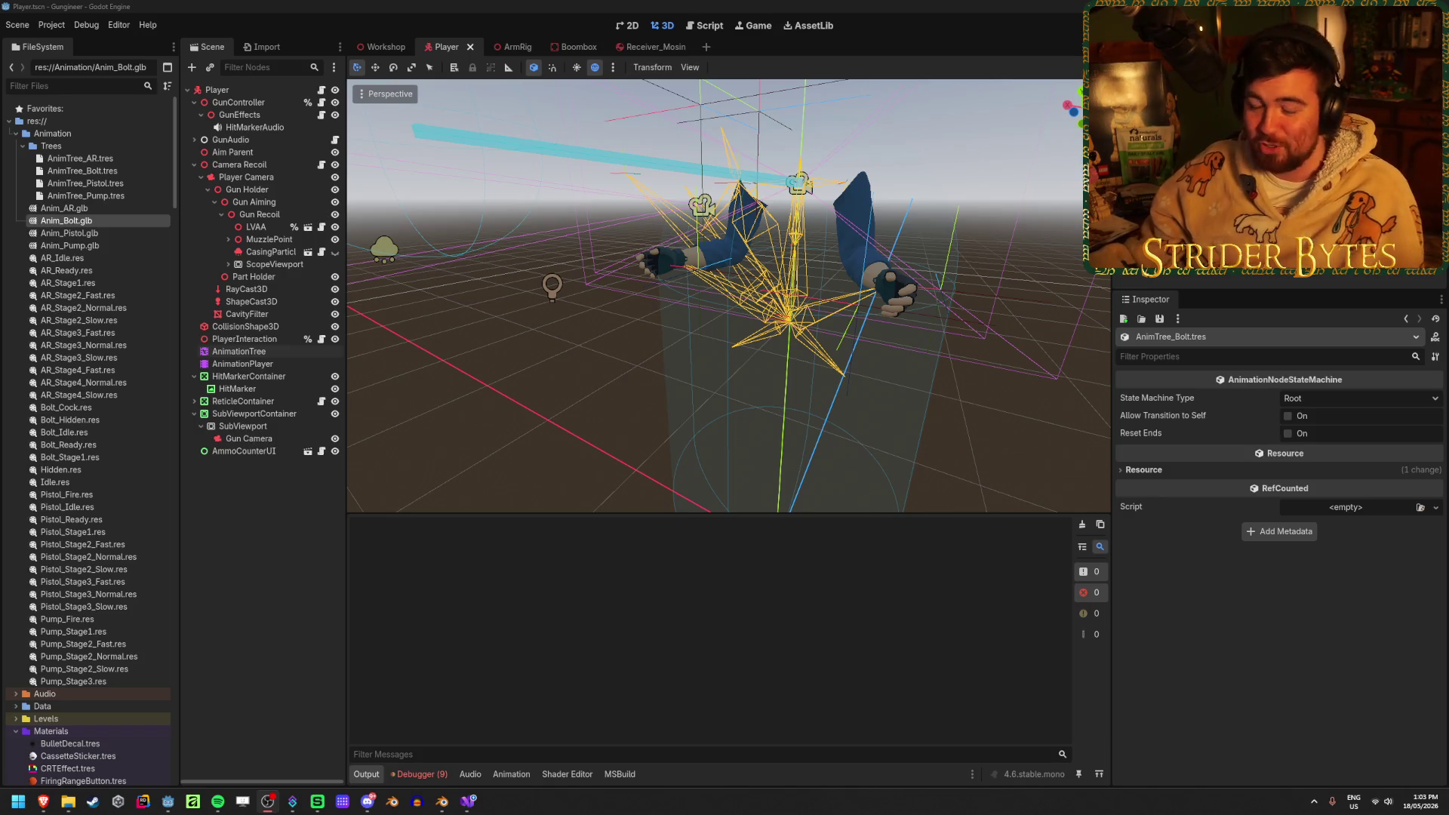
pyautogui.click(499, 6)
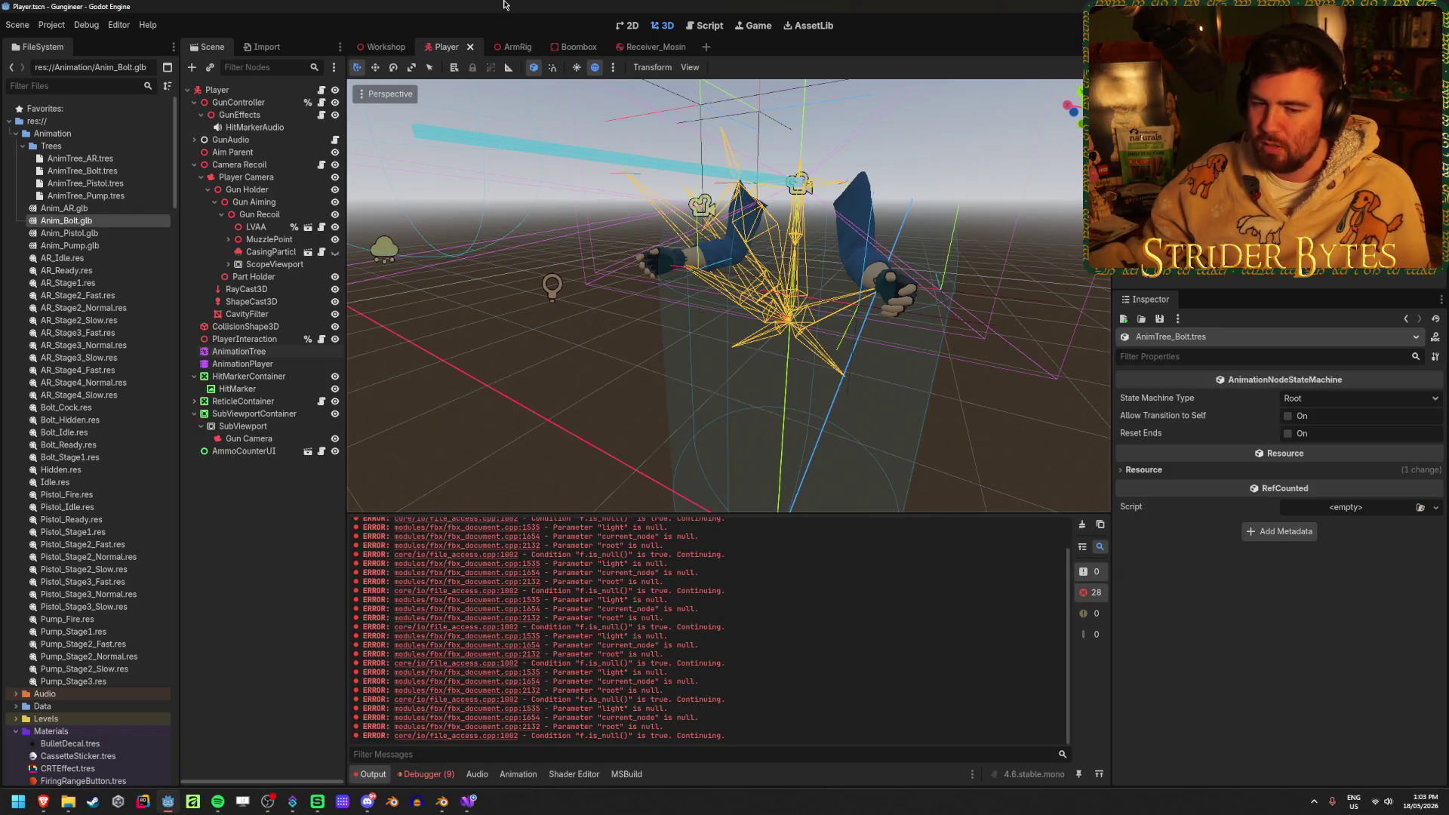
pyautogui.click(1082, 524)
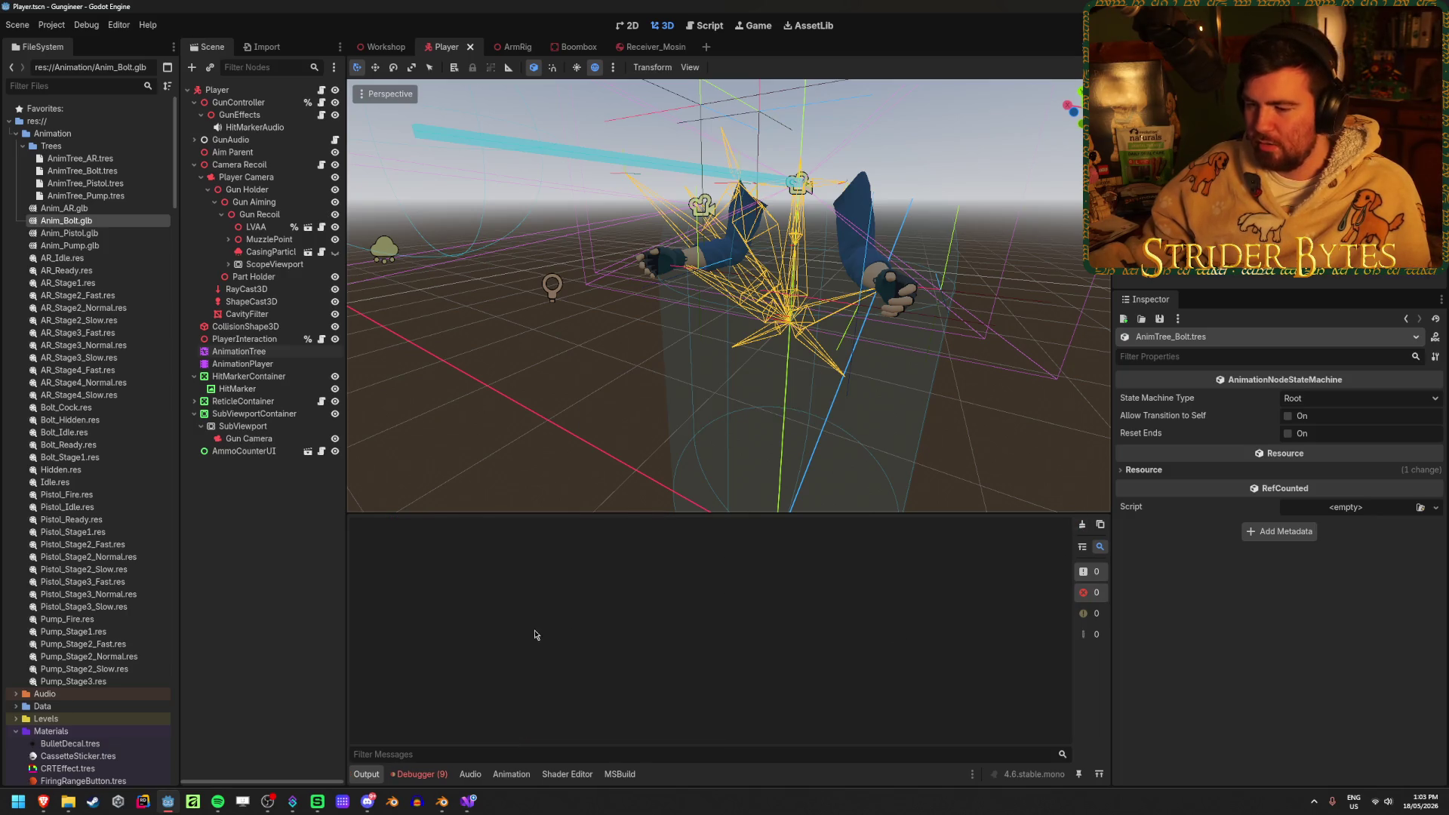
pyautogui.click(419, 774)
pyautogui.click(1093, 568)
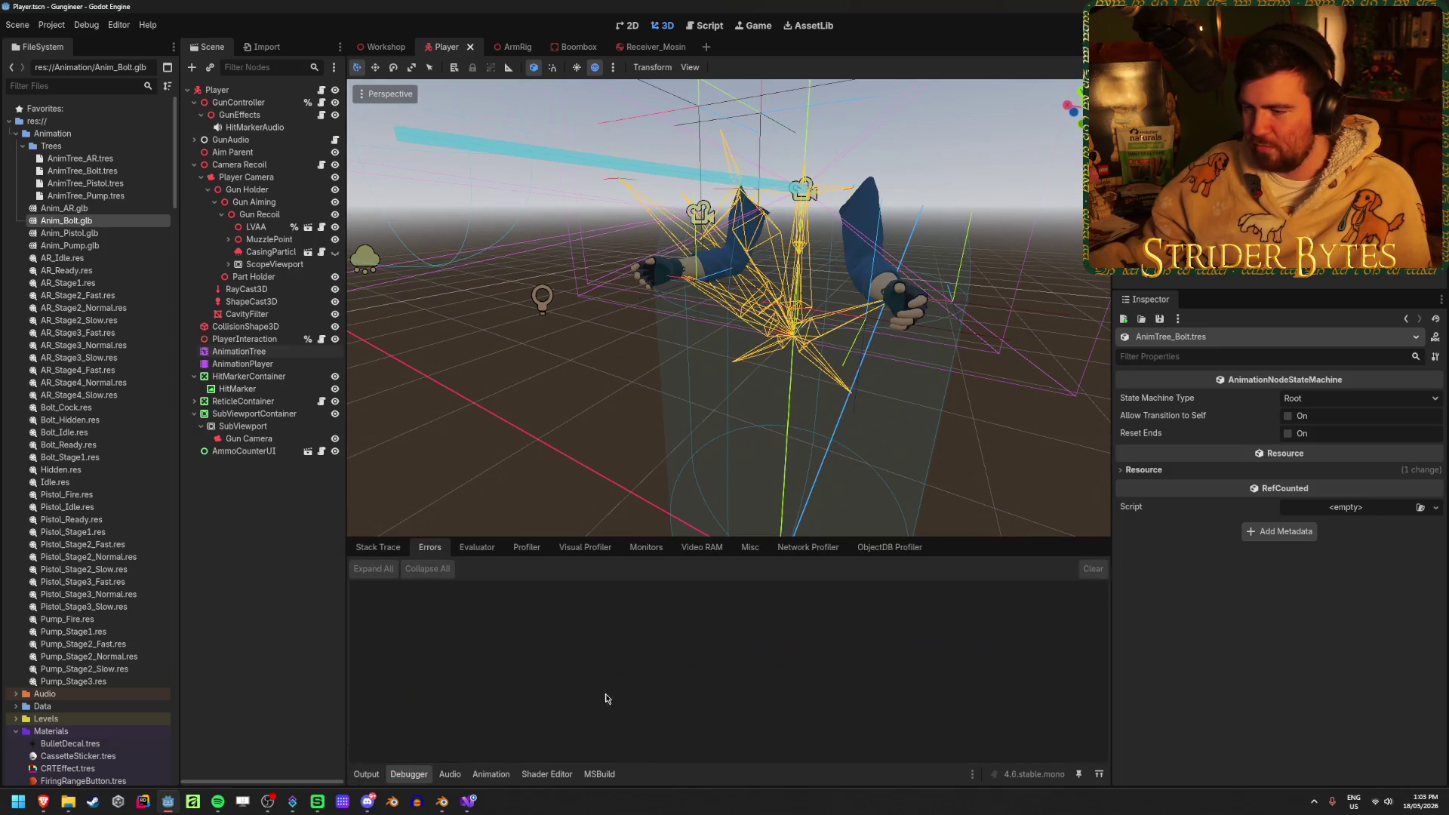
pyautogui.click(365, 775)
pyautogui.hotkey('ctrl', 's')
pyautogui.click(267, 353)
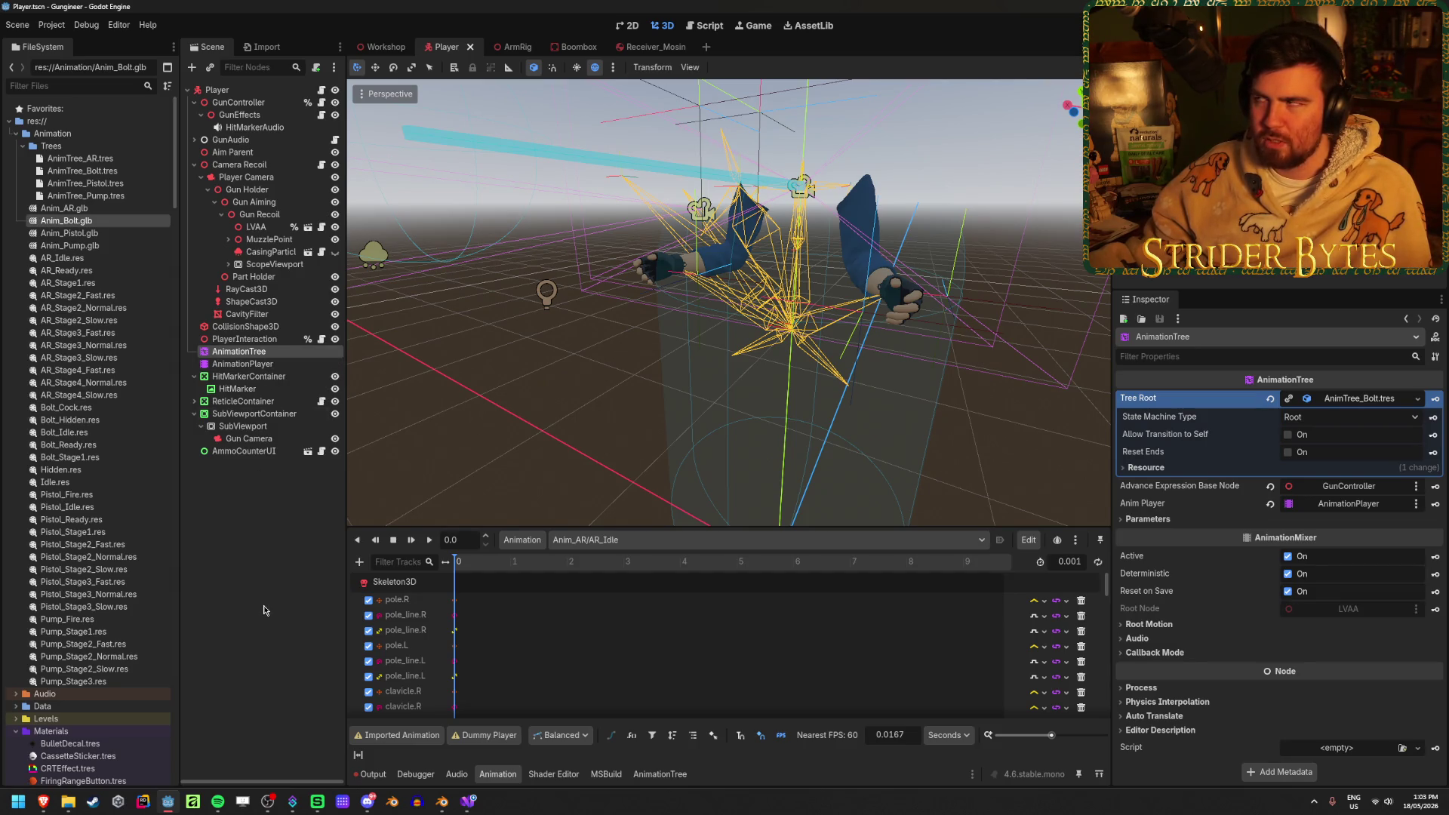
# Inspect the AnimationPlayer and AnimationTree nodes, save the Player scene, and run the game with F5
pyautogui.click(264, 610)
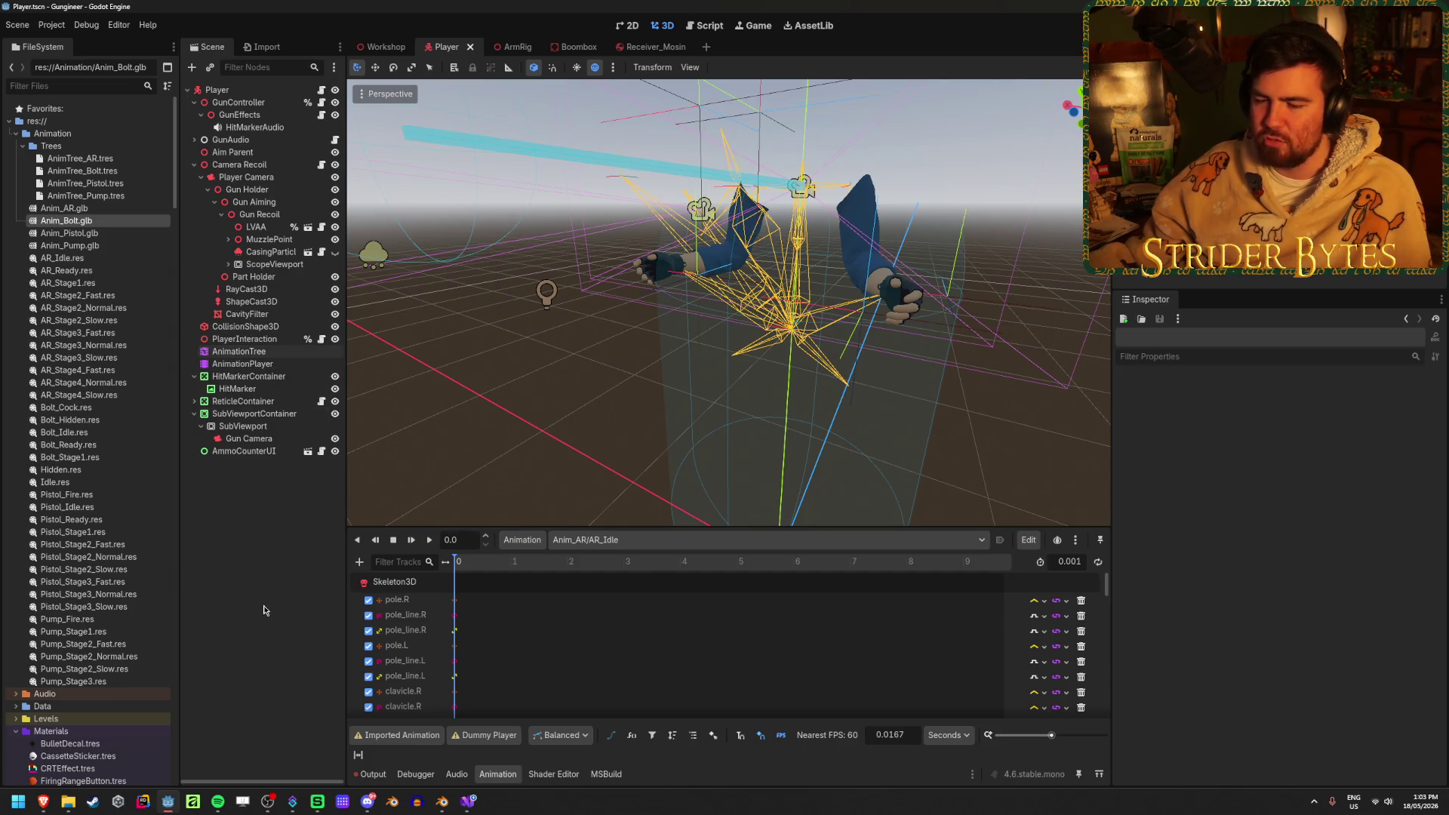
pyautogui.click(242, 365)
pyautogui.click(281, 560)
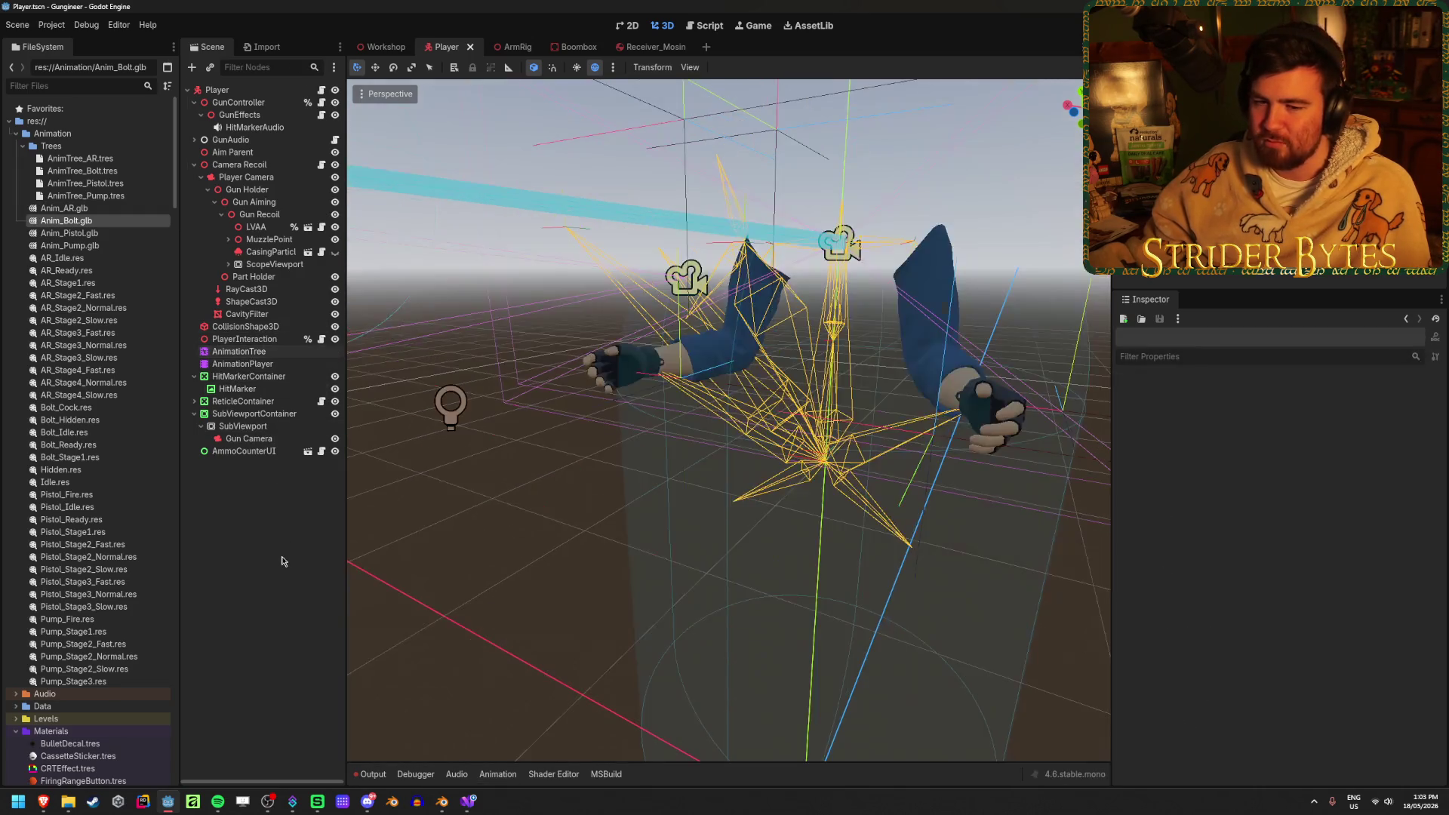
pyautogui.click(249, 351)
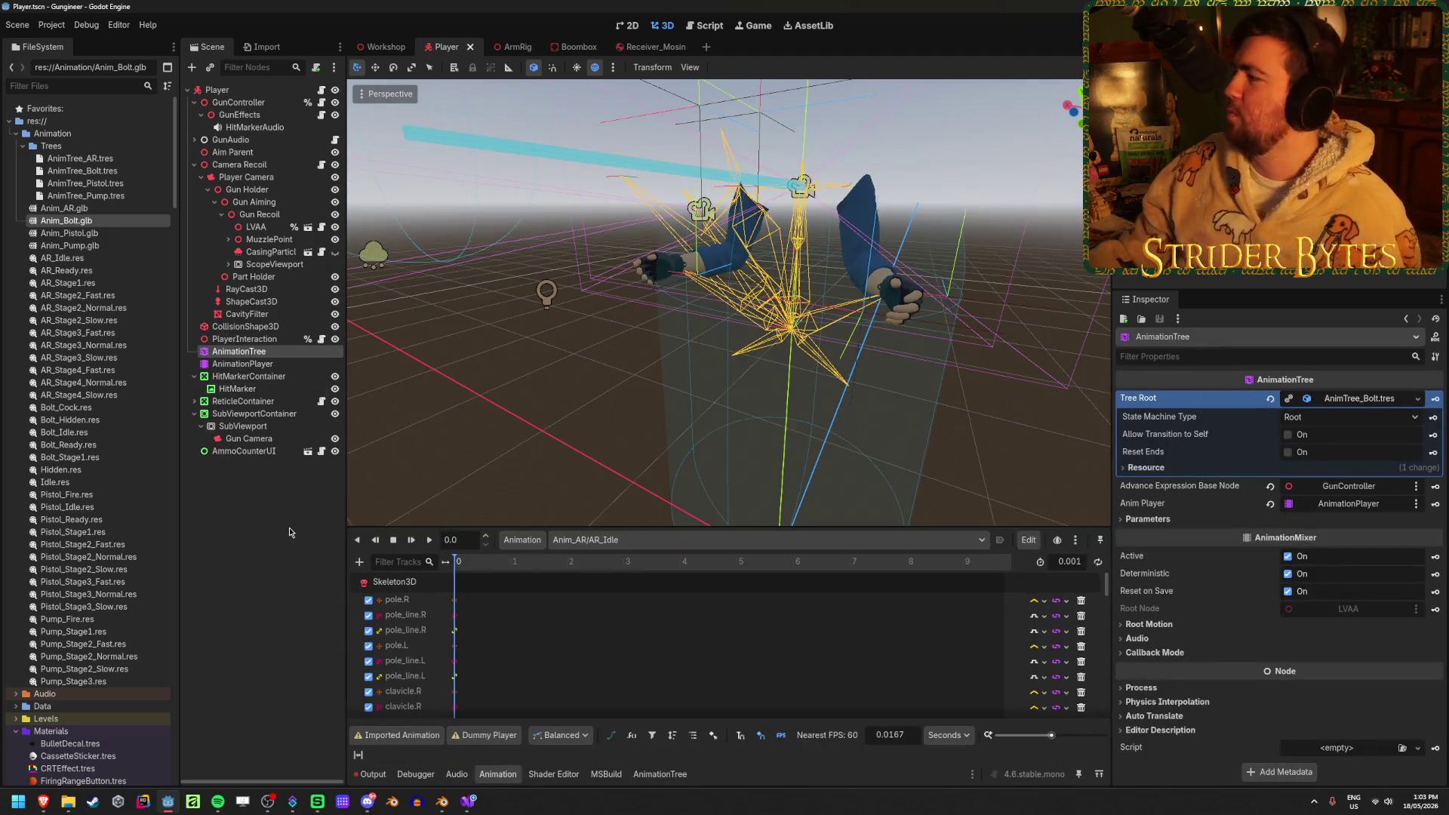
pyautogui.click(234, 563)
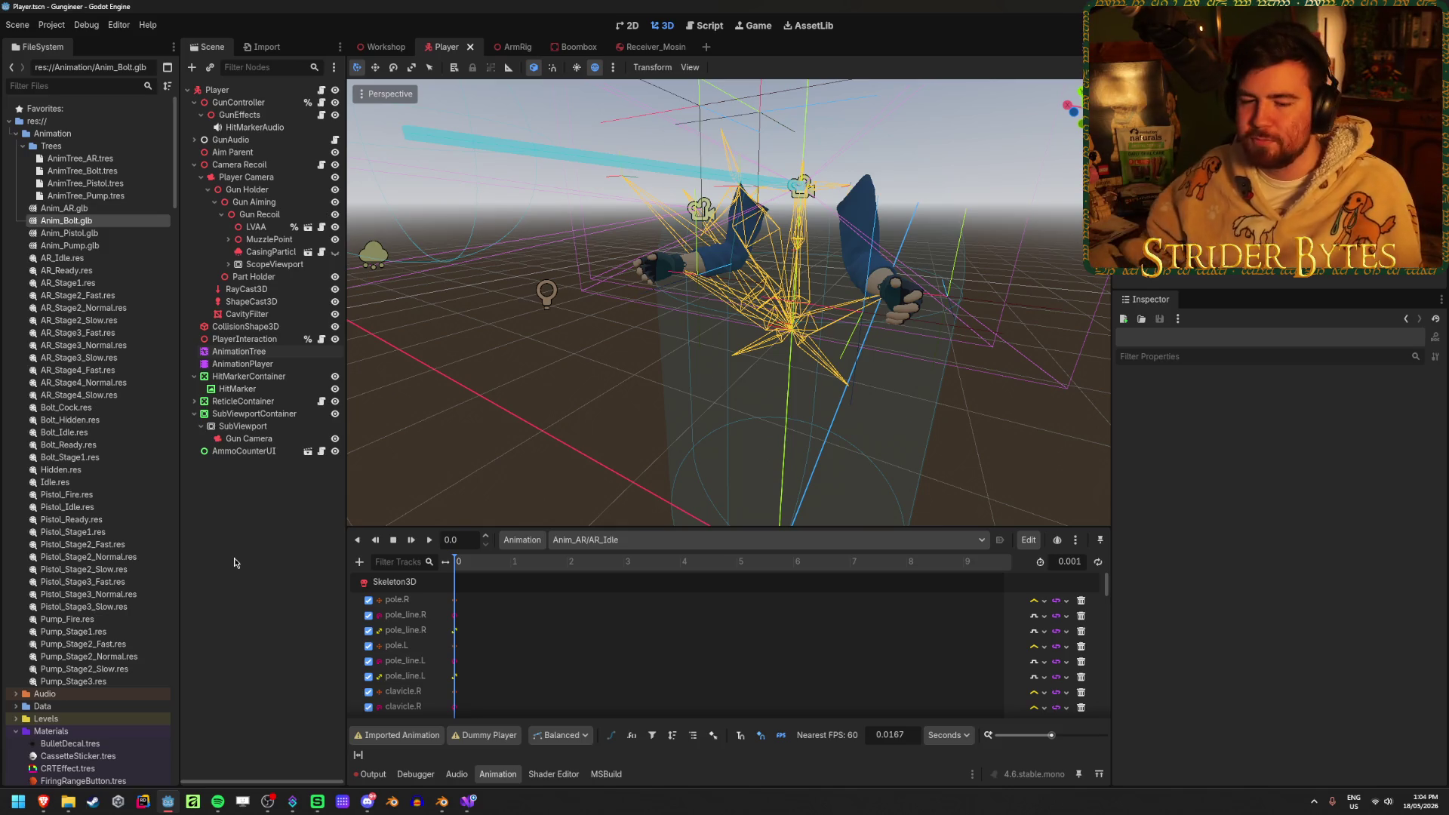
pyautogui.hotkey('ctrl', 's')
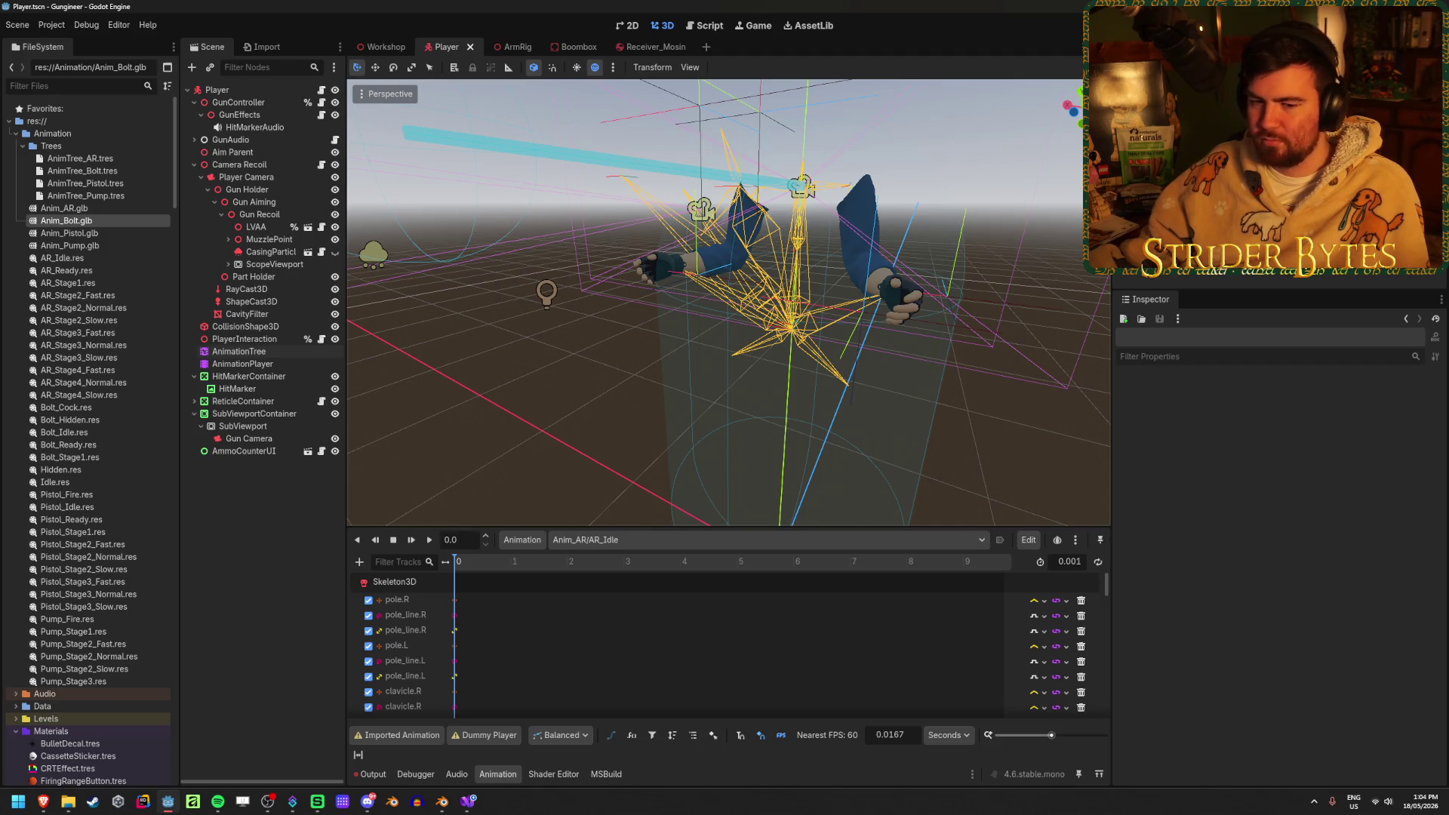
pyautogui.press('F5')
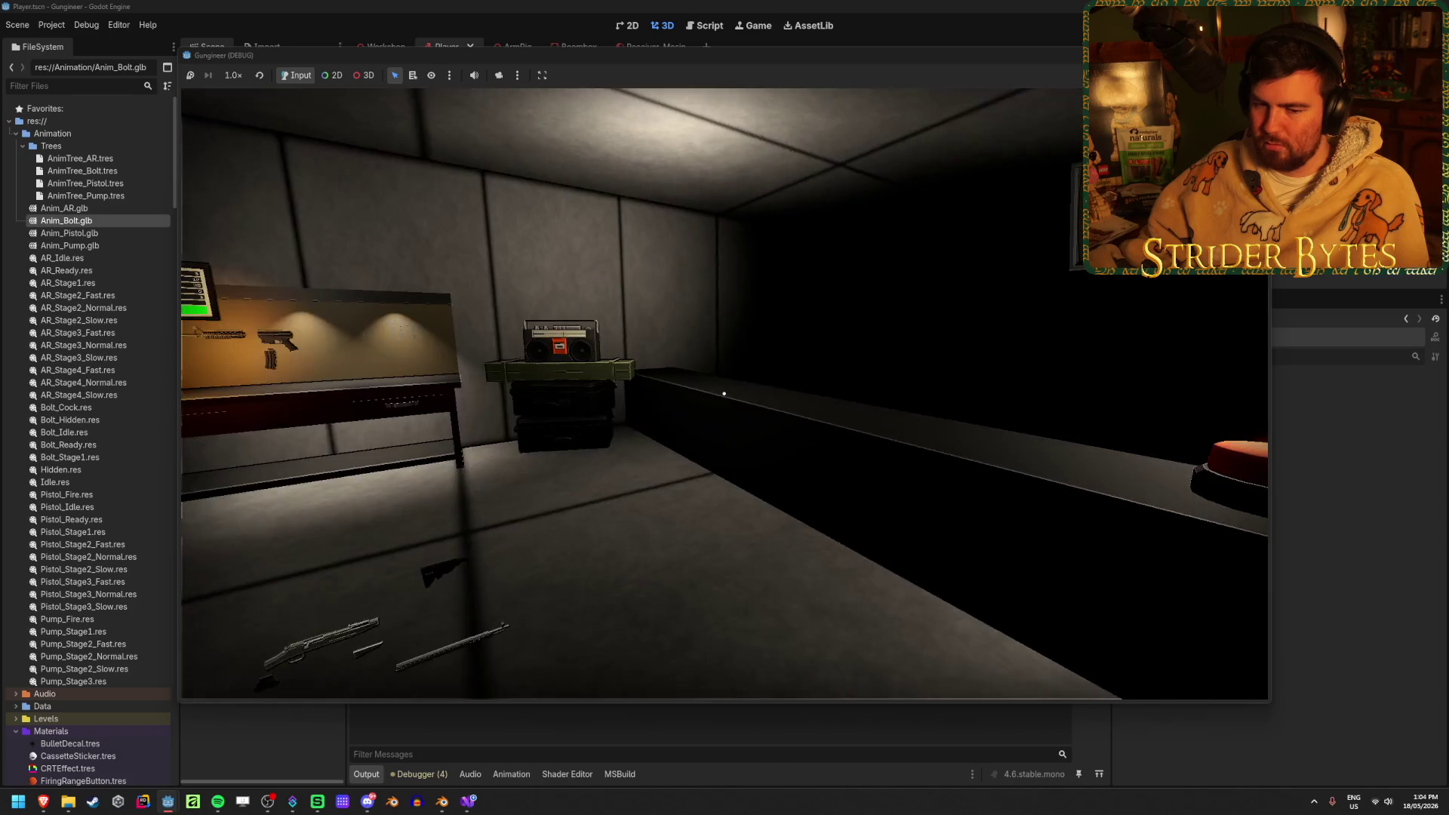
# Walk to the workbench, pick up the rifle with E, fire one shot, then stop the game with F8
pyautogui.press('w')
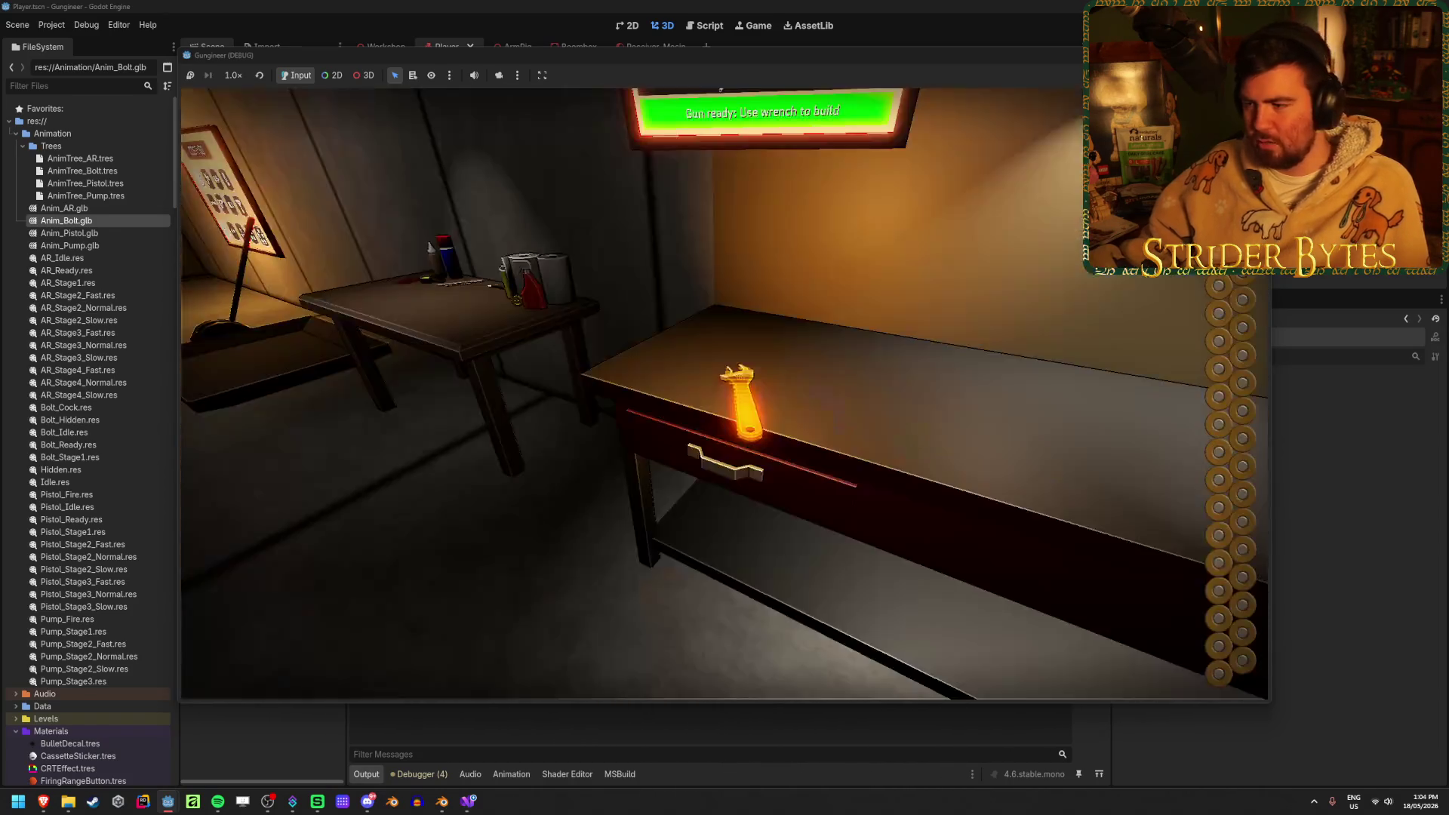
pyautogui.scroll(-1, 724, 393)
pyautogui.press('q')
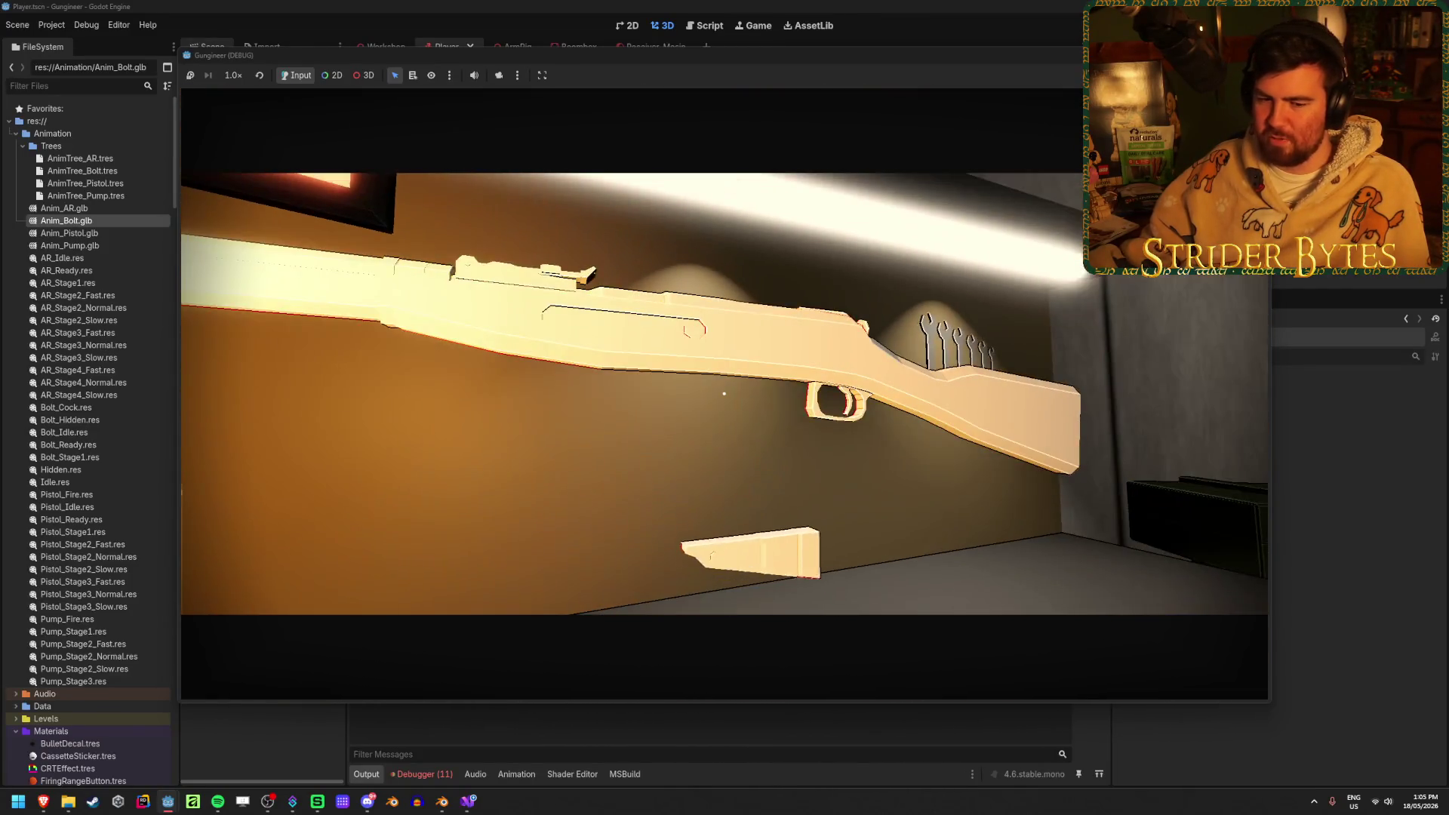
pyautogui.press('e')
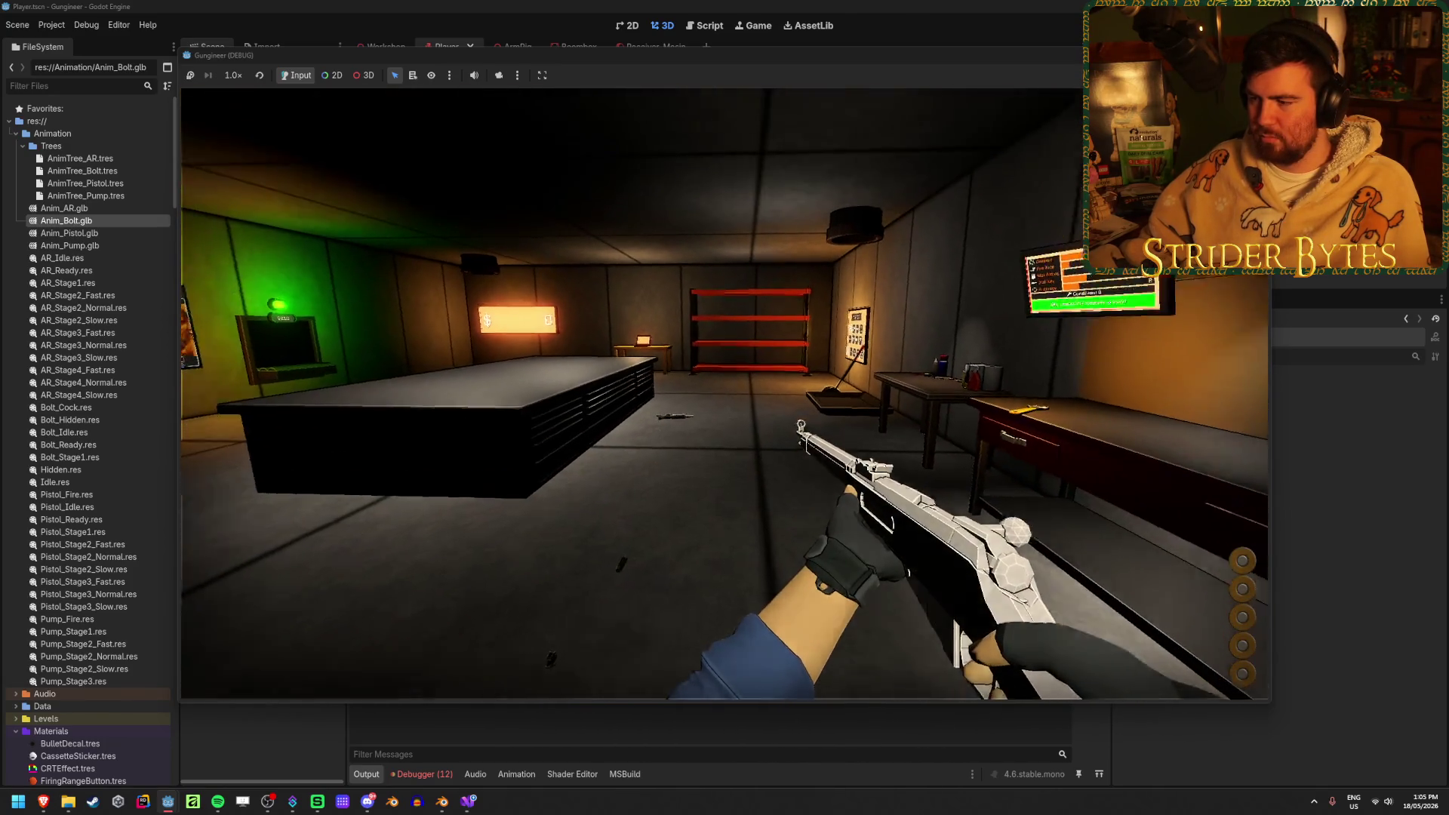
pyautogui.click(725, 394)
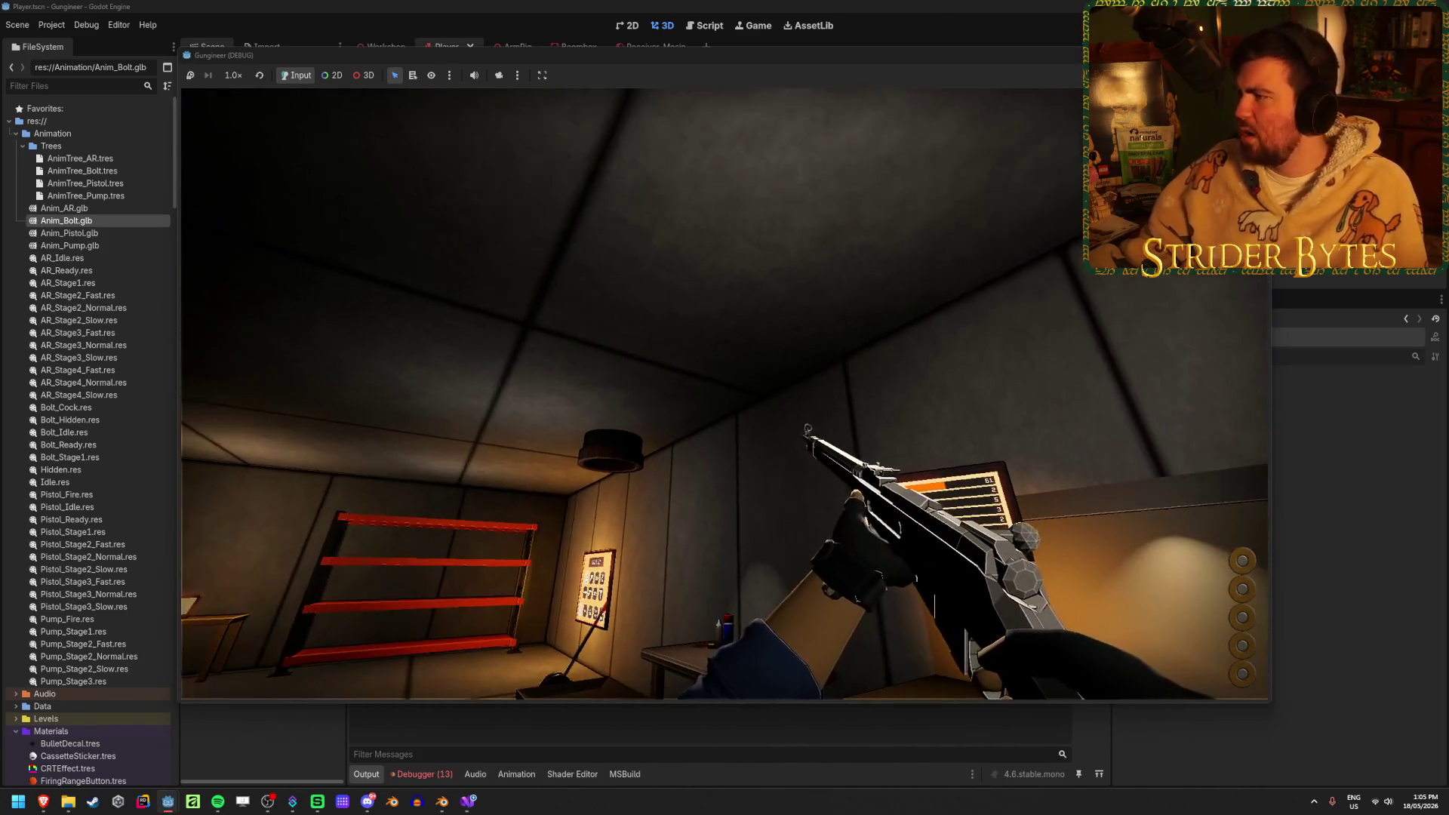
pyautogui.press('F8')
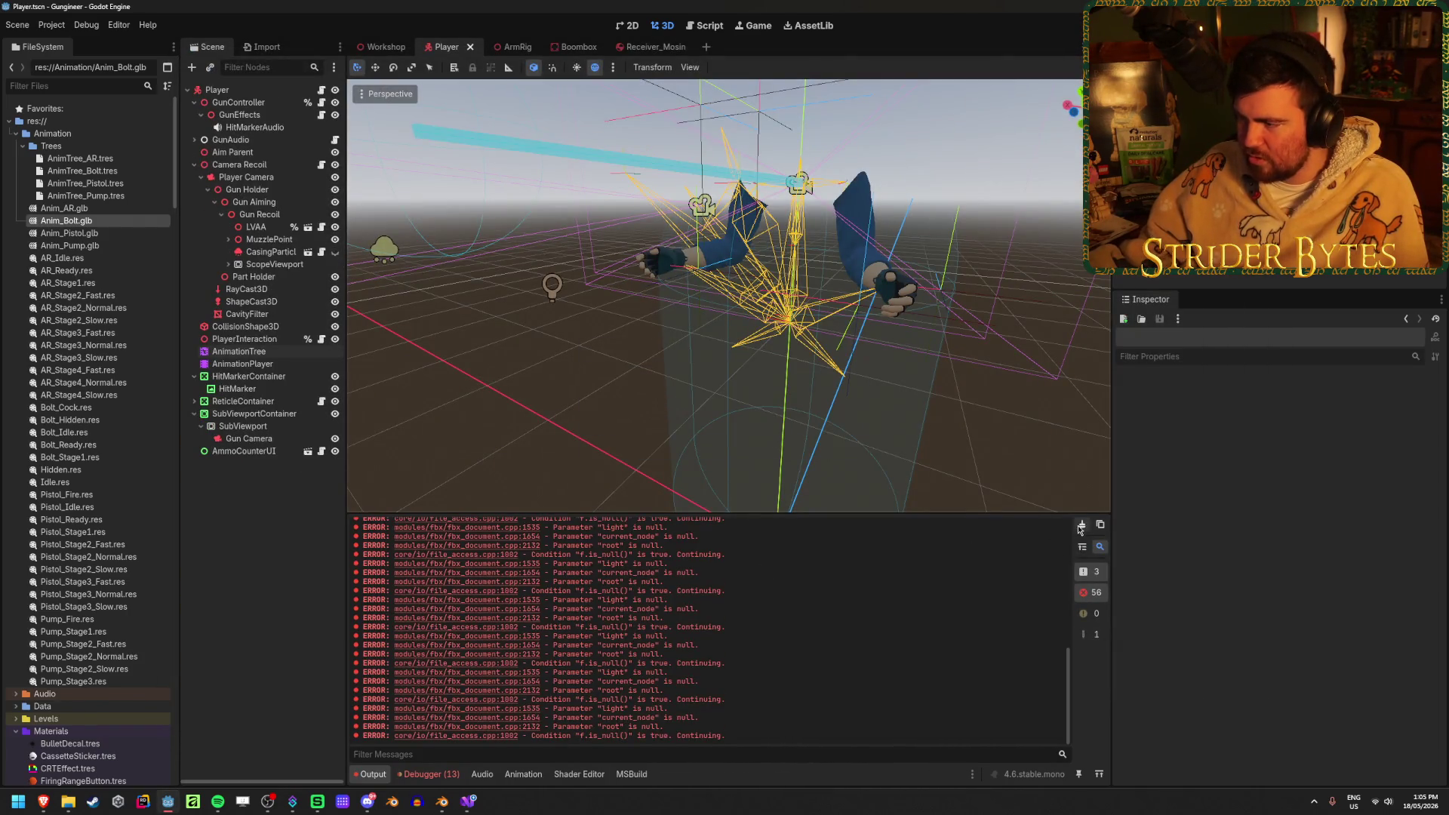
# Clear the output and open Anim_AR/AR_Ready to see its SetAimPosition call at 1.5 s
pyautogui.click(1082, 524)
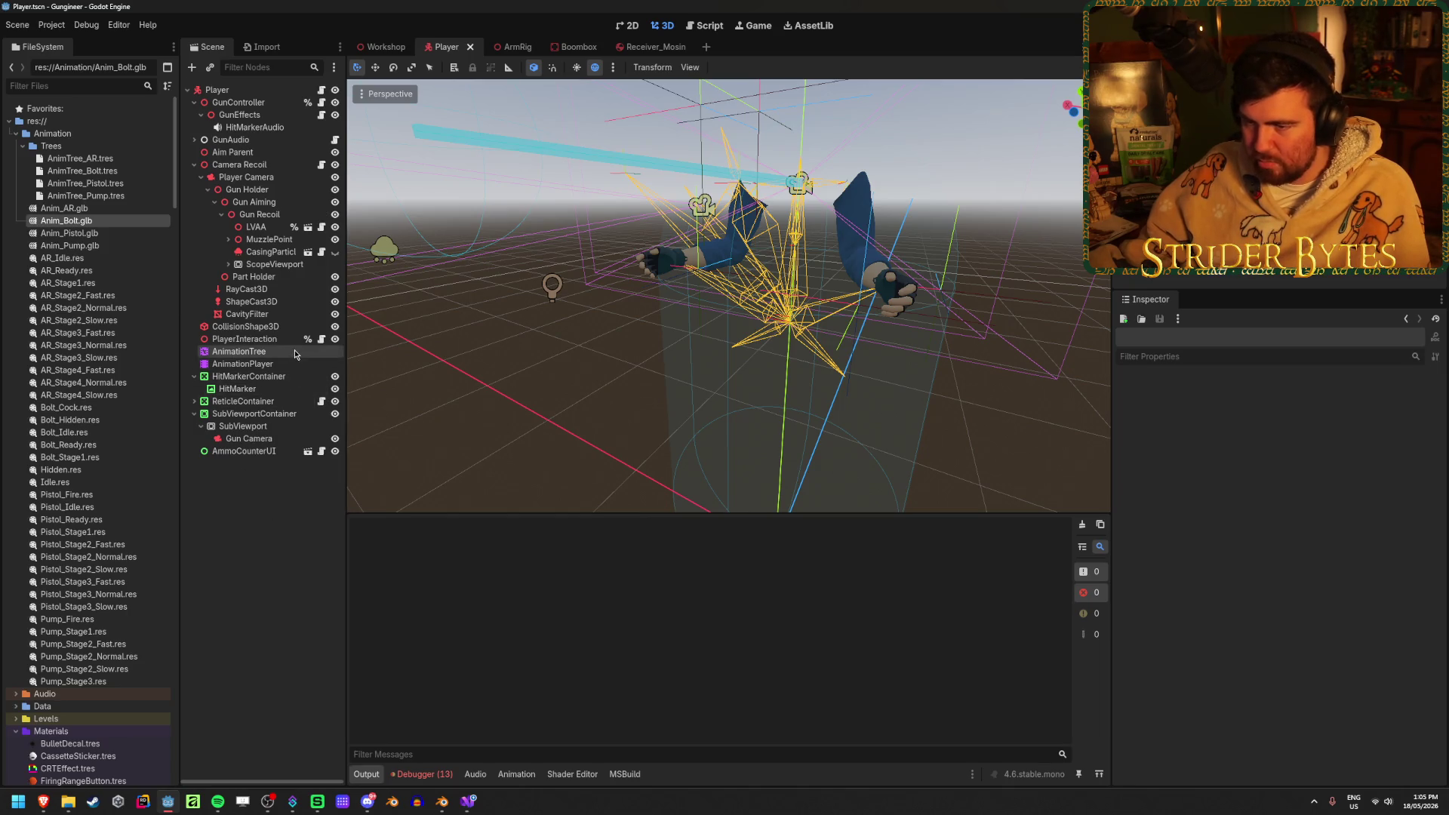
pyautogui.click(242, 364)
pyautogui.click(674, 541)
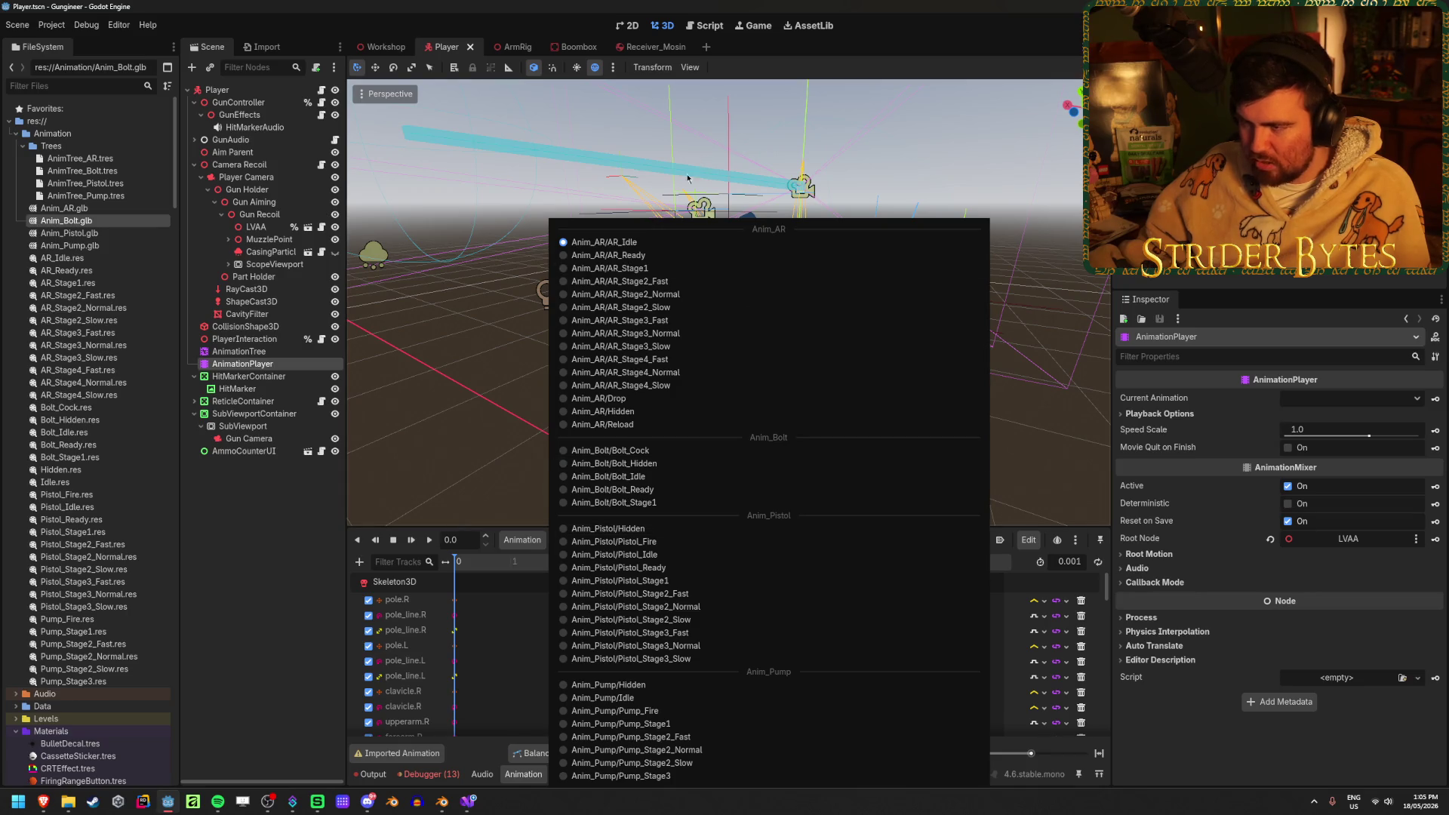
pyautogui.click(626, 255)
pyautogui.scroll(-5, 535, 689)
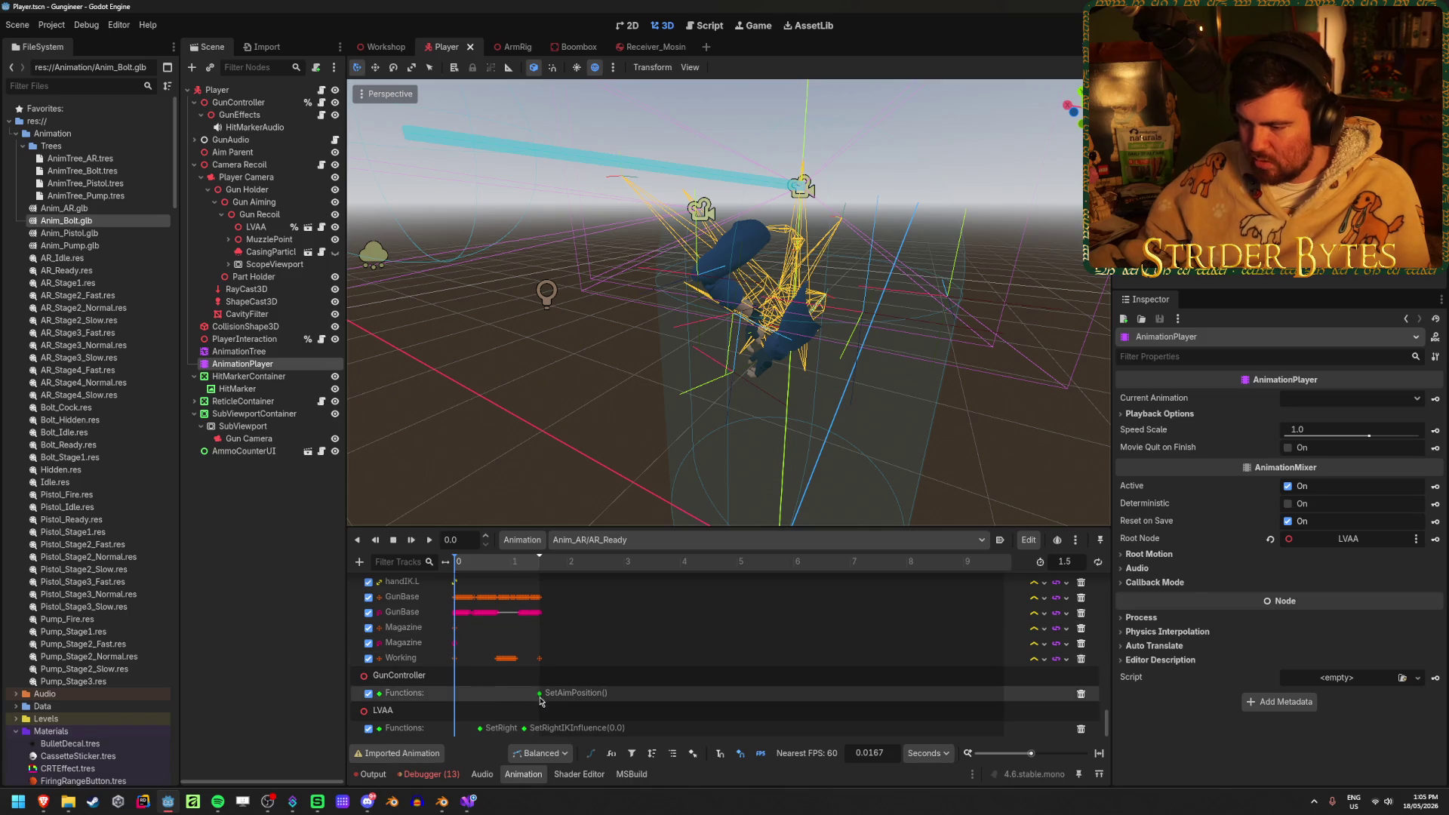
pyautogui.moveTo(540, 696)
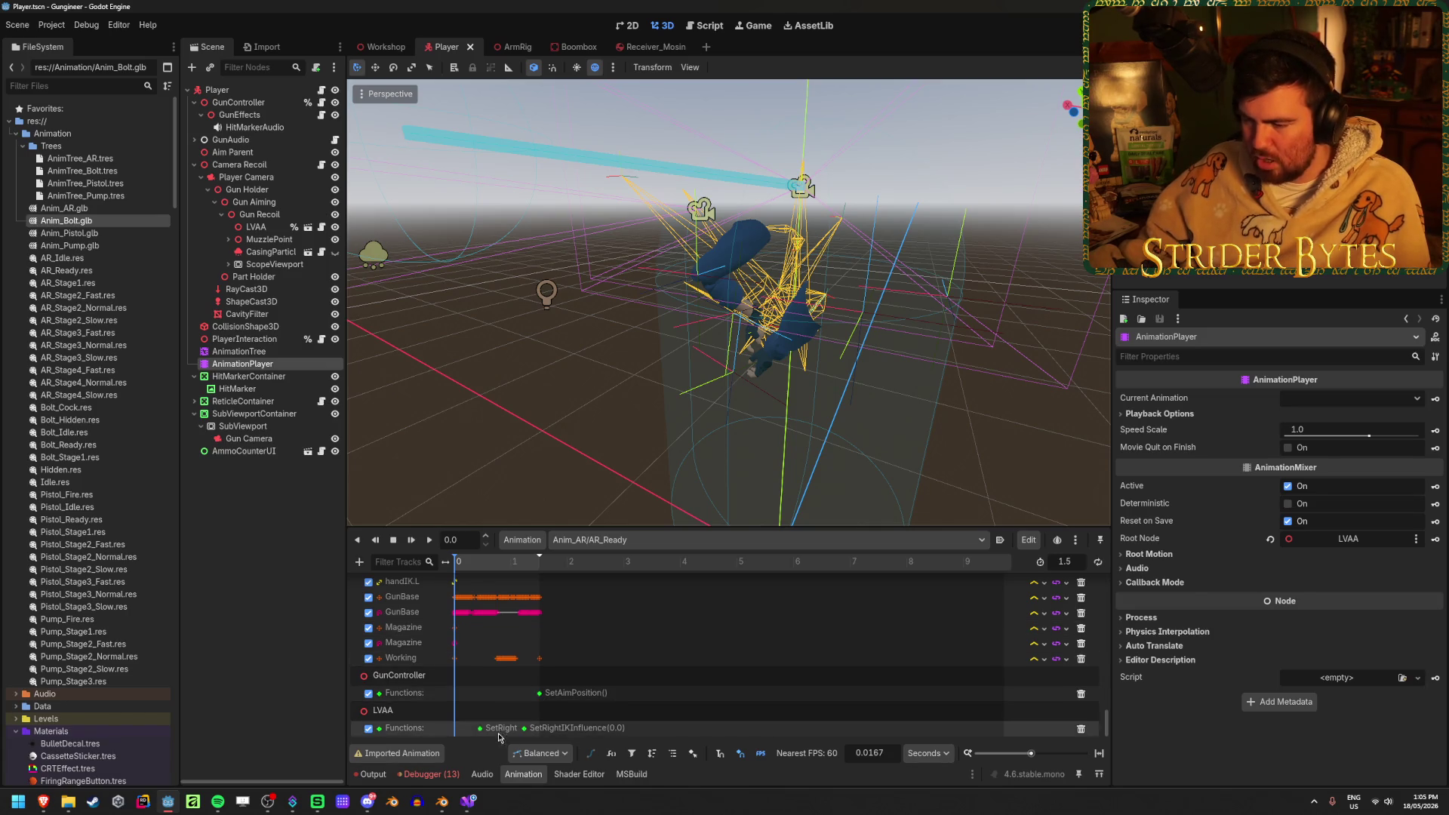
# Switch the animation panel to Anim_Bolt/Bolt_Ready
pyautogui.click(634, 541)
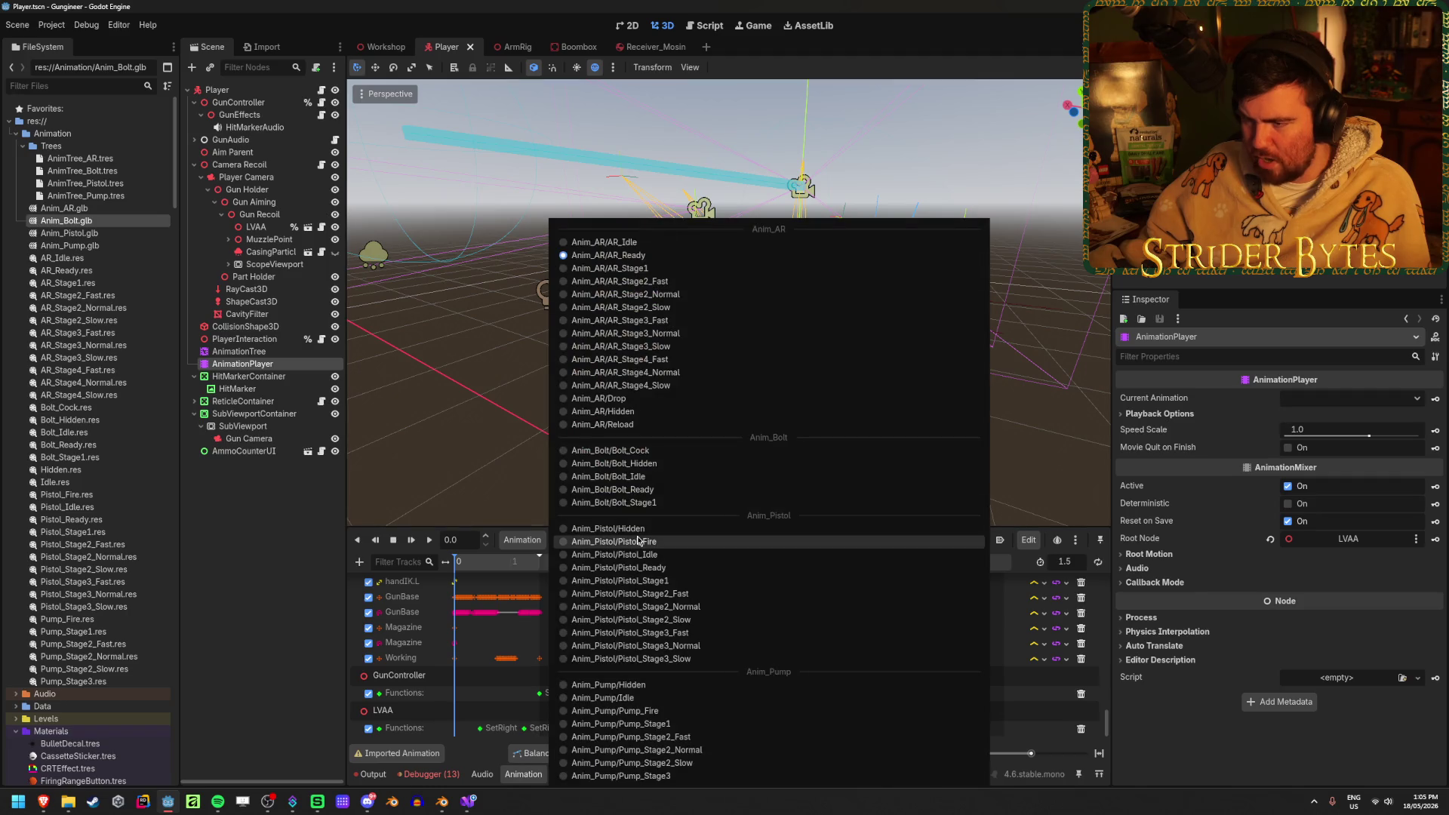
pyautogui.click(613, 489)
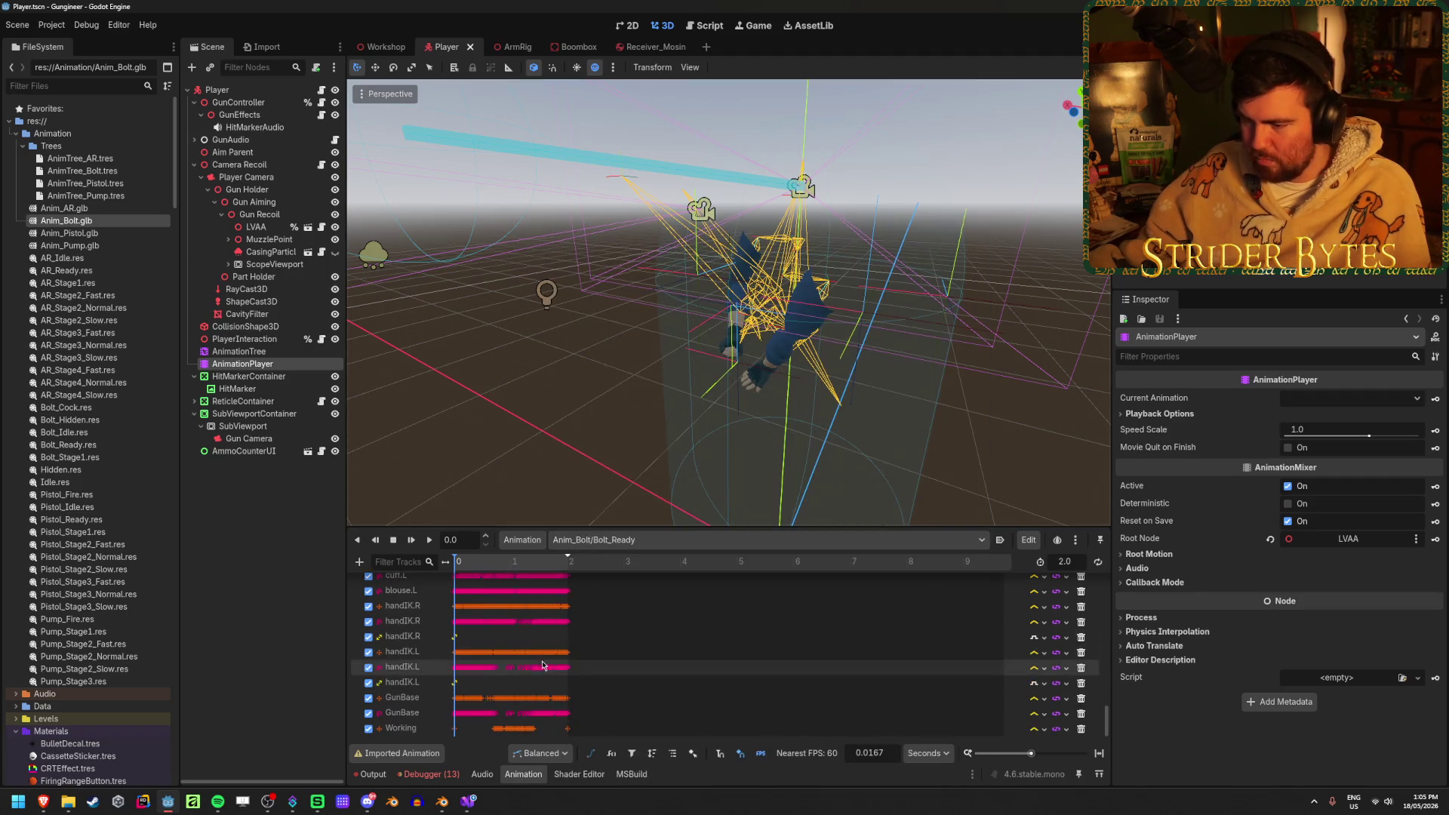
pyautogui.click(359, 562)
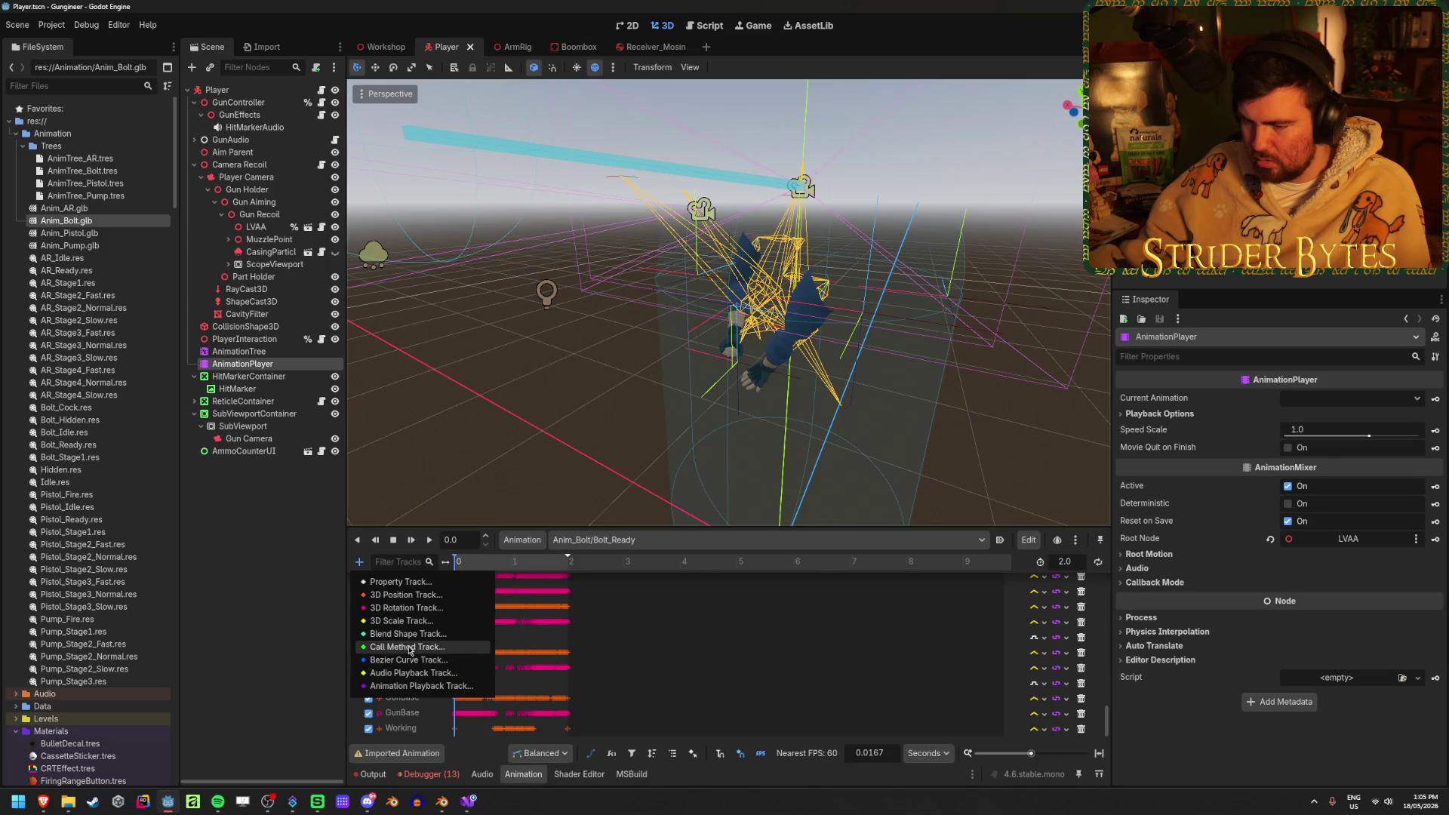
# Add a GunController call-method track with a SetAimPosition() key at 2.0 s, save, and run the game
pyautogui.click(408, 649)
pyautogui.click(683, 257)
pyautogui.click(681, 591)
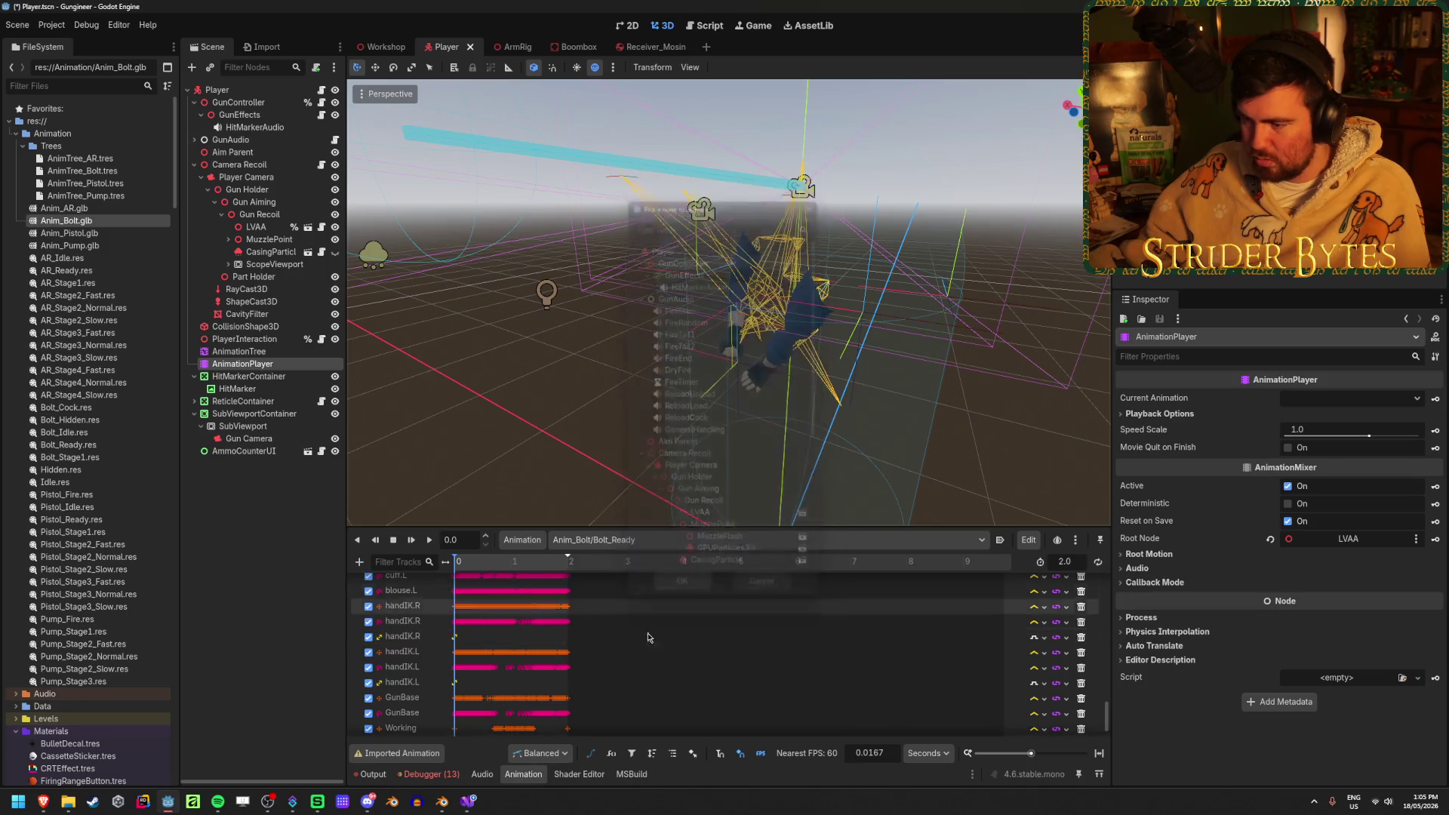
pyautogui.click(568, 562)
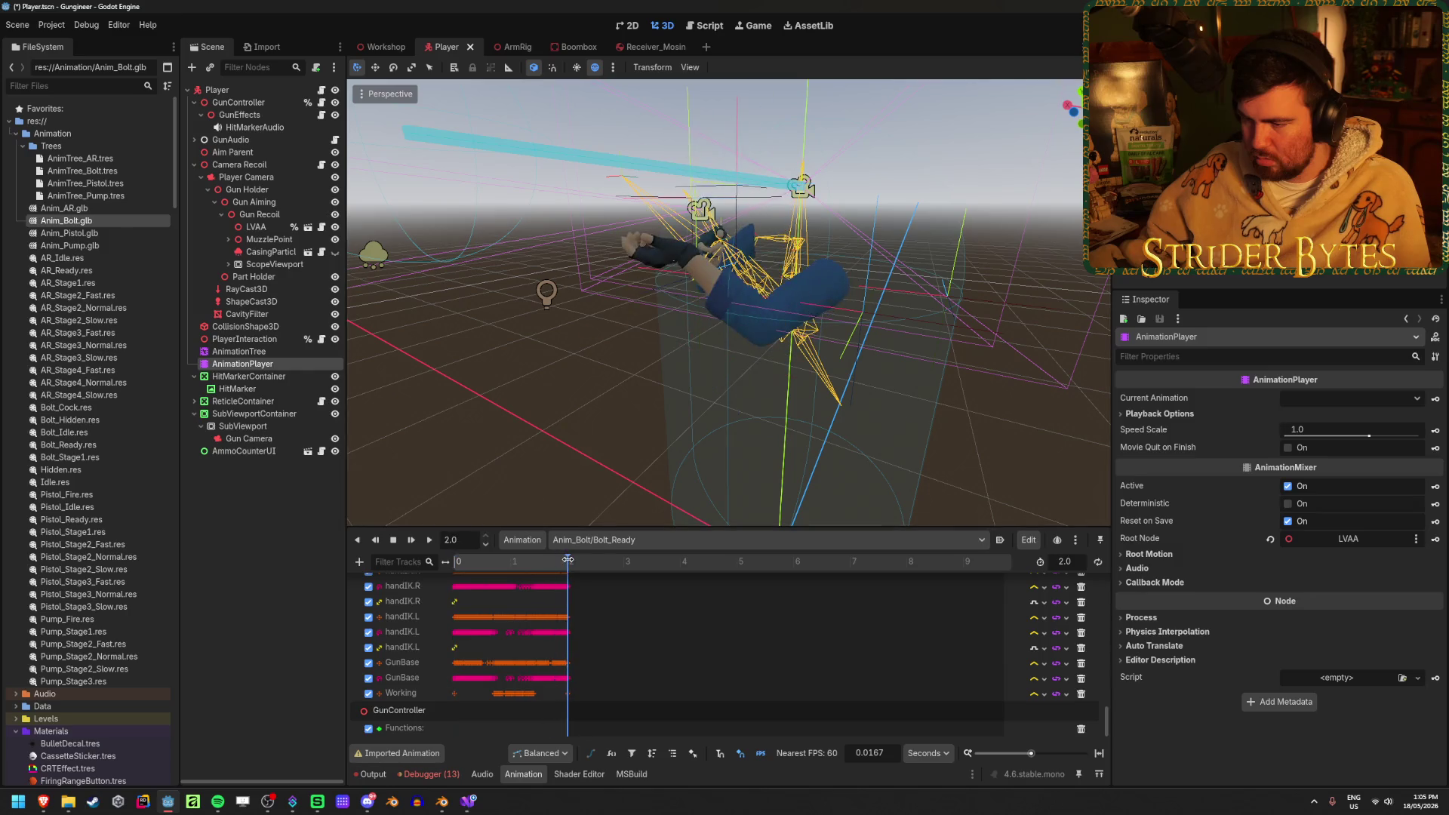
pyautogui.rightClick(568, 734)
pyautogui.click(597, 741)
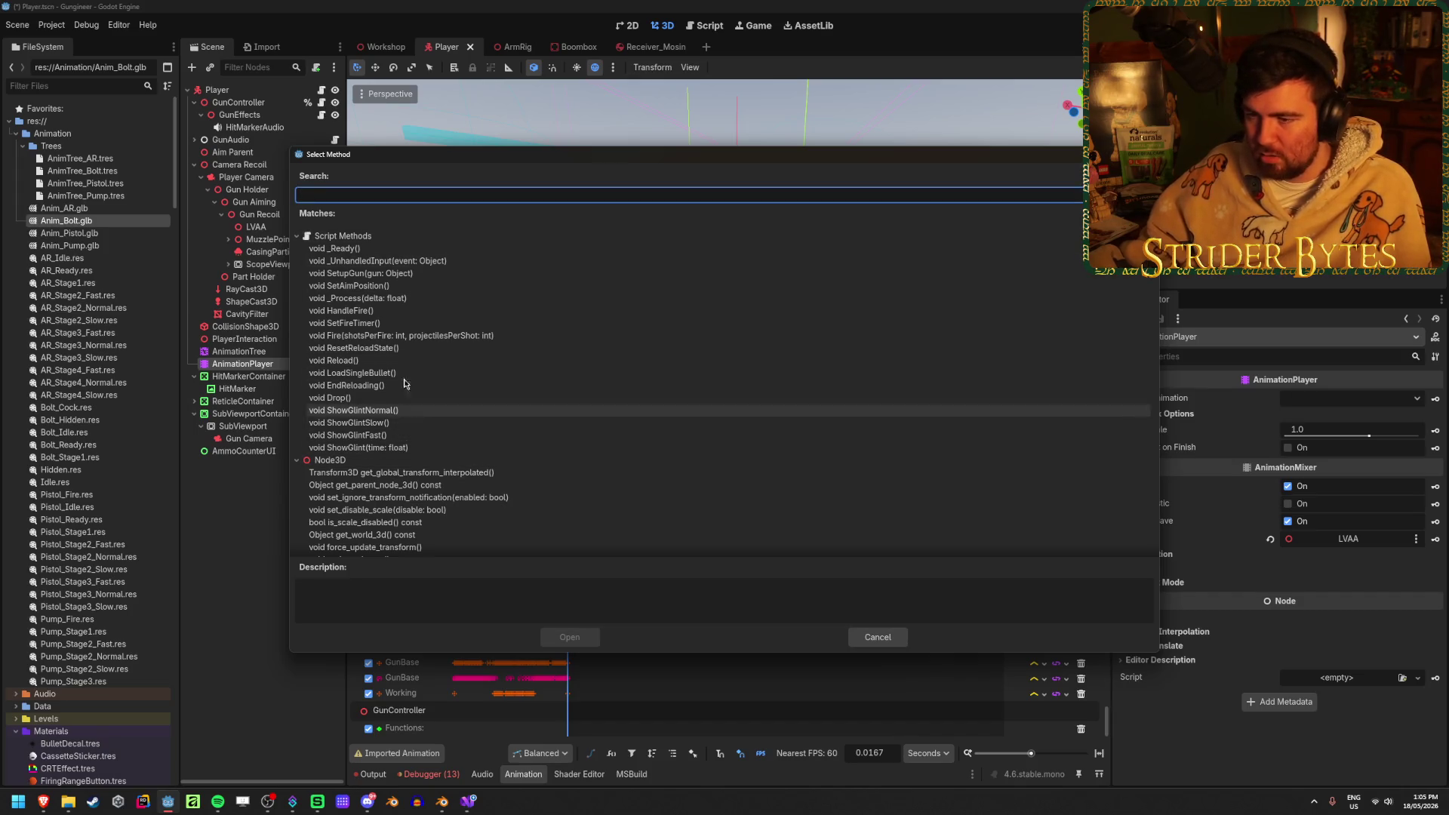
pyautogui.click(370, 286)
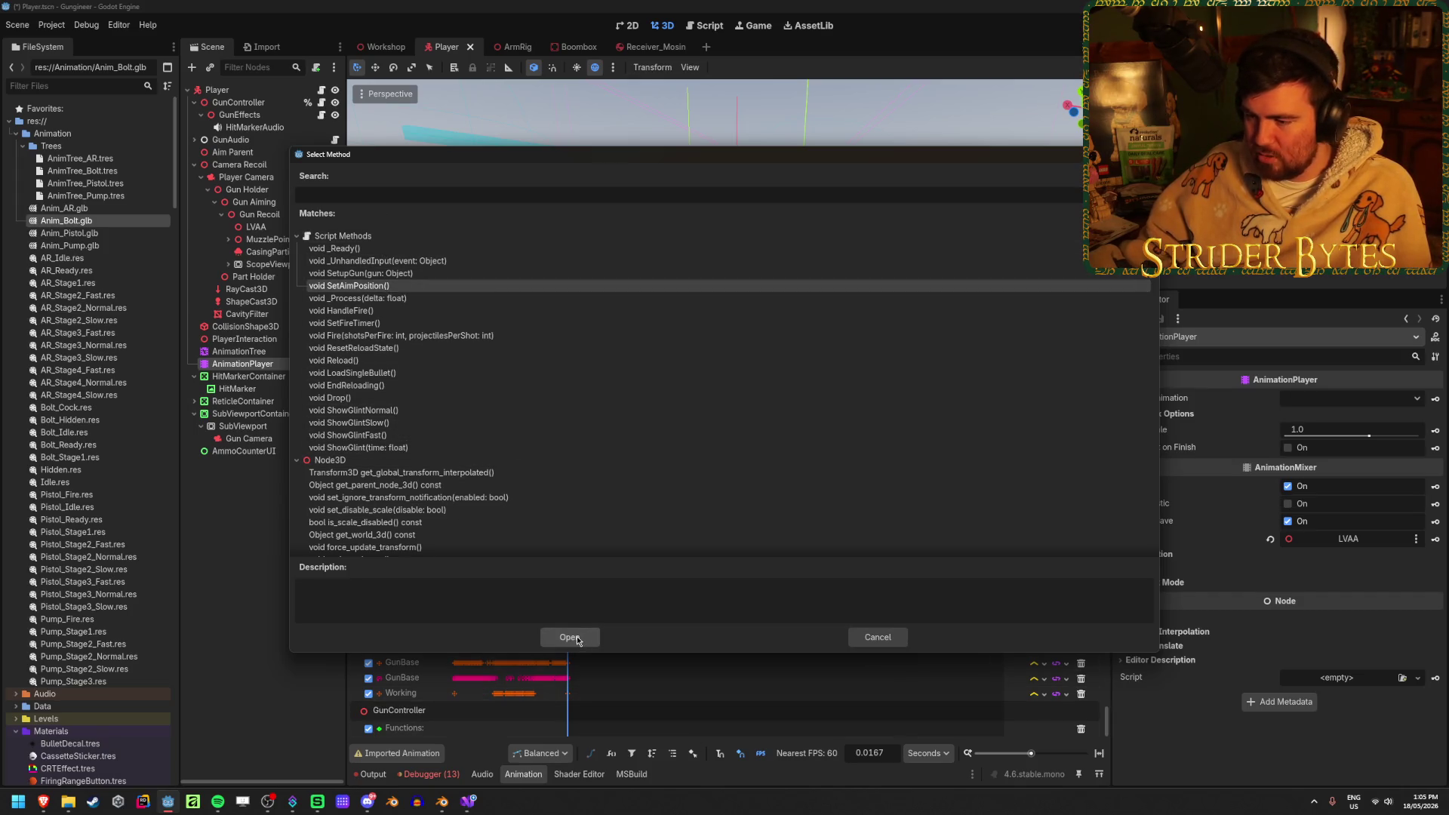
pyautogui.click(570, 637)
pyautogui.hotkey('ctrl', 's')
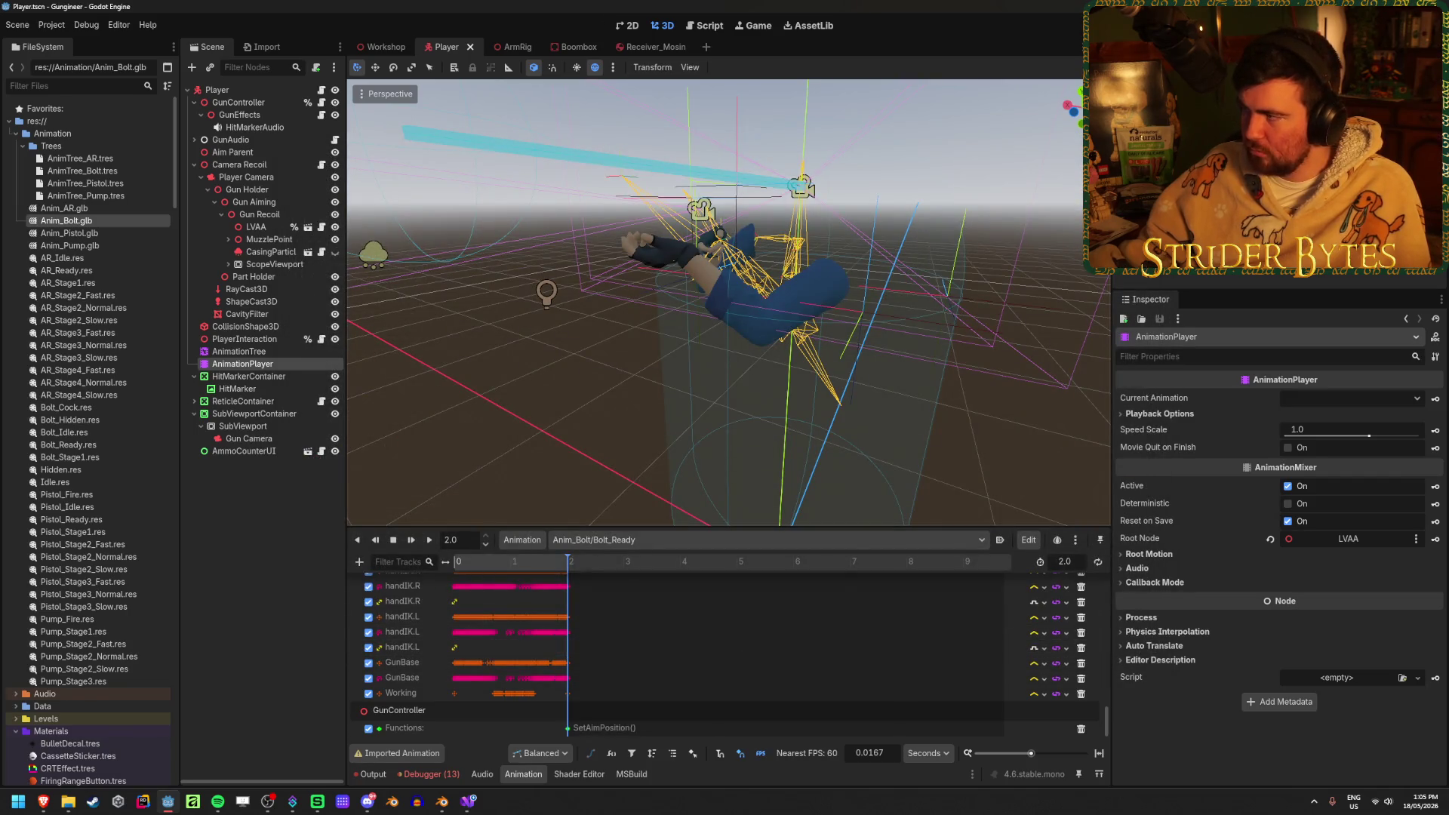
pyautogui.press('F5')
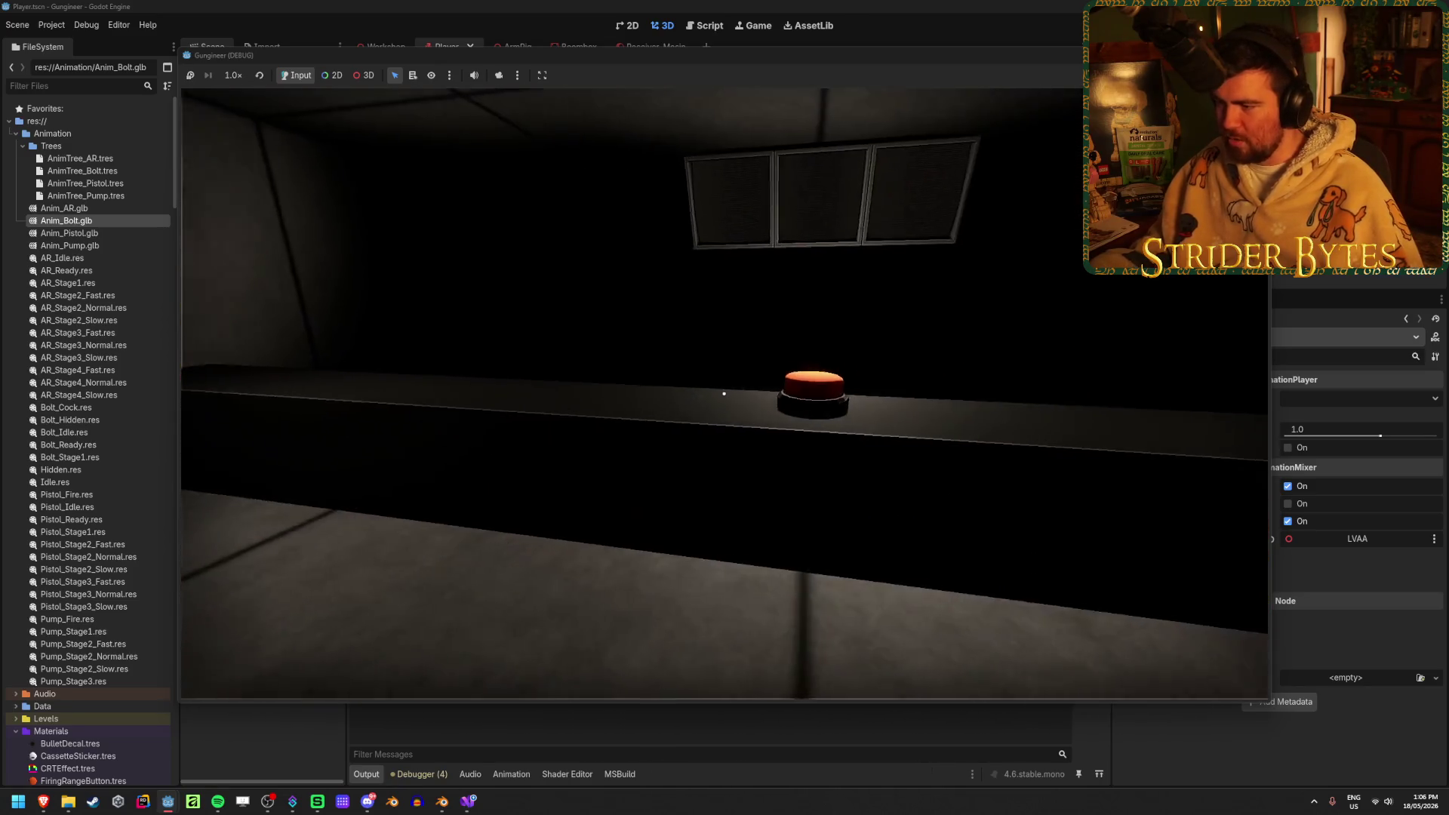
# Turn on the lights, build the rifle with the wrench at the workbench, and fire it
pyautogui.click(724, 394)
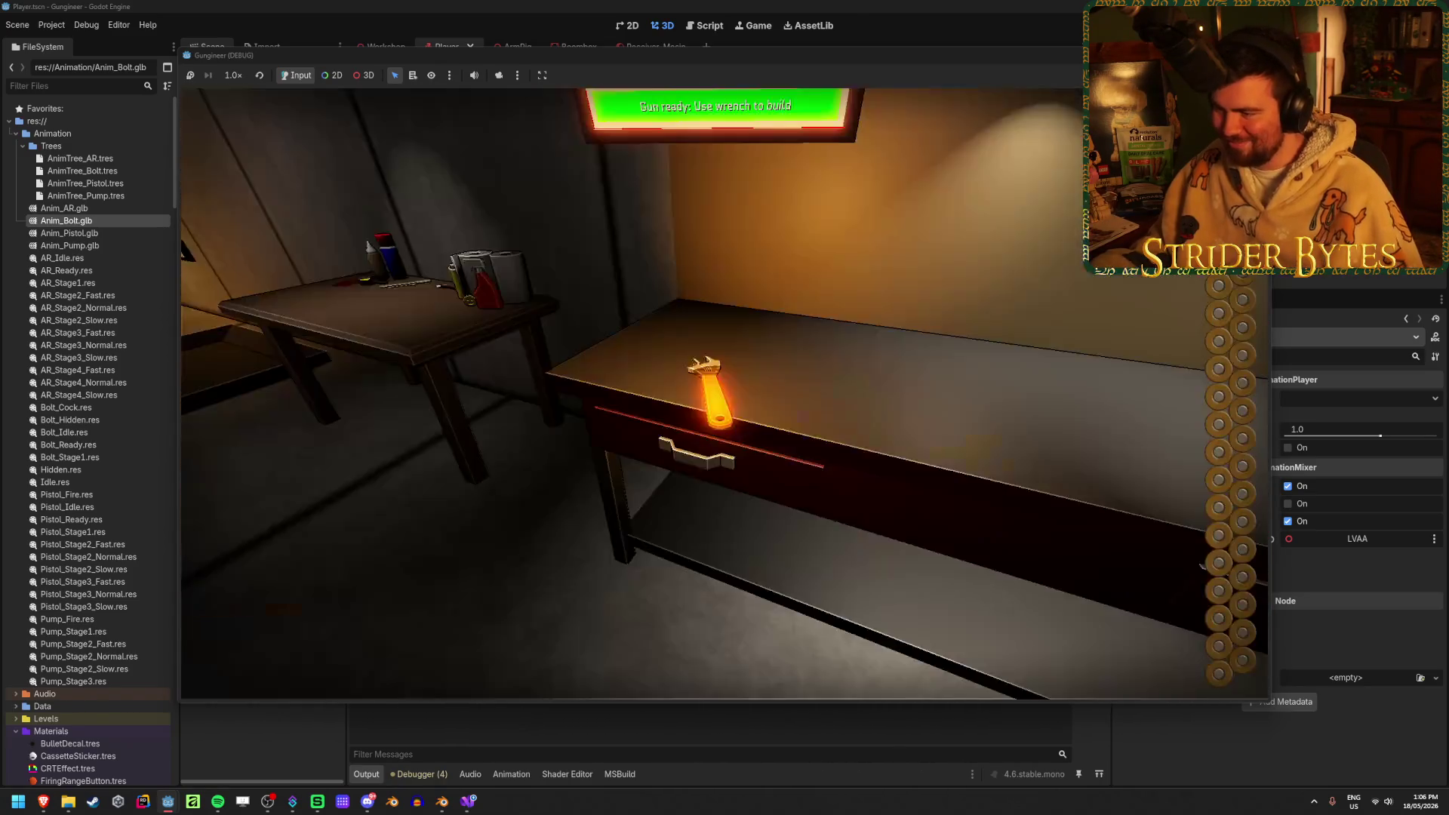
pyautogui.press('q')
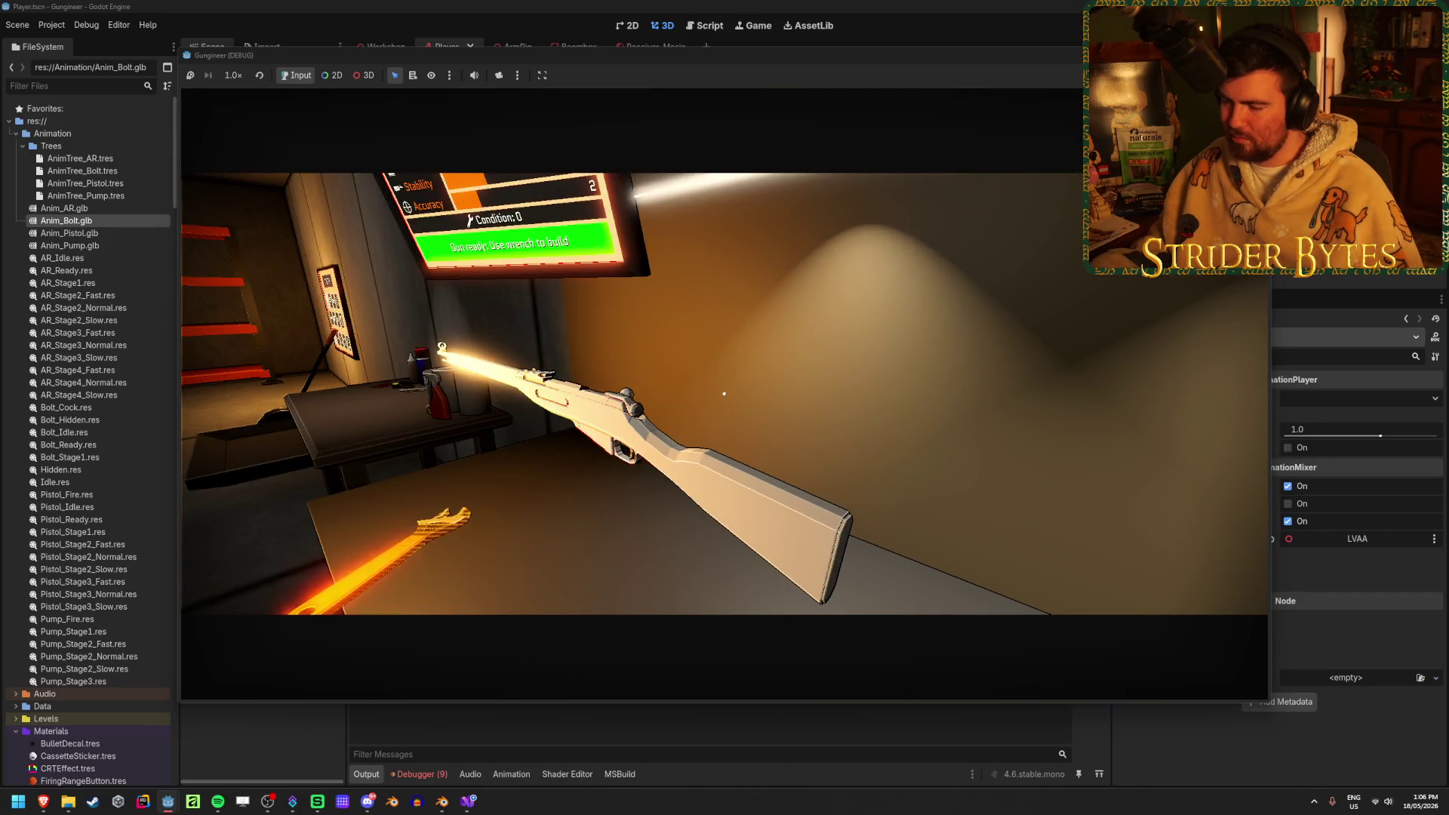
pyautogui.click(724, 393)
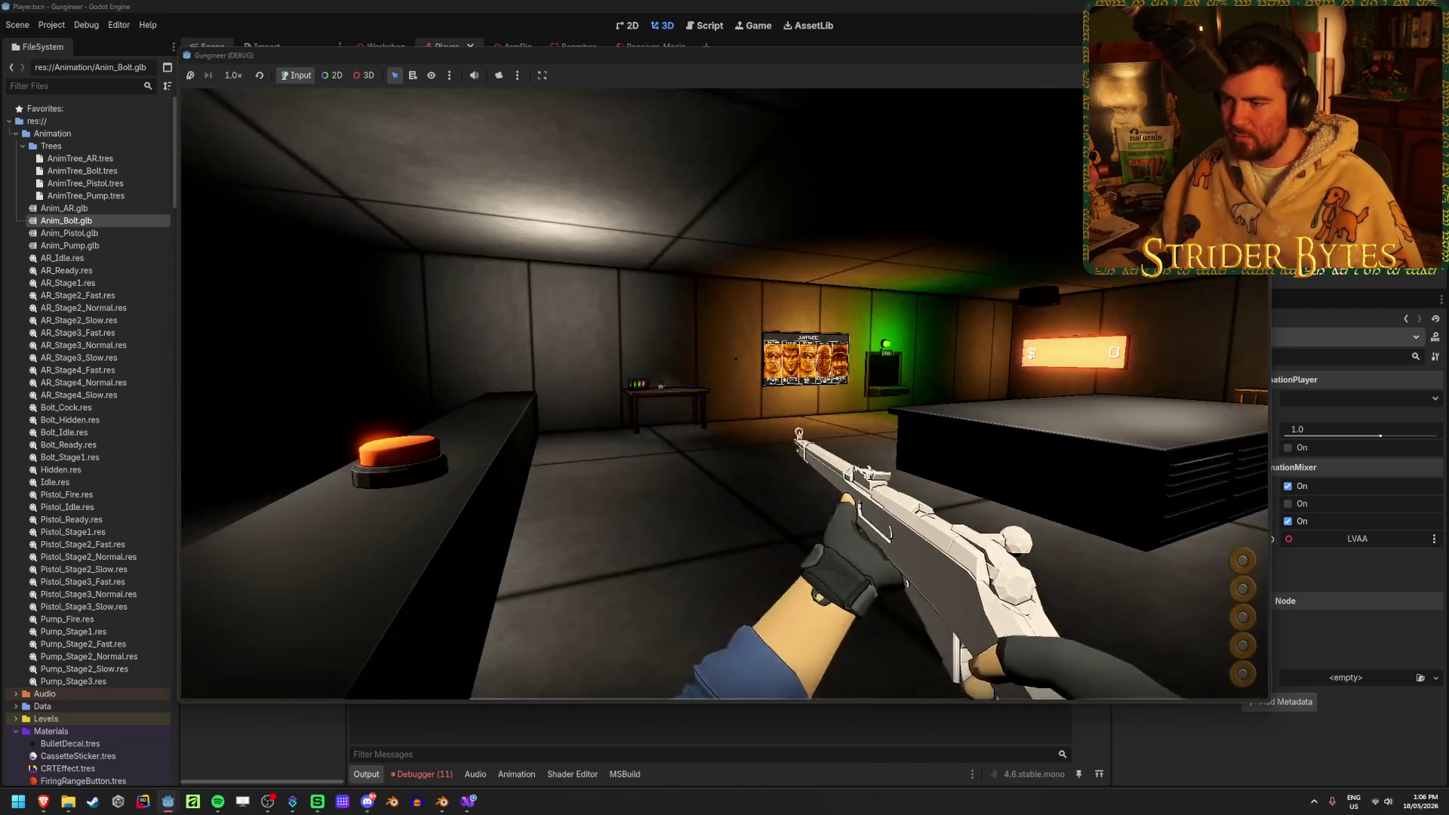
pyautogui.click(723, 393)
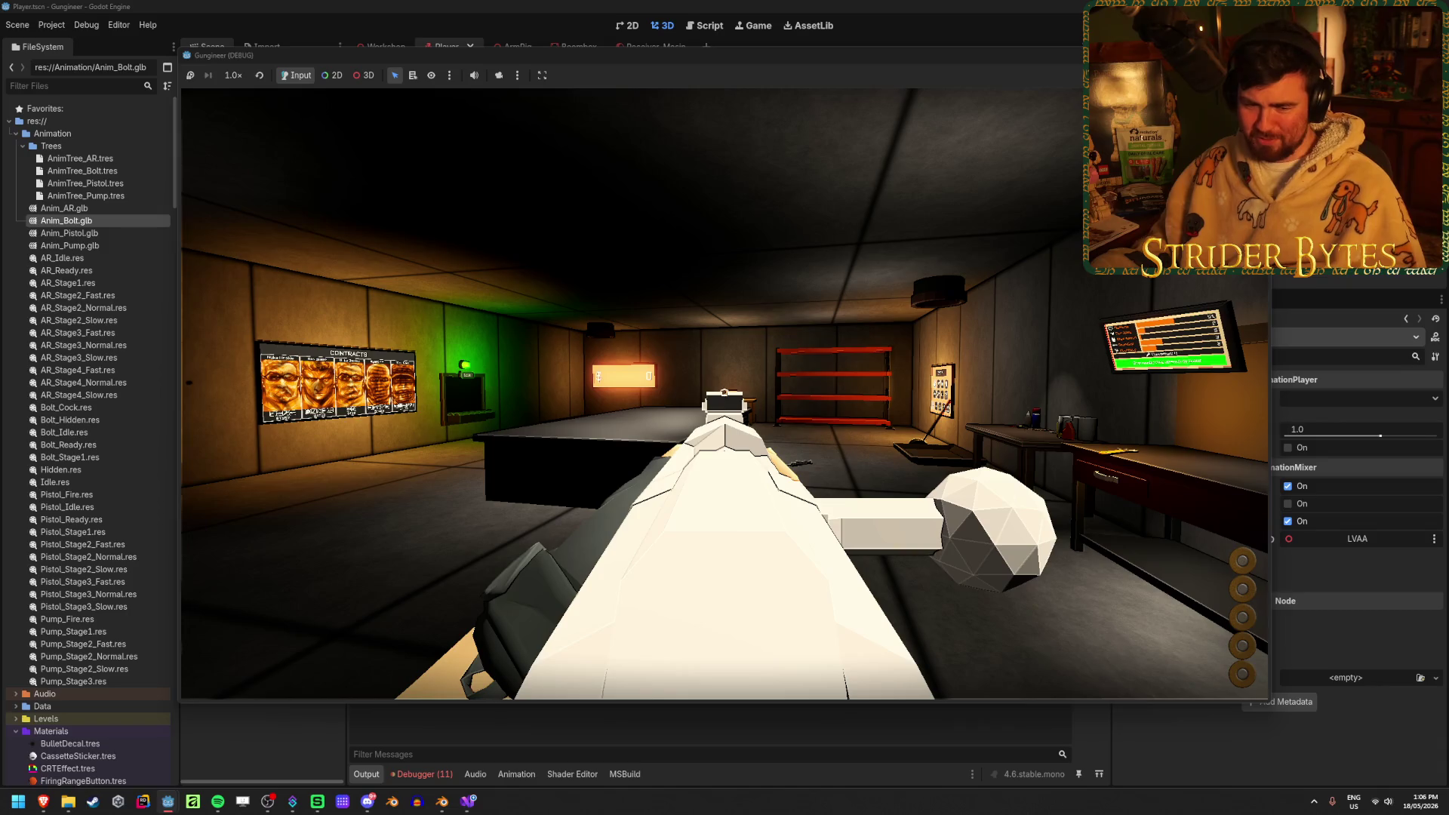
# Walk around the room and fire twice more to watch the arms cycle the bolt
pyautogui.press('w')
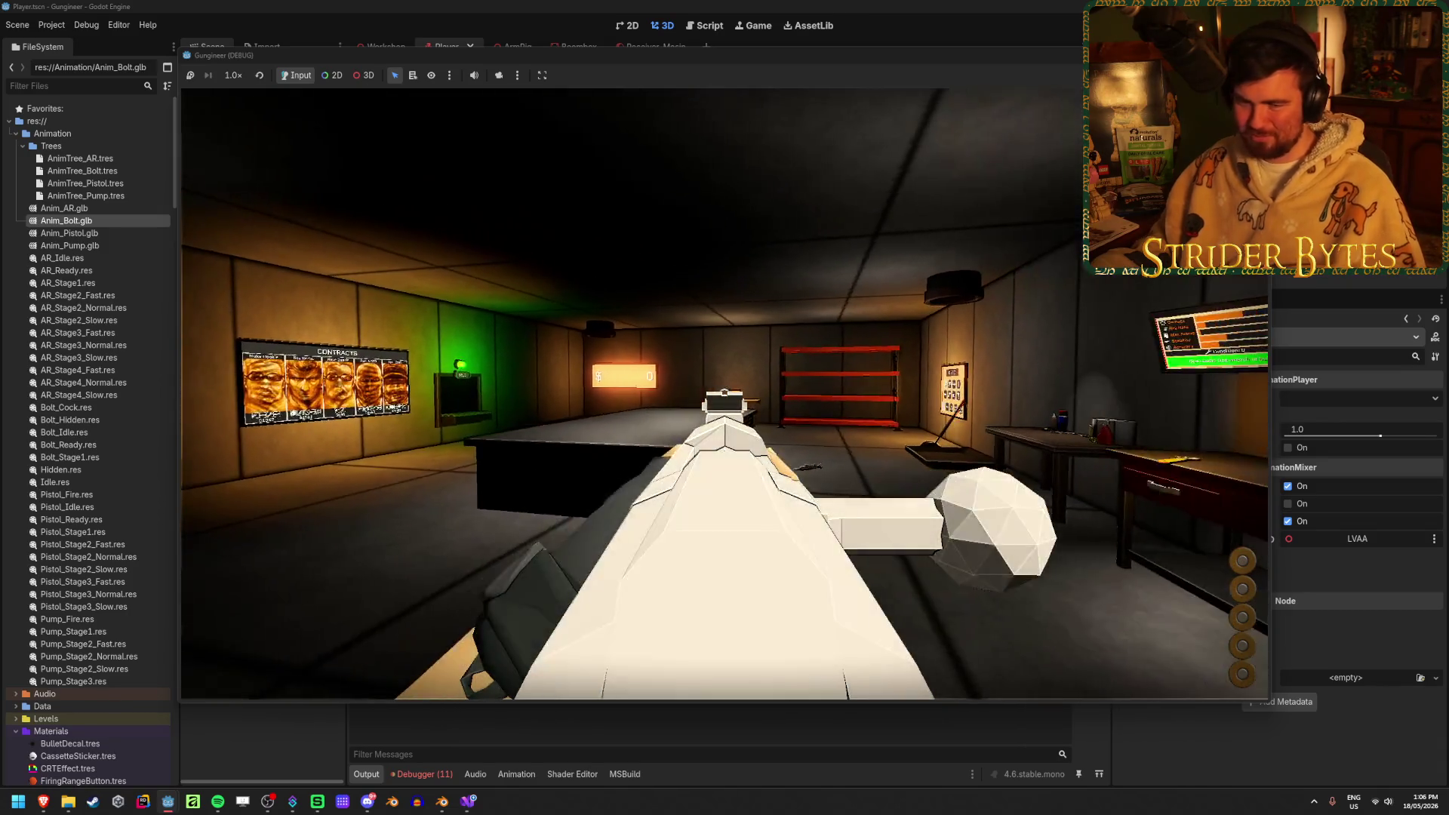
pyautogui.press('s')
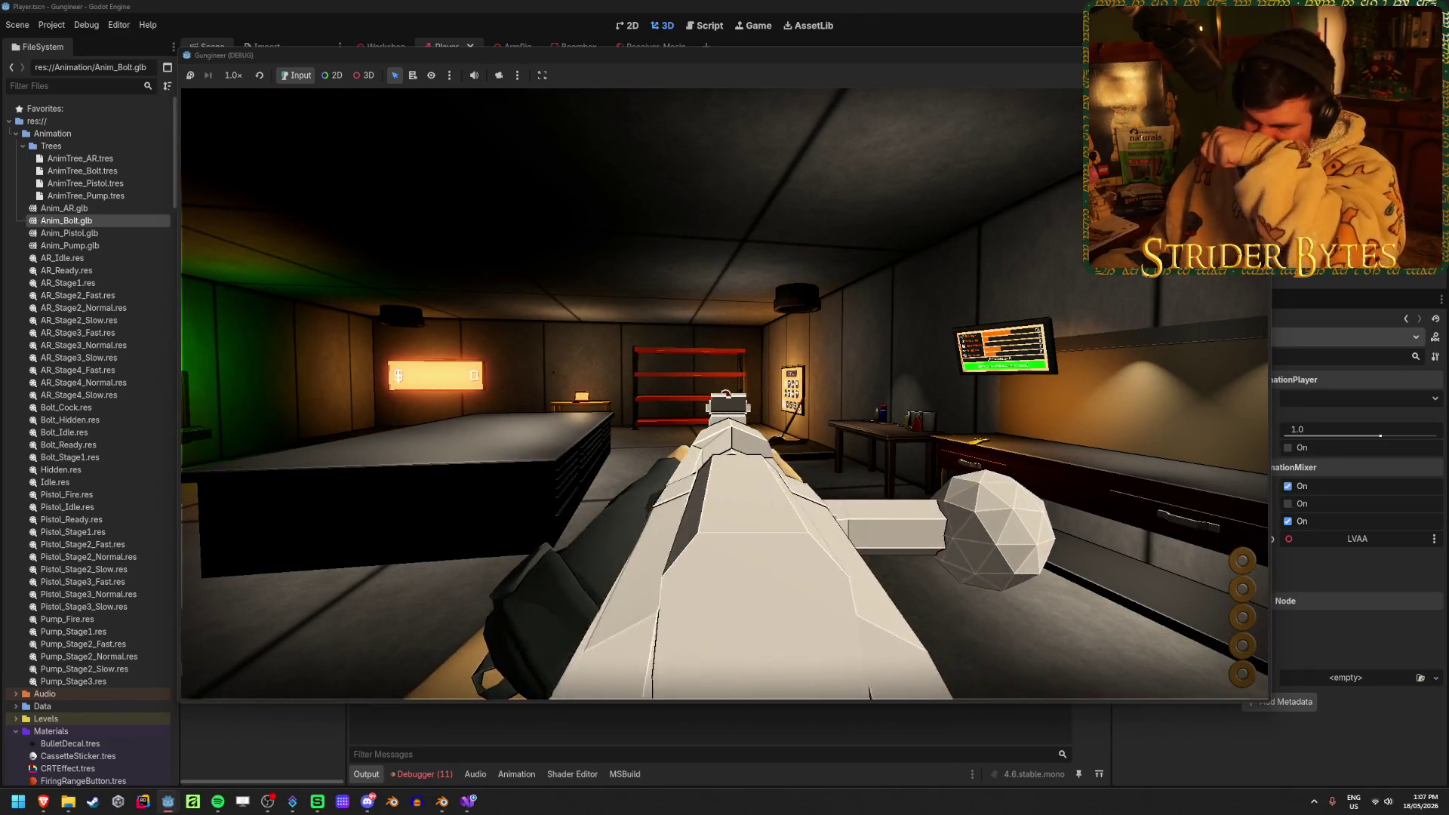
pyautogui.click(724, 394)
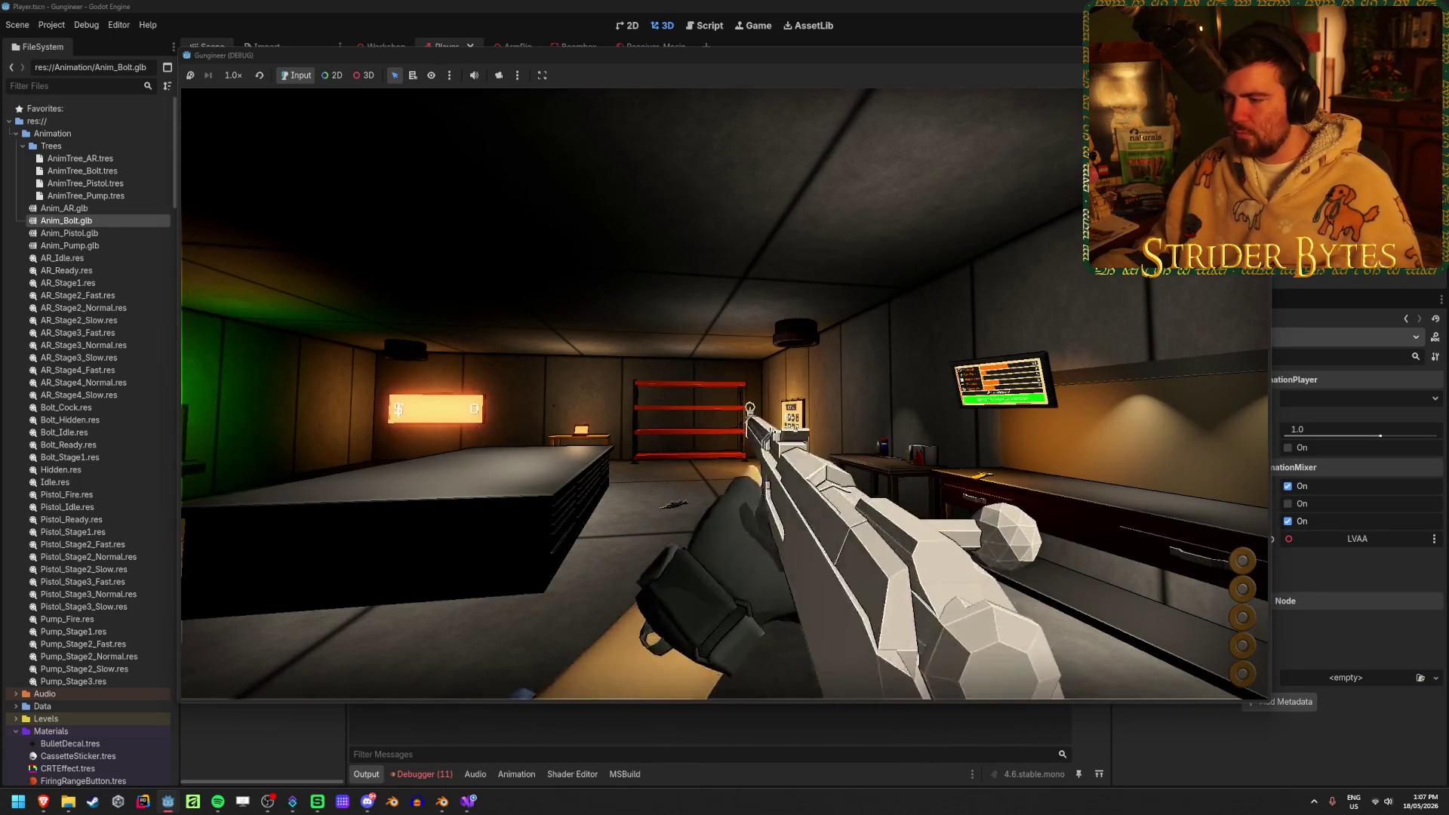
pyautogui.click(725, 394)
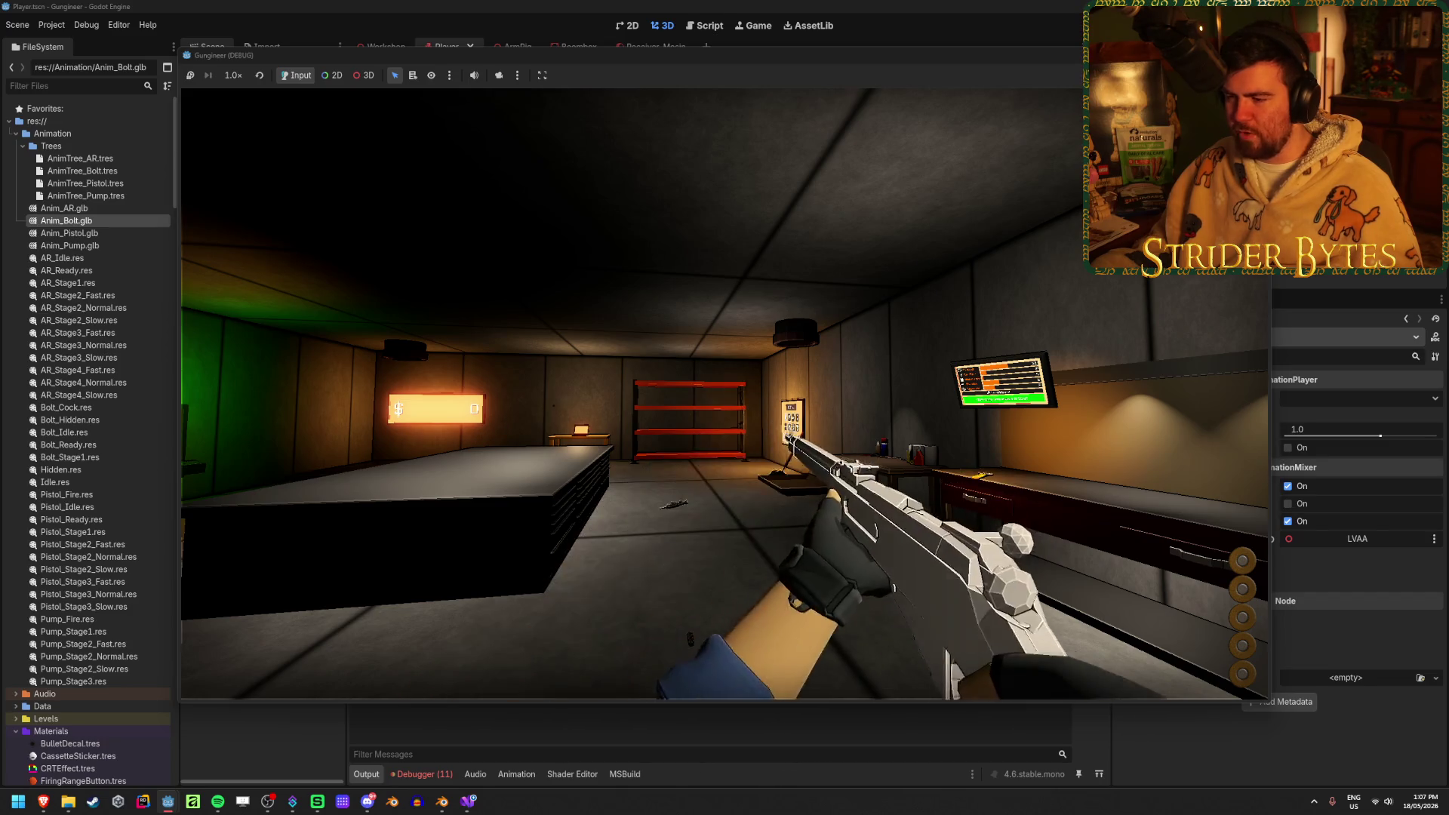